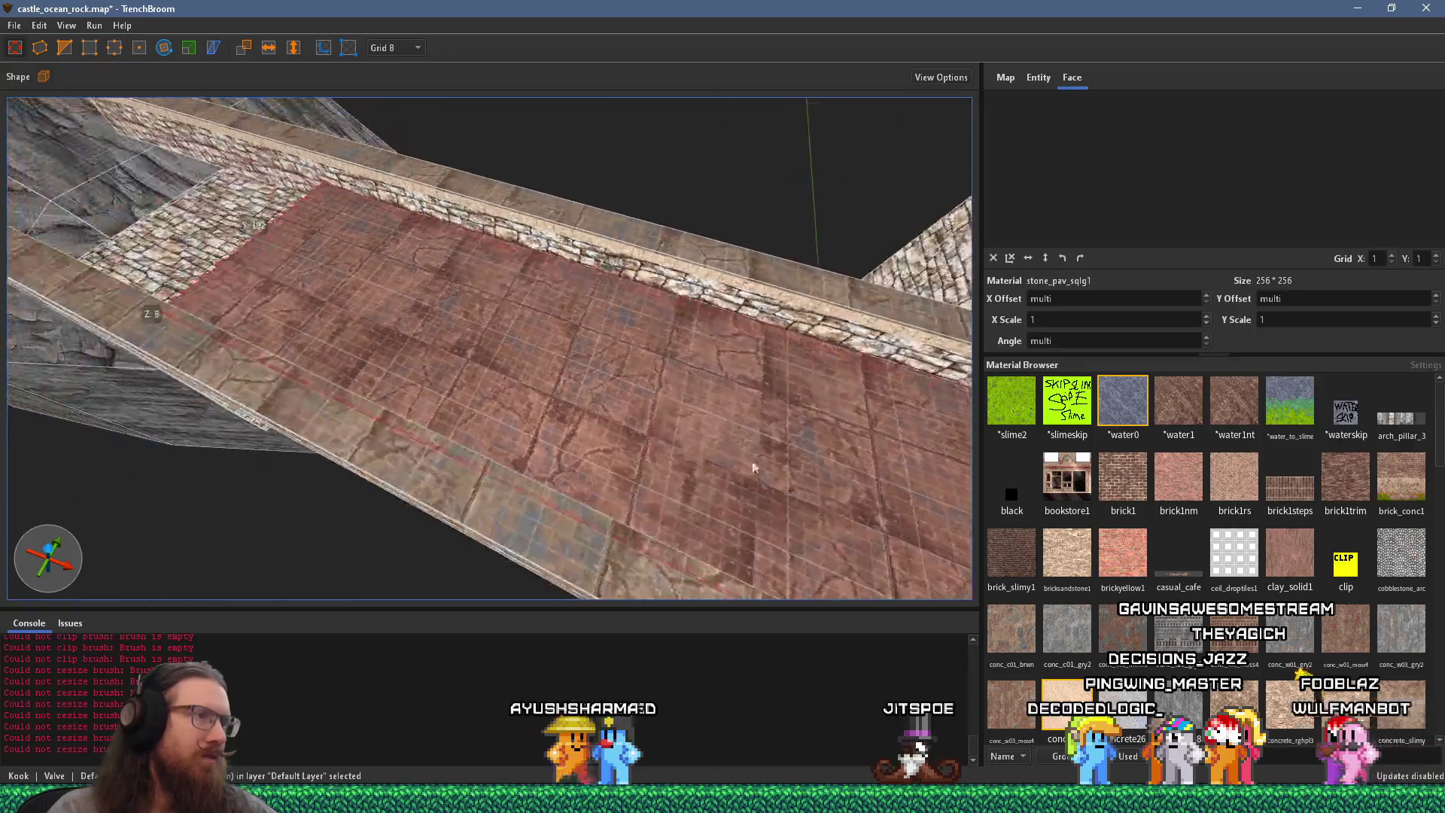
Step: Extend the red stone_pav_sqlg1 floor out to the cliff edge, then view the pier reference photo
mouse_move(725, 390)
mouse_down()
mouse_move(368, 314)
mouse_move(504, 381)
mouse_up()
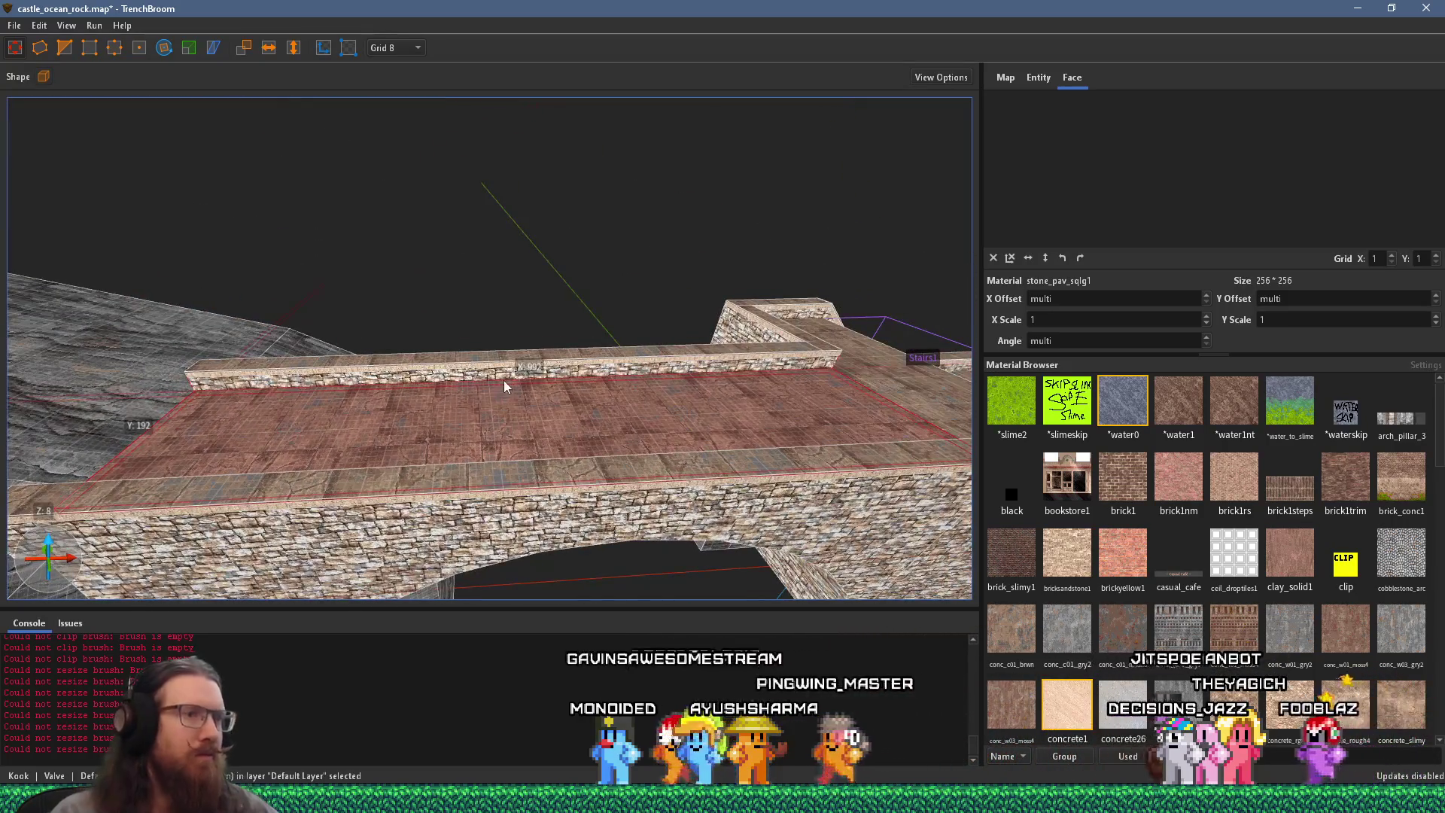
key(alt+Tab)
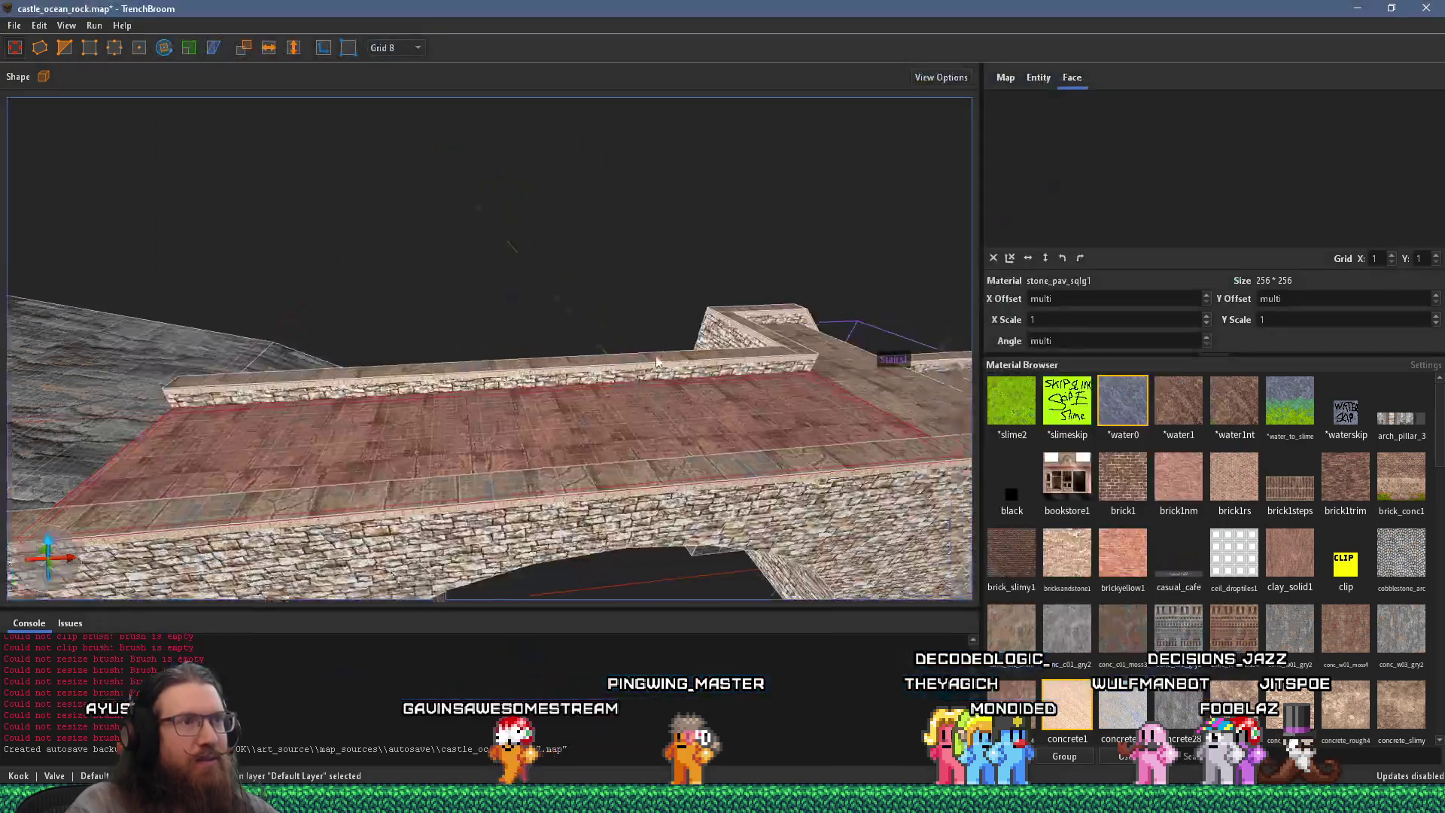
Step: Compare the pier photo's zigzag stairs with the bridge, then orbit down the walkway and select Stairs1
mouse_move(656, 362)
mouse_down()
mouse_move(453, 314)
mouse_move(603, 313)
mouse_move(389, 239)
mouse_move(461, 354)
mouse_move(692, 341)
mouse_up()
key(alt+Tab)
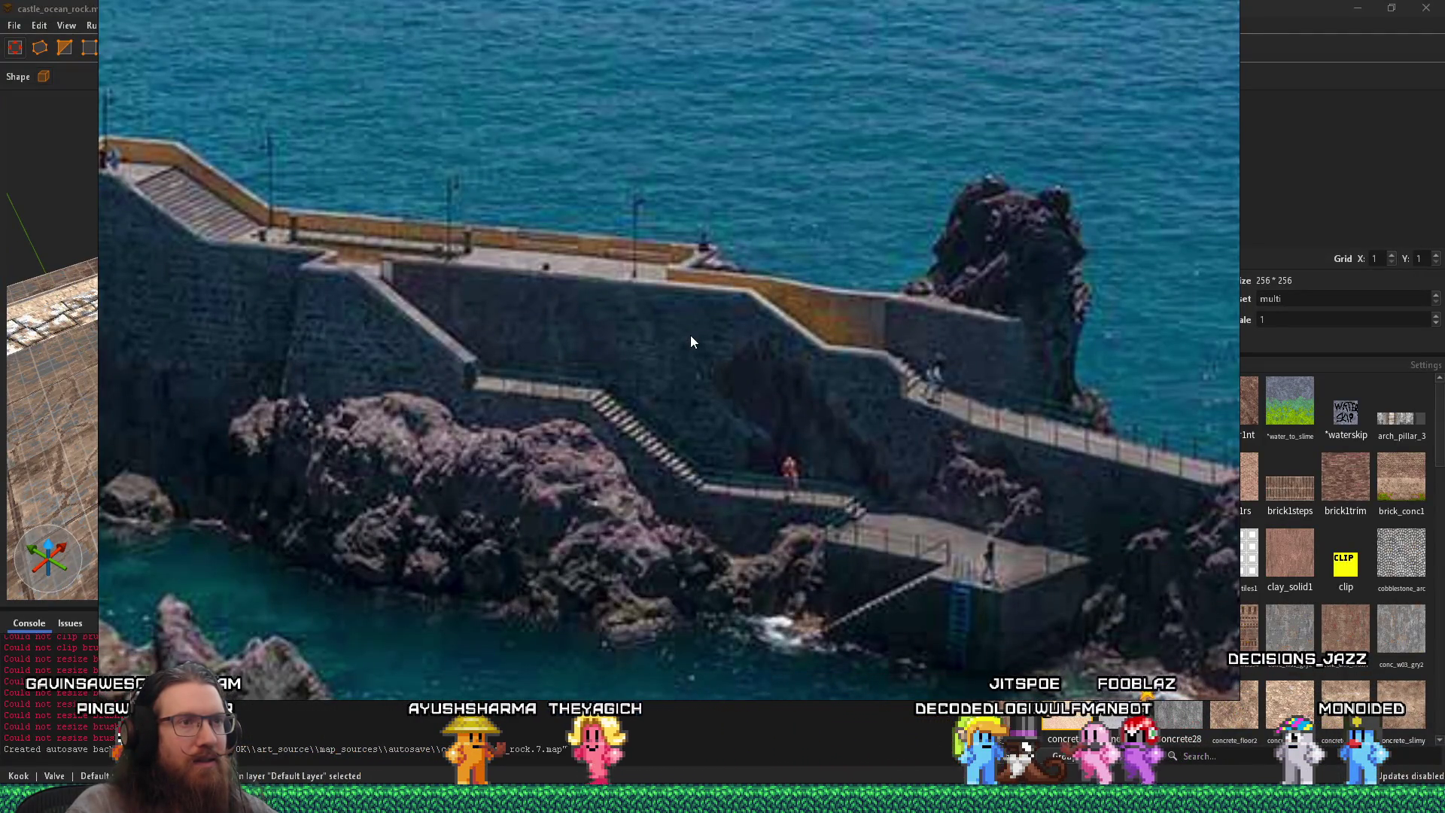
key(alt+Tab)
mouse_move(691, 341)
mouse_down()
mouse_move(402, 238)
mouse_move(369, 342)
mouse_move(387, 324)
mouse_move(304, 286)
mouse_move(468, 318)
mouse_move(525, 230)
mouse_move(439, 284)
mouse_move(855, 472)
mouse_move(843, 481)
mouse_move(785, 274)
mouse_move(798, 268)
mouse_move(557, 218)
mouse_move(436, 518)
mouse_up()
click(628, 215)
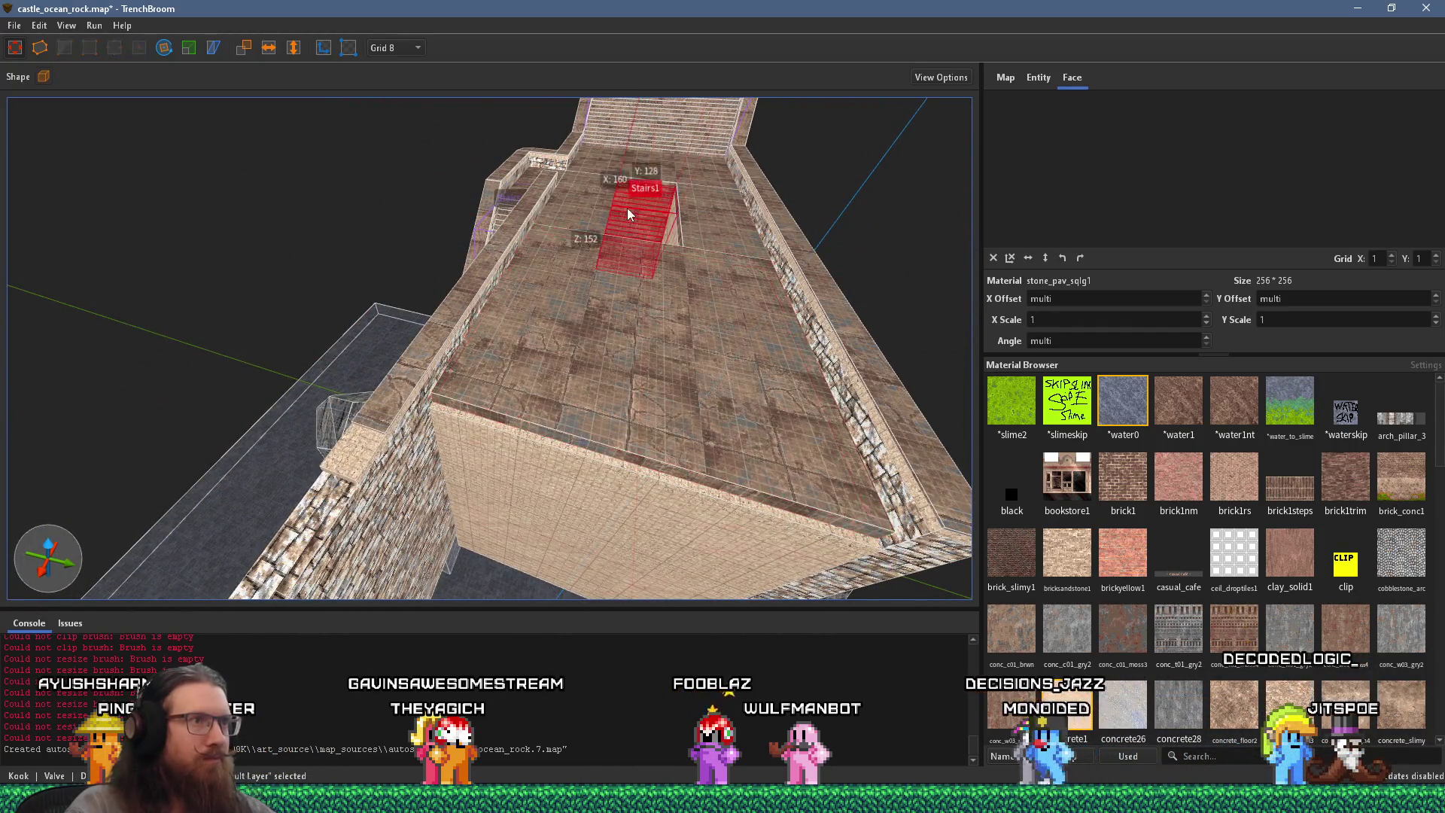
Step: Try moving Stairs1 against the near wall, check the pier photo, then revert the move
mouse_move(642, 202)
mouse_down()
mouse_move(631, 278)
mouse_move(531, 446)
mouse_move(482, 485)
mouse_up()
scroll(466, 476, up, 5)
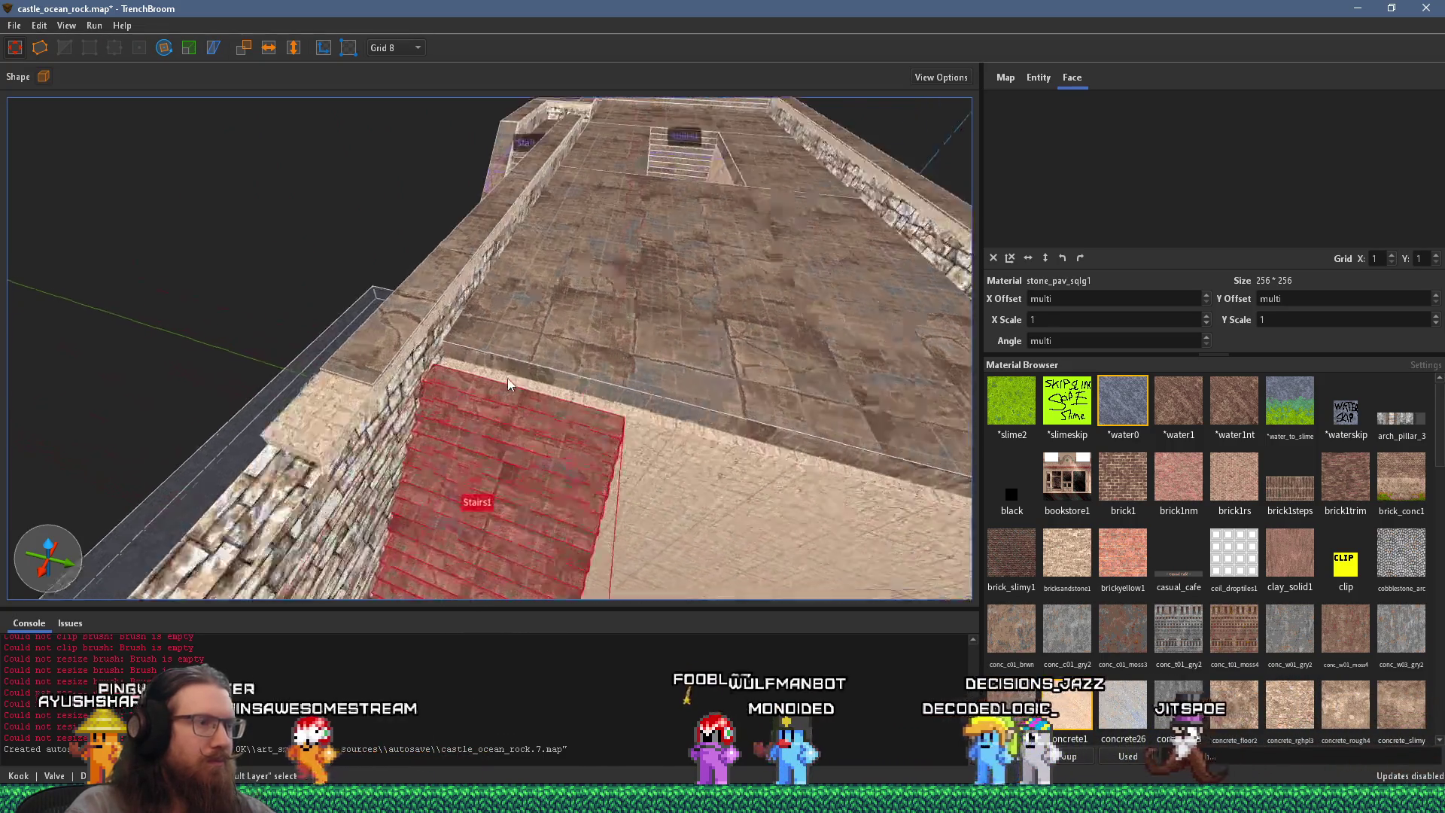
key(alt+Tab)
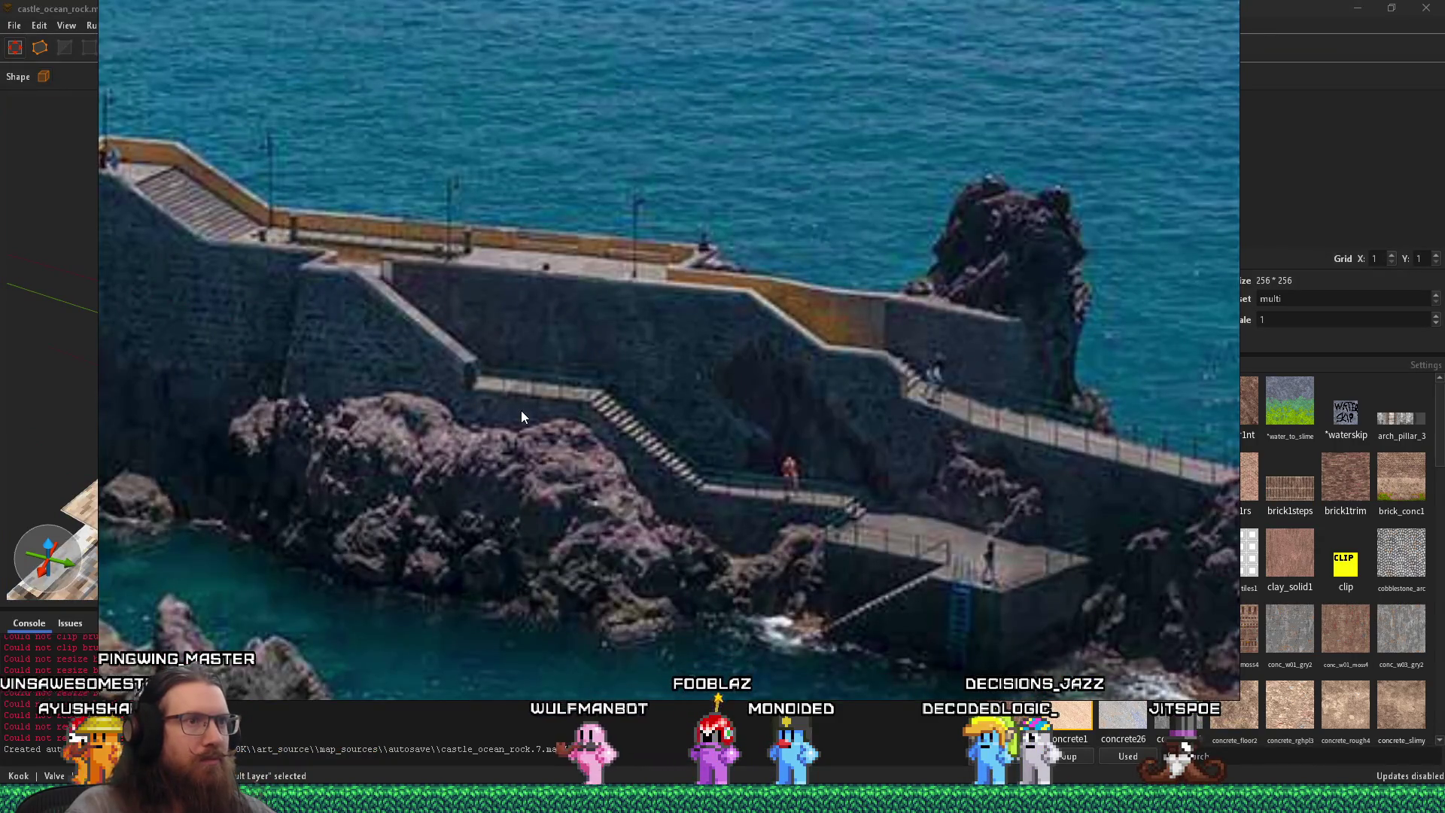
key(alt+Tab)
mouse_move(527, 454)
mouse_down()
mouse_move(412, 292)
mouse_move(421, 328)
mouse_move(390, 365)
mouse_move(569, 415)
mouse_move(595, 407)
mouse_up()
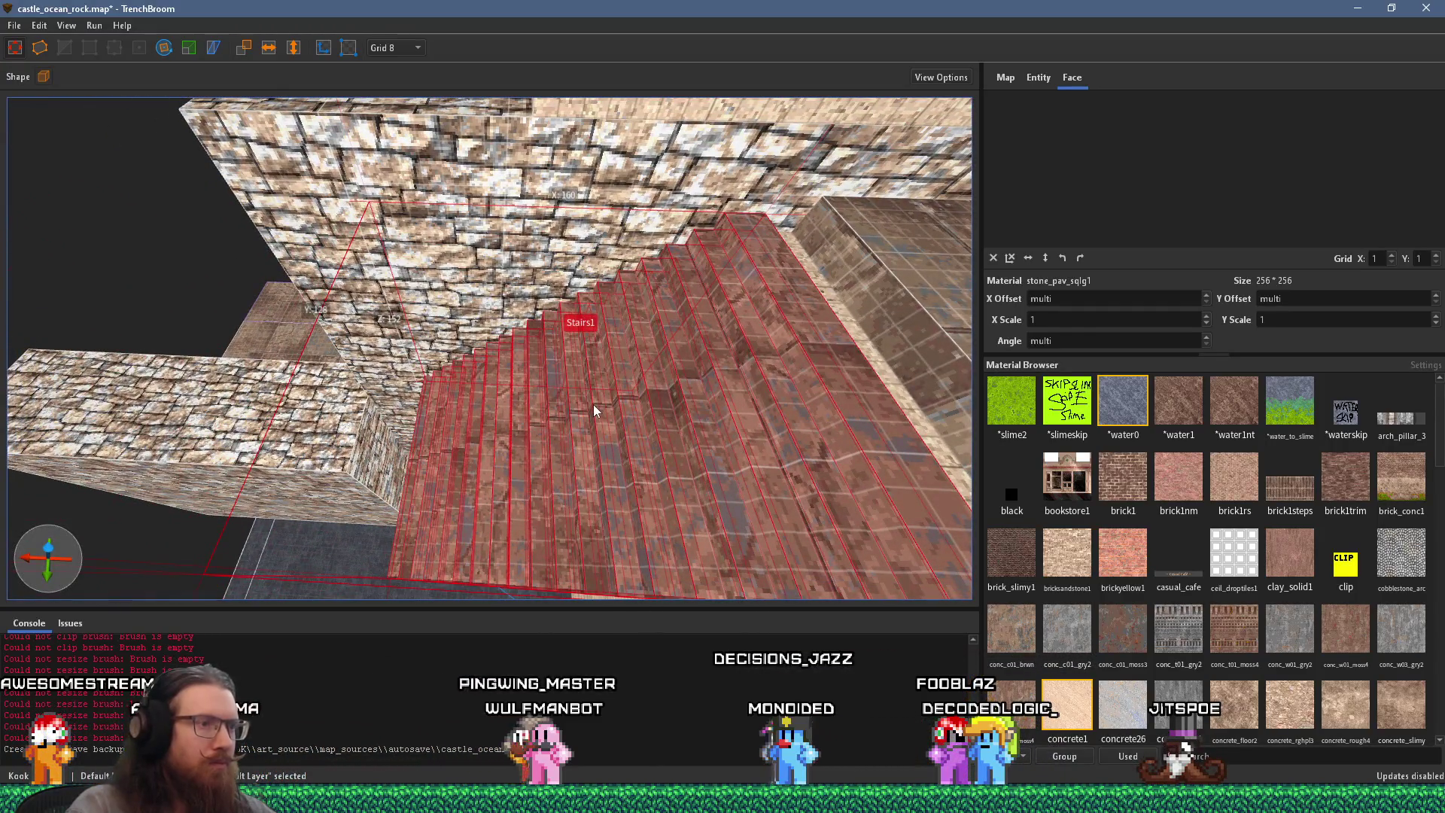
key(Delete)
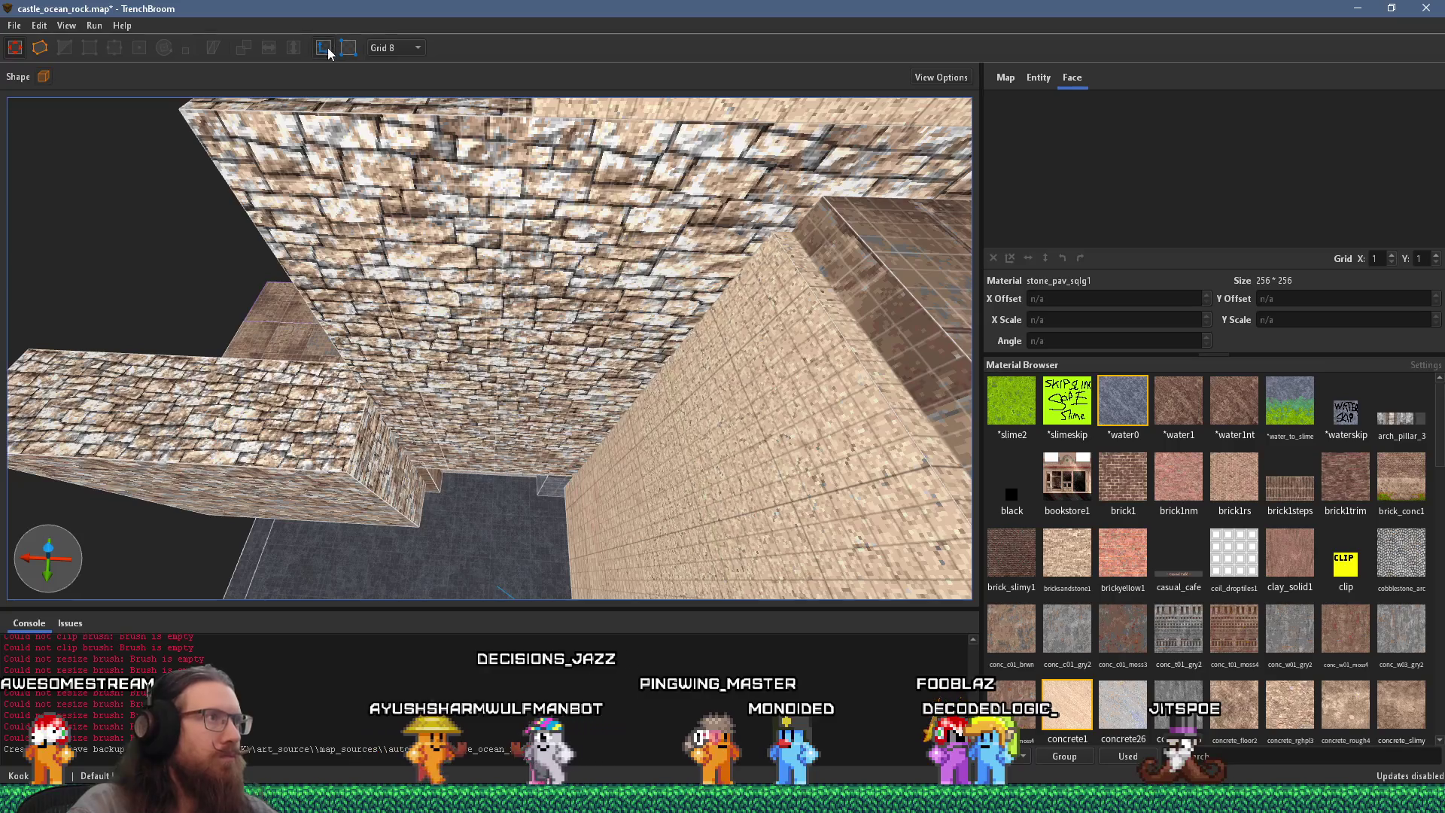
Step: Slide Stairs1 into place beside the stone wall so it descends next to Stairs2
mouse_move(432, 110)
mouse_down()
mouse_move(542, 197)
mouse_move(336, 174)
mouse_up()
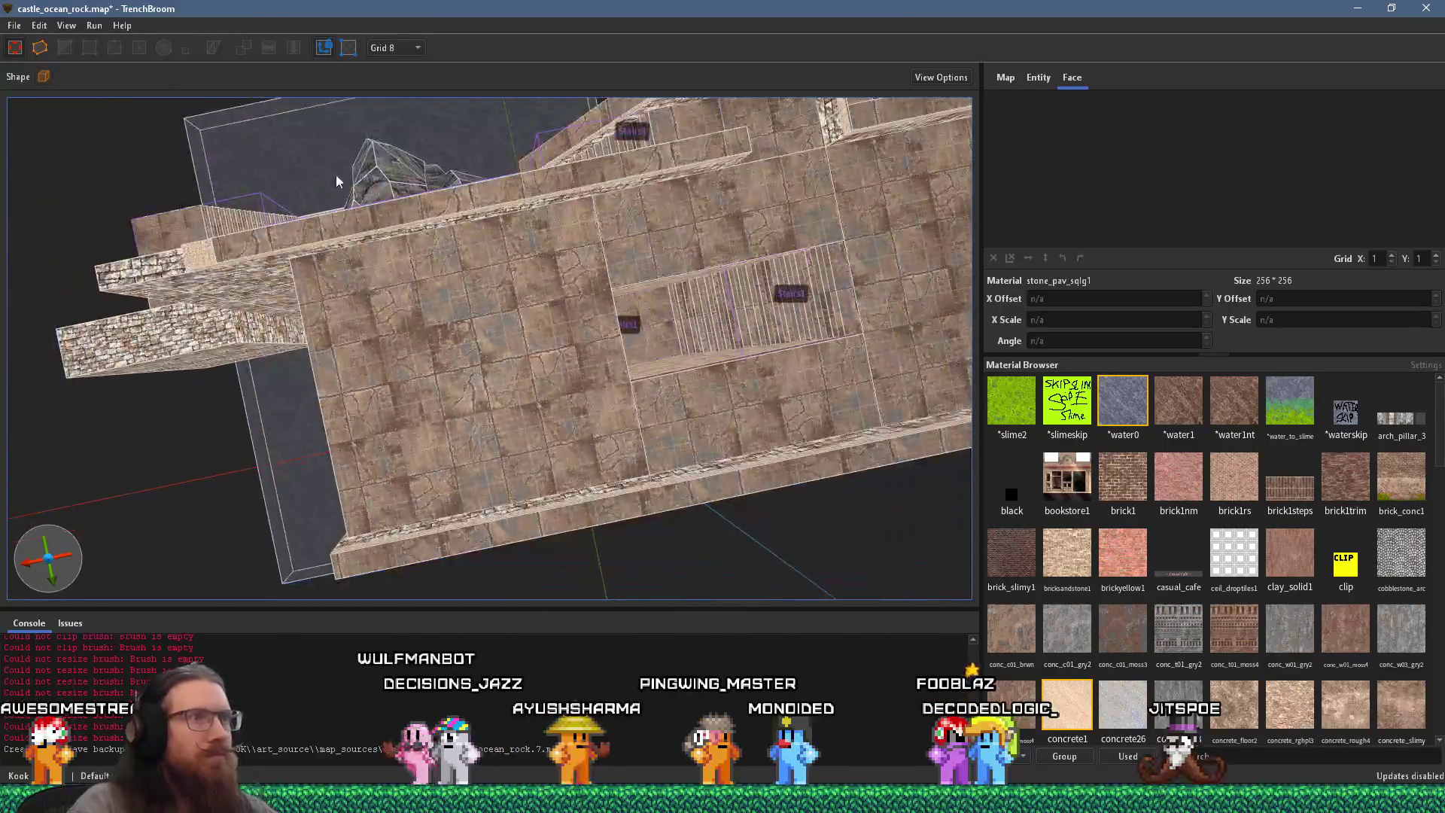
mouse_move(790, 296)
mouse_down()
mouse_move(255, 311)
mouse_move(275, 308)
mouse_up()
scroll(359, 255, up, 10)
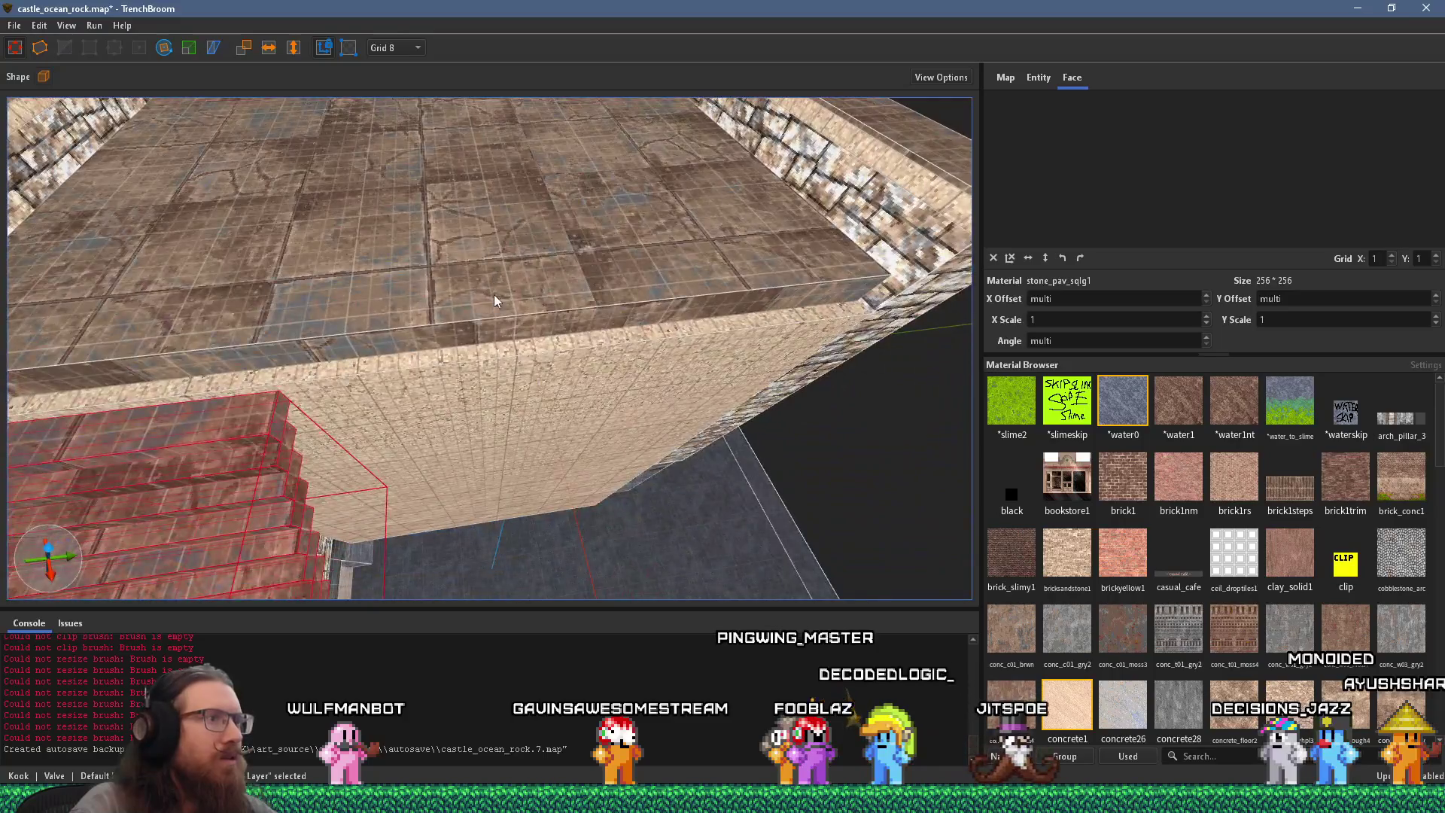
click(495, 300)
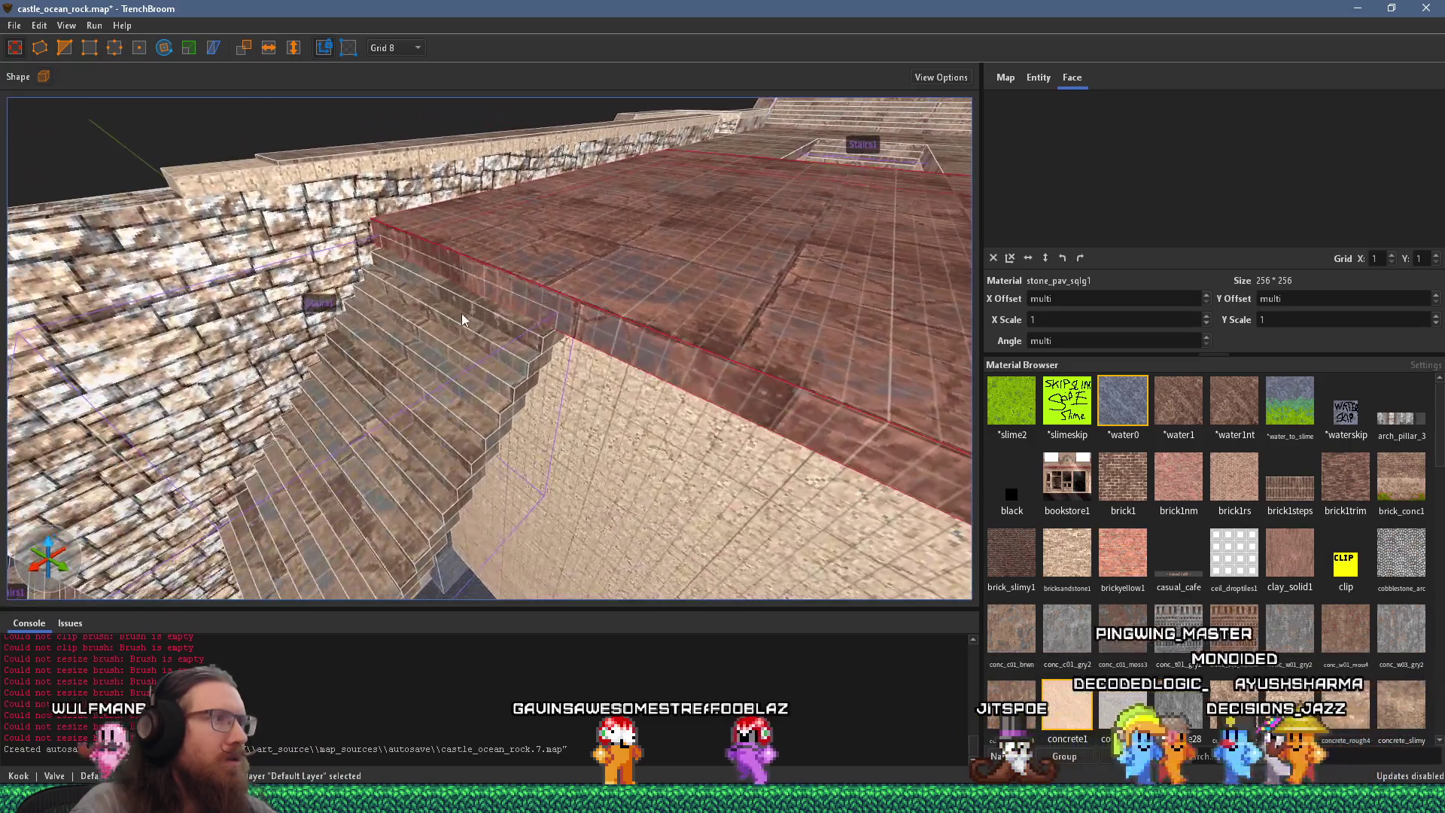
click(484, 308)
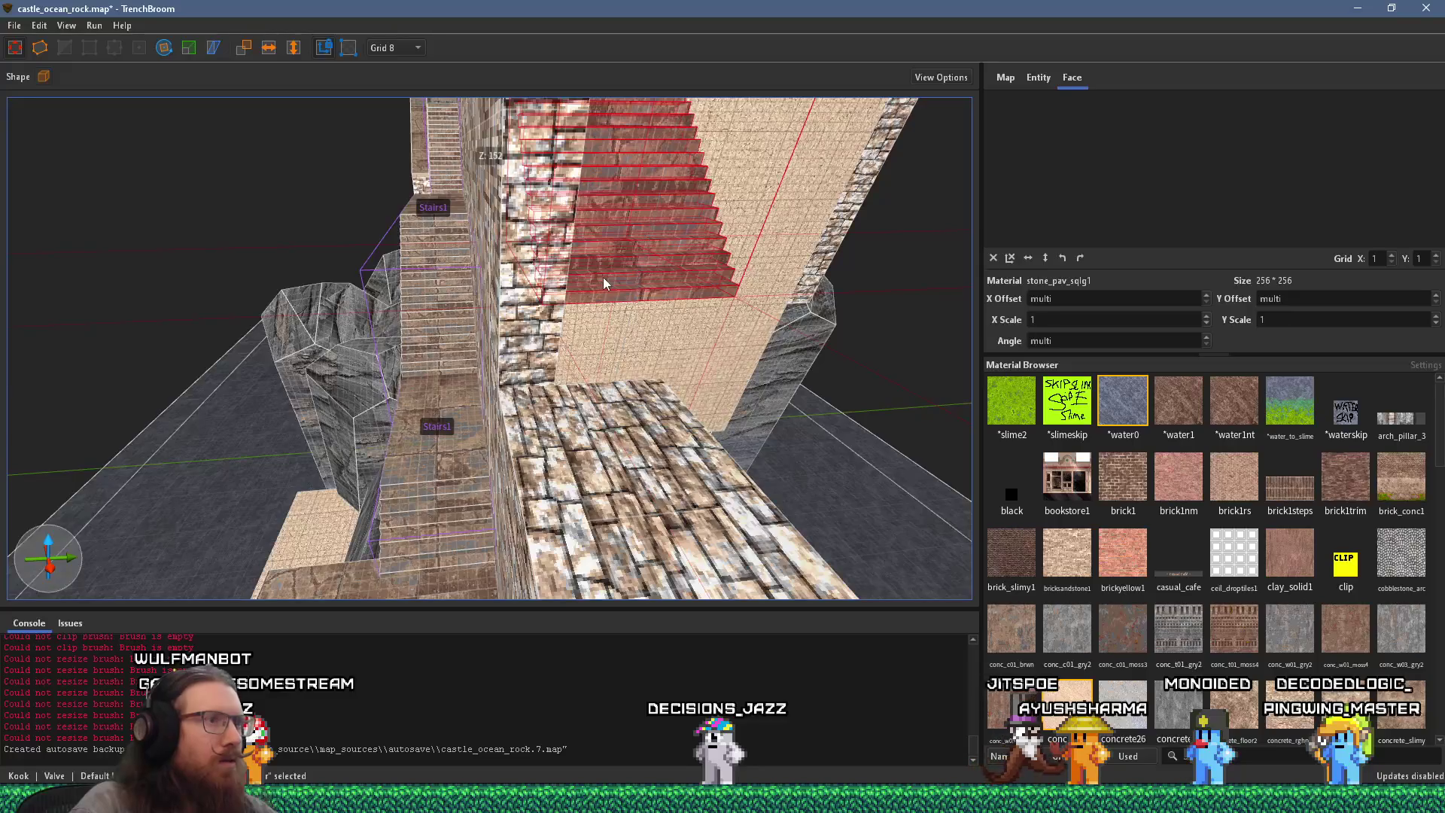
click(715, 422)
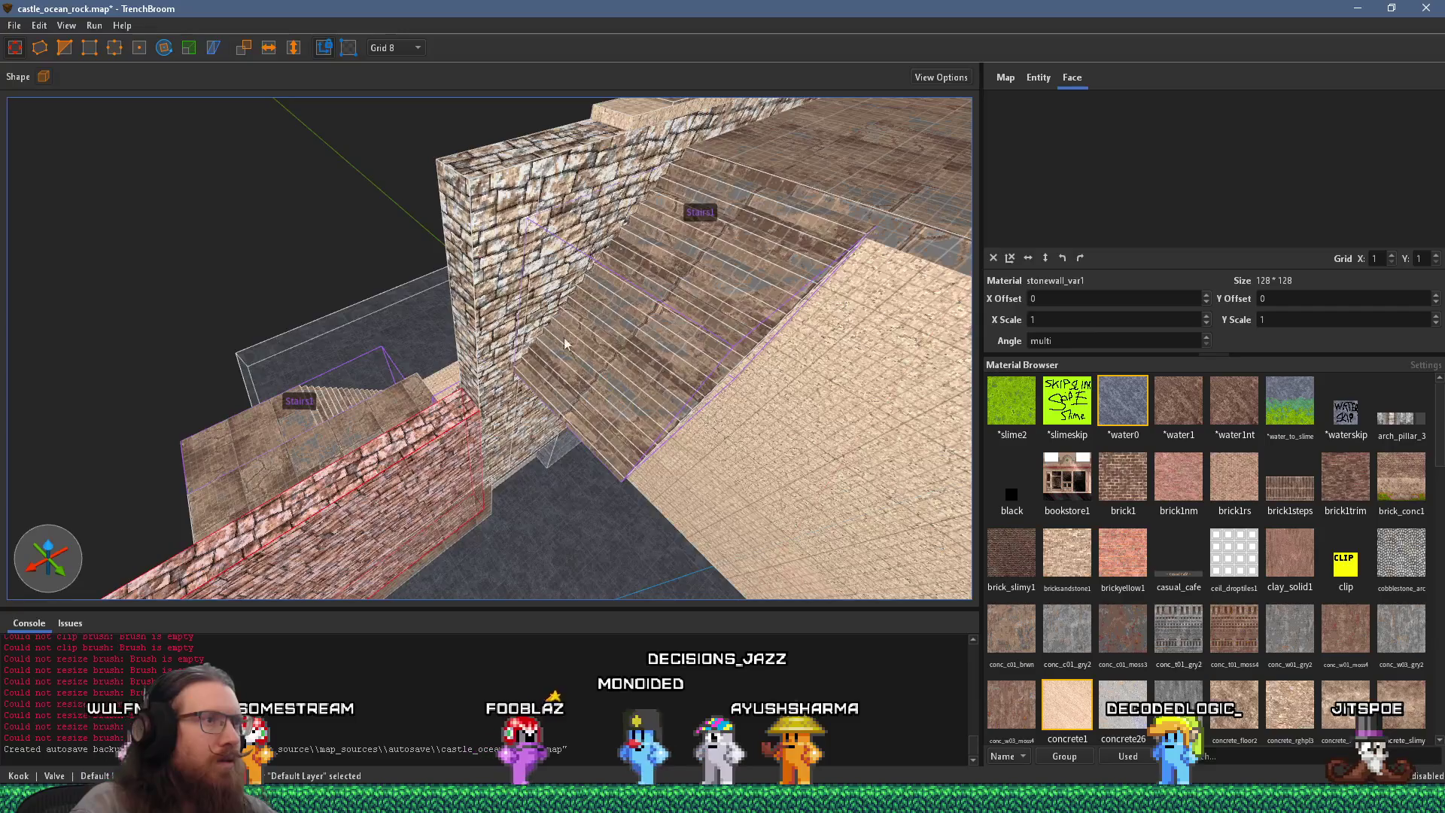
key(alt+Tab)
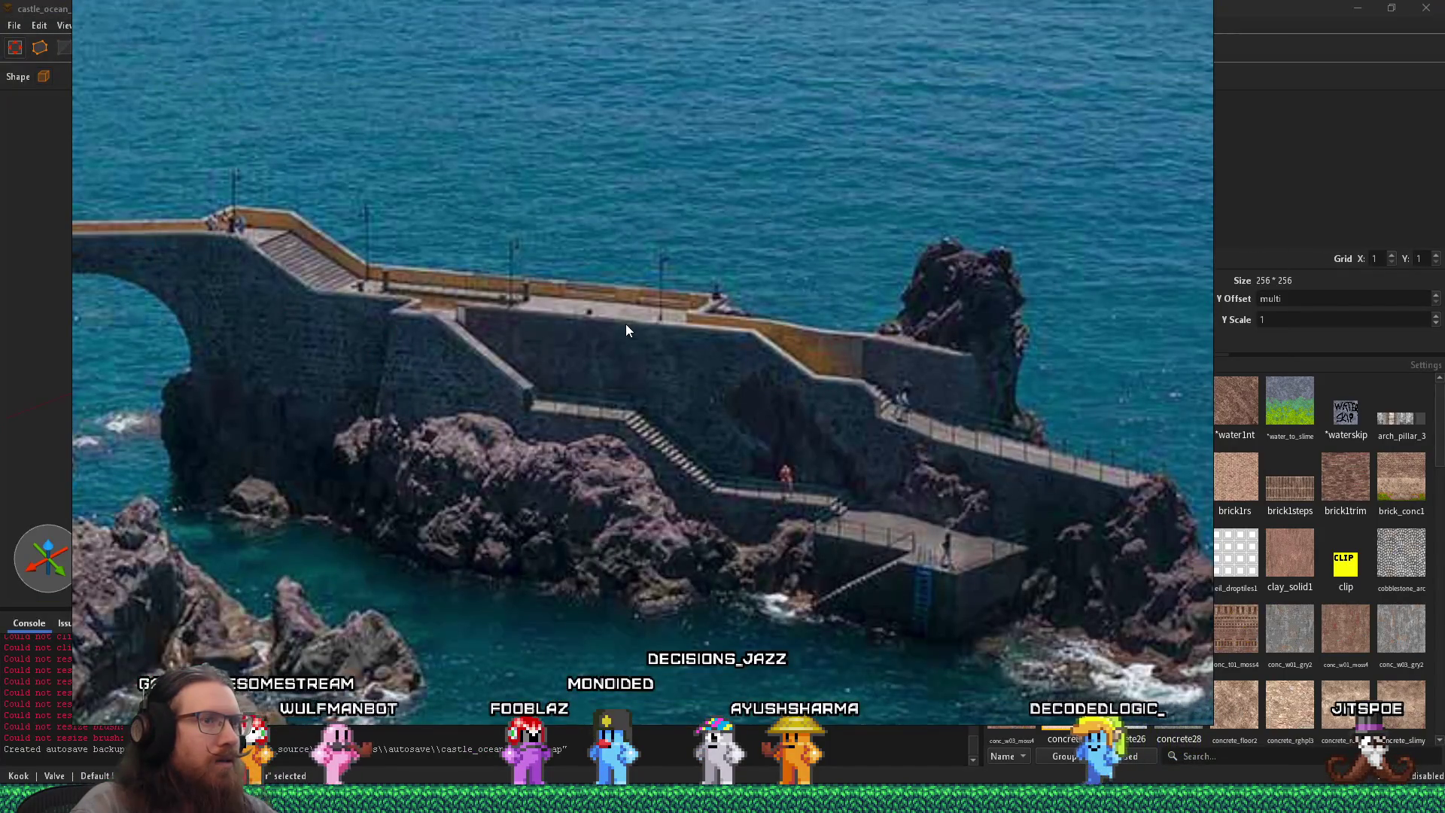
key(alt+Tab)
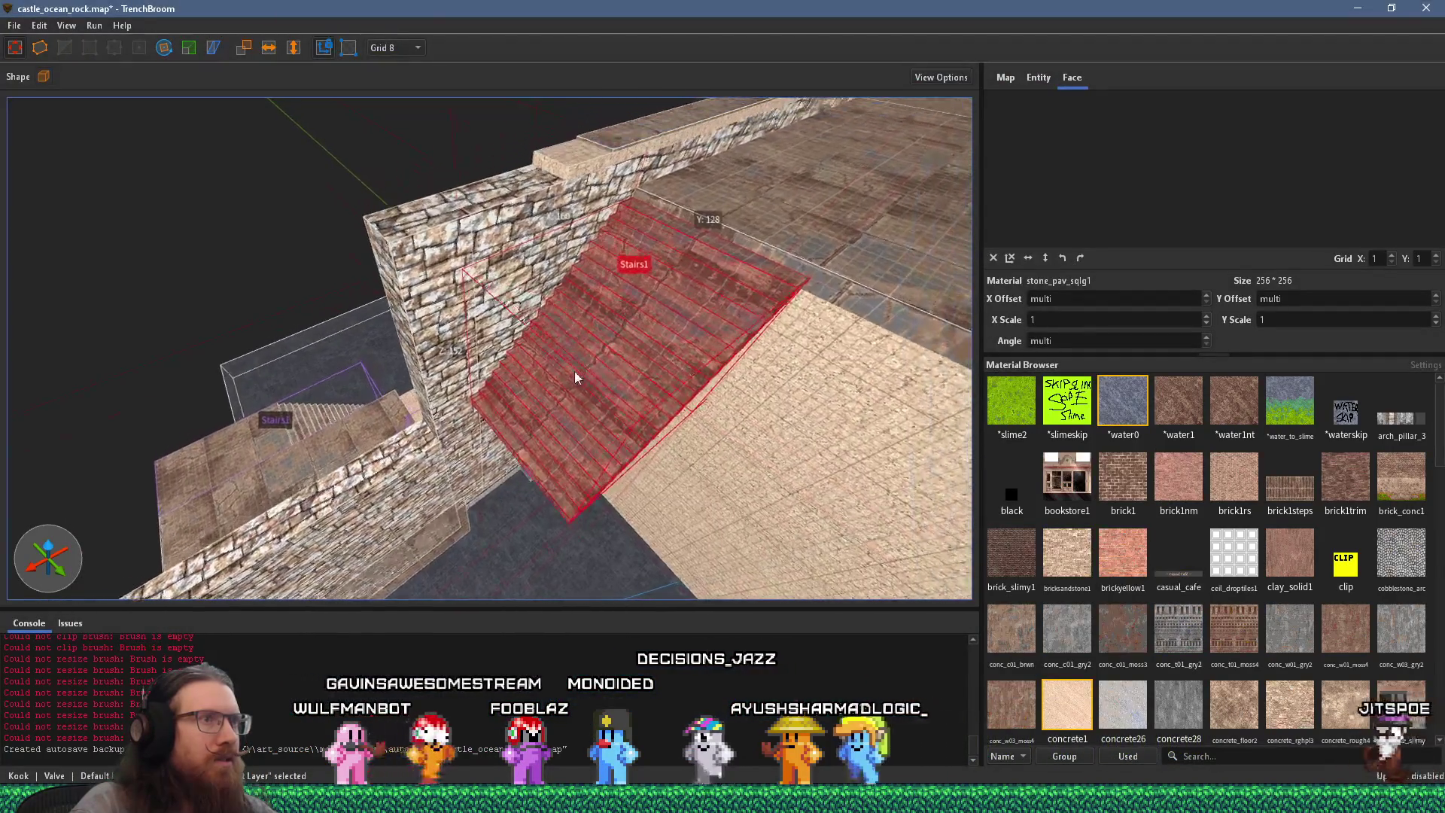
key(alt+Tab)
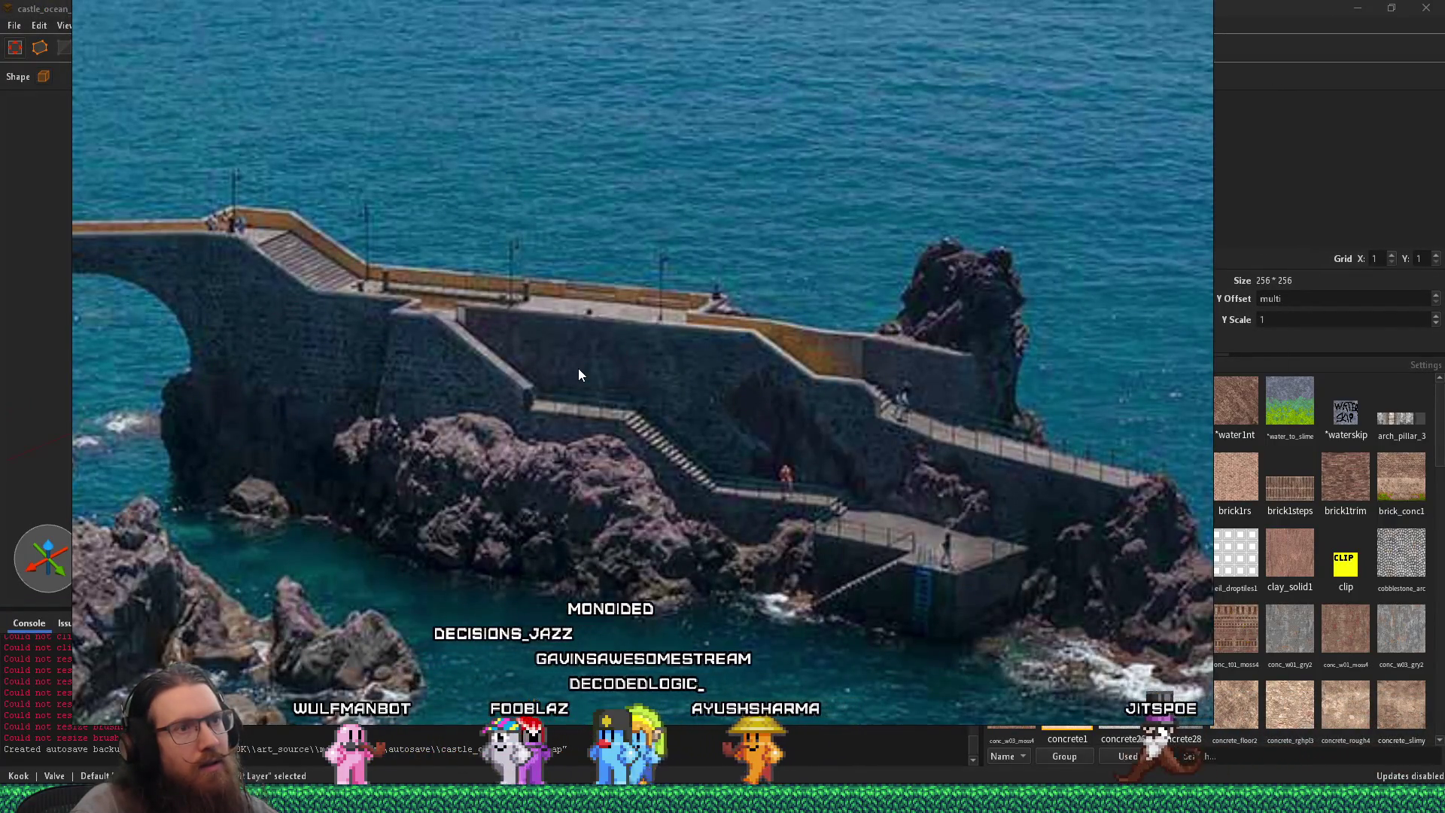
key(alt+Tab)
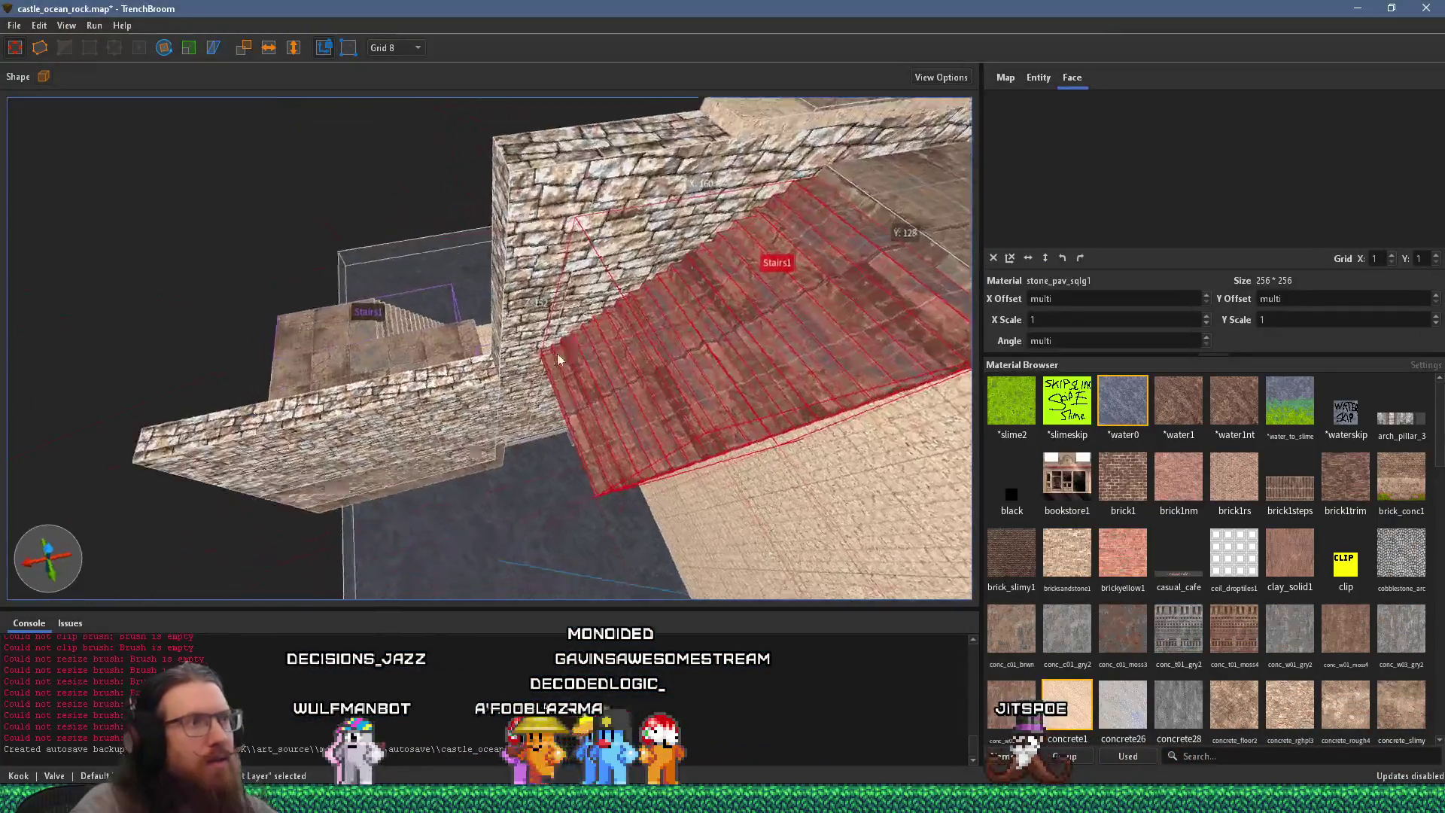
mouse_move(627, 304)
mouse_down()
mouse_move(486, 453)
mouse_move(524, 328)
mouse_move(666, 332)
mouse_move(614, 219)
mouse_move(864, 169)
mouse_move(477, 221)
mouse_move(482, 163)
mouse_move(460, 173)
mouse_move(450, 246)
mouse_move(463, 238)
mouse_move(520, 274)
mouse_move(605, 237)
mouse_move(602, 286)
mouse_move(556, 366)
mouse_up()
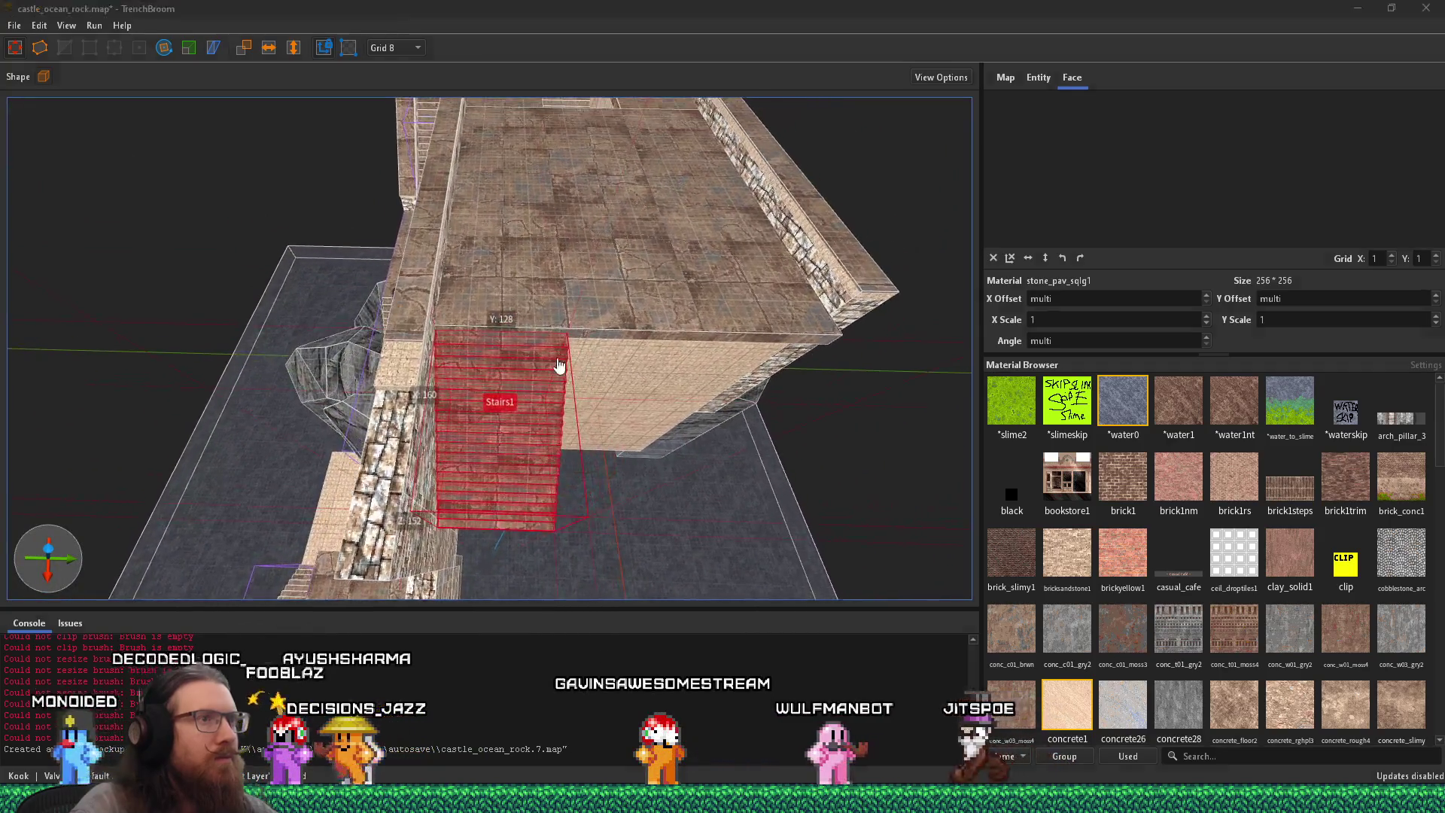
key(alt+Tab)
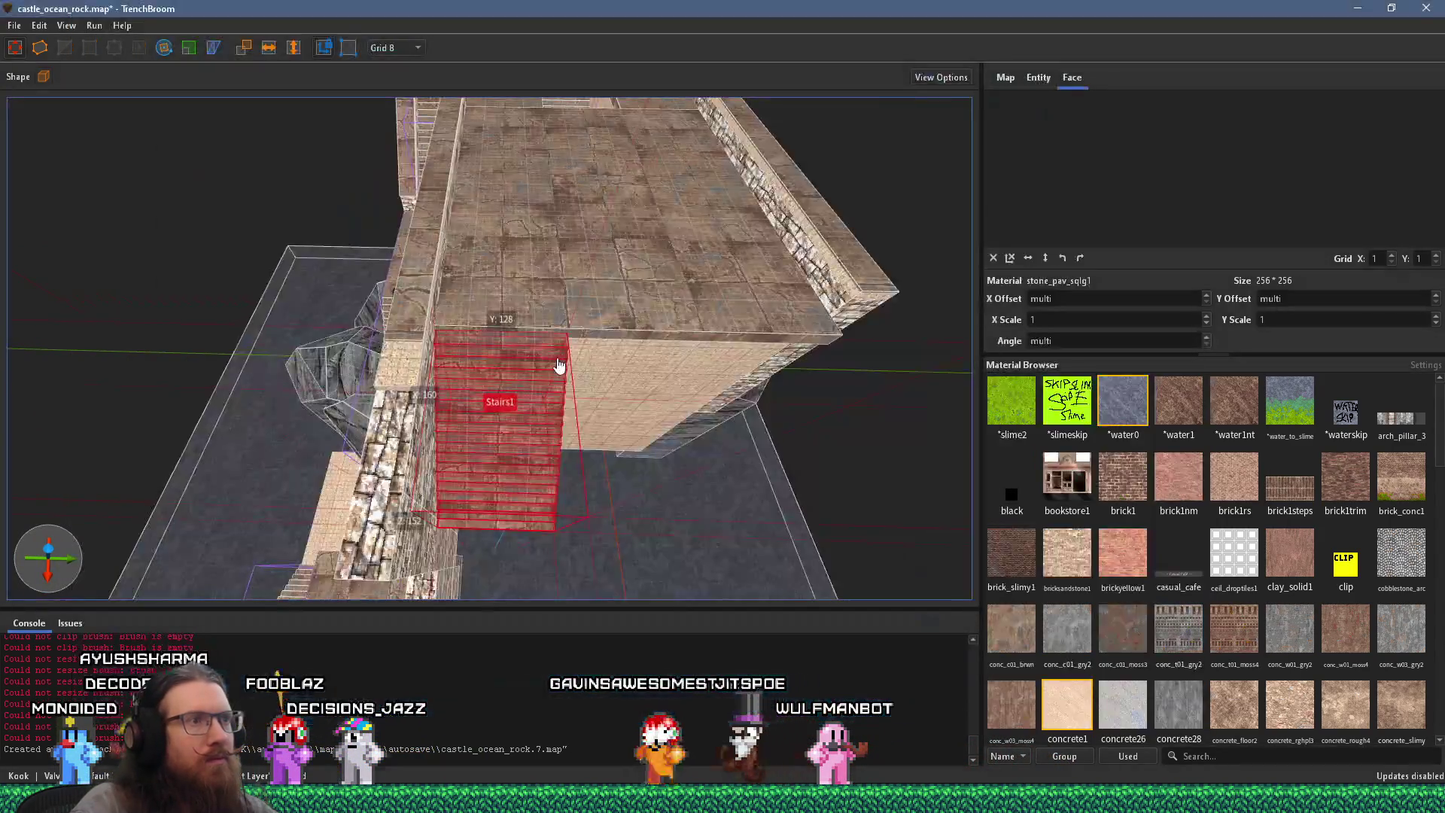
key(alt+Tab)
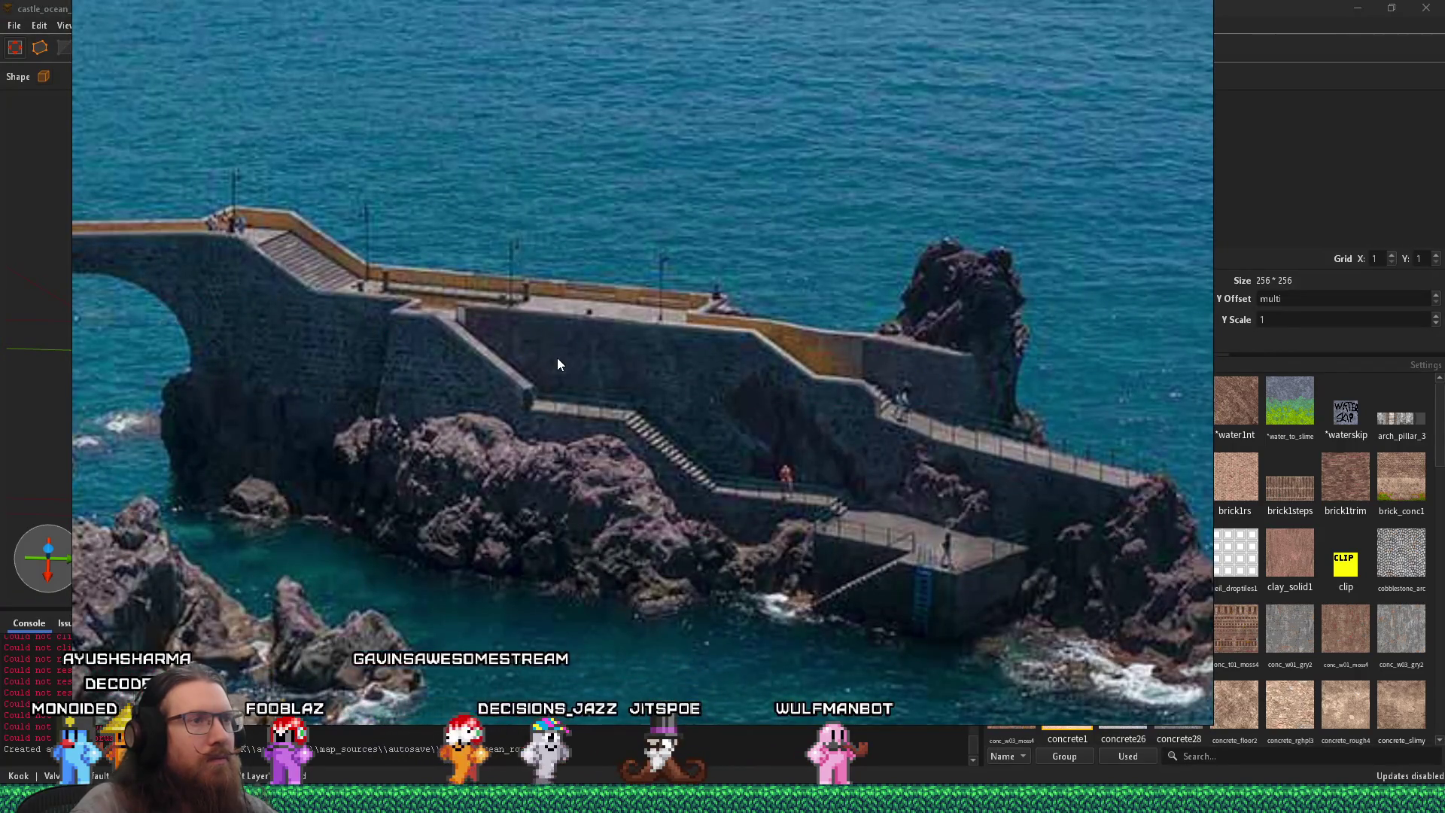
key(alt+Tab)
mouse_move(557, 358)
mouse_down()
mouse_move(575, 308)
mouse_move(559, 382)
mouse_move(574, 339)
mouse_move(75, 141)
mouse_move(317, 230)
mouse_move(425, 359)
mouse_move(430, 445)
mouse_move(509, 408)
mouse_move(436, 444)
mouse_up()
click(607, 344)
mouse_move(630, 462)
mouse_down()
mouse_move(666, 437)
mouse_move(848, 418)
mouse_move(564, 435)
mouse_move(413, 308)
mouse_up()
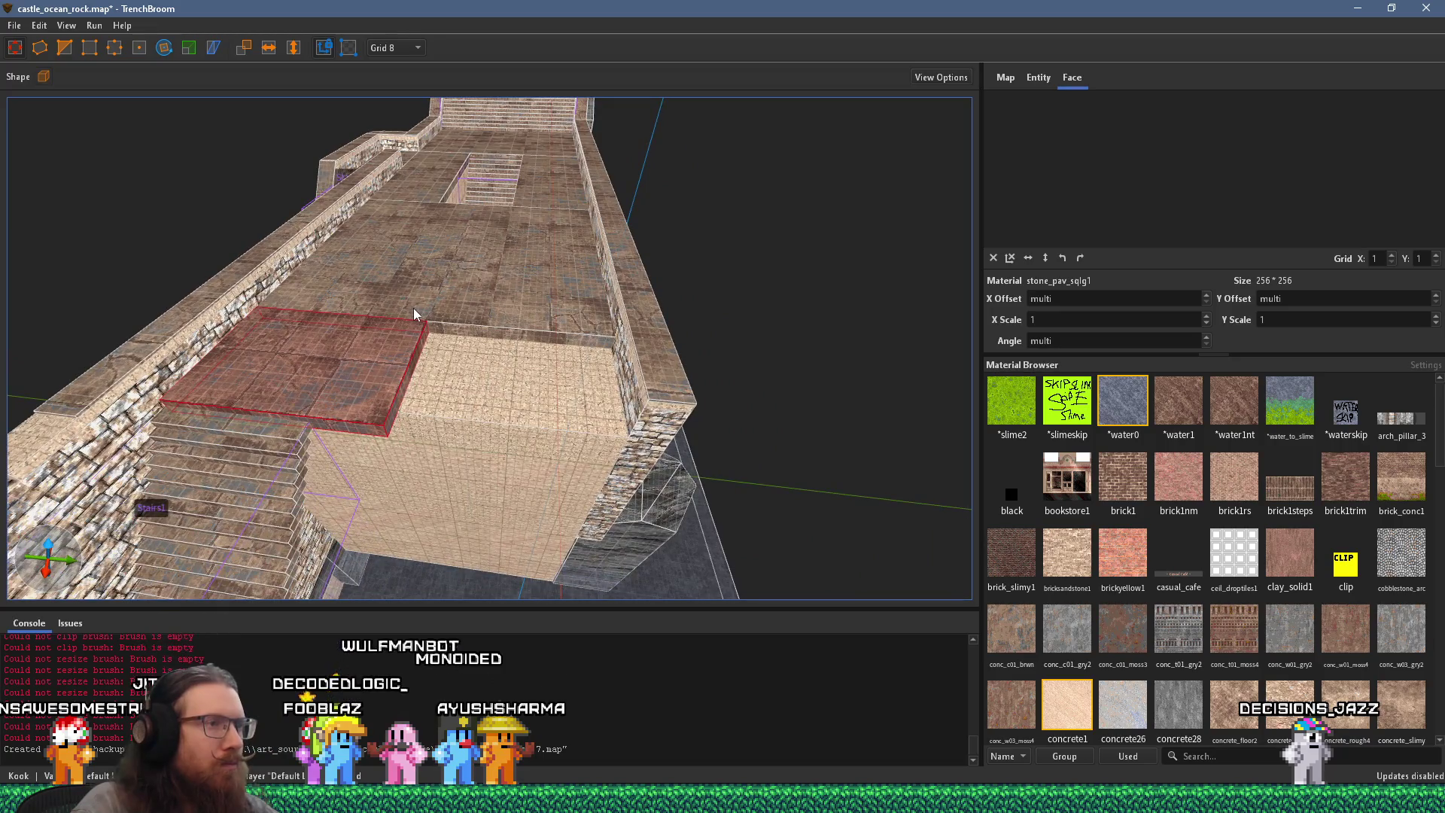
Step: Pull the long wall brush's end face inward so it runs from X 1136 to 1048
click(507, 407)
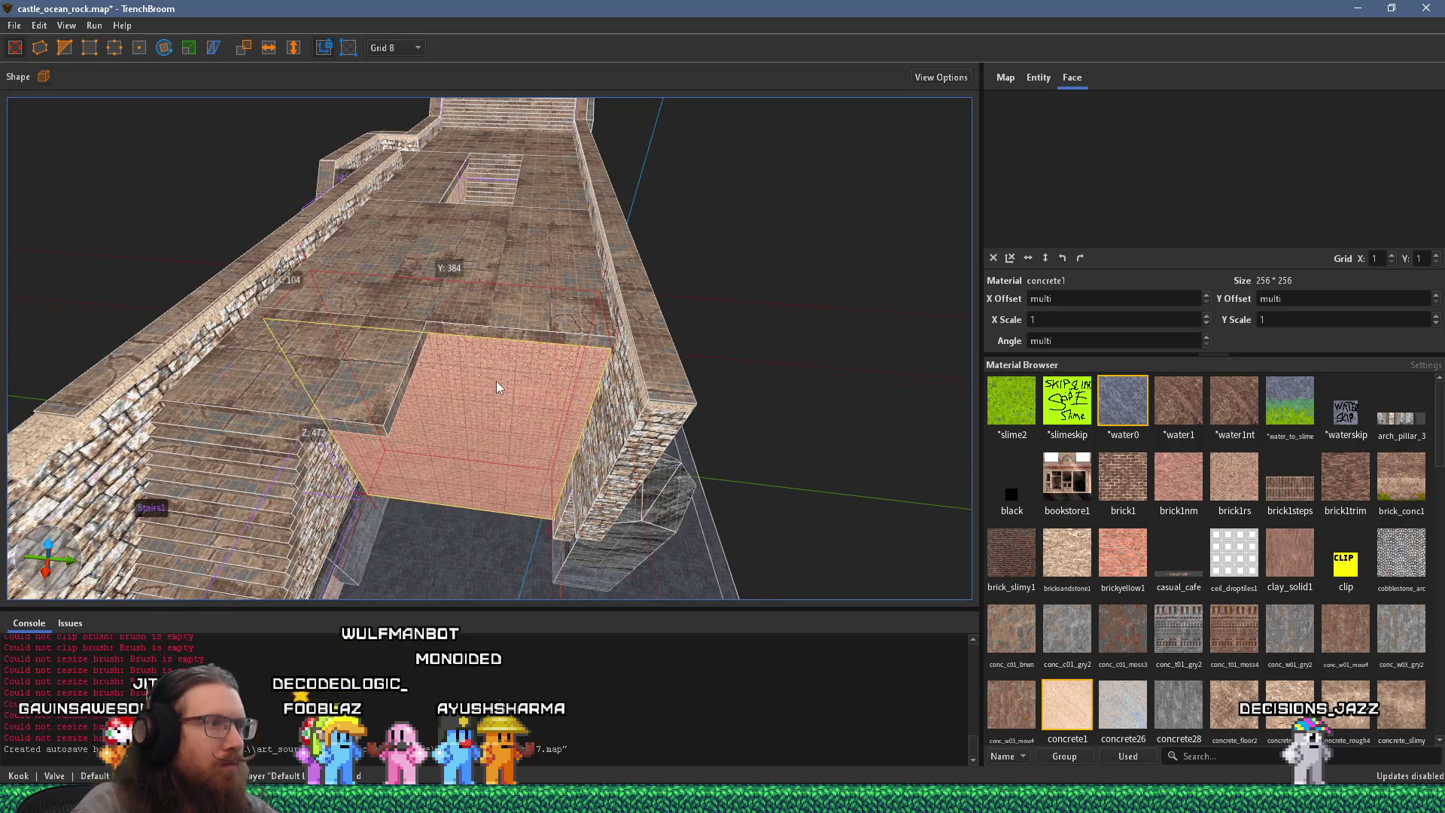
drag(495, 381, 665, 338)
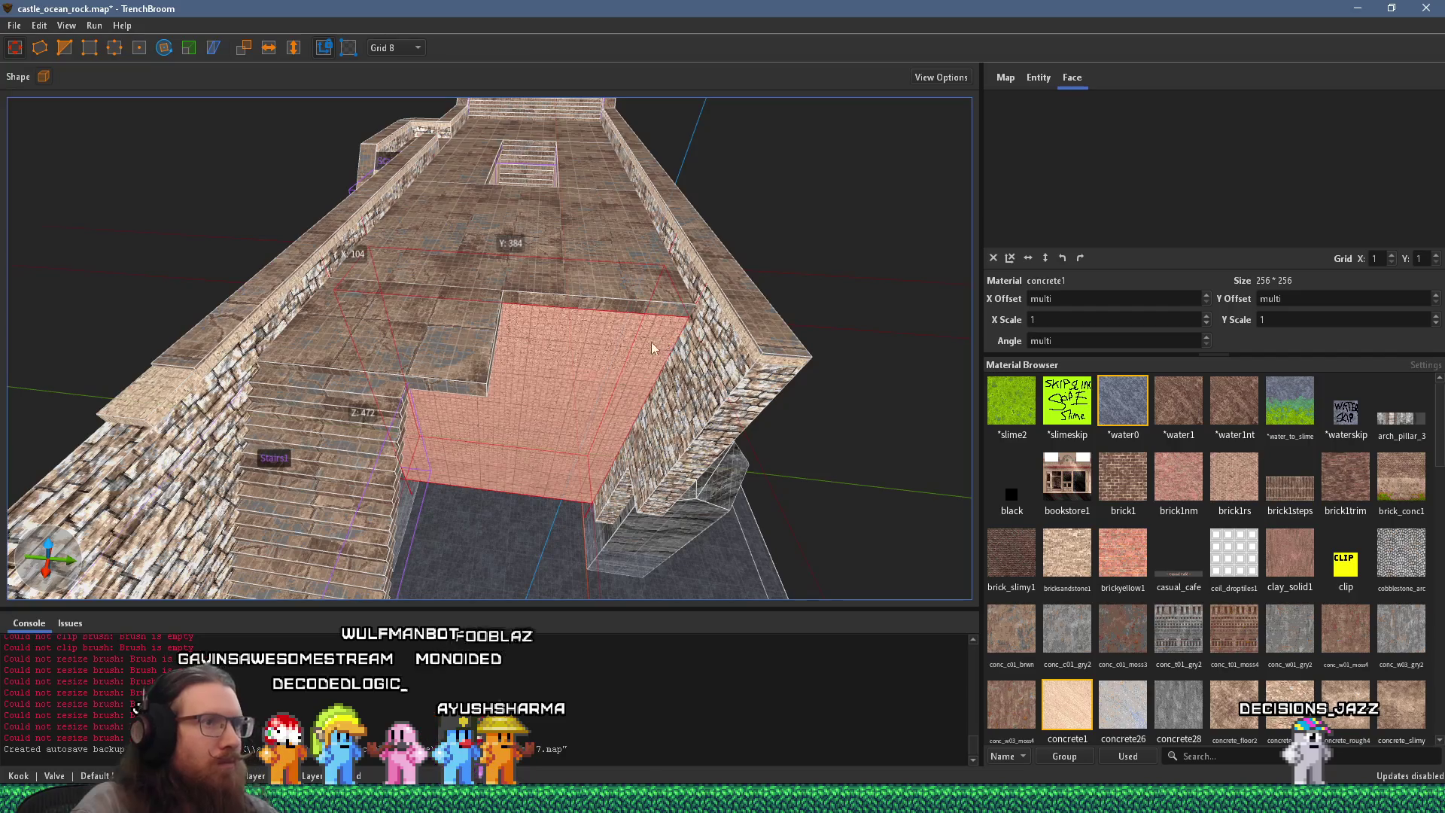
key(Escape)
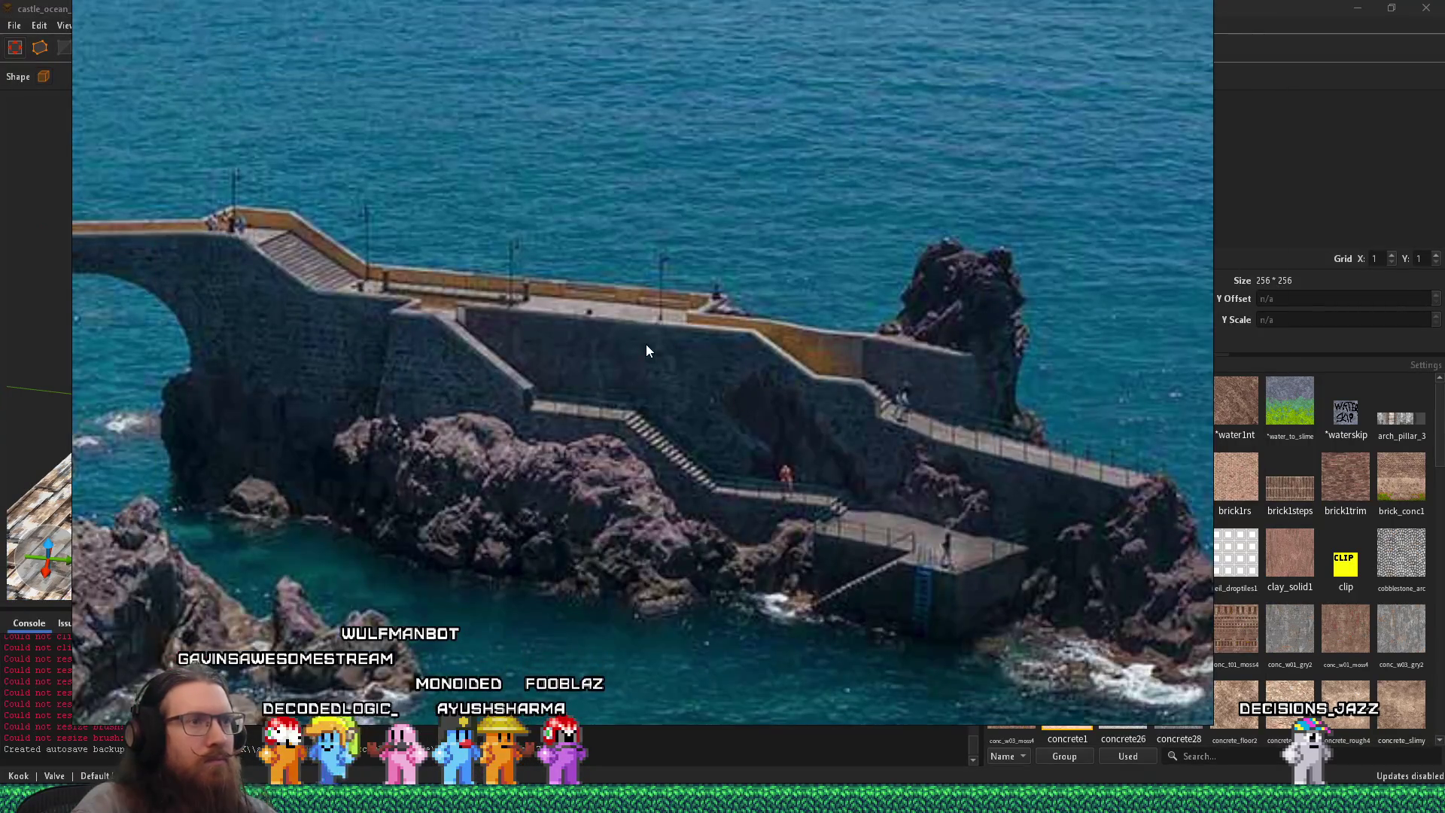
key(Escape)
mouse_move(466, 345)
mouse_down()
mouse_move(594, 333)
mouse_move(679, 294)
mouse_up()
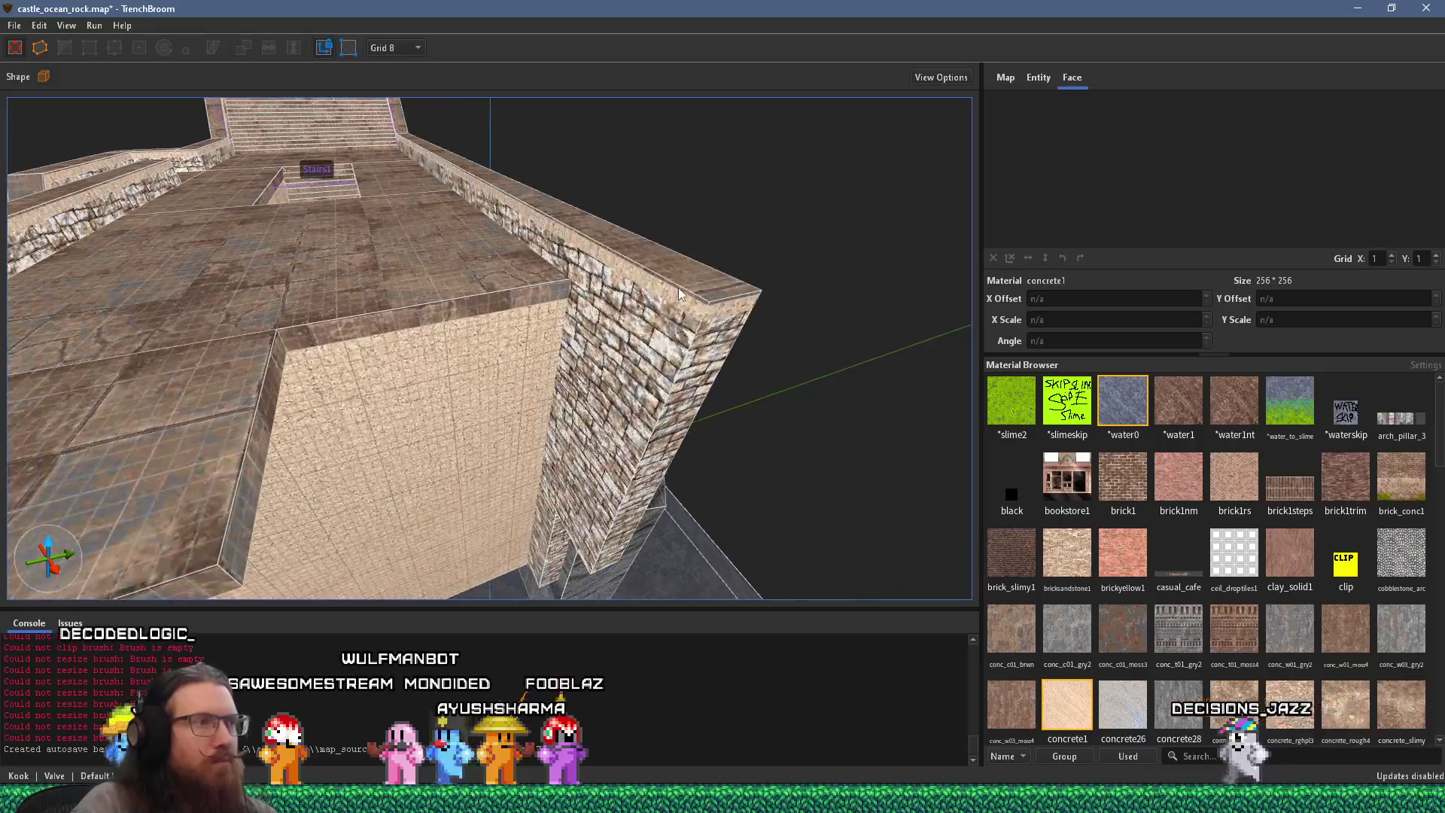
click(646, 264)
mouse_move(673, 427)
mouse_down()
mouse_move(580, 350)
mouse_move(581, 323)
mouse_move(602, 354)
mouse_move(463, 374)
mouse_move(578, 398)
mouse_move(675, 446)
mouse_move(669, 507)
mouse_move(643, 426)
mouse_up()
Step: Shift the wall-top face's stone_pav_sqlg1 paving to an X offset of -24
shift+click(665, 414)
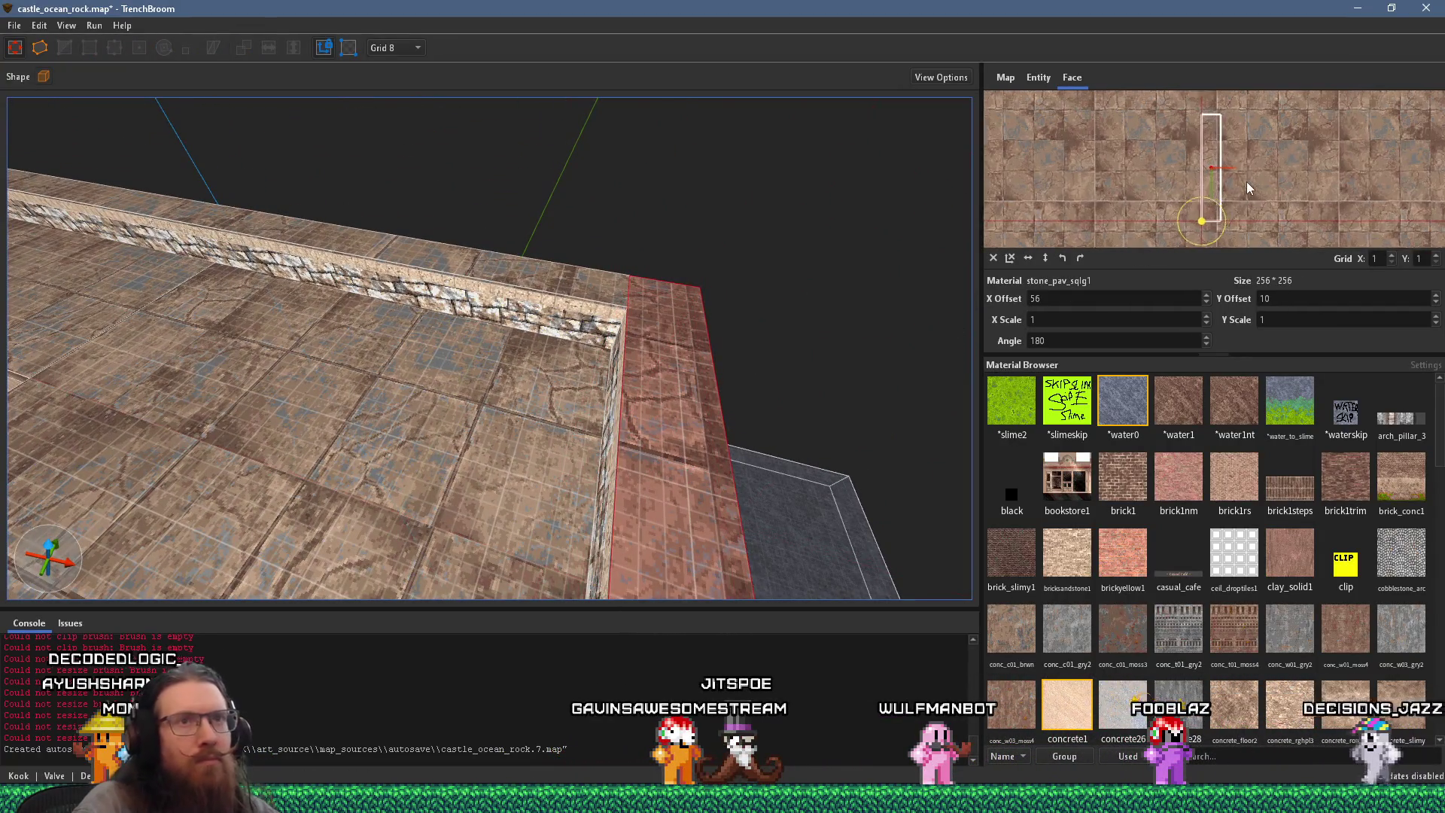
double_click(1293, 298)
scroll(1293, 298, up, 2)
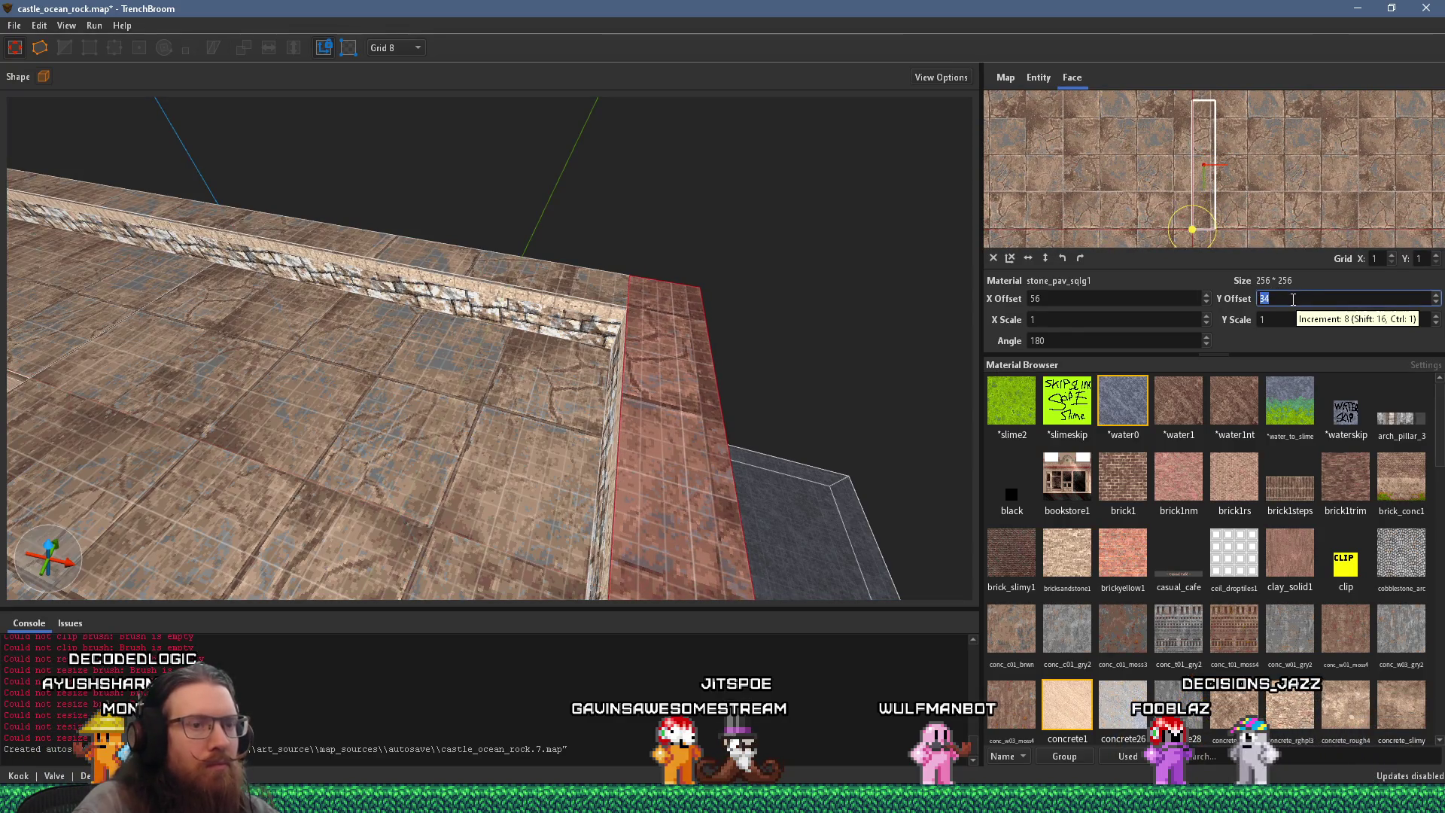
key(shift+Tab)
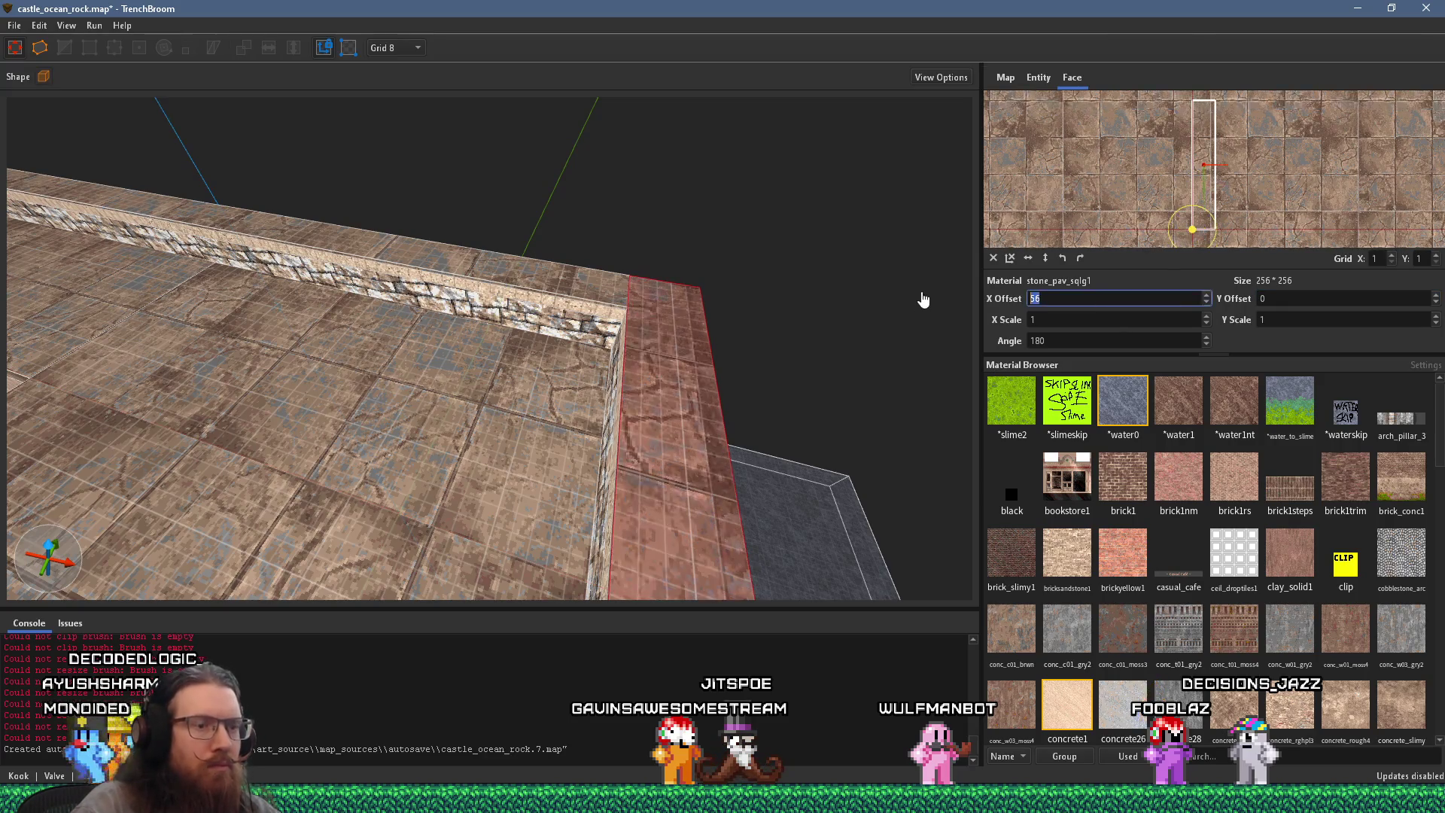
text(0)
key(Return)
scroll(1113, 298, down, 1)
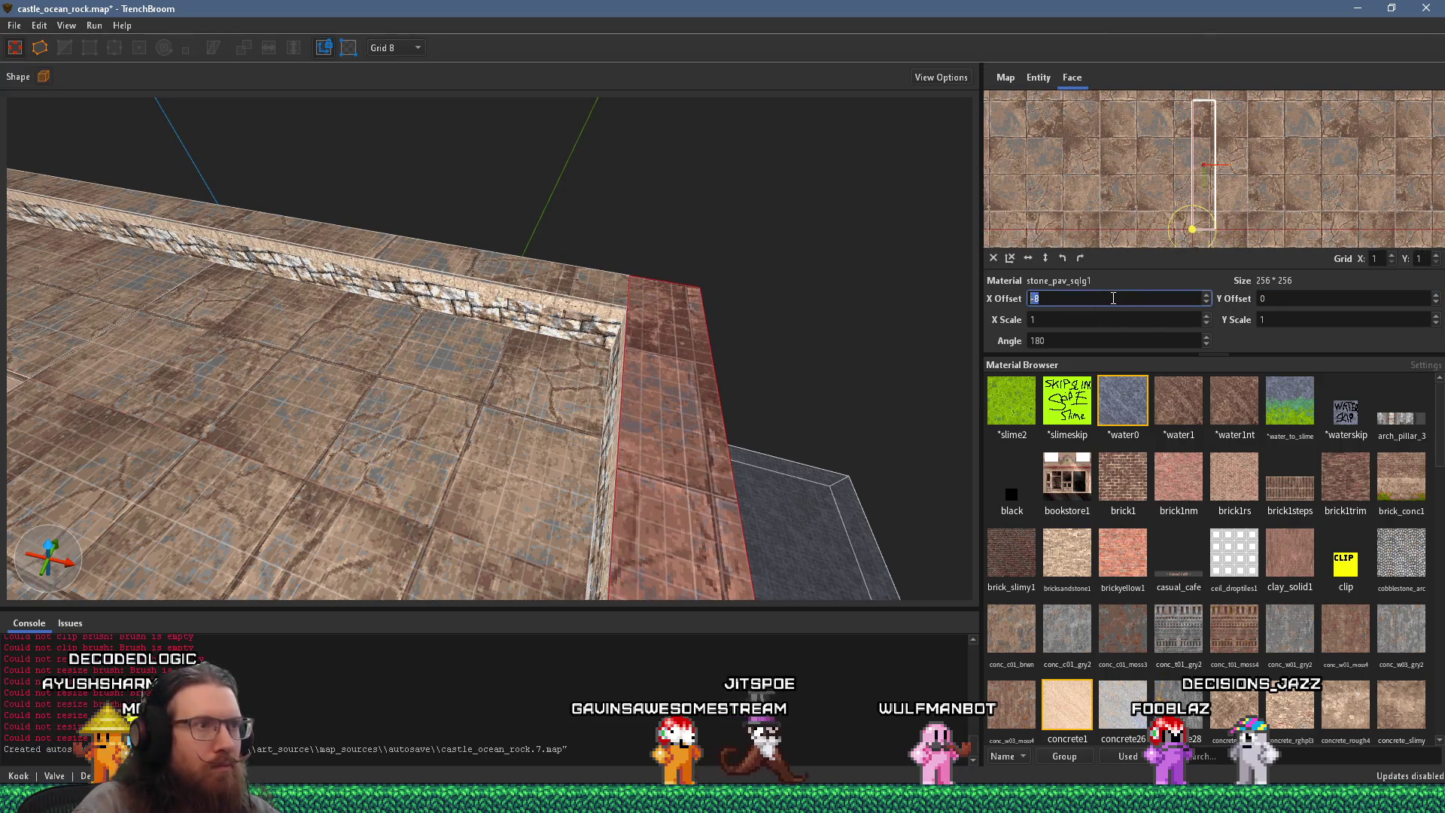
scroll(1113, 298, down, 2)
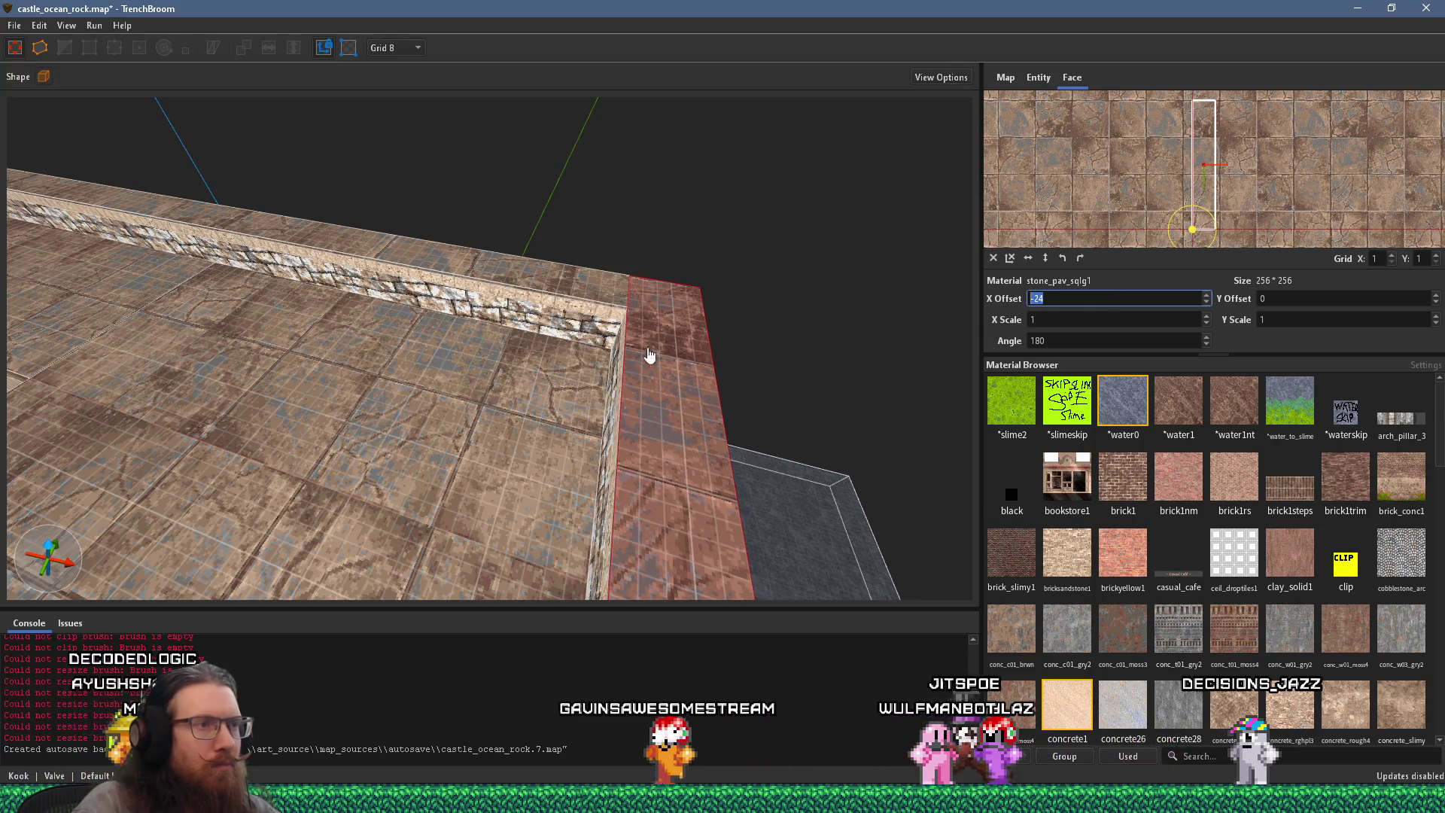
Step: Orbit around the wall-top block to check the aligned paving, then select the whole wall-top brush
mouse_move(639, 371)
mouse_down()
mouse_move(716, 287)
mouse_move(694, 368)
mouse_move(475, 350)
mouse_move(360, 301)
mouse_up()
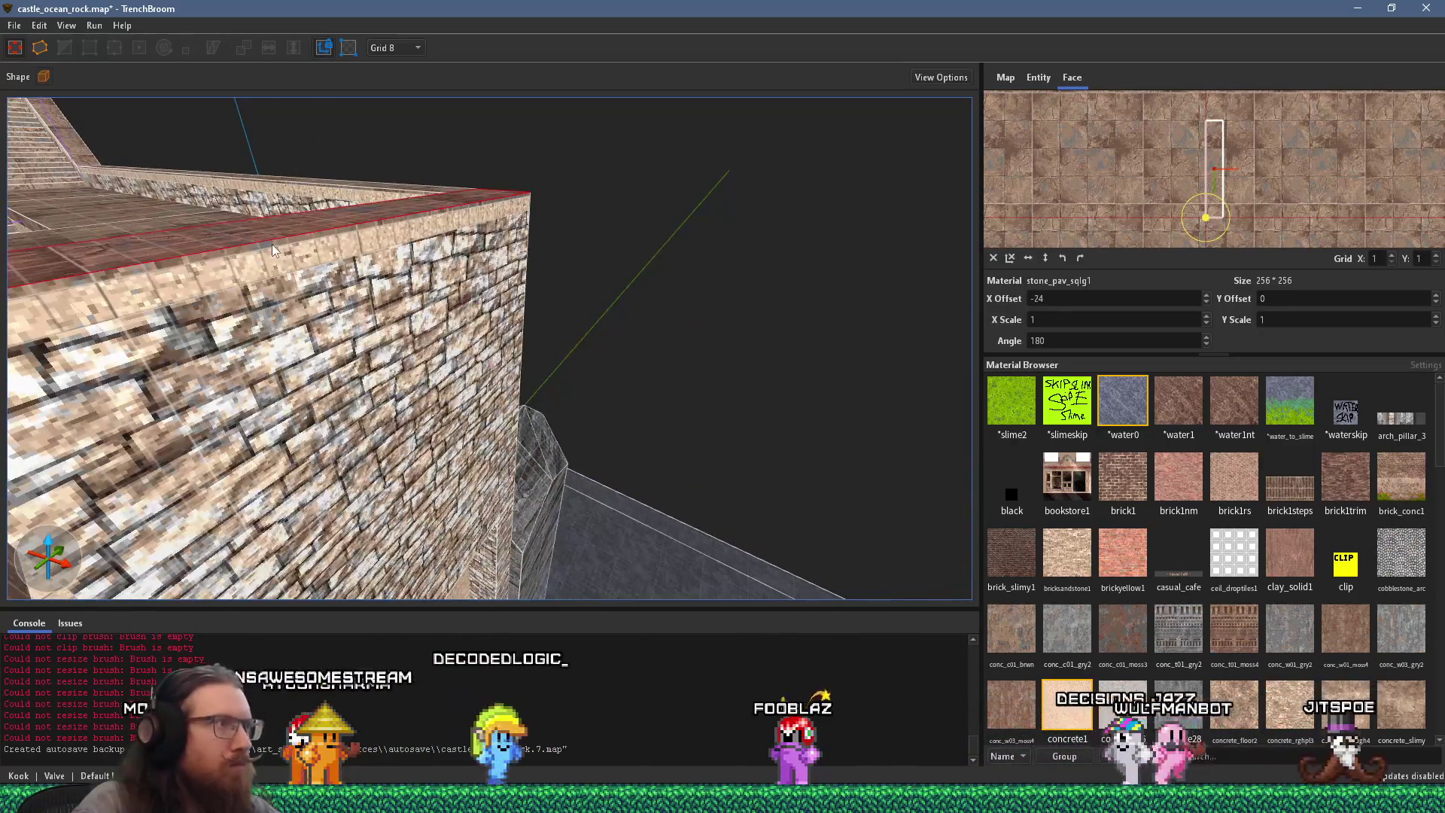
mouse_move(273, 242)
mouse_down()
mouse_move(428, 255)
mouse_move(413, 279)
mouse_move(466, 286)
mouse_up()
drag(598, 291, 738, 331)
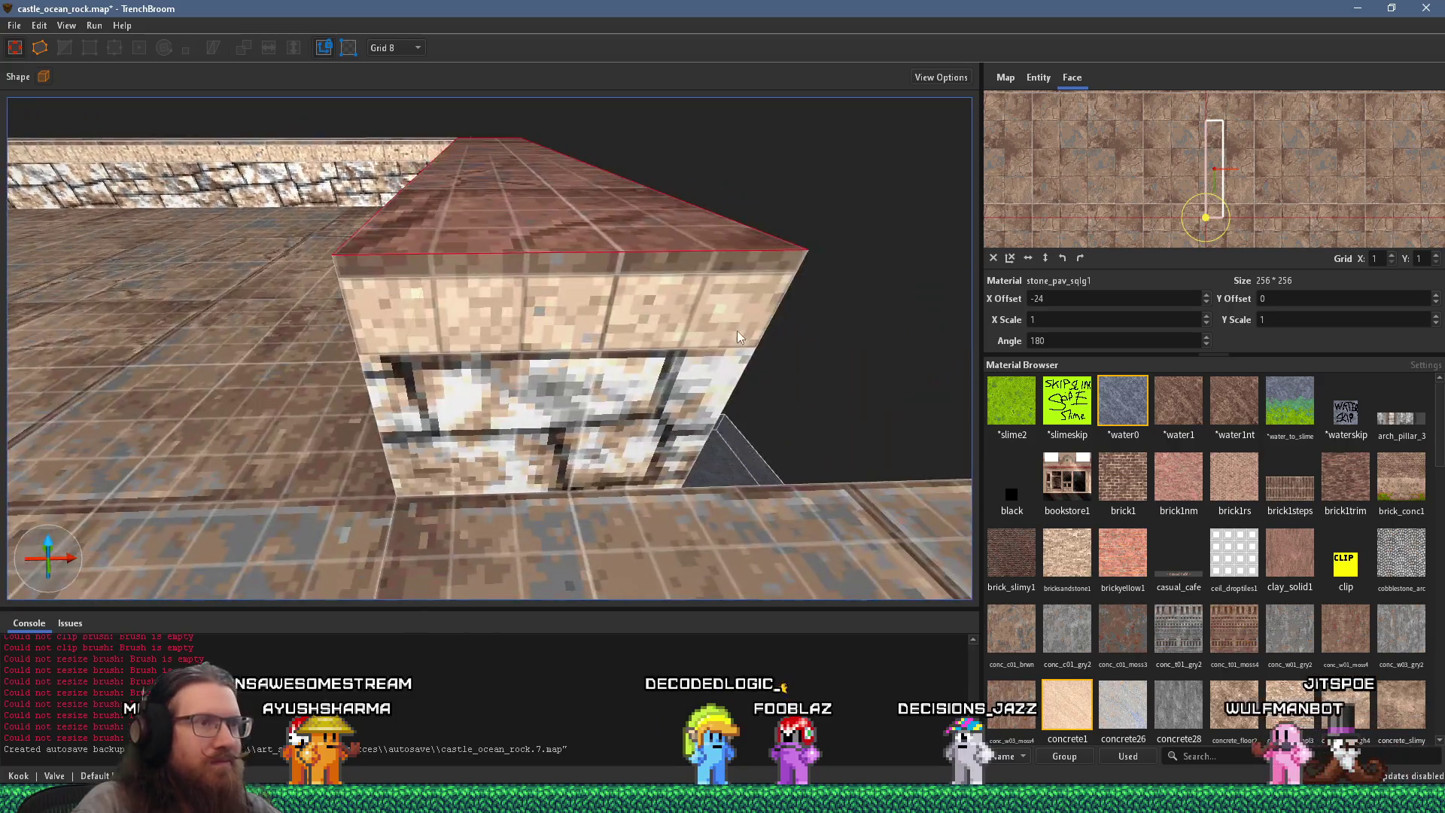
click(631, 260)
click(630, 257)
scroll(602, 279, up, 3)
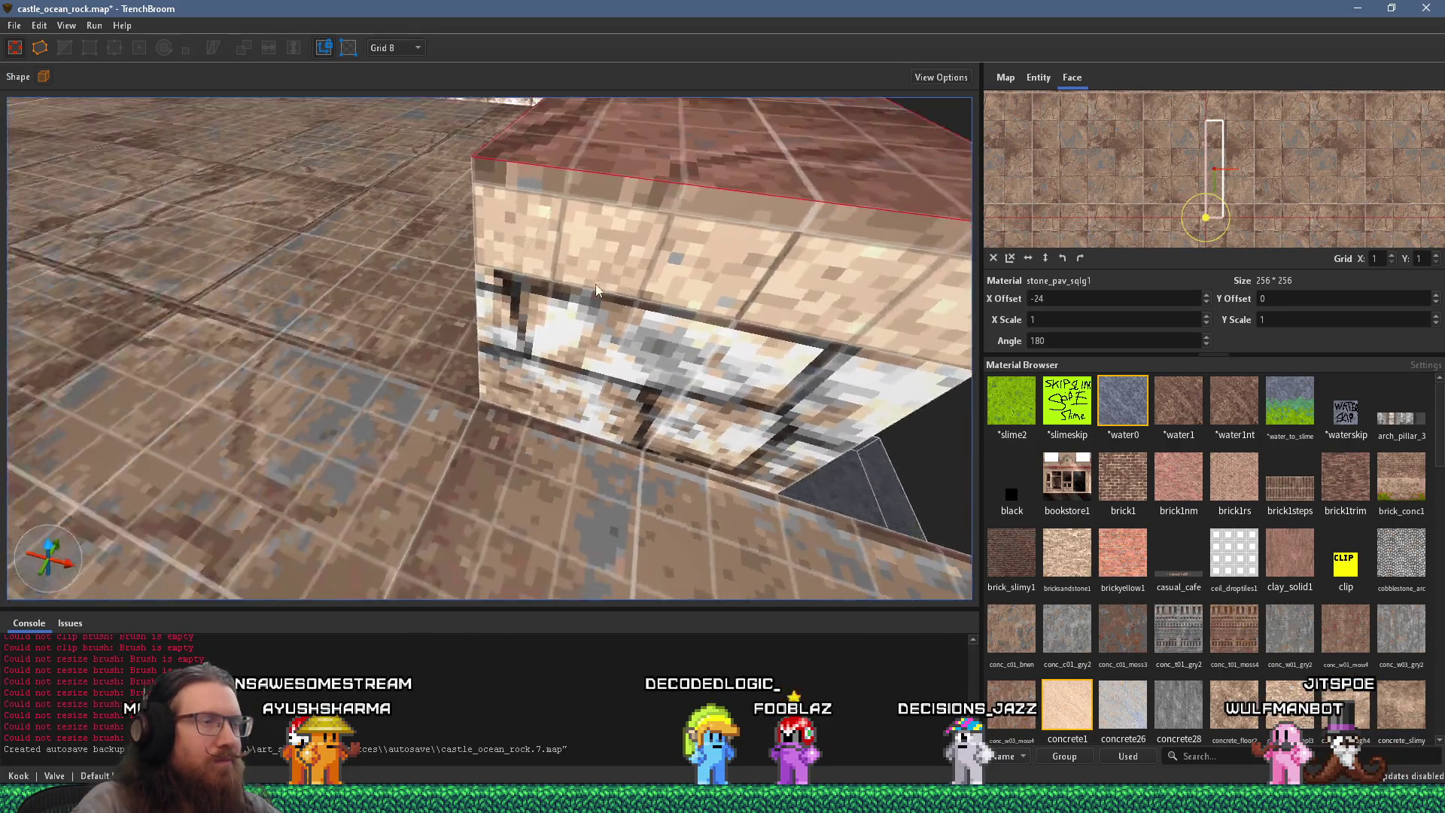
scroll(595, 290, down, 5)
click(382, 297)
click(219, 285)
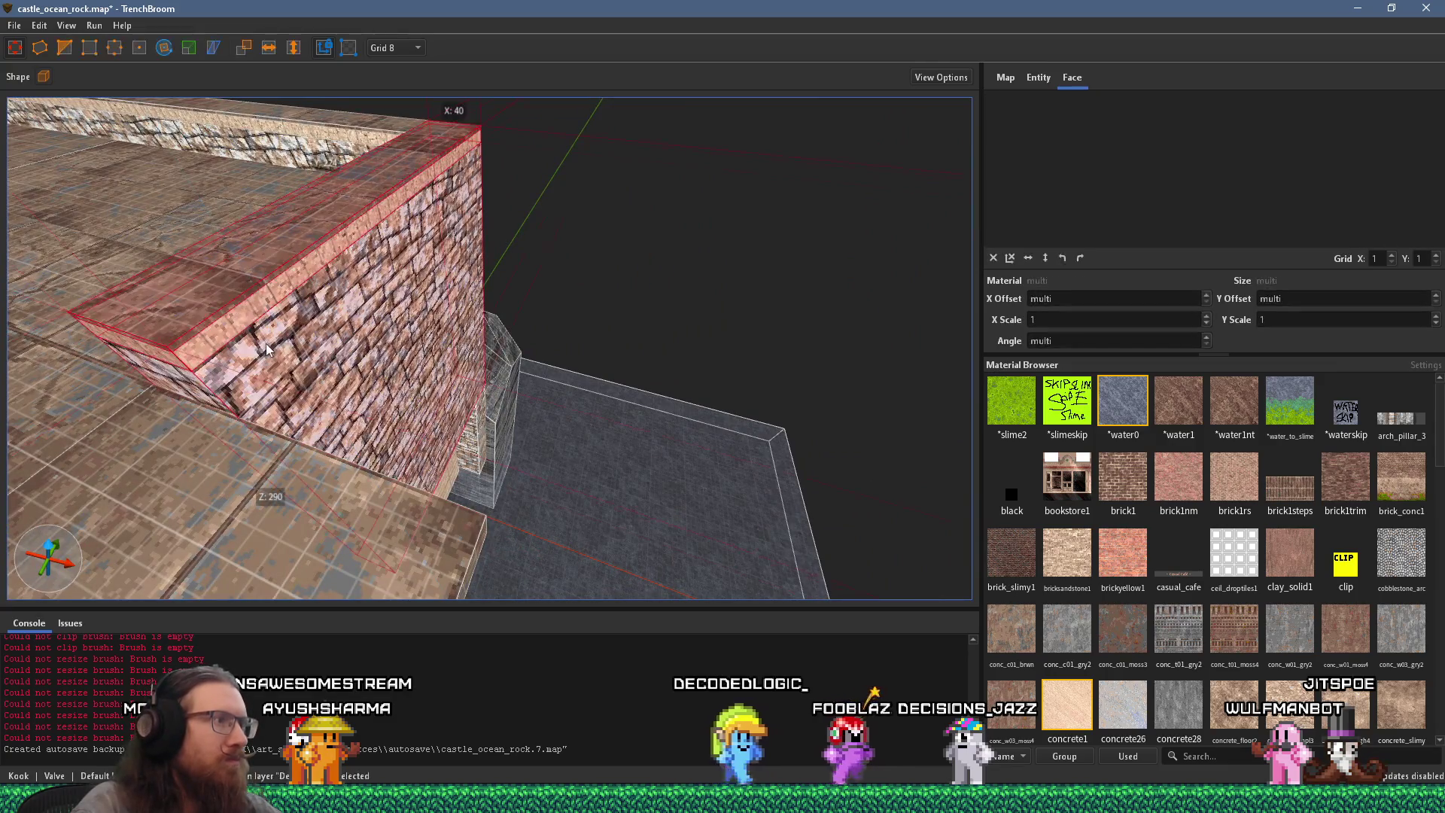
Step: Extend the wall-top brush into a 120-by-32 cap block around the corner, then view the reference photo
scroll(435, 265, down, 2)
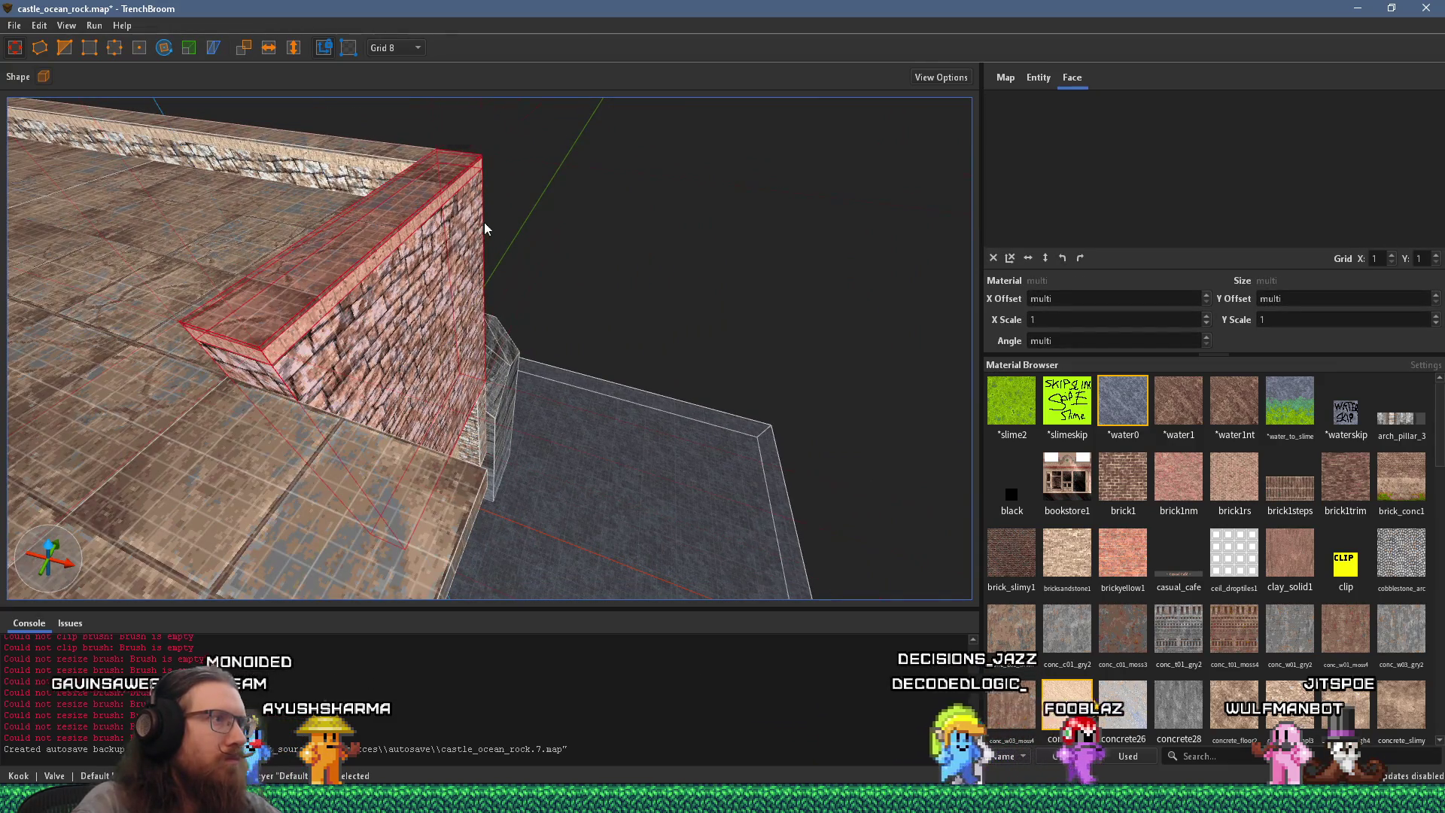
mouse_move(392, 312)
mouse_down()
mouse_move(593, 360)
mouse_move(589, 191)
mouse_move(551, 274)
mouse_up()
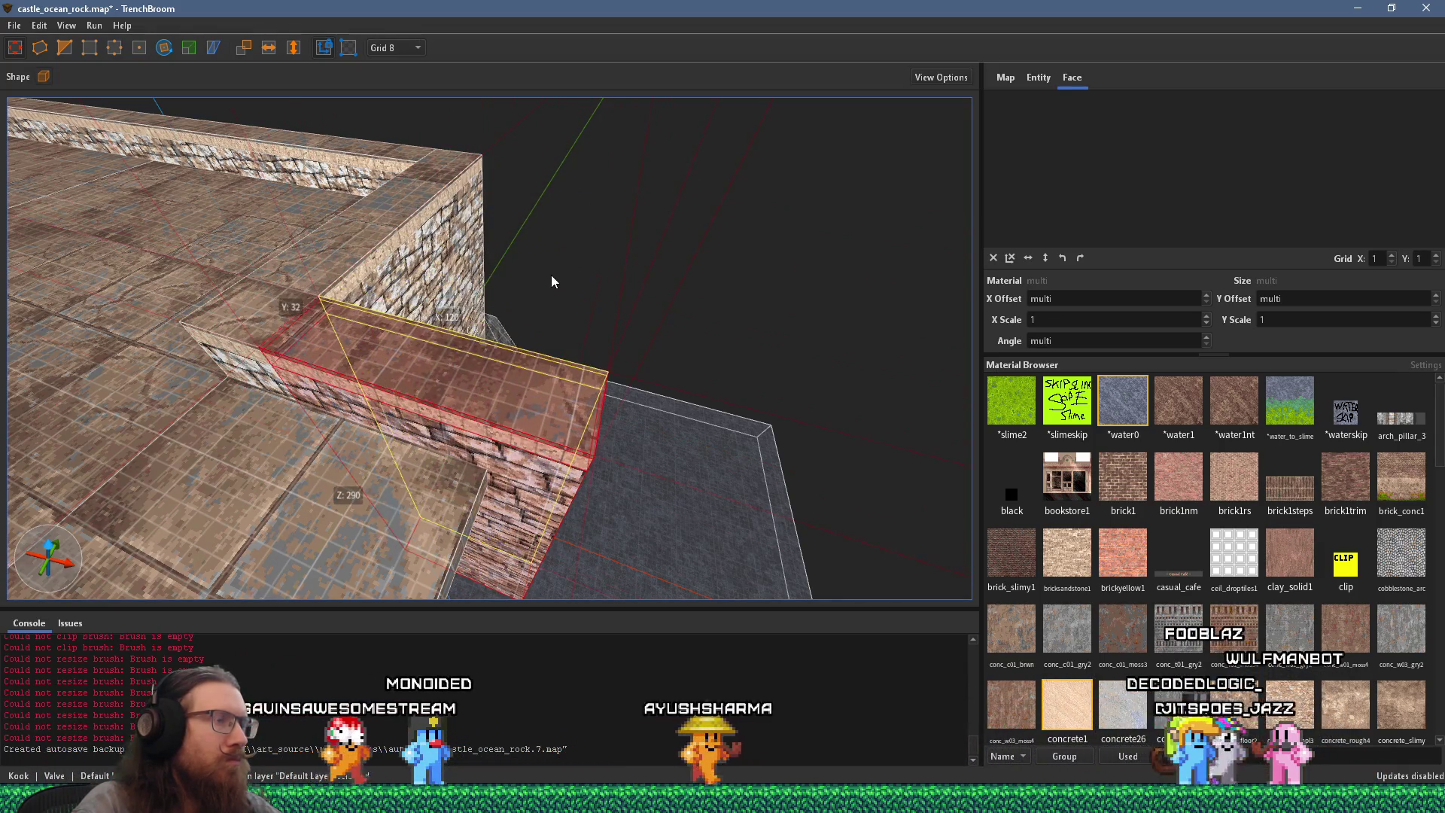
mouse_move(434, 341)
mouse_down()
mouse_move(672, 318)
mouse_move(578, 271)
mouse_move(345, 241)
mouse_move(489, 237)
mouse_up()
key(alt+Tab)
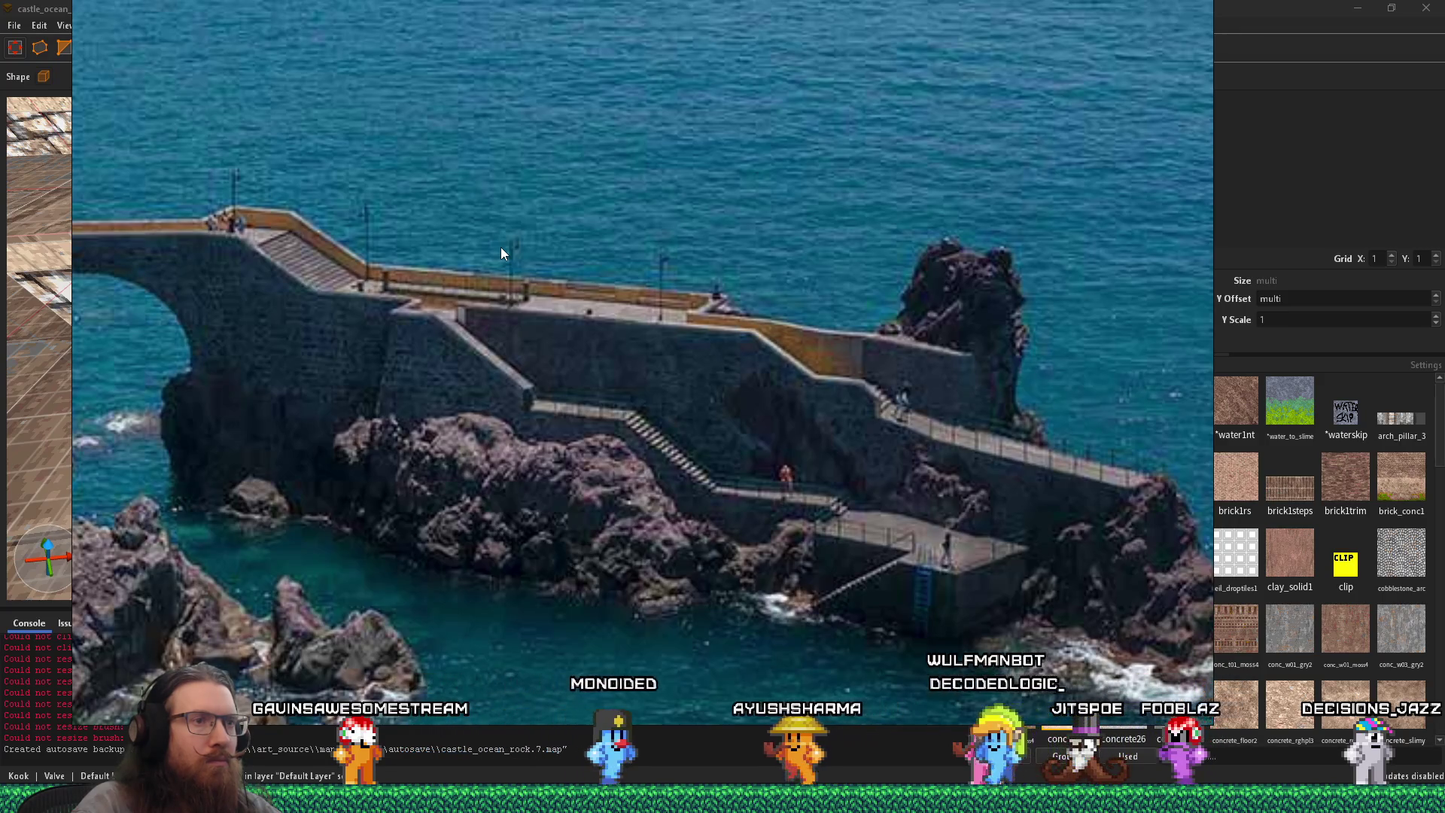
Step: Zoom the PureRef board onto the vertical aerial pier photo, glancing at the map's wall corner
key(alt+Tab)
key(alt+Tab)
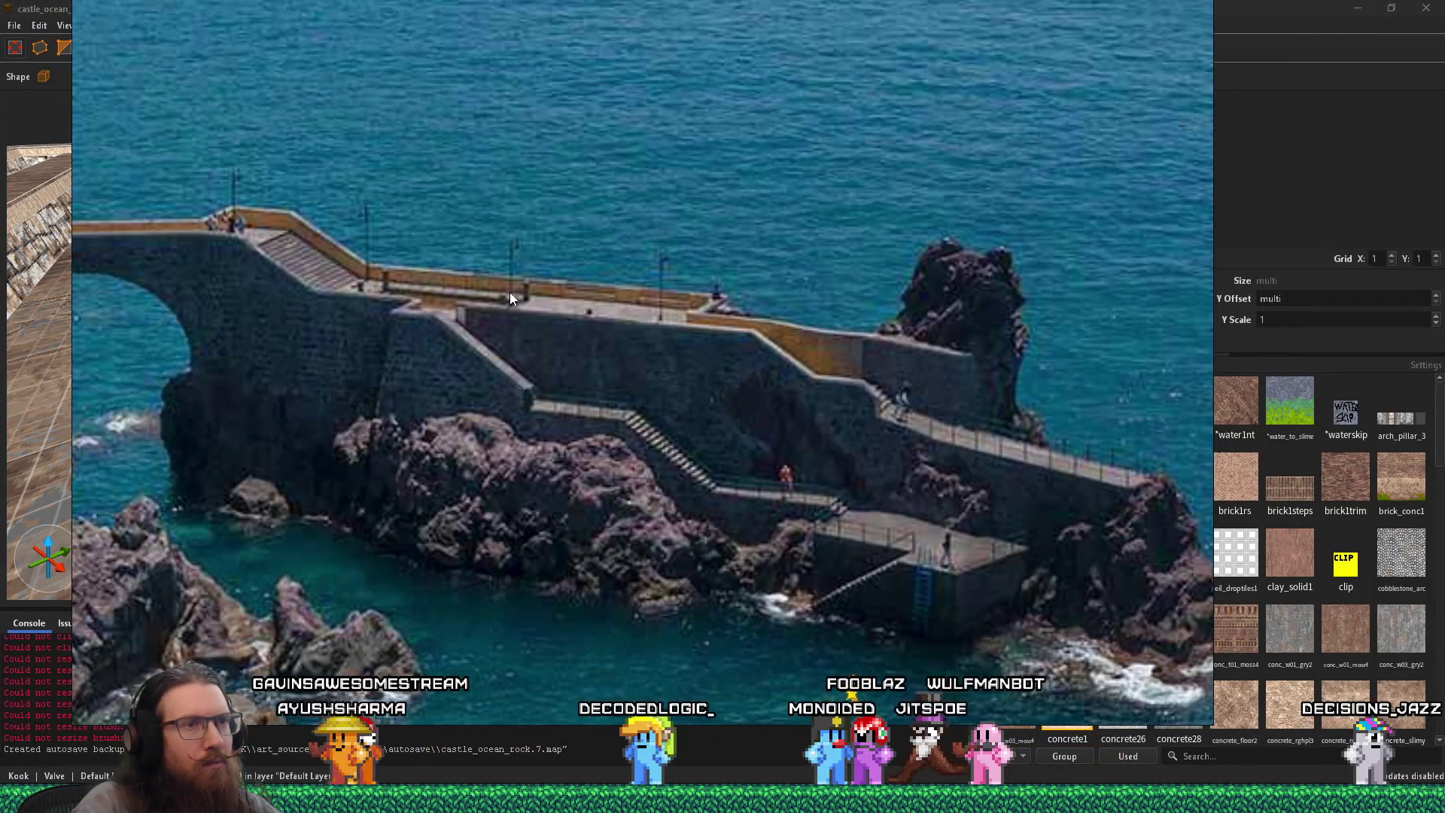
scroll(734, 439, down, 10)
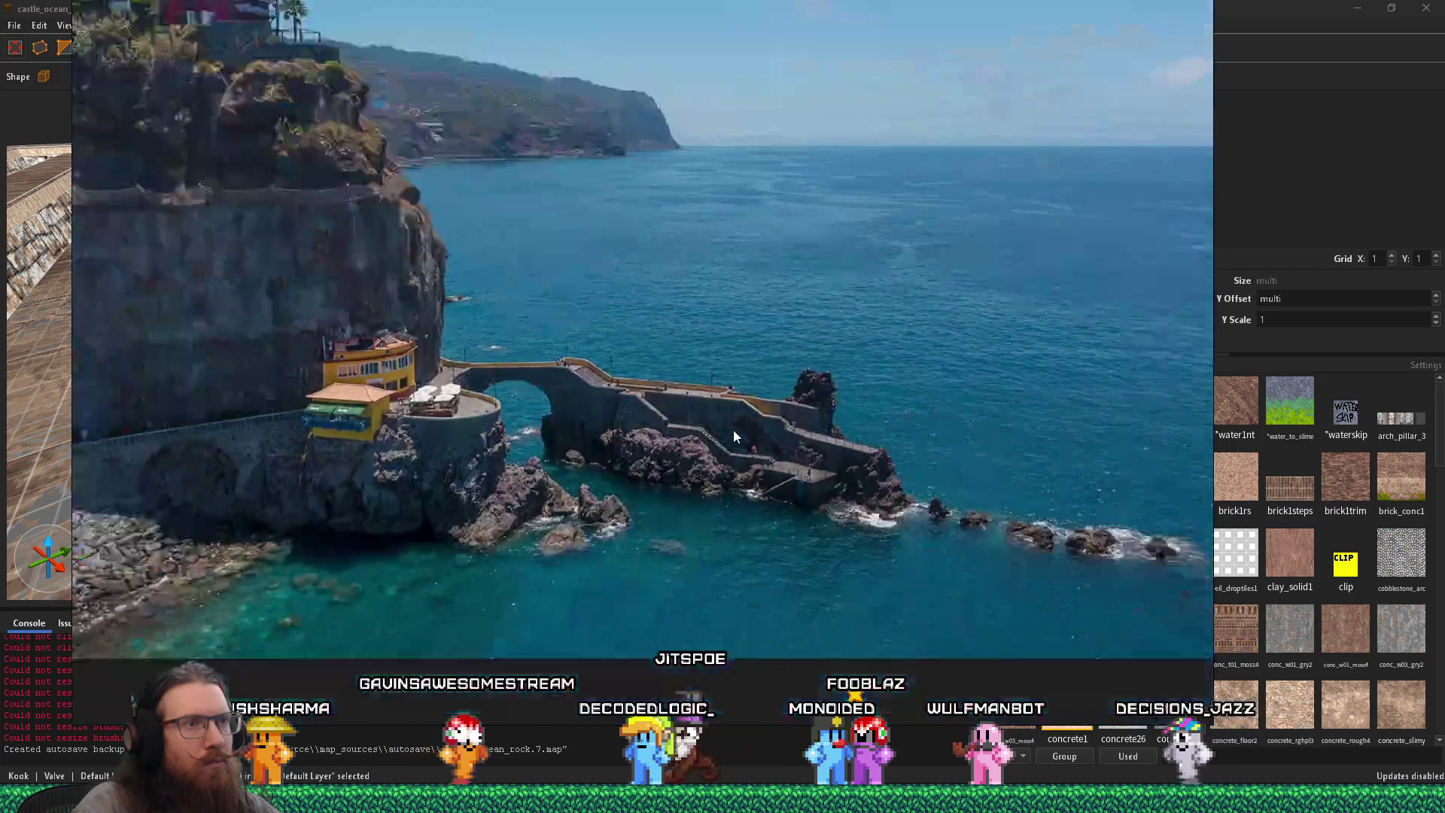
scroll(683, 476, up, 10)
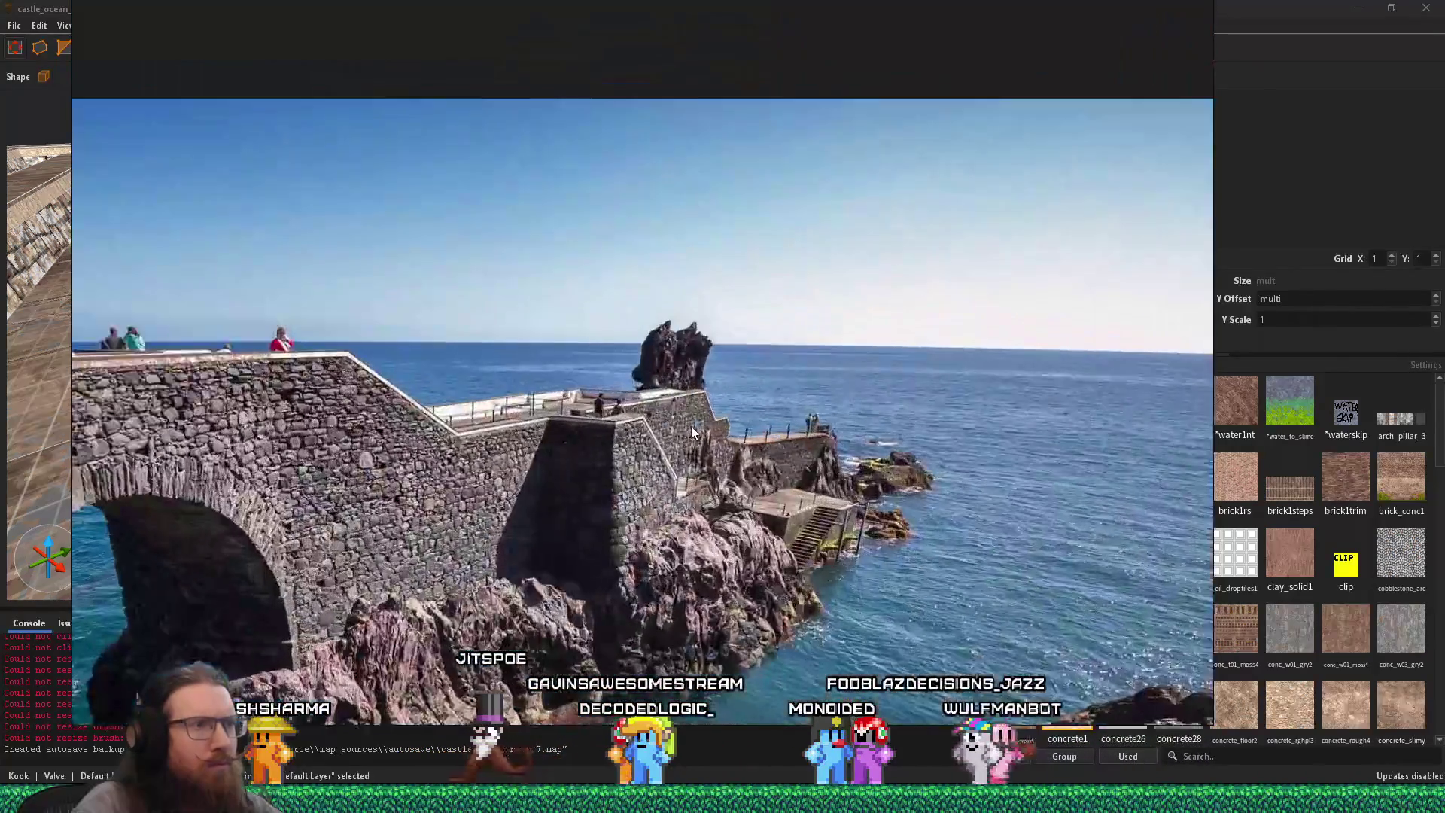
scroll(688, 420, down, 5)
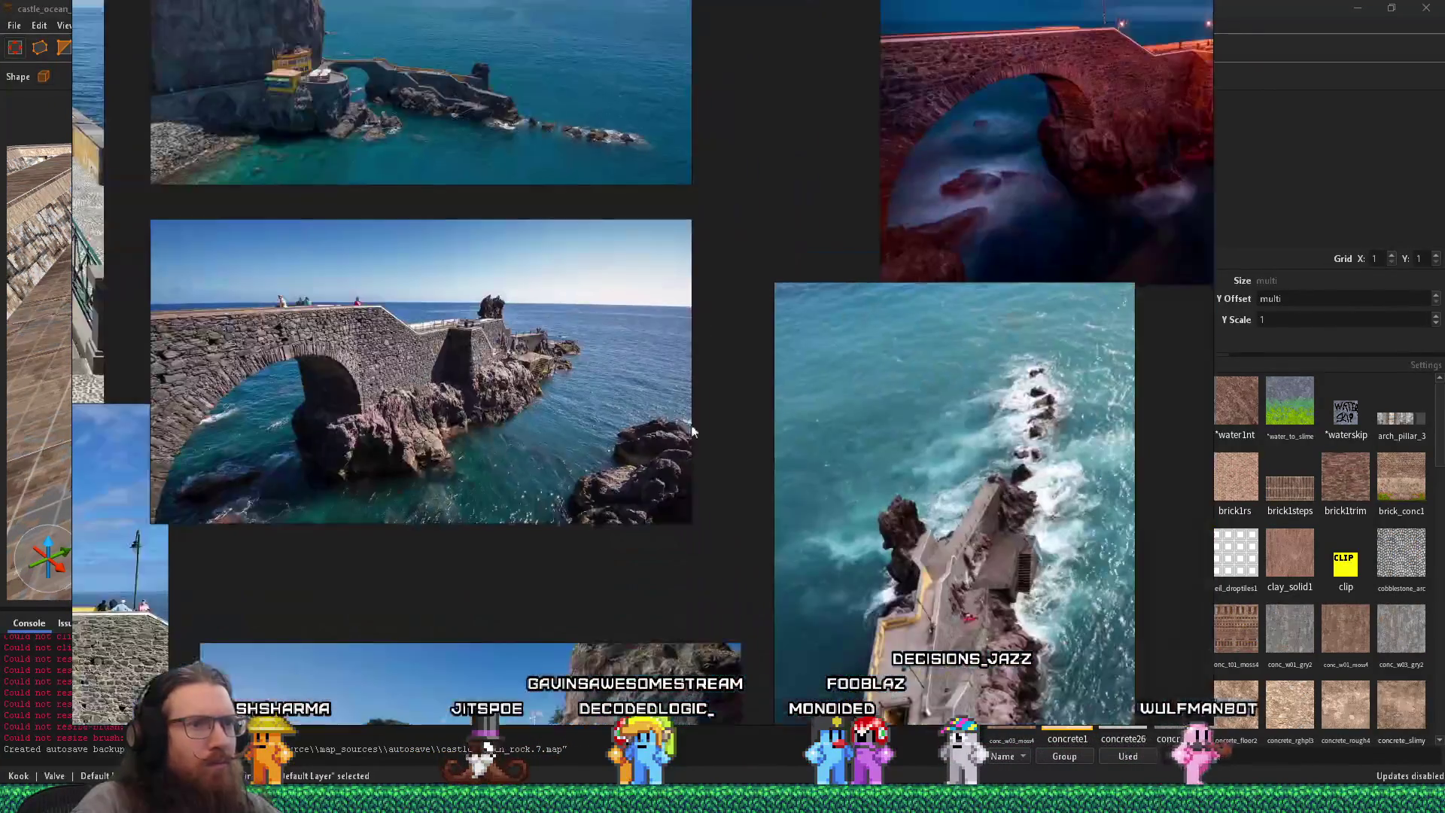
scroll(632, 355, up, 8)
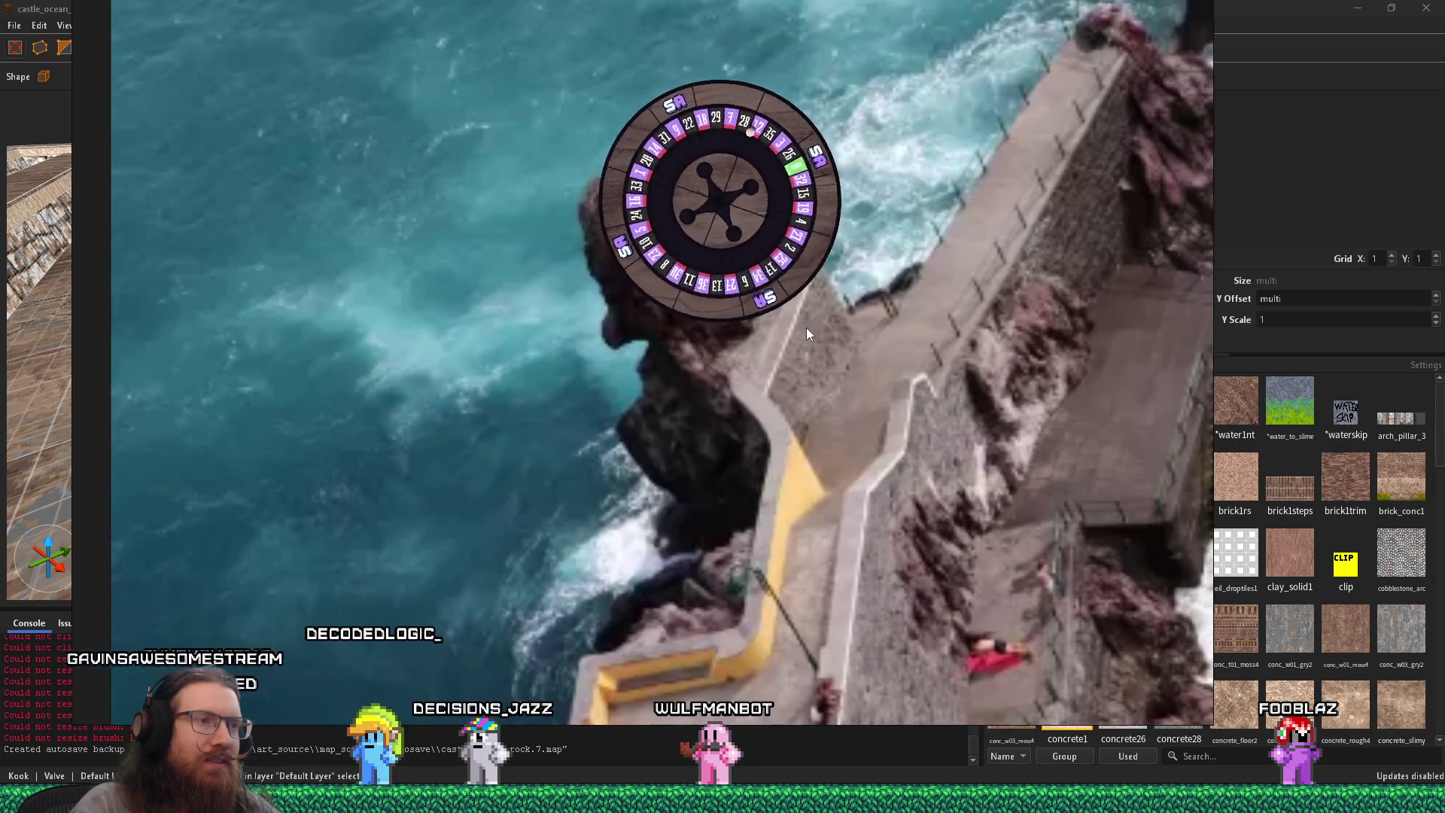
key(alt+Tab)
mouse_move(806, 328)
mouse_down()
mouse_move(562, 196)
mouse_move(570, 368)
mouse_move(508, 328)
mouse_move(379, 360)
mouse_up()
key(alt+Tab)
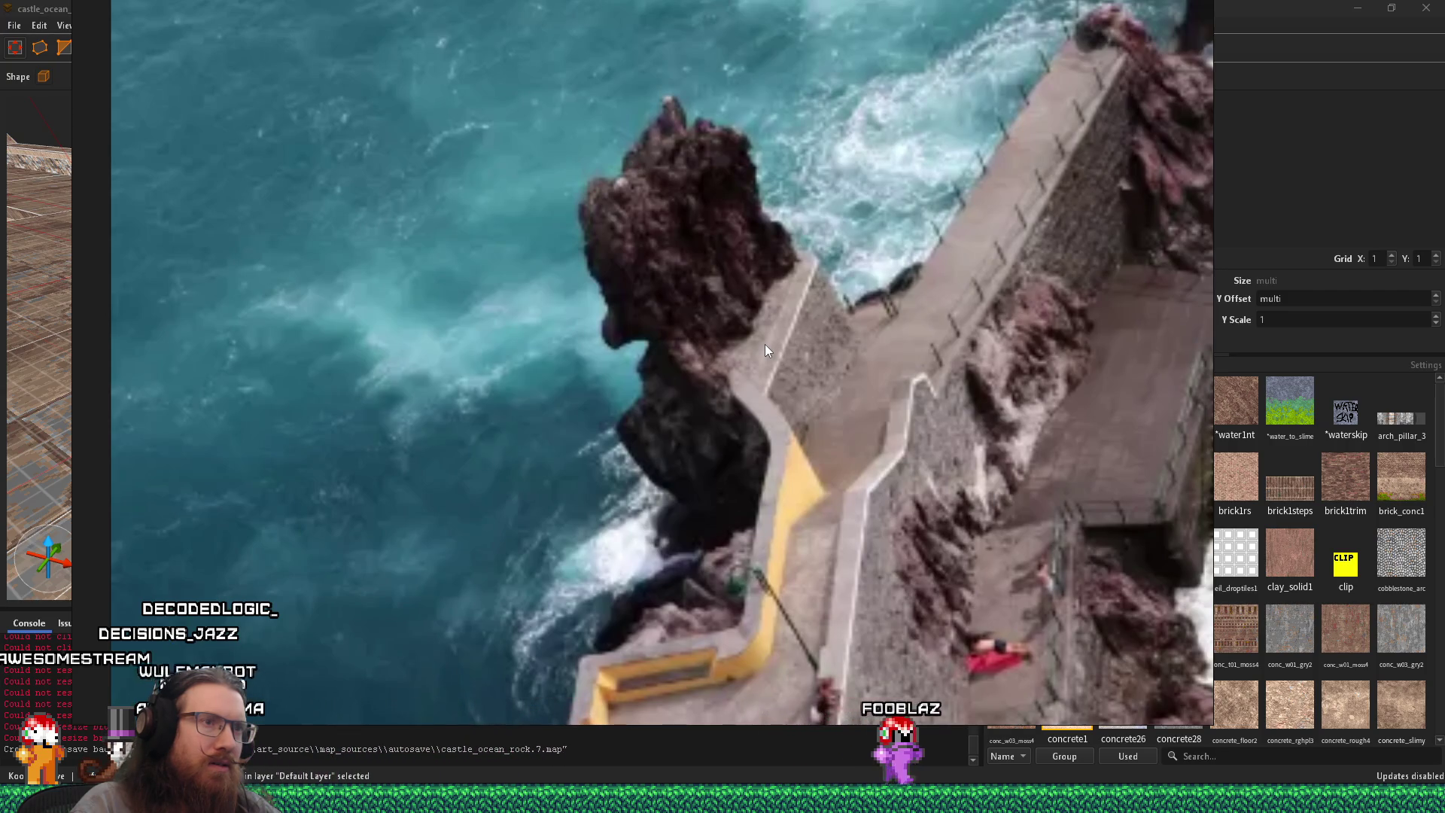
Step: Drag the brick pillar's face outward into a long wall beside the stairwell, comparing with the cliff photo
key(alt+Tab)
mouse_move(539, 332)
mouse_down()
mouse_move(612, 458)
mouse_move(660, 505)
mouse_move(602, 447)
mouse_up()
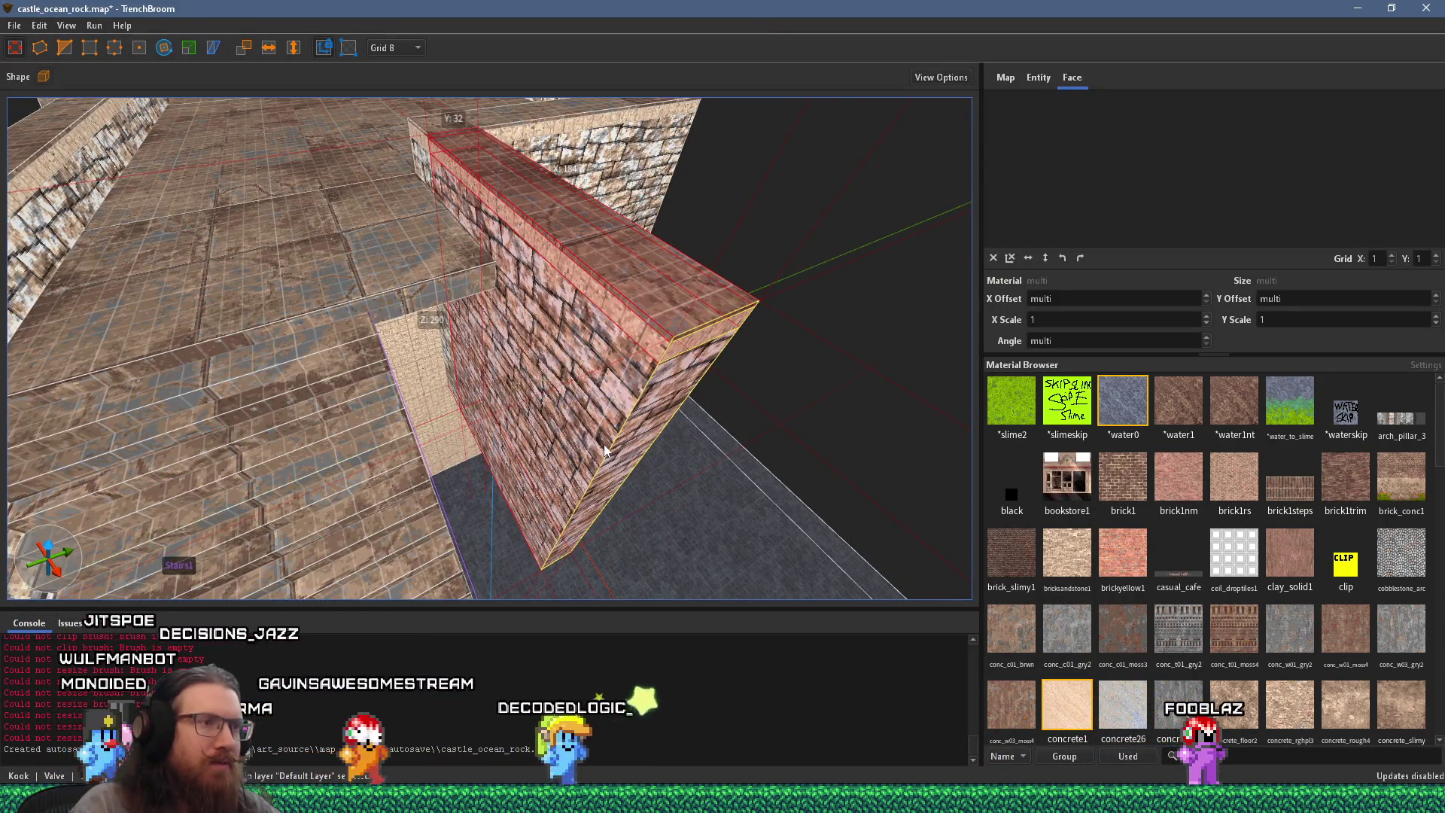
scroll(568, 399, up, 5)
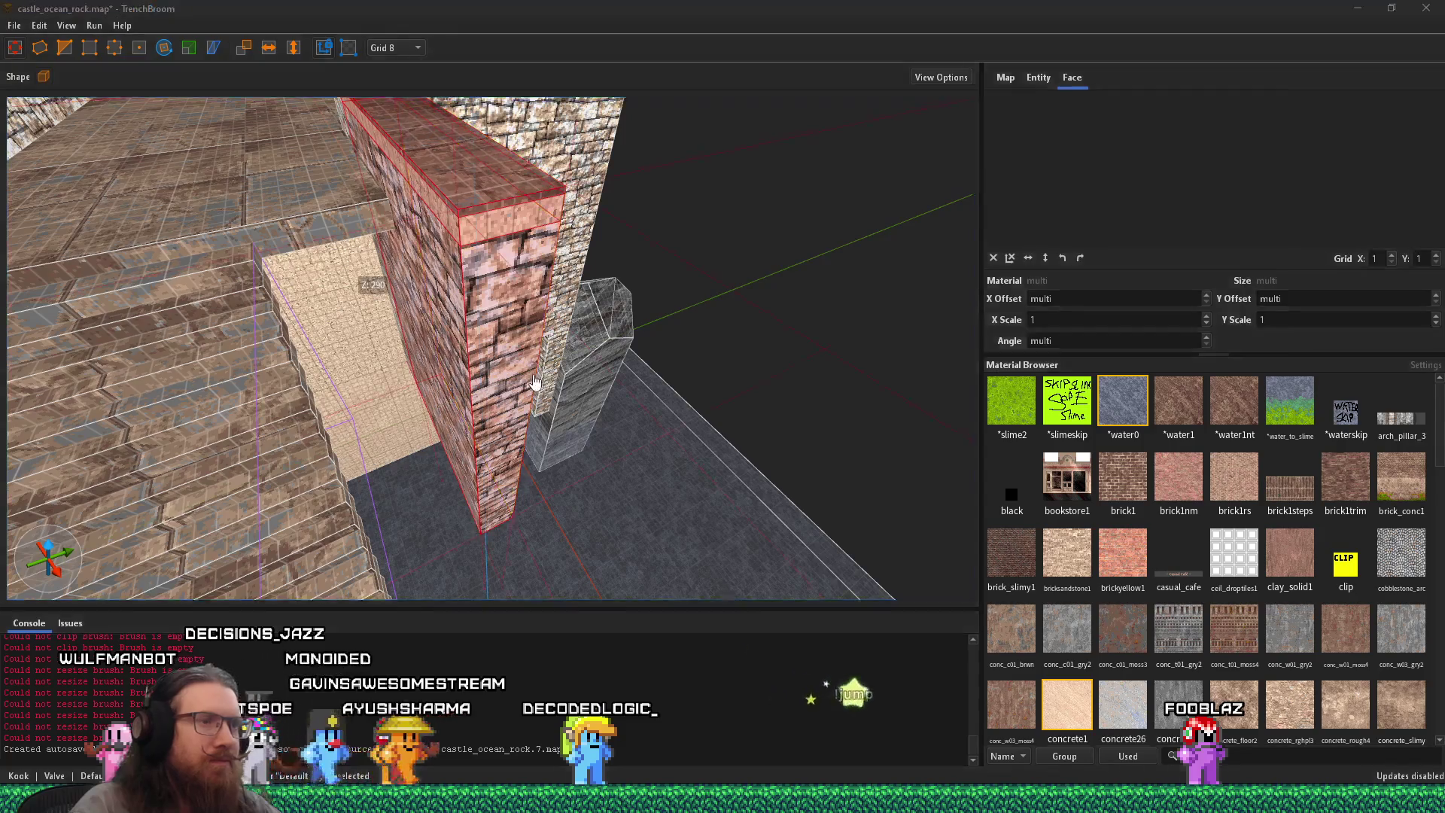
key(alt+Tab)
key(alt+Tab)
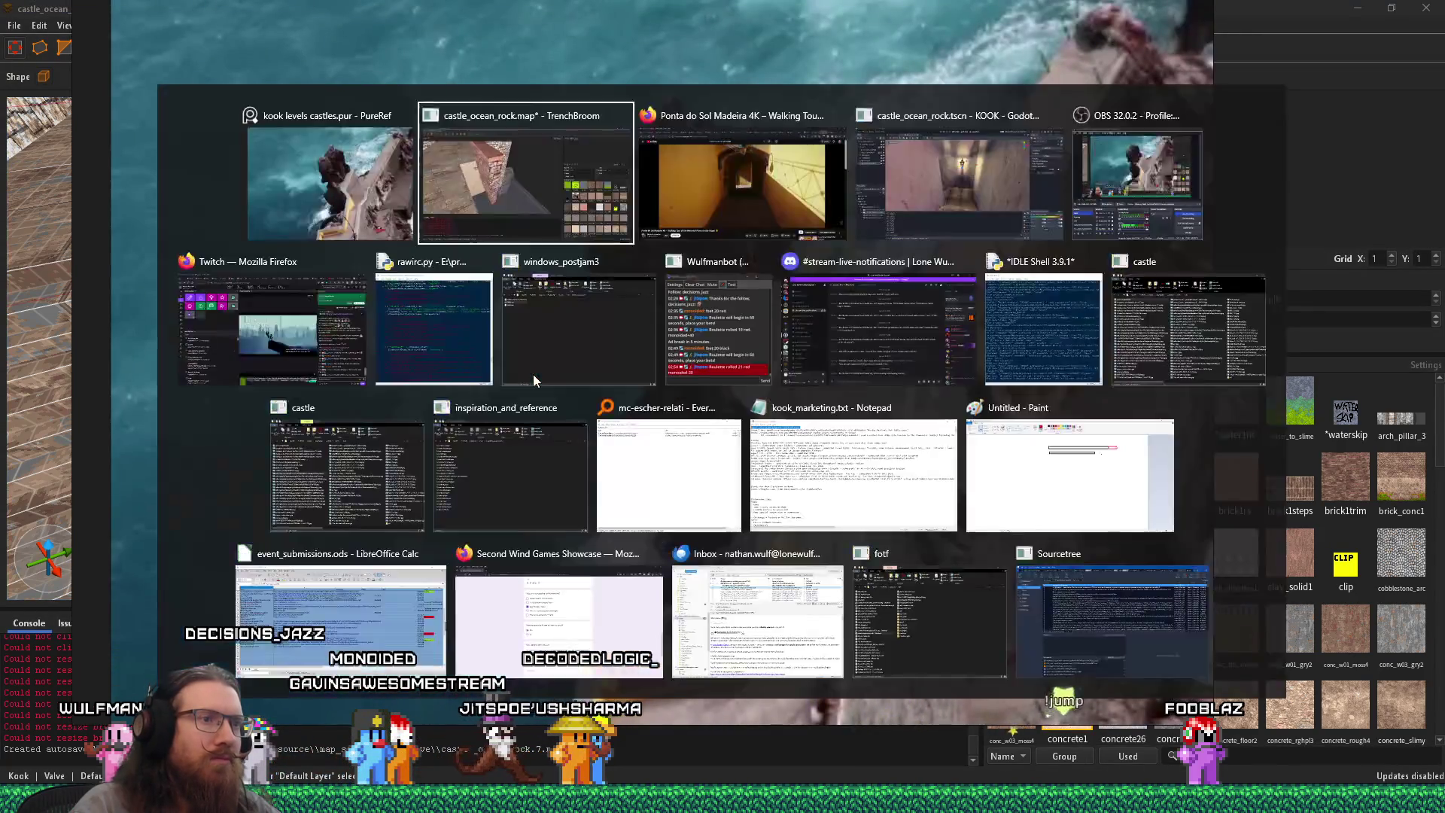
scroll(504, 378, down, 3)
key(alt+Tab)
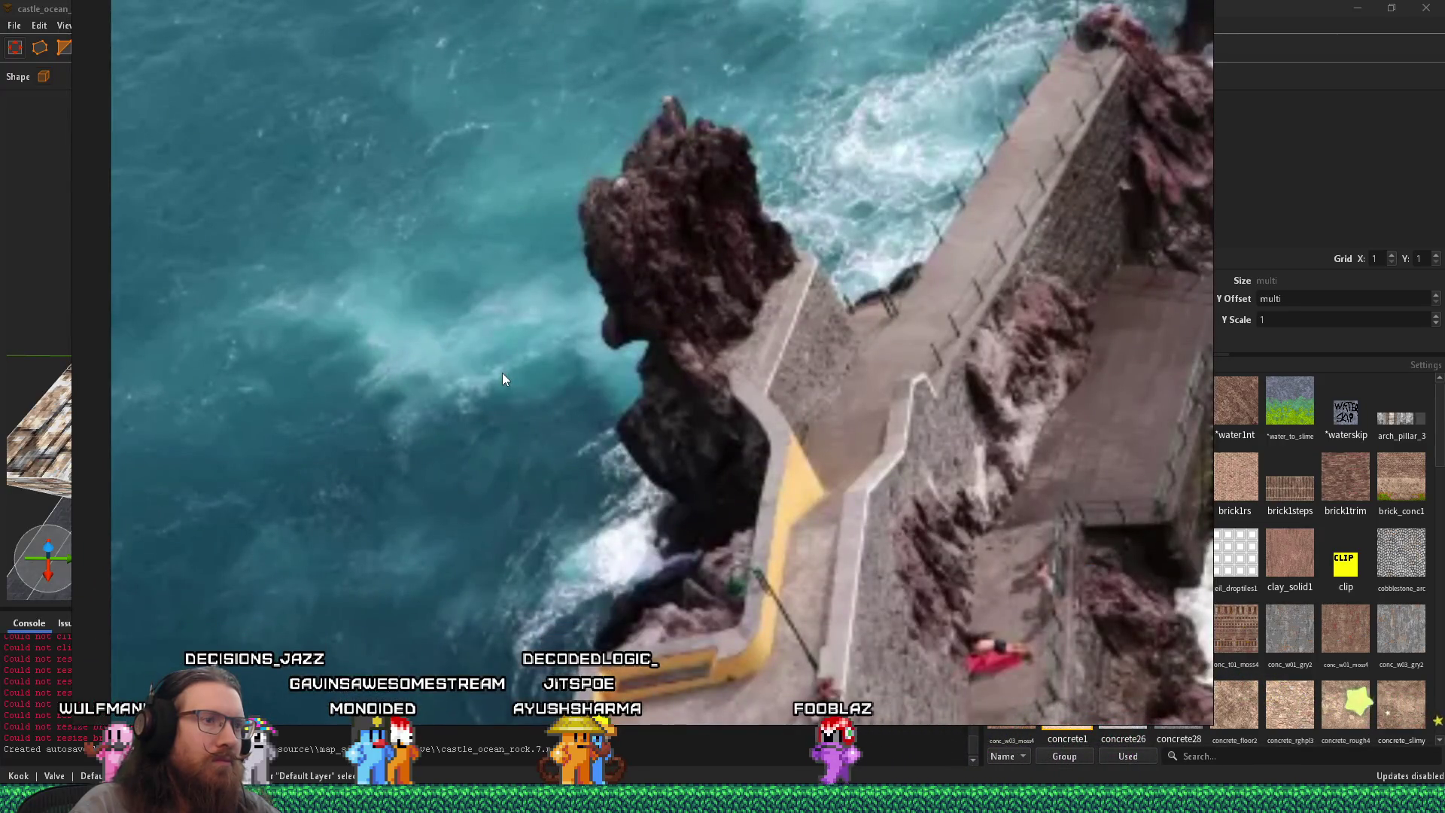
key(alt+Tab)
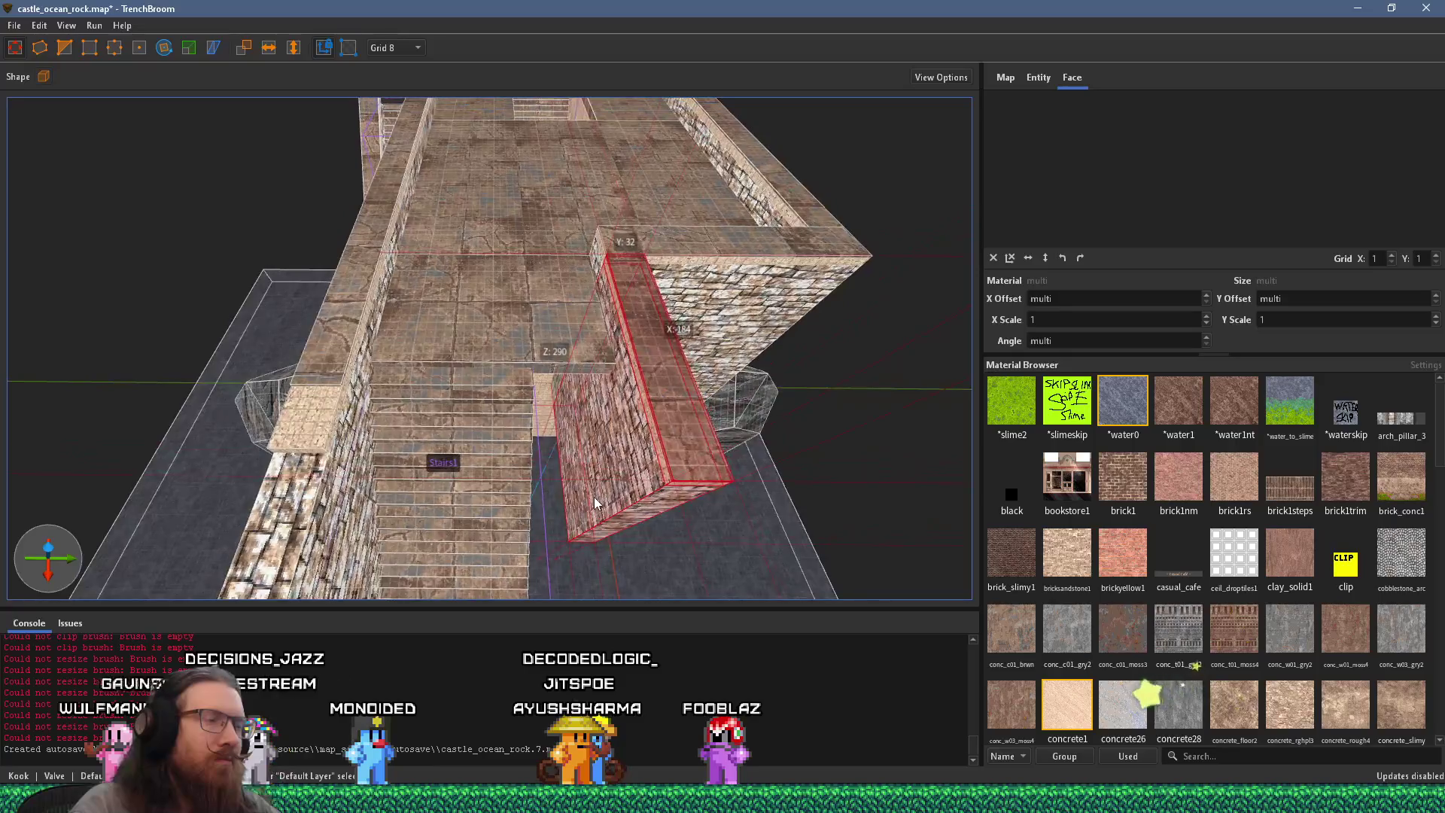
Step: Pull the floor slab's edge back from the stairwell
shift+click(549, 342)
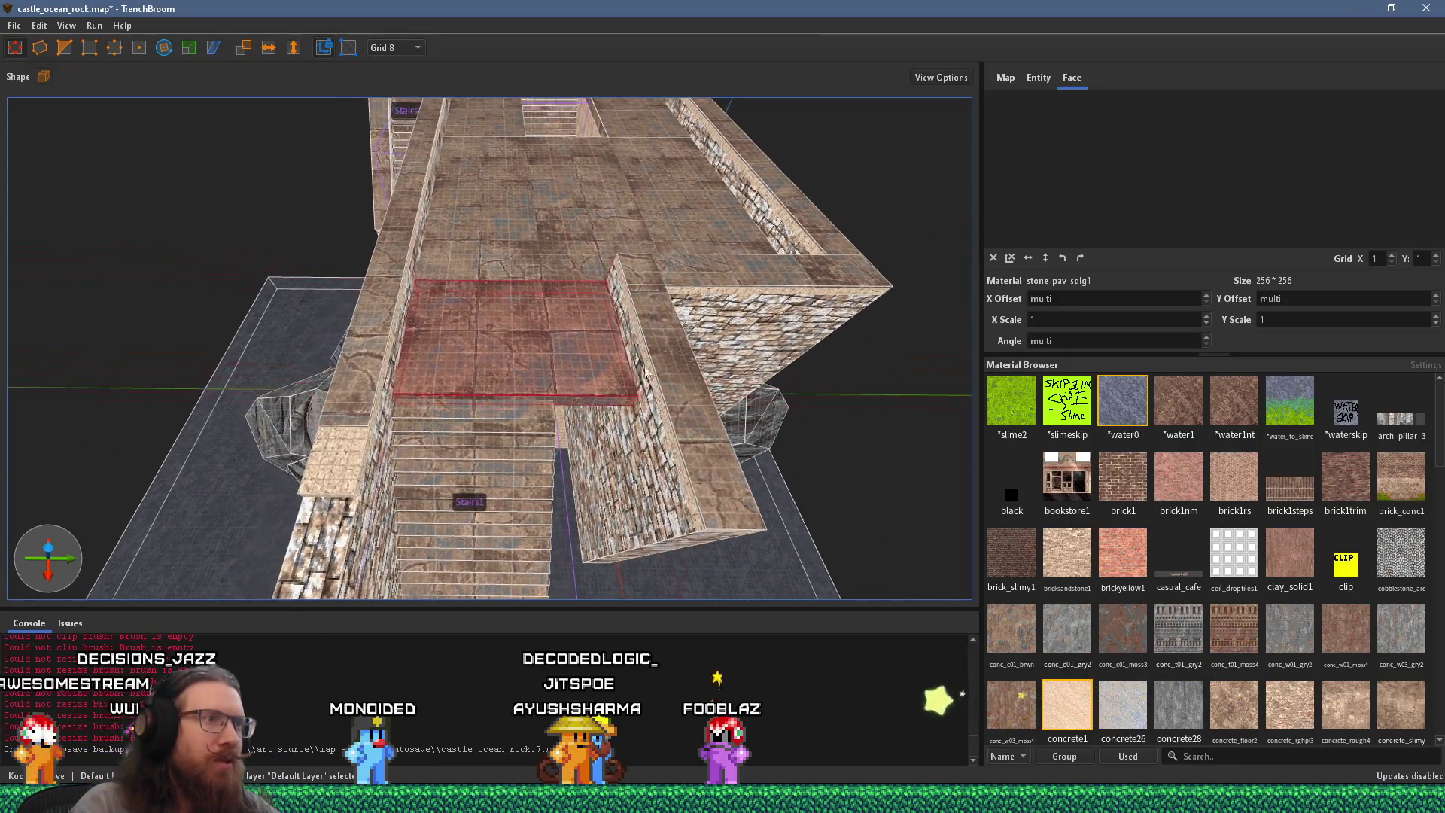
drag(645, 369, 602, 343)
click(628, 281)
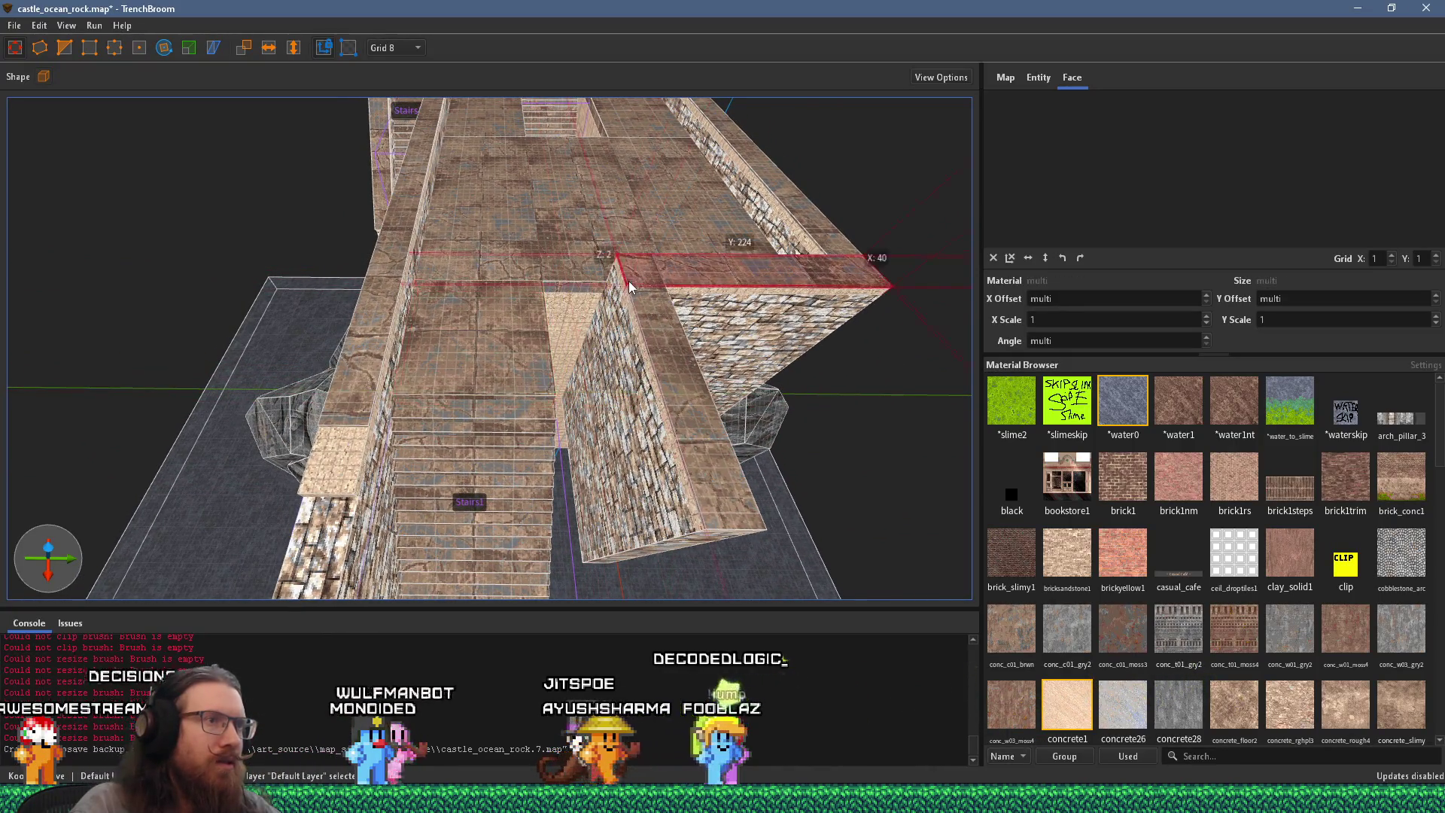
key(Escape)
scroll(612, 301, up, 3)
scroll(614, 301, up, 3)
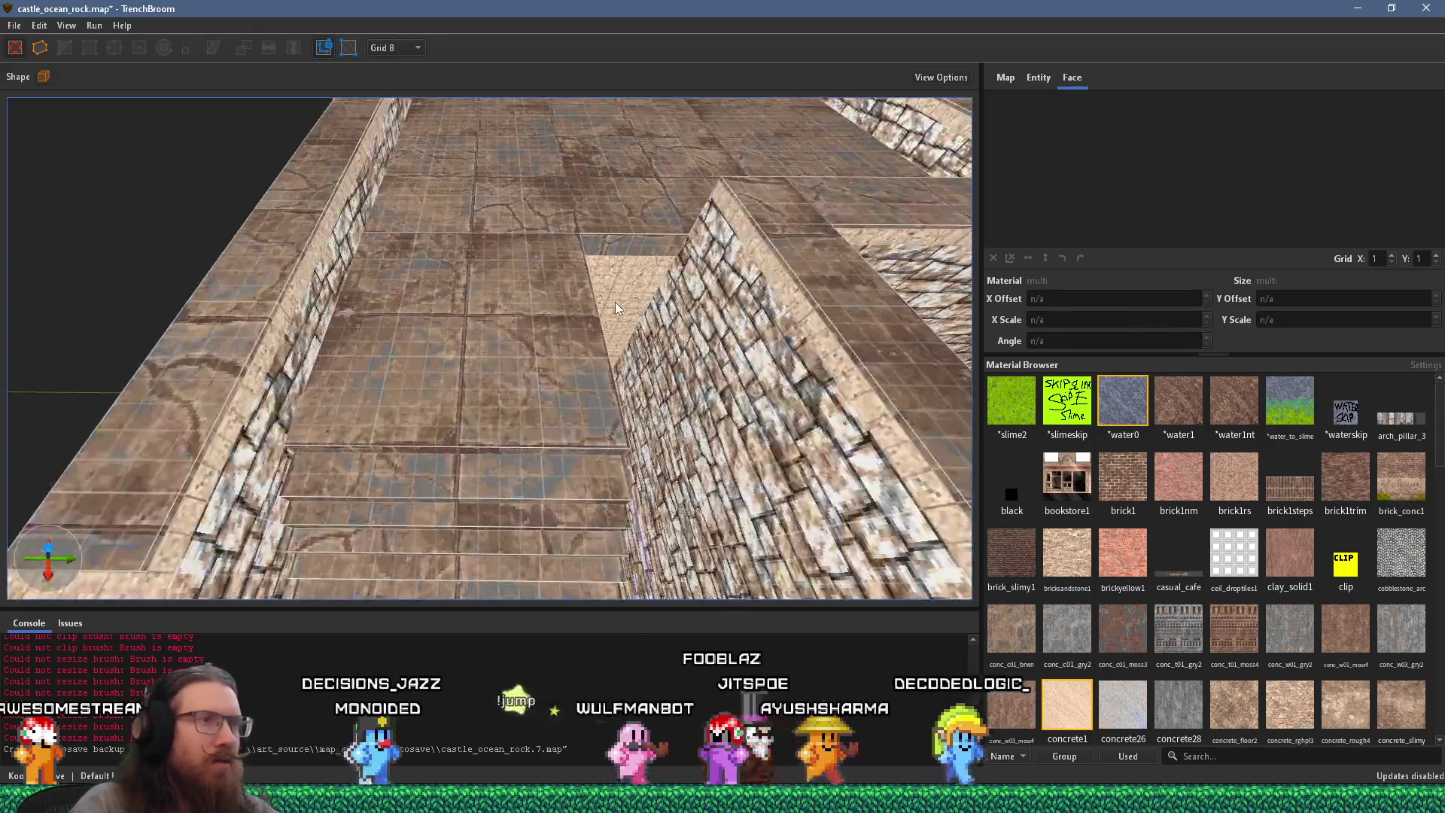
scroll(742, 375, down, 3)
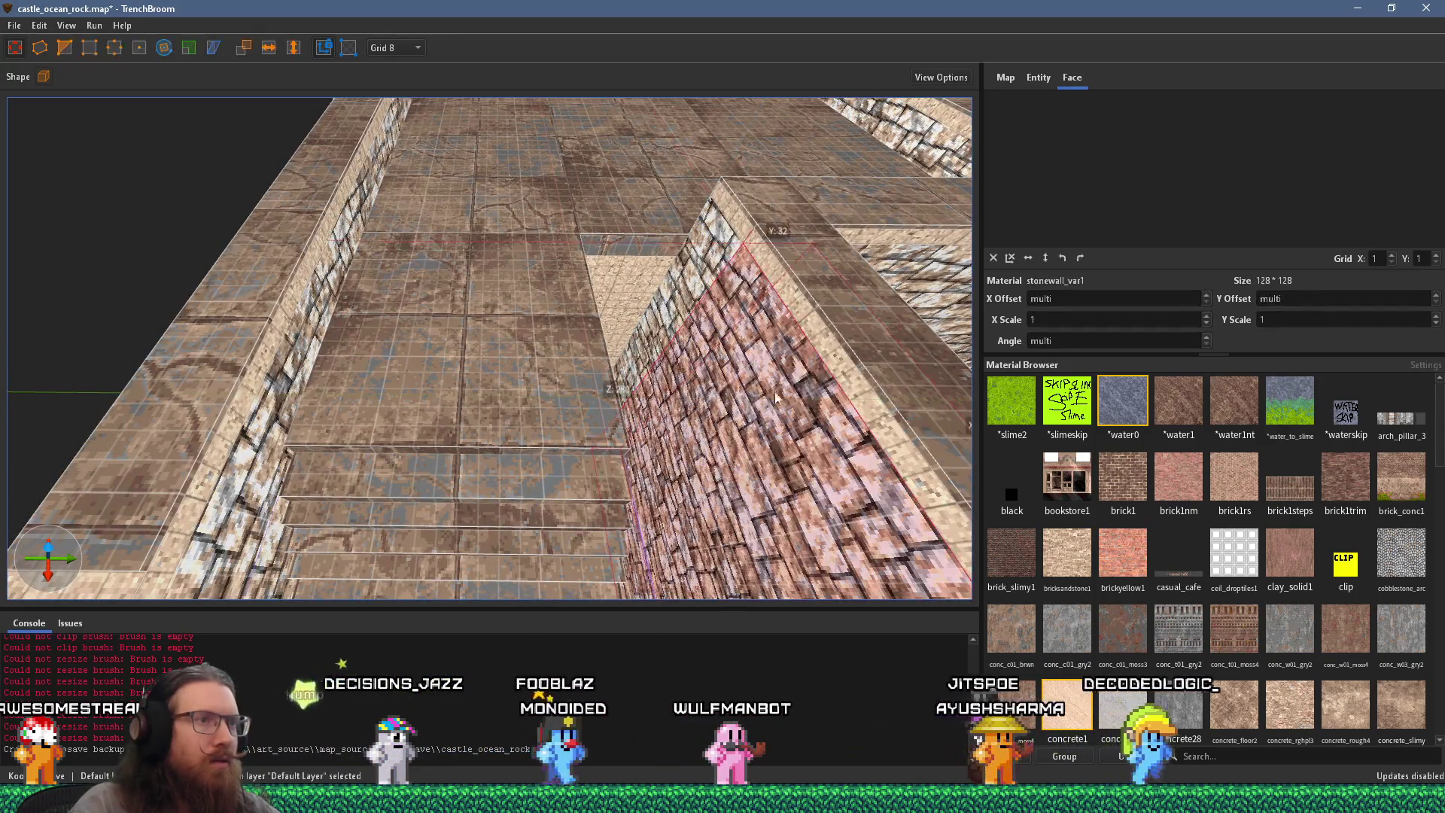
Step: Move the right-hand stone wall brush onto the lower floor strip and select the strip's top face
click(838, 336)
mouse_move(750, 429)
mouse_down()
mouse_move(631, 399)
mouse_move(569, 351)
mouse_move(564, 363)
mouse_move(760, 392)
mouse_move(589, 472)
mouse_move(651, 435)
mouse_up()
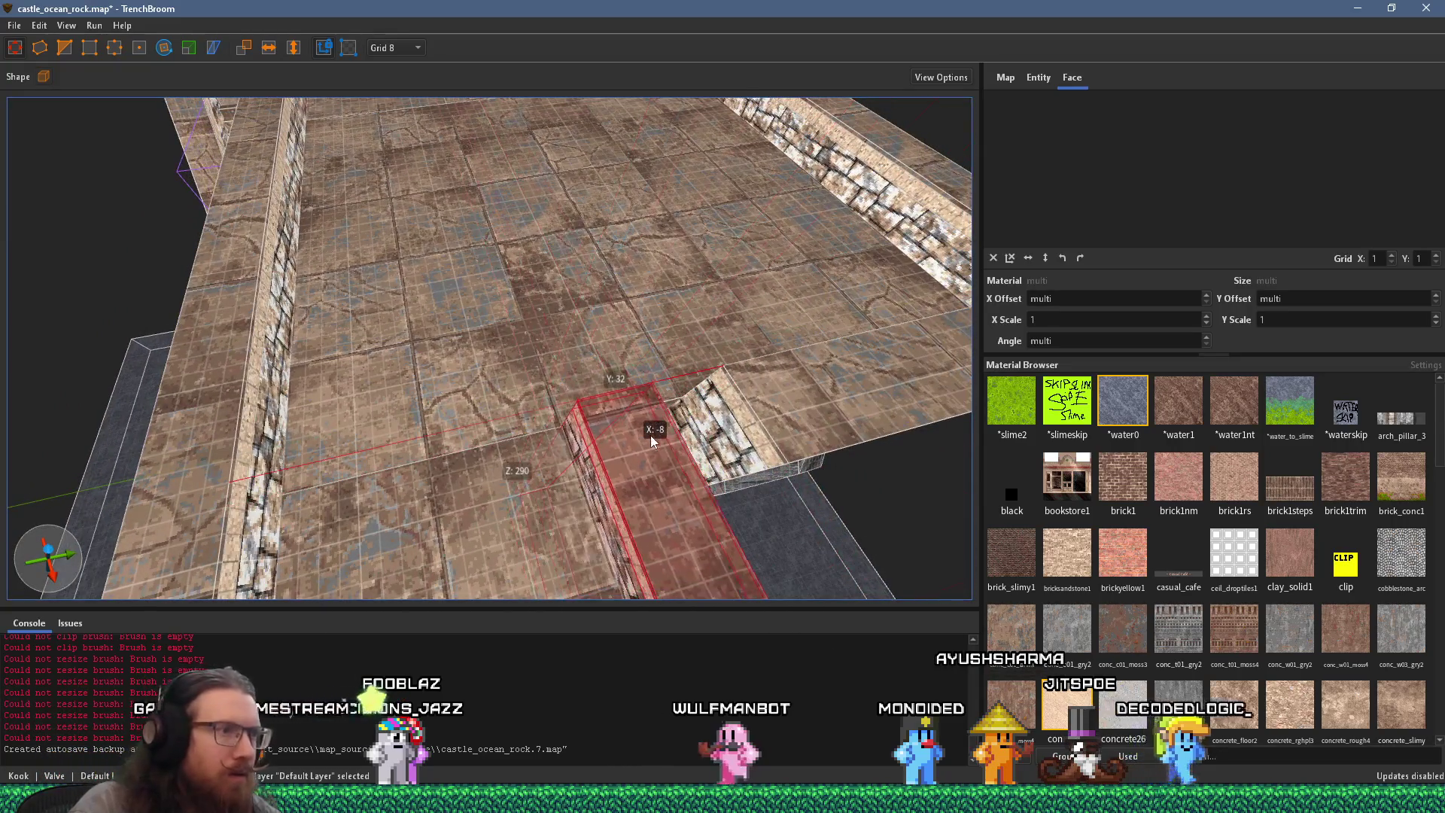
key(Escape)
click(722, 436)
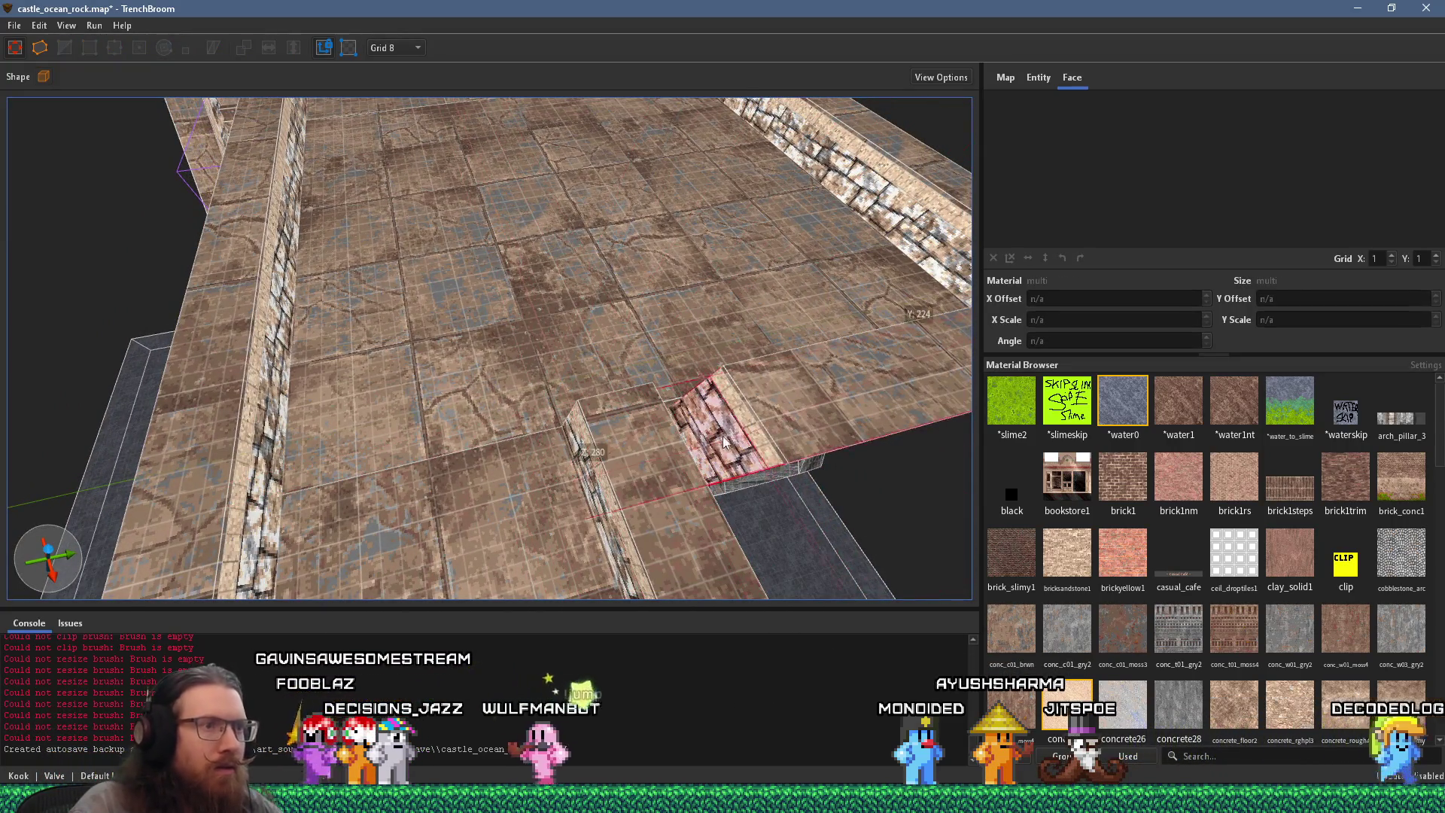
click(771, 408)
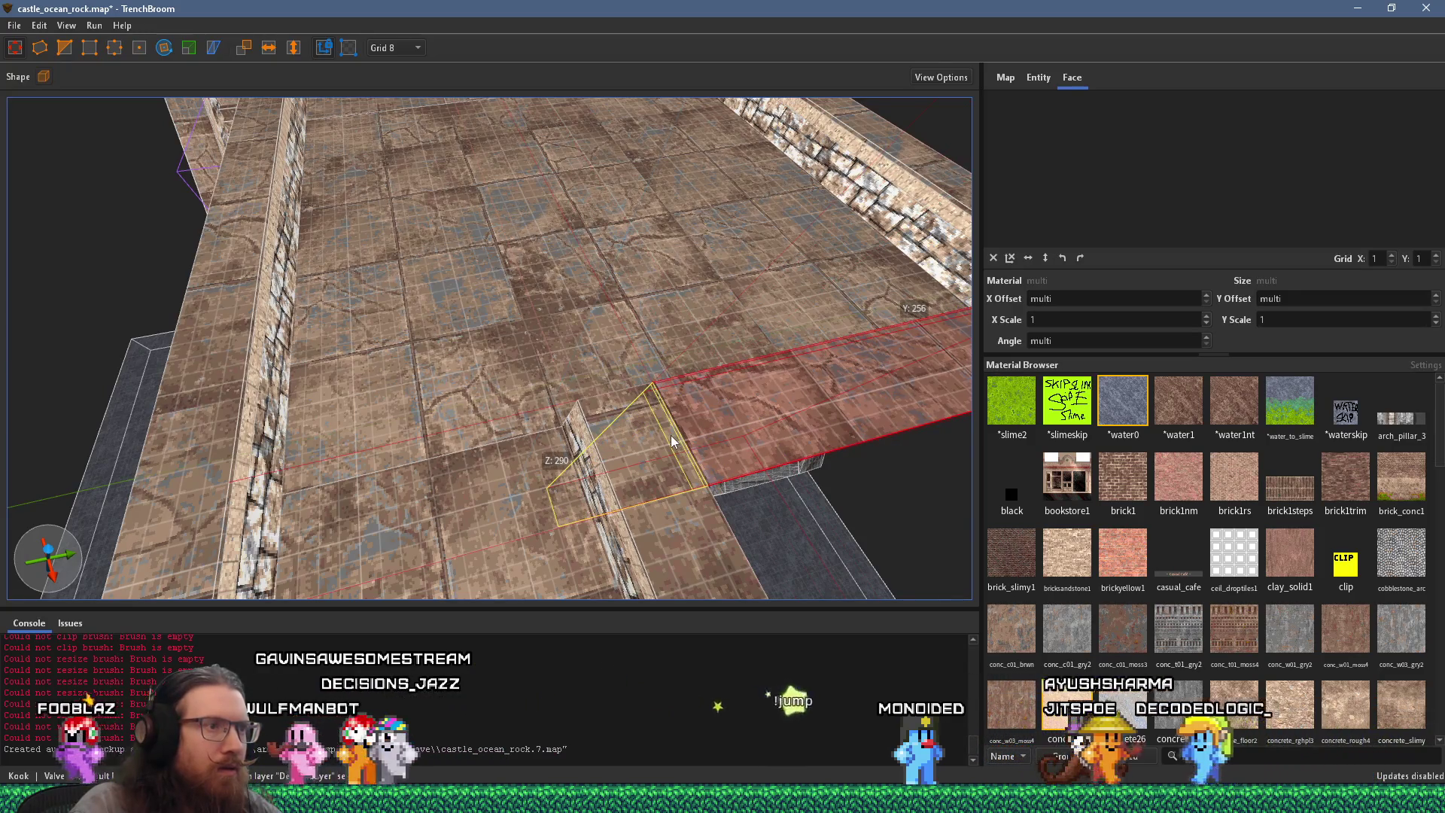
scroll(598, 454, up, 5)
scroll(655, 451, up, 3)
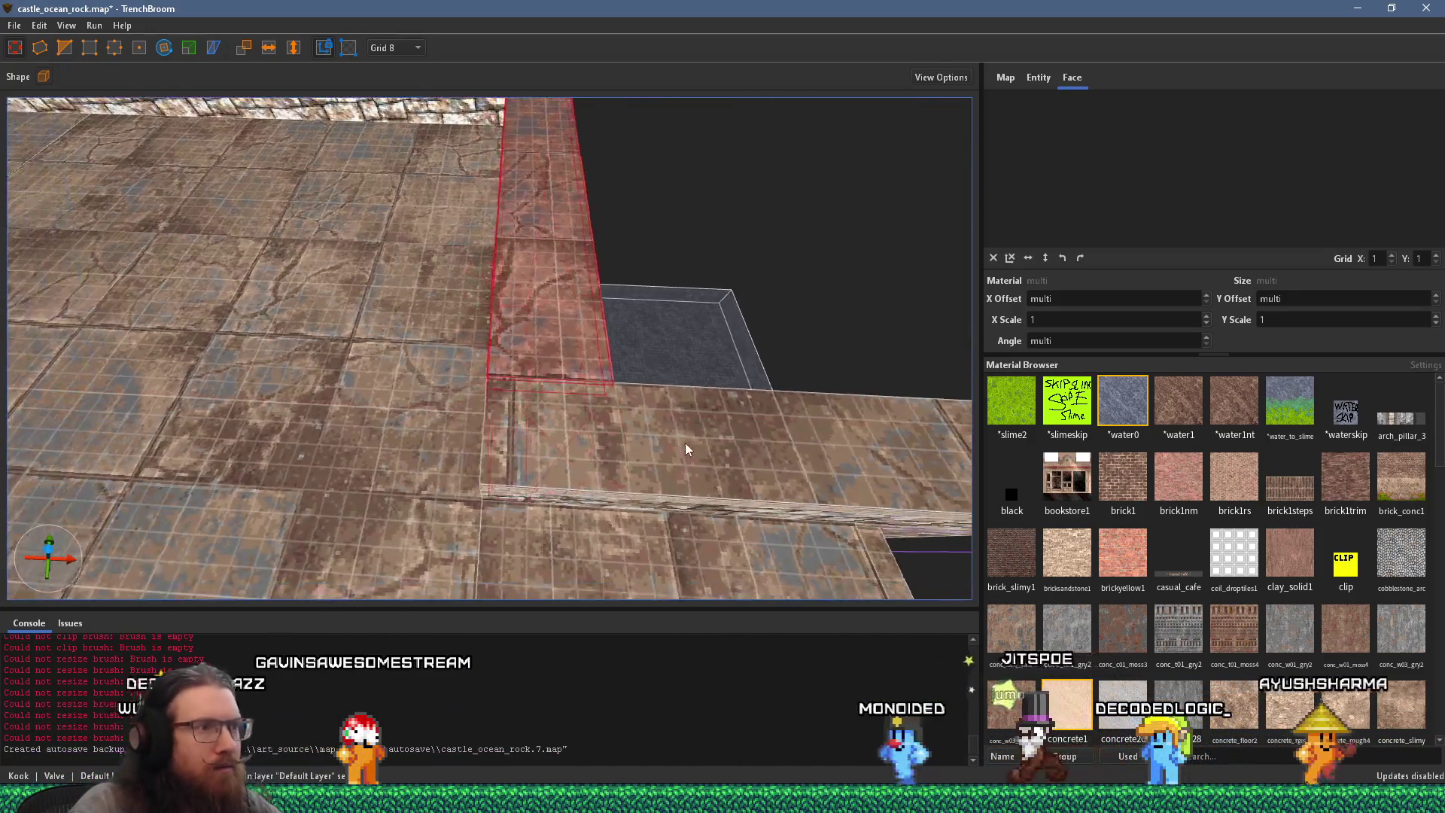
shift+click(673, 450)
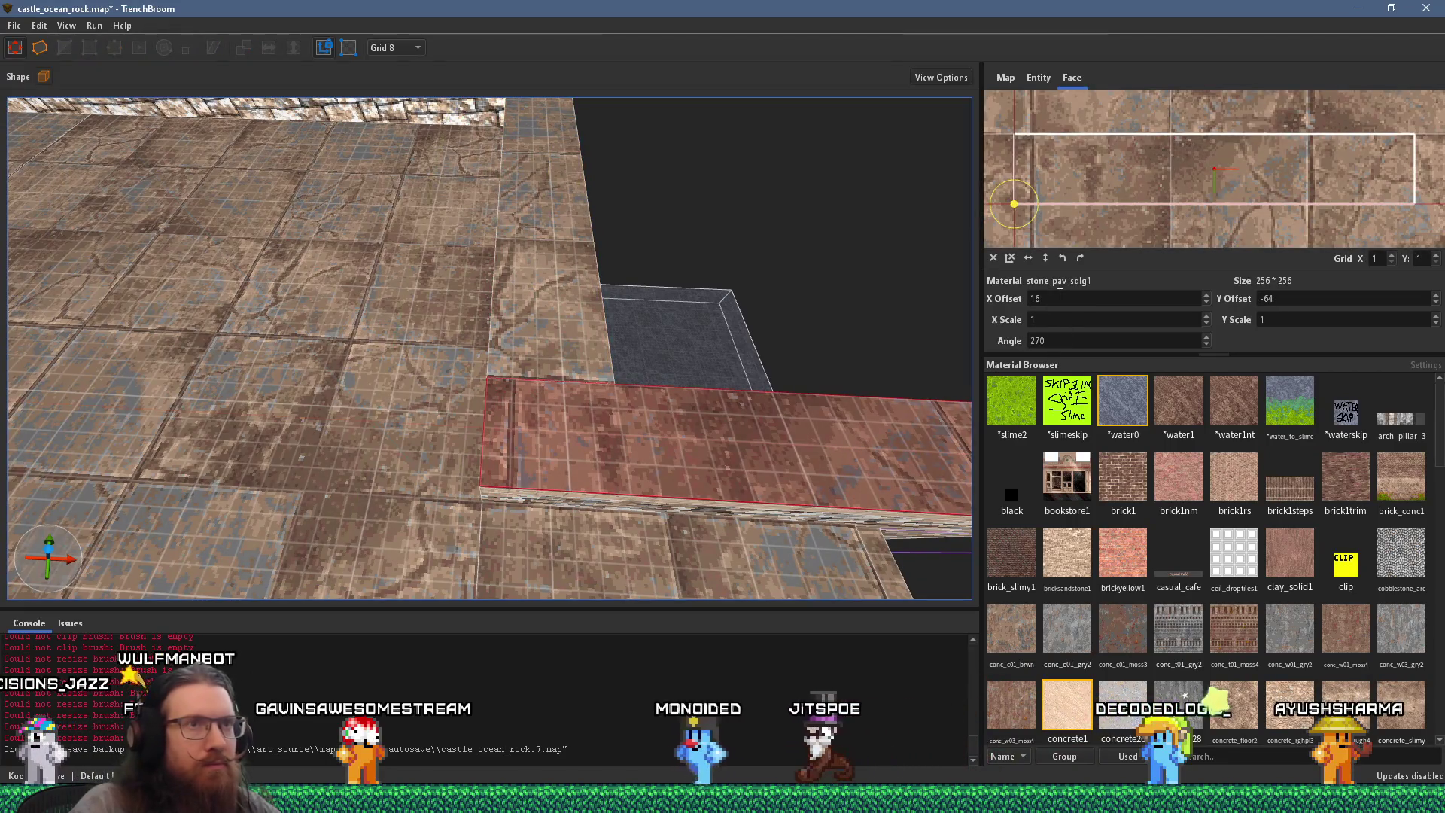
Step: Slide the walkway strip's paving texture to an X offset of 112
scroll(1060, 298, up, 5)
scroll(1060, 298, up, 4)
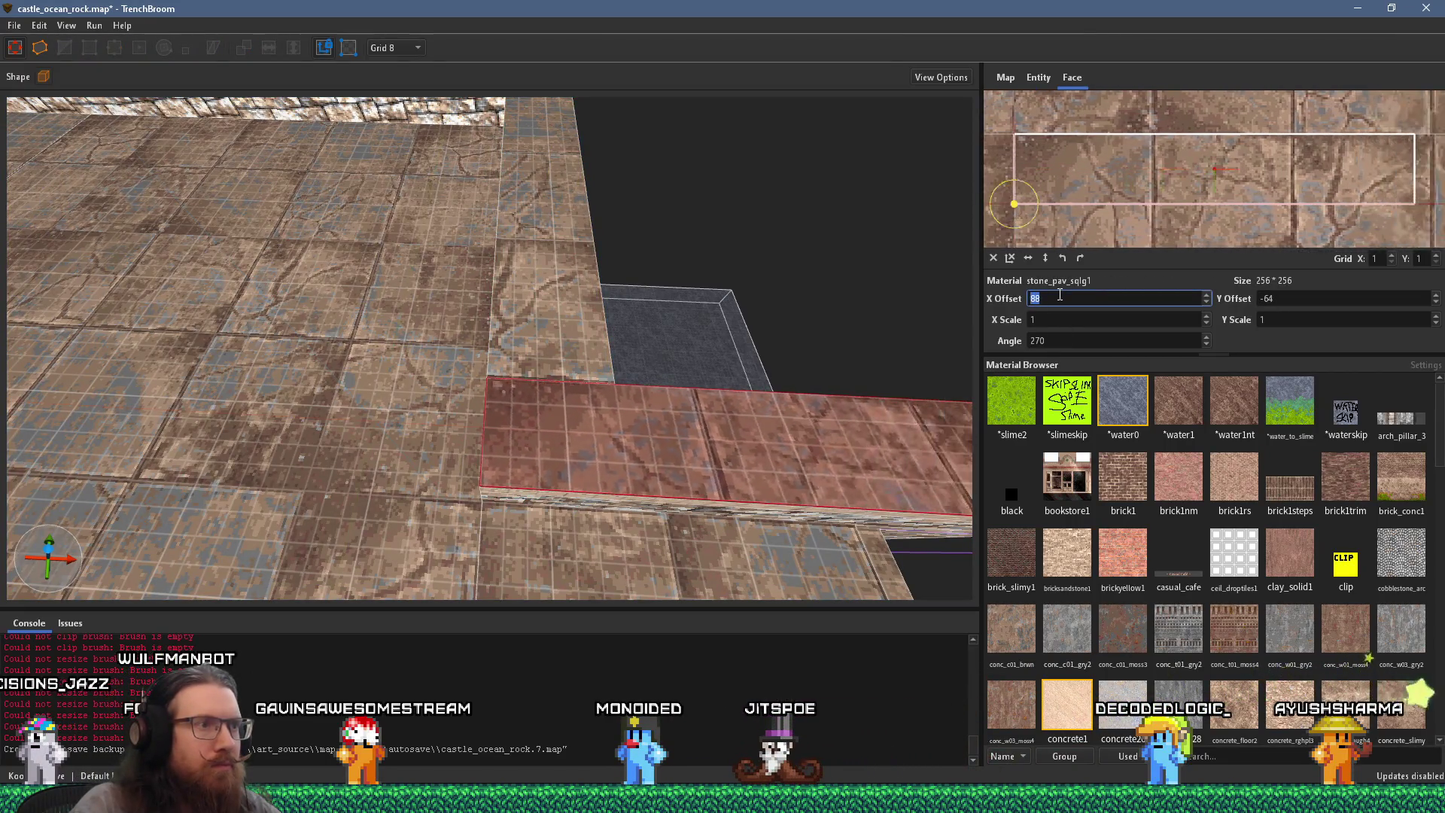
scroll(1060, 298, up, 3)
Step: Inspect the stone wall's faces beside Stairs1, check the pier photo, then grab the wall brush to lengthen it
mouse_move(655, 421)
mouse_down()
mouse_move(631, 337)
mouse_move(712, 275)
mouse_up()
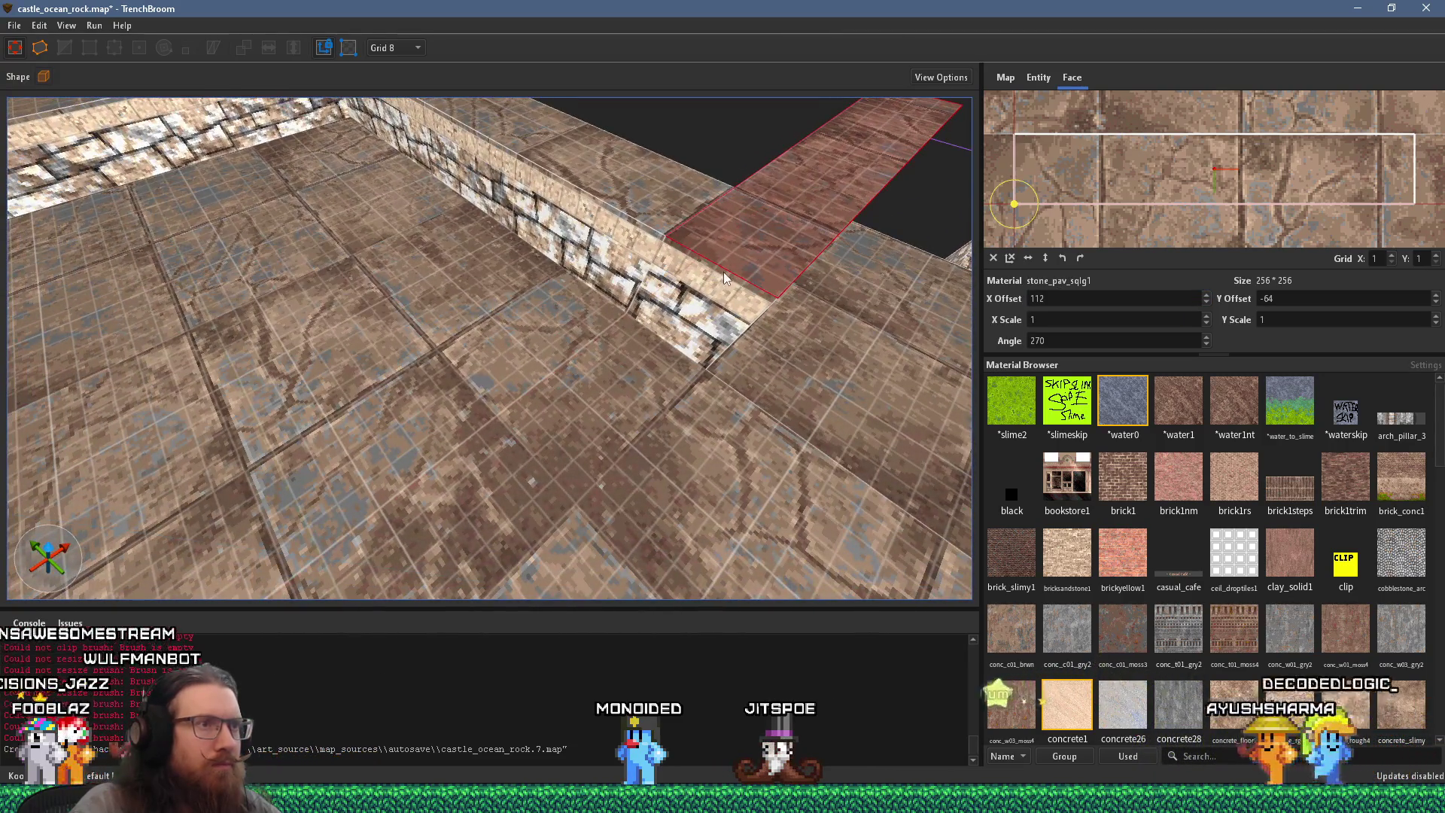
shift+click(663, 251)
shift+click(675, 300)
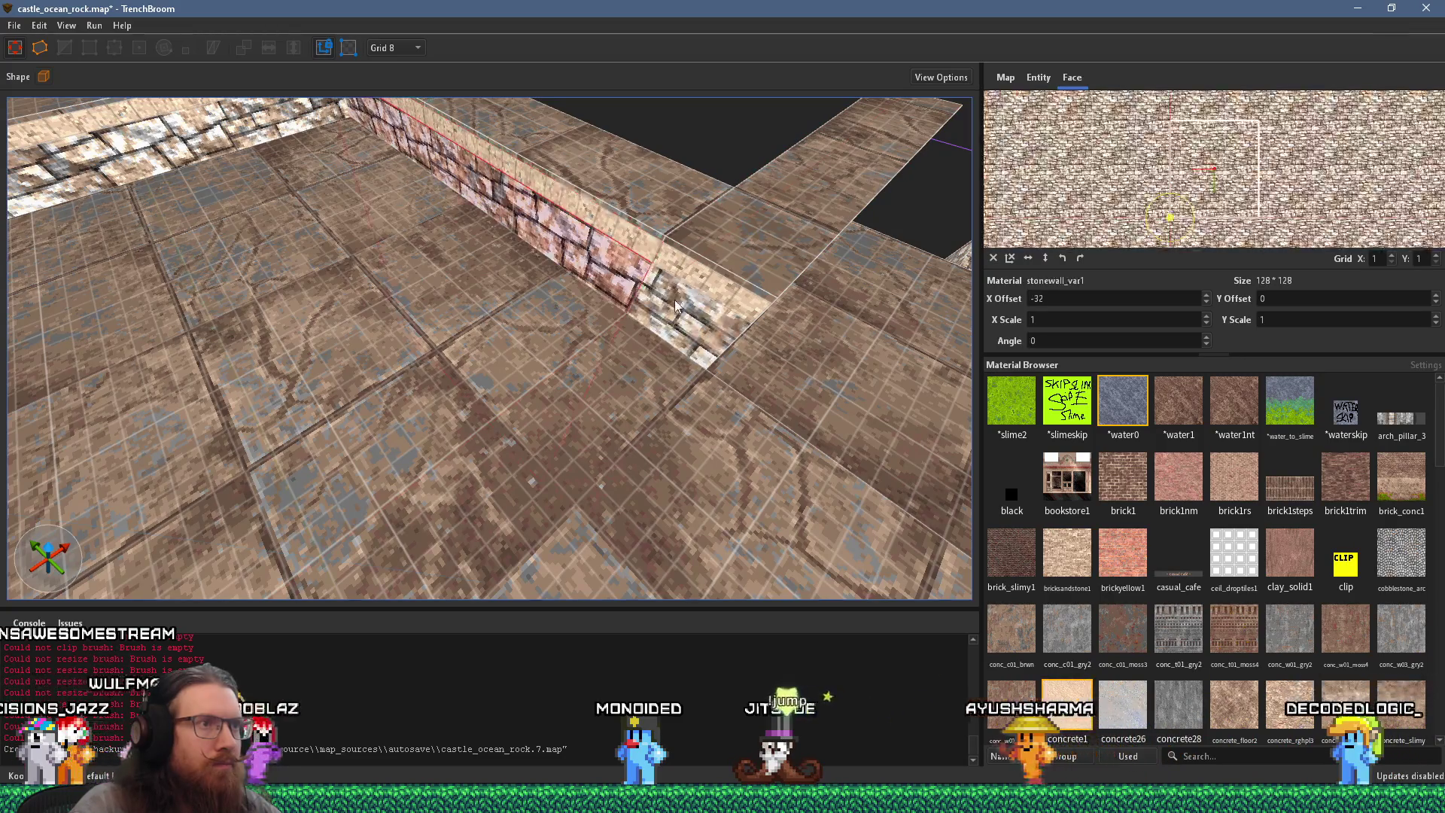
drag(674, 299, 543, 257)
shift+click(444, 248)
mouse_move(445, 249)
mouse_down()
mouse_move(493, 251)
mouse_move(270, 288)
mouse_move(363, 274)
mouse_up()
ctrl+shift+click(461, 319)
mouse_move(464, 313)
mouse_down()
mouse_move(588, 287)
mouse_move(420, 351)
mouse_move(467, 366)
mouse_move(391, 340)
mouse_move(443, 298)
mouse_move(588, 424)
mouse_up()
key(alt+Tab)
key(alt+Tab)
click(443, 298)
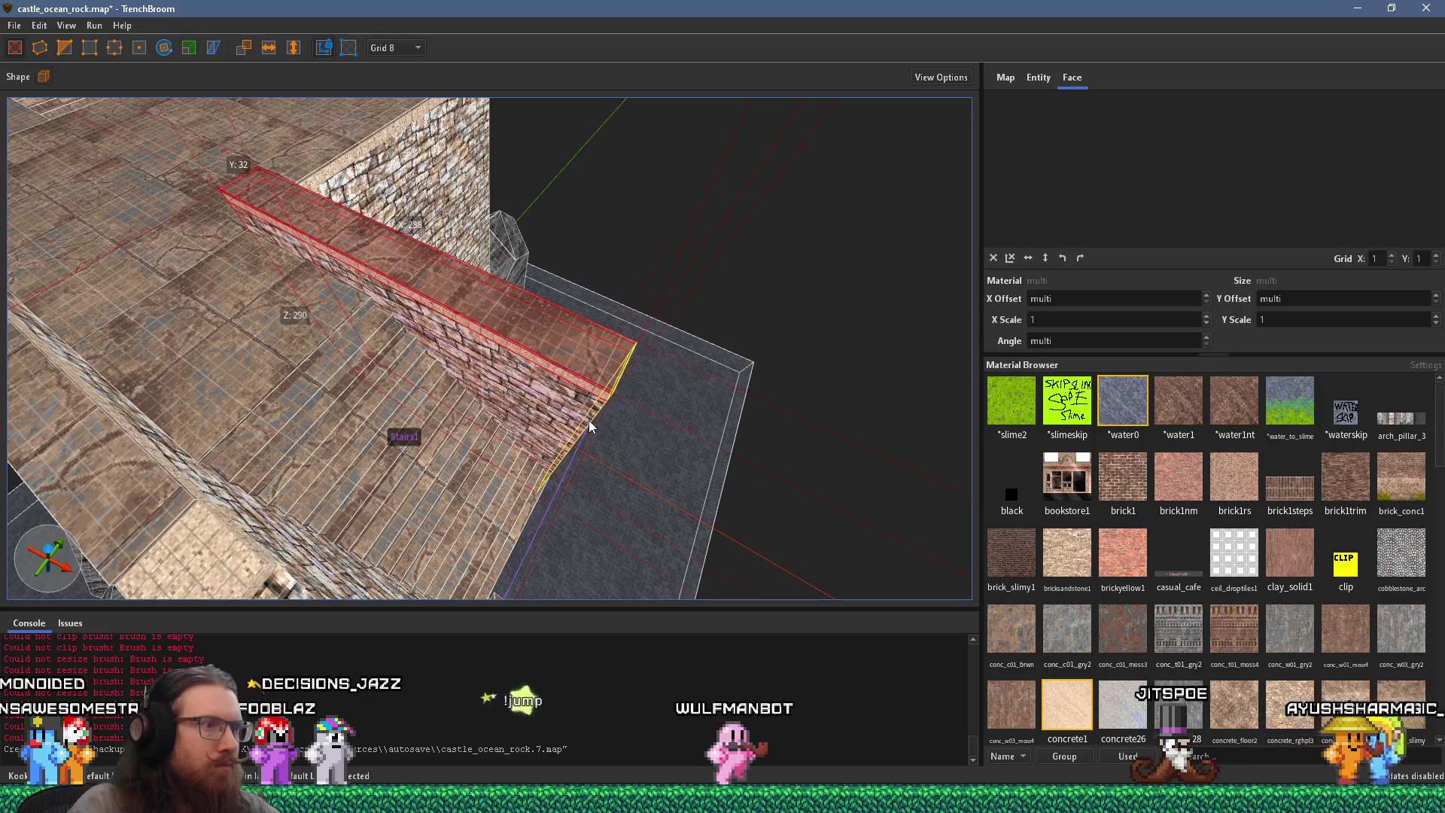
key(alt+Tab)
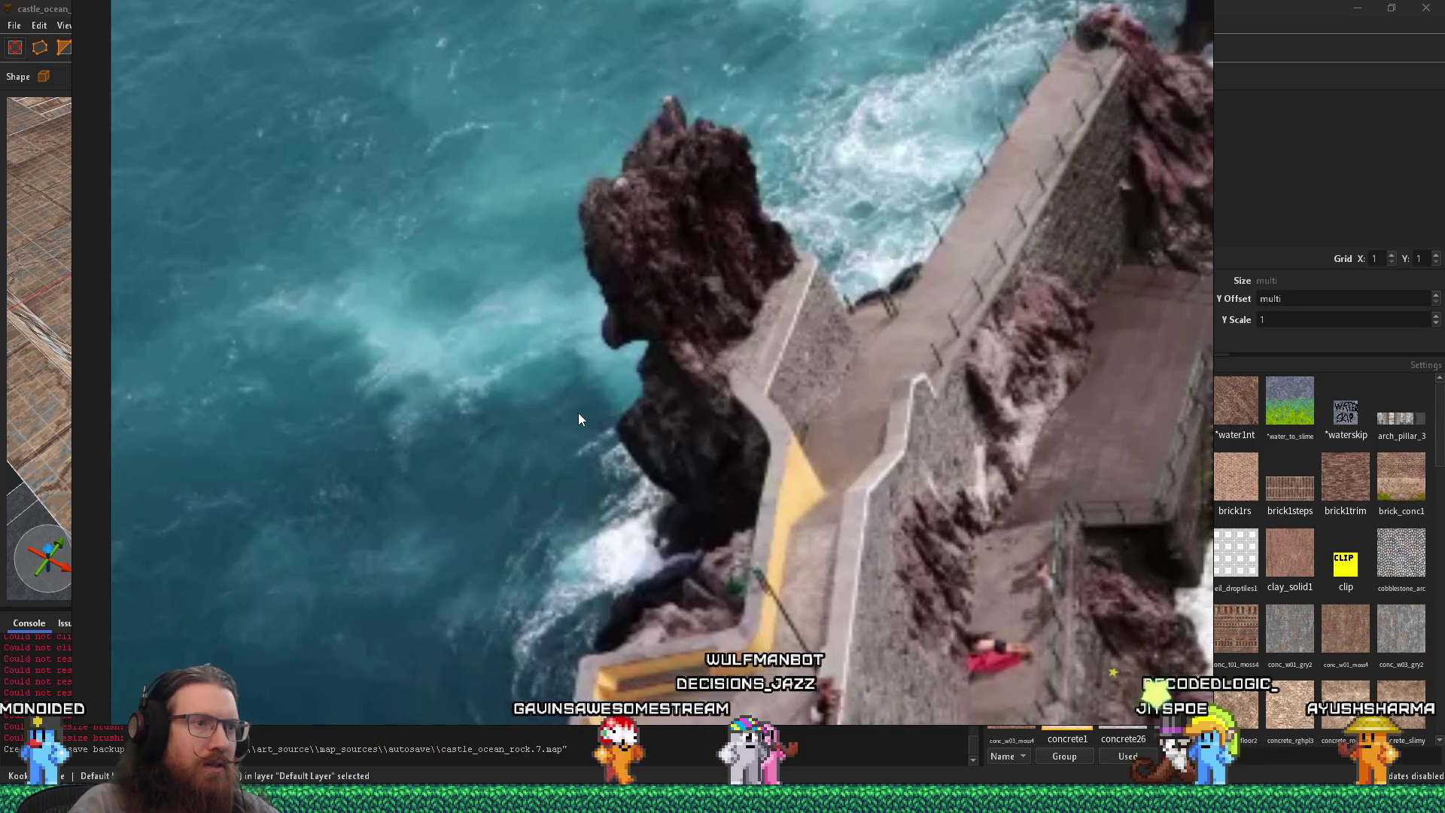
key(alt+Tab)
mouse_move(600, 404)
mouse_down()
mouse_move(387, 318)
mouse_move(433, 360)
mouse_move(565, 422)
mouse_move(664, 419)
mouse_move(521, 393)
mouse_move(323, 308)
mouse_up()
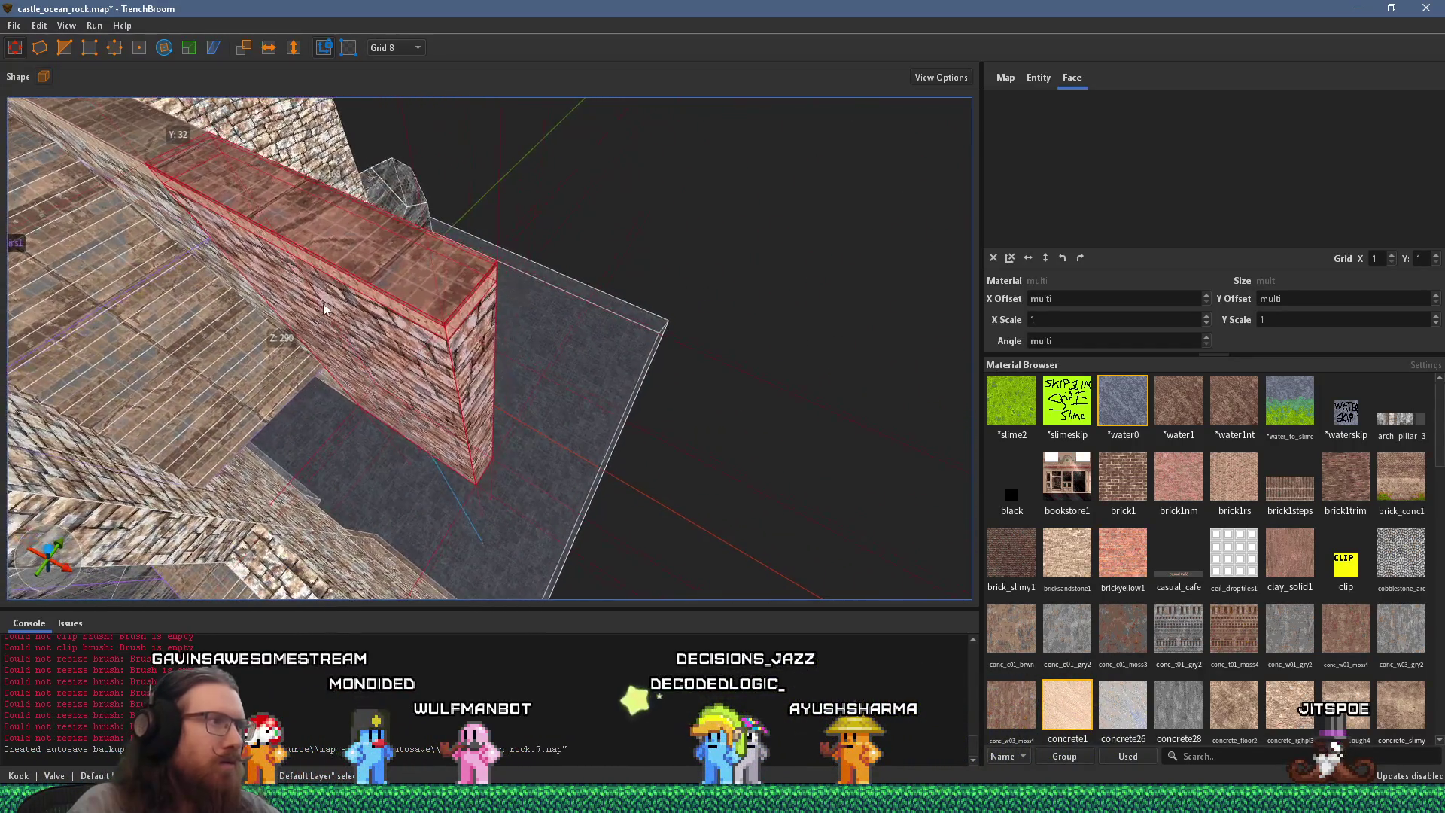
click(134, 49)
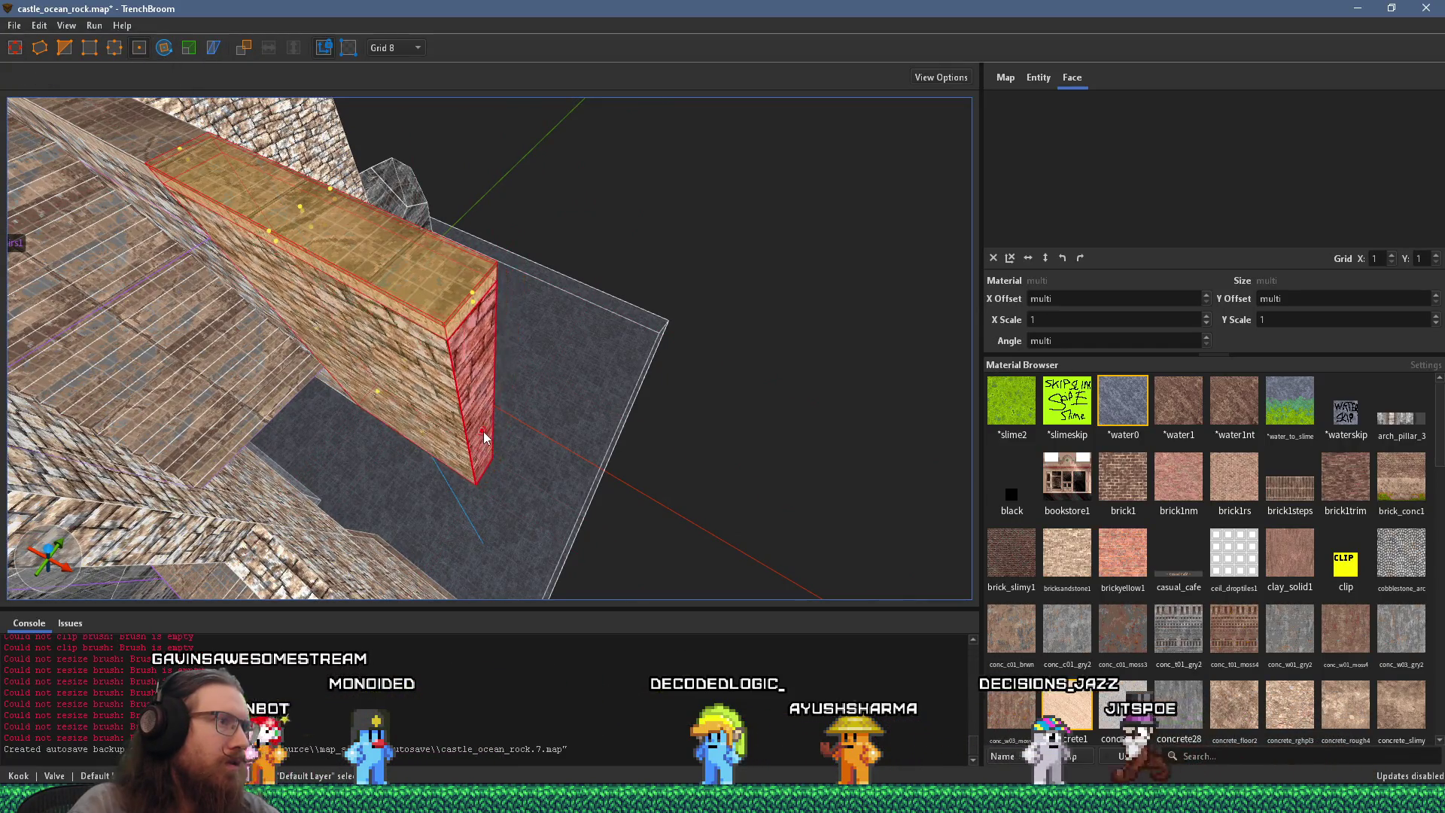
Step: Inspect the wall end's concrete1 face and the cap's stone_pav_sqlg1 top face
mouse_move(493, 430)
mouse_down()
mouse_move(622, 495)
mouse_move(472, 472)
mouse_move(444, 454)
mouse_move(449, 392)
mouse_up()
shift+click(436, 386)
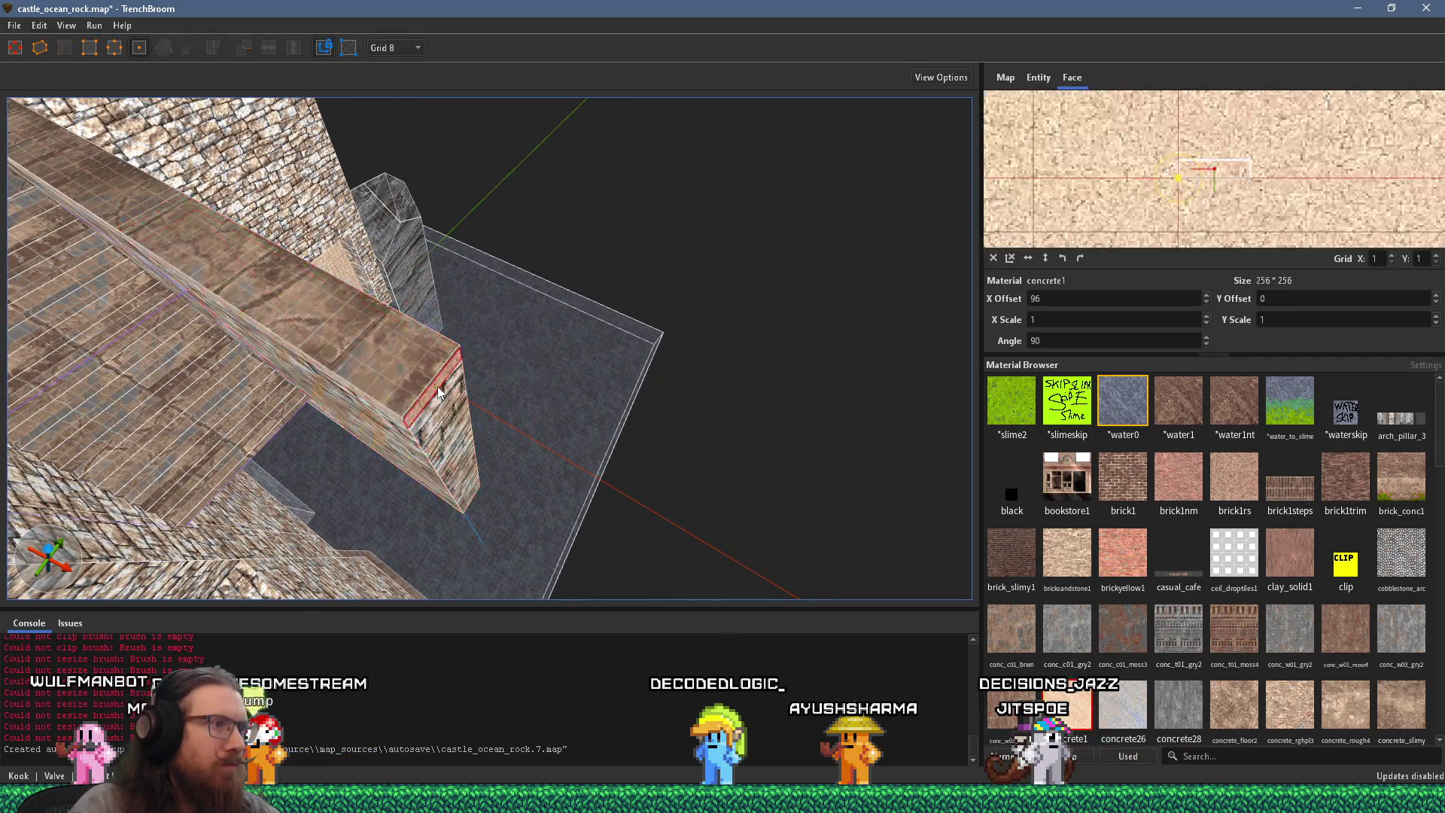
click(410, 376)
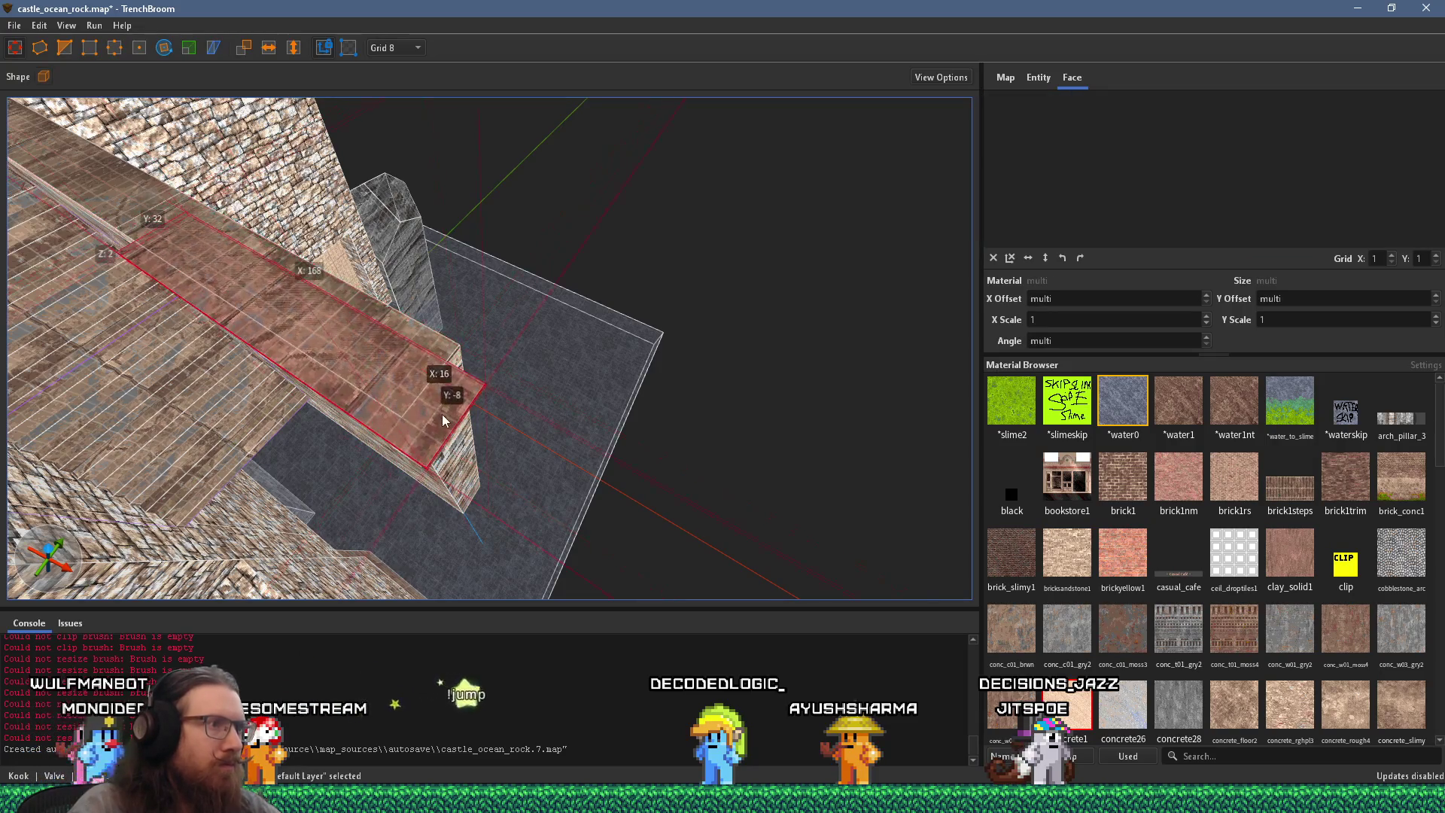
key(Escape)
click(463, 390)
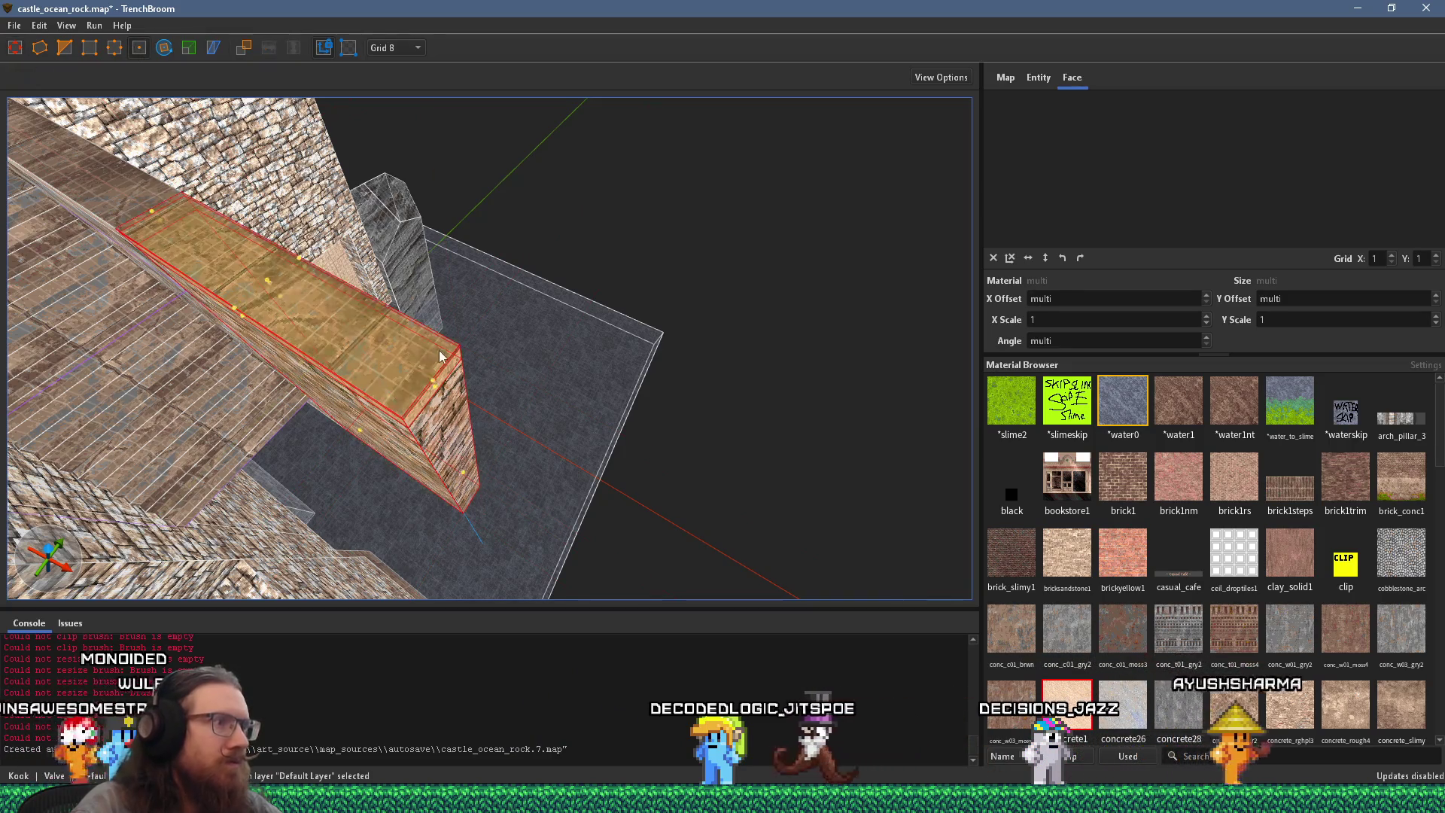
shift+click(424, 378)
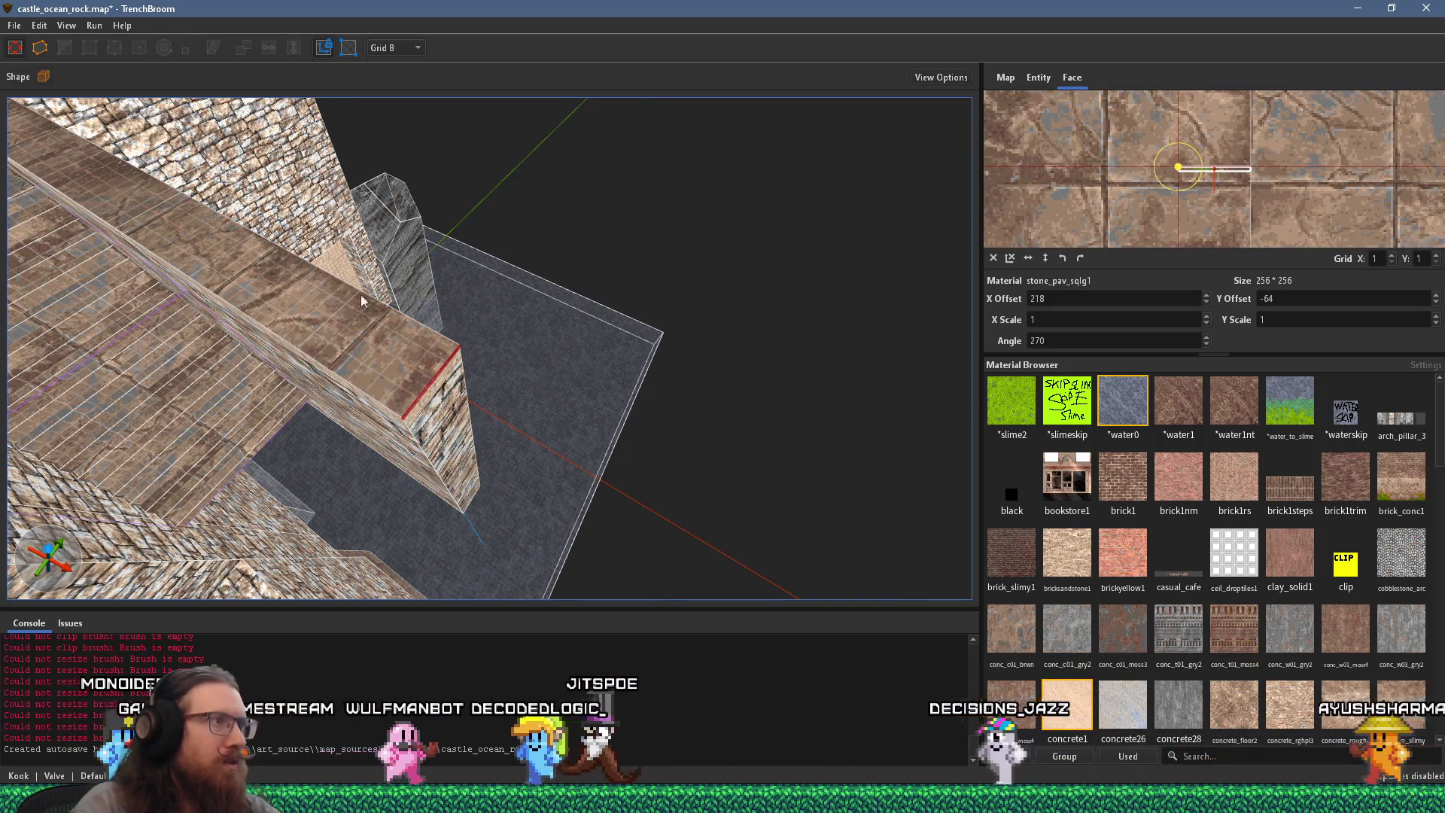
key(Escape)
Step: Select the cap and the wall below, then drag their end vertices outward together
click(334, 333)
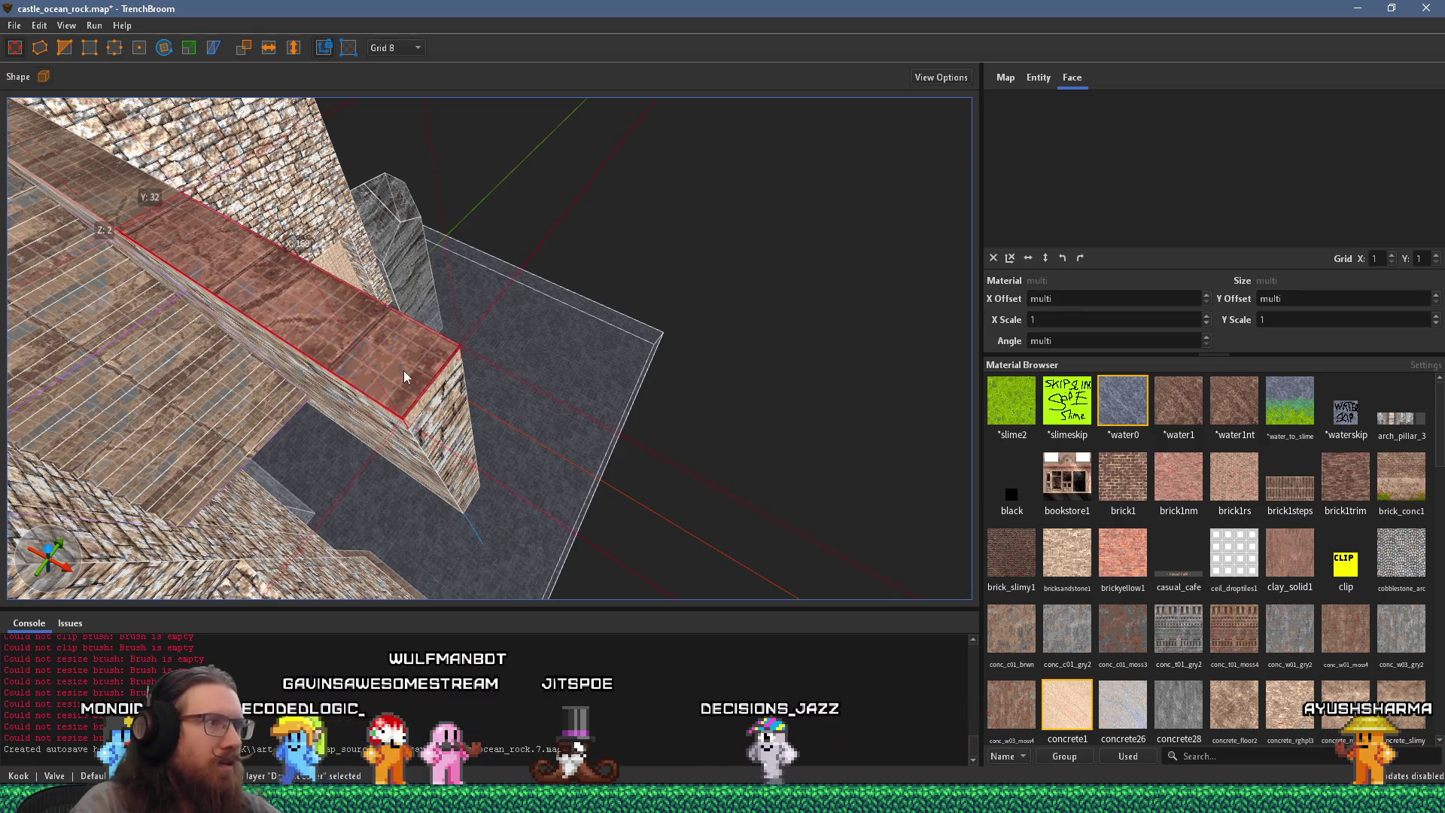
ctrl+click(347, 292)
click(138, 49)
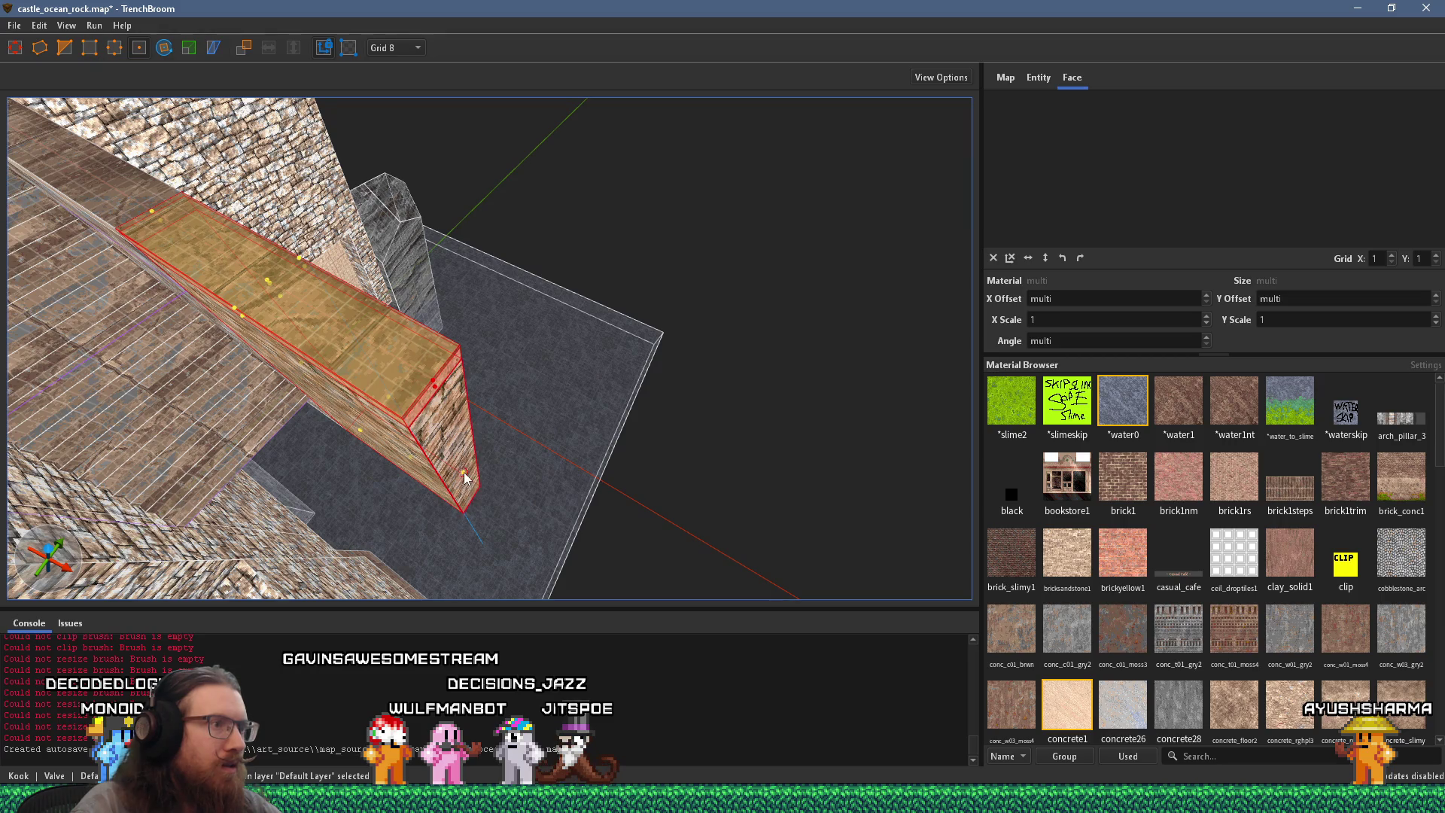
mouse_move(497, 467)
mouse_down()
mouse_move(494, 448)
mouse_move(546, 451)
mouse_move(574, 423)
mouse_move(588, 361)
mouse_move(620, 390)
mouse_move(471, 369)
mouse_move(625, 264)
mouse_move(571, 313)
mouse_move(319, 408)
mouse_up()
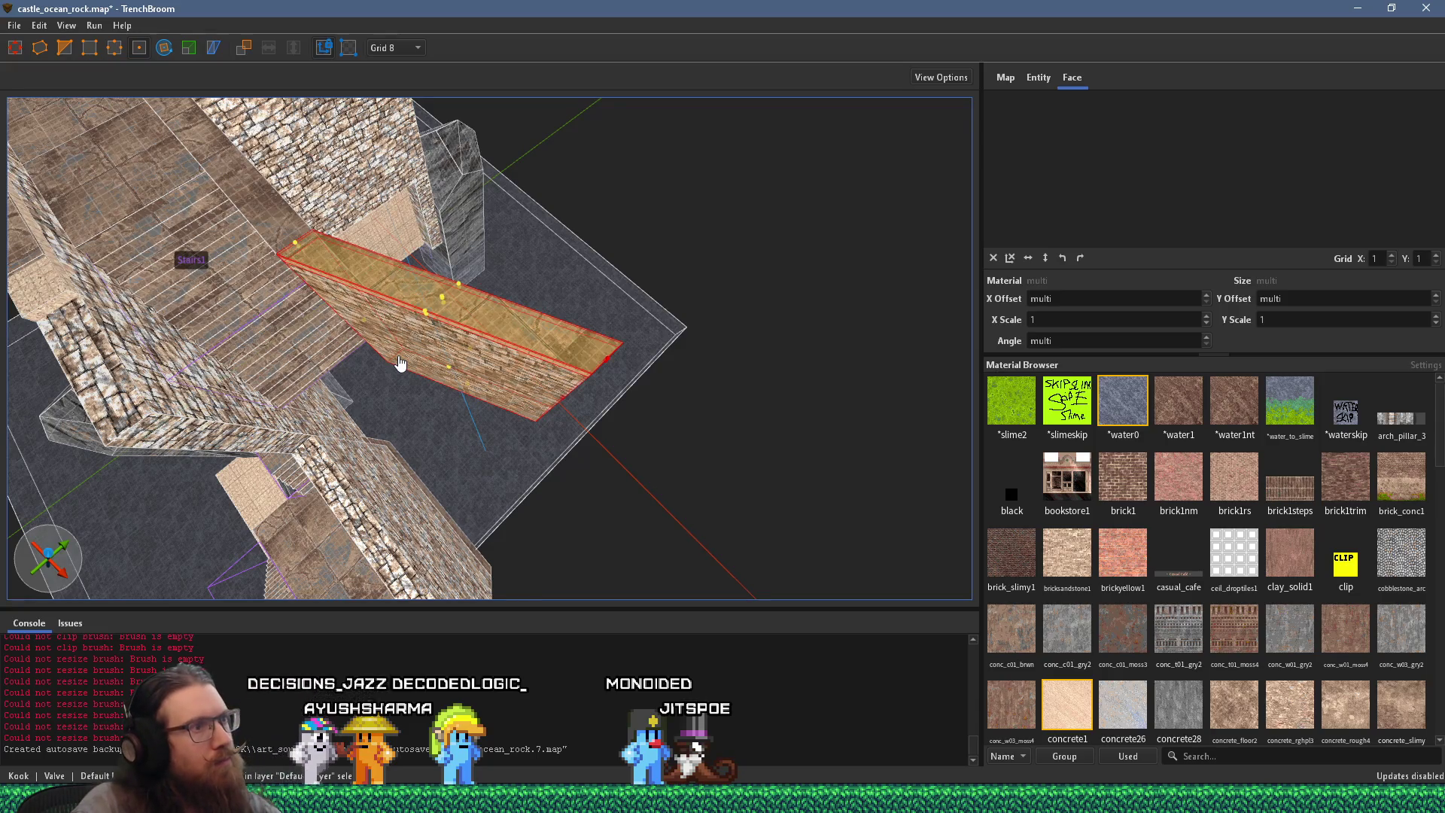
mouse_move(314, 278)
mouse_down()
mouse_move(459, 342)
mouse_move(464, 265)
mouse_move(510, 174)
mouse_move(523, 193)
mouse_up()
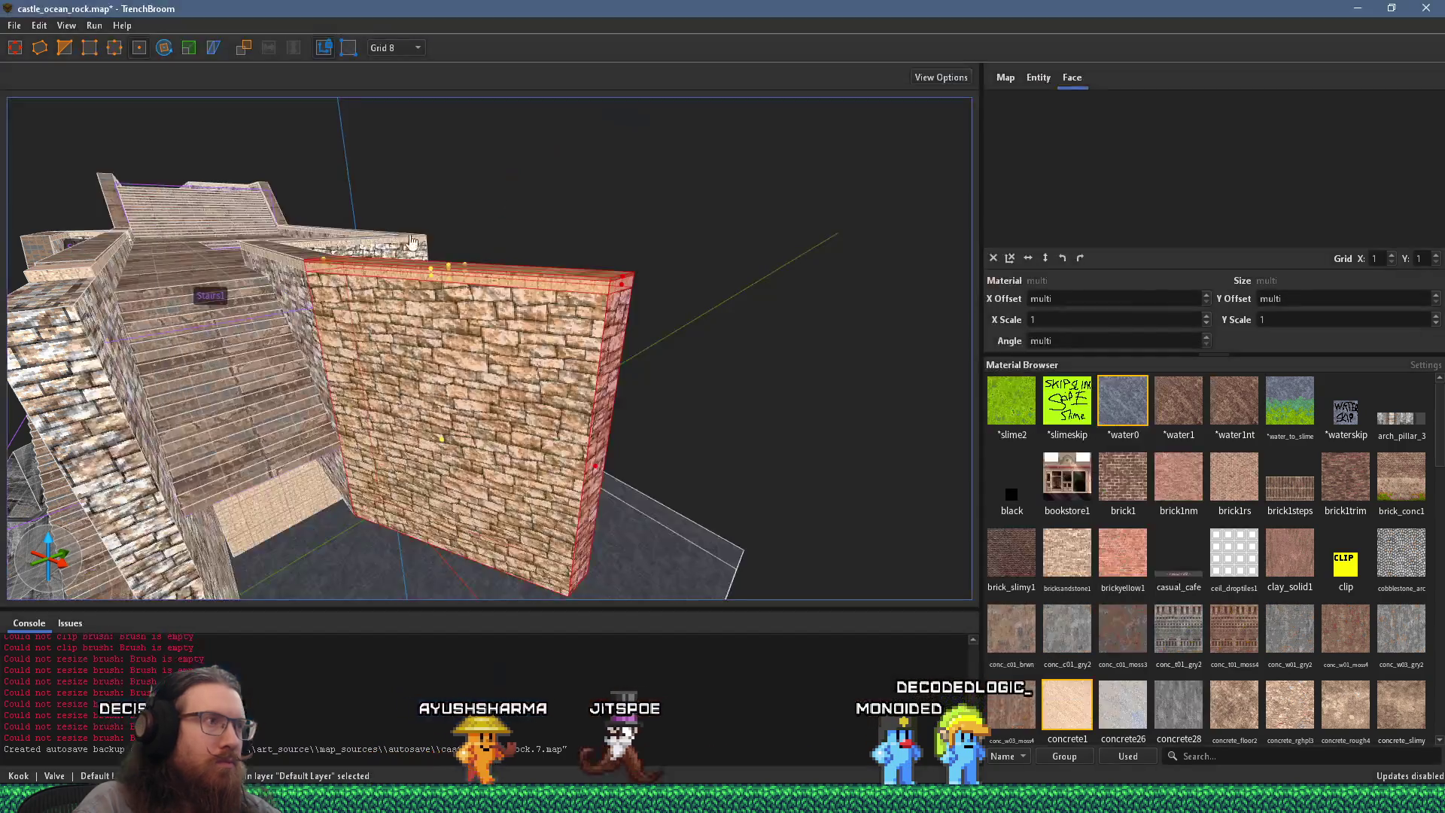
mouse_move(521, 184)
mouse_down()
mouse_move(626, 337)
mouse_move(469, 335)
mouse_up()
click(445, 306)
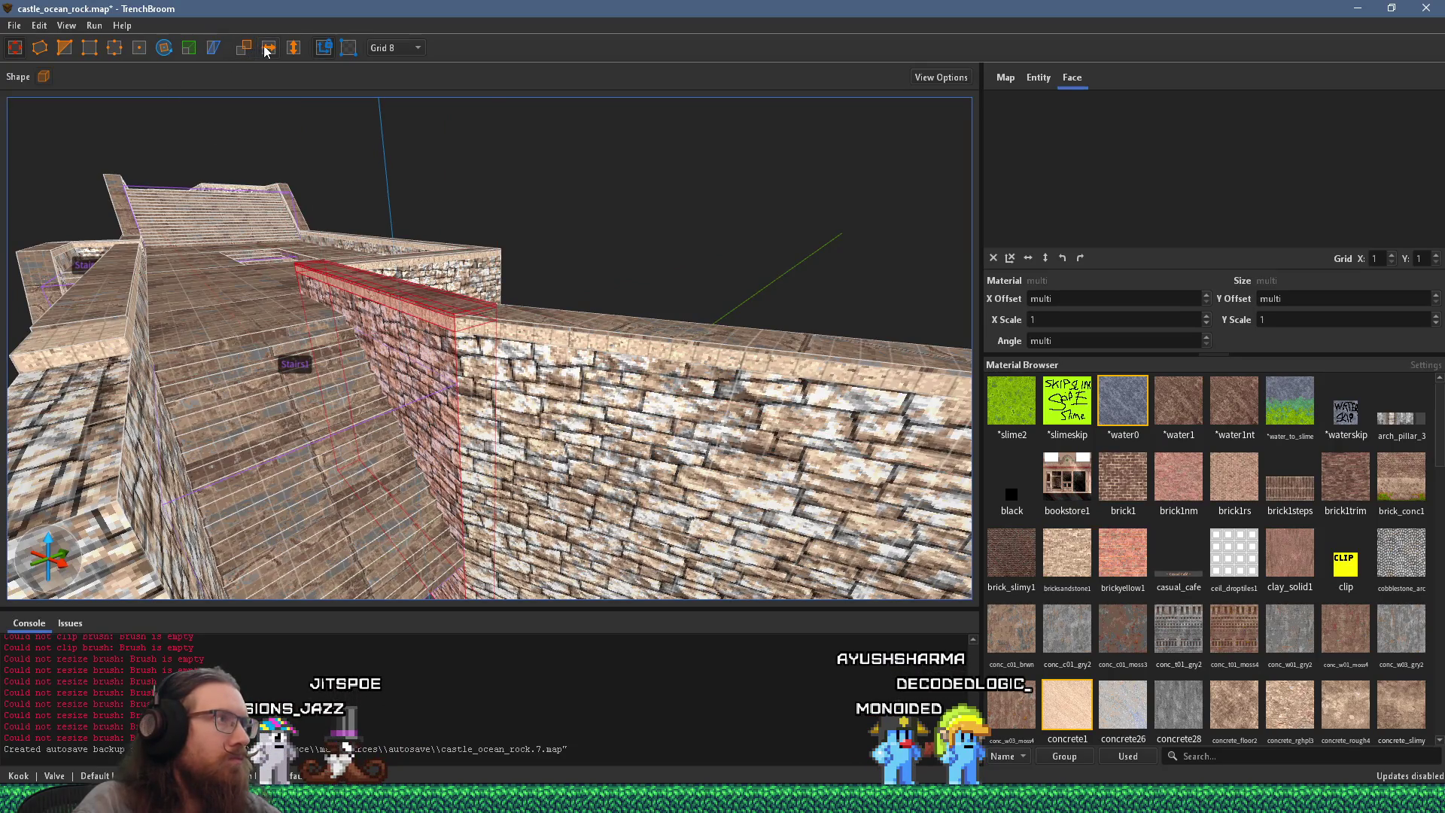
mouse_move(328, 123)
mouse_down()
mouse_move(313, 174)
mouse_move(980, 286)
mouse_move(551, 314)
mouse_move(458, 251)
mouse_move(473, 262)
mouse_move(641, 125)
mouse_move(292, 194)
mouse_move(233, 250)
mouse_up()
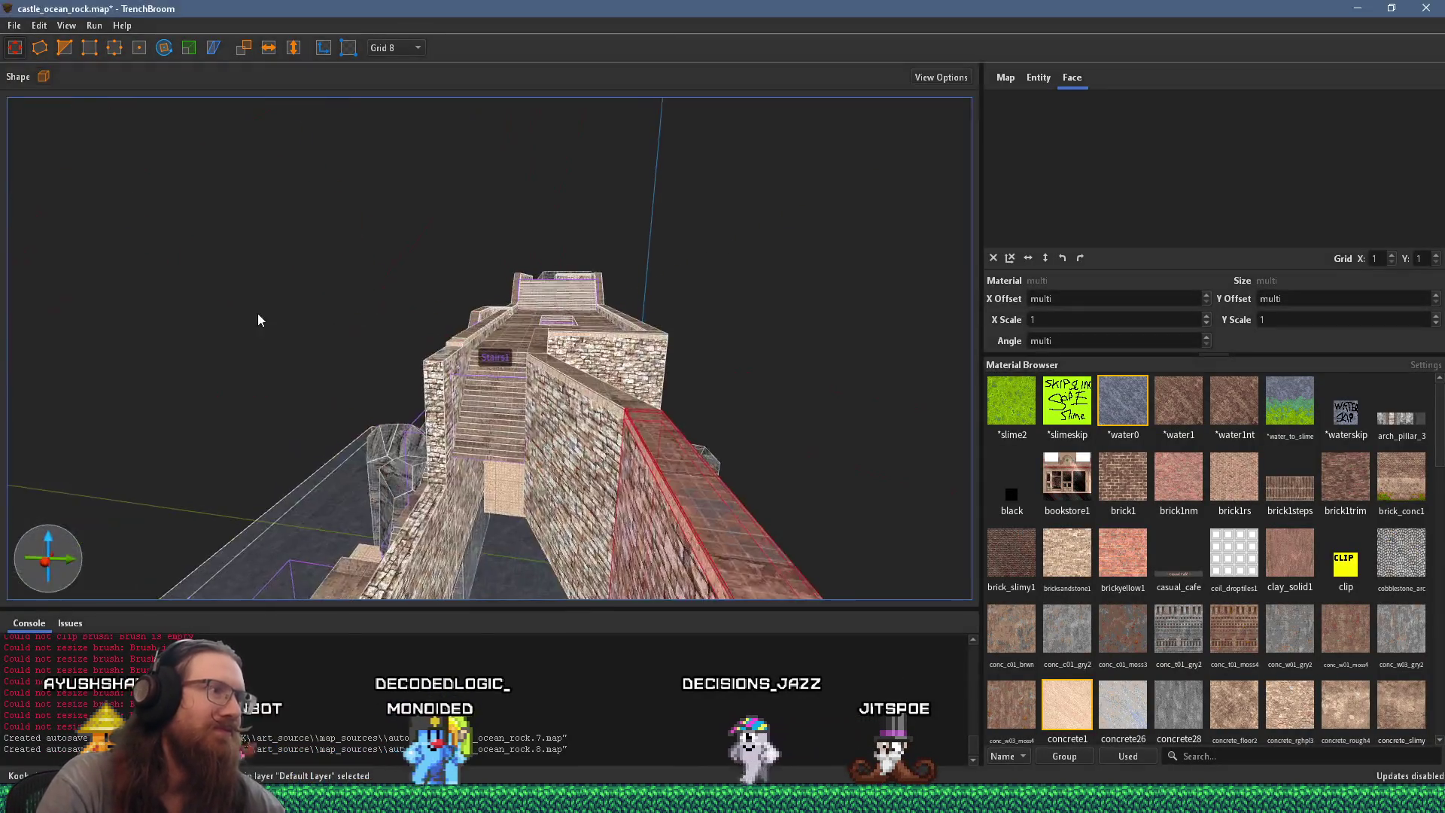
mouse_move(258, 313)
mouse_down()
mouse_move(340, 377)
mouse_move(634, 463)
mouse_move(504, 453)
mouse_up()
key(alt+Tab)
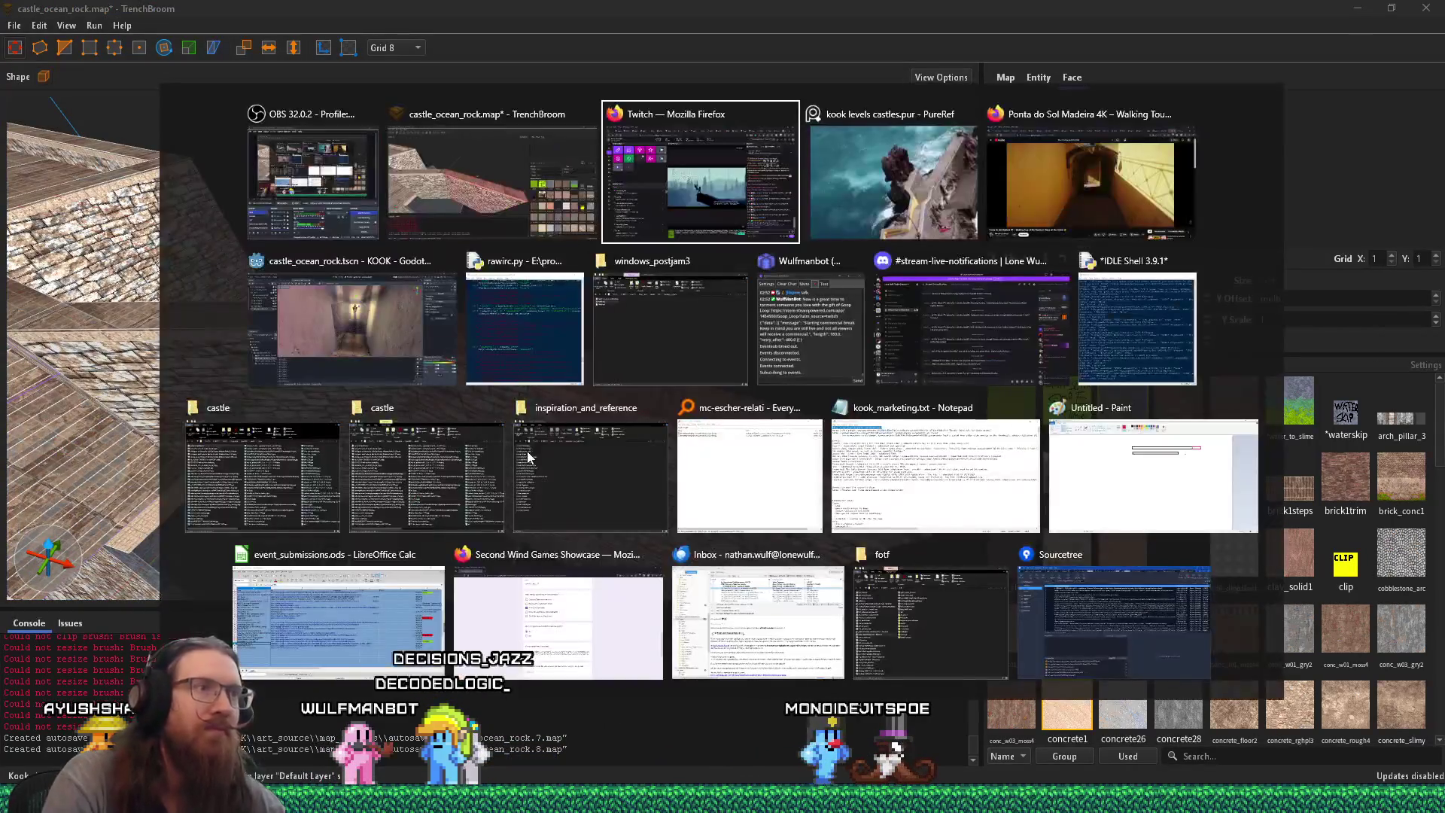
key(alt+Tab)
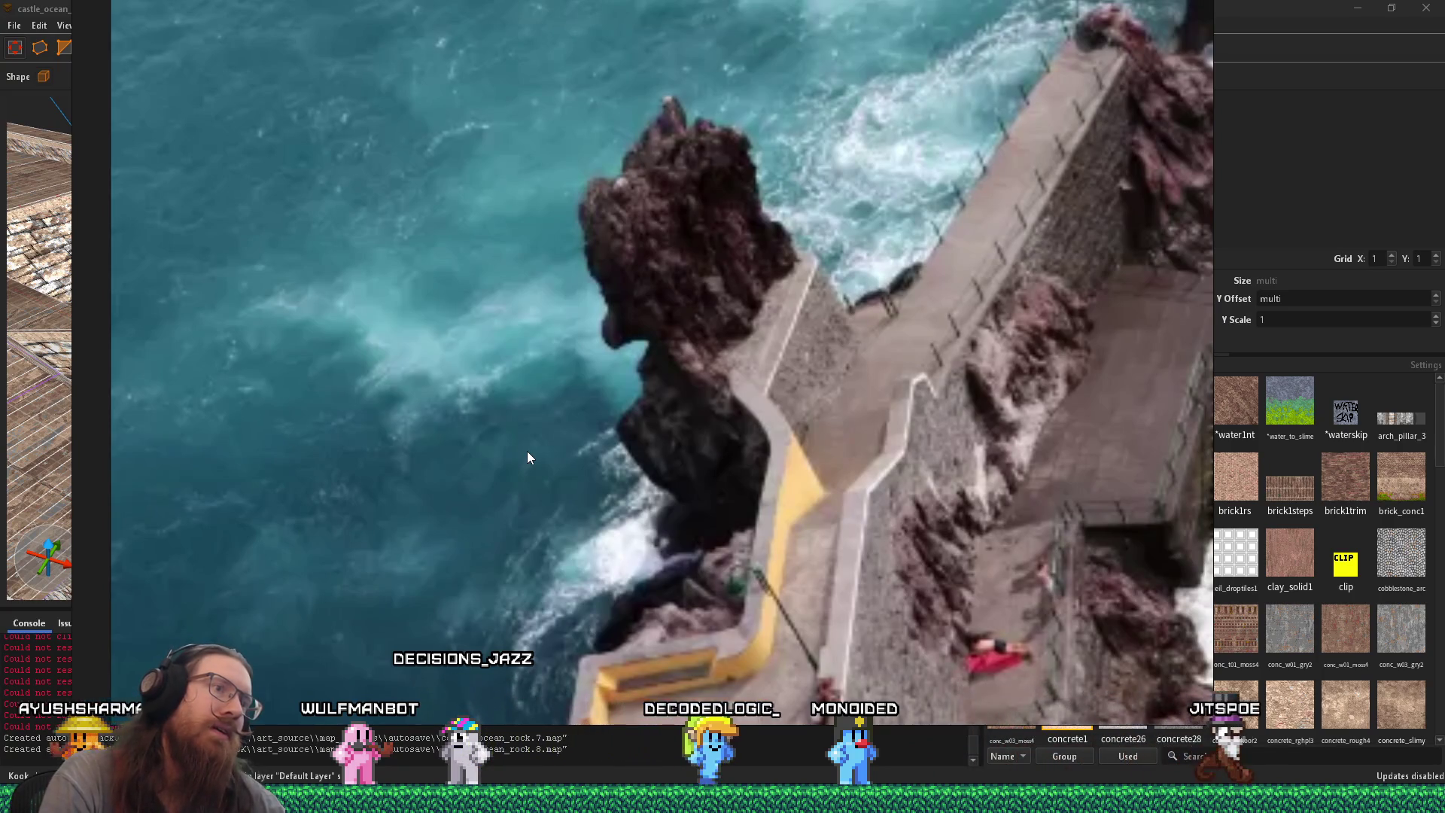
key(alt+Tab)
mouse_move(455, 447)
mouse_down()
mouse_move(444, 426)
mouse_move(698, 429)
mouse_move(509, 350)
mouse_up()
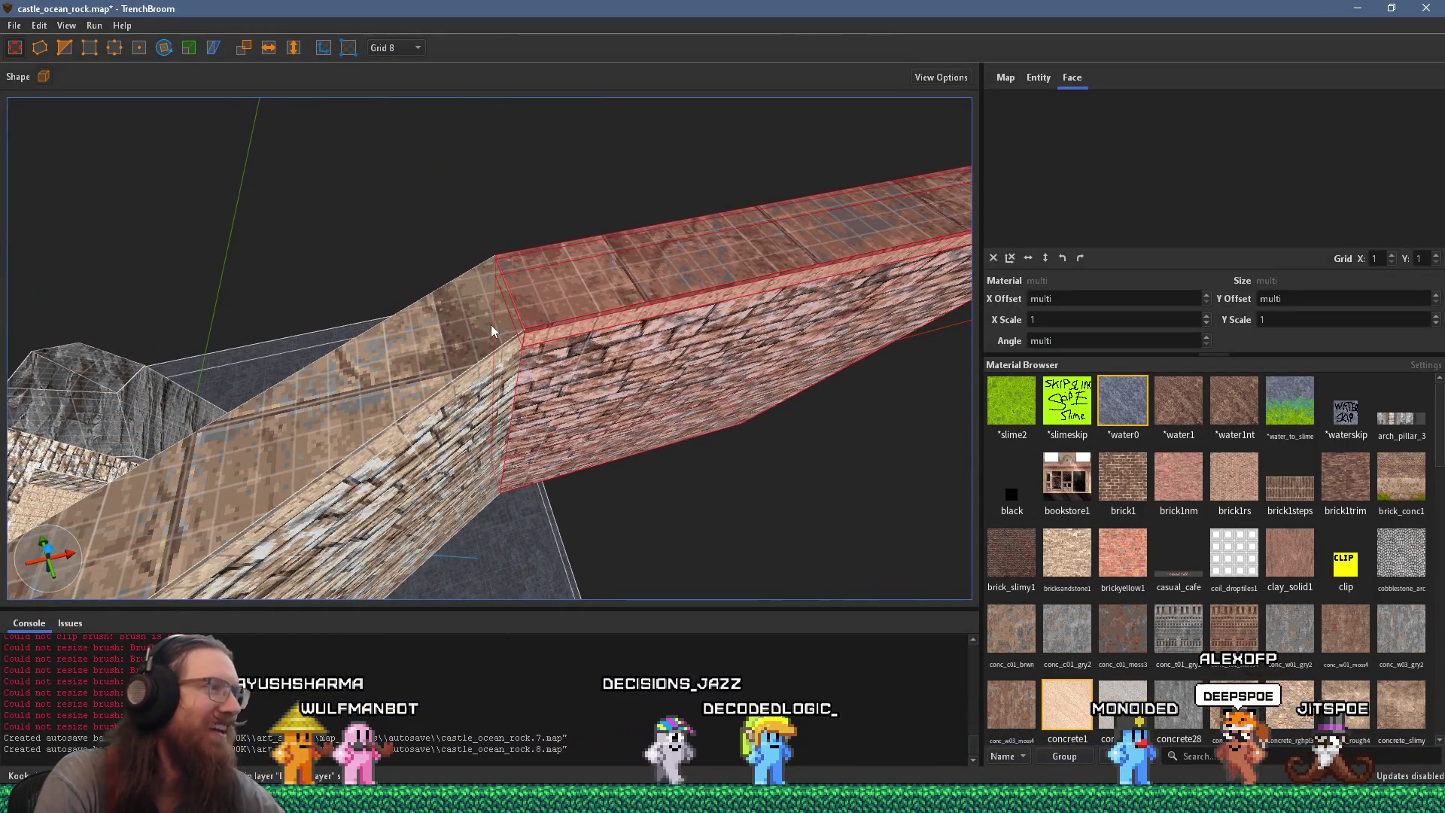
mouse_move(491, 330)
mouse_down()
mouse_move(474, 363)
mouse_move(482, 456)
mouse_move(449, 332)
mouse_move(531, 462)
mouse_move(410, 449)
mouse_move(448, 306)
mouse_move(495, 302)
mouse_up()
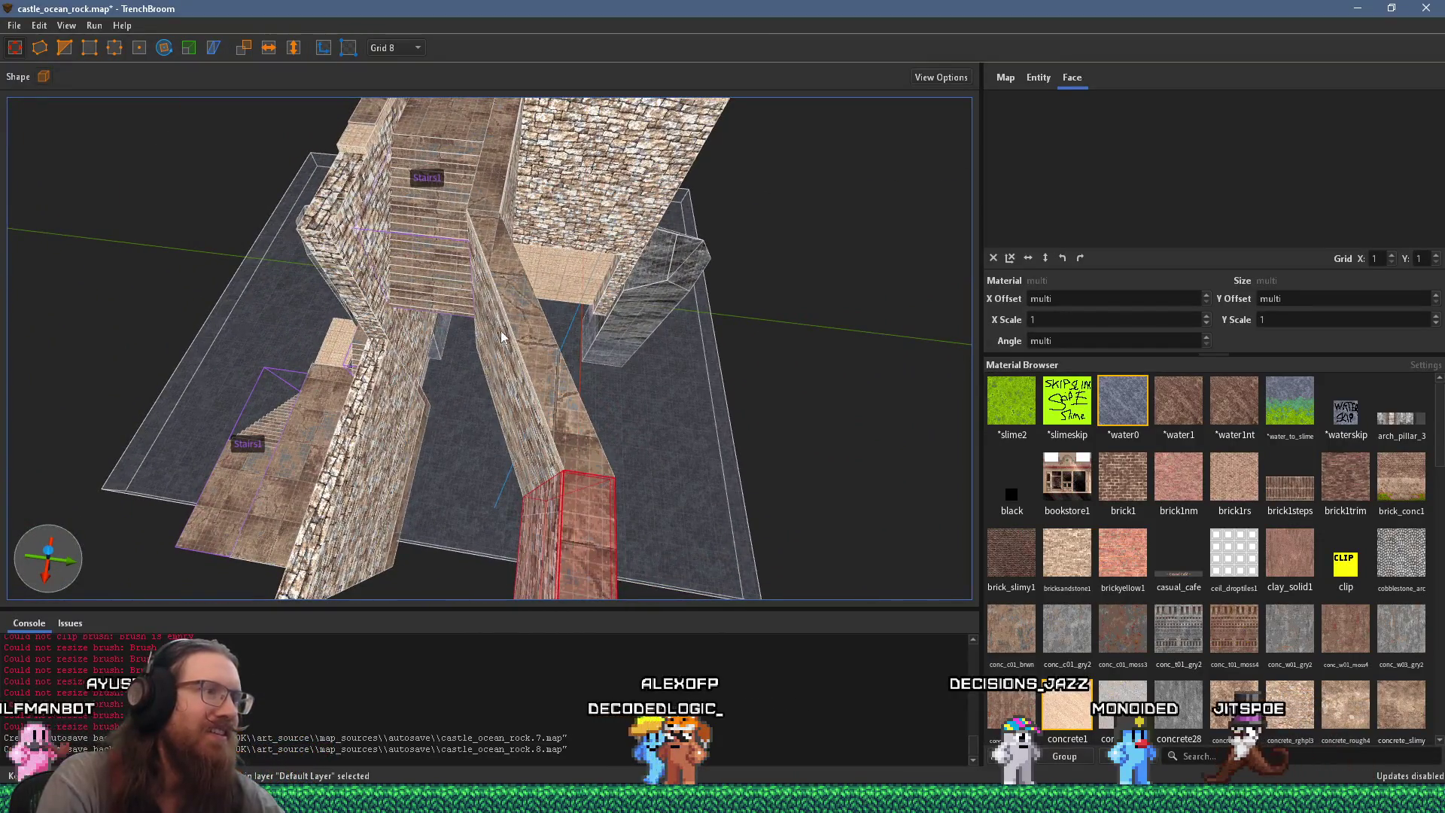
mouse_move(499, 377)
mouse_down()
mouse_move(509, 445)
mouse_move(473, 471)
mouse_move(489, 455)
mouse_move(423, 317)
mouse_move(379, 375)
mouse_move(482, 317)
mouse_move(427, 322)
mouse_move(662, 404)
mouse_up()
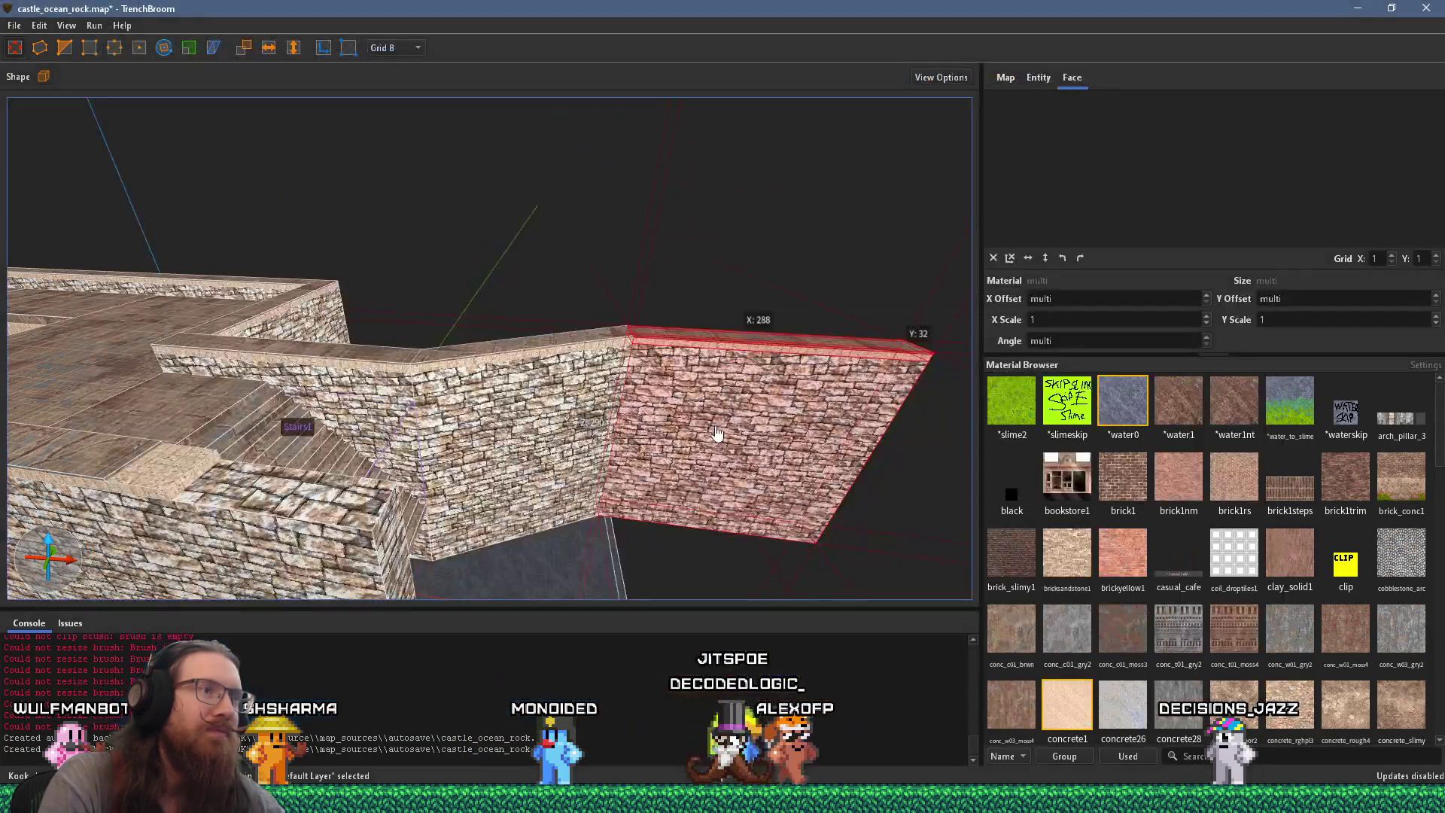
mouse_move(716, 435)
mouse_down()
mouse_move(377, 406)
mouse_move(423, 406)
mouse_move(521, 483)
mouse_move(719, 471)
mouse_move(684, 376)
mouse_move(464, 446)
mouse_up()
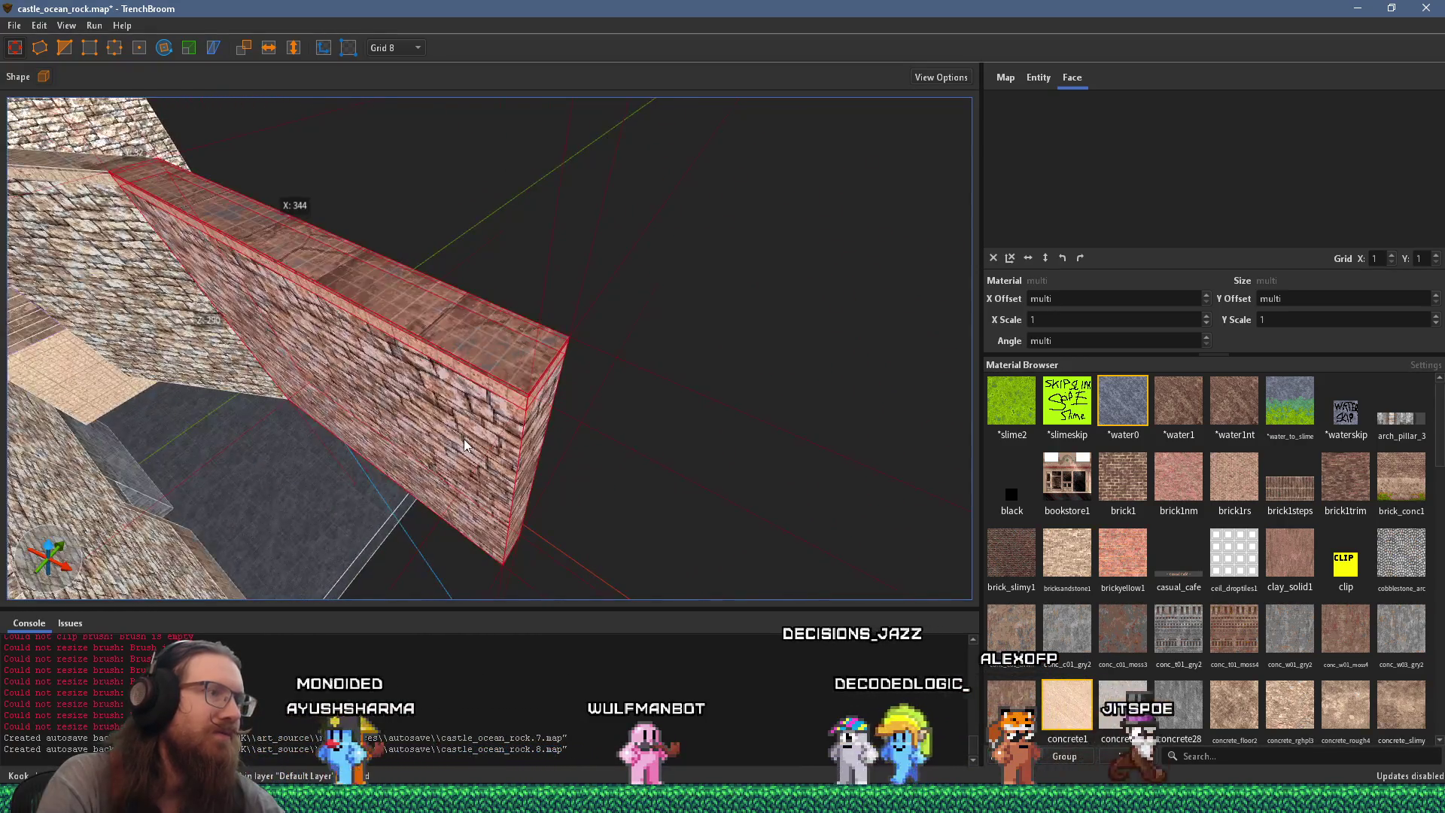
Step: Clip the angled end wedge off the wall, keeping the main wall brush
scroll(464, 443, up, 2)
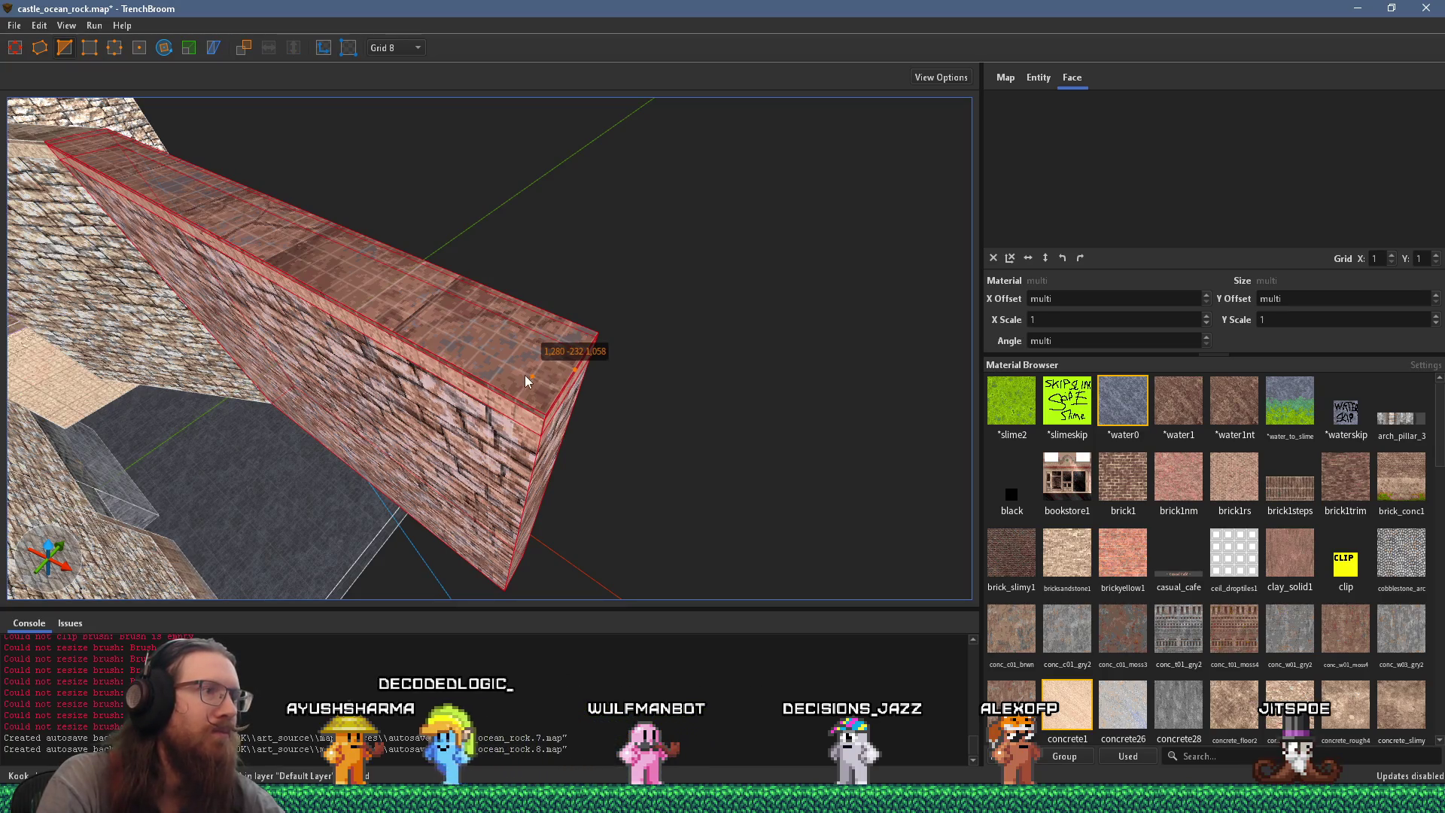
click(501, 388)
key(Tab)
key(Tab)
key(Tab)
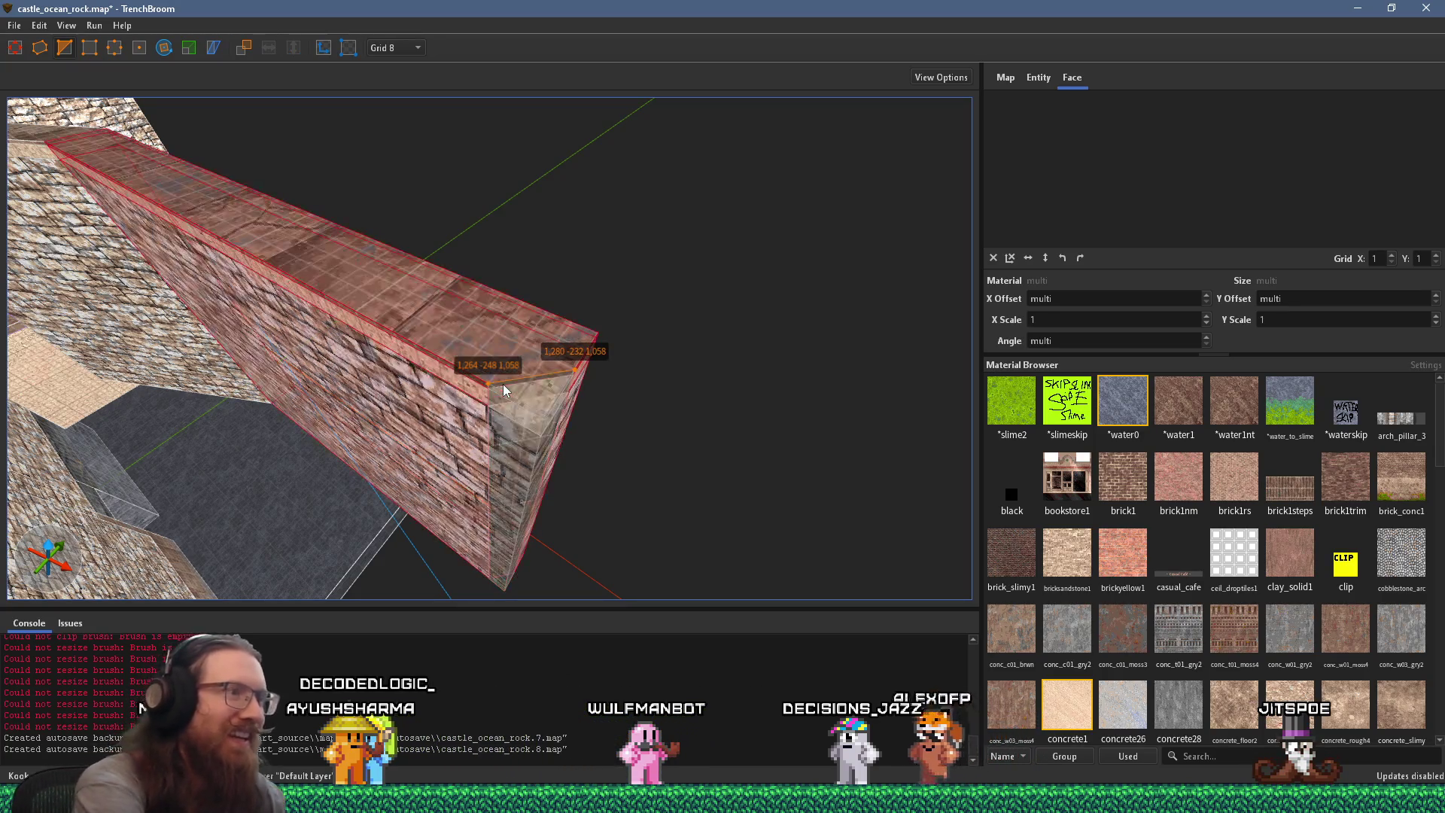
key(Return)
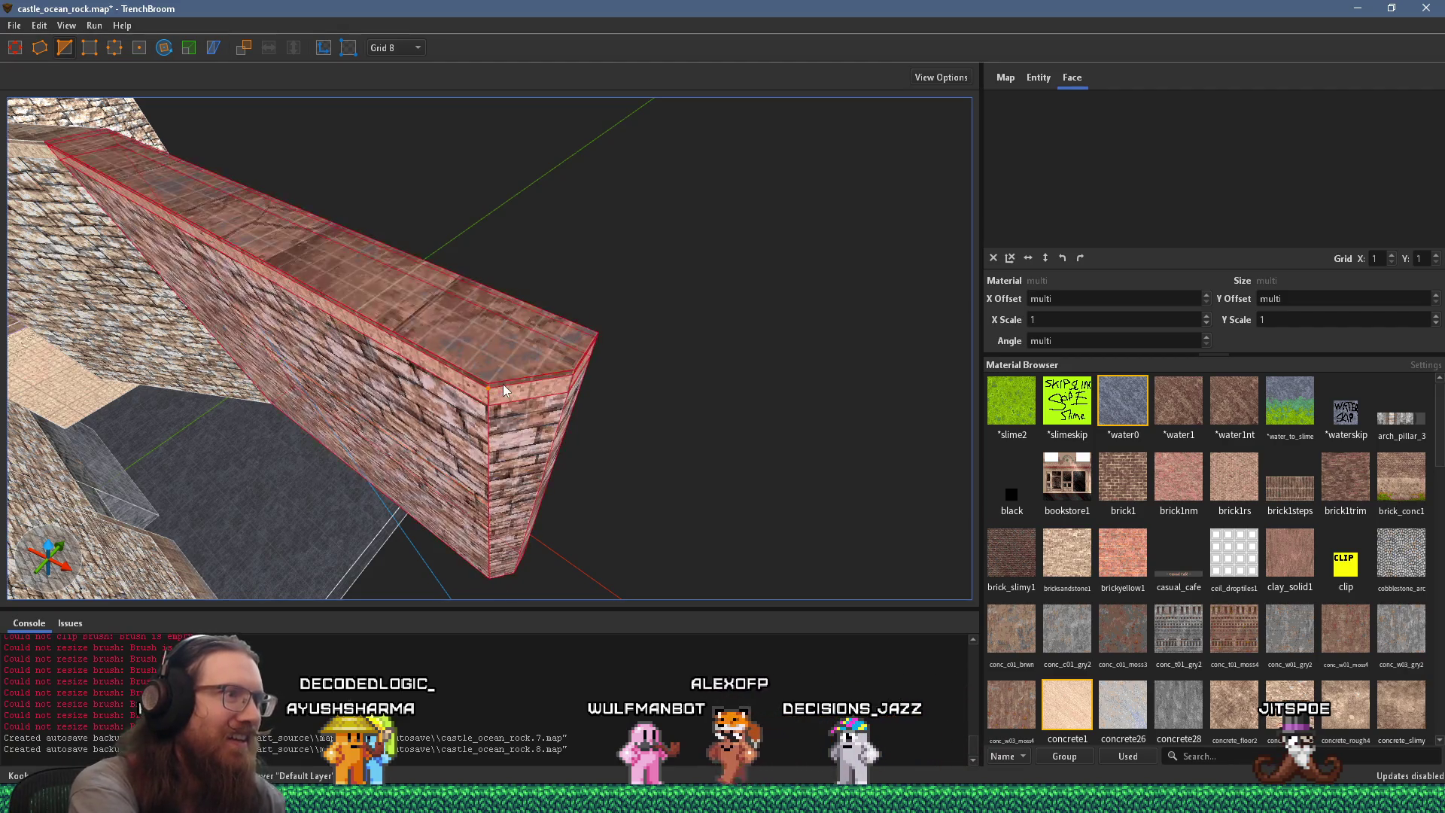
key(Escape)
key(Escape)
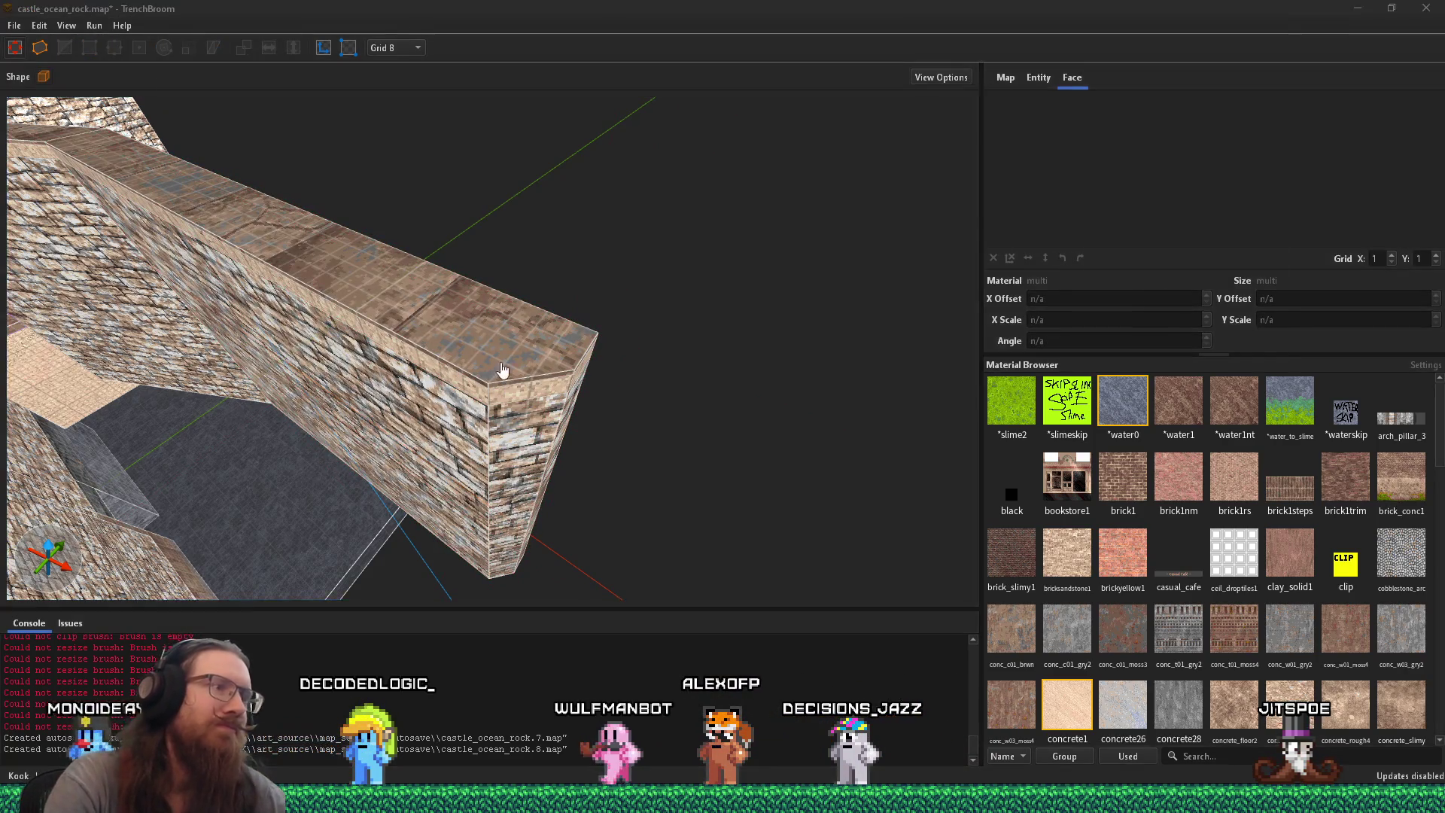
Step: Lengthen the paved-cap wall block outward at its end to 344 units, checking the pier photo
key(alt+Tab)
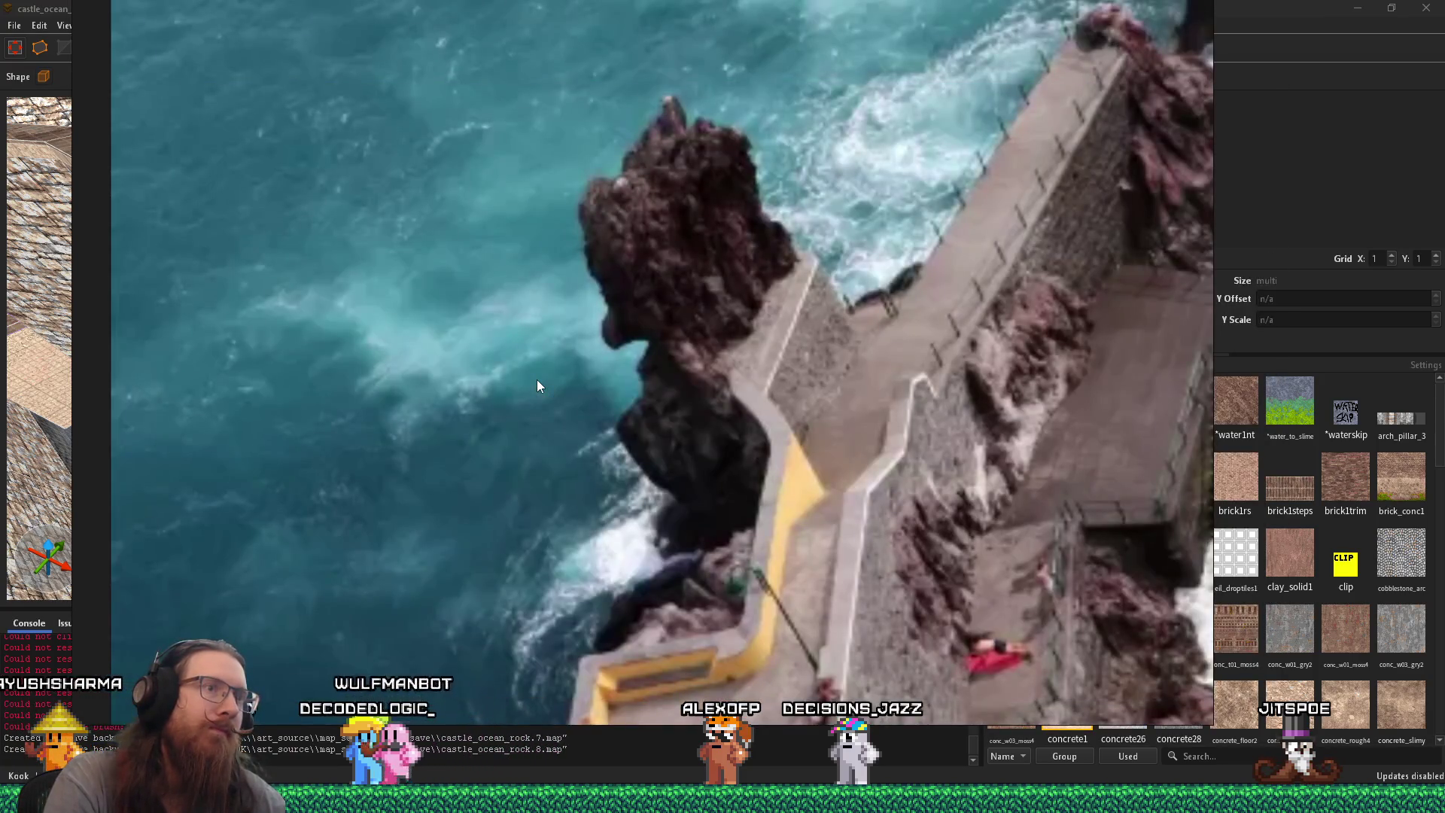
key(alt+Tab)
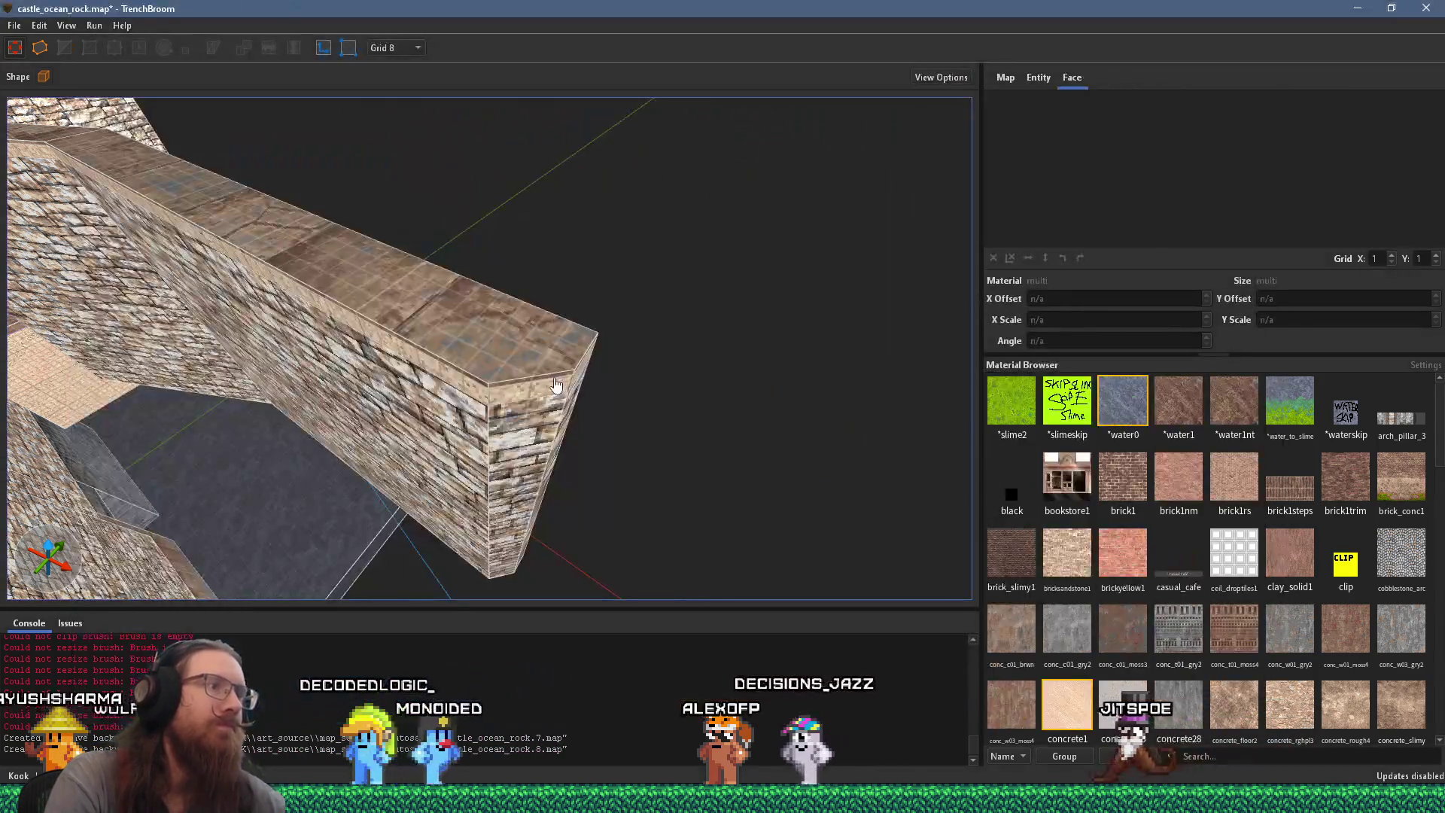
click(494, 356)
ctrl+click(486, 377)
click(491, 405)
mouse_move(491, 405)
mouse_down()
mouse_move(608, 364)
mouse_move(583, 382)
mouse_move(591, 345)
mouse_up()
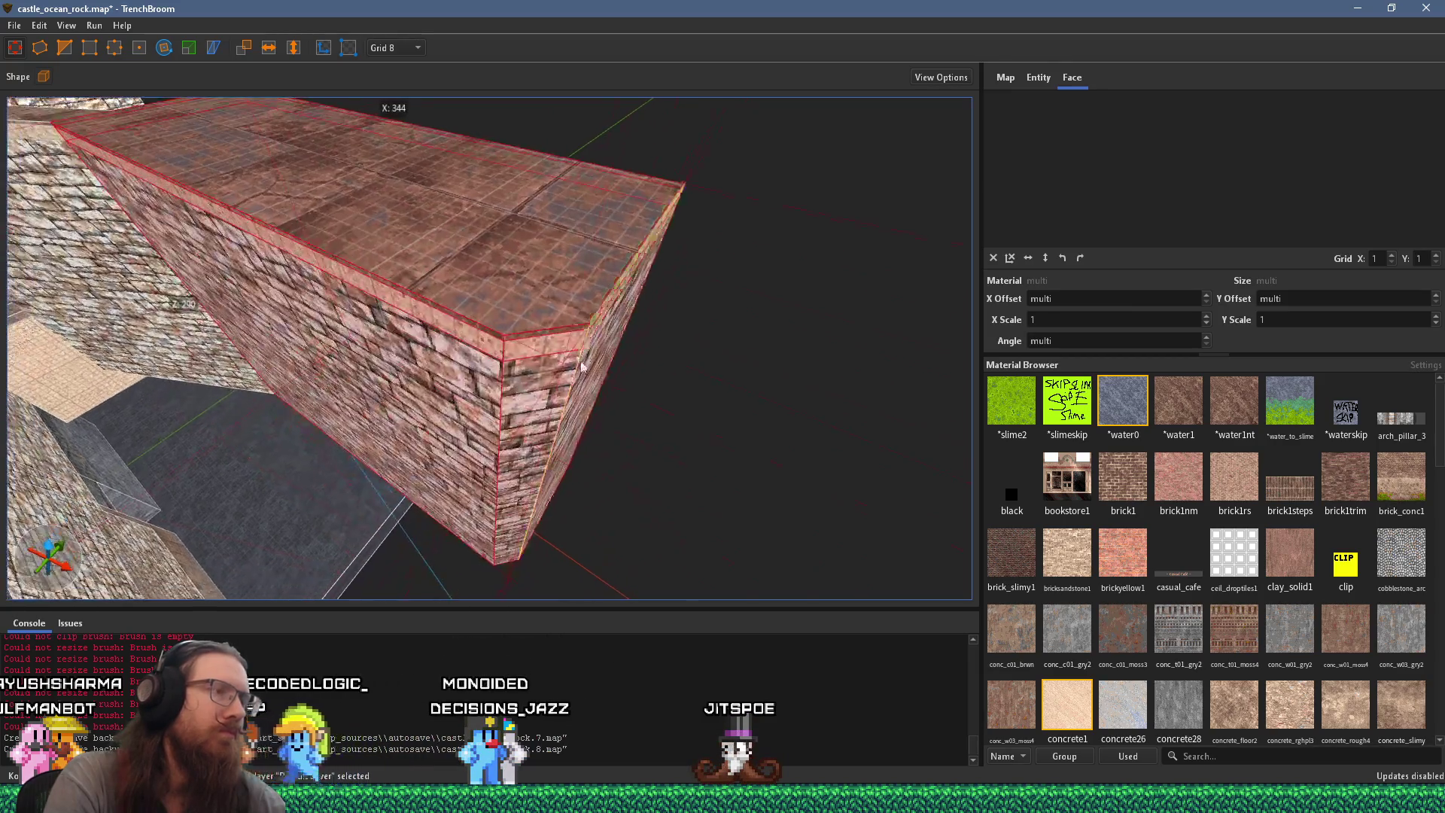
mouse_move(540, 386)
mouse_down()
mouse_move(528, 336)
mouse_move(481, 326)
mouse_move(358, 355)
mouse_move(446, 487)
mouse_move(537, 463)
mouse_move(819, 460)
mouse_move(535, 399)
mouse_move(581, 416)
mouse_move(462, 399)
mouse_move(643, 375)
mouse_up()
mouse_move(494, 407)
mouse_down()
mouse_move(554, 364)
mouse_move(536, 481)
mouse_move(639, 432)
mouse_move(477, 404)
mouse_up()
key(Escape)
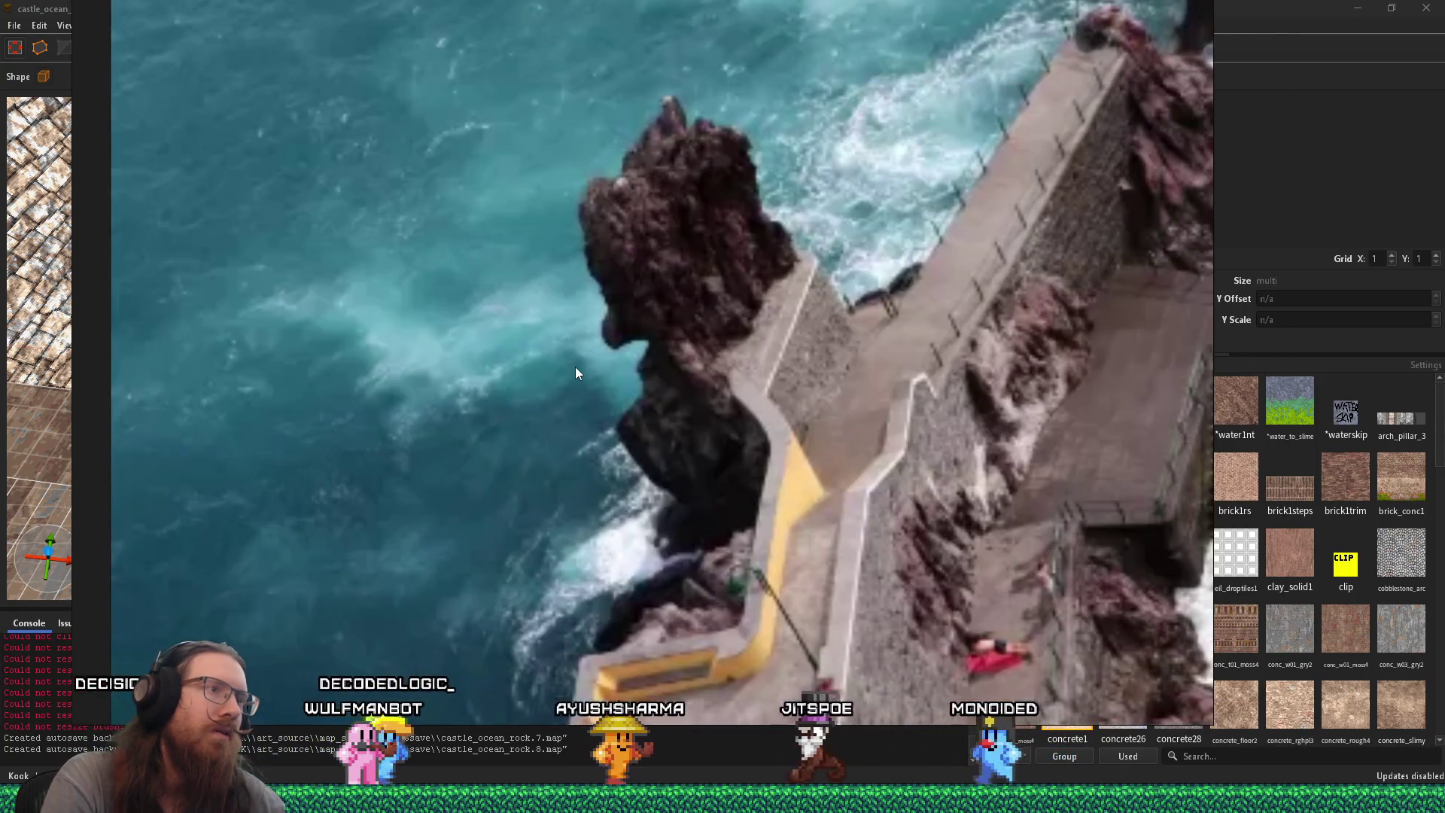
key(alt+Tab)
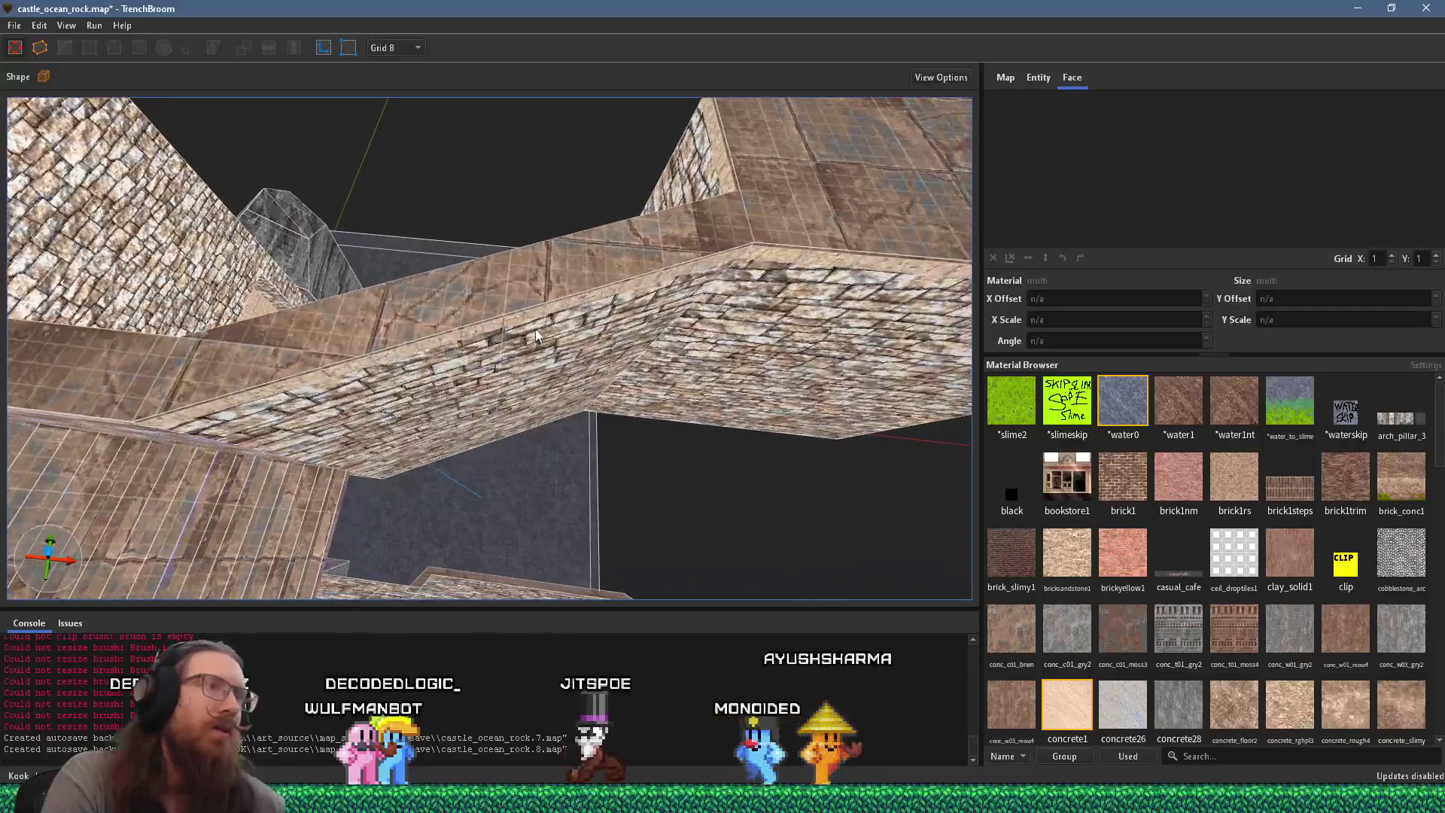
Step: Delete the sloped beam and create a brush from the two facing wall-top faces
click(554, 361)
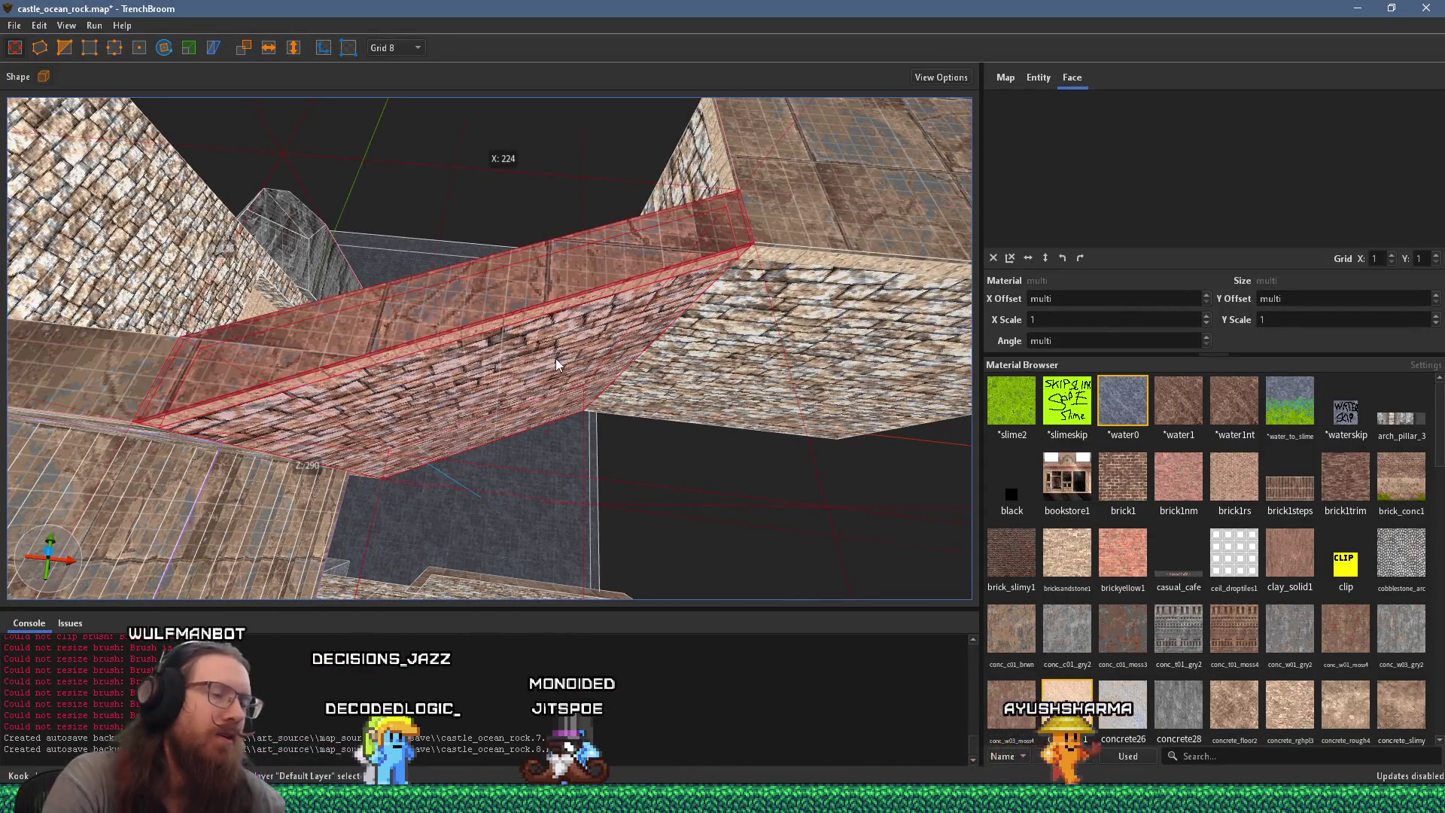
key(Delete)
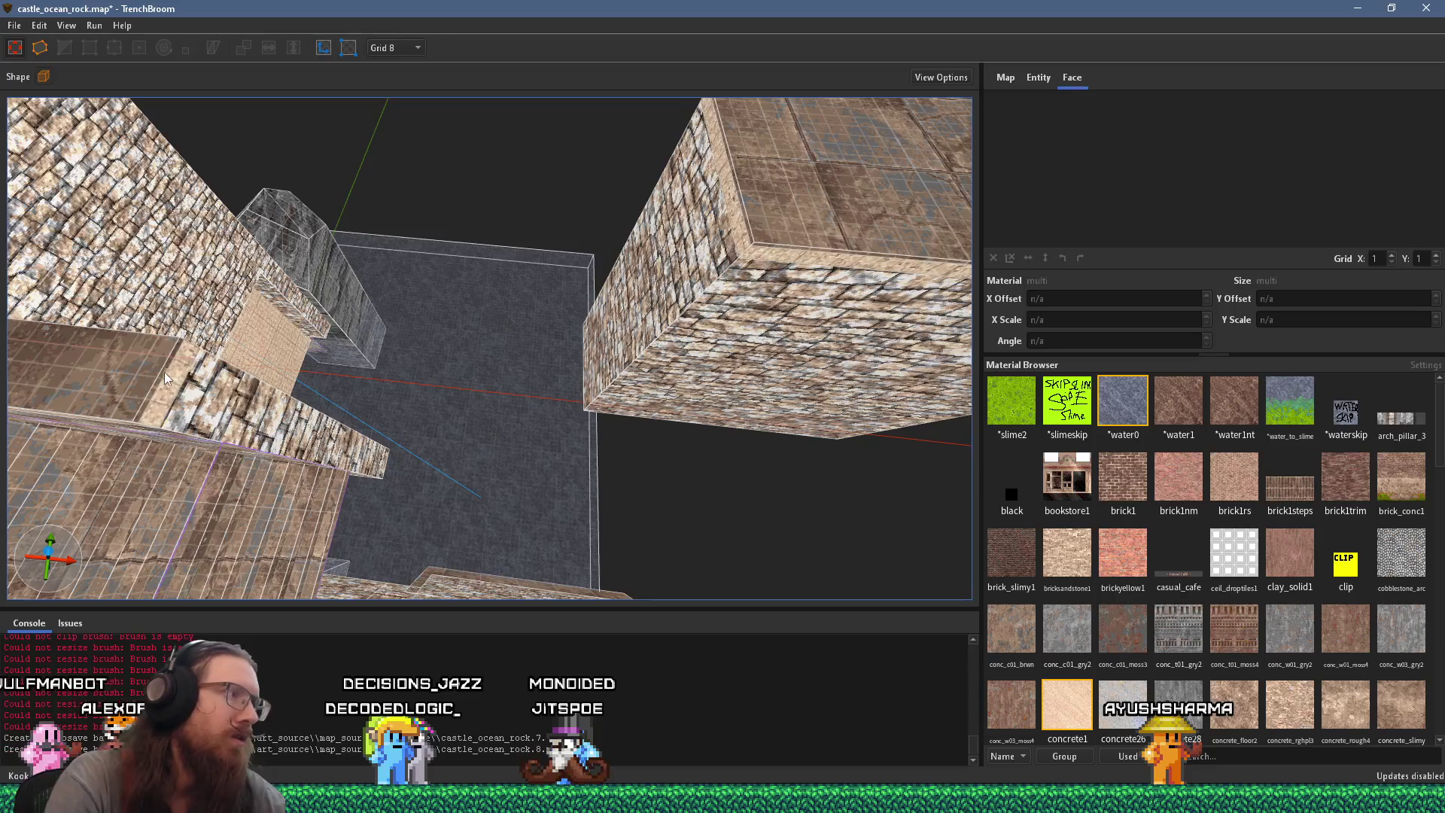
shift+click(163, 372)
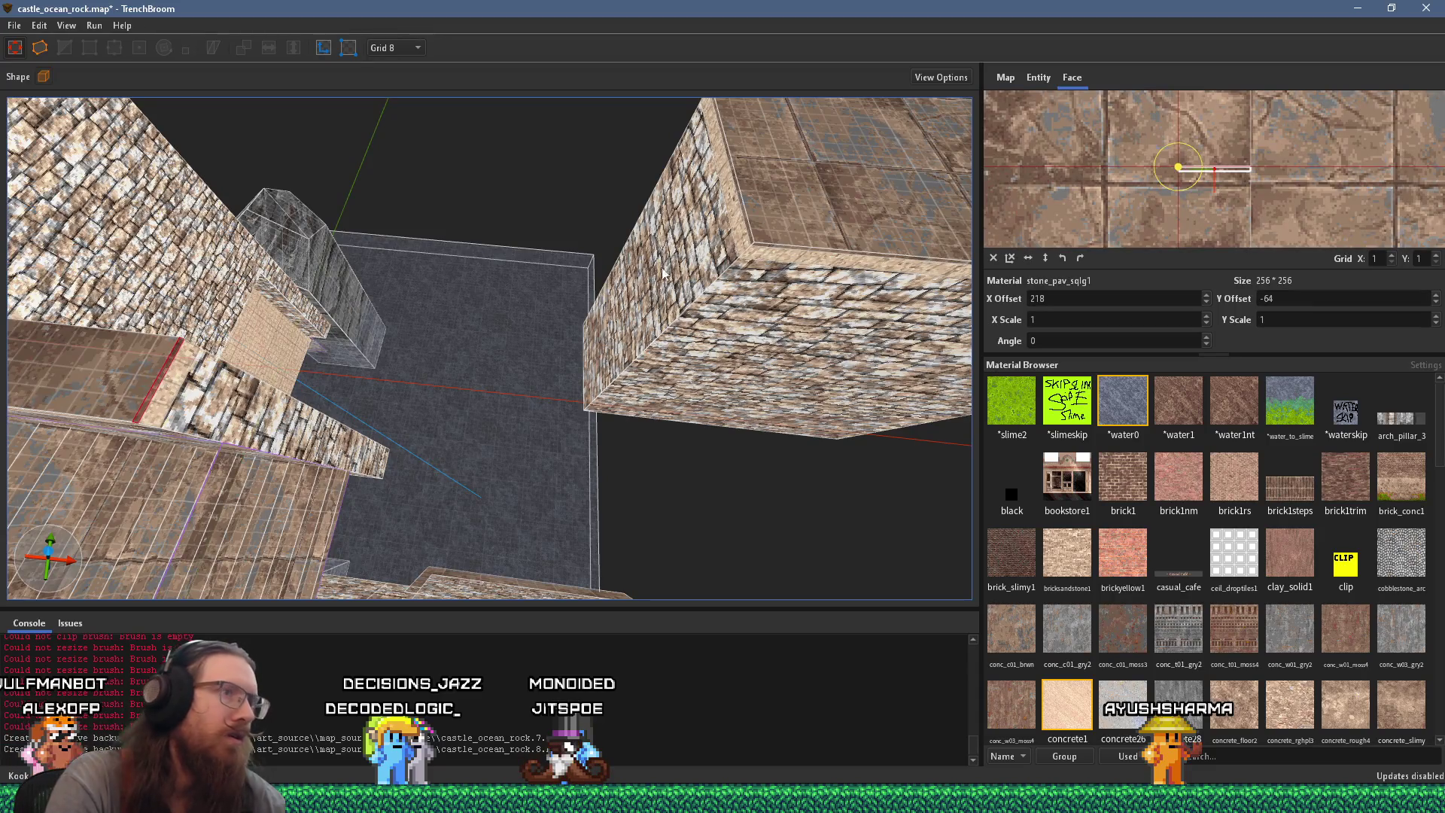
shift+click(753, 243)
key(ctrl+j)
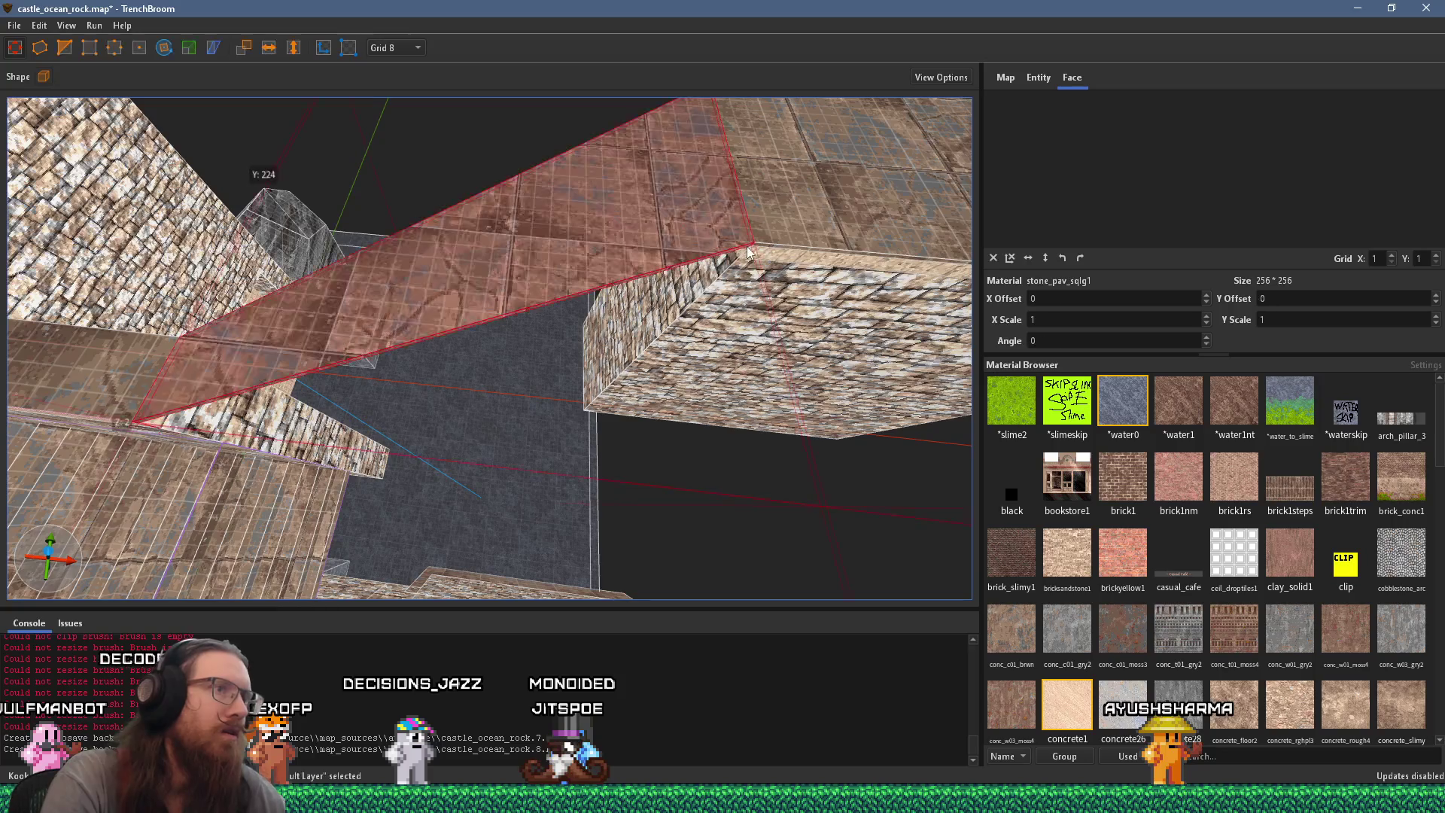
Step: Inspect the new corner brush's wall faces and paved top from several angles
drag(599, 297, 399, 124)
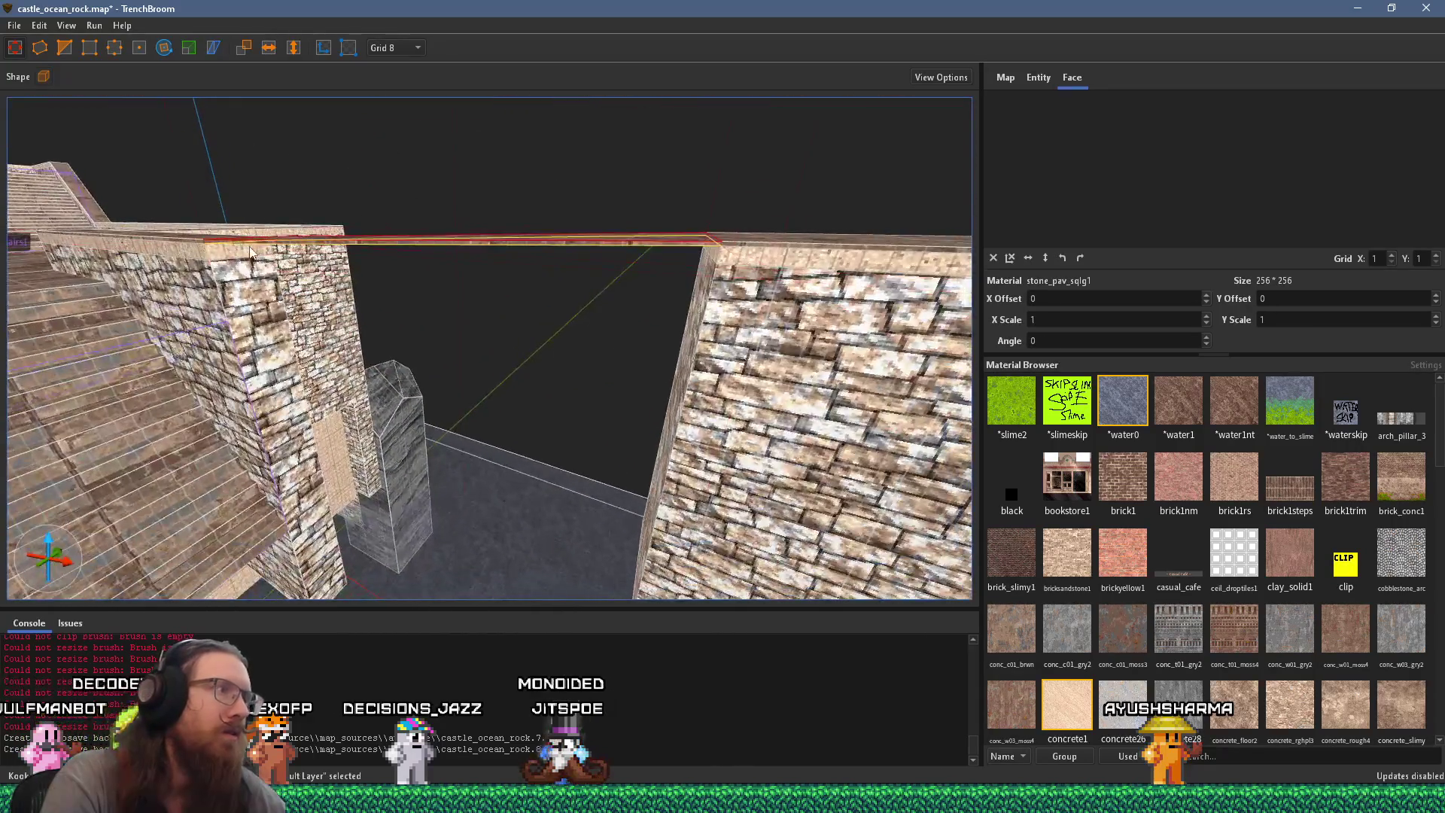
click(354, 283)
drag(354, 291, 833, 242)
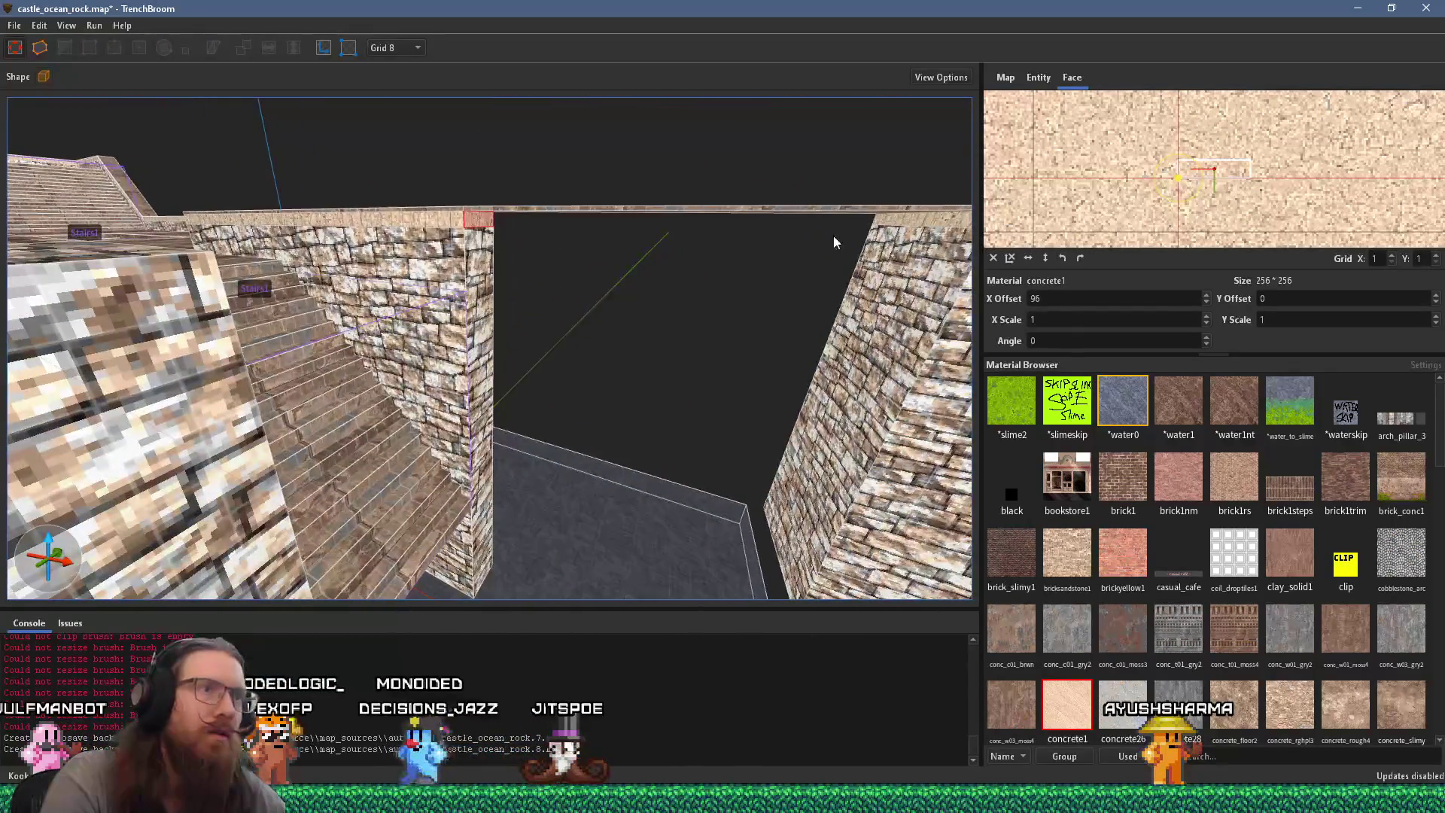
click(925, 219)
click(482, 308)
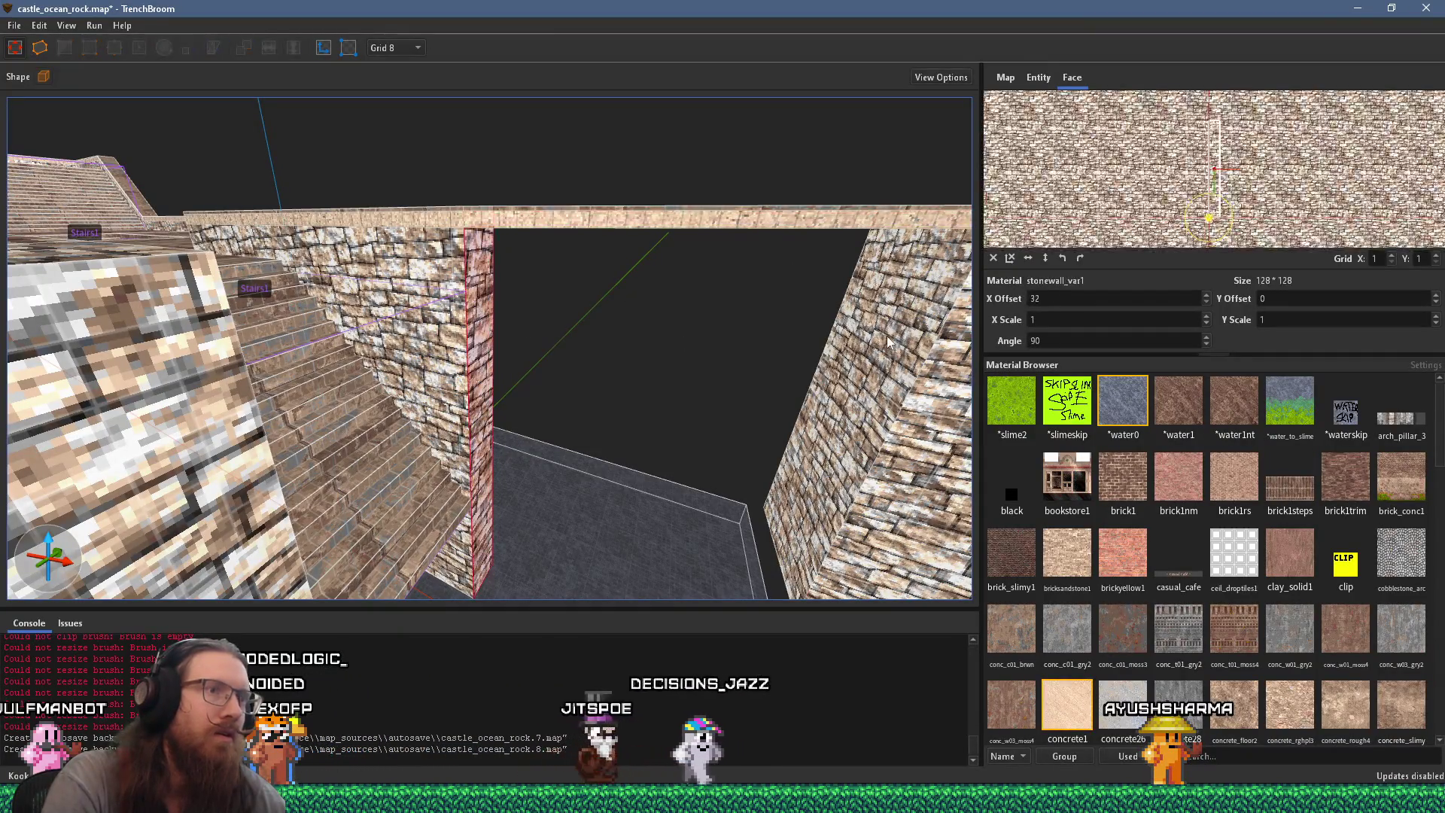
mouse_move(889, 341)
mouse_down()
mouse_move(391, 331)
mouse_move(527, 380)
mouse_move(226, 403)
mouse_move(500, 404)
mouse_up()
click(383, 331)
click(553, 393)
click(148, 406)
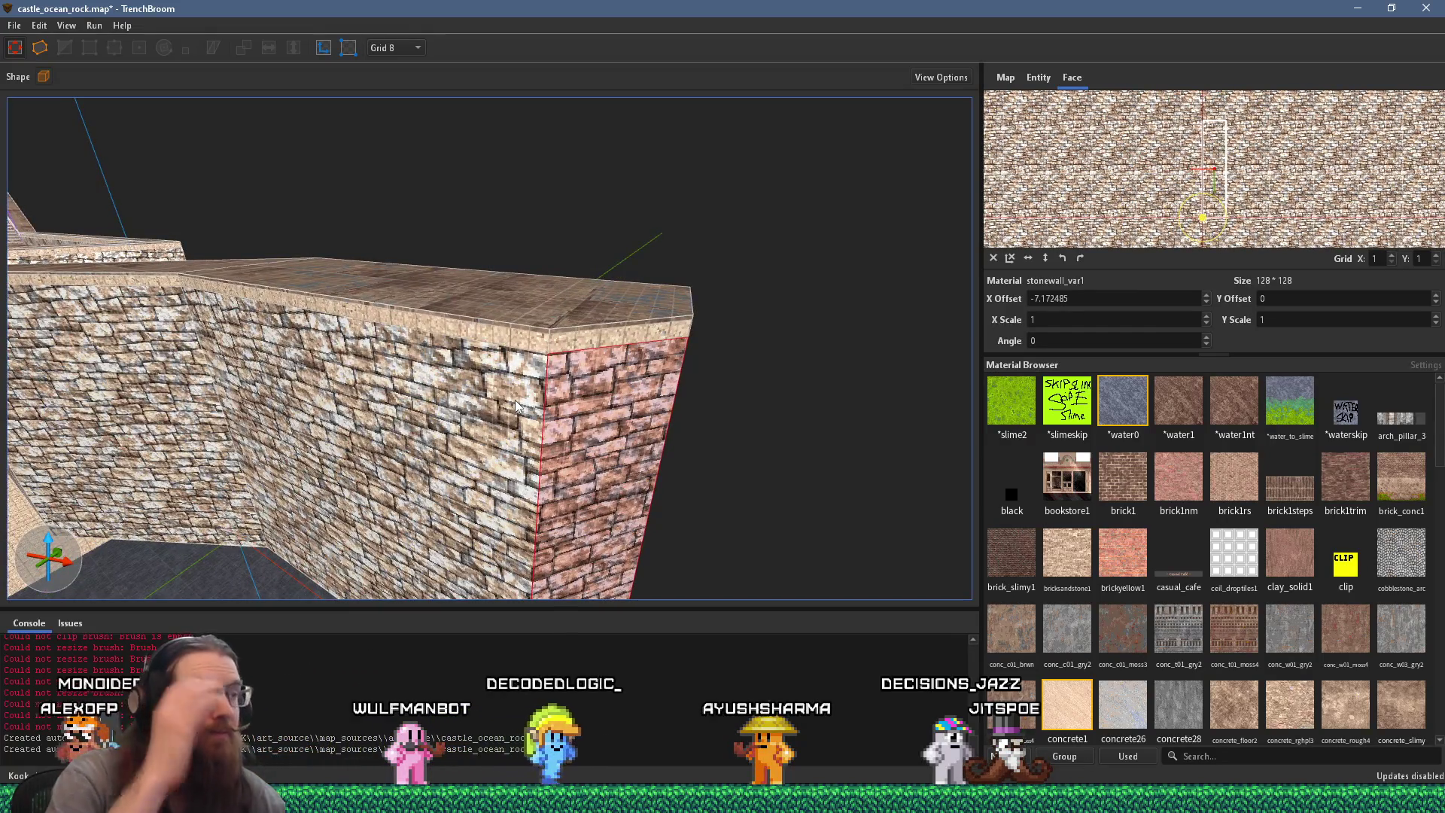
mouse_move(321, 388)
mouse_down()
mouse_move(244, 314)
mouse_move(339, 376)
mouse_move(614, 502)
mouse_move(419, 495)
mouse_move(662, 500)
mouse_move(501, 429)
mouse_move(440, 318)
mouse_up()
Step: Slide the paving texture on the wall corner's top and thin edge faces
click(418, 317)
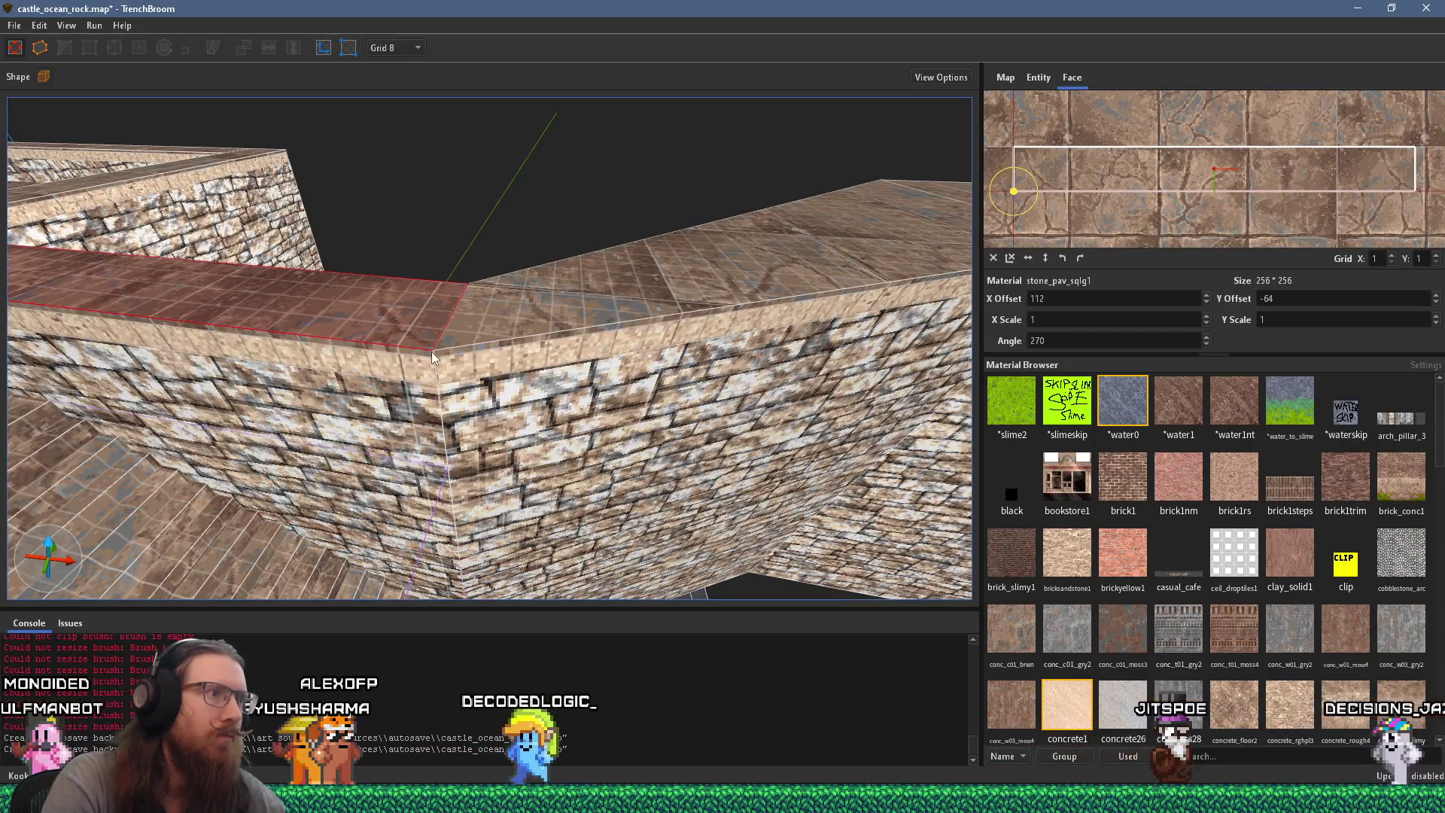
click(427, 347)
mouse_move(467, 350)
mouse_down()
mouse_move(530, 331)
mouse_move(365, 439)
mouse_move(483, 420)
mouse_move(465, 442)
mouse_up()
mouse_move(413, 393)
mouse_down()
mouse_move(363, 382)
mouse_move(494, 435)
mouse_up()
mouse_move(480, 380)
mouse_down()
mouse_move(526, 372)
mouse_move(623, 413)
mouse_move(562, 517)
mouse_move(631, 372)
mouse_move(719, 298)
mouse_move(702, 261)
mouse_move(640, 341)
mouse_up()
Step: Adjust the X Offset on the slanted face and cap top faces so the paving lines up
click(593, 399)
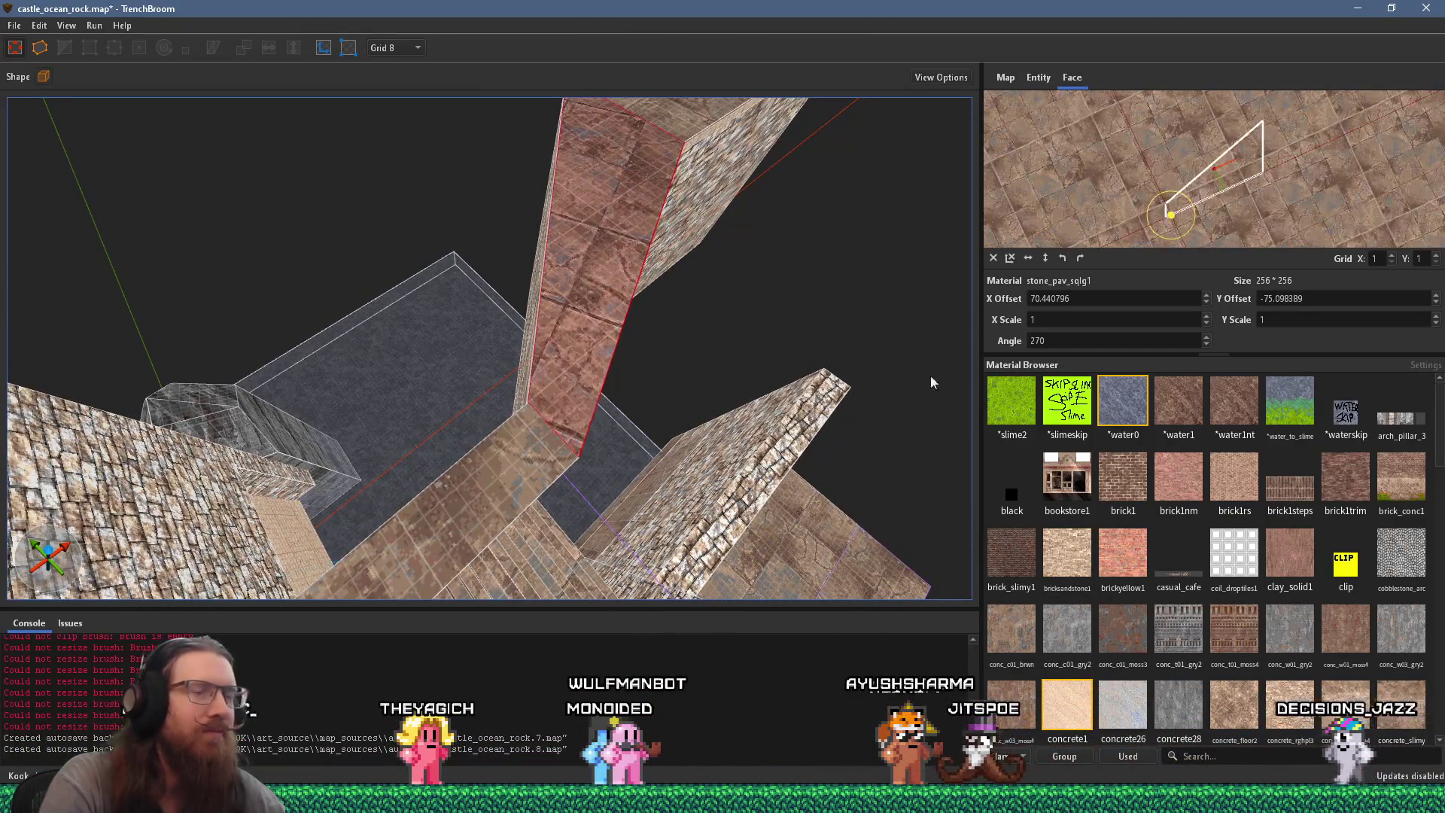
scroll(1179, 299, down, 1)
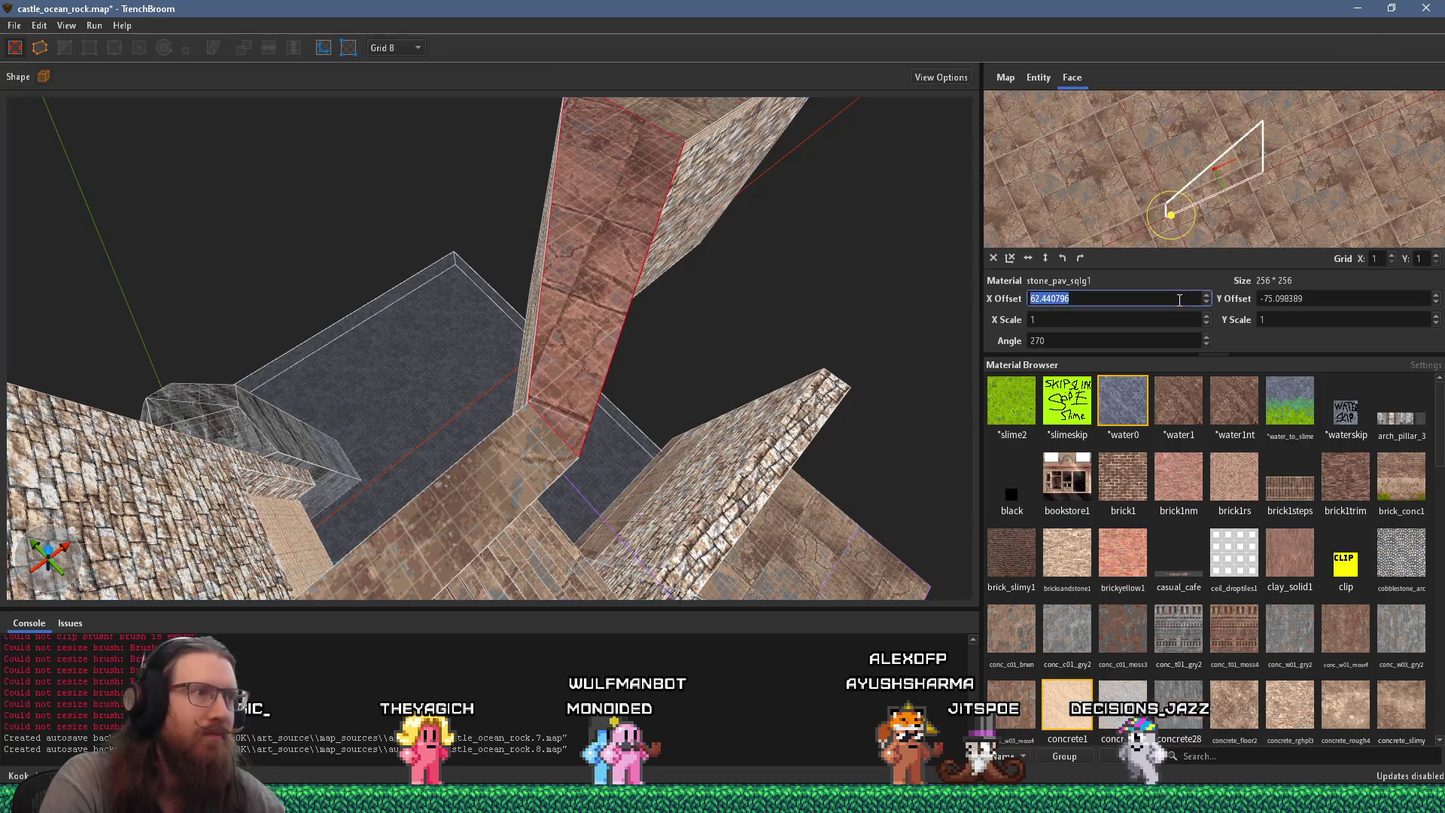
scroll(1179, 300, down, 3)
mouse_move(962, 329)
mouse_down()
mouse_move(636, 441)
mouse_move(503, 449)
mouse_up()
mouse_move(574, 419)
mouse_down()
mouse_move(318, 513)
mouse_move(447, 499)
mouse_up()
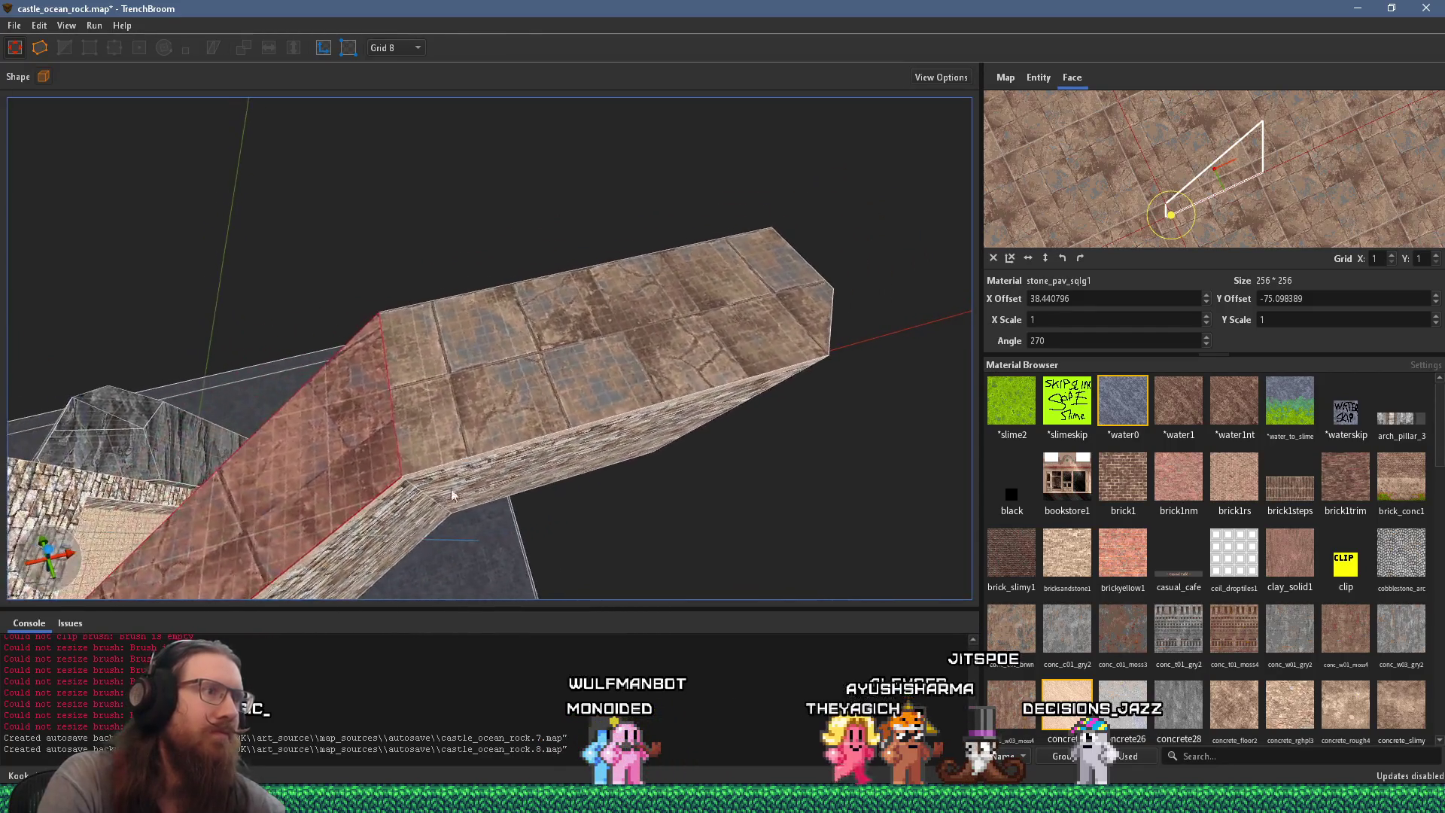
click(498, 416)
scroll(1114, 298, up, 5)
scroll(699, 399, up, 5)
scroll(629, 303, up, 3)
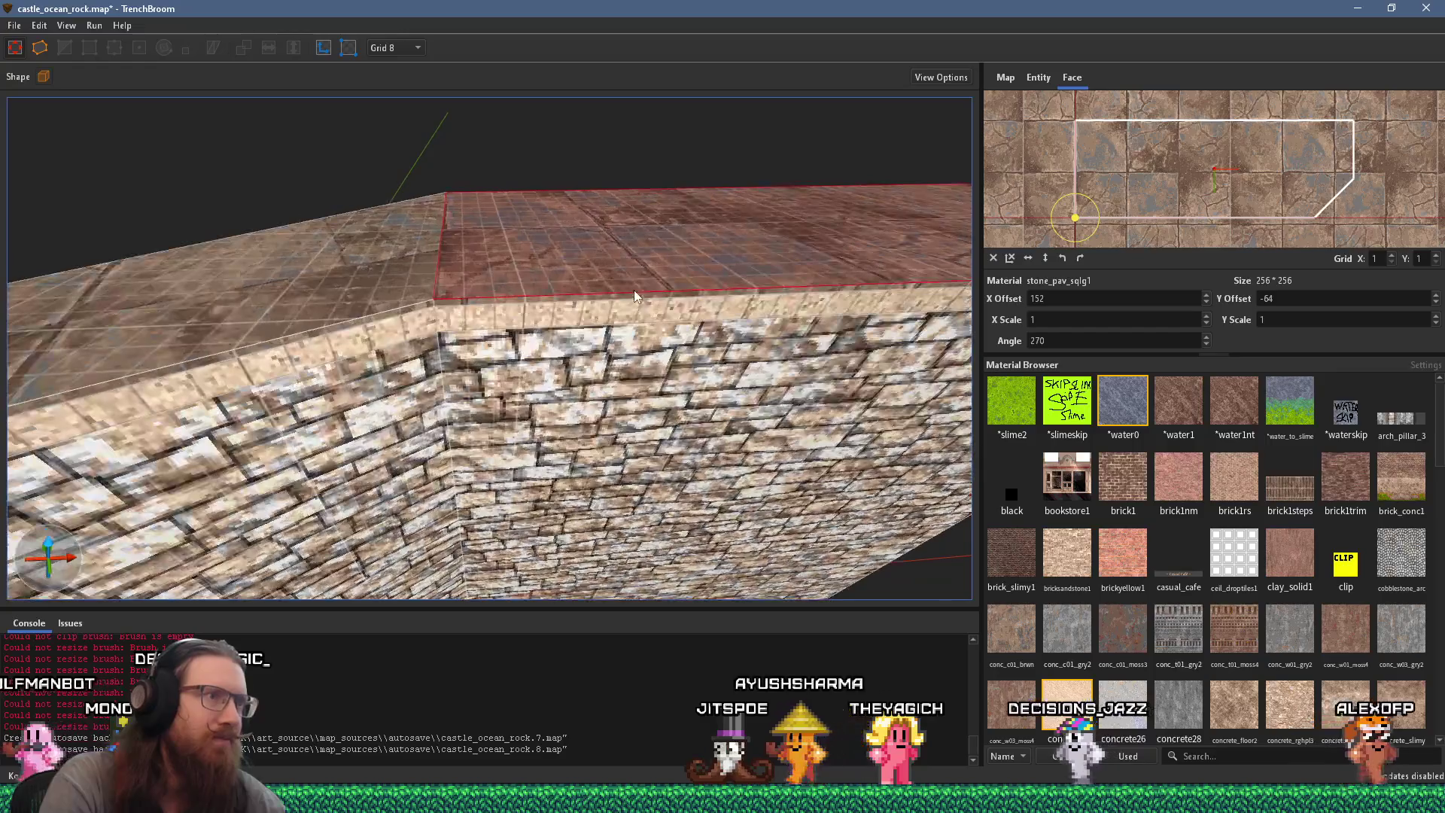
click(391, 301)
scroll(390, 300, down, 8)
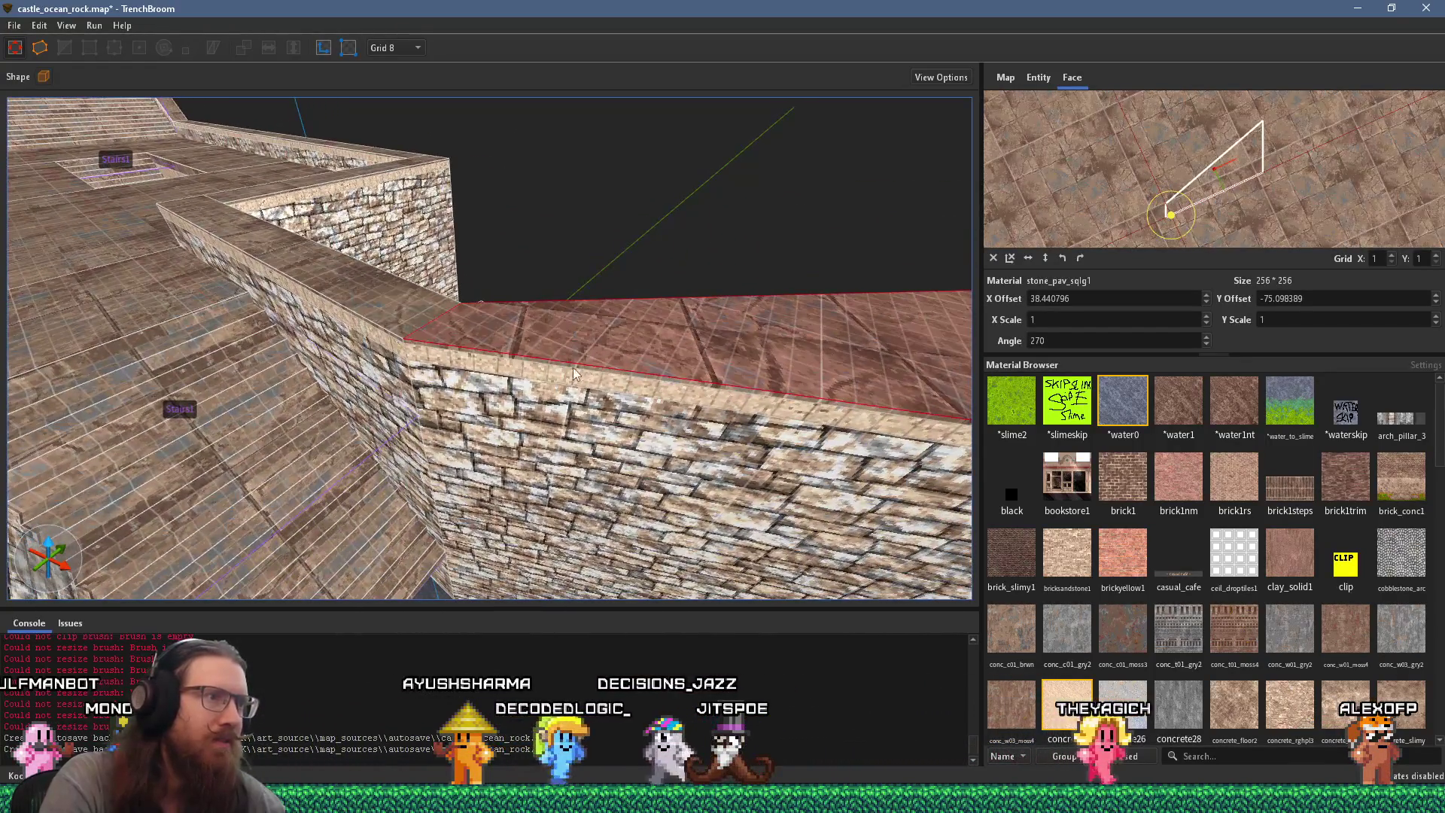
click(530, 369)
mouse_move(648, 406)
mouse_down()
mouse_move(530, 345)
mouse_move(603, 471)
mouse_move(512, 254)
mouse_move(561, 400)
mouse_move(535, 416)
mouse_move(792, 451)
mouse_up()
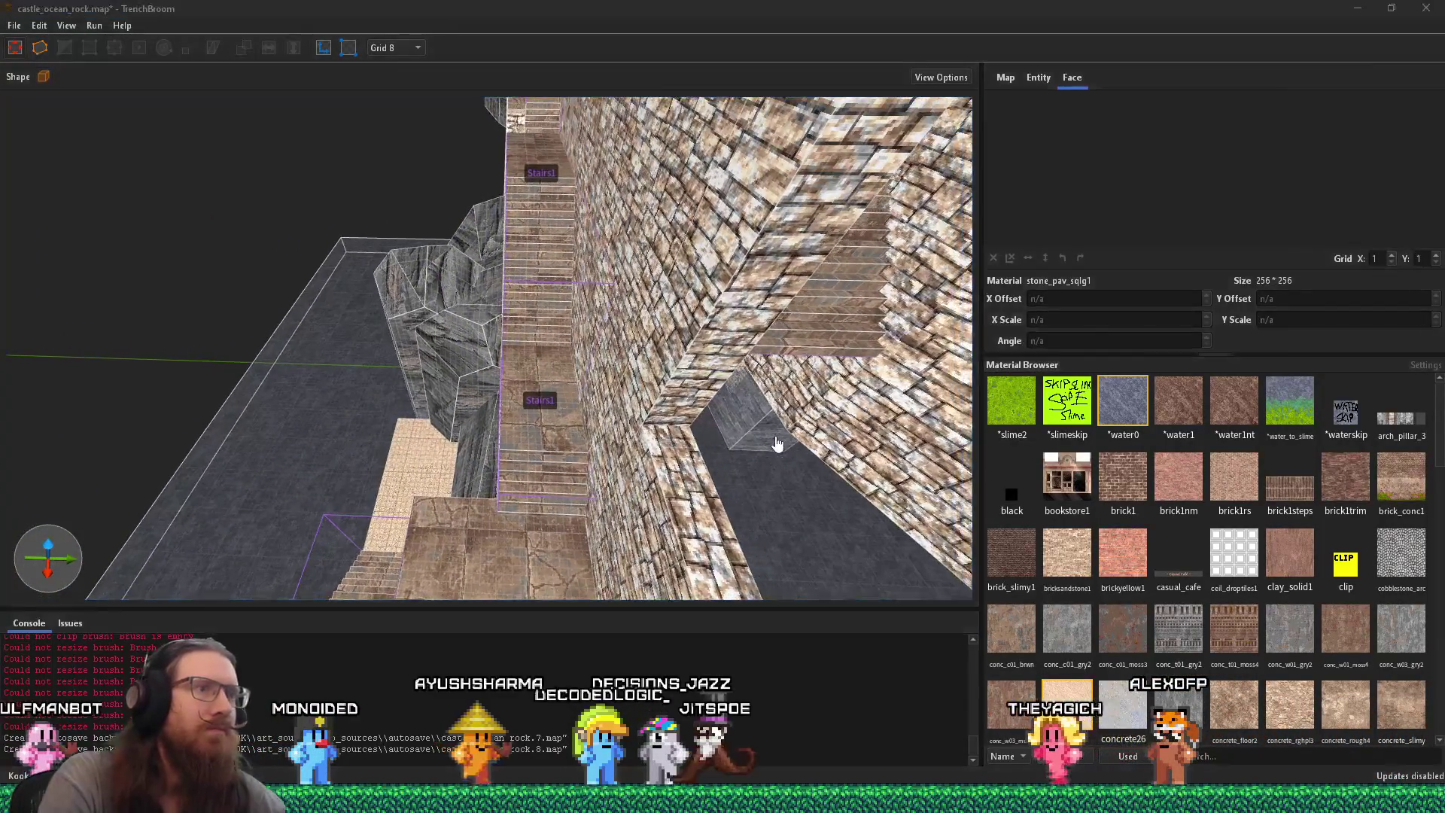
key(alt+Tab)
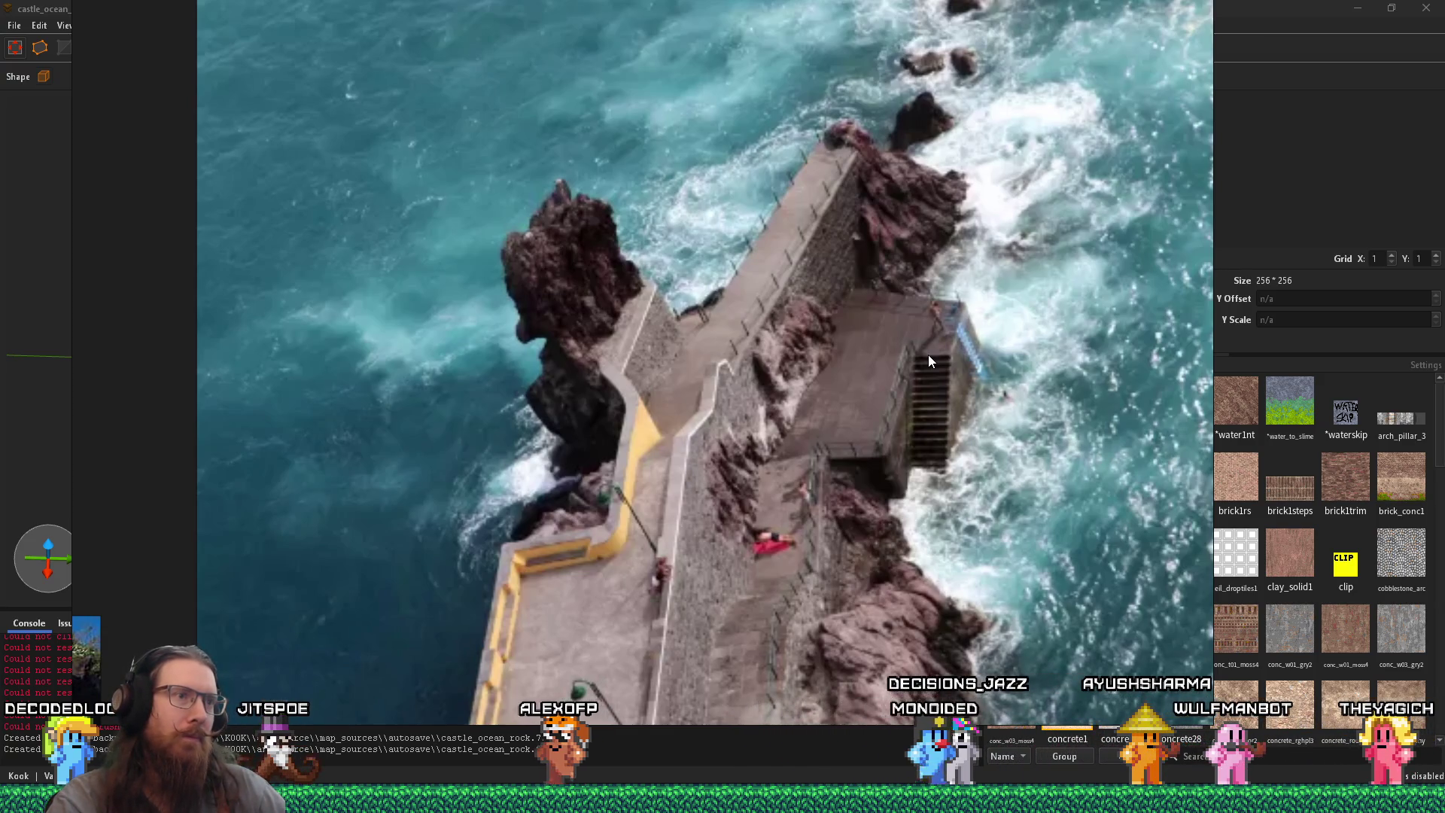
key(alt+Tab)
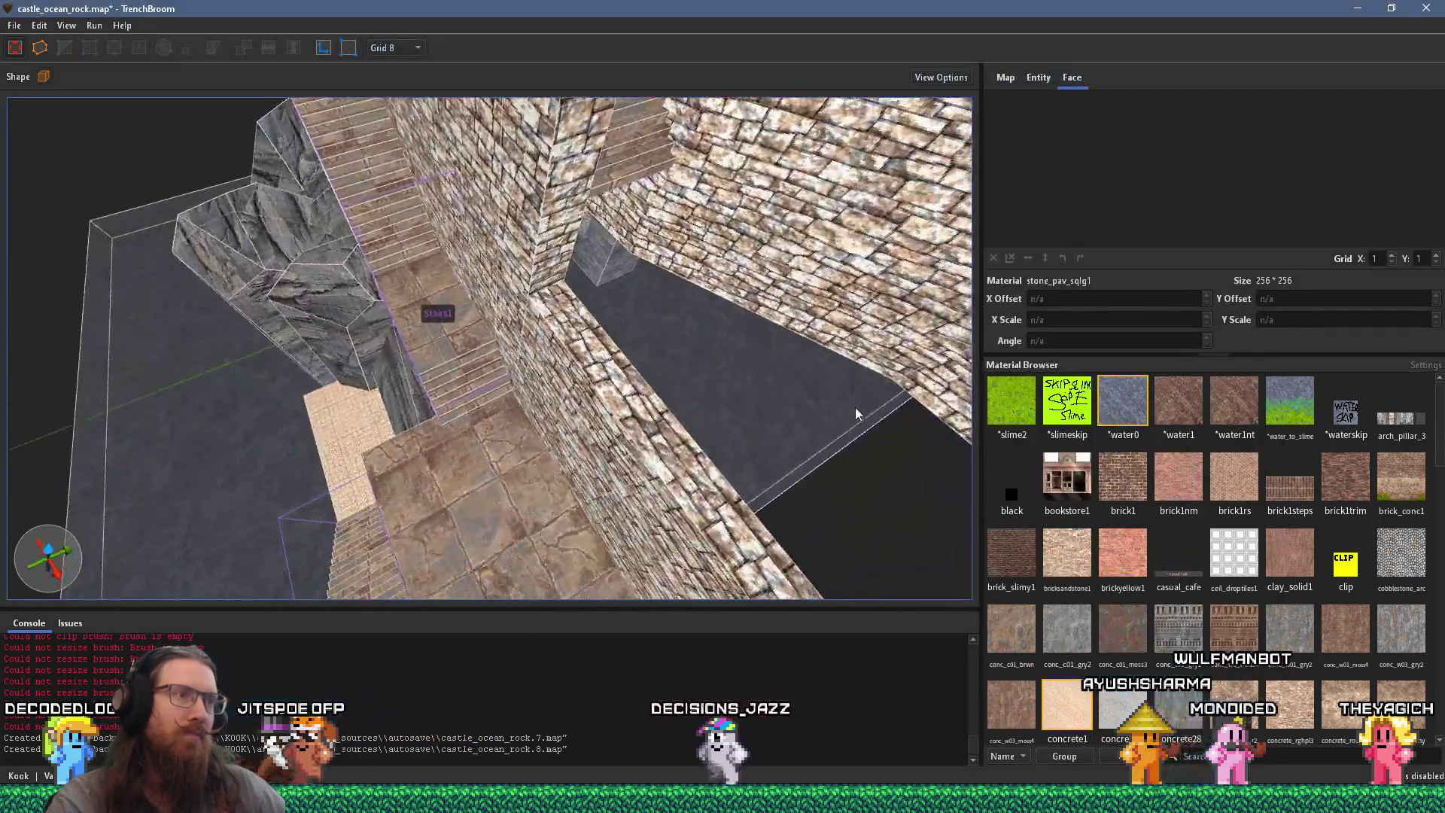
mouse_move(855, 408)
mouse_down()
mouse_move(621, 409)
mouse_move(679, 406)
mouse_move(666, 283)
mouse_move(692, 395)
mouse_up()
key(alt+Tab)
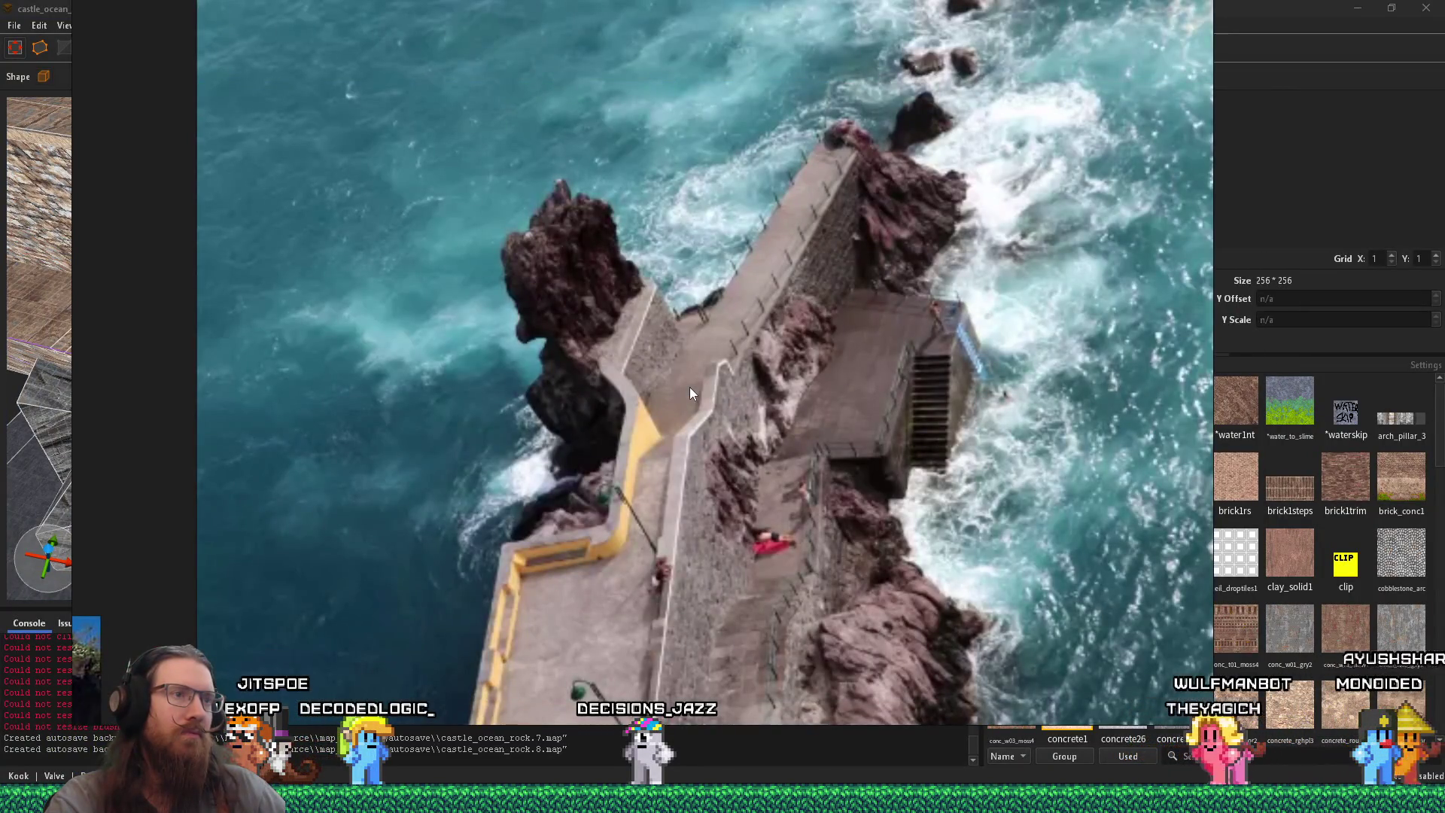
key(alt+Tab)
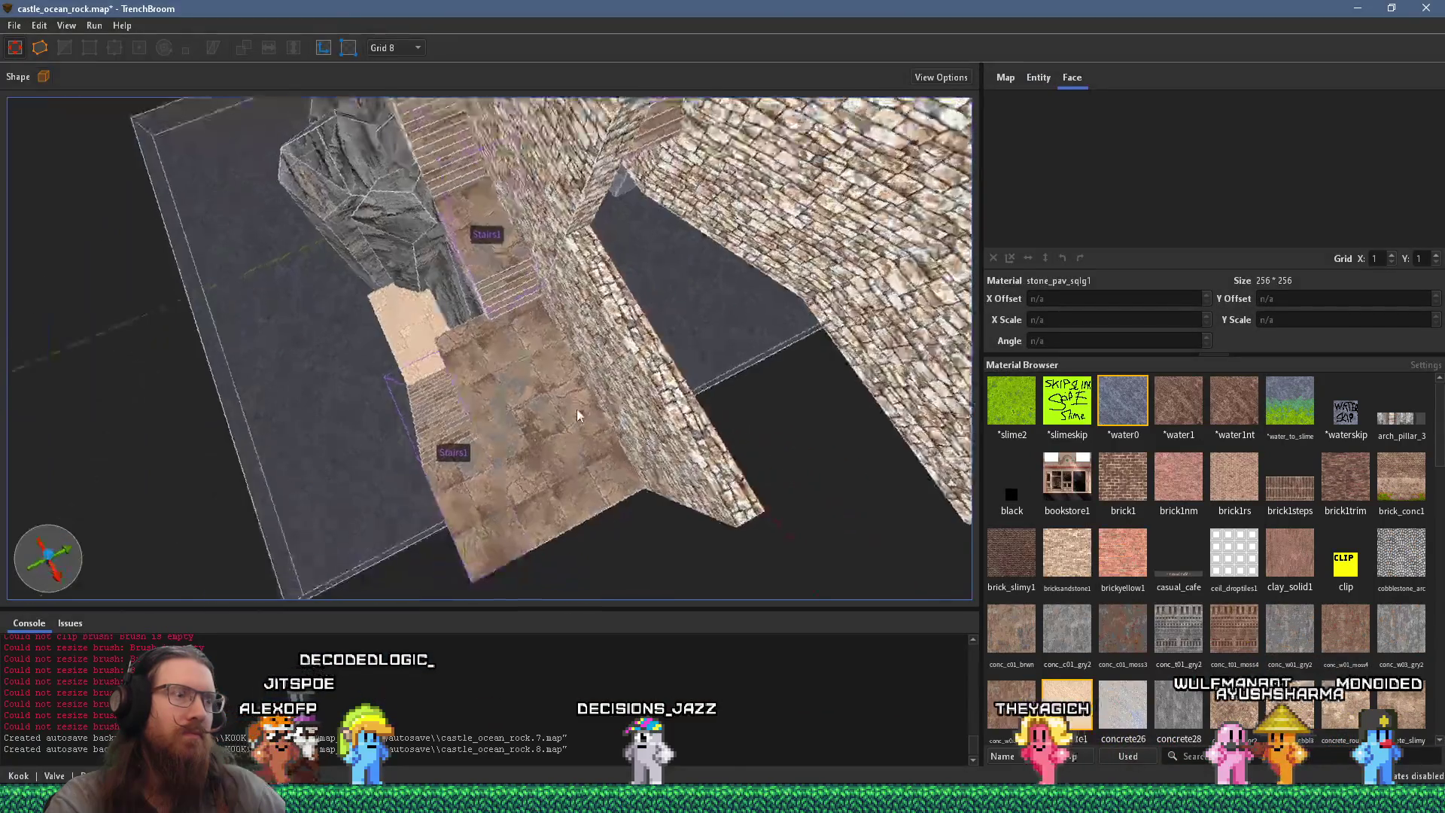
drag(577, 414, 418, 226)
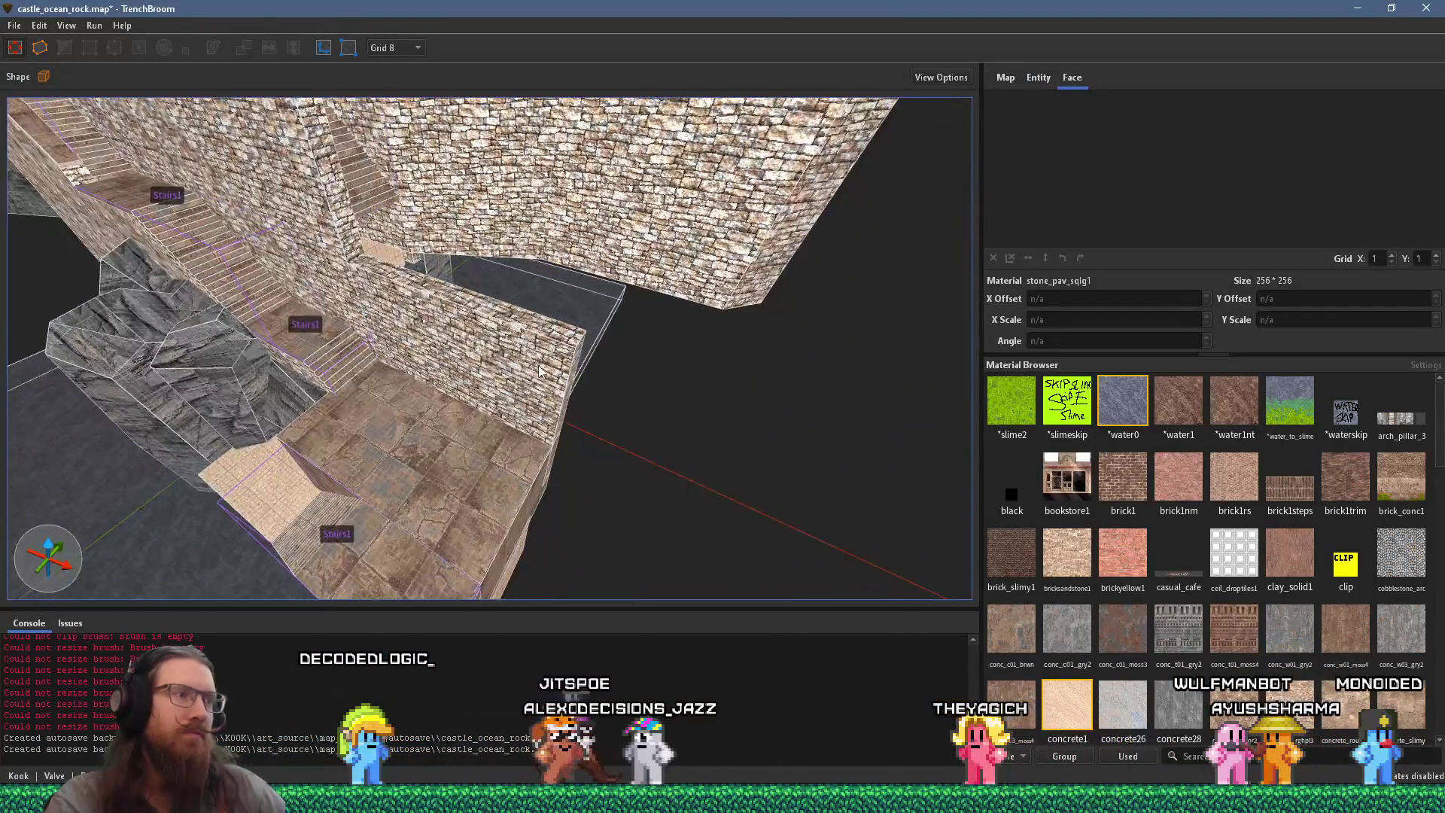
key(alt+Tab)
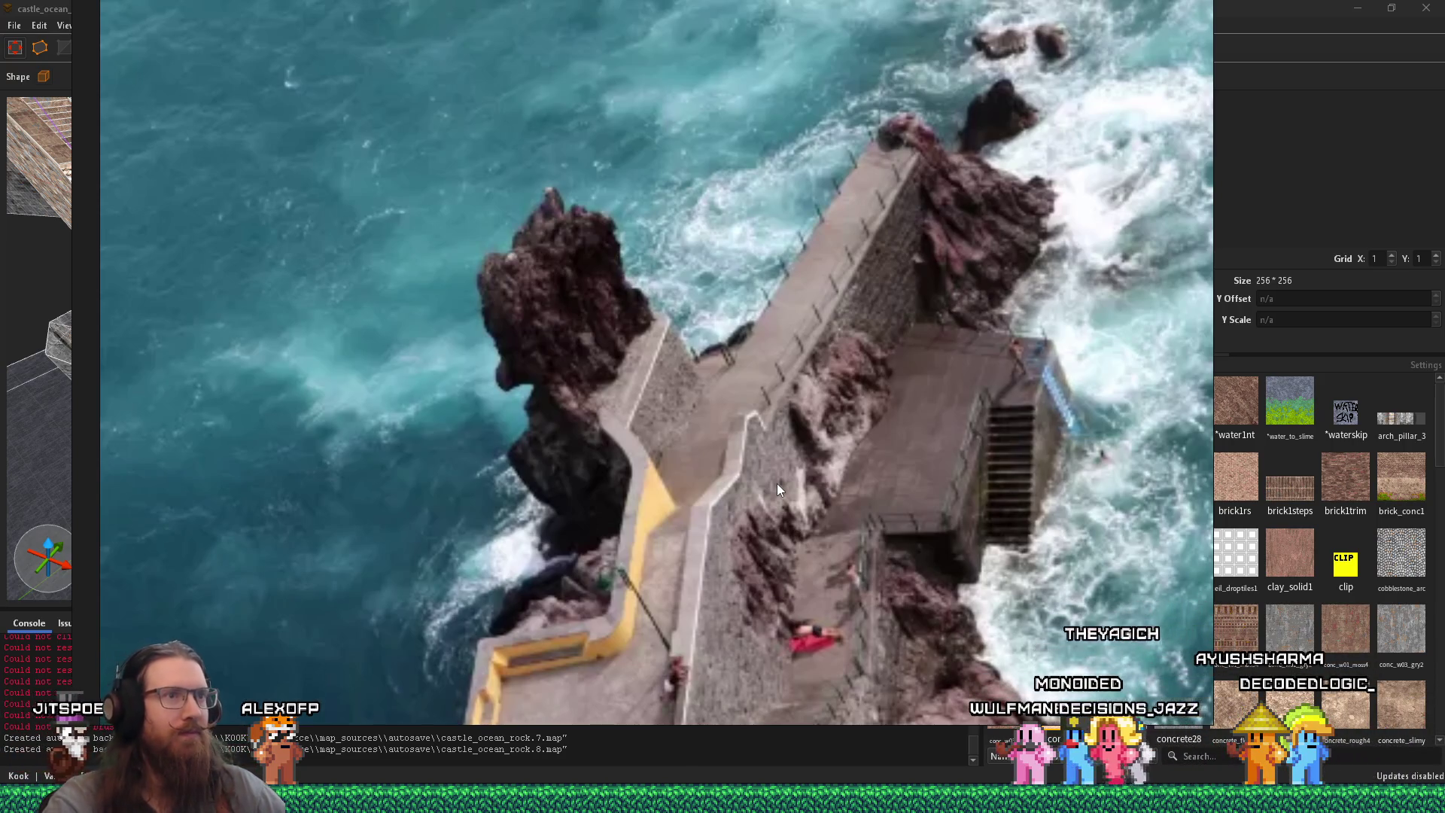
Step: Browse the PureRef board across the pier photos to the aerial harbour shot
key(alt+Tab)
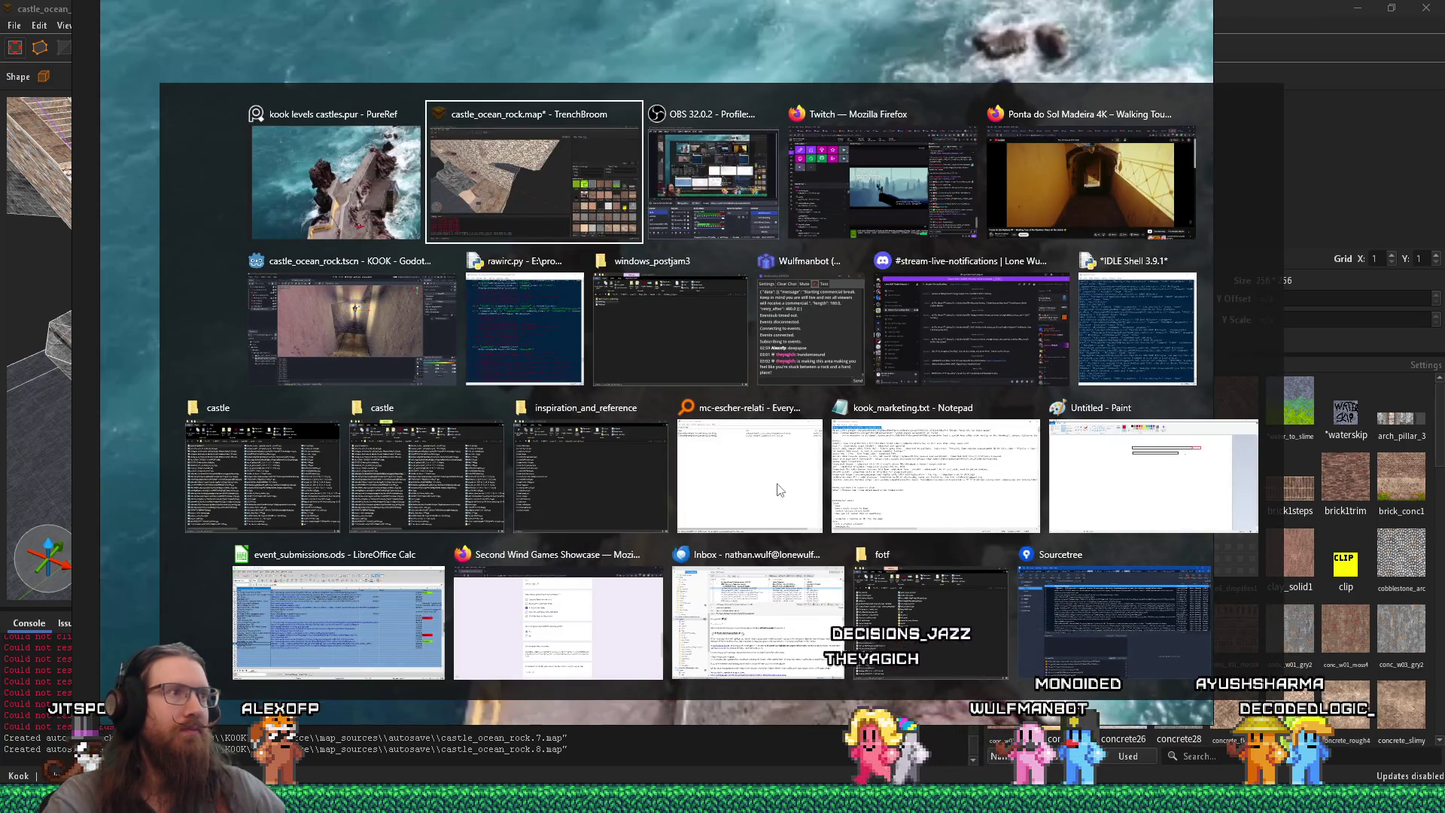
key(alt+Tab)
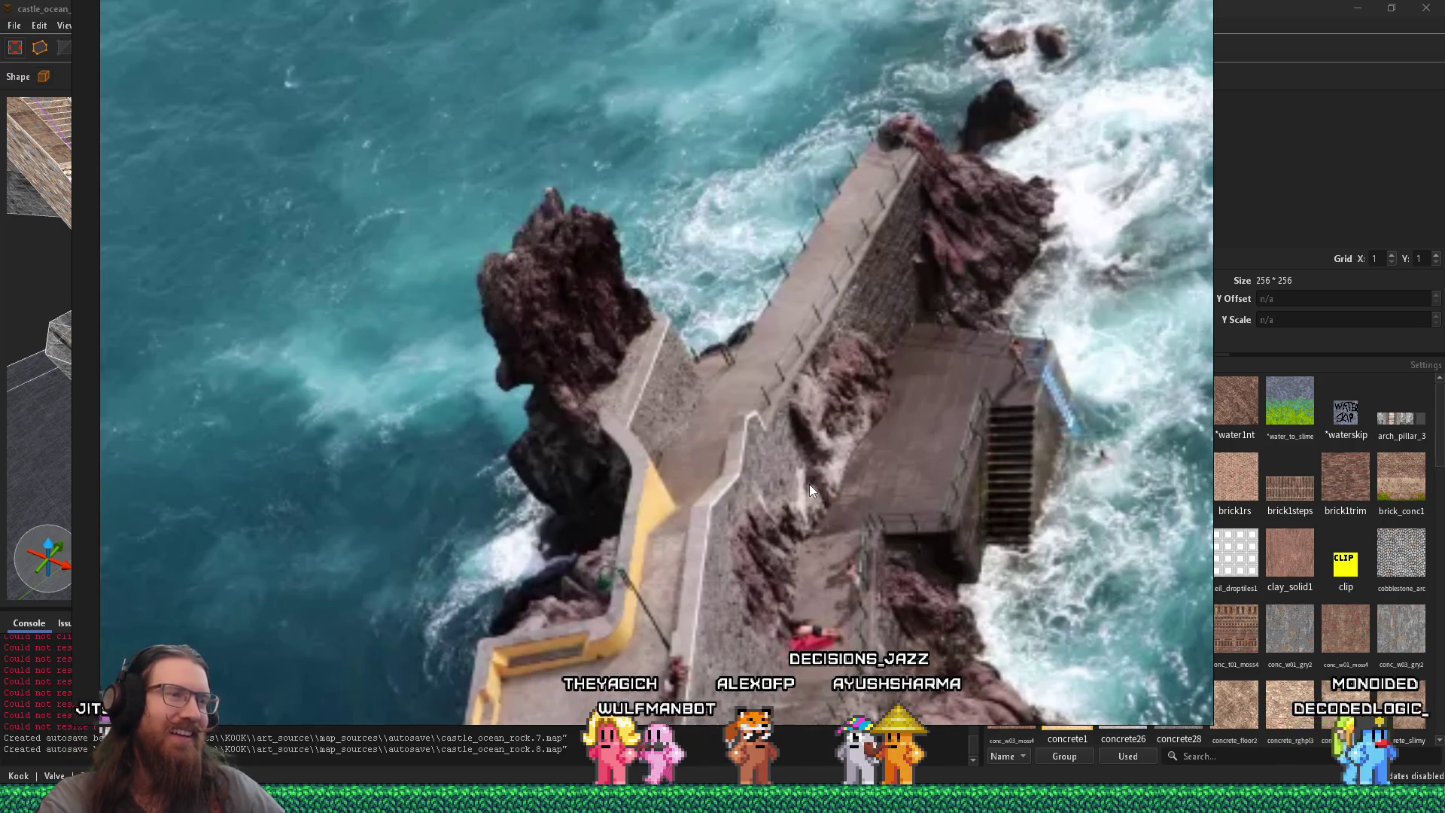
key(alt+Tab)
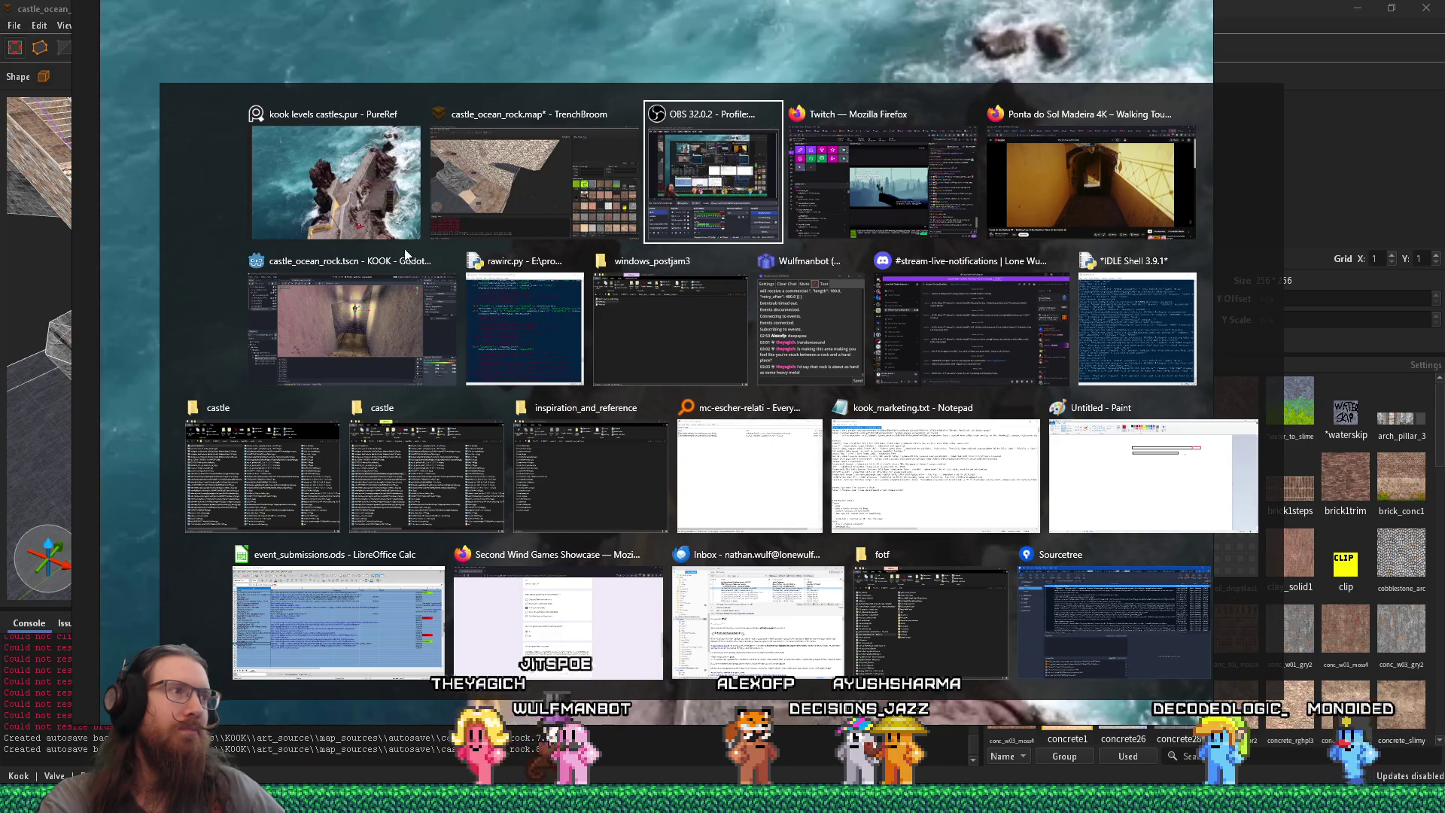
click(325, 215)
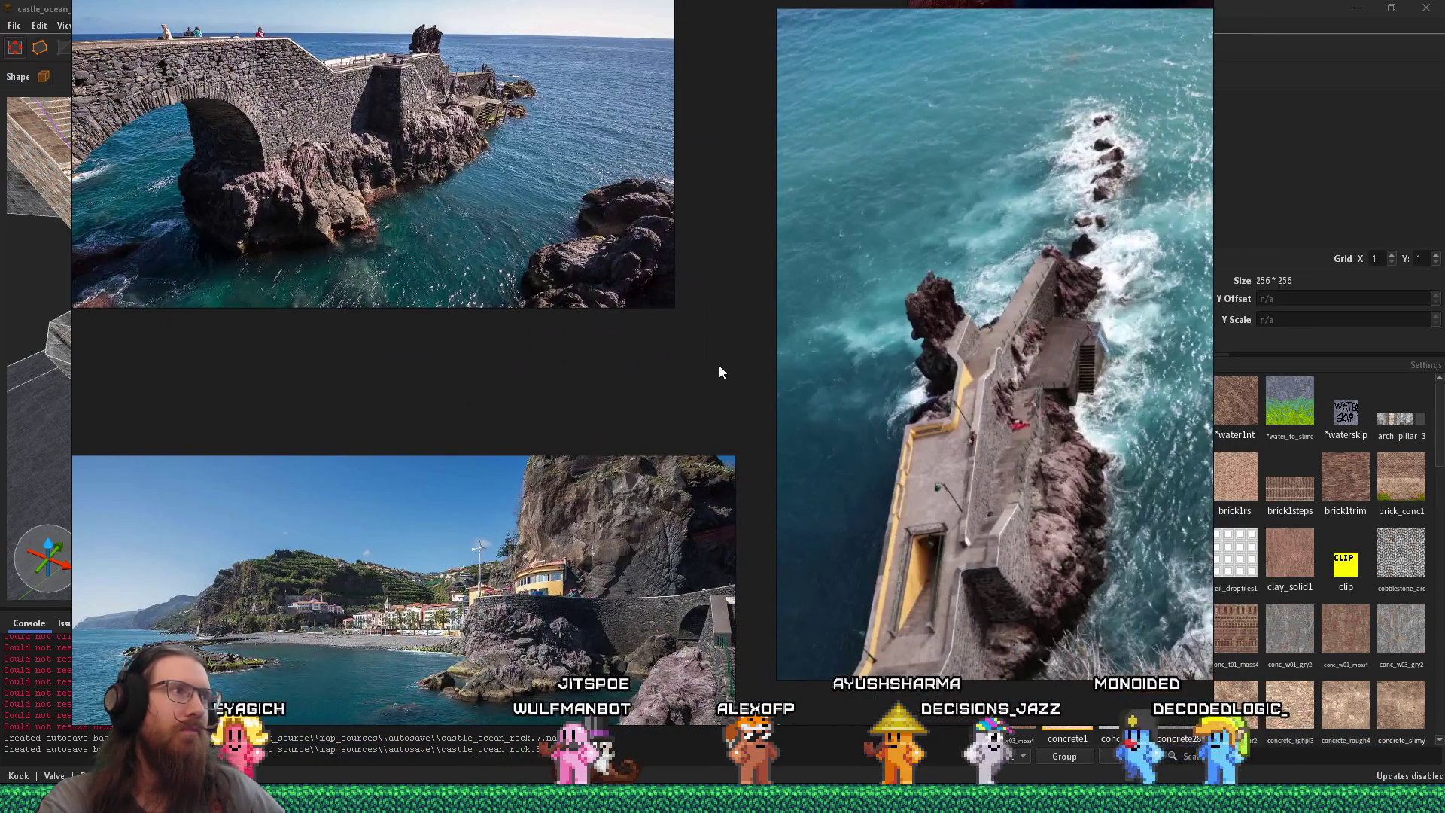
mouse_move(720, 365)
mouse_down()
mouse_move(846, 241)
mouse_move(549, 383)
mouse_move(753, 516)
mouse_up()
scroll(548, 382, down, 4)
scroll(1024, 196, up, 5)
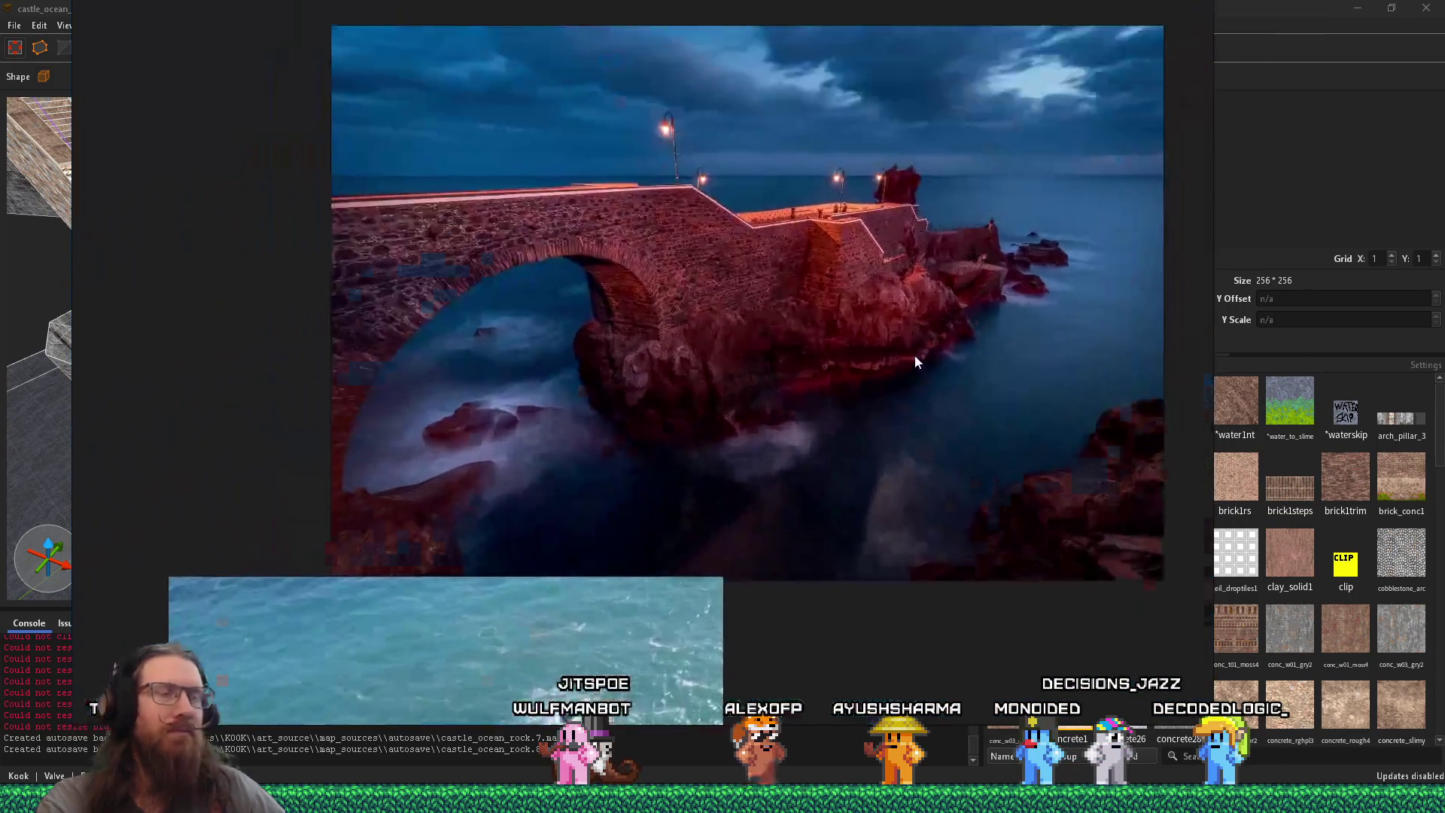
scroll(915, 356, up, 3)
scroll(920, 289, down, 3)
mouse_move(873, 302)
mouse_down()
mouse_move(771, 319)
mouse_move(901, 295)
mouse_up()
scroll(639, 266, up, 4)
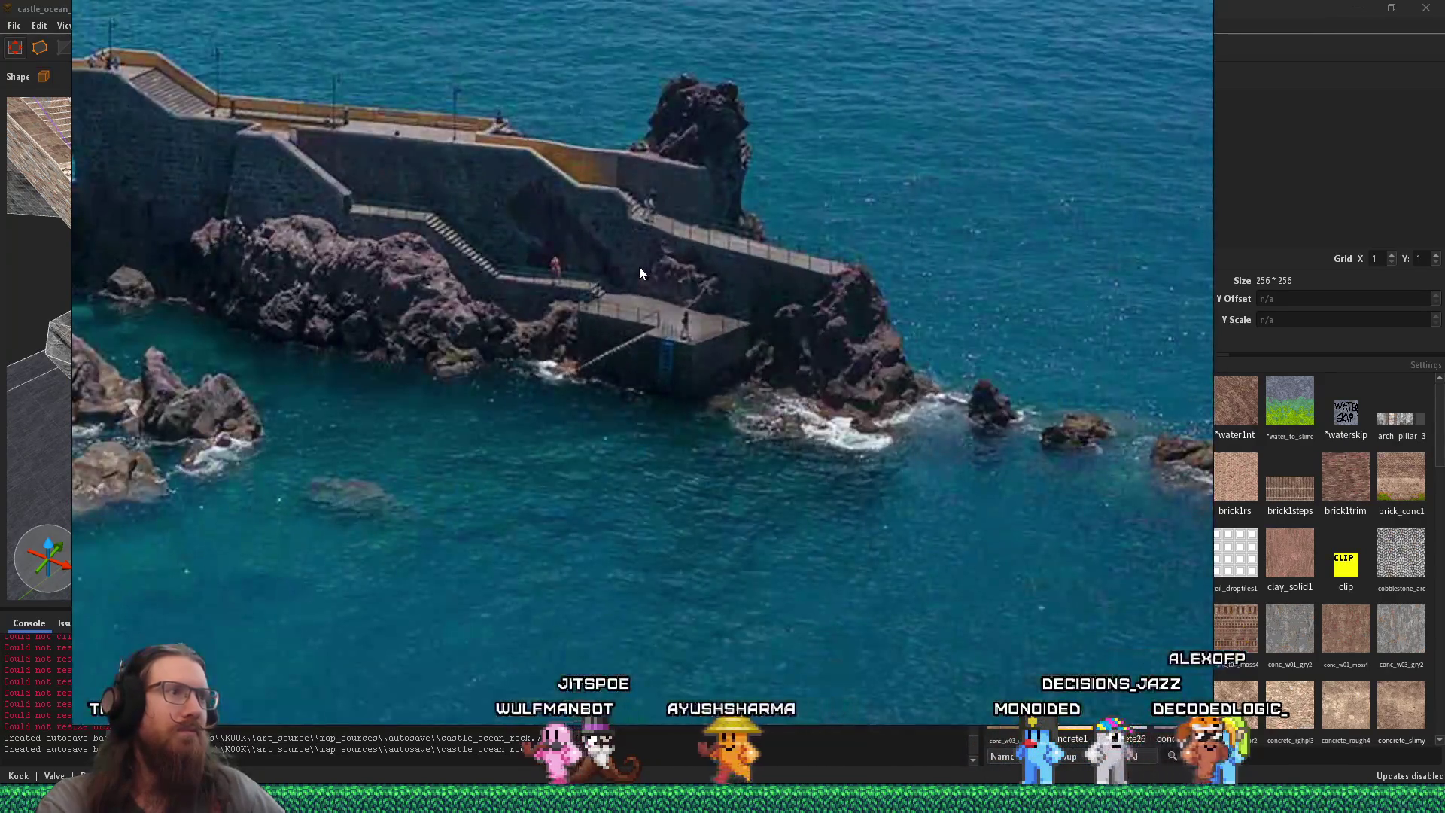
Step: Switch back to TrenchBroom's view of the brick walls around the stairwell
key(alt+Tab)
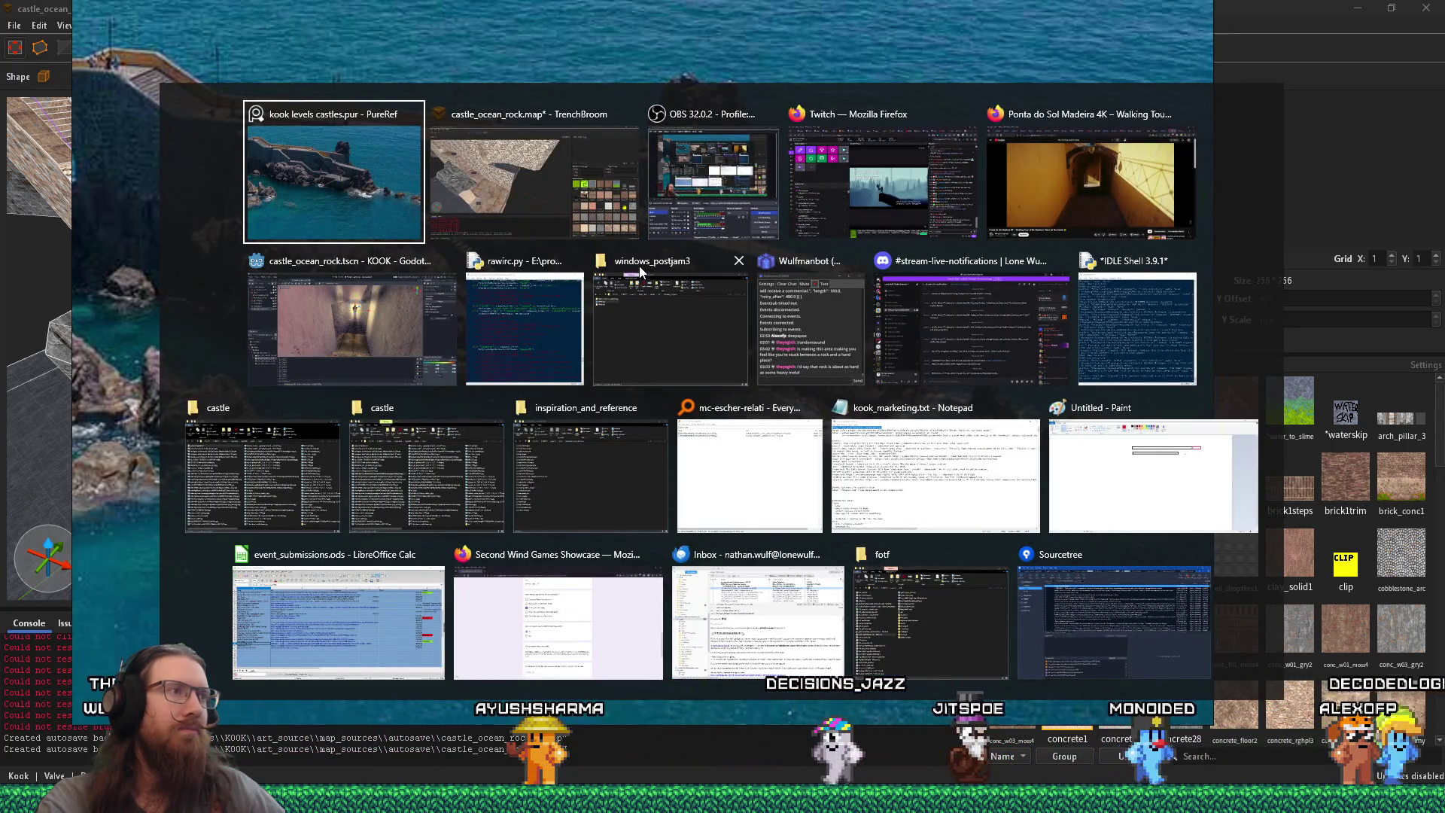
key(Tab)
scroll(649, 274, up, 10)
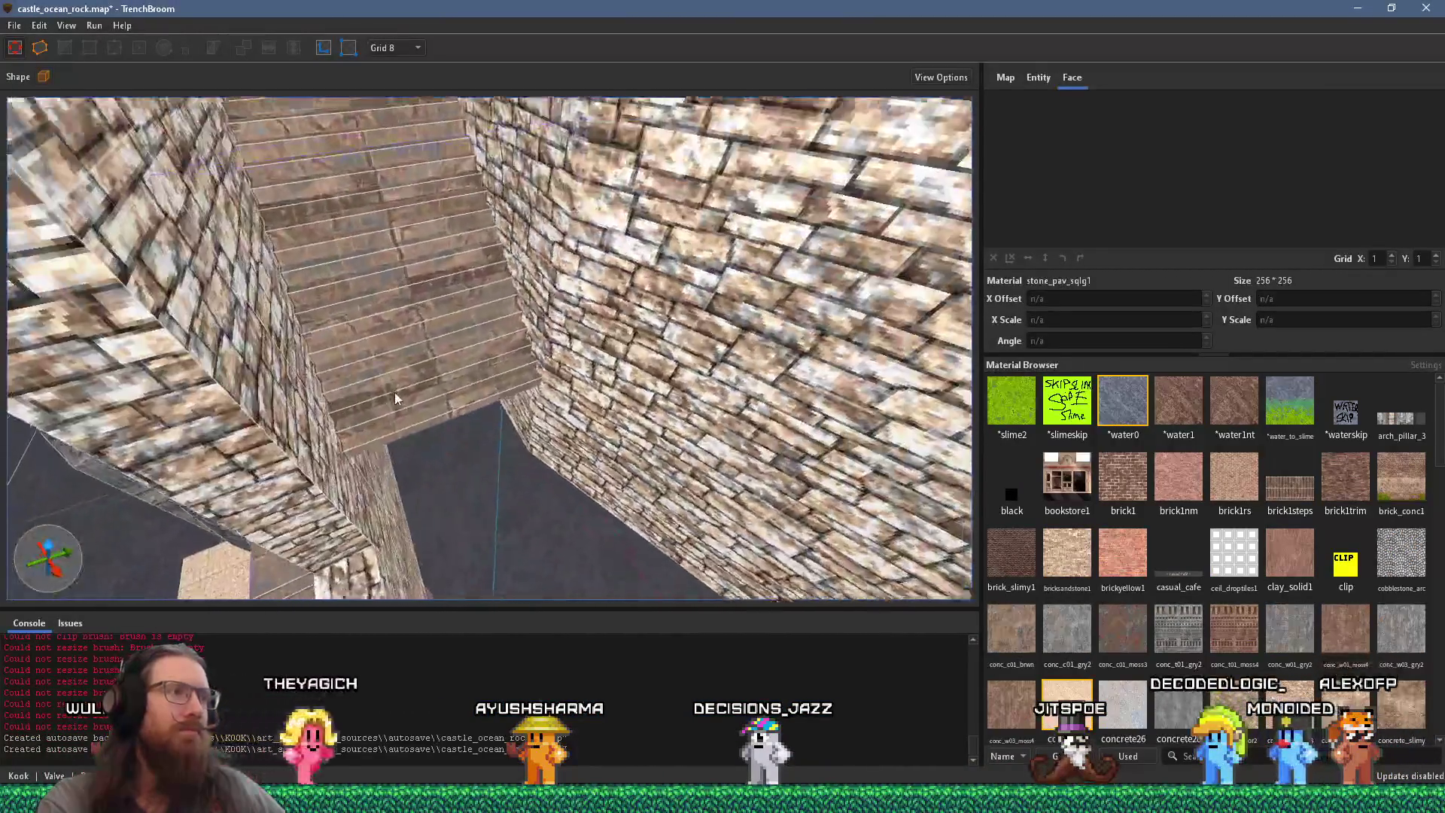
Step: Select Stairs1 and pan the reference board over to the rocky pier photo
click(414, 292)
scroll(413, 281, down, 5)
scroll(411, 212, up, 3)
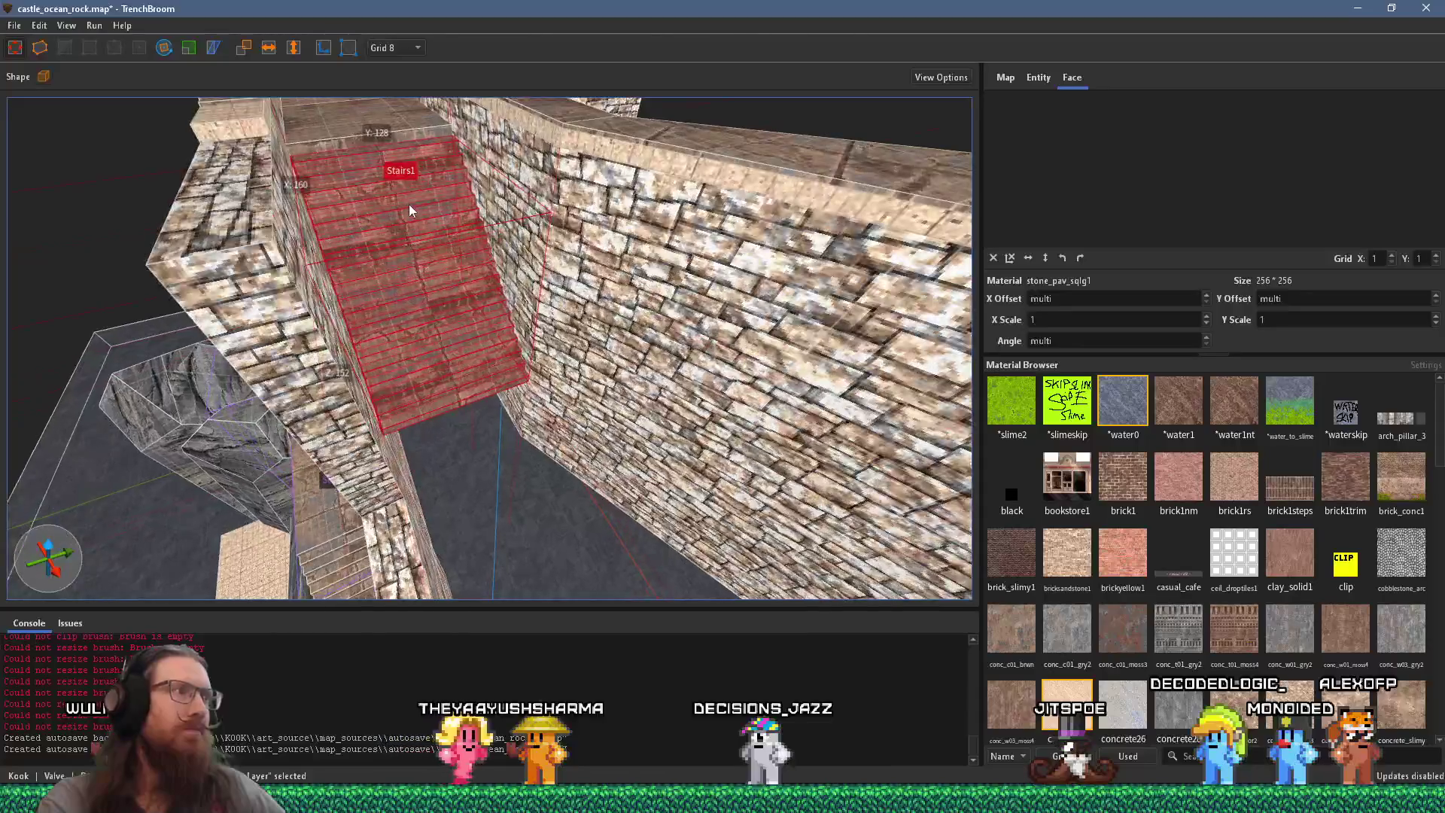
scroll(422, 226, up, 2)
key(alt+Tab)
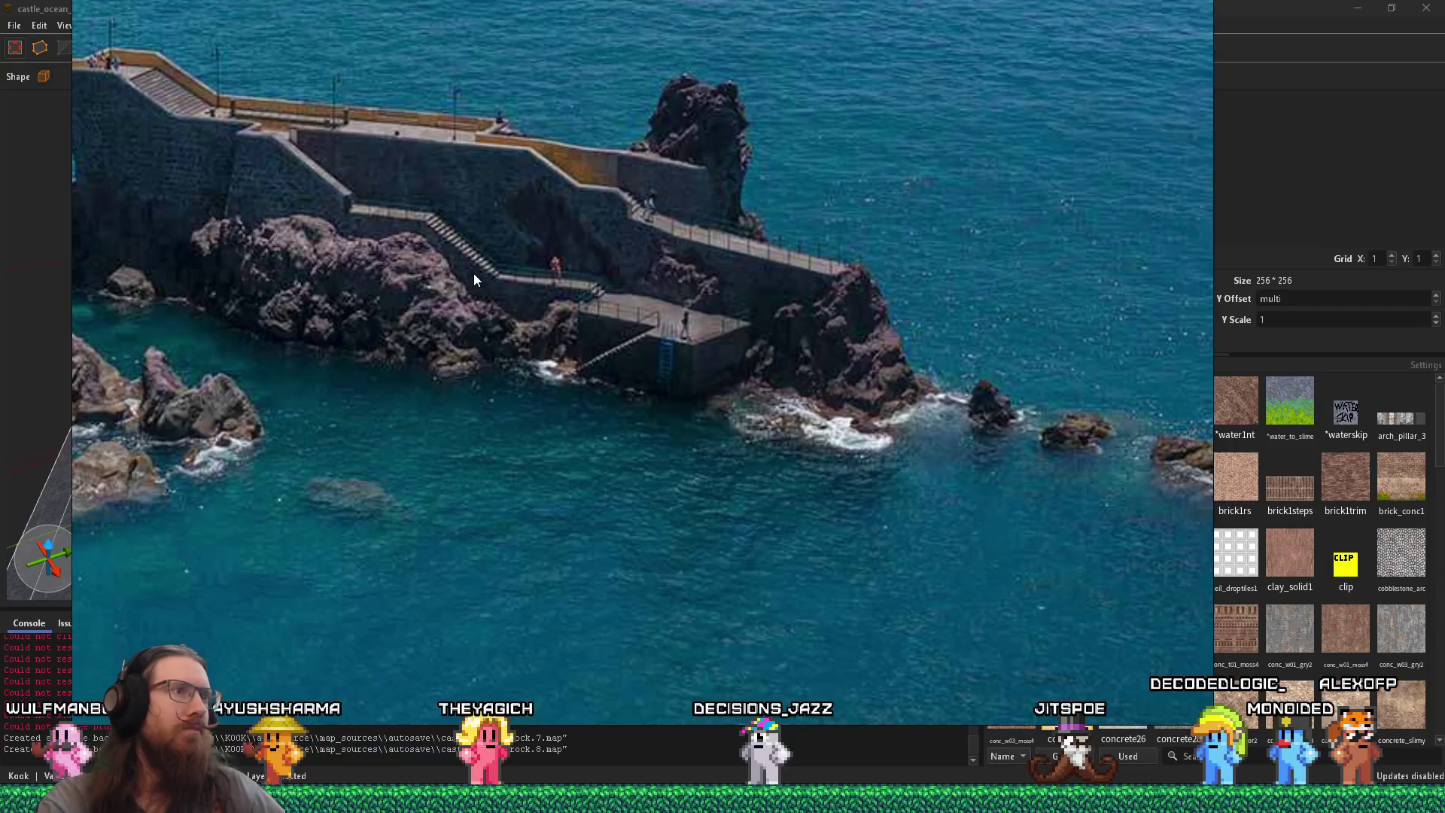
key(alt+Tab)
key(alt+Tab)
key(alt+Tab)
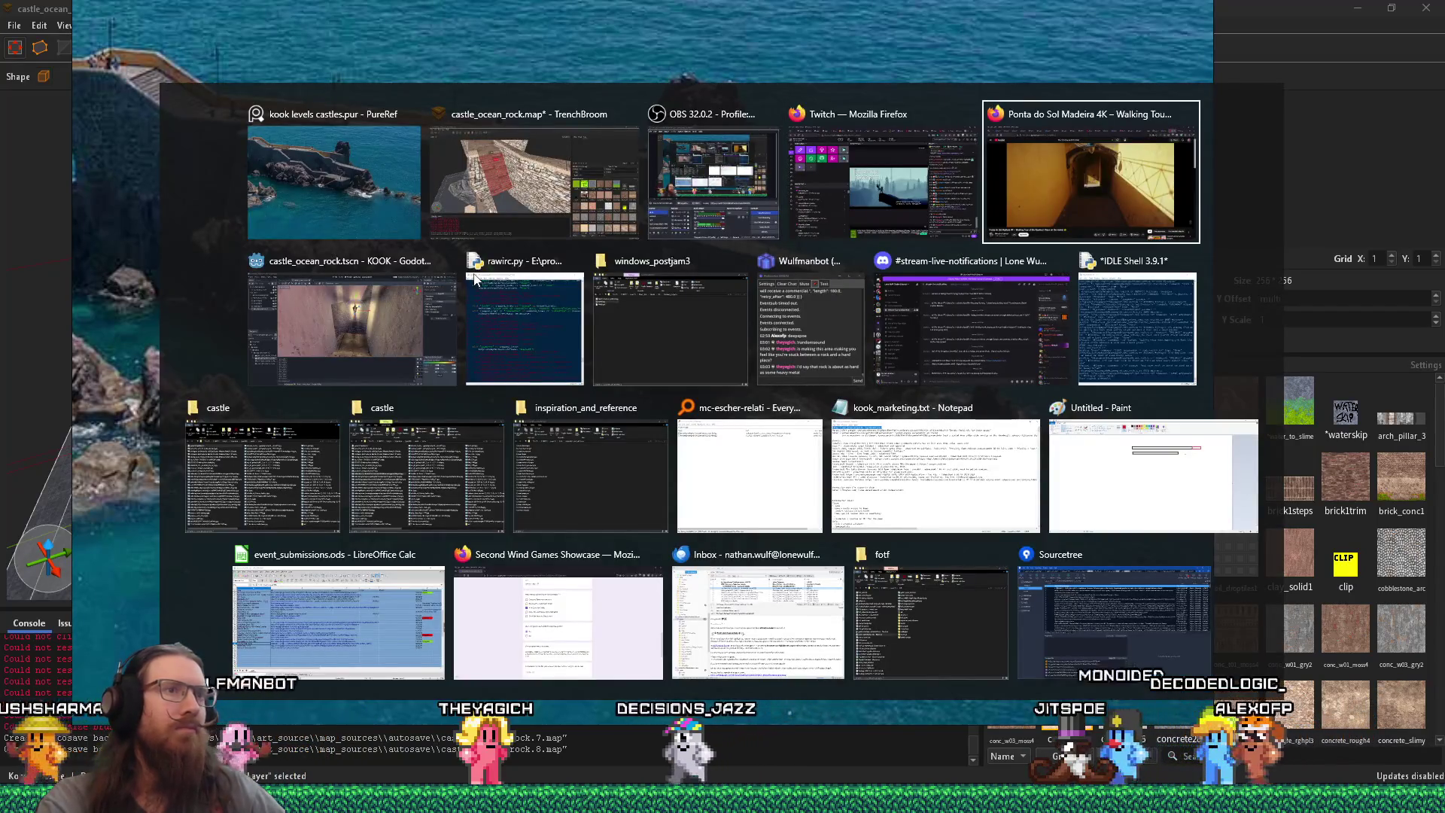
key(alt+shift+Tab)
key(alt+shift+Tab)
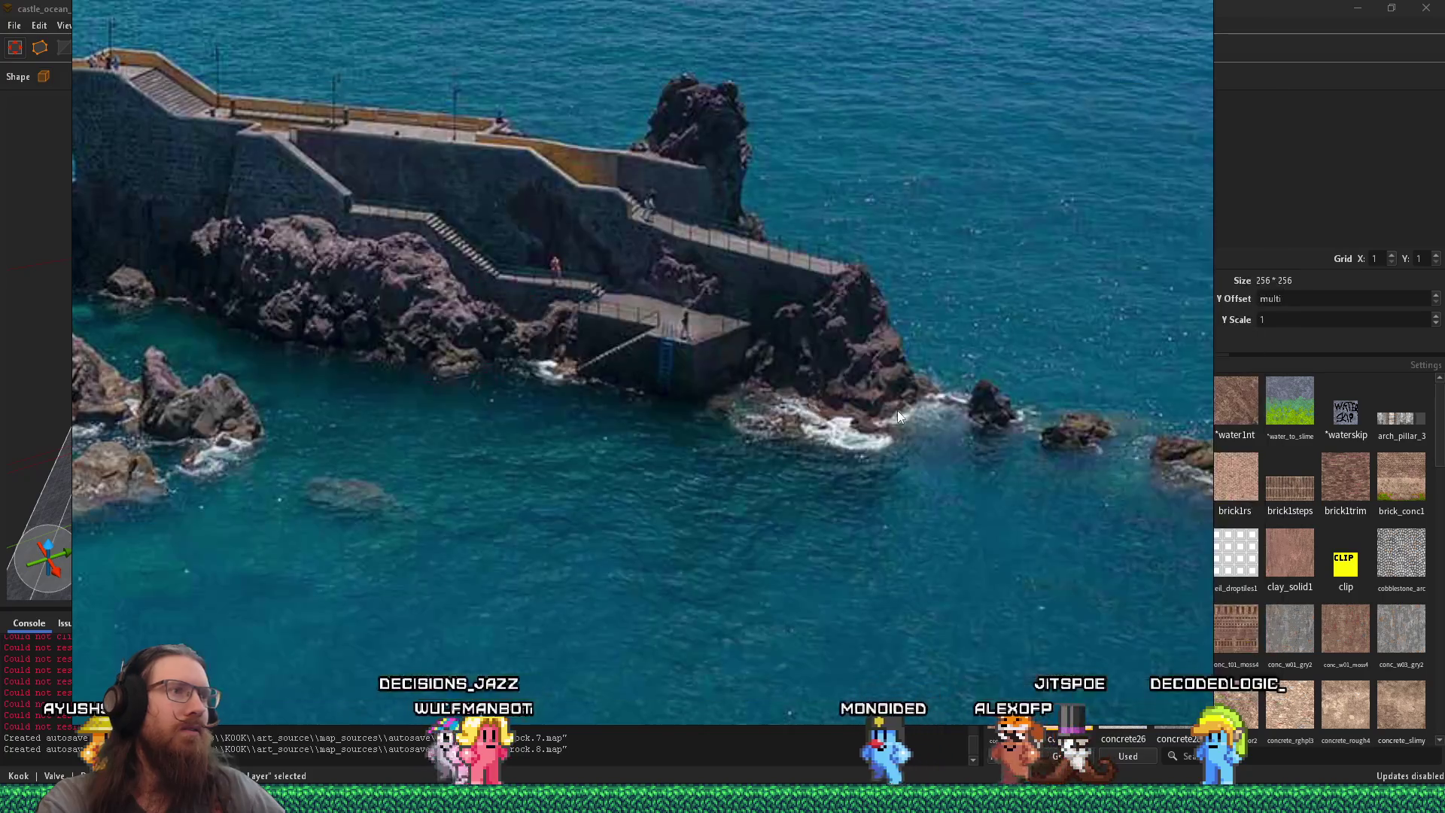
scroll(814, 421, down, 3)
scroll(815, 425, down, 3)
mouse_move(814, 426)
mouse_down()
mouse_move(629, 524)
mouse_move(677, 226)
mouse_move(747, 304)
mouse_up()
scroll(748, 303, up, 6)
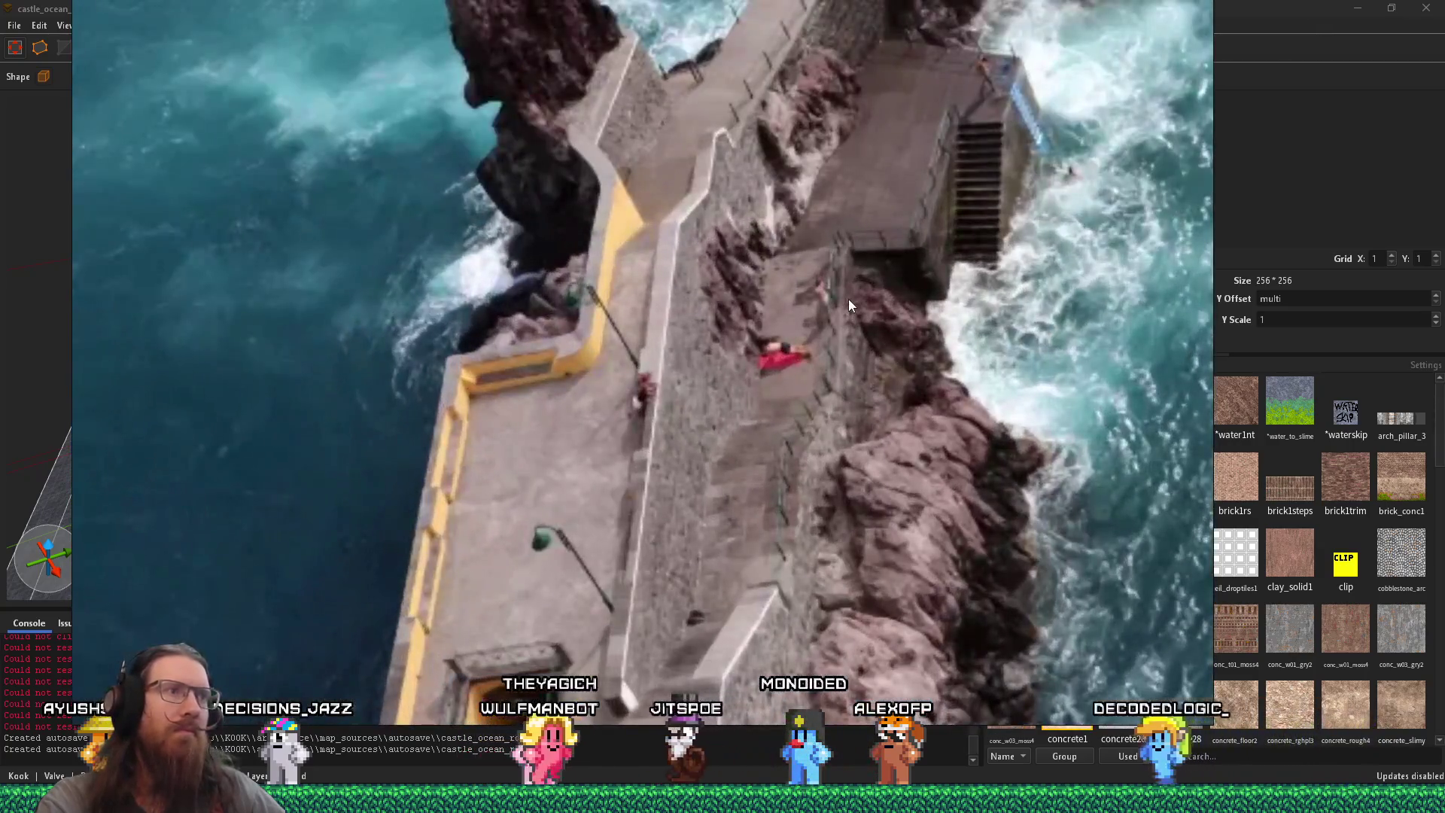
drag(850, 305, 879, 378)
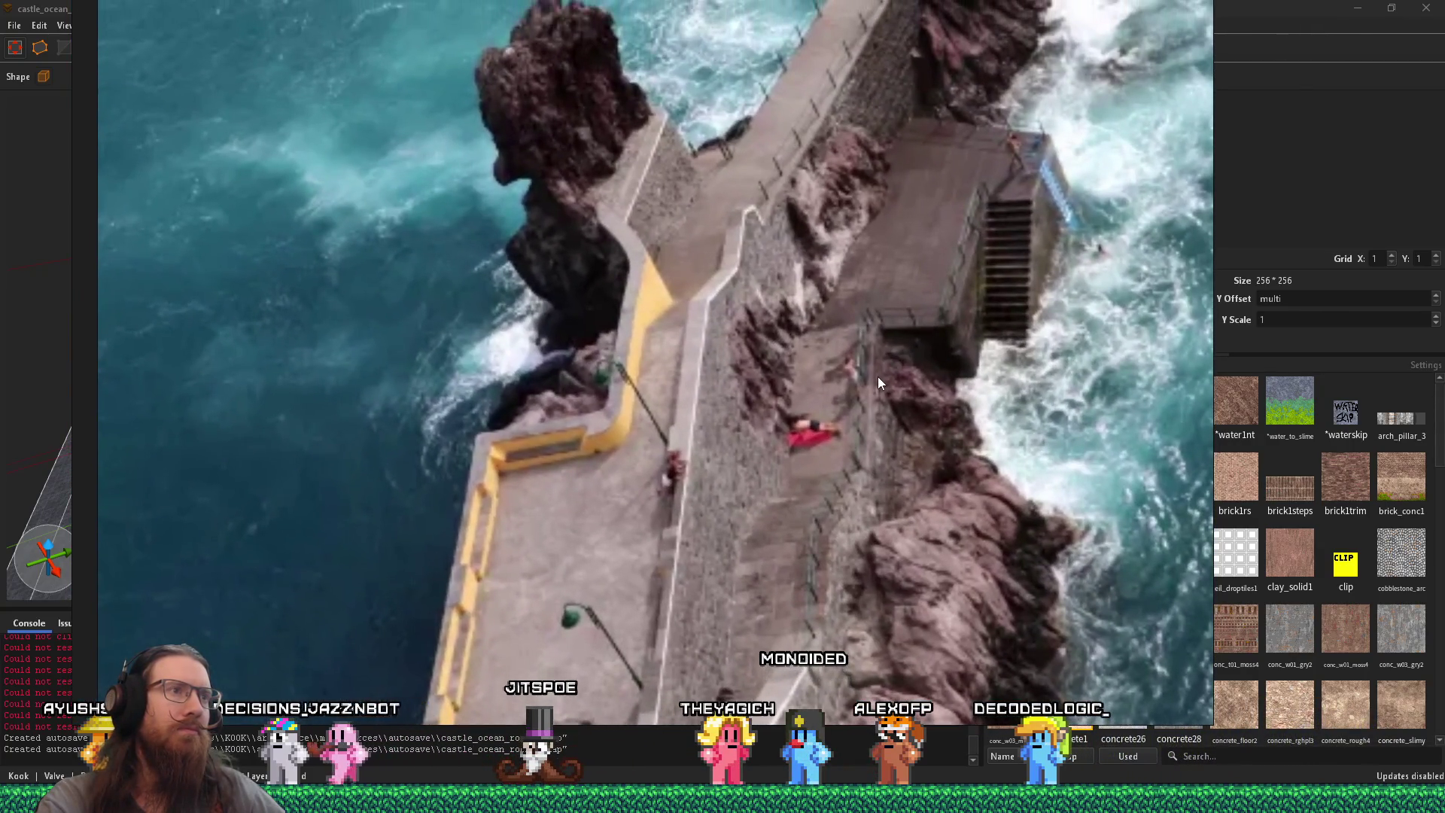
key(alt+Tab)
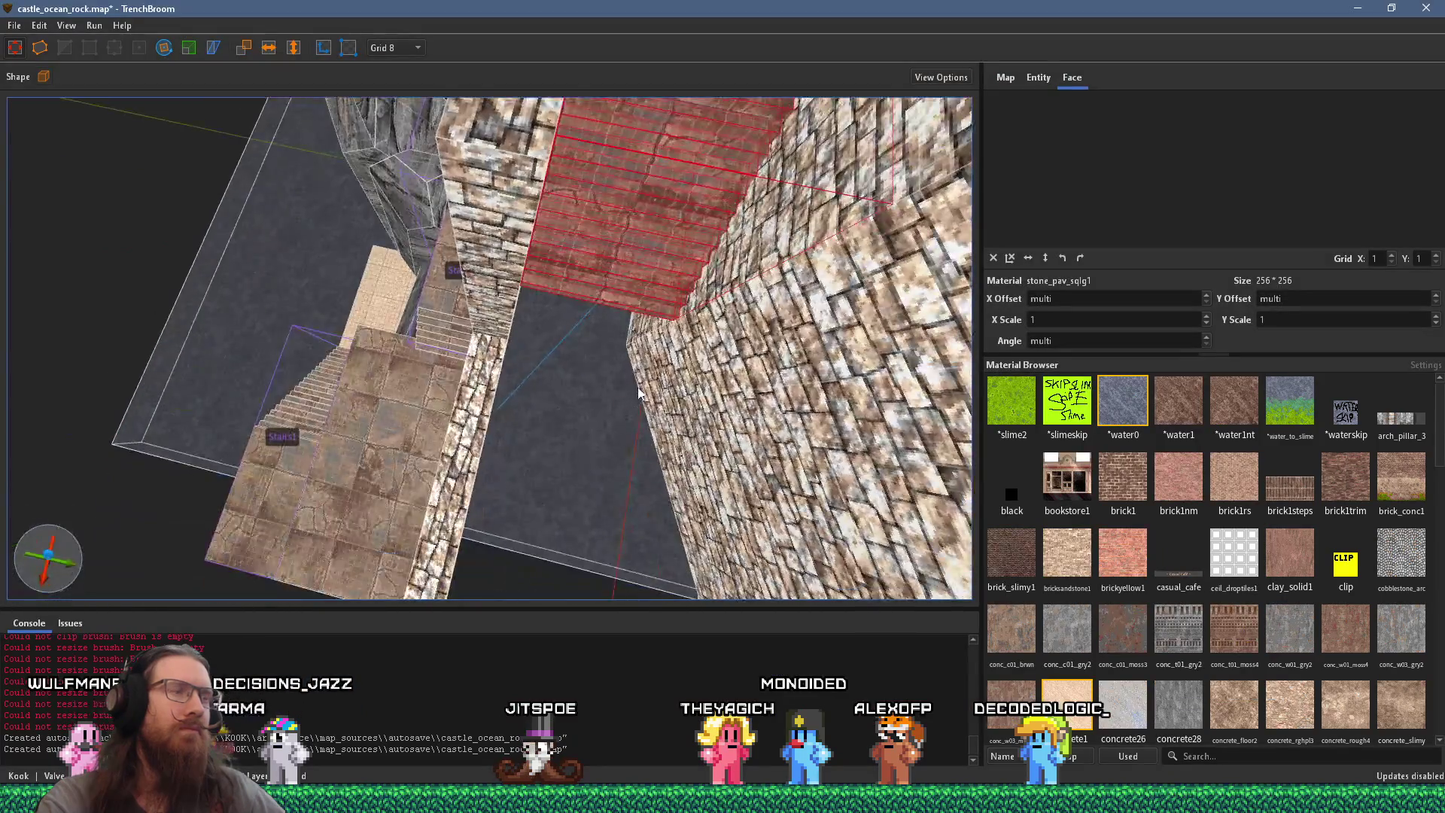
Step: Move Stairs1 down into the corridor and set it against the stone wall
mouse_move(642, 125)
mouse_down()
mouse_move(669, 446)
mouse_move(668, 354)
mouse_up()
key(ctrl+z)
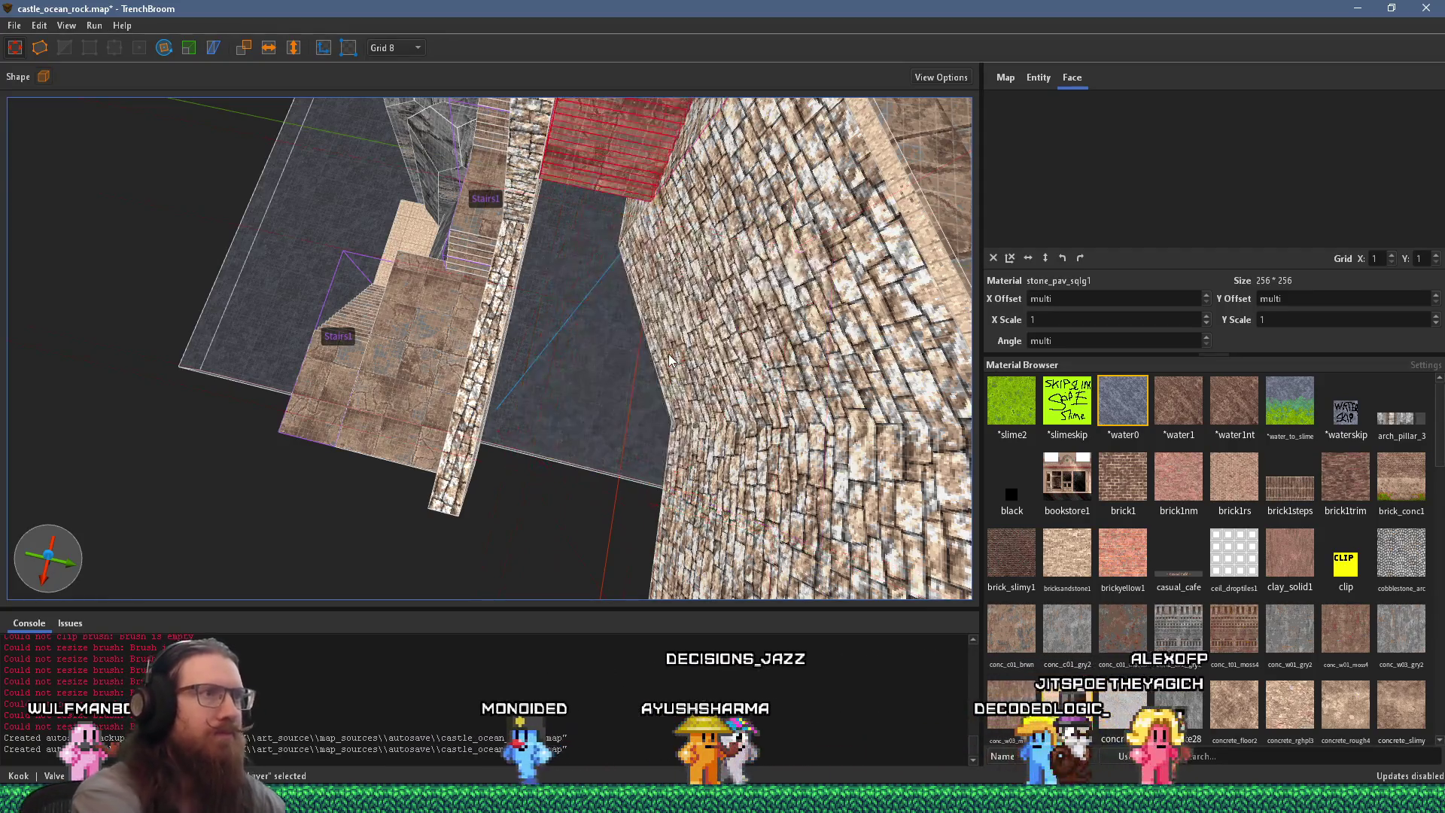
mouse_move(621, 111)
mouse_down()
mouse_move(580, 329)
mouse_move(586, 310)
mouse_up()
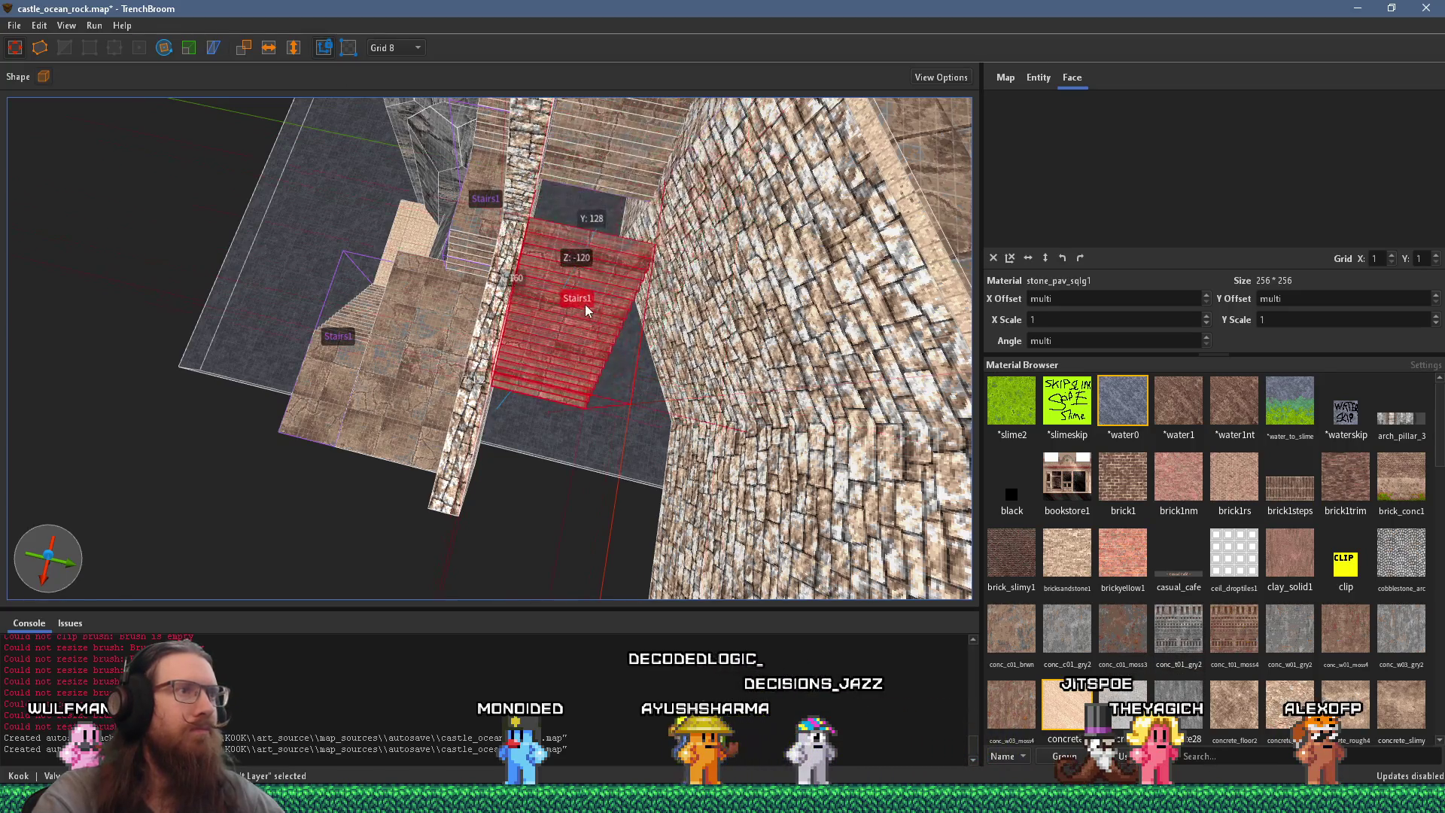
key(w)
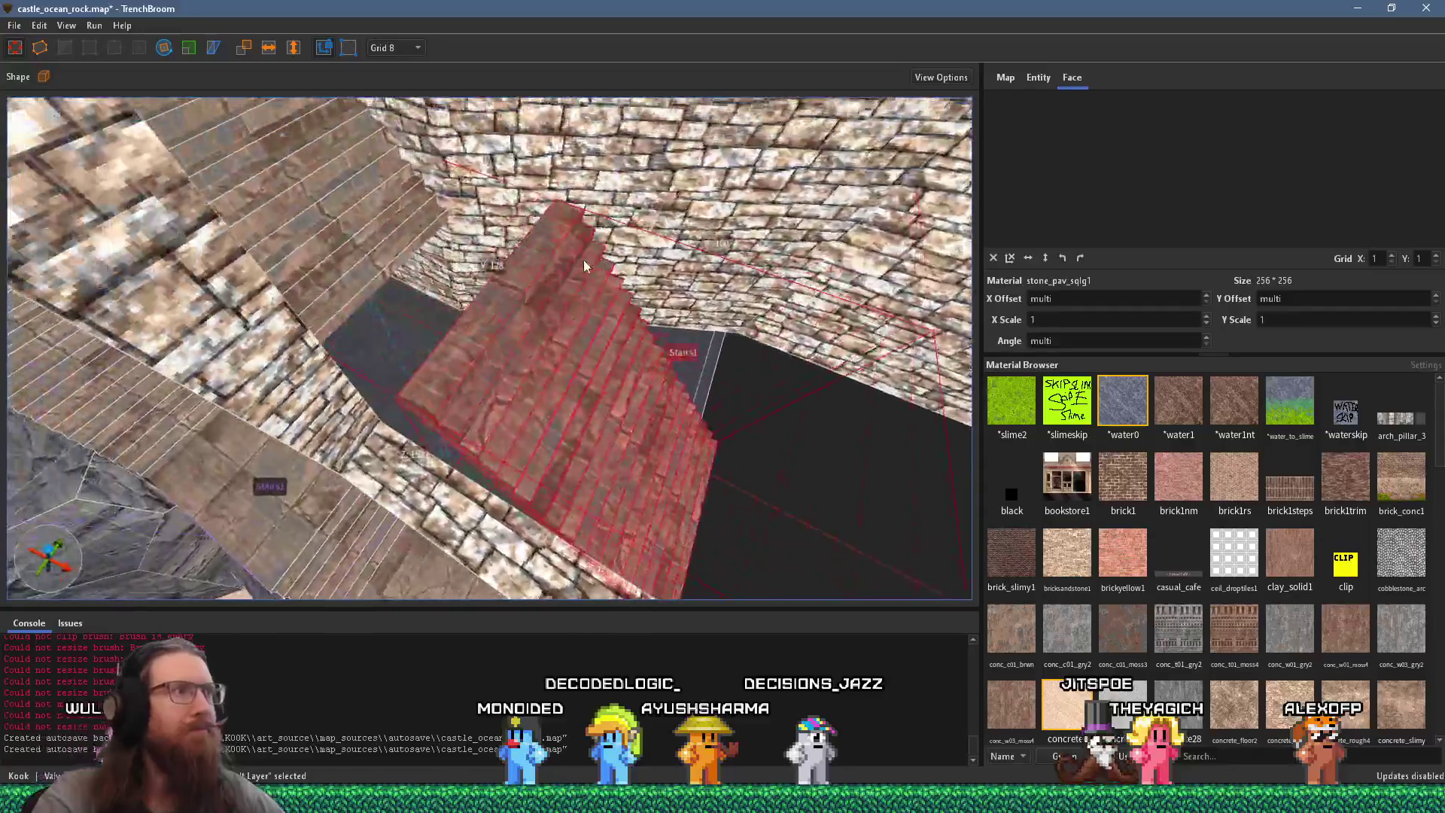
mouse_move(554, 260)
mouse_down()
mouse_move(548, 307)
mouse_move(555, 292)
mouse_move(441, 265)
mouse_up()
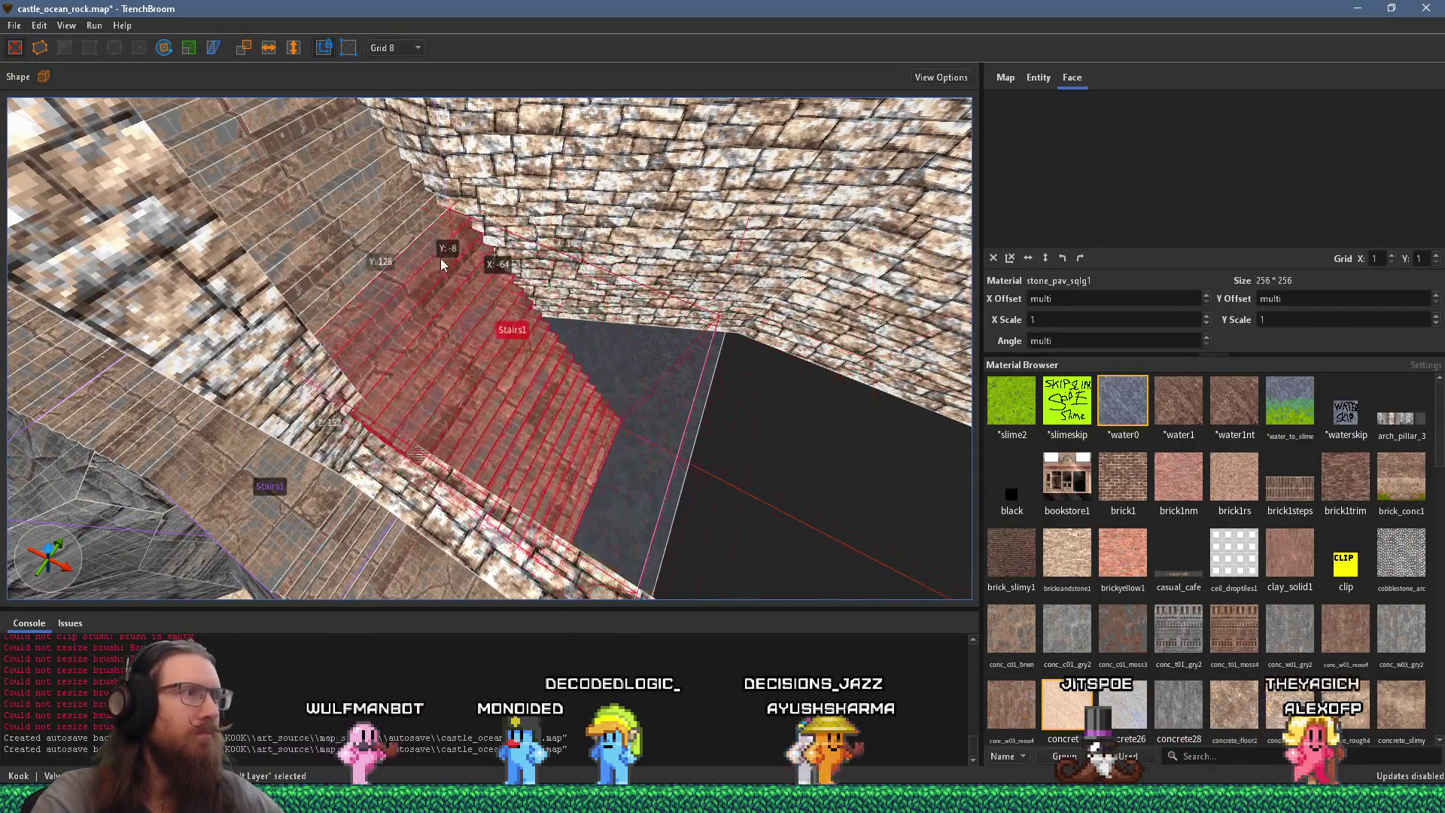
scroll(441, 256, up, 10)
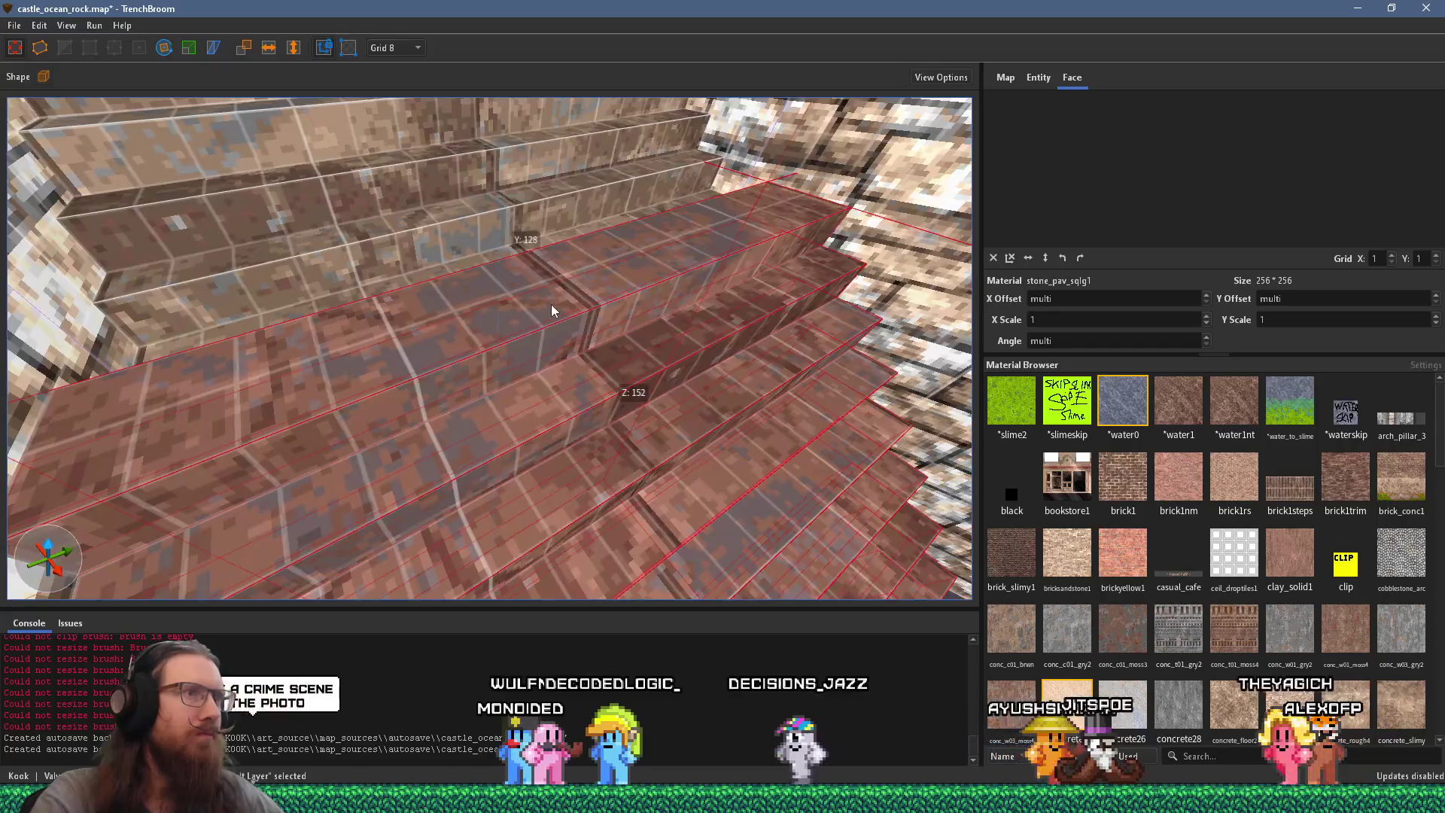
mouse_move(561, 332)
mouse_down()
mouse_move(545, 359)
mouse_move(540, 327)
mouse_move(501, 376)
mouse_up()
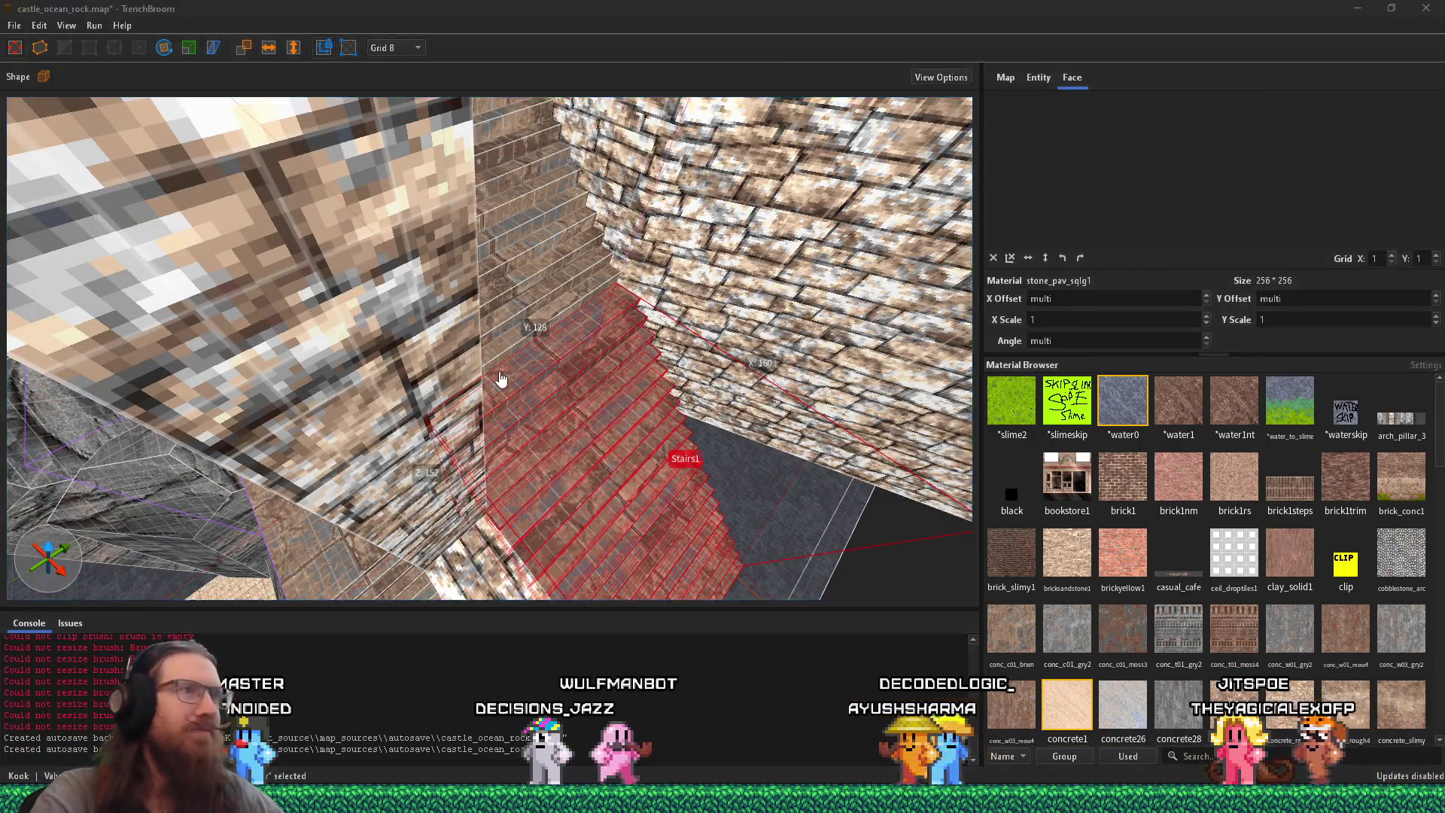
key(alt+Tab)
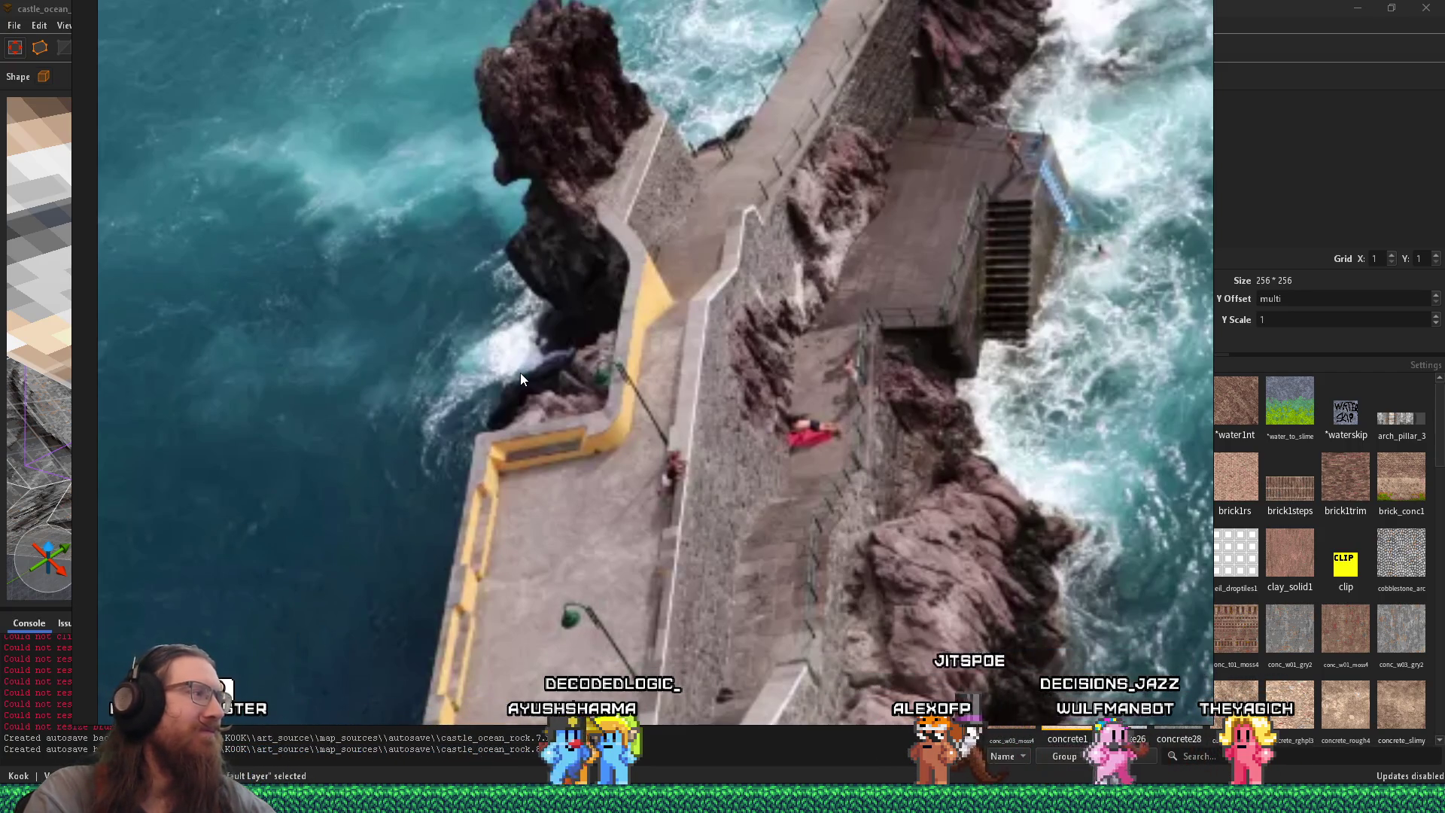
Step: Orbit around Stairs1 in its gap between the brick walls, rechecking the ocean reference
scroll(730, 385, down, 4)
scroll(738, 383, up, 4)
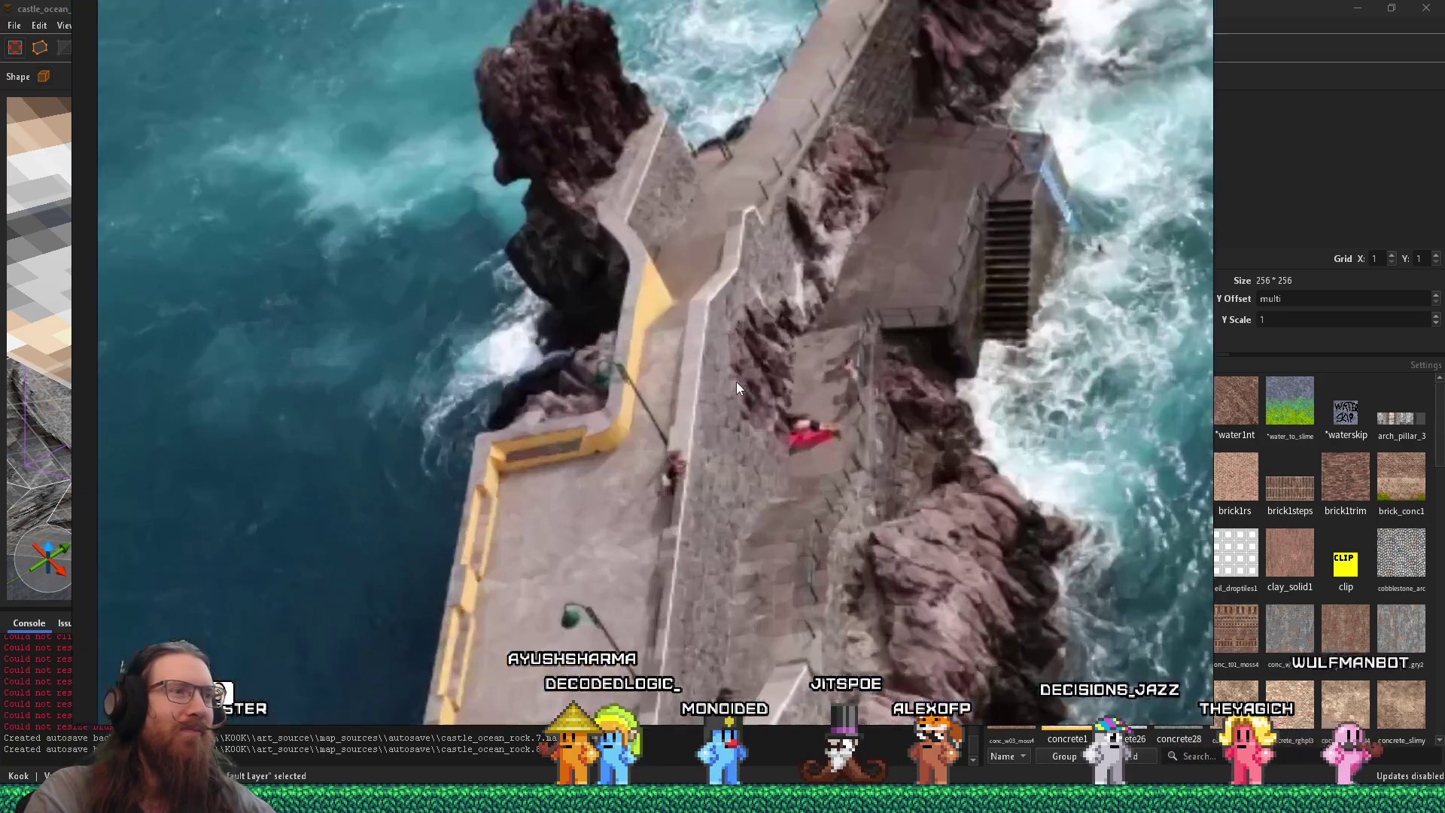
key(alt+Tab)
mouse_move(705, 380)
mouse_down()
mouse_move(478, 289)
mouse_move(523, 495)
mouse_move(476, 331)
mouse_move(551, 368)
mouse_move(457, 359)
mouse_move(554, 371)
mouse_move(496, 318)
mouse_move(488, 252)
mouse_move(471, 291)
mouse_up()
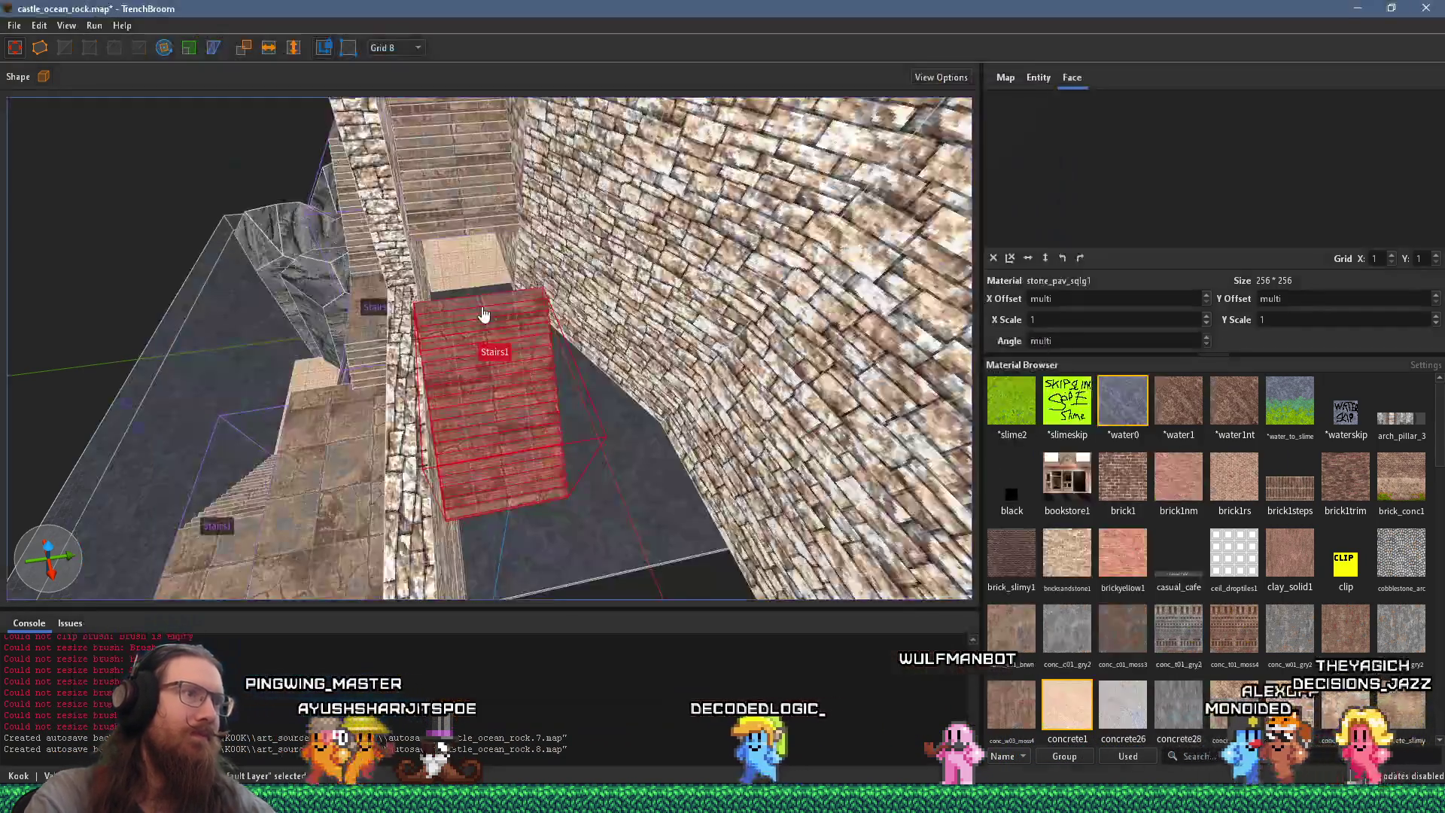
mouse_move(482, 310)
mouse_down()
mouse_move(489, 255)
mouse_move(569, 276)
mouse_move(497, 264)
mouse_move(568, 67)
mouse_up()
key(alt+Tab)
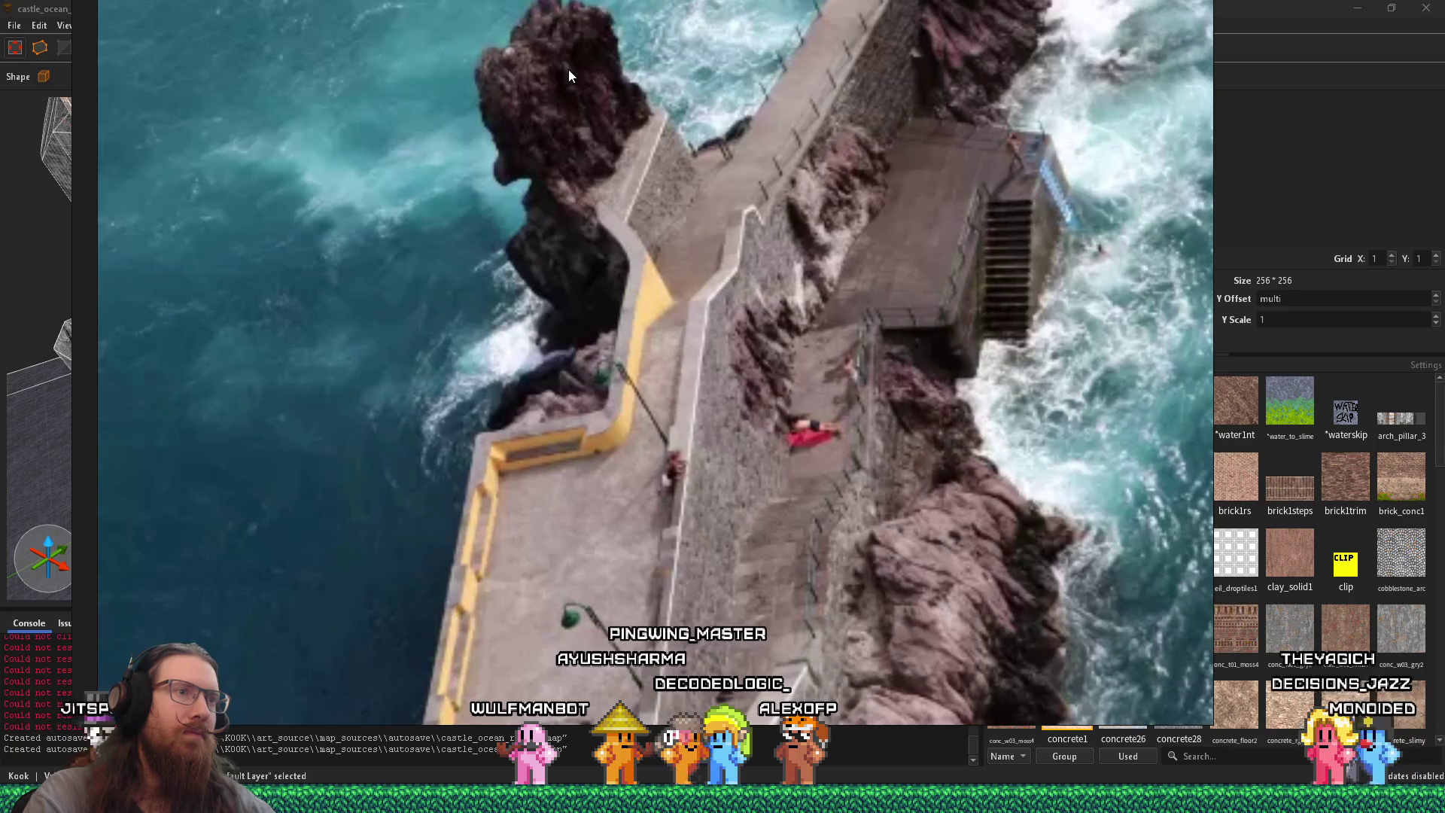
key(alt+Tab)
mouse_move(467, 242)
mouse_down()
mouse_move(636, 145)
mouse_move(317, 367)
mouse_move(386, 380)
mouse_move(378, 338)
mouse_move(519, 162)
mouse_move(568, 262)
mouse_up()
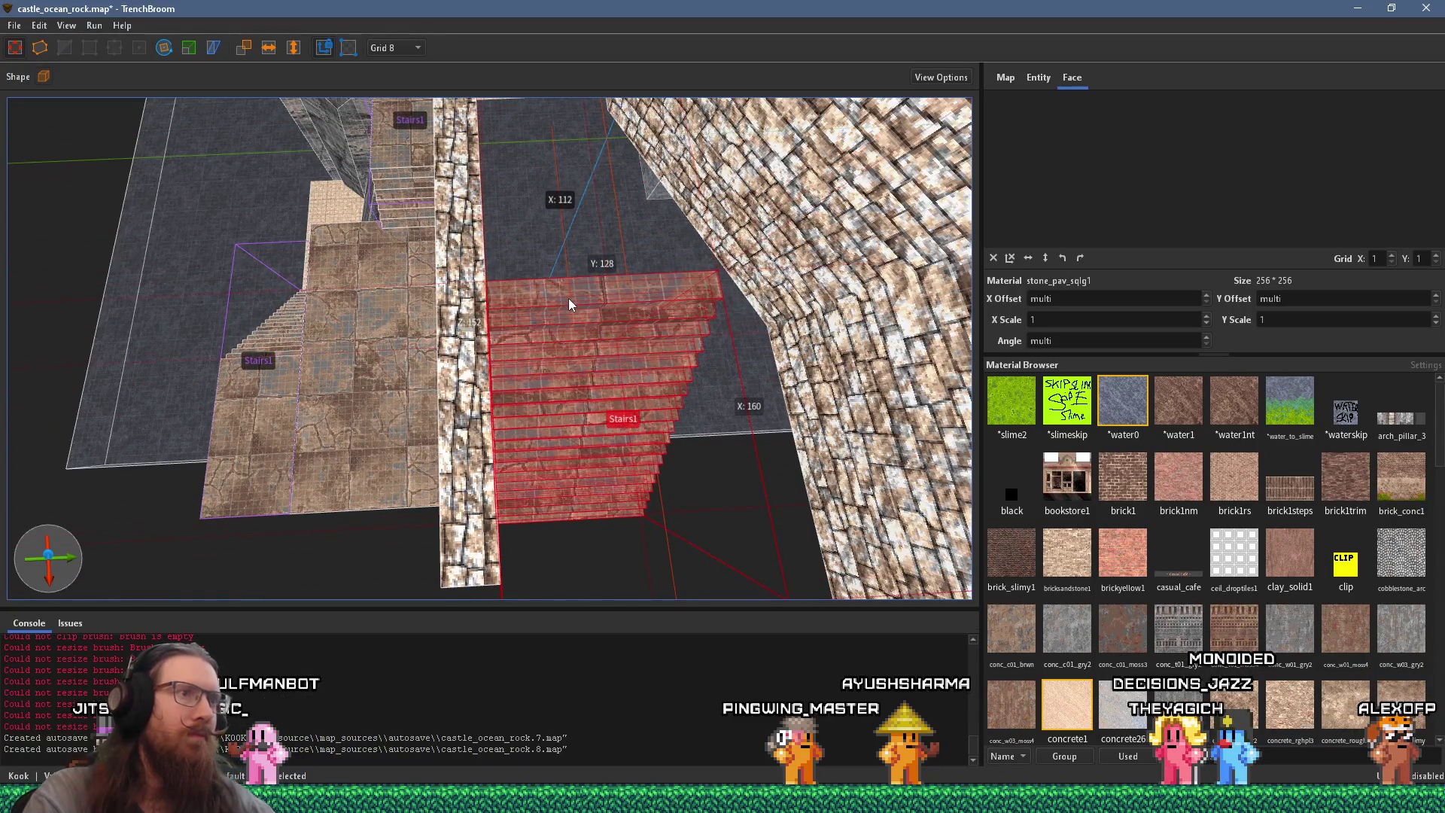
Step: Widen the Stairs1 brush toward the right, comparing against the pier photo
mouse_move(575, 322)
mouse_down()
mouse_move(697, 316)
mouse_move(624, 327)
mouse_up()
mouse_move(530, 325)
mouse_down()
mouse_move(861, 355)
mouse_move(482, 179)
mouse_move(629, 159)
mouse_move(576, 214)
mouse_up()
key(alt+Tab)
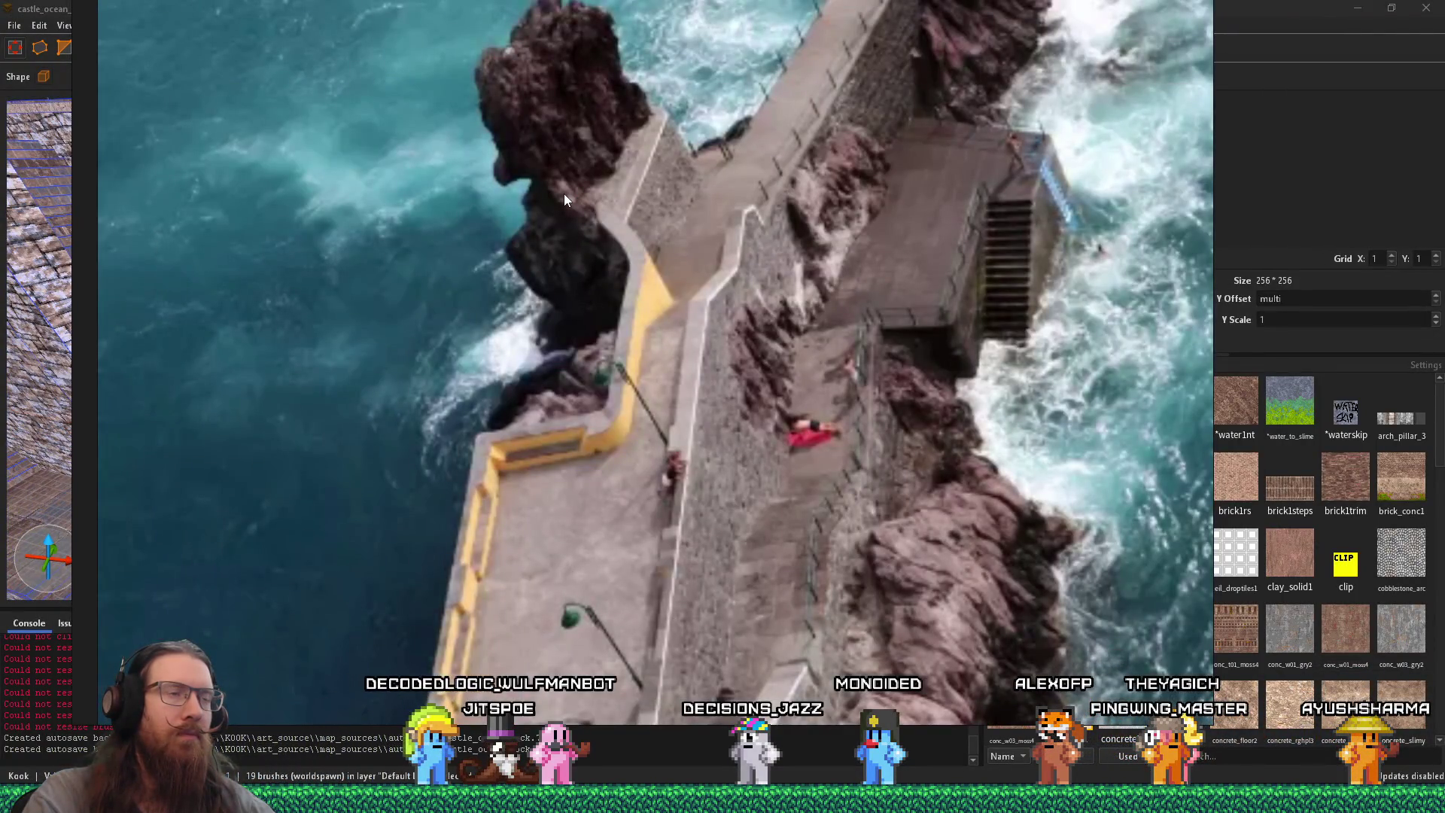
key(alt+Tab)
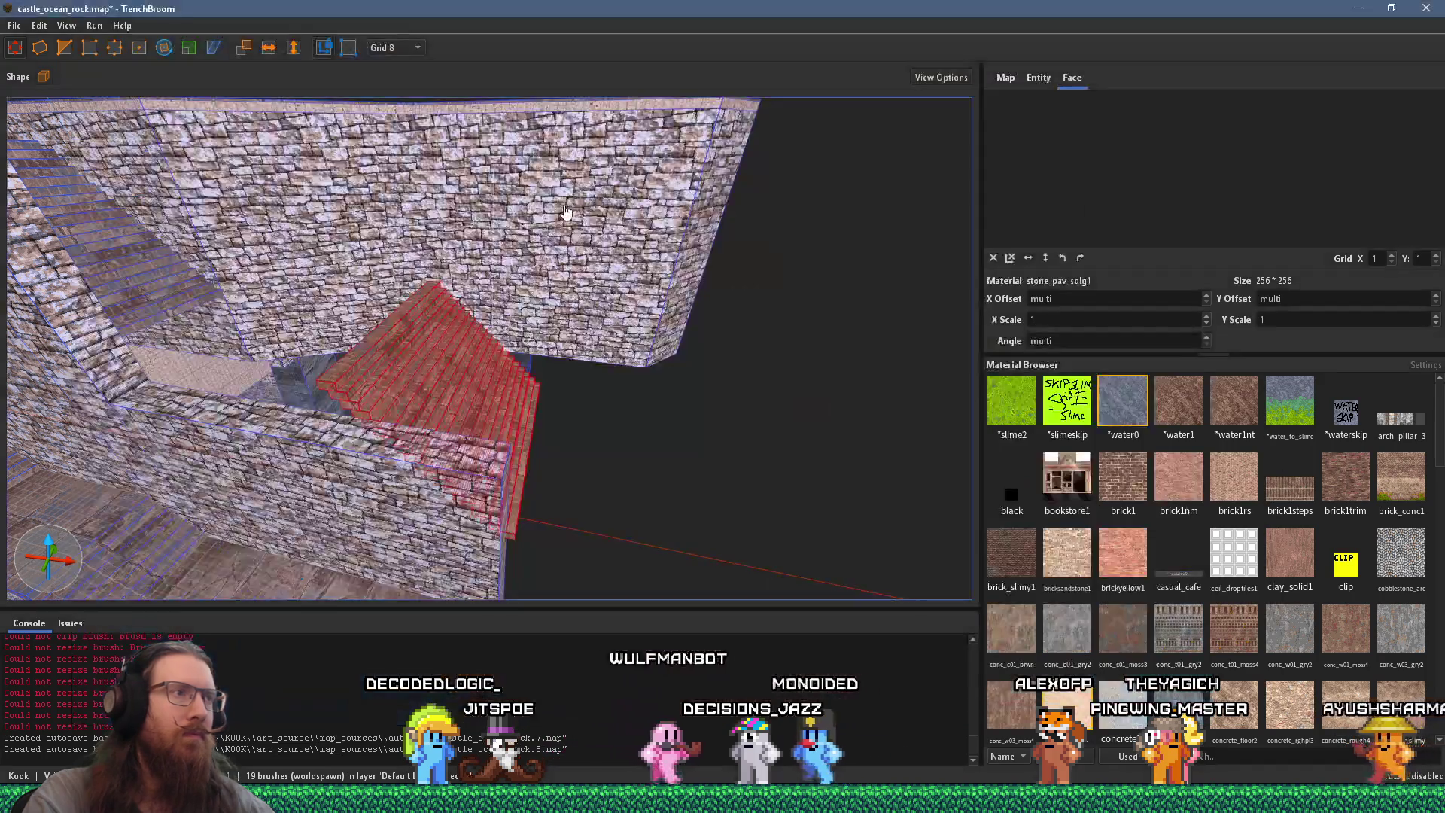
key(alt+Tab)
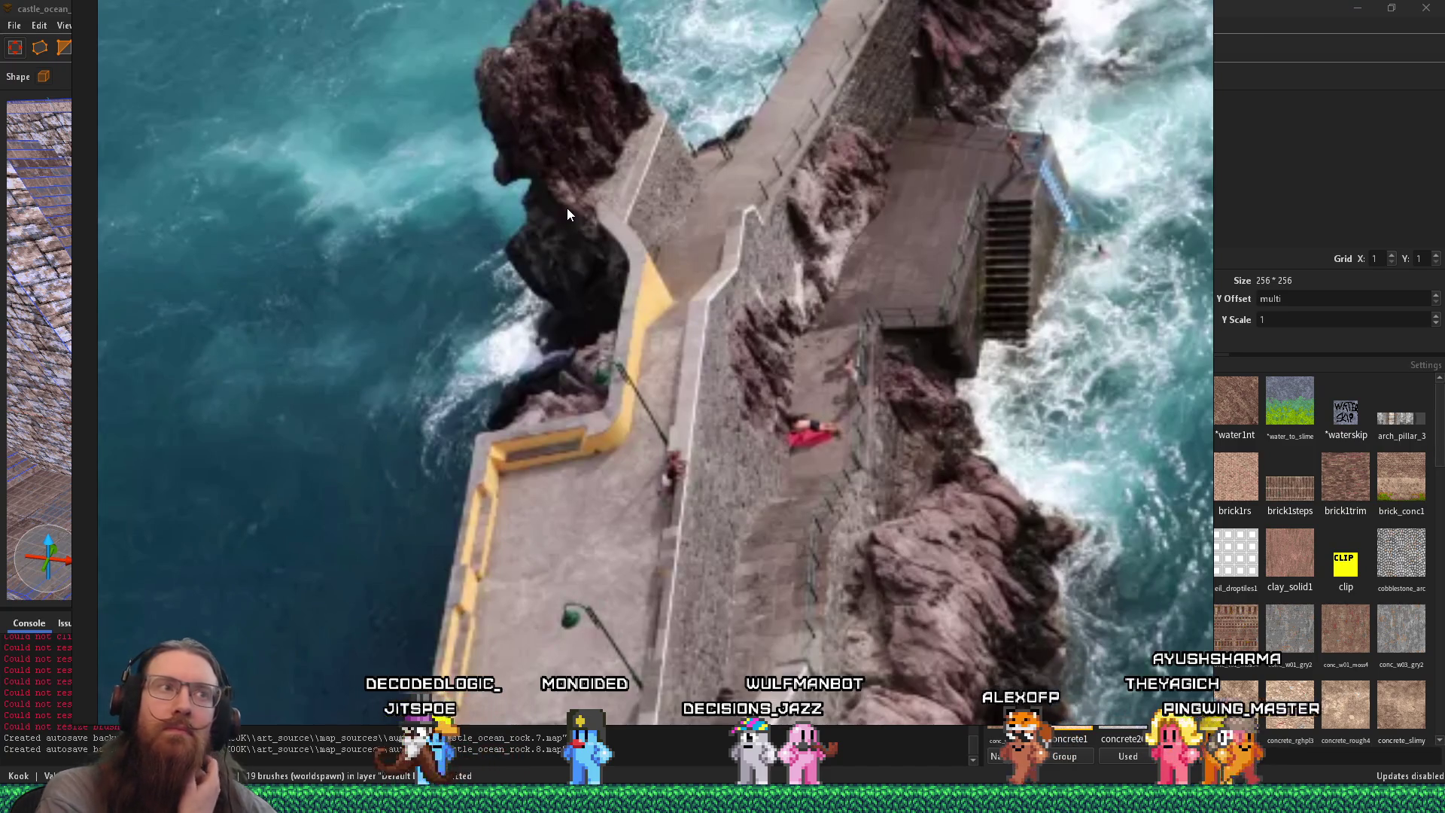
key(alt+Tab)
scroll(550, 292, up, 5)
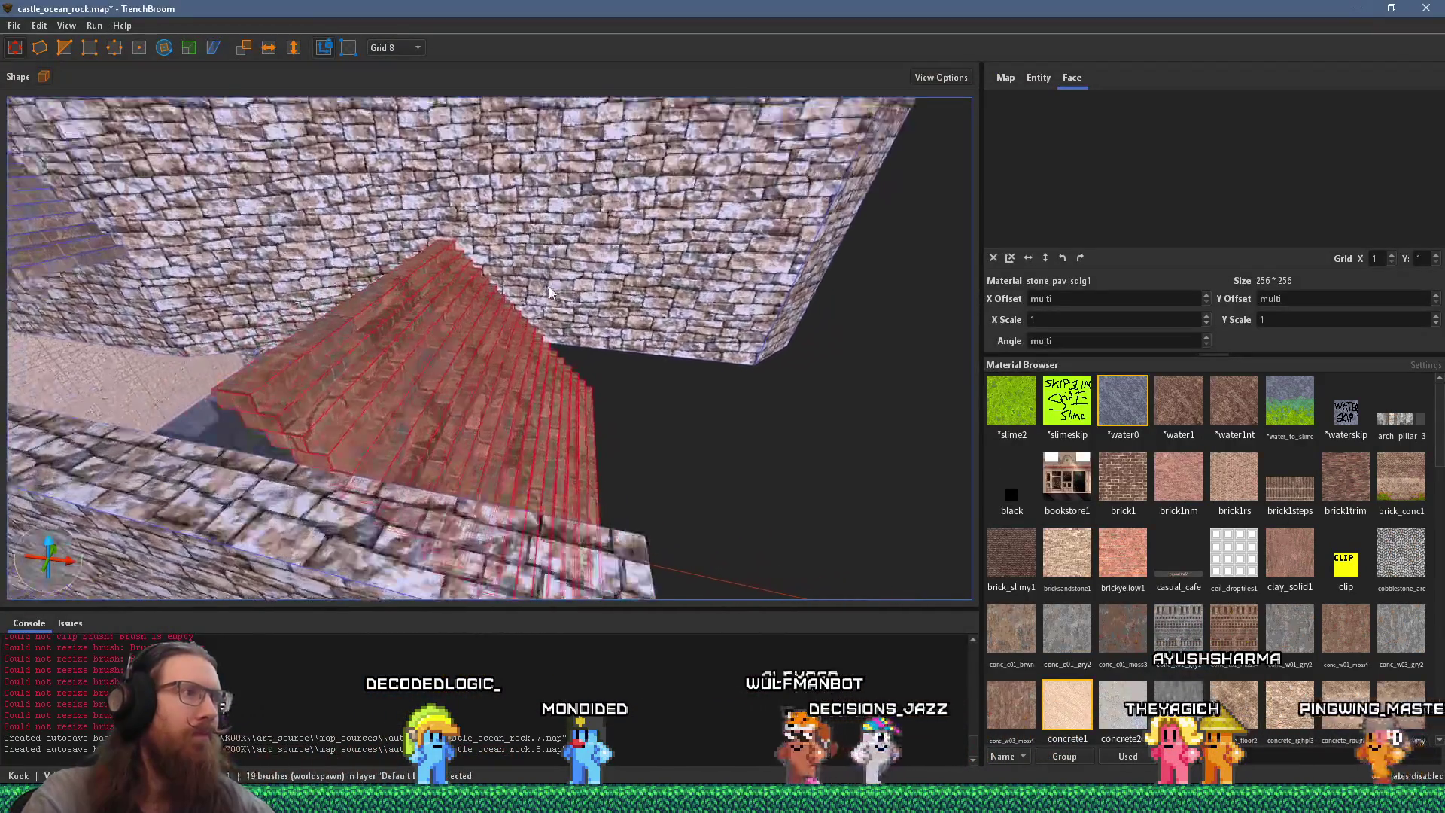
scroll(451, 324, up, 3)
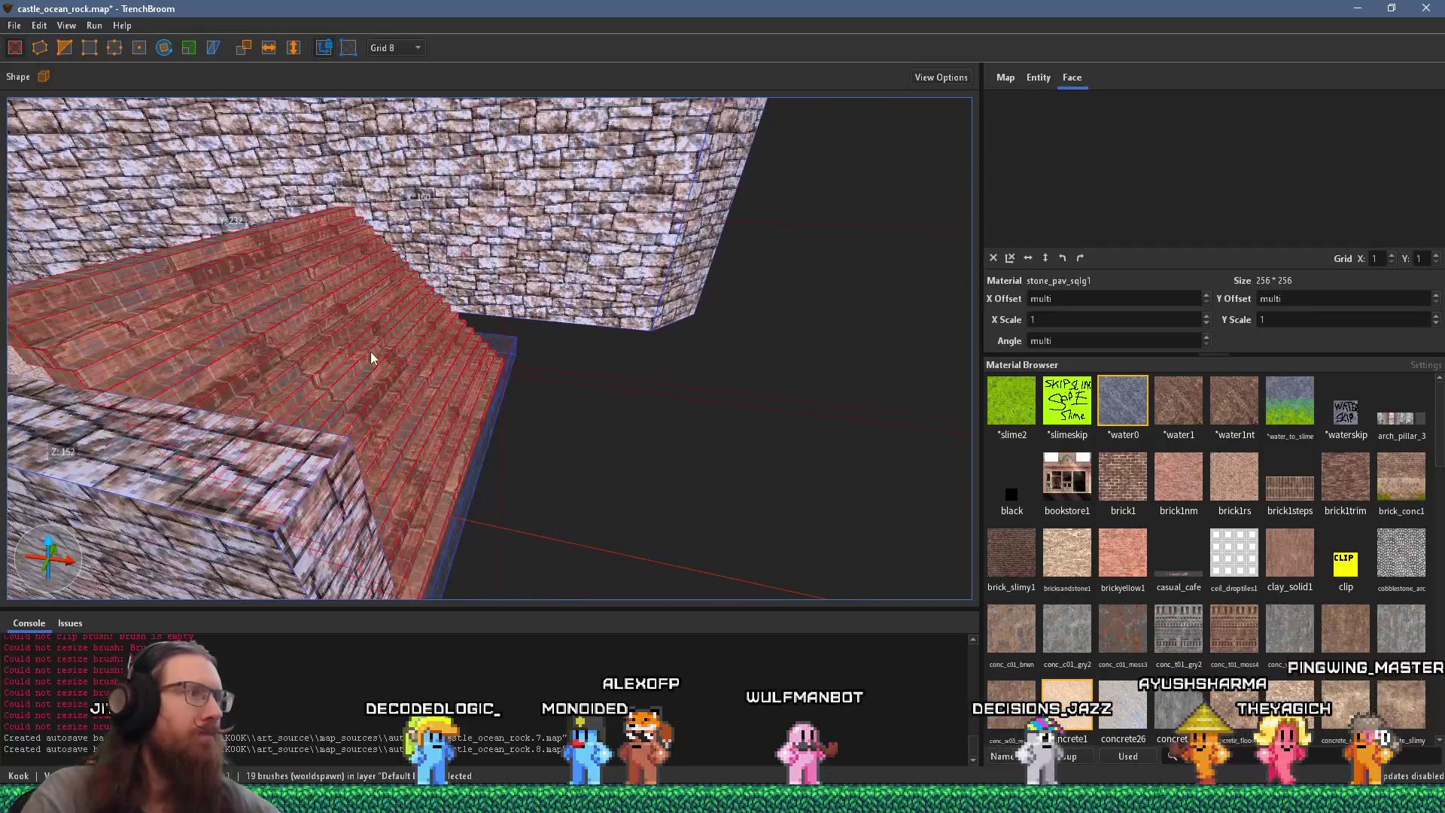
scroll(426, 344, up, 5)
Step: Reselect the staircase and its step faces, ending on the lower staircase brush
key(Escape)
scroll(438, 313, down, 5)
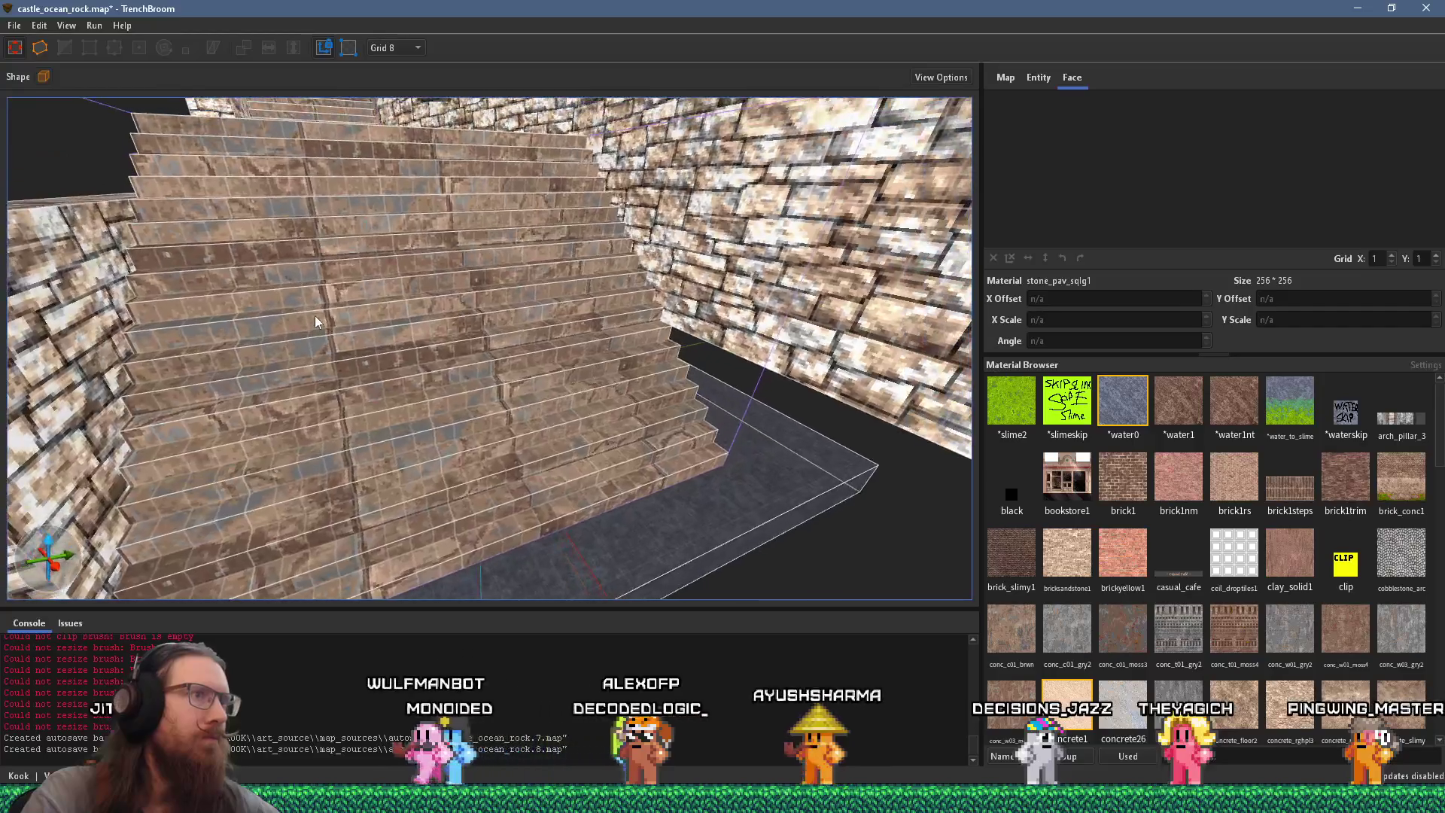
click(590, 210)
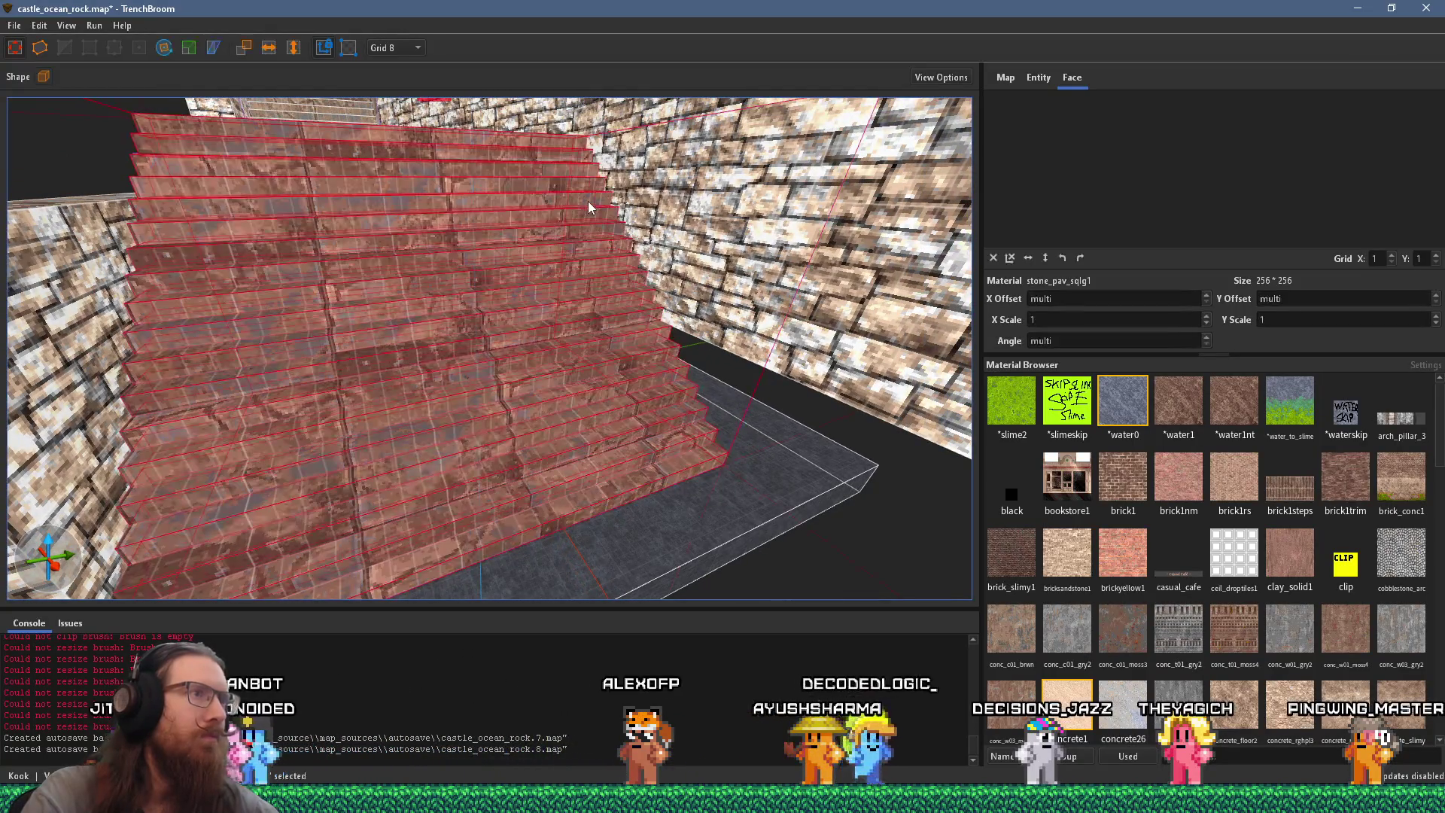
key(Escape)
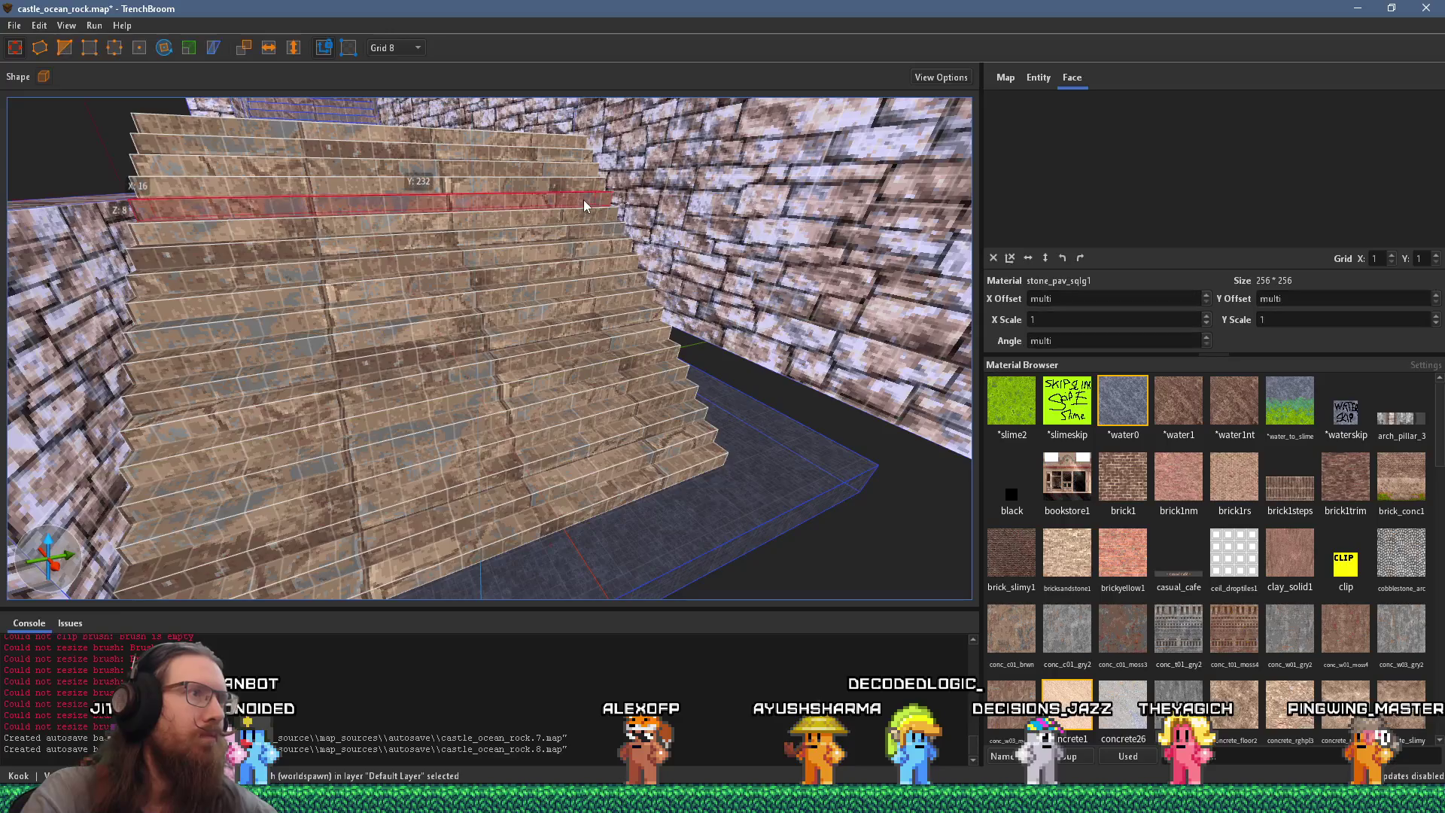
drag(559, 211, 602, 474)
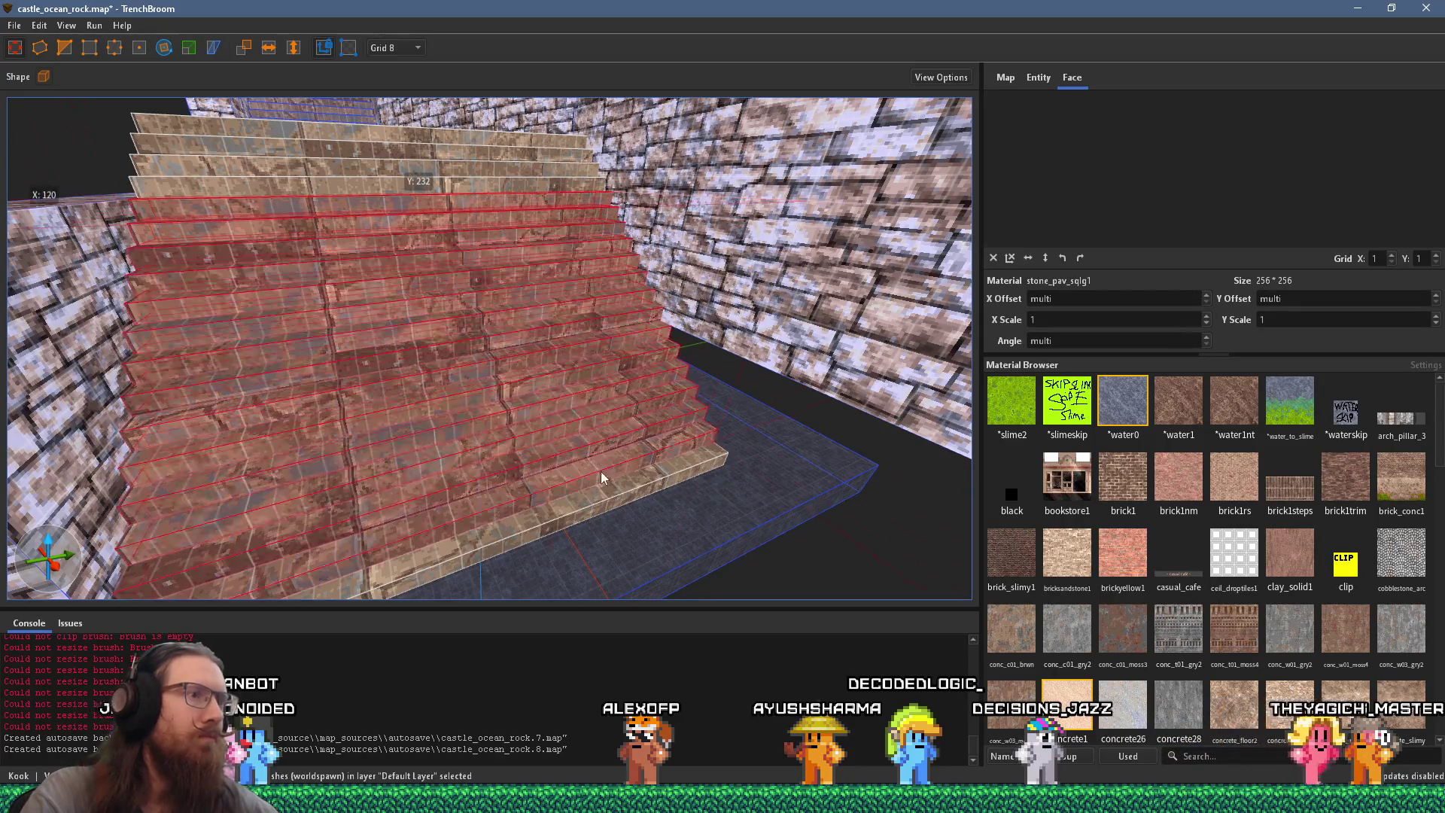
mouse_move(506, 376)
mouse_down()
mouse_move(651, 440)
mouse_move(551, 352)
mouse_up()
click(547, 338)
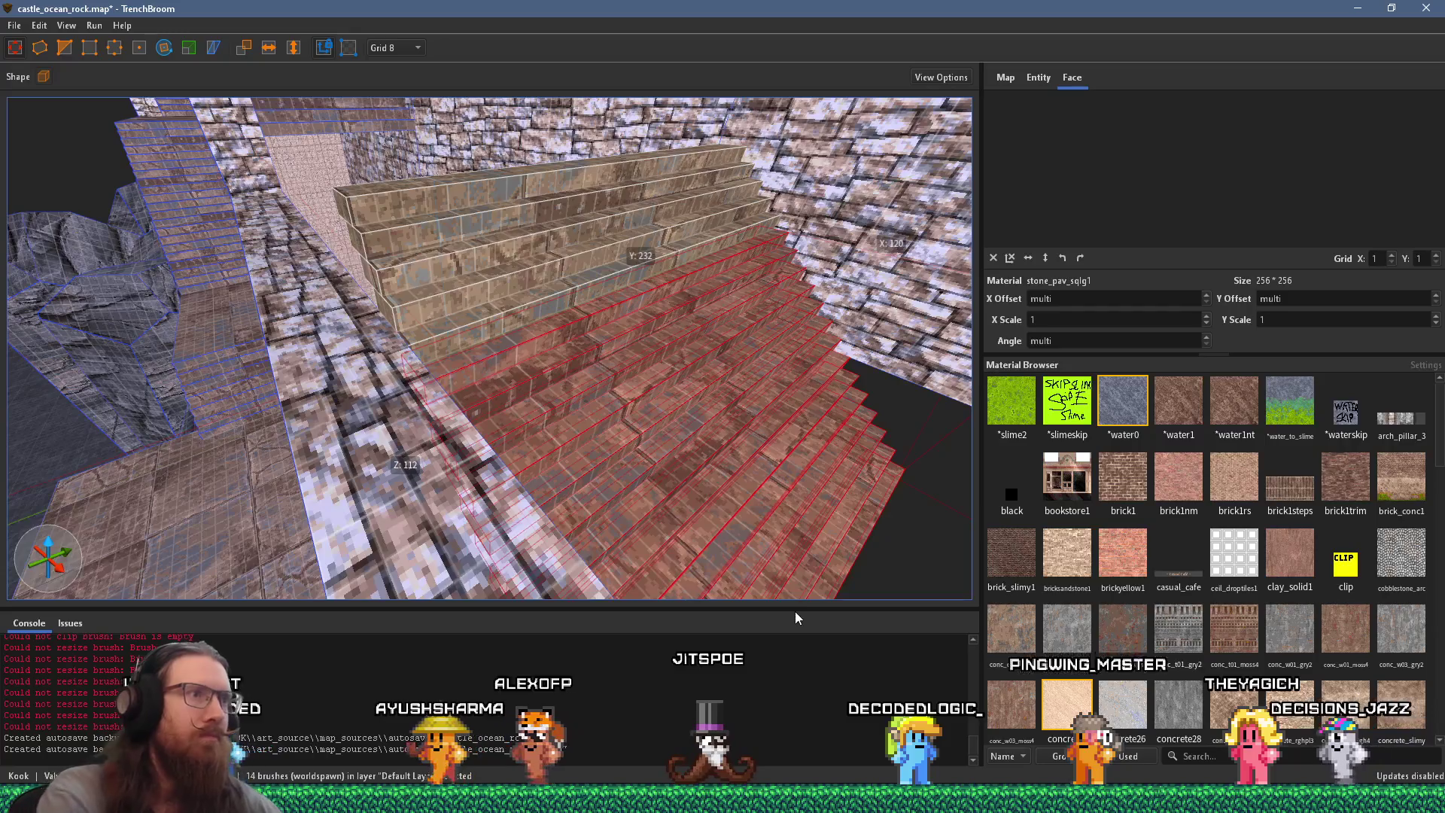
Step: Delete the extra staircase, open the Stairs1 group and select its bottom step
key(Delete)
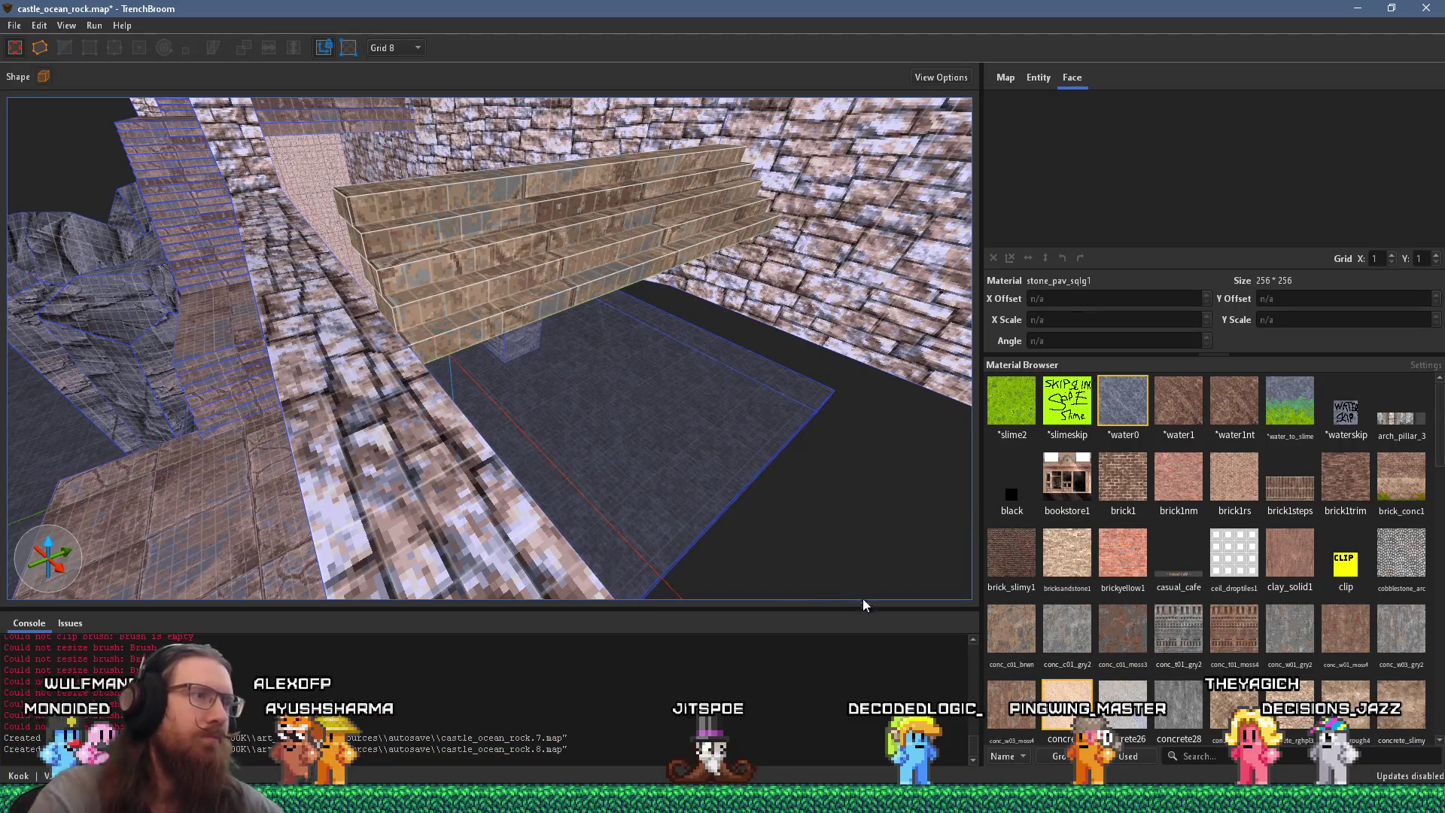
click(554, 304)
double_click(504, 318)
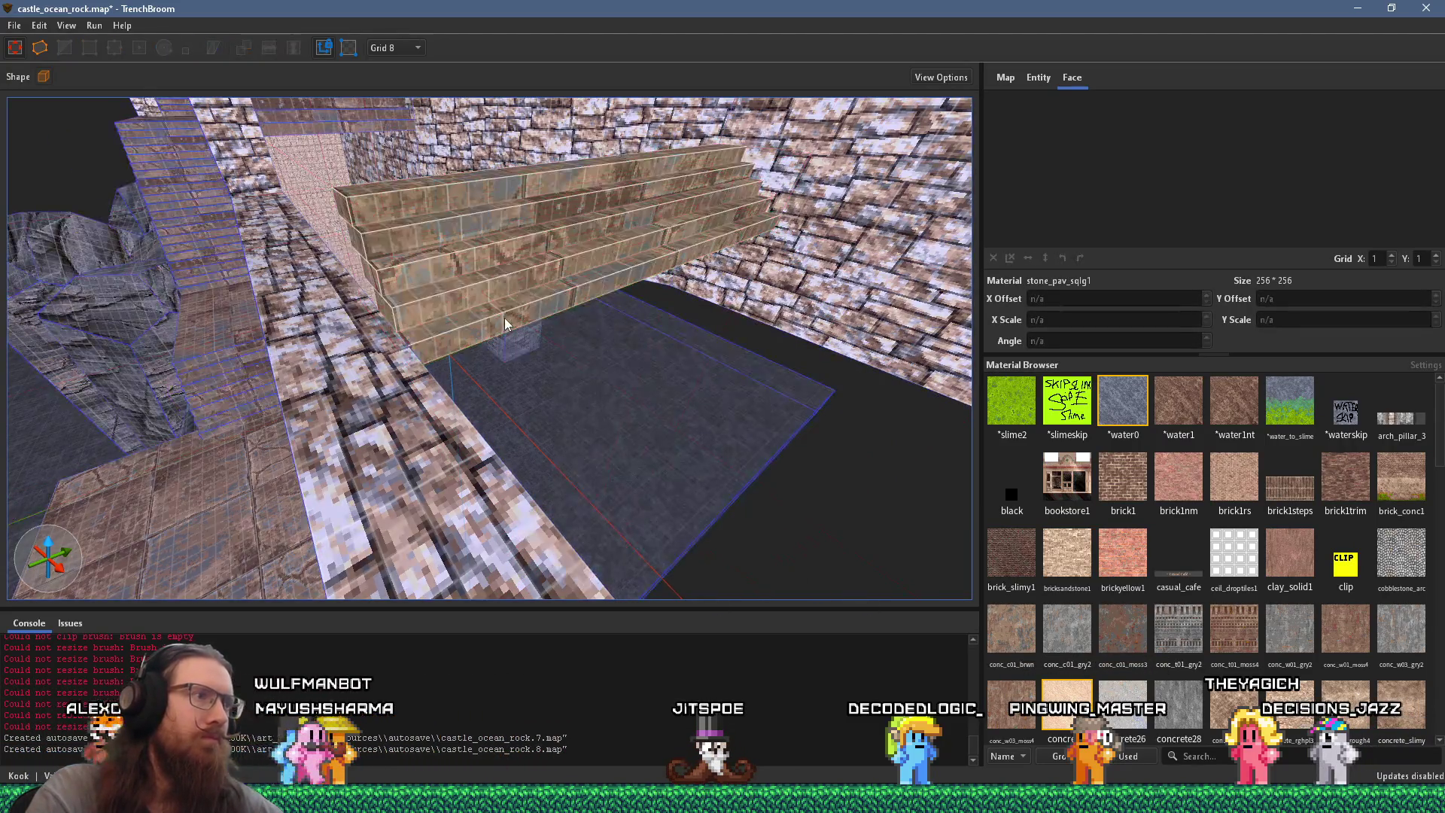
right_click(504, 317)
click(598, 395)
Step: Stretch the bottom step into a 232-unit paved landing reaching the wall
drag(545, 334, 852, 531)
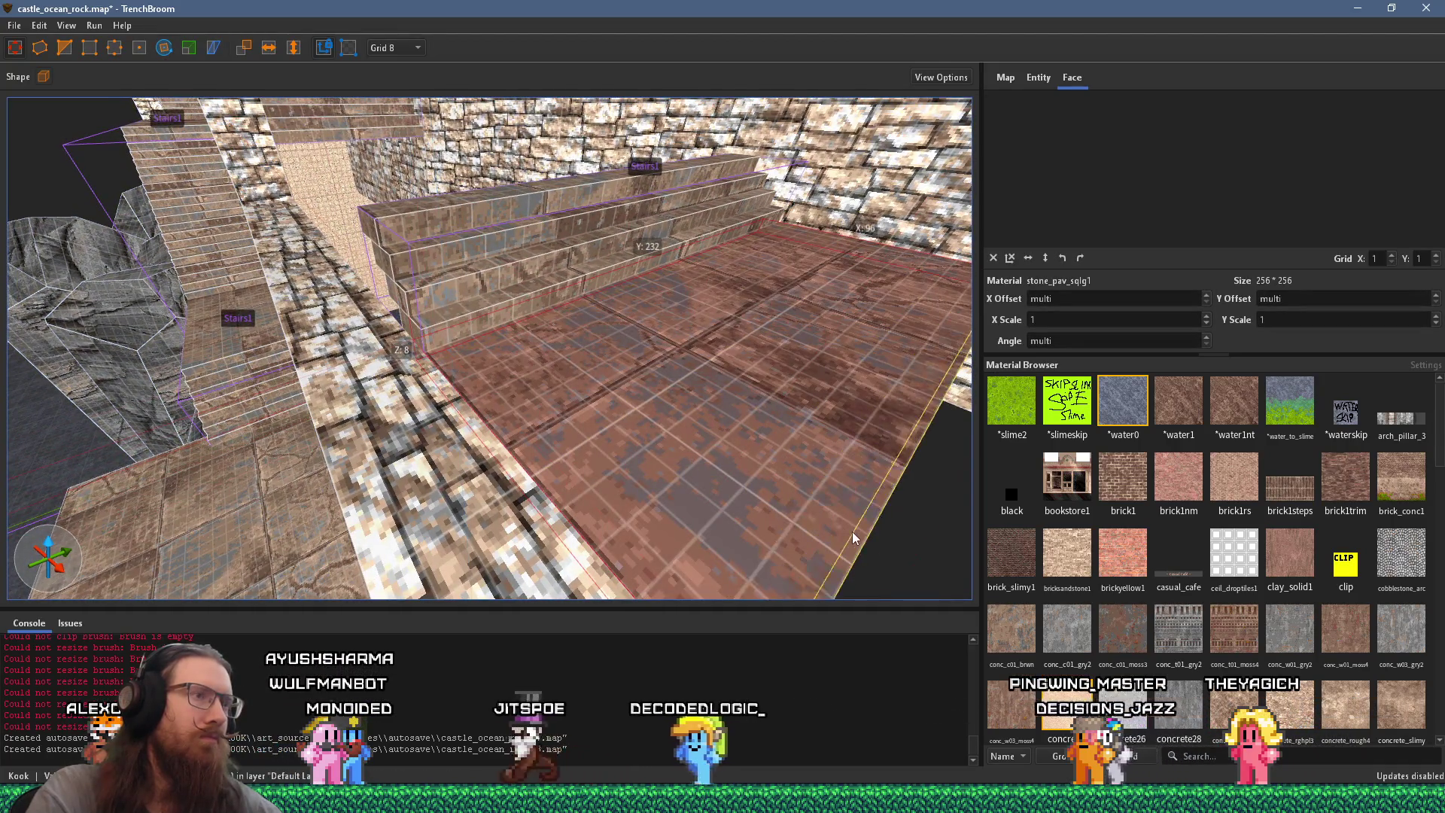
scroll(624, 395, up, 5)
scroll(607, 409, down, 3)
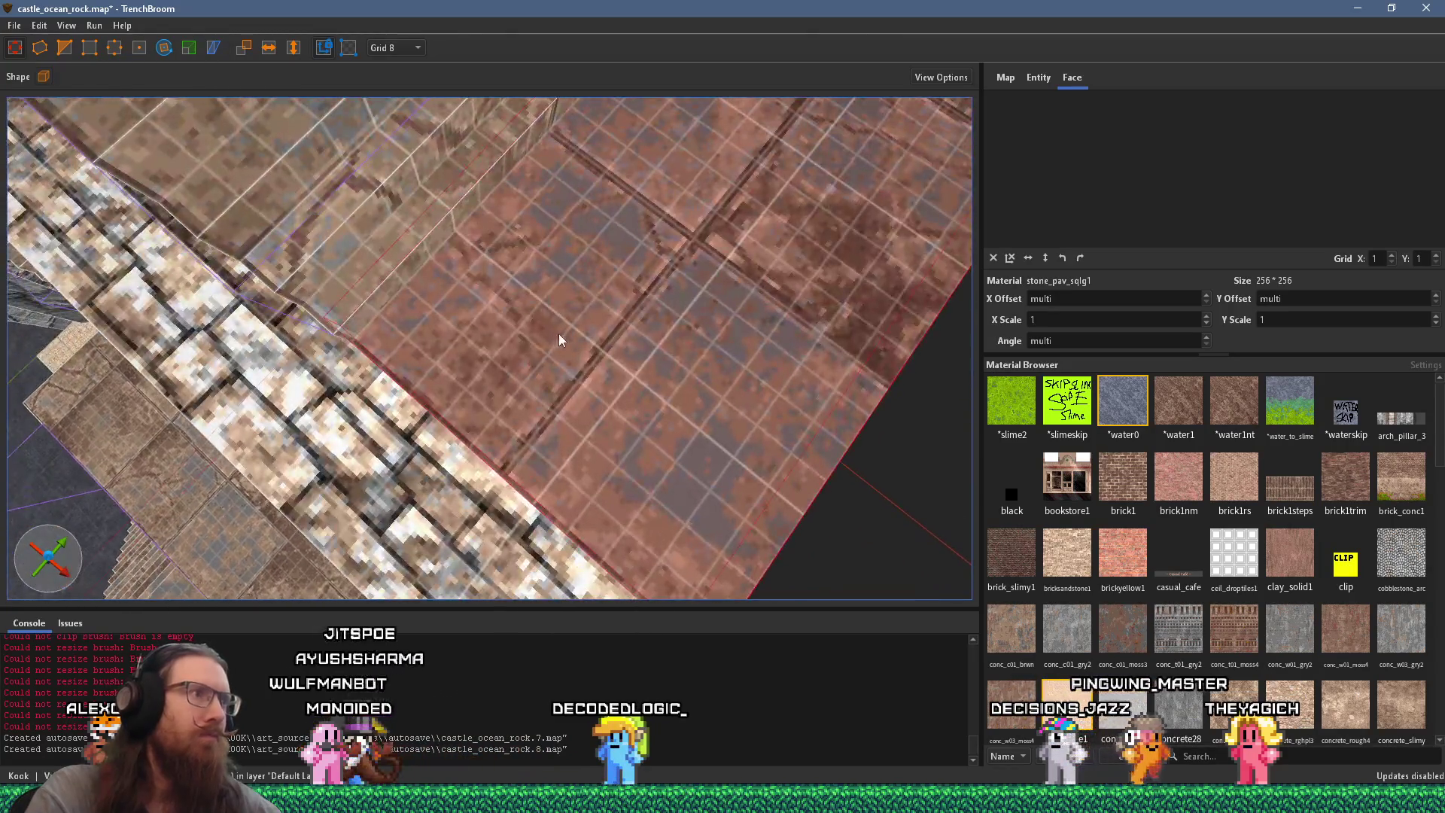
mouse_move(483, 283)
mouse_down()
mouse_move(423, 228)
mouse_move(463, 255)
mouse_move(468, 234)
mouse_move(425, 197)
mouse_up()
scroll(515, 286, down, 5)
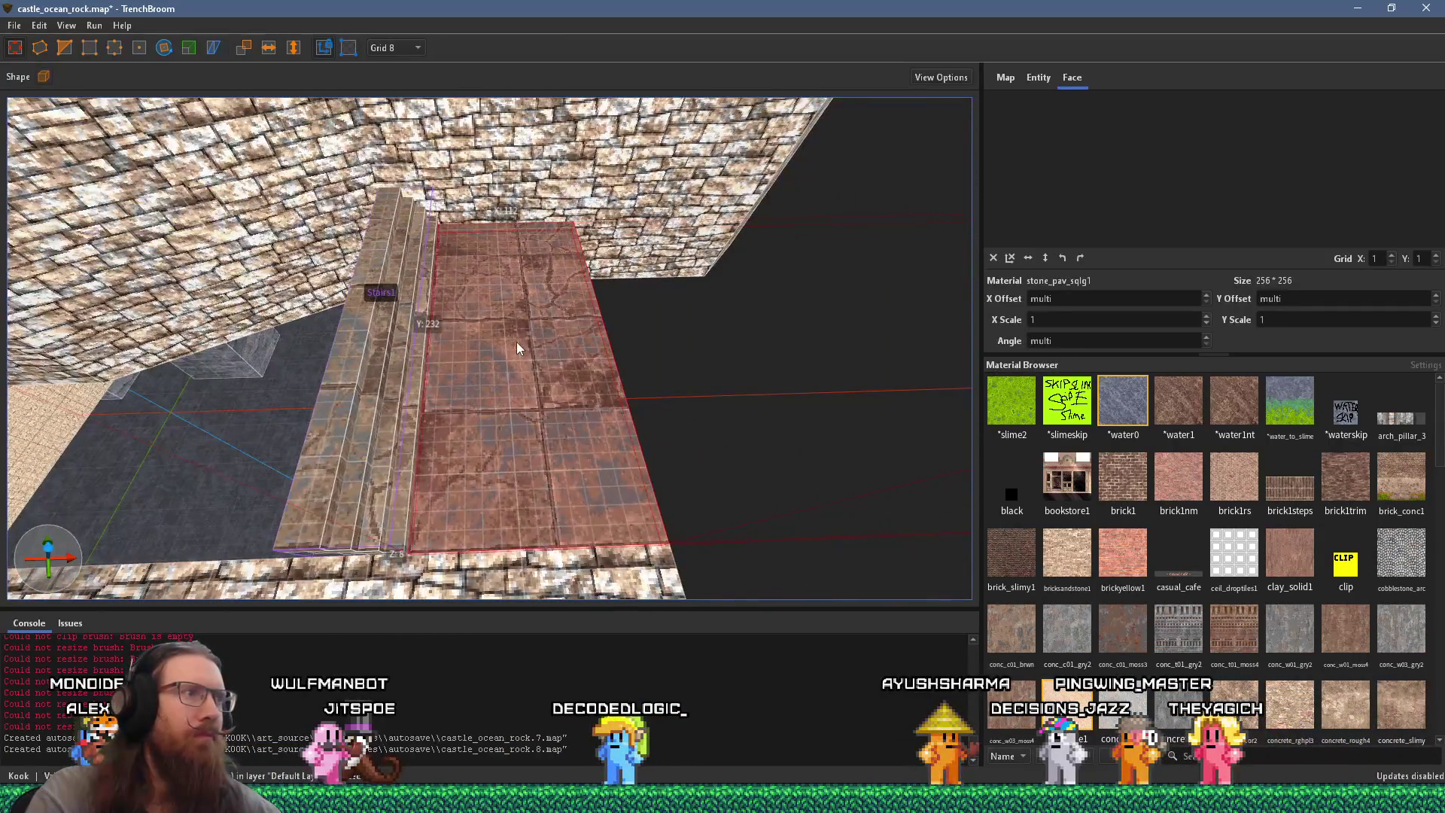
scroll(516, 342, up, 8)
scroll(223, 310, down, 8)
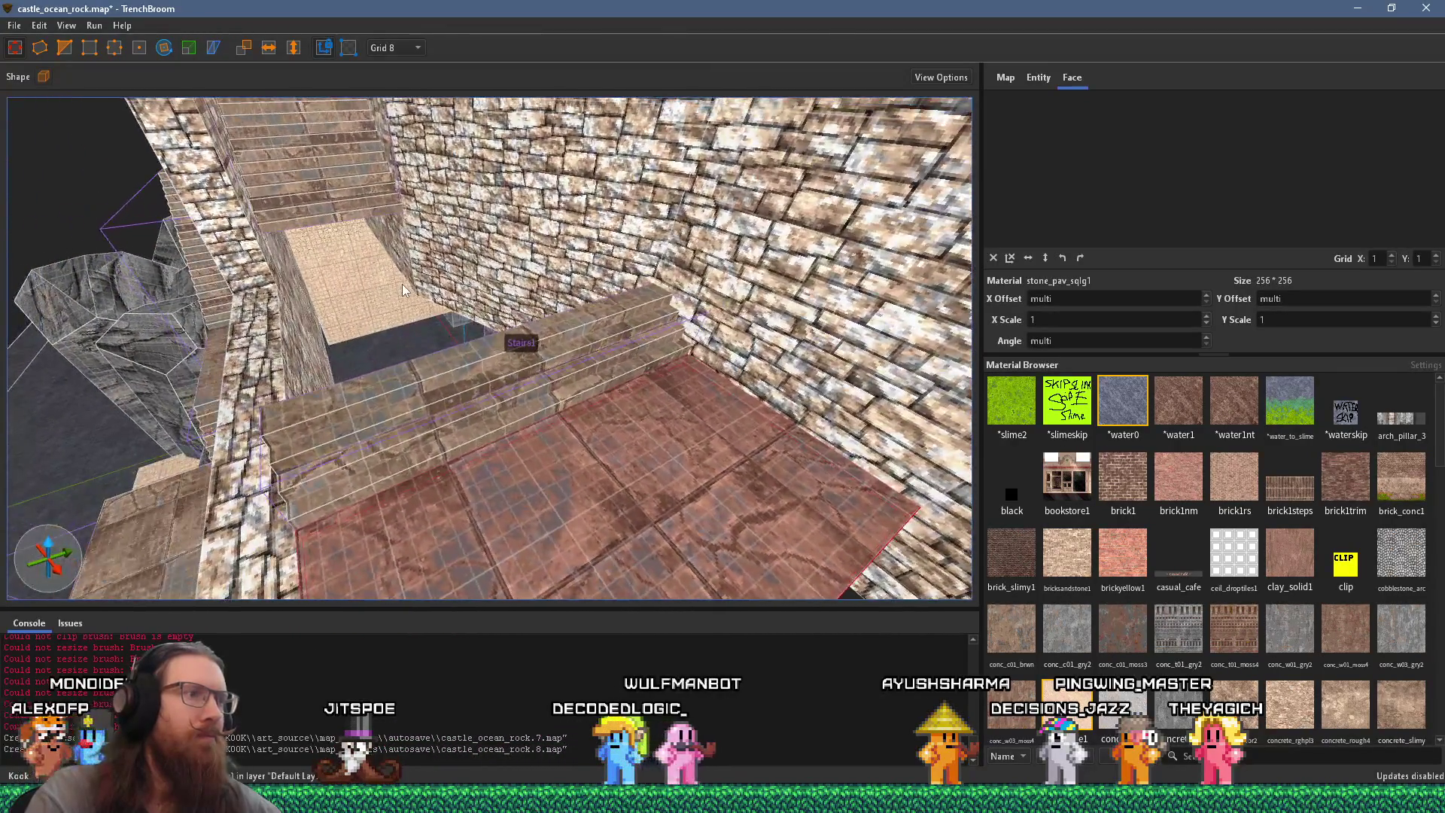
scroll(402, 283, up, 6)
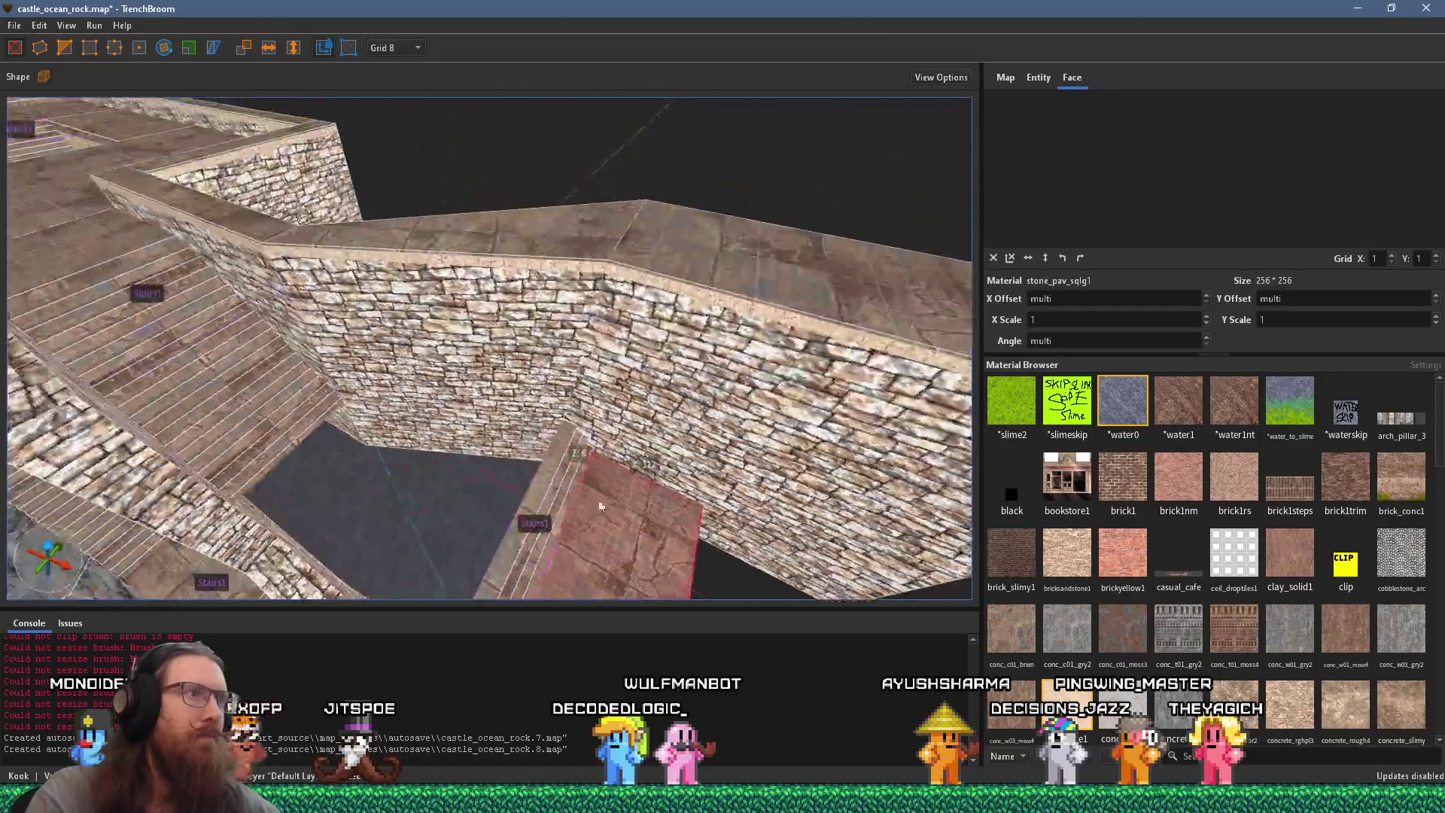
scroll(587, 481, down, 6)
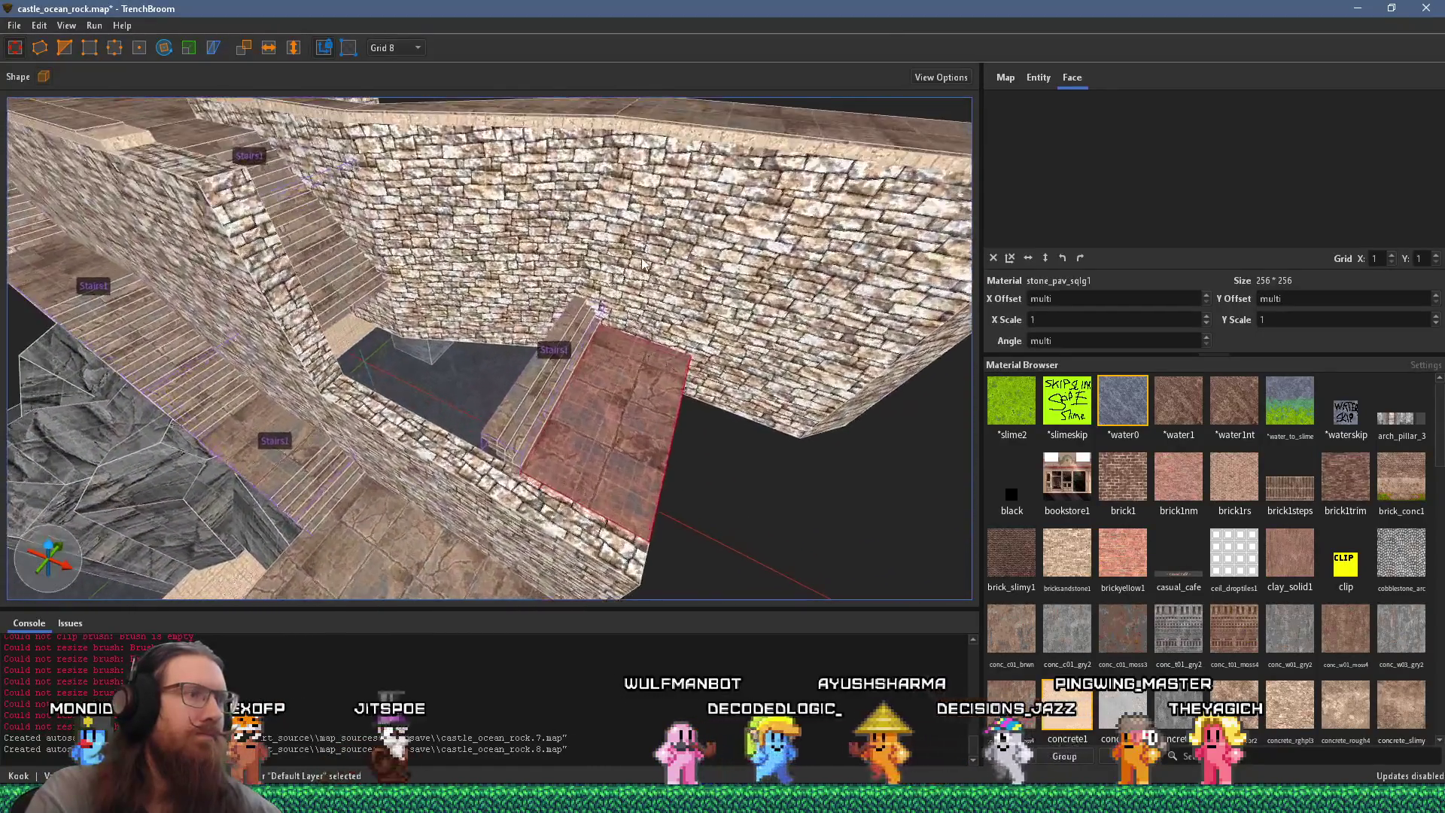
scroll(641, 262, up, 6)
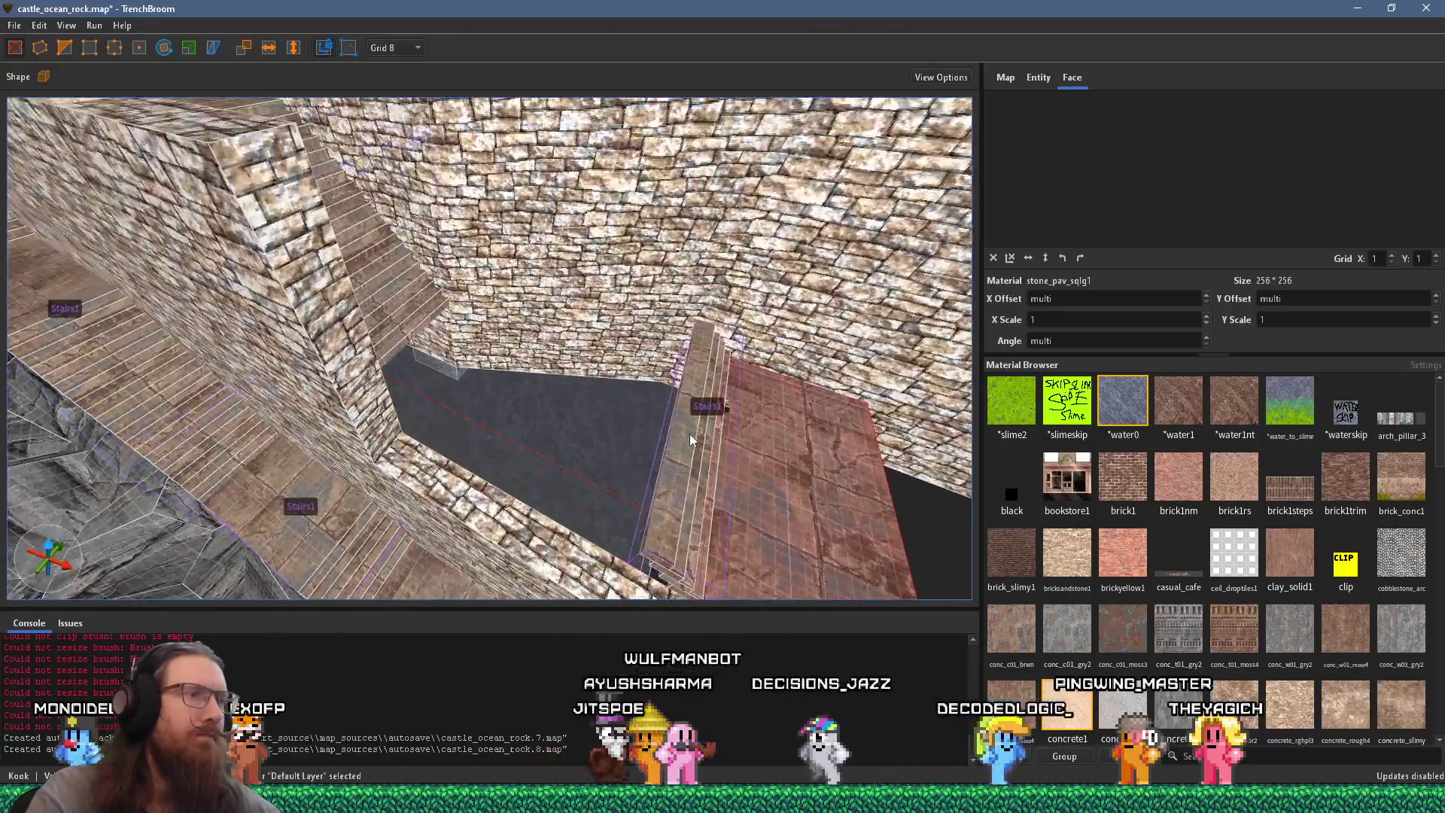
key(Escape)
click(684, 462)
key(Escape)
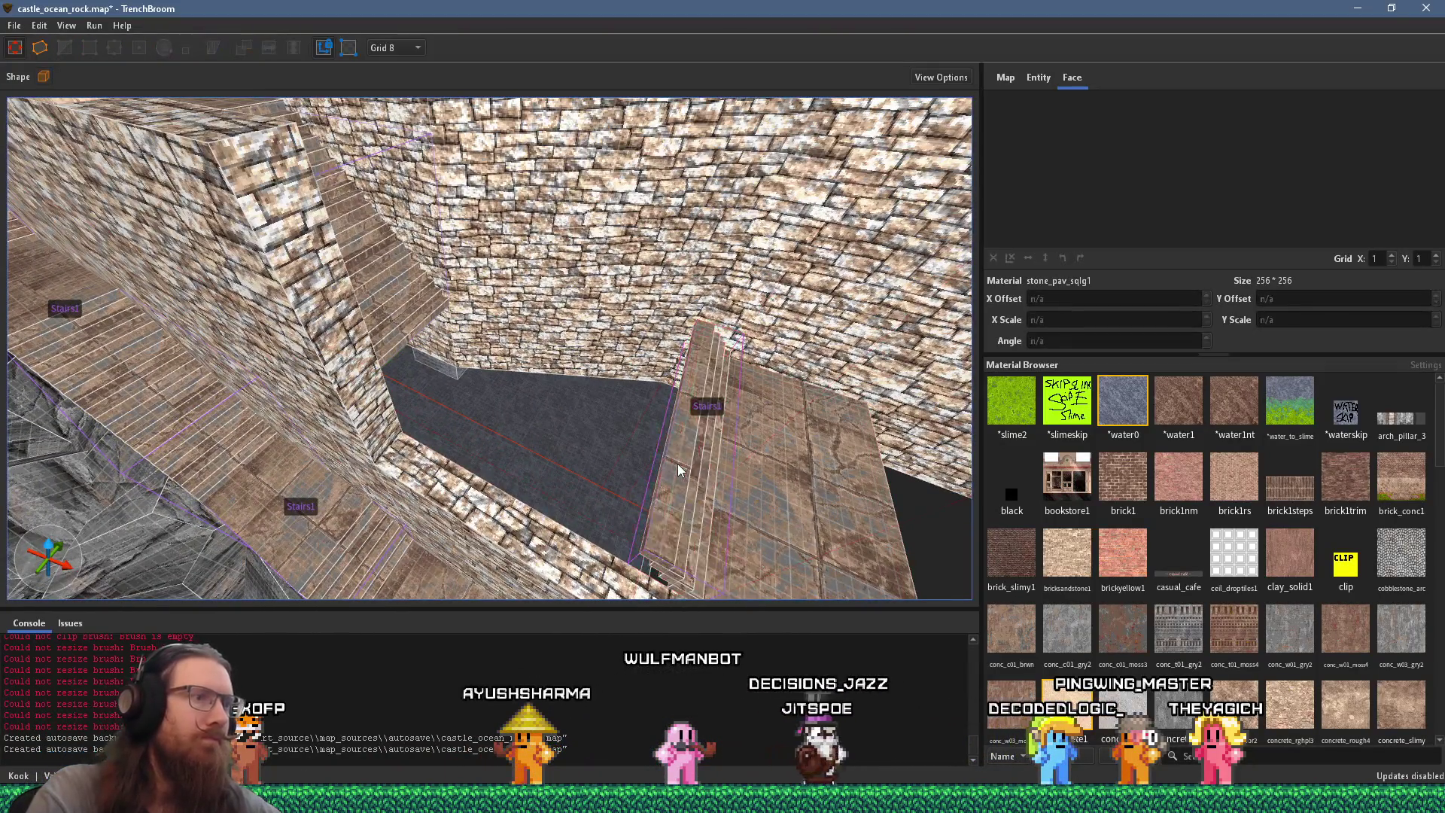
Step: Inspect the thin brush at the stair edge, then clear the selection
click(676, 467)
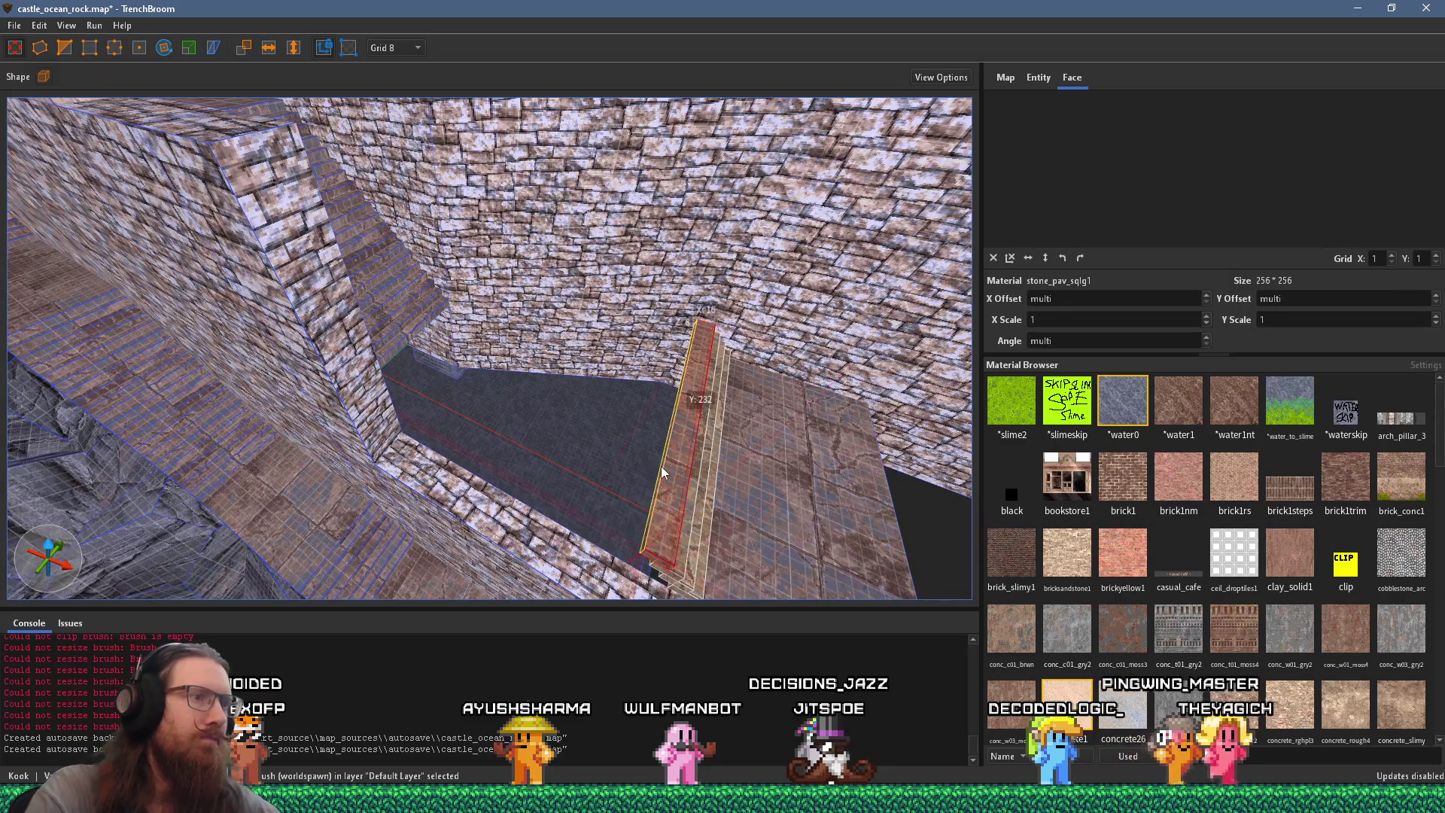
scroll(387, 372, up, 3)
scroll(566, 447, up, 4)
scroll(577, 453, down, 8)
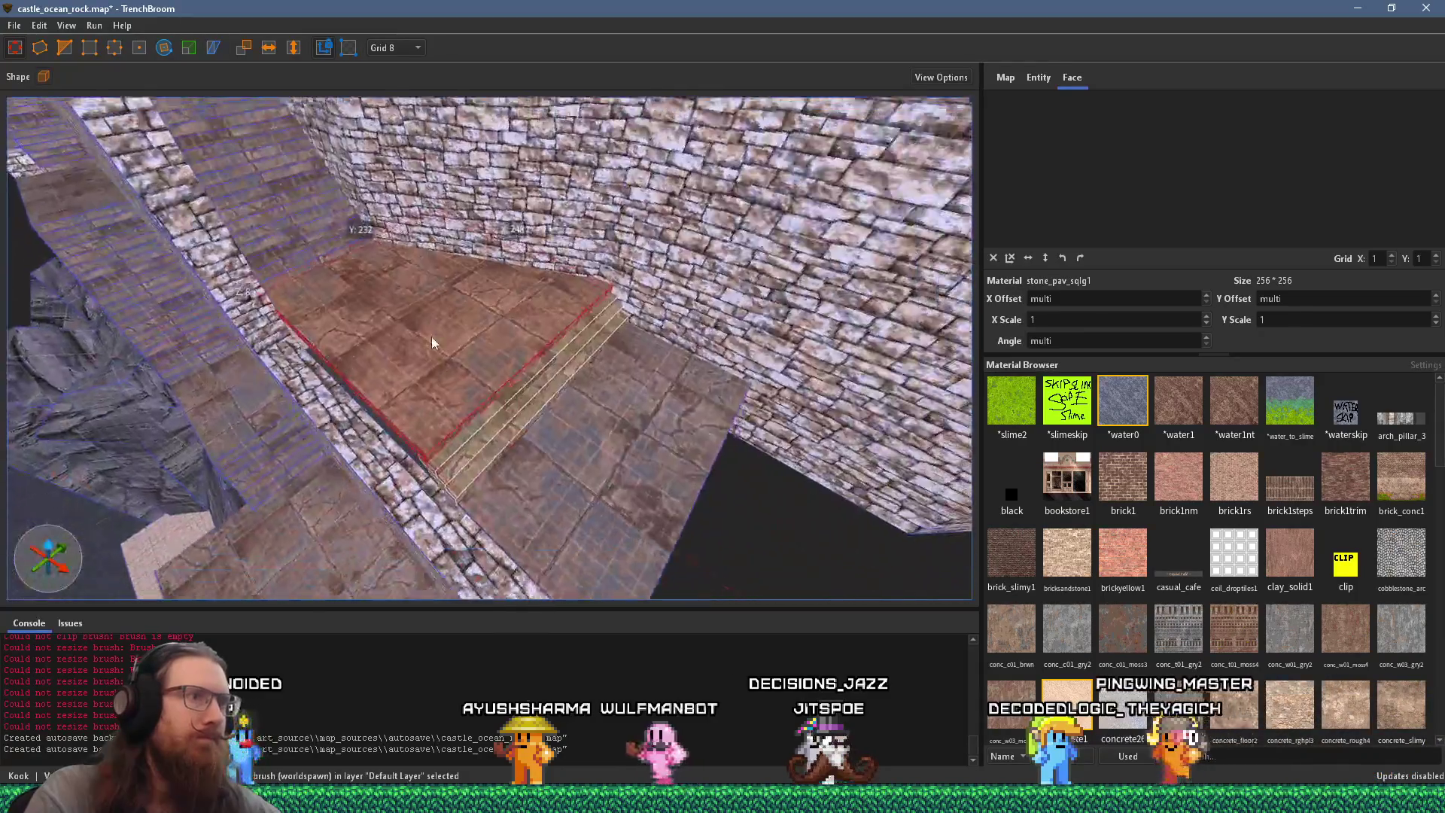
key(Escape)
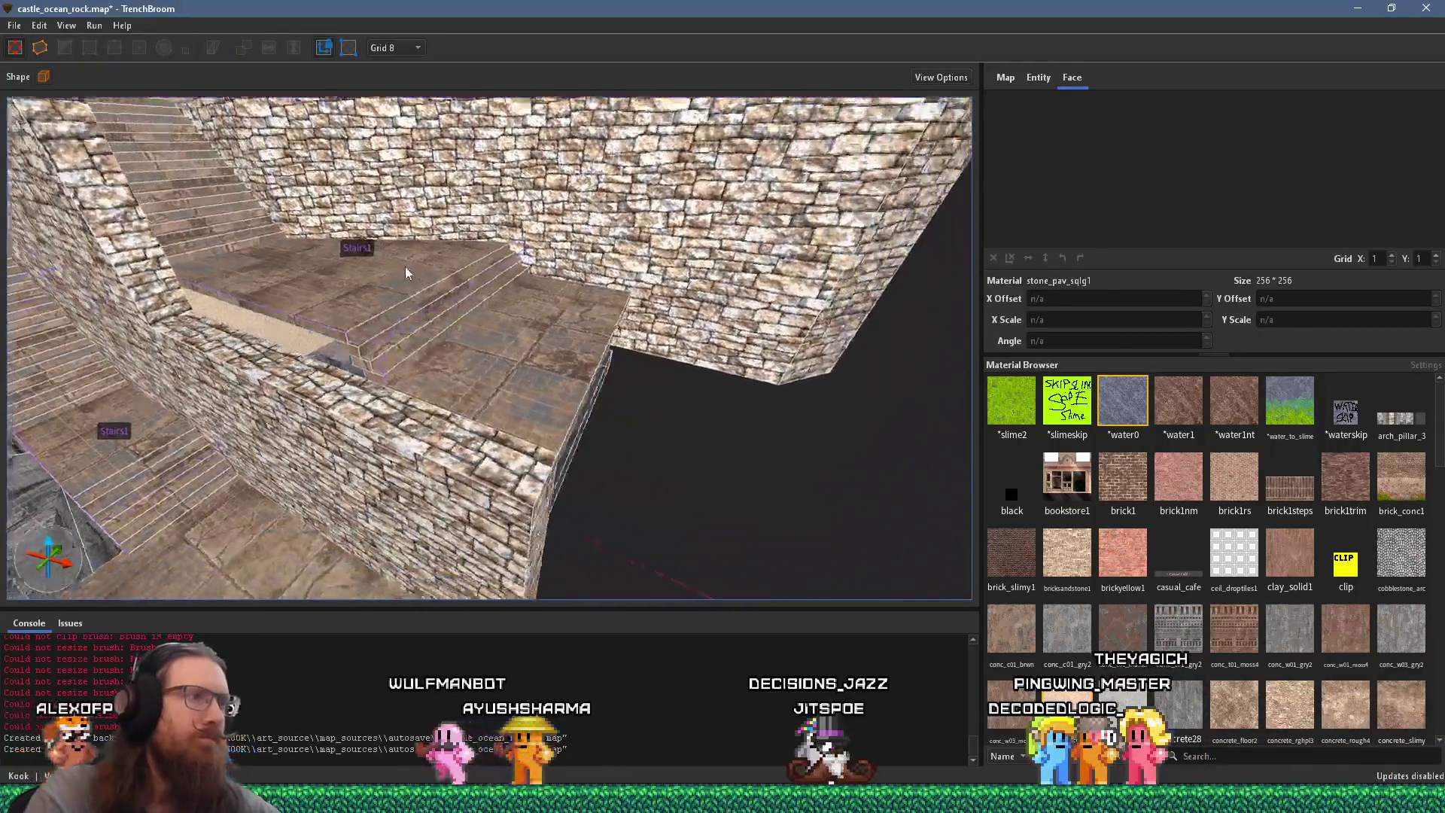
Step: Extend the slab at the top of Stairs1 downward until its size reads Z: 32
key(d)
click(500, 394)
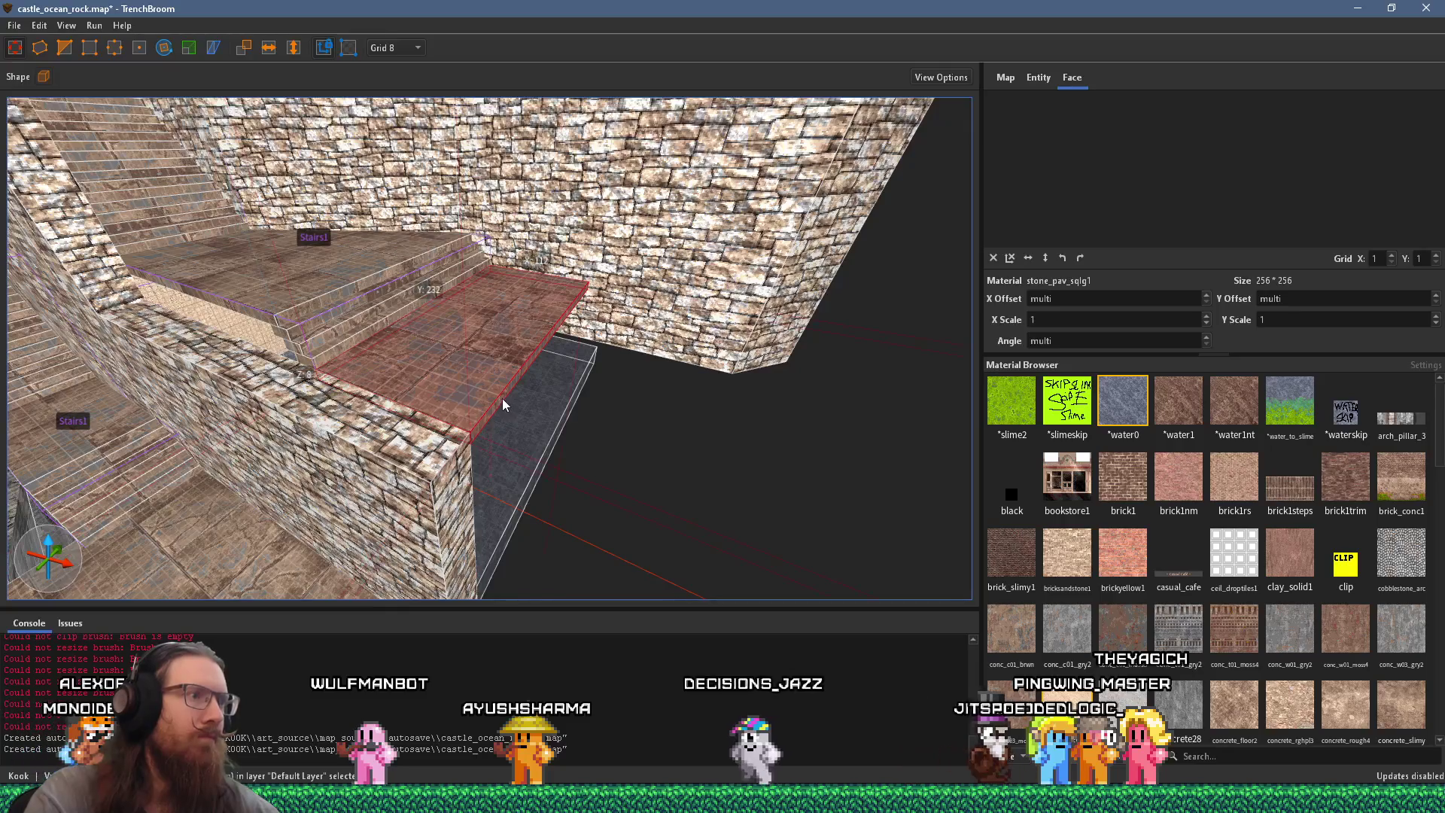
scroll(499, 395, up, 3)
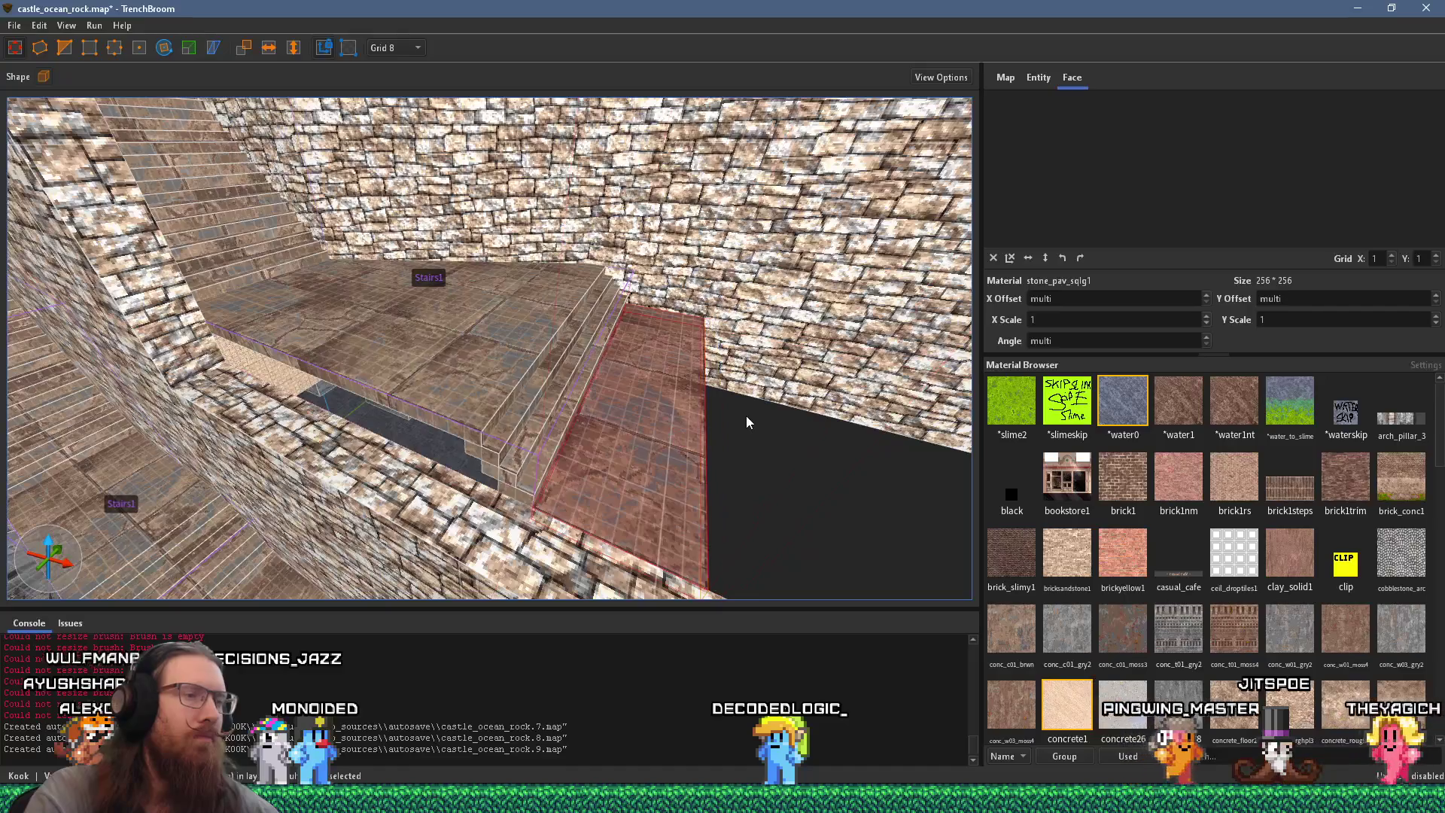
mouse_move(747, 415)
mouse_down()
mouse_move(515, 317)
mouse_move(715, 384)
mouse_up()
drag(467, 471, 561, 386)
mouse_move(606, 341)
mouse_down()
mouse_move(619, 431)
mouse_move(633, 418)
mouse_move(616, 404)
mouse_move(644, 412)
mouse_move(616, 396)
mouse_up()
click(603, 433)
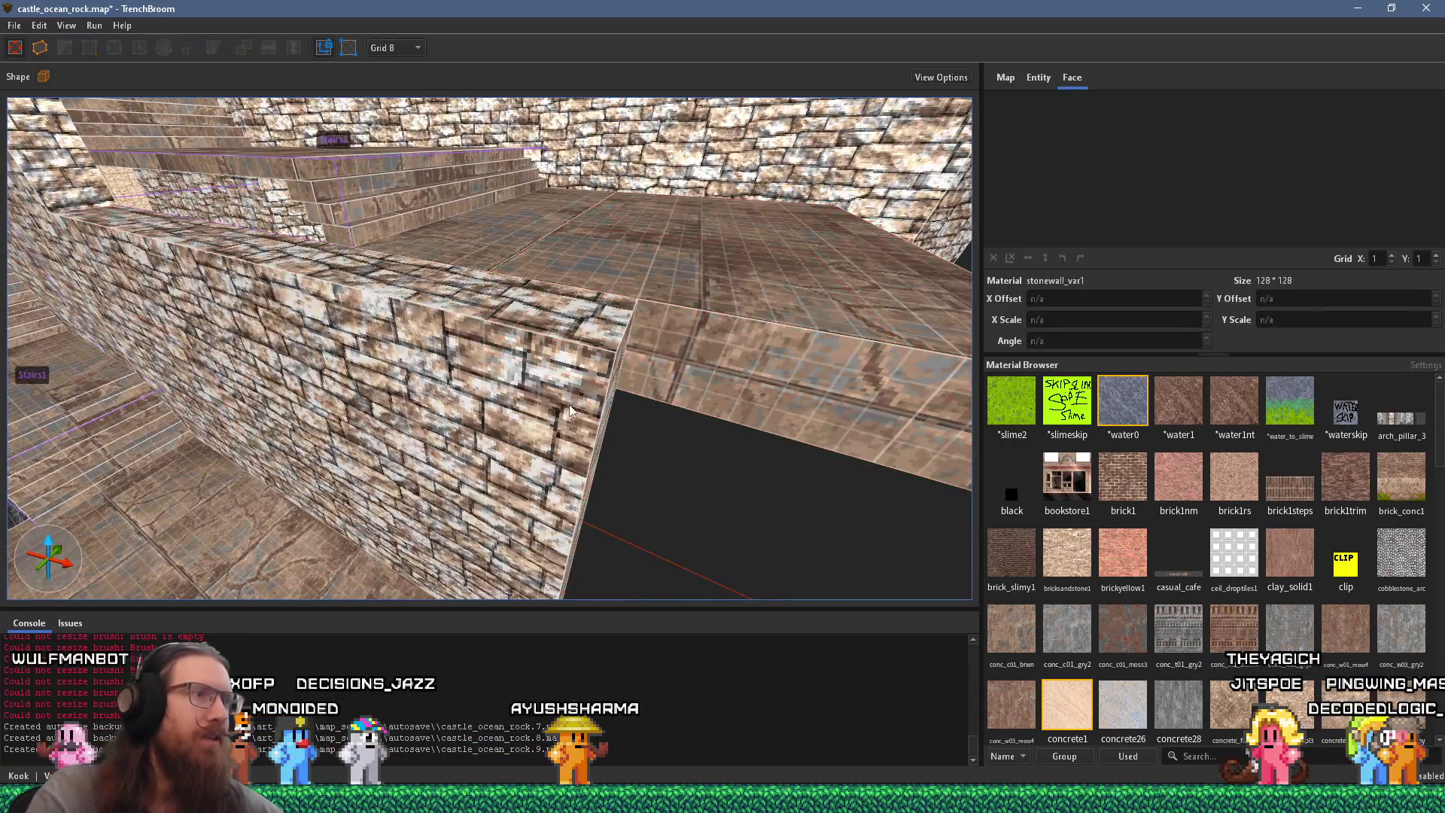
Step: Undo the wall resize and lower the floor slab's top edge so it slopes into a ramp
key(ctrl+z)
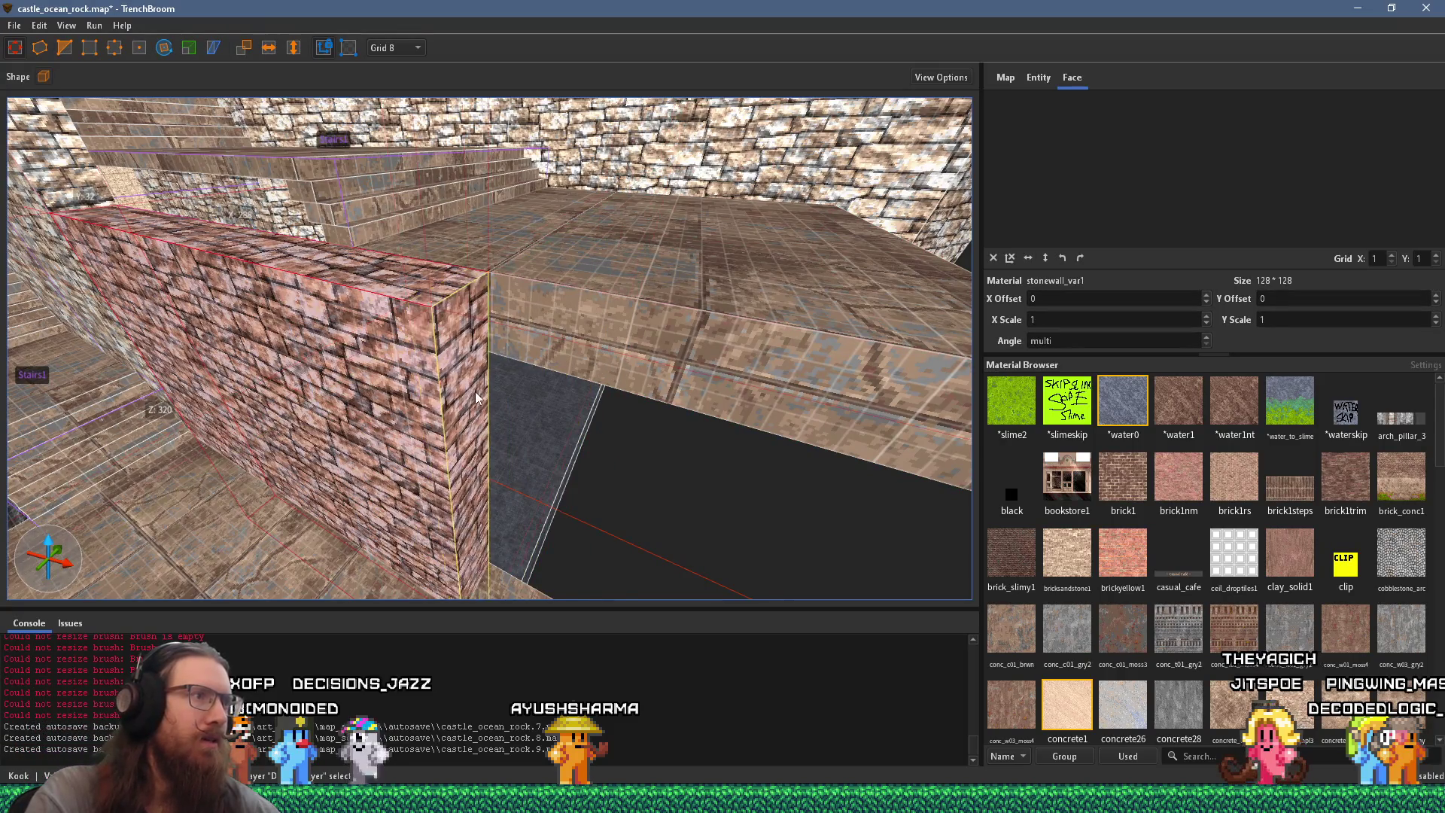
click(541, 335)
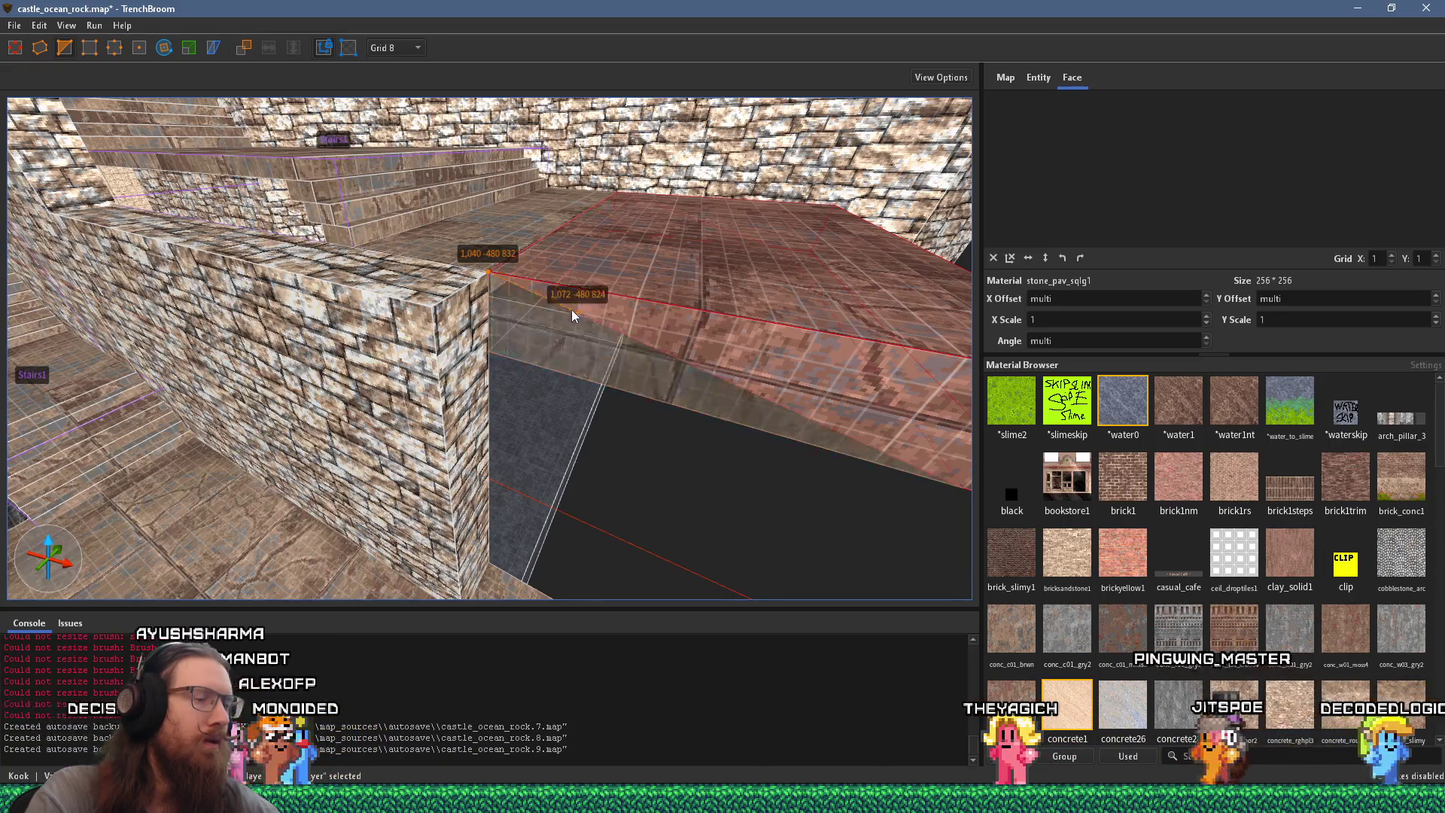
click(569, 305)
key(Page_Down)
key(Escape)
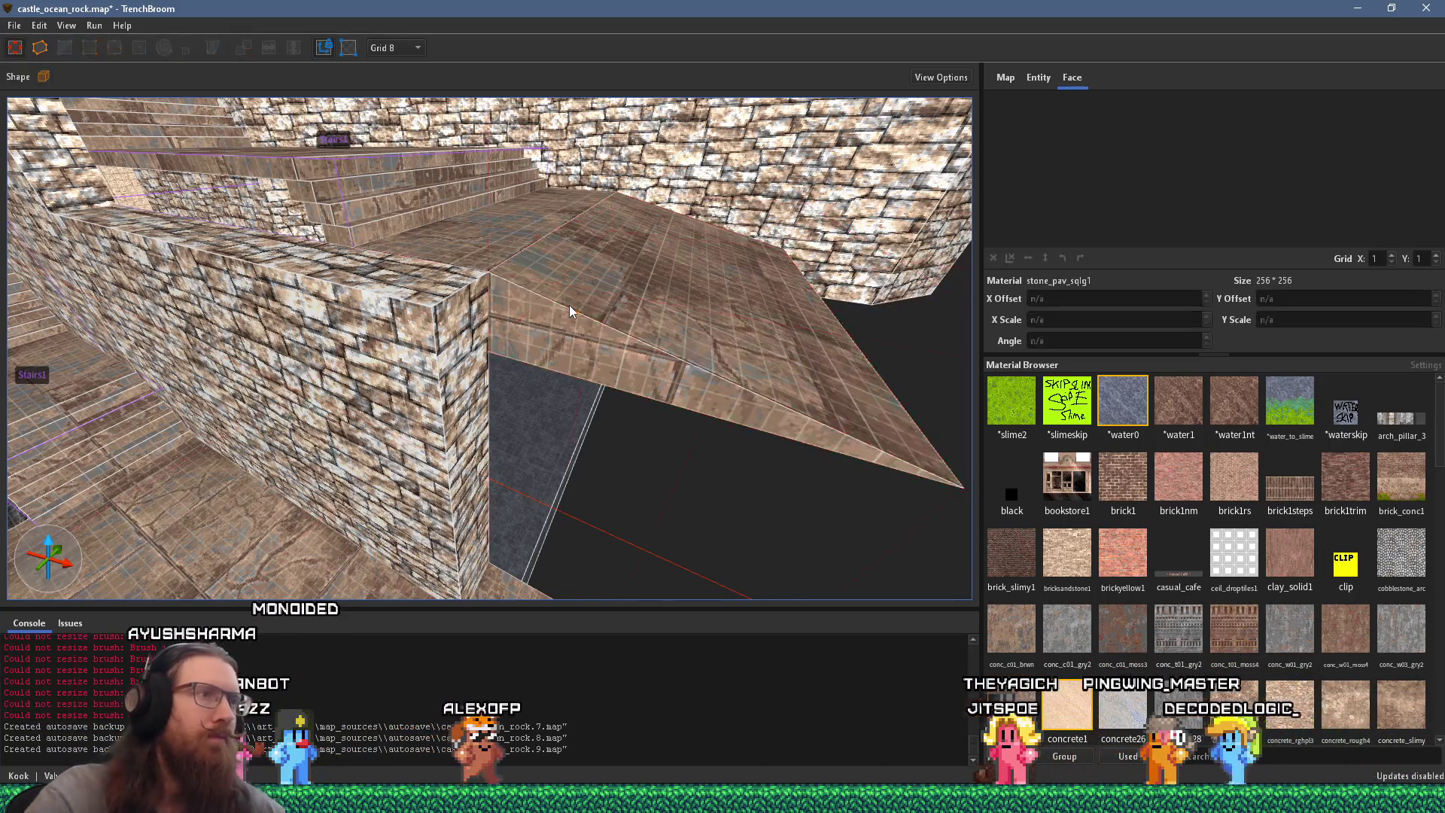
scroll(569, 305, down, 5)
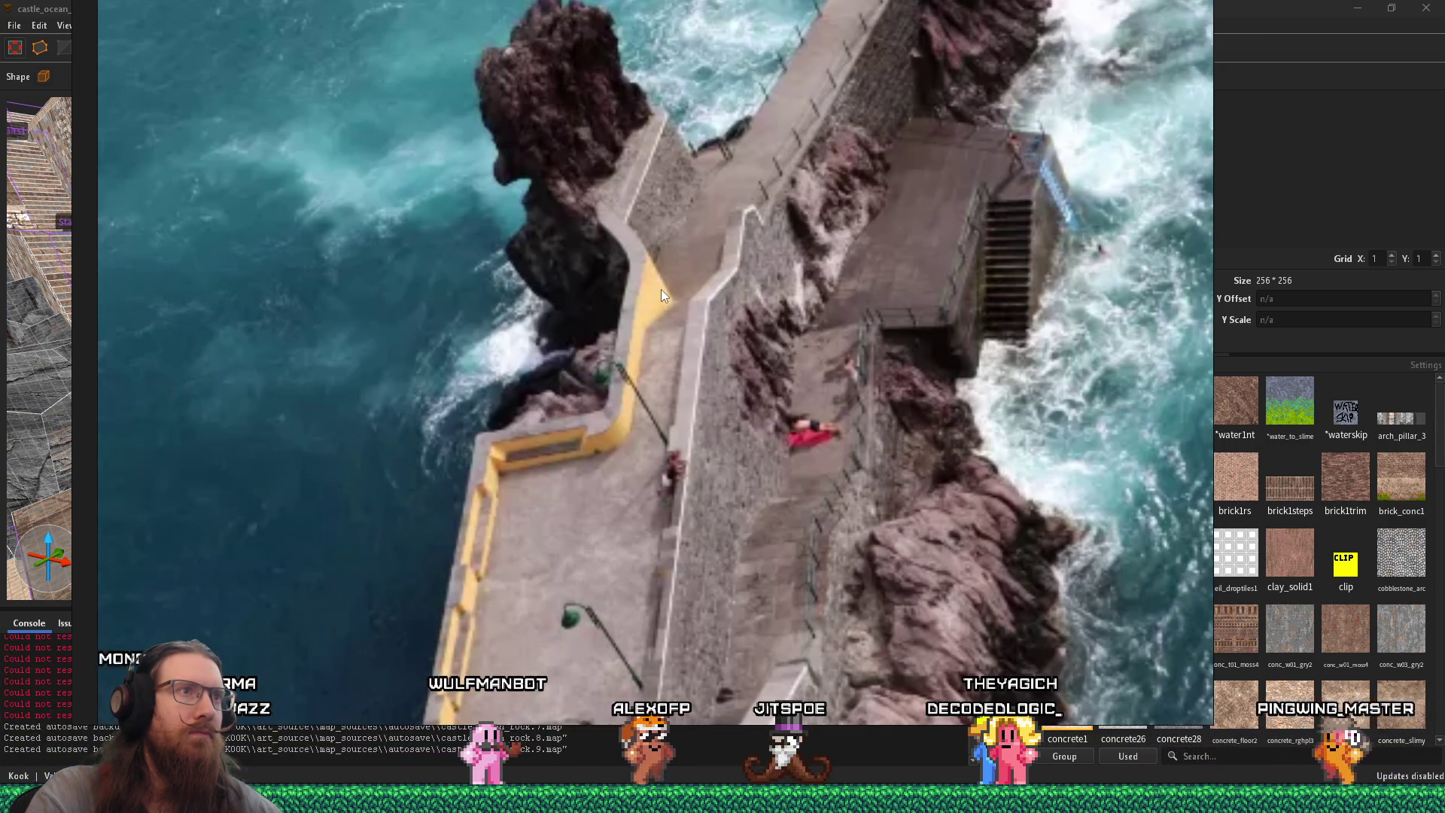
Step: Stretch the ramp brush down and outward to match the pier photo
key(alt+Tab)
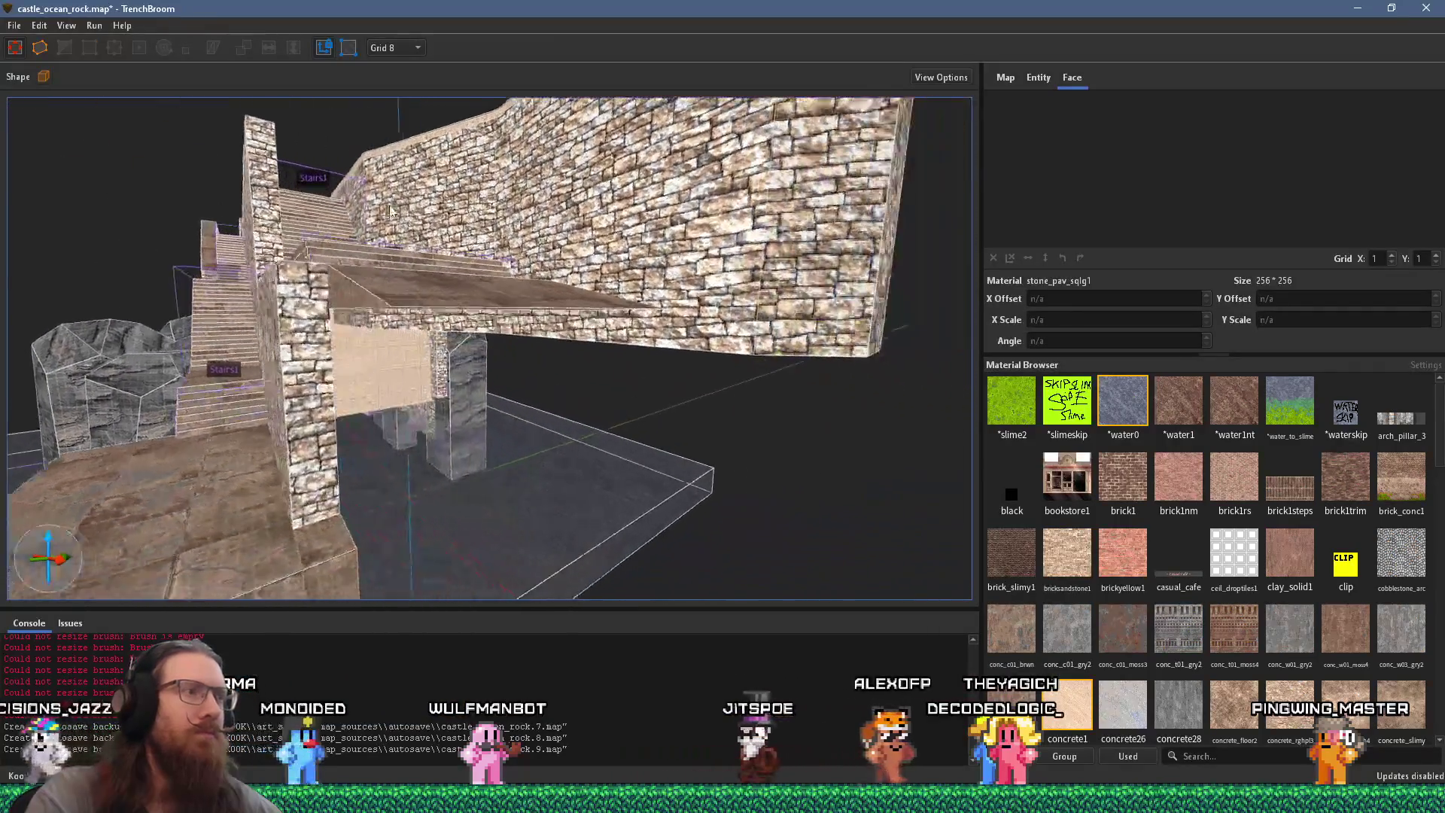
click(460, 350)
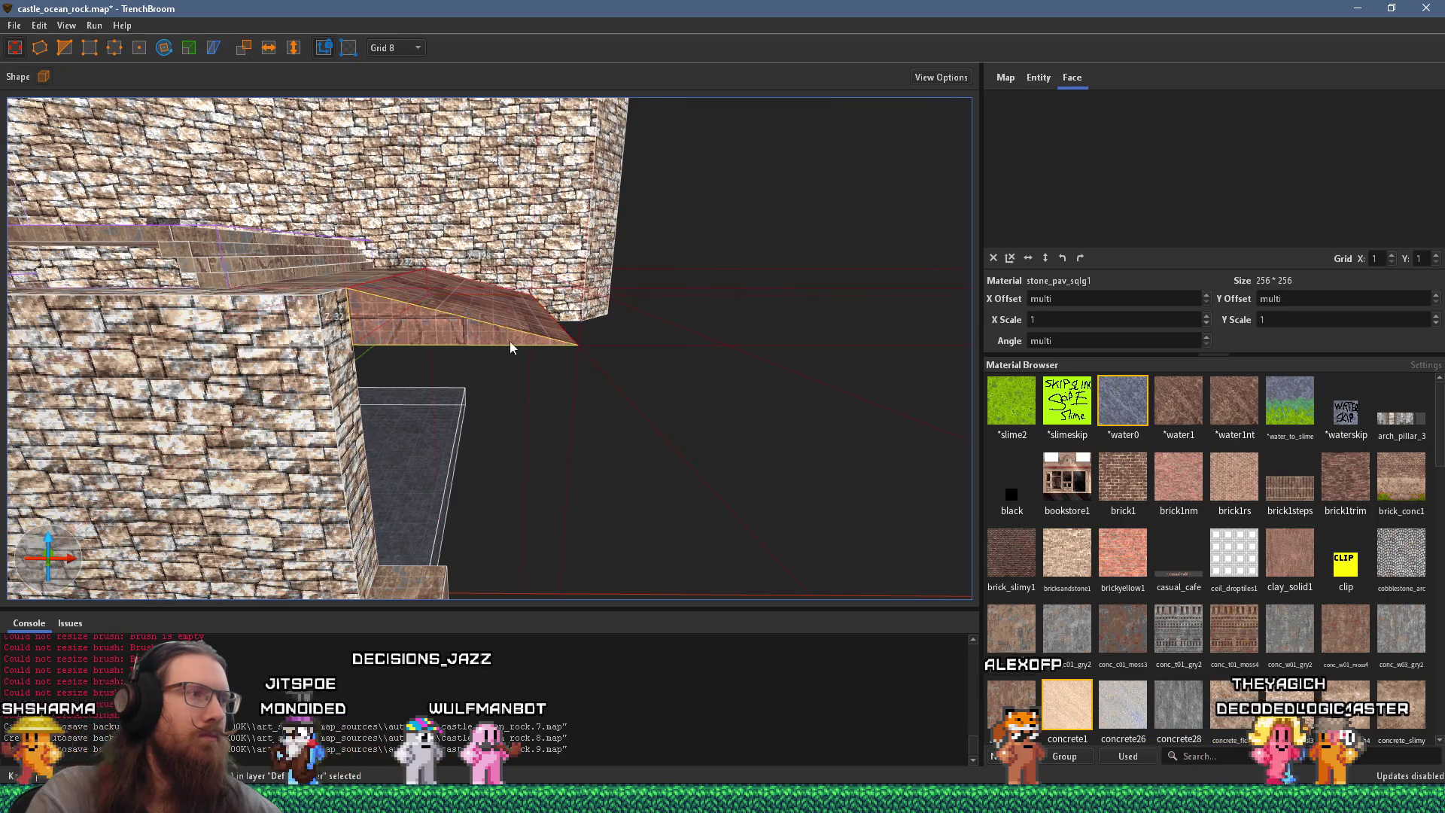
drag(599, 399, 625, 412)
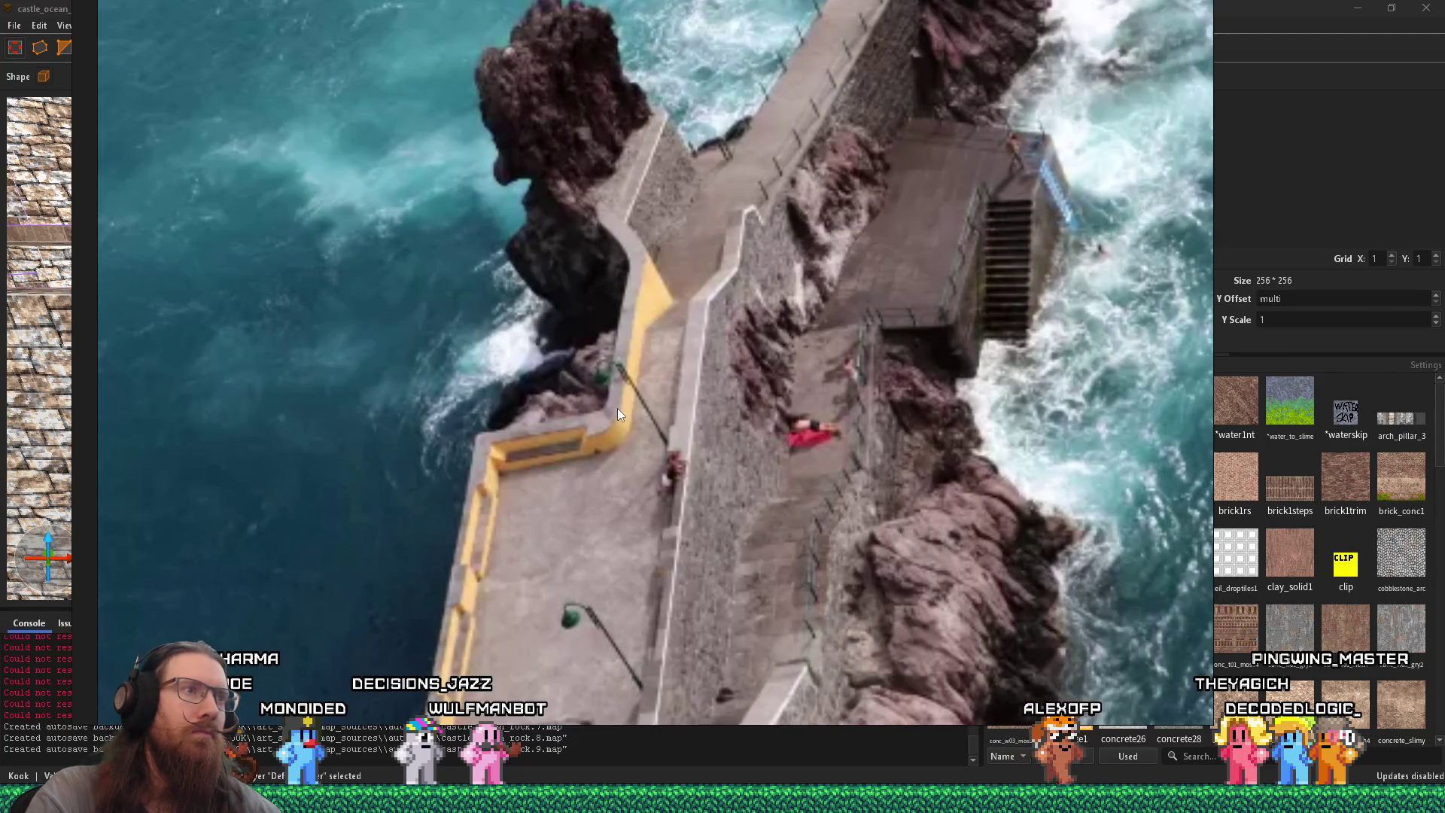
key(alt+Tab)
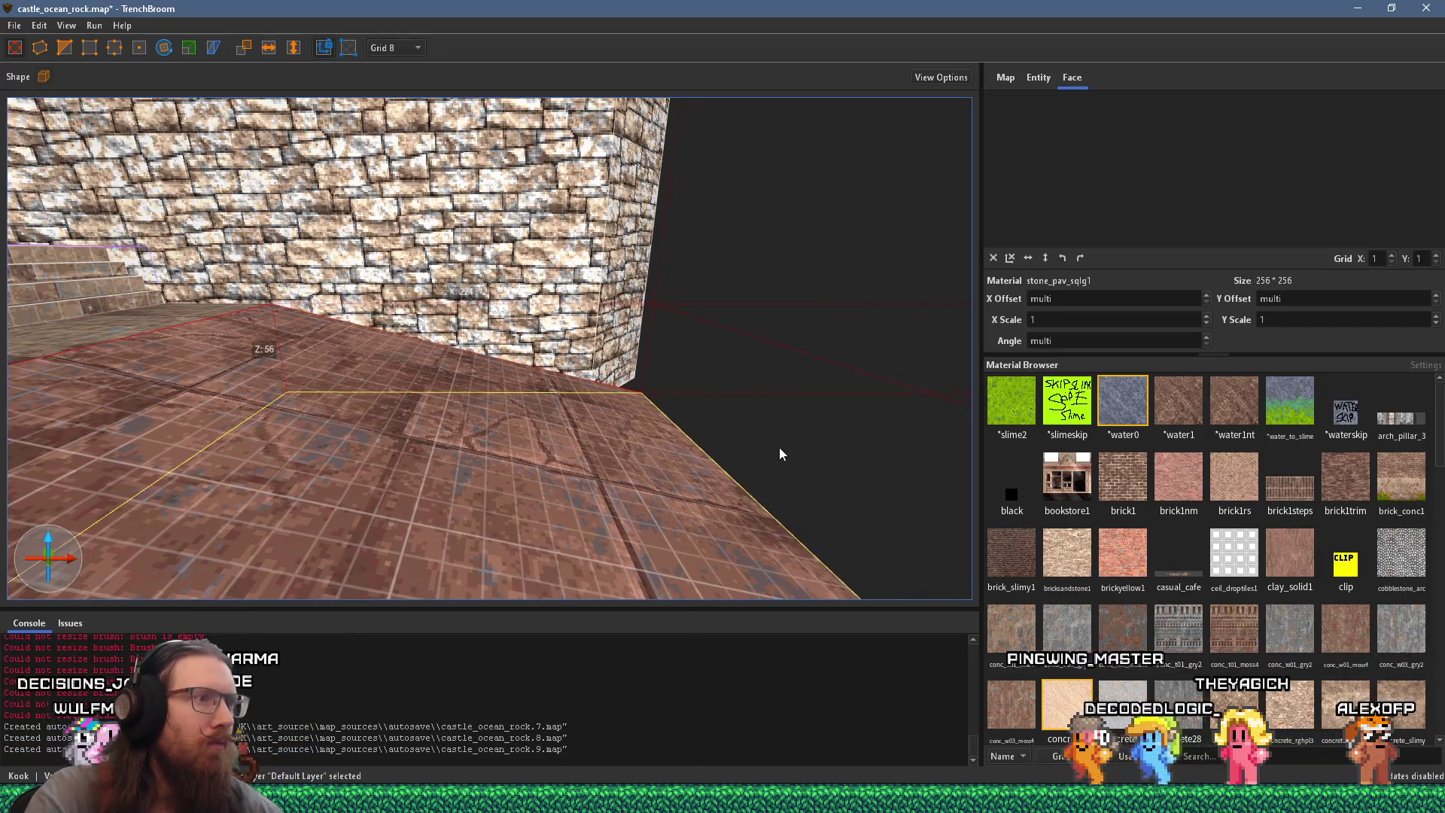
Step: Frame the ramp and select its top floor face
key(ctrl+u)
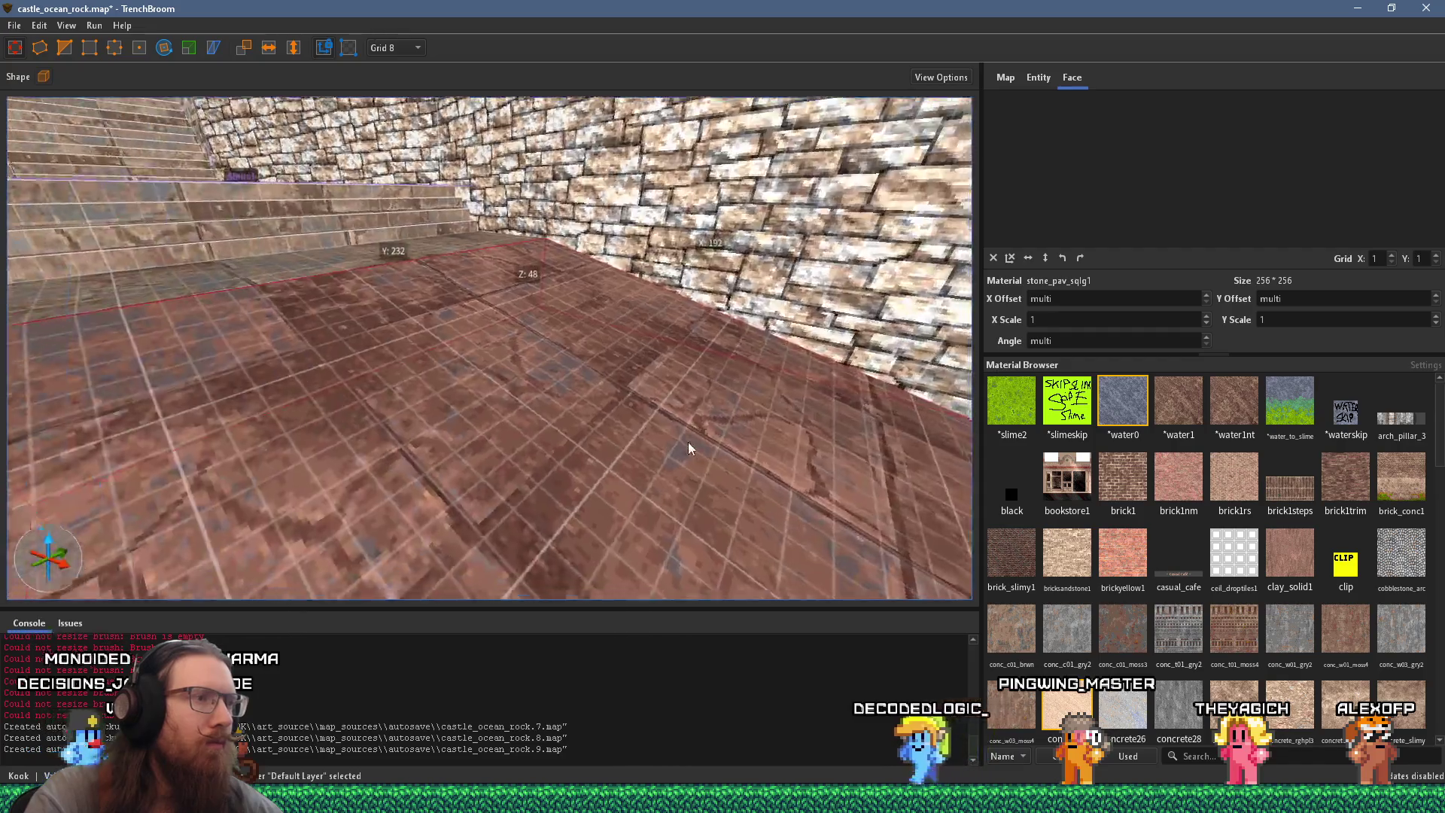
key(Escape)
mouse_move(569, 366)
mouse_down()
mouse_move(783, 474)
mouse_move(703, 477)
mouse_move(598, 418)
mouse_up()
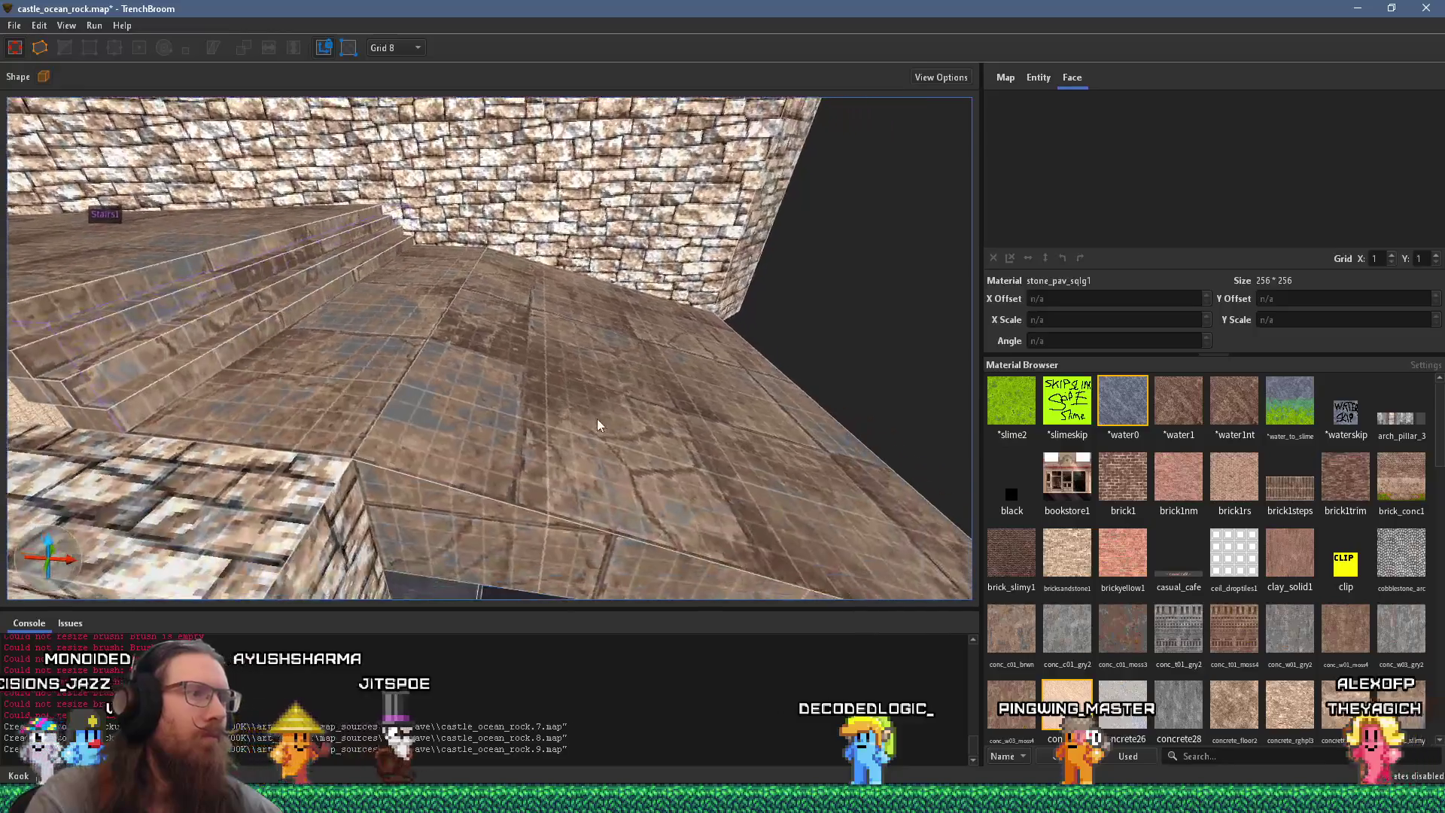
click(380, 363)
scroll(480, 382, down, 5)
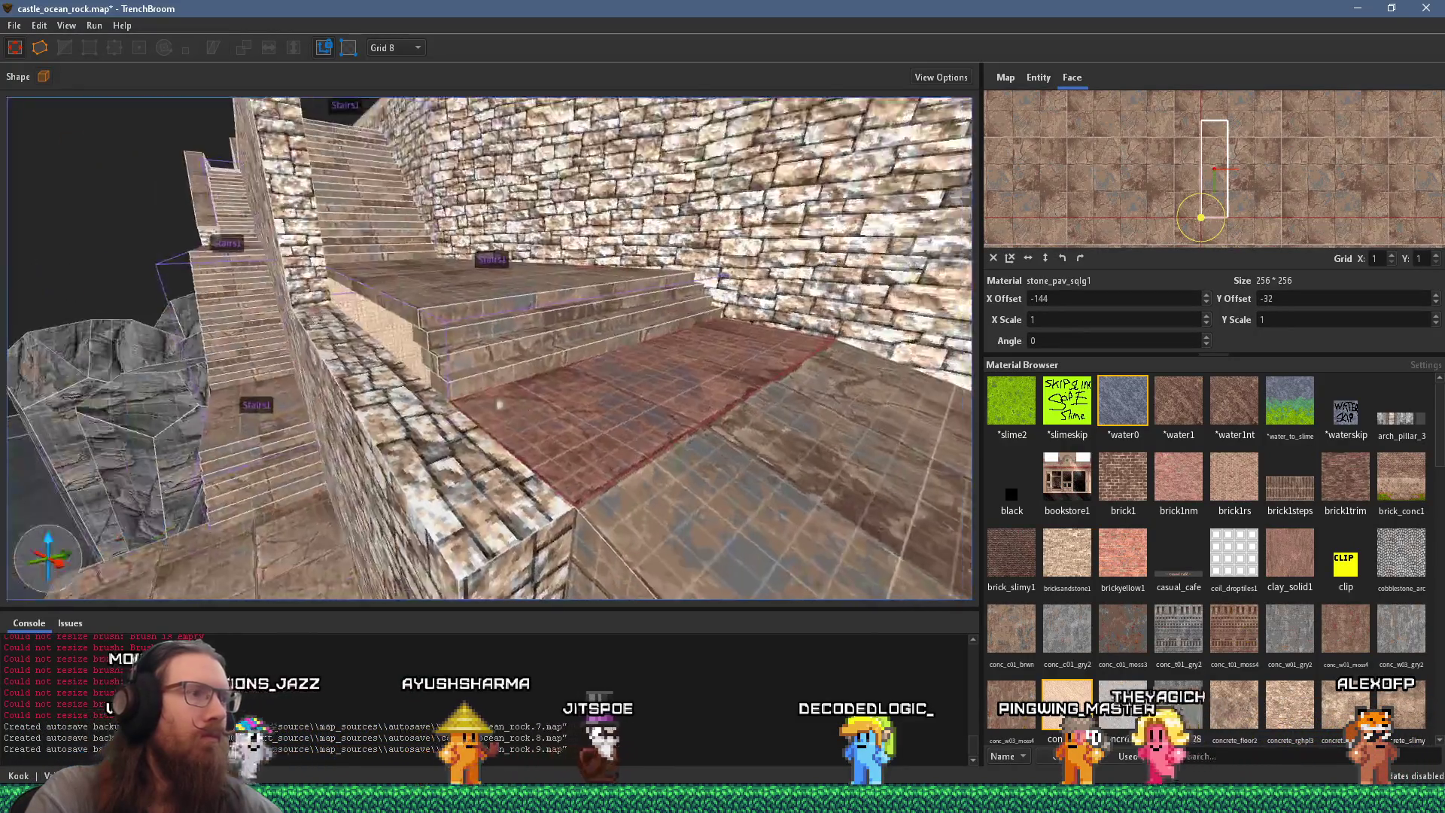
Step: Move the thin brush beside the stairs out over the void
scroll(479, 399, up, 5)
mouse_move(480, 390)
mouse_down()
mouse_move(483, 358)
mouse_move(586, 493)
mouse_move(458, 450)
mouse_up()
key(Escape)
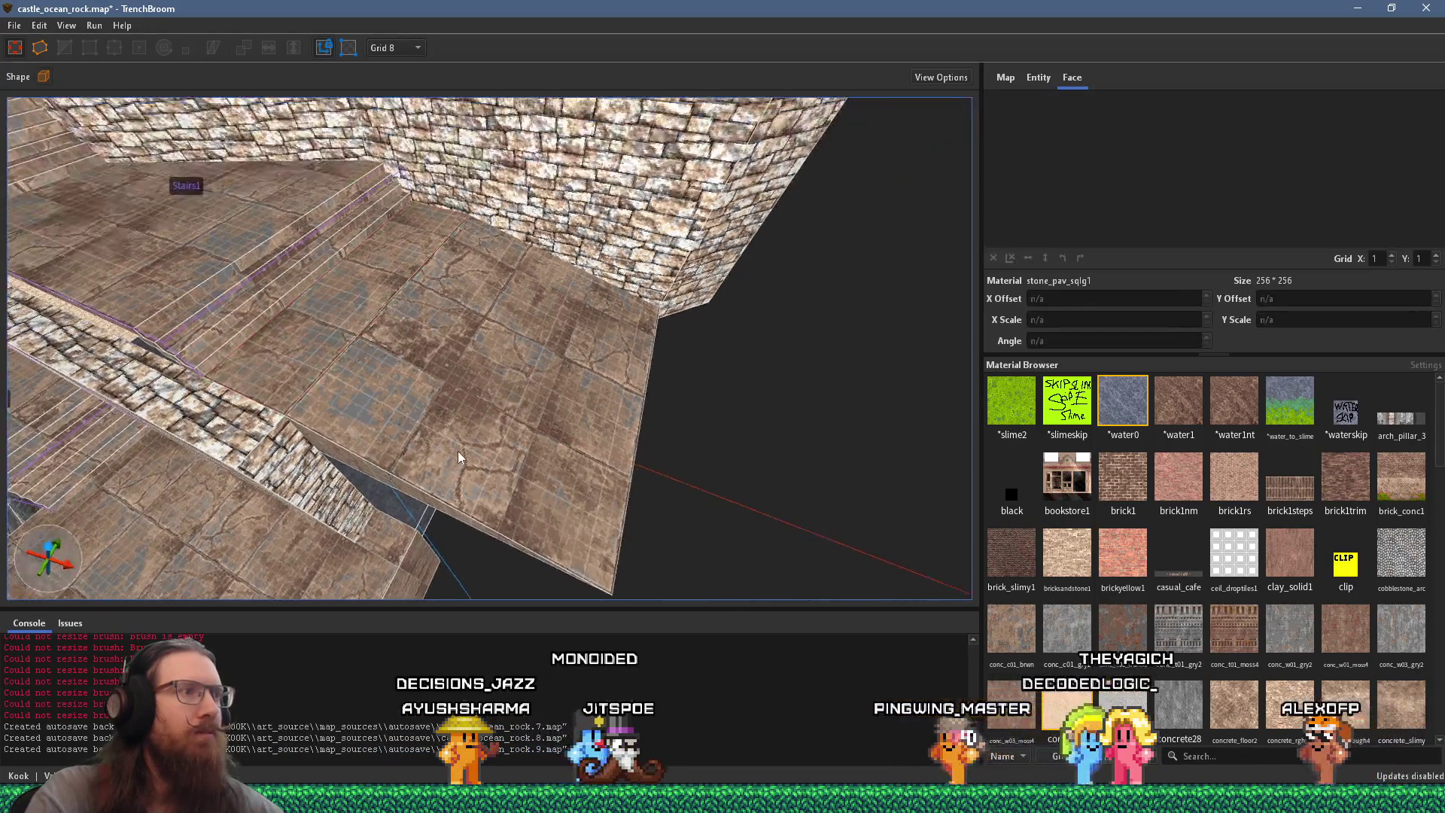
scroll(458, 451, down, 3)
click(406, 287)
mouse_move(408, 309)
mouse_down()
mouse_move(960, 432)
mouse_move(374, 297)
mouse_move(797, 383)
mouse_up()
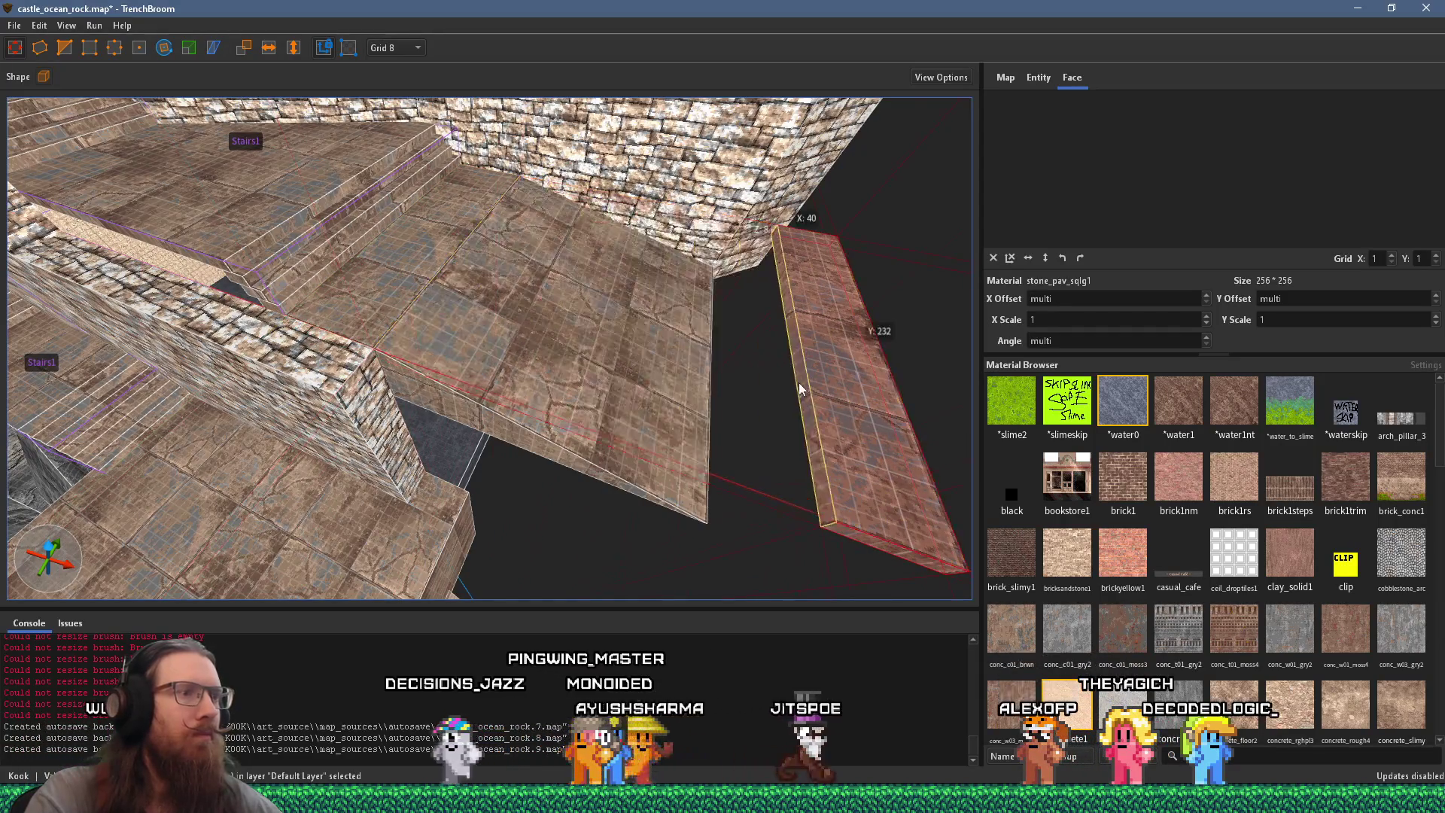
Step: Thicken it into a 48-unit-high ledge reaching the floor slab and running 384 units toward the wall
mouse_move(787, 539)
mouse_down()
mouse_move(731, 589)
mouse_move(802, 510)
mouse_move(752, 553)
mouse_up()
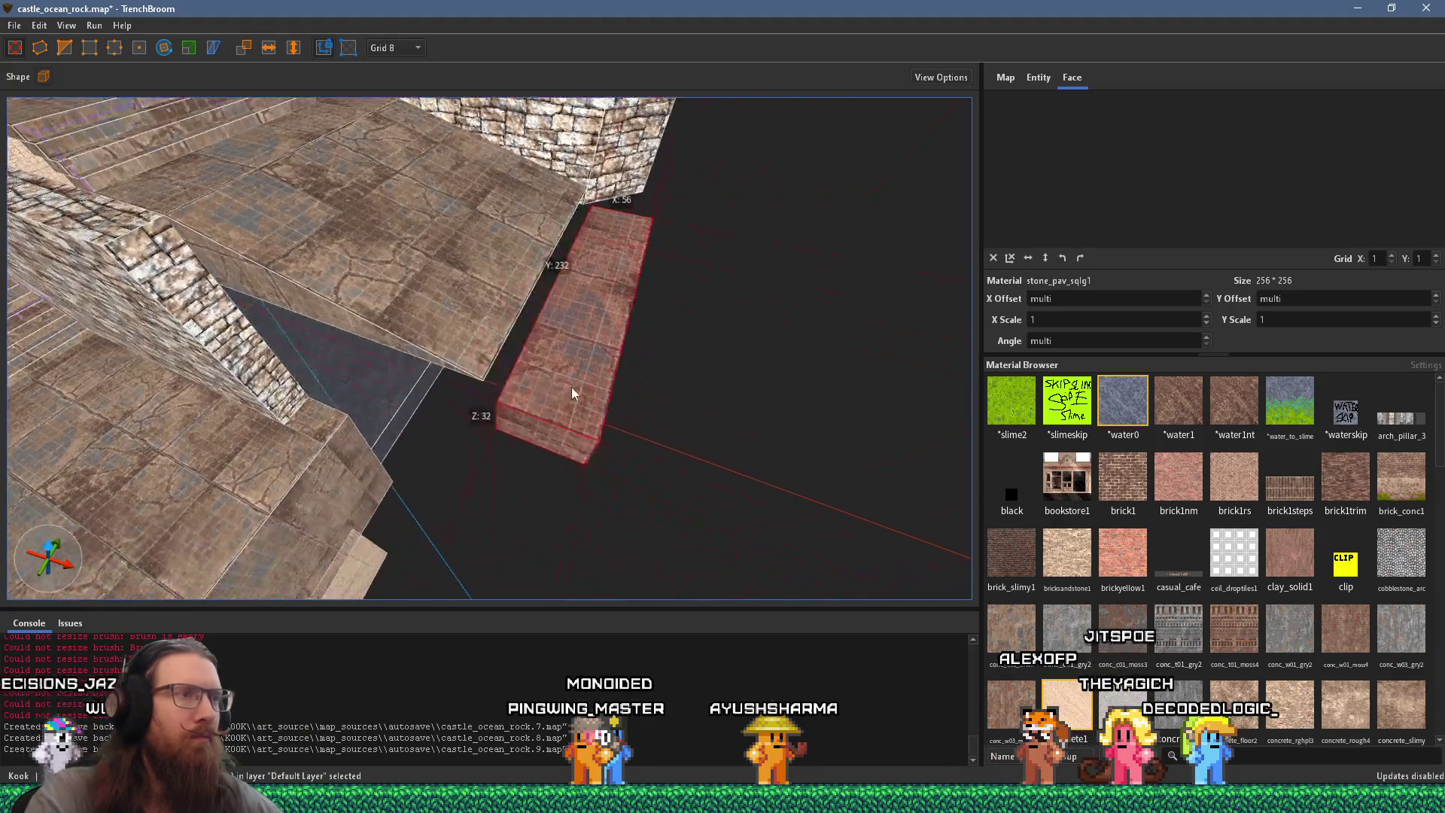
drag(580, 349, 583, 364)
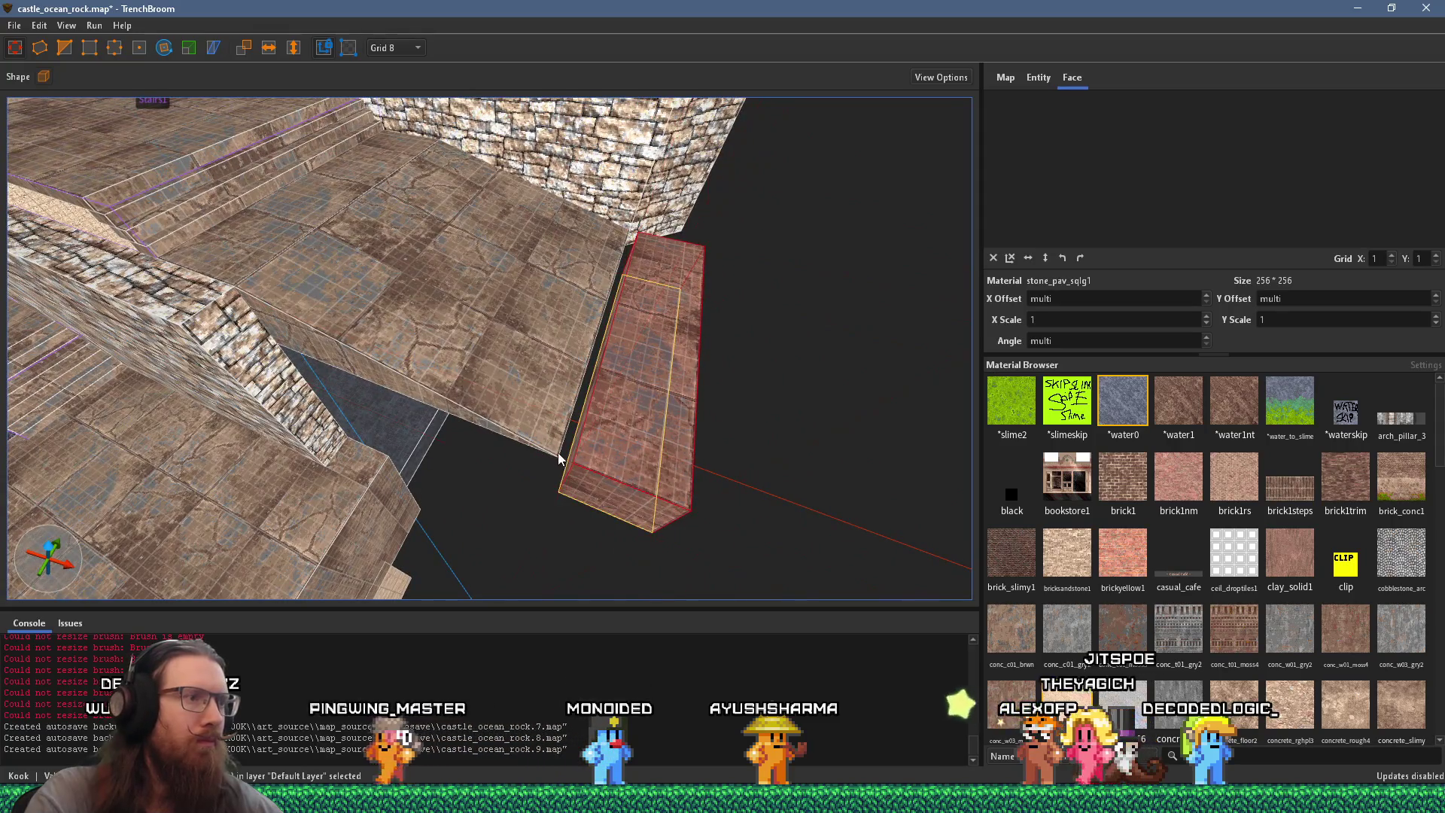
drag(568, 462, 554, 463)
scroll(474, 435, up, 3)
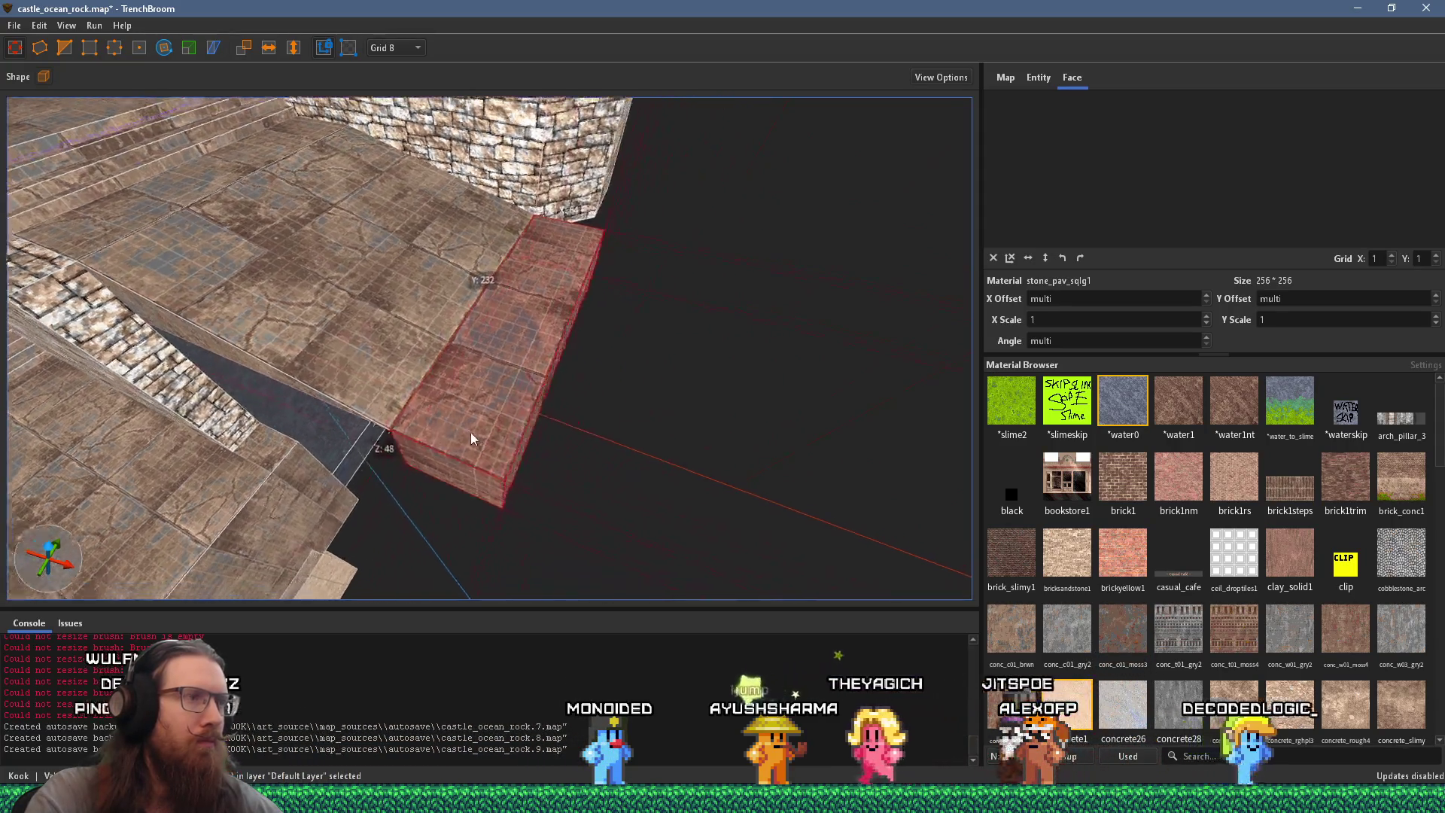
drag(423, 427, 423, 470)
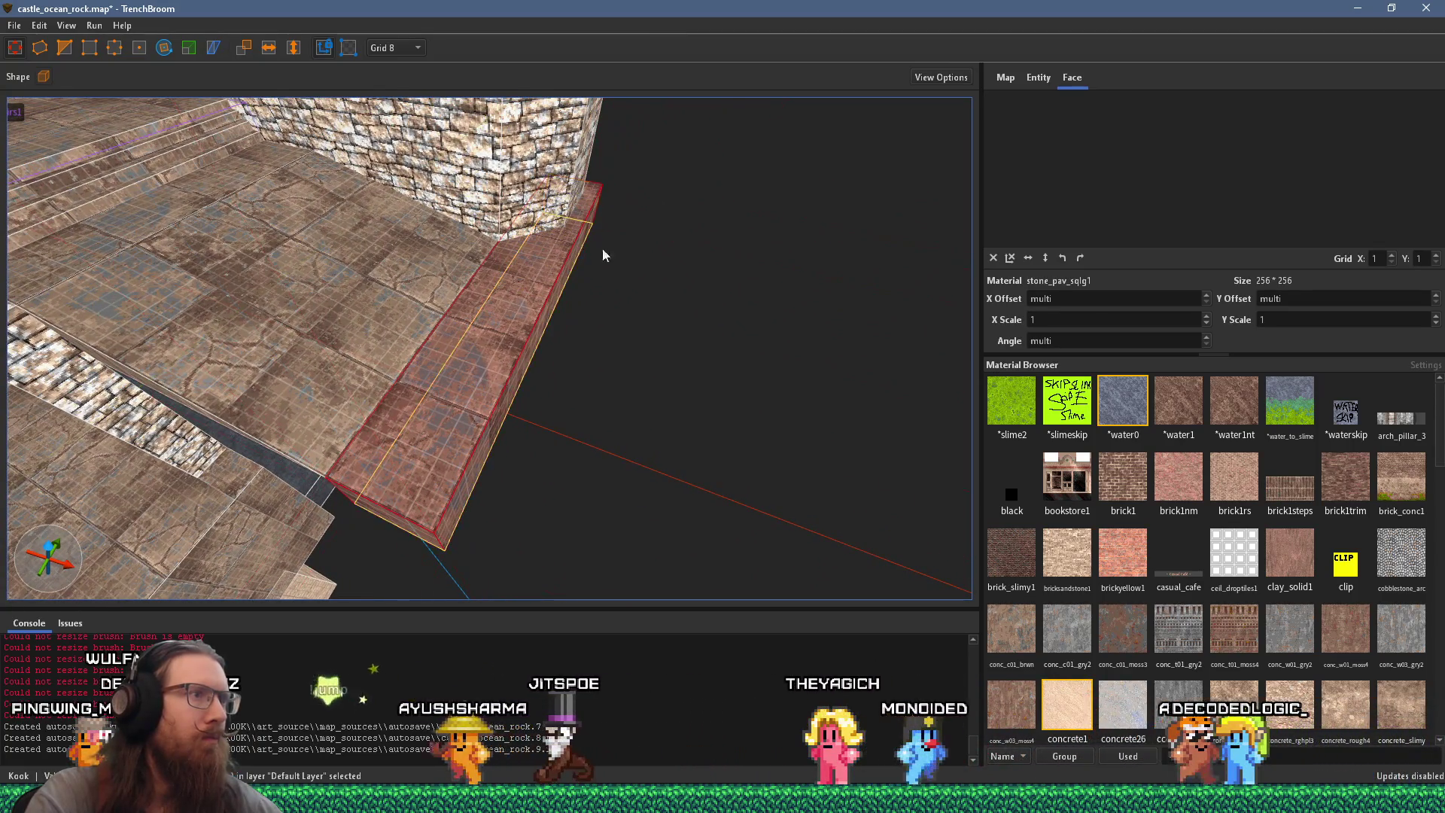
scroll(458, 317, up, 3)
scroll(457, 314, up, 4)
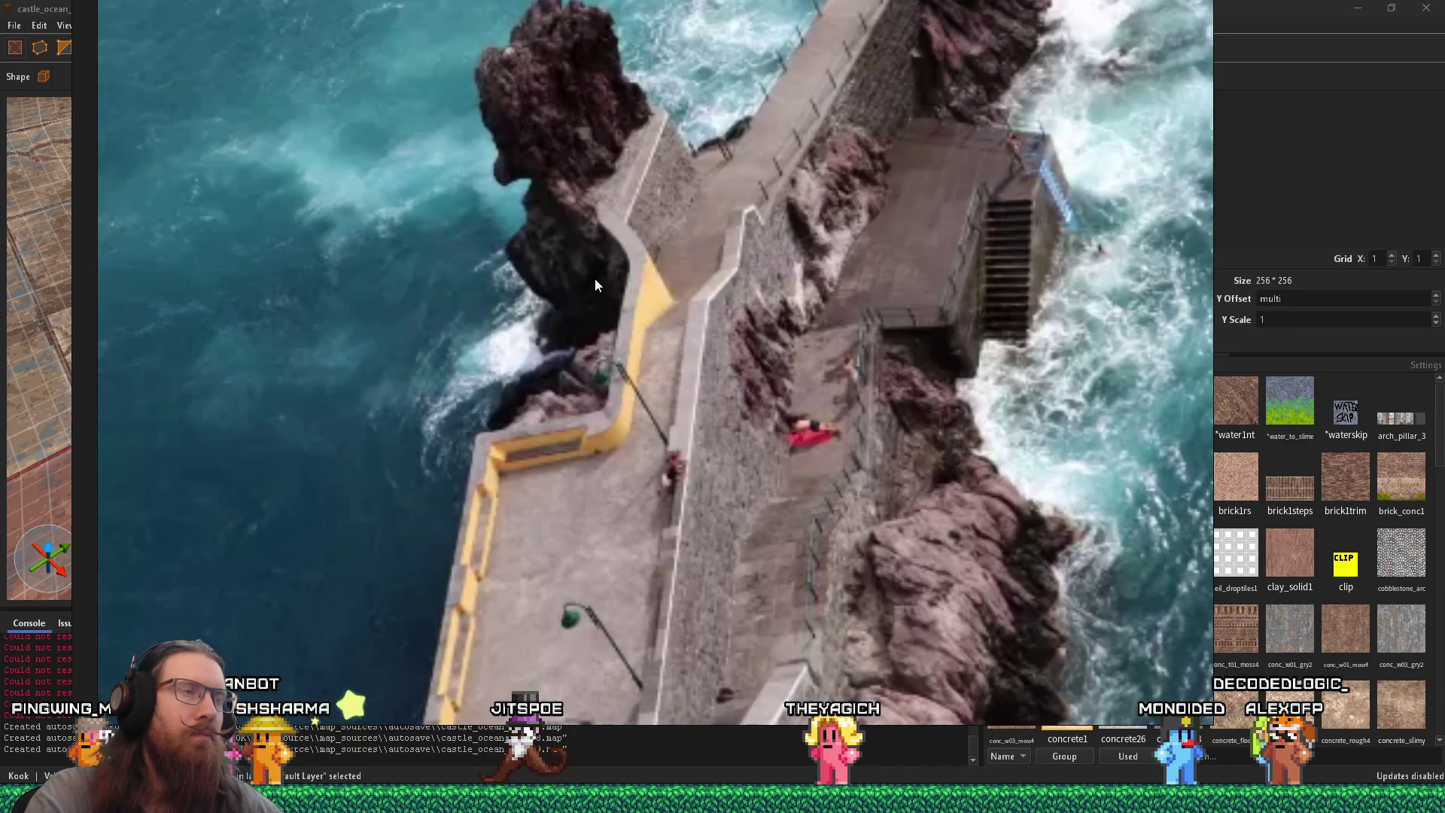
Step: Delete the redundant brush sitting on top of the stone wall
scroll(492, 301, down, 5)
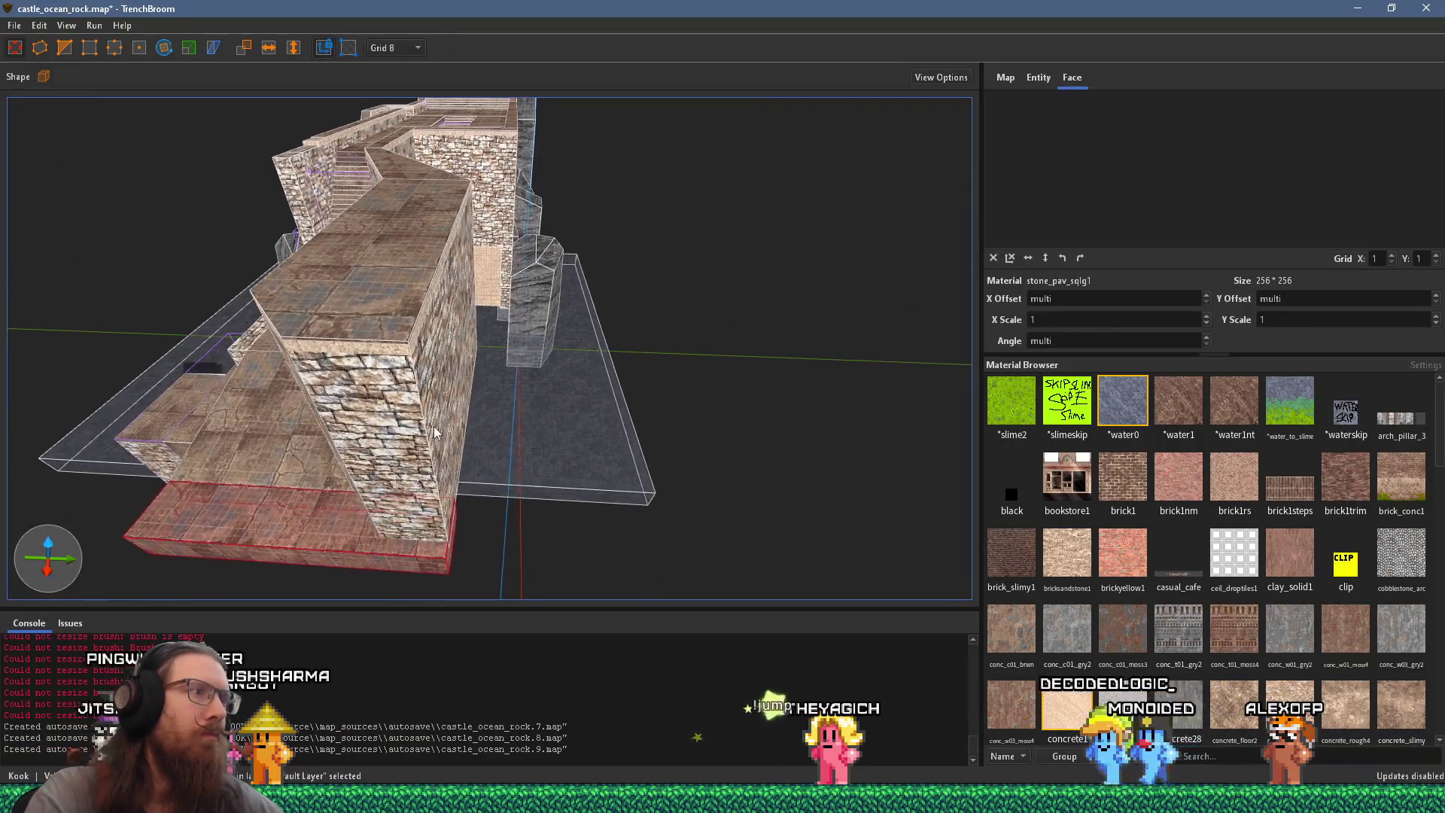
key(Escape)
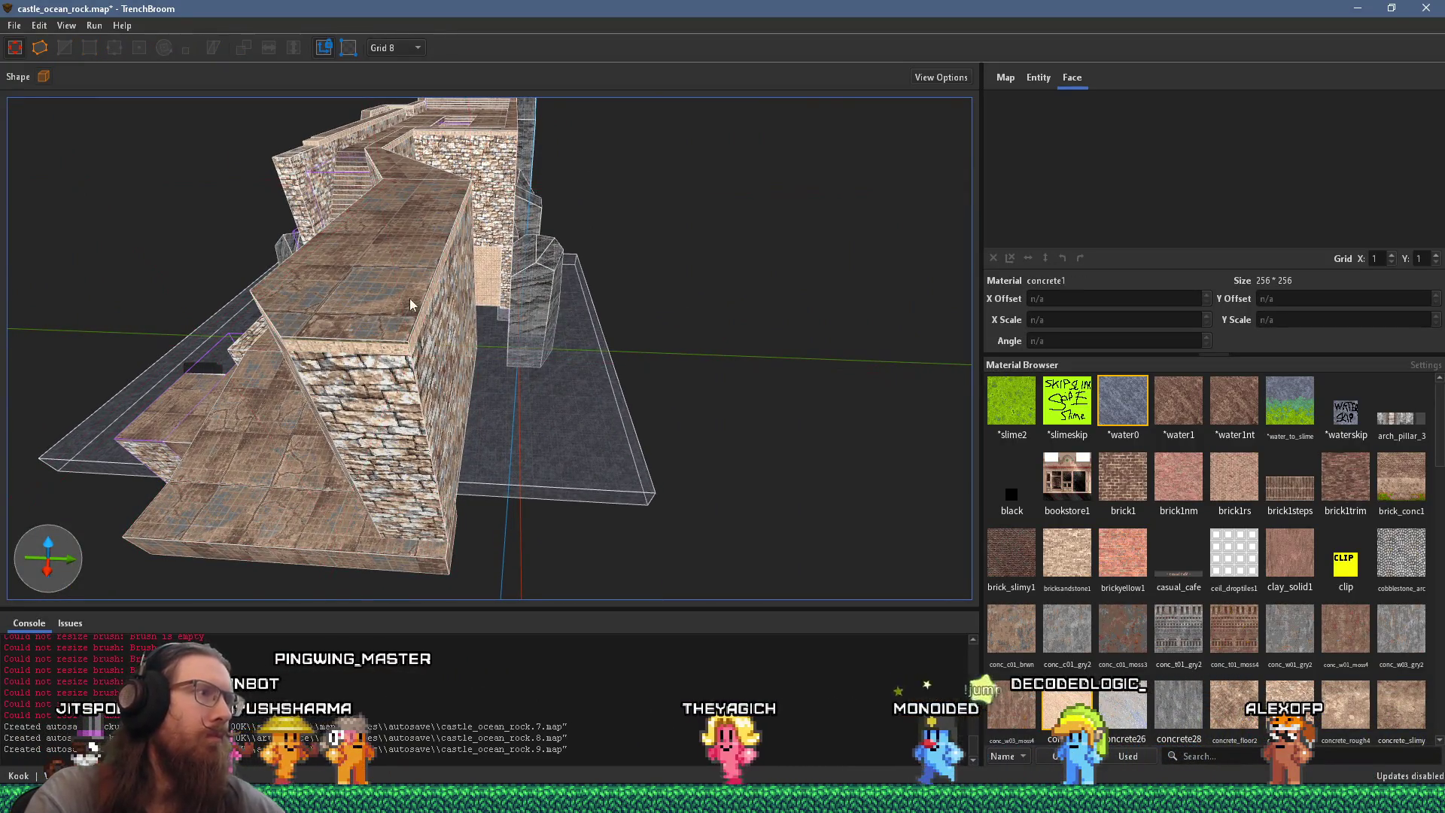
click(422, 325)
ctrl+click(439, 369)
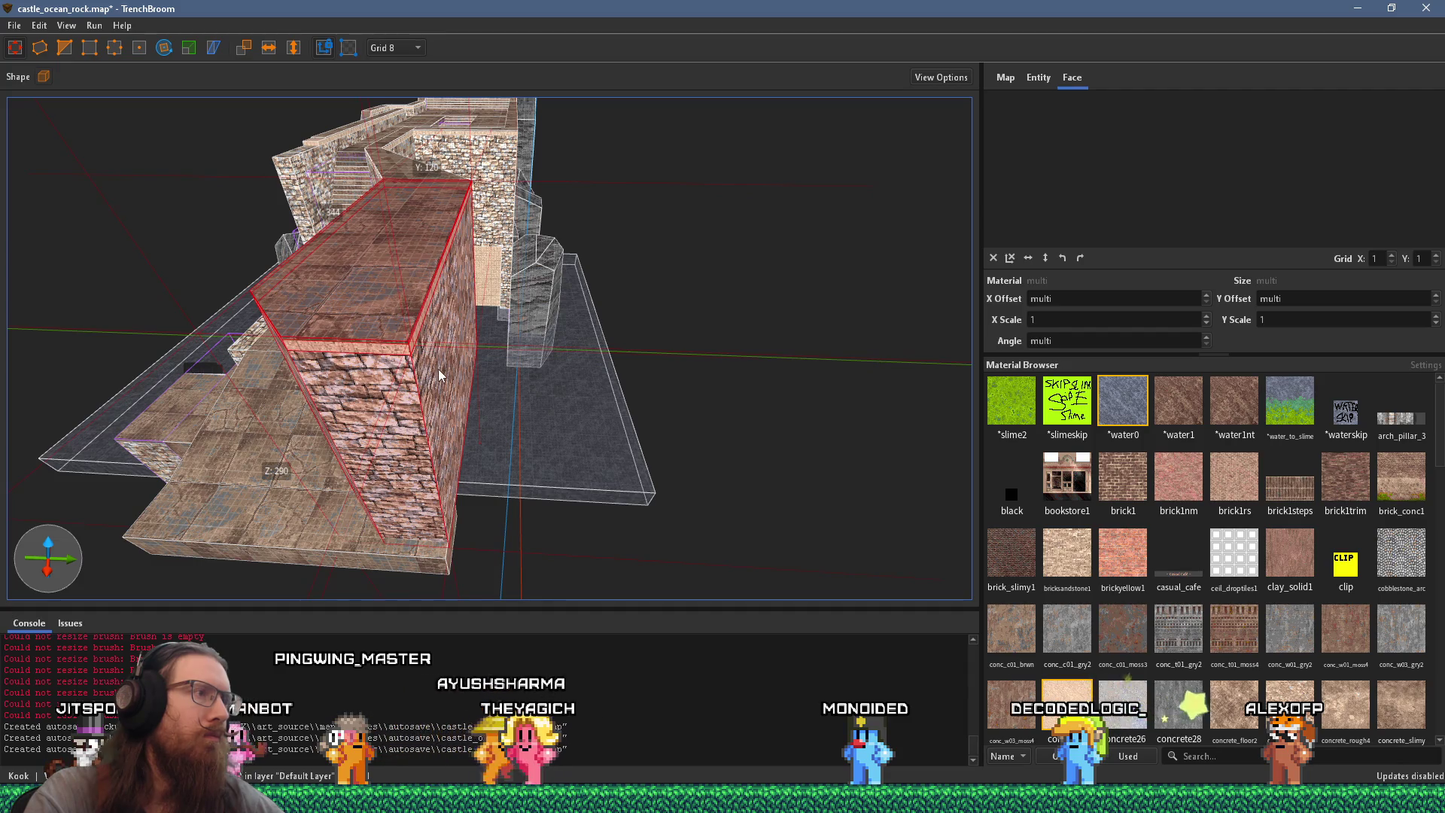
mouse_move(440, 372)
mouse_down()
mouse_move(602, 402)
mouse_move(734, 482)
mouse_move(279, 422)
mouse_move(301, 394)
mouse_move(382, 405)
mouse_move(458, 390)
mouse_up()
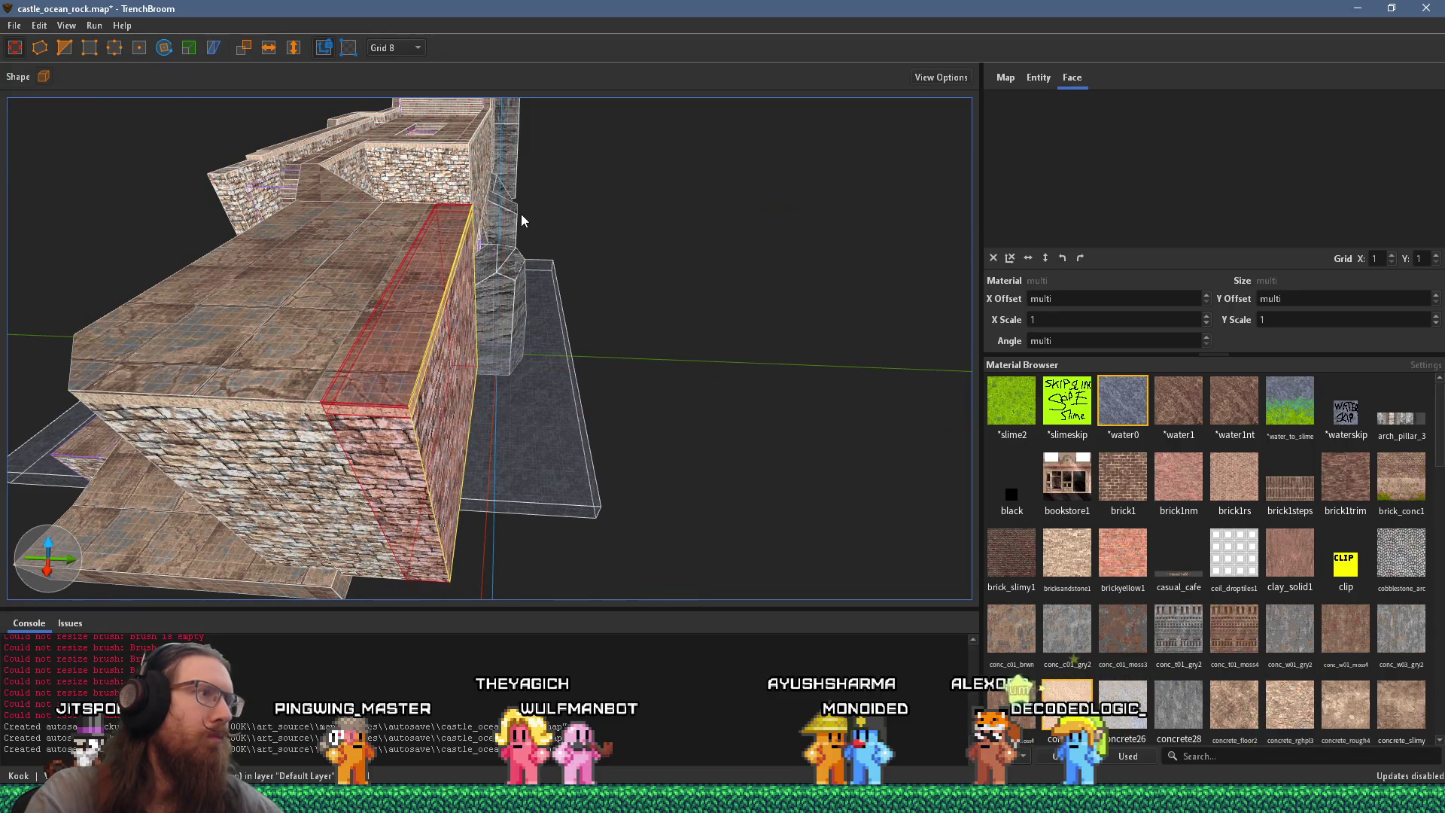
key(Delete)
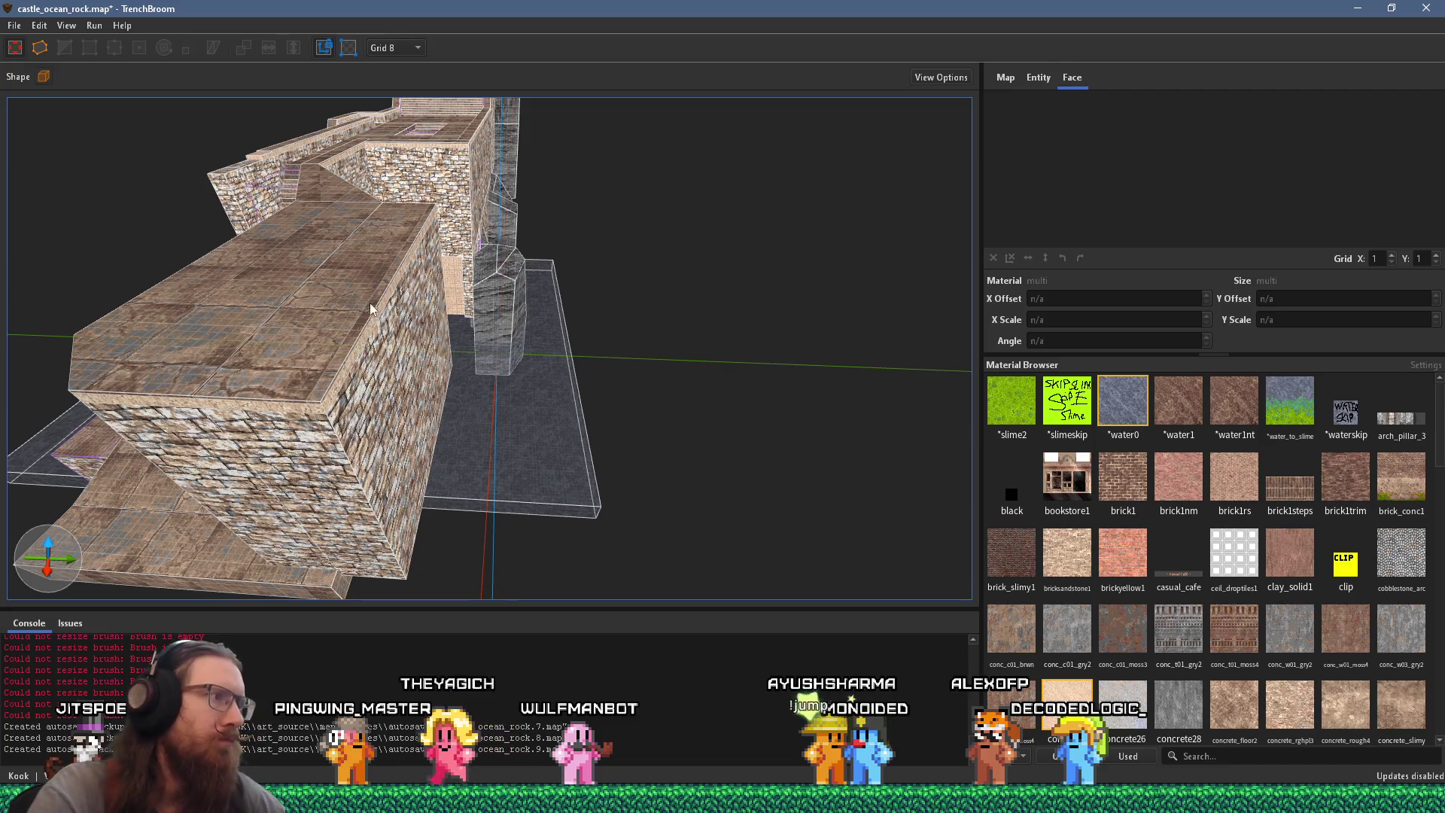
Step: Widen the wall-top brush to the left and resize the front face of the step at its base
click(374, 381)
mouse_move(465, 220)
mouse_down()
mouse_move(428, 259)
mouse_move(435, 242)
mouse_move(635, 142)
mouse_move(690, 134)
mouse_move(725, 214)
mouse_move(670, 310)
mouse_up()
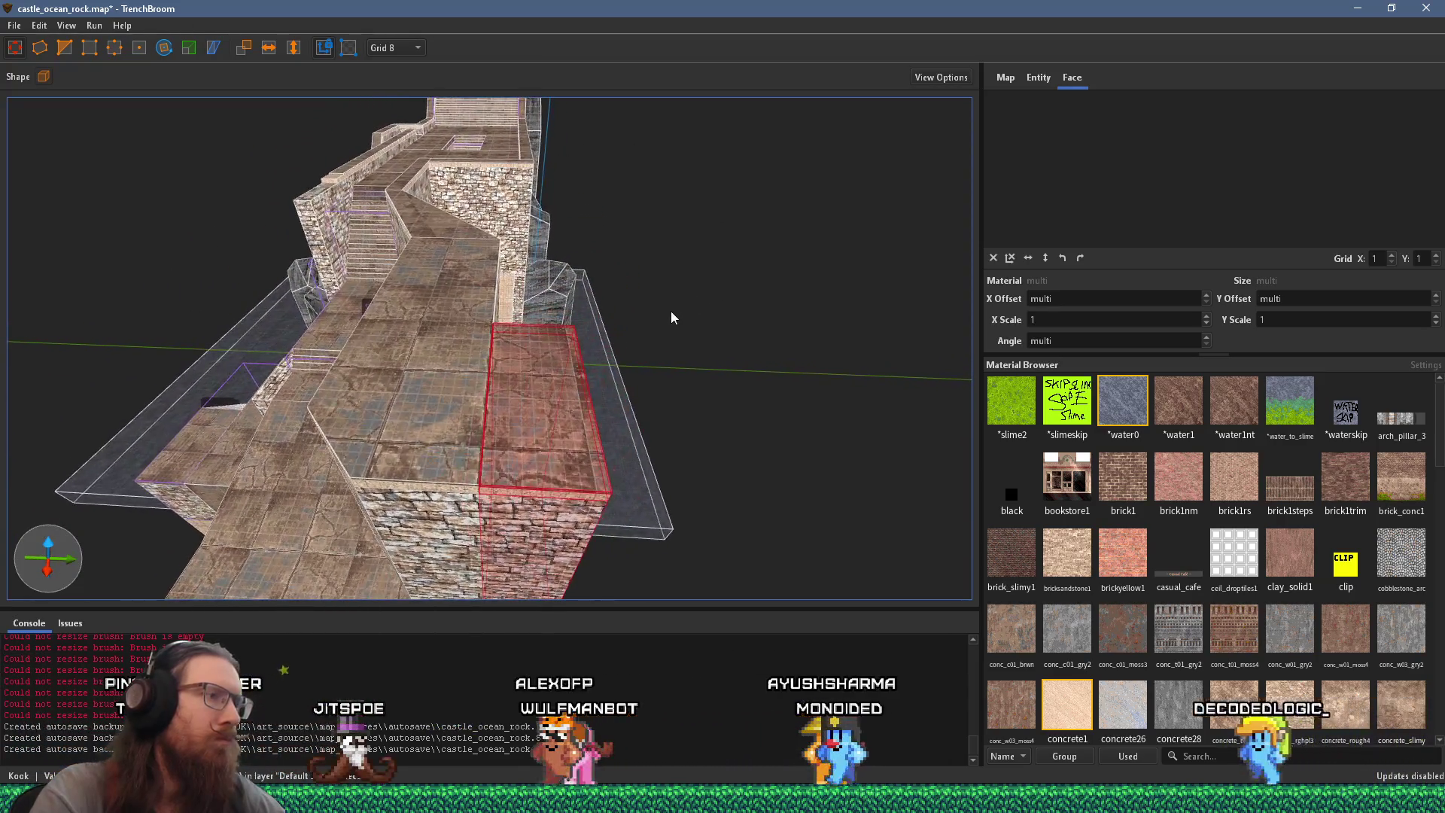
mouse_move(559, 366)
mouse_down()
mouse_move(541, 417)
mouse_move(593, 404)
mouse_move(612, 346)
mouse_move(341, 239)
mouse_move(421, 179)
mouse_move(530, 211)
mouse_up()
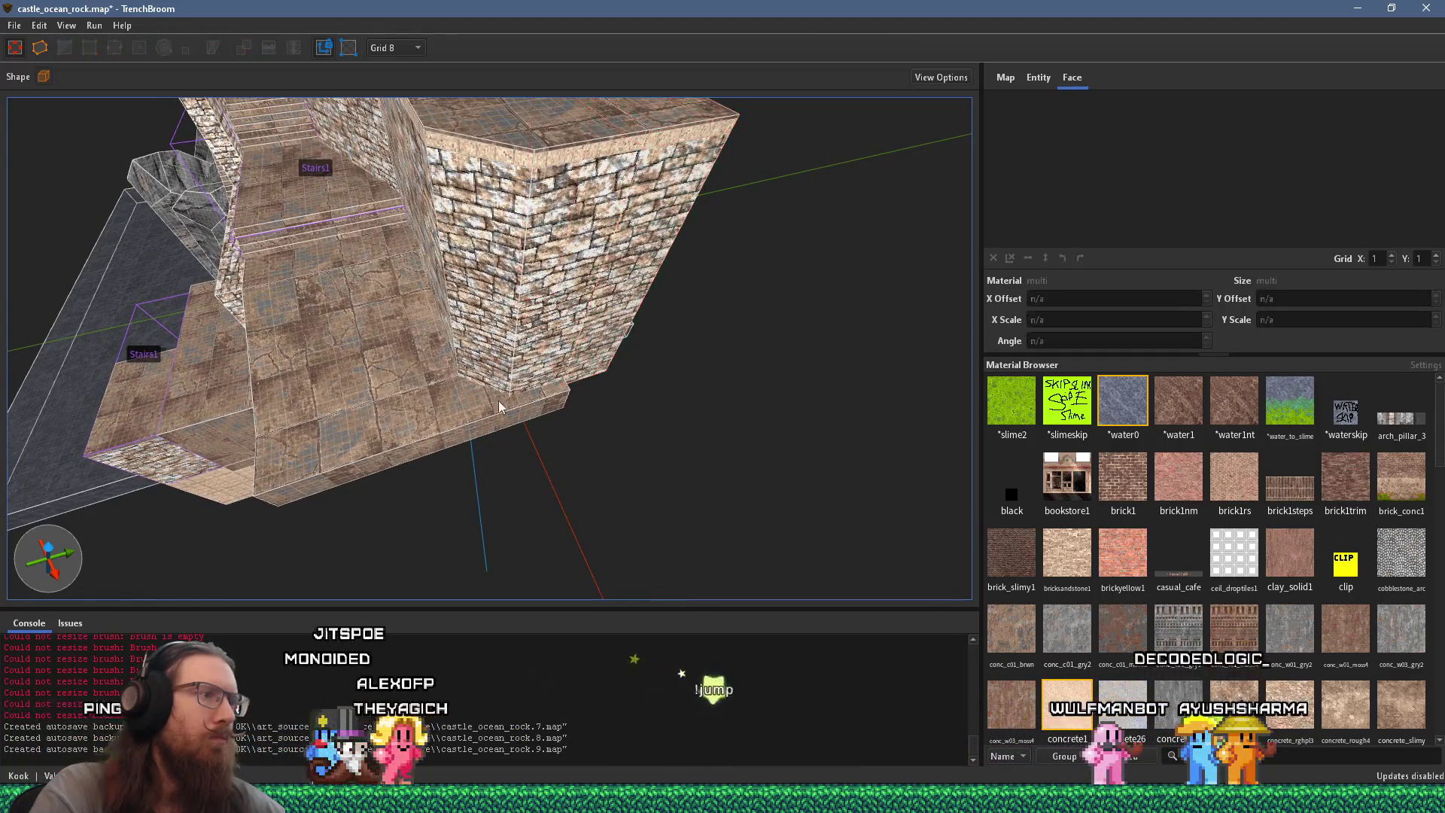
click(498, 422)
drag(477, 428, 485, 472)
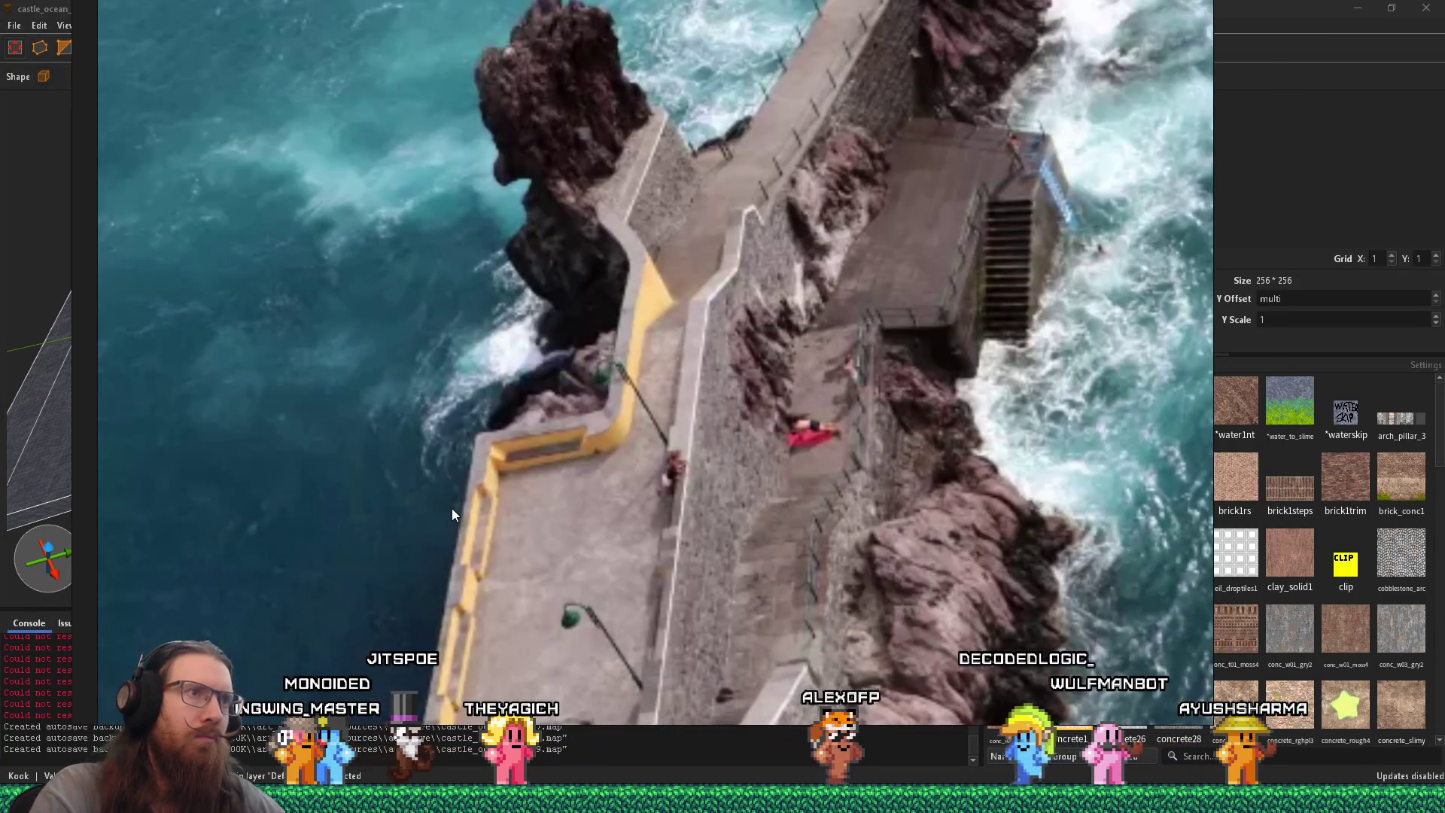
Step: Extend the base step block outward from the wall
key(d)
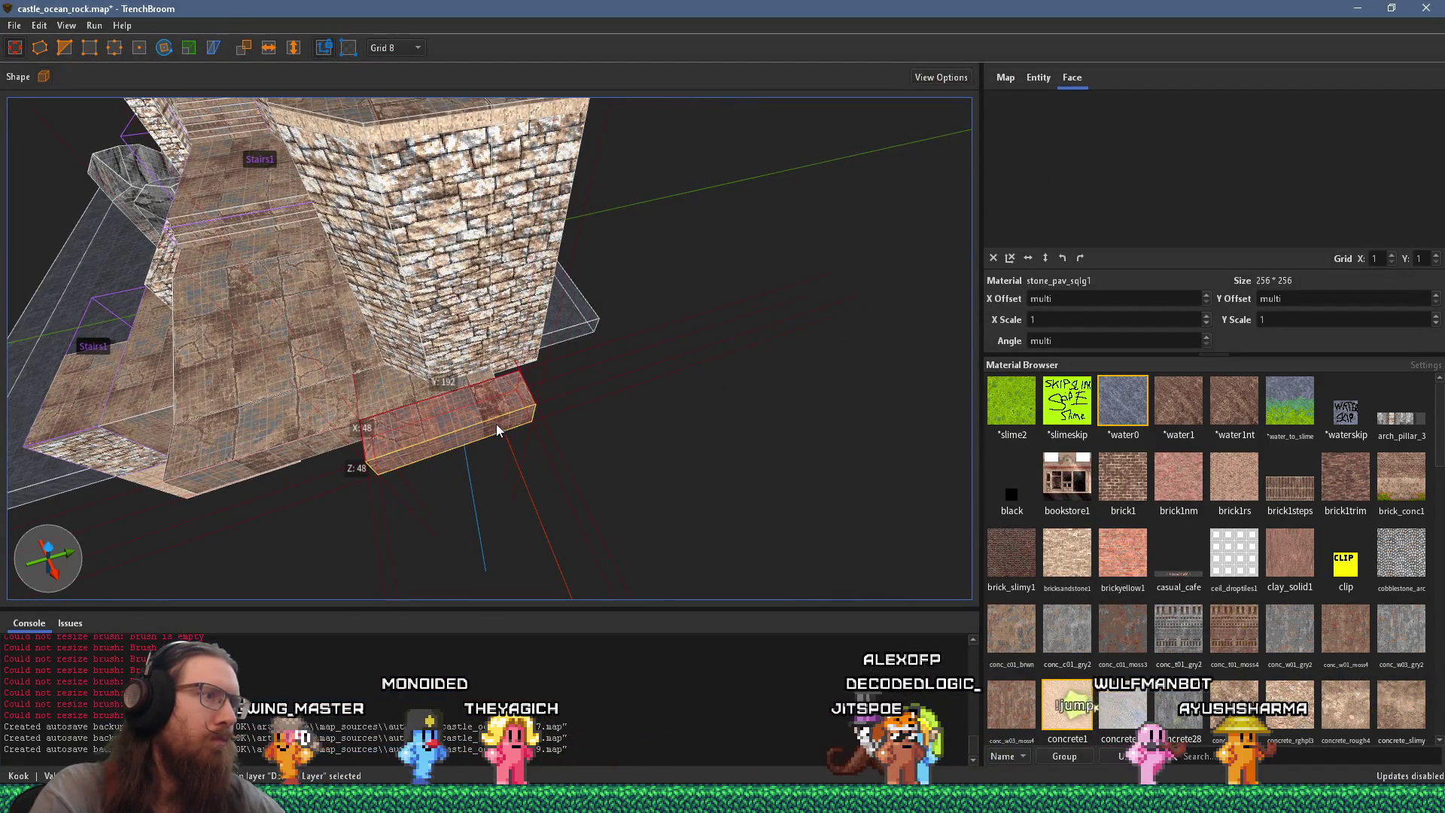
drag(497, 423, 508, 464)
click(470, 382)
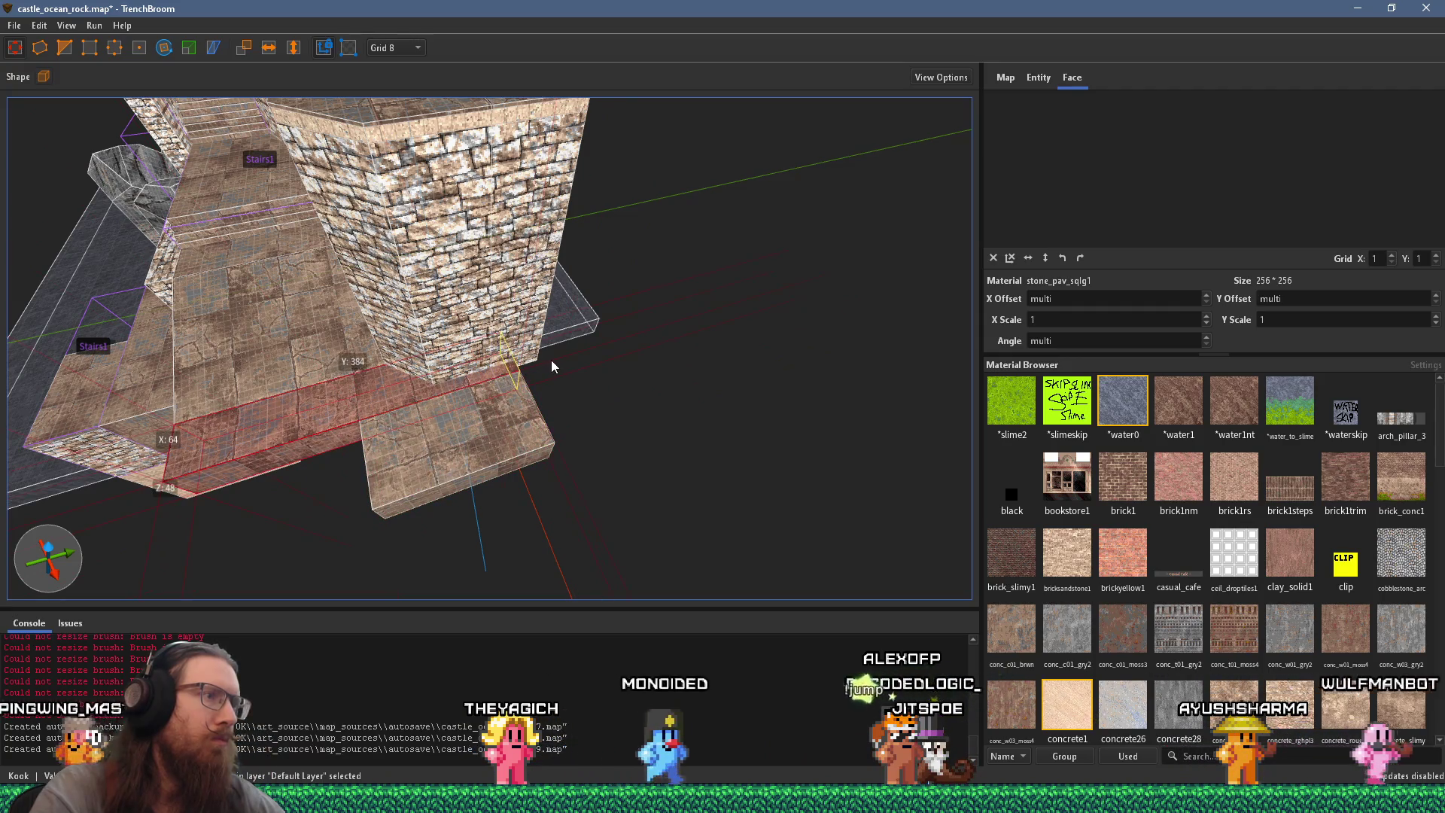
key(w)
key(a)
key(w)
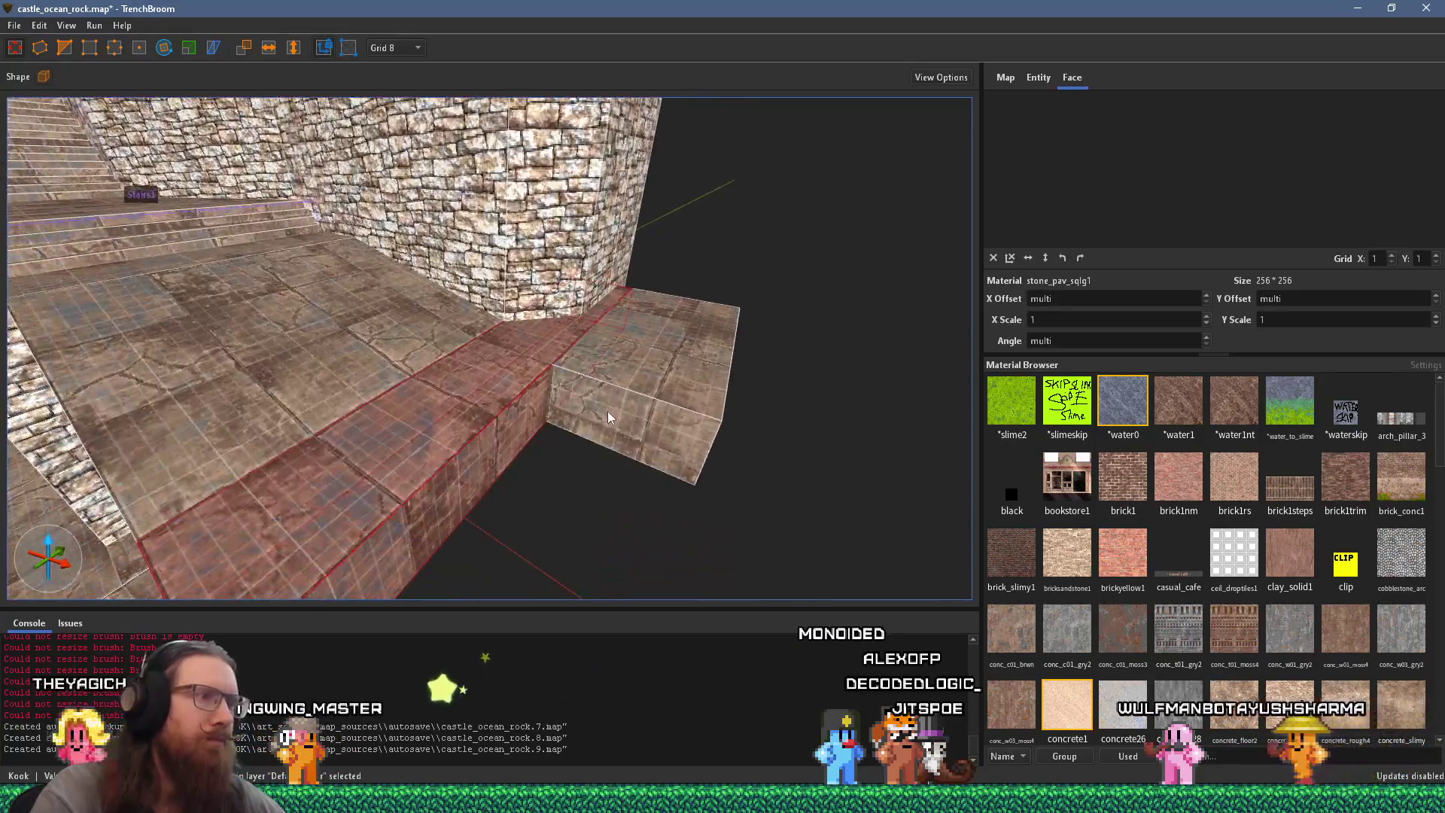
Step: Pull the end block's top corner down into a slope and stretch it into a long ramp
click(637, 390)
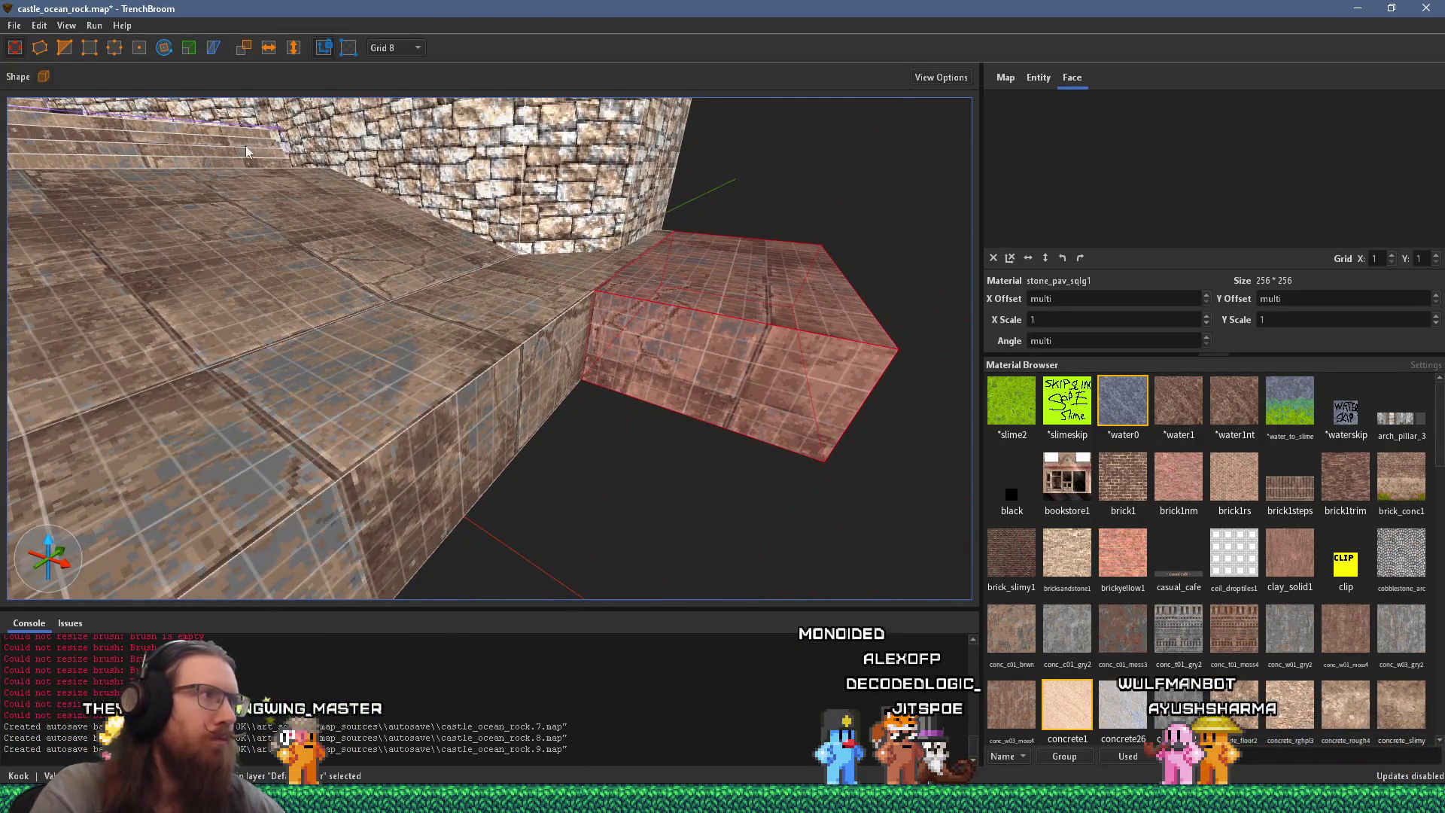
drag(600, 295, 653, 323)
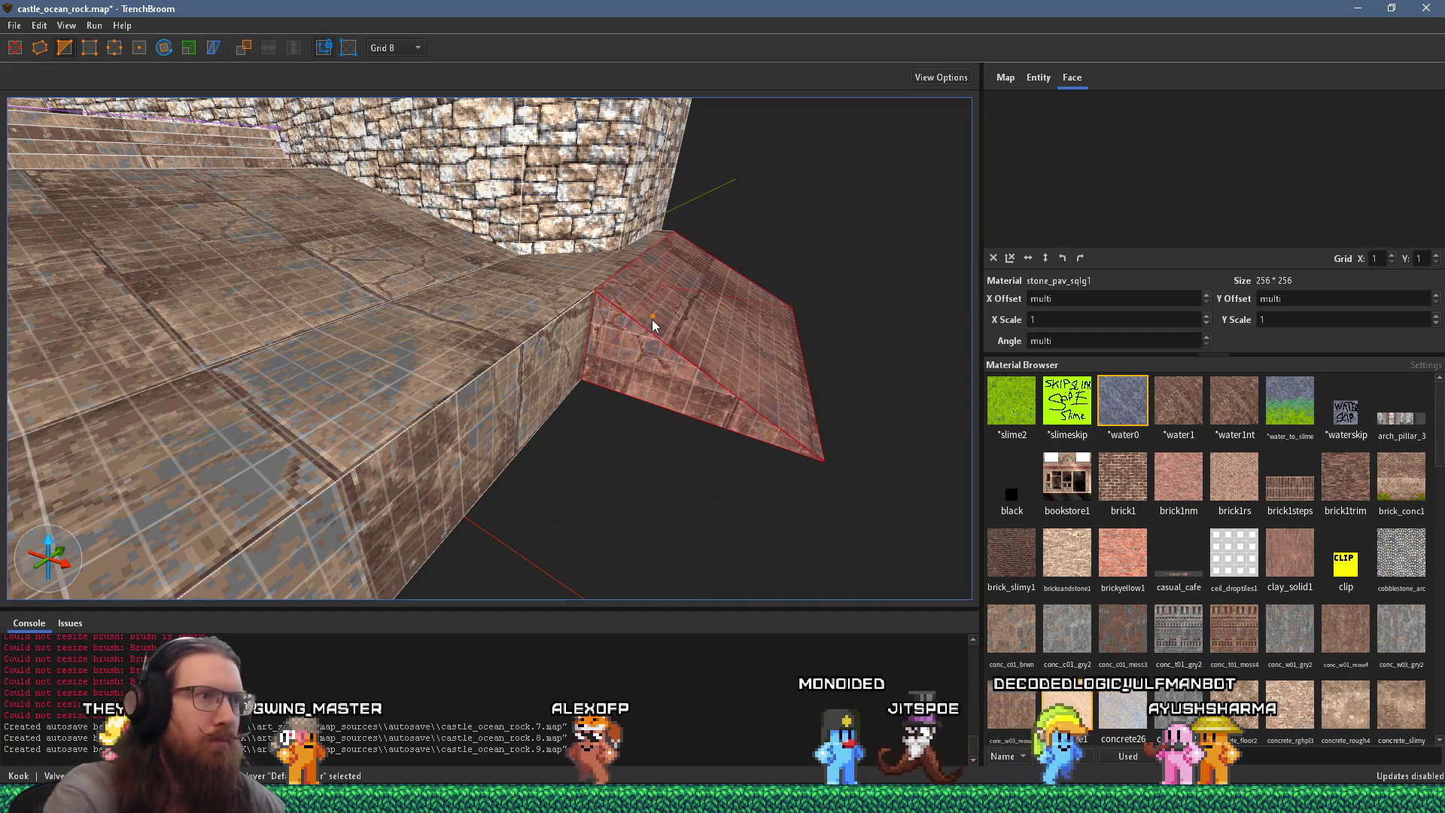
scroll(654, 325, down, 5)
shift+click(529, 428)
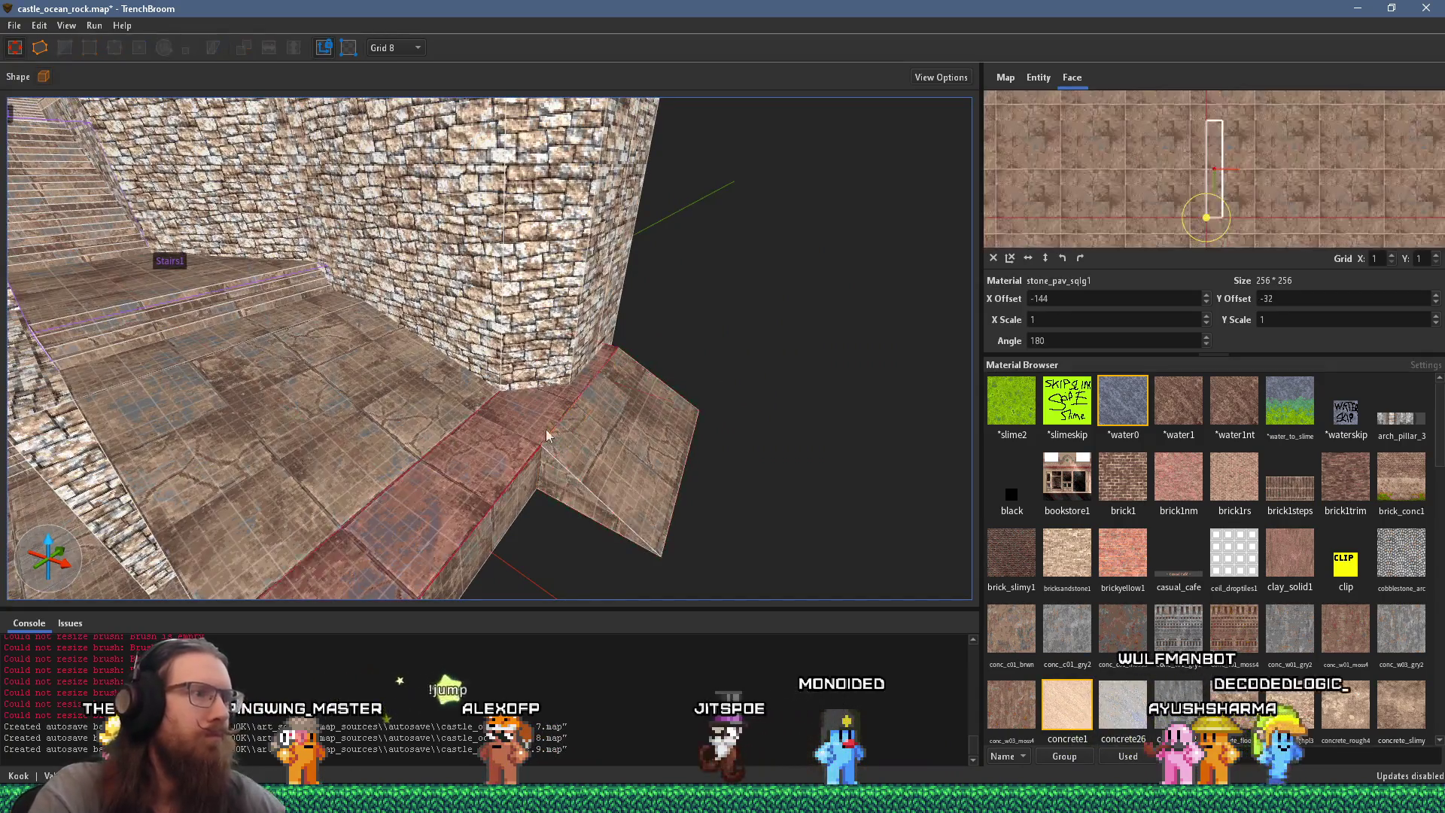
scroll(631, 447, down, 5)
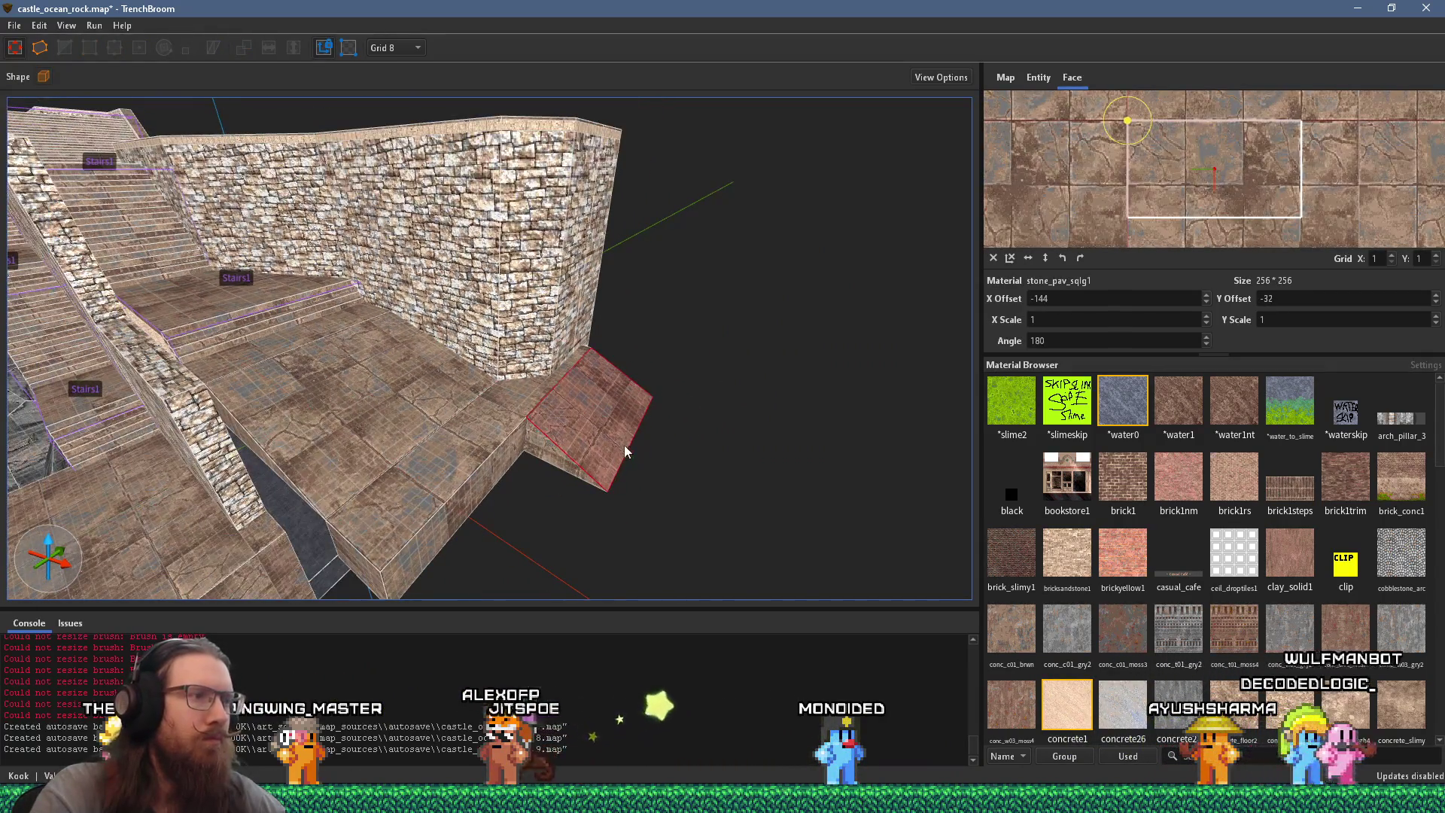
click(621, 441)
mouse_move(630, 462)
mouse_down()
mouse_move(932, 676)
mouse_move(697, 519)
mouse_up()
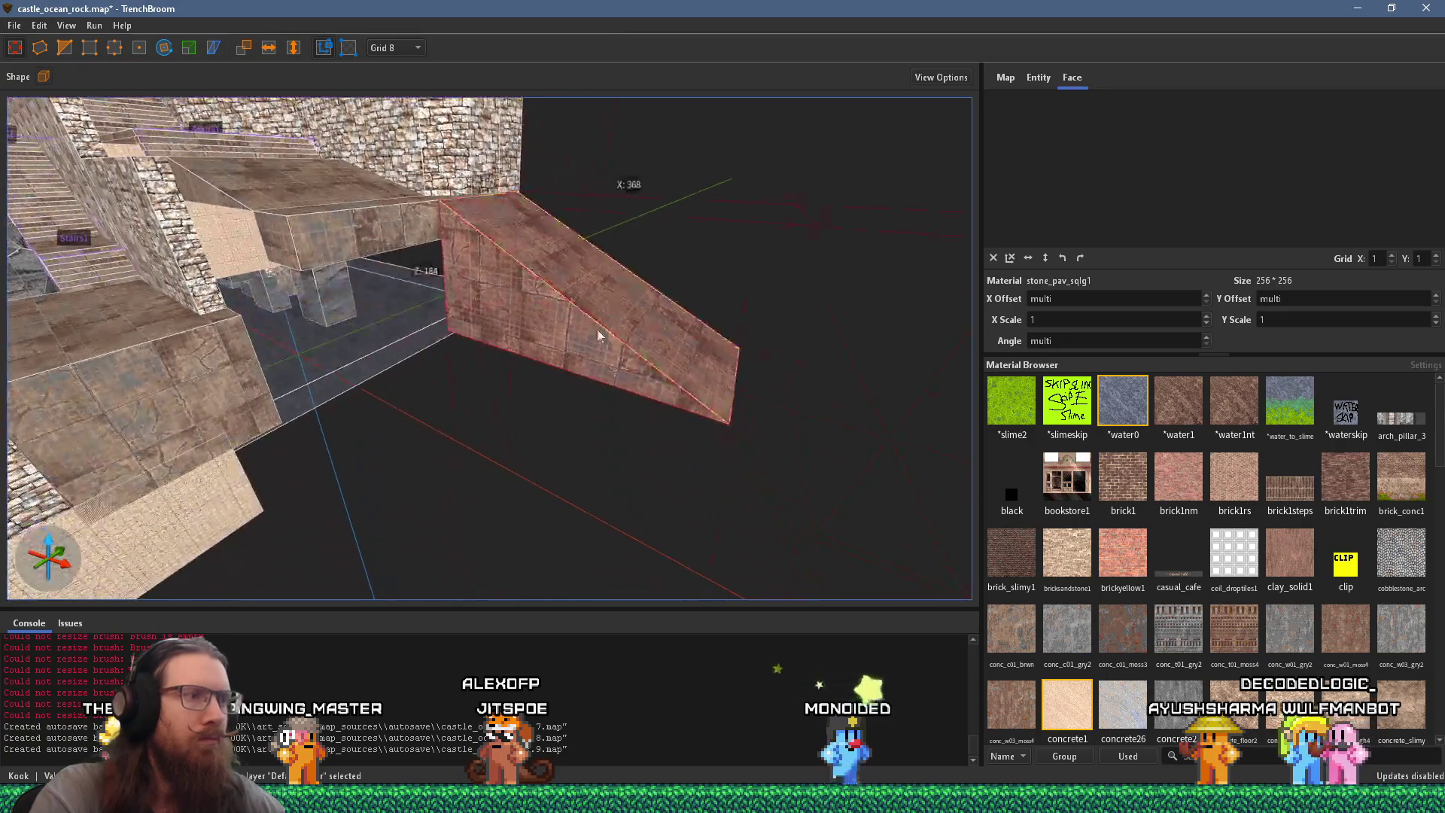
Step: Check the sloped ramp against the water floor brush beneath it
click(372, 377)
scroll(372, 376, up, 3)
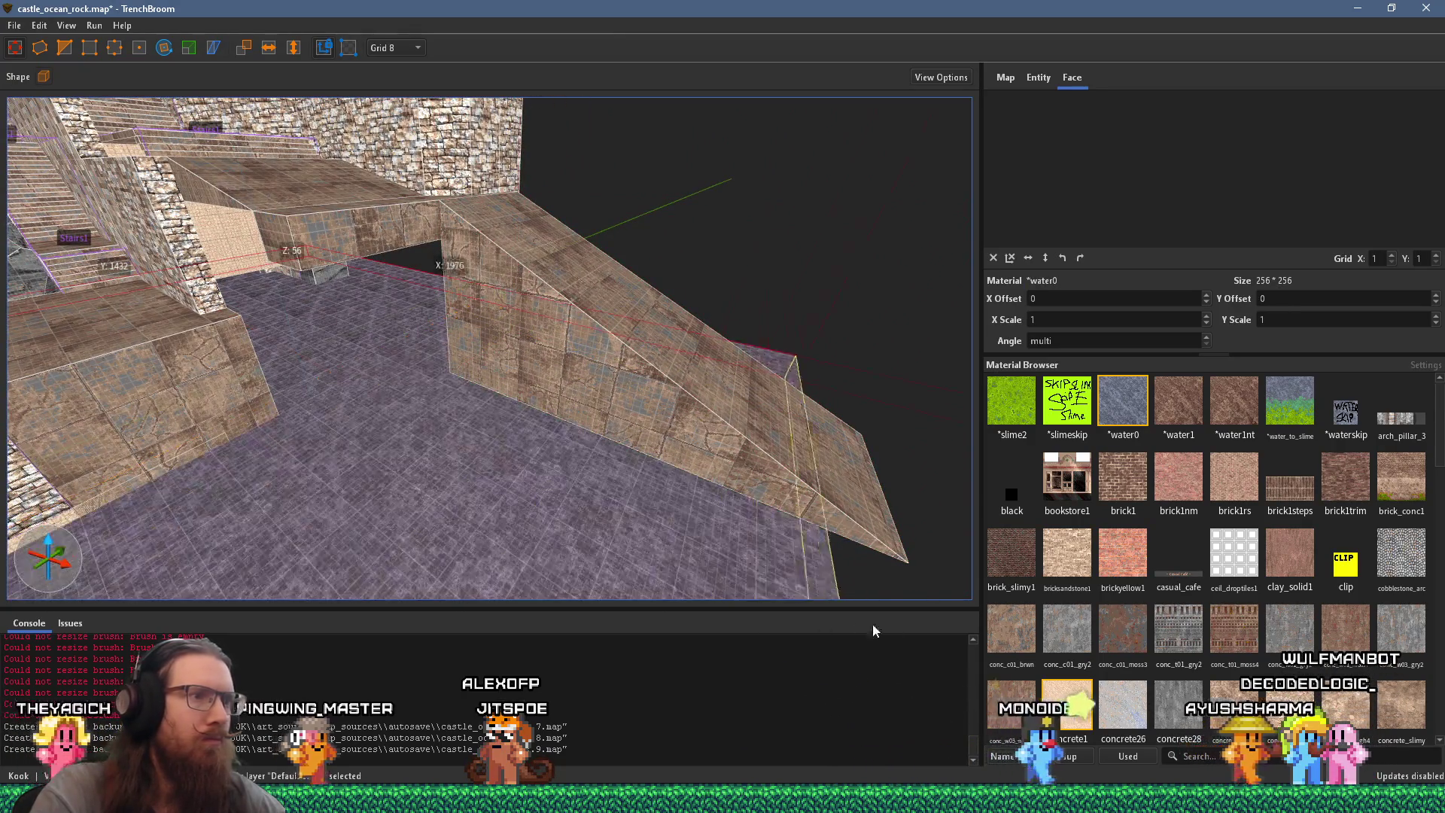
click(492, 275)
scroll(608, 467, up, 2)
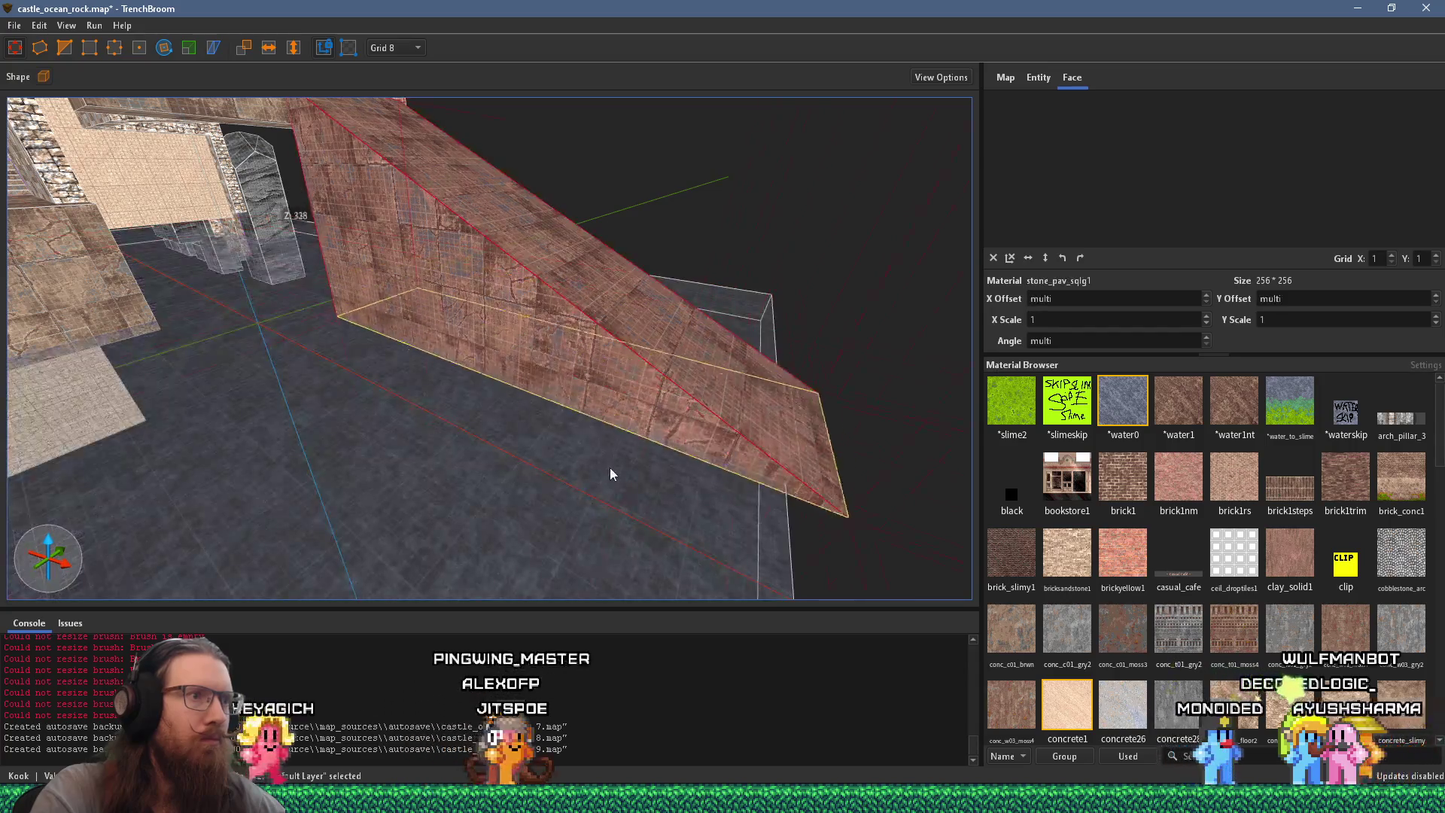
click(661, 521)
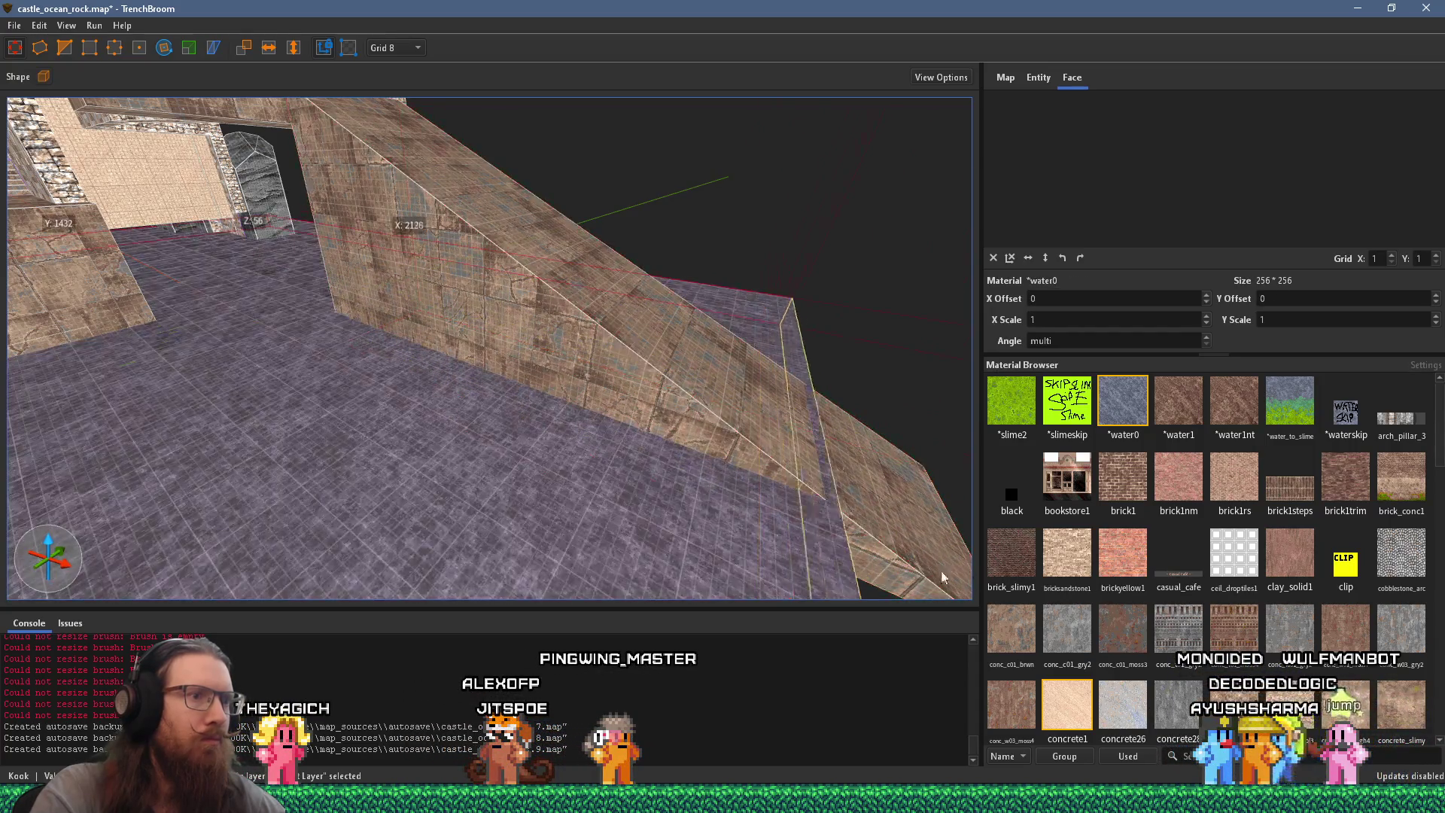
scroll(447, 308, down, 4)
scroll(480, 366, up, 5)
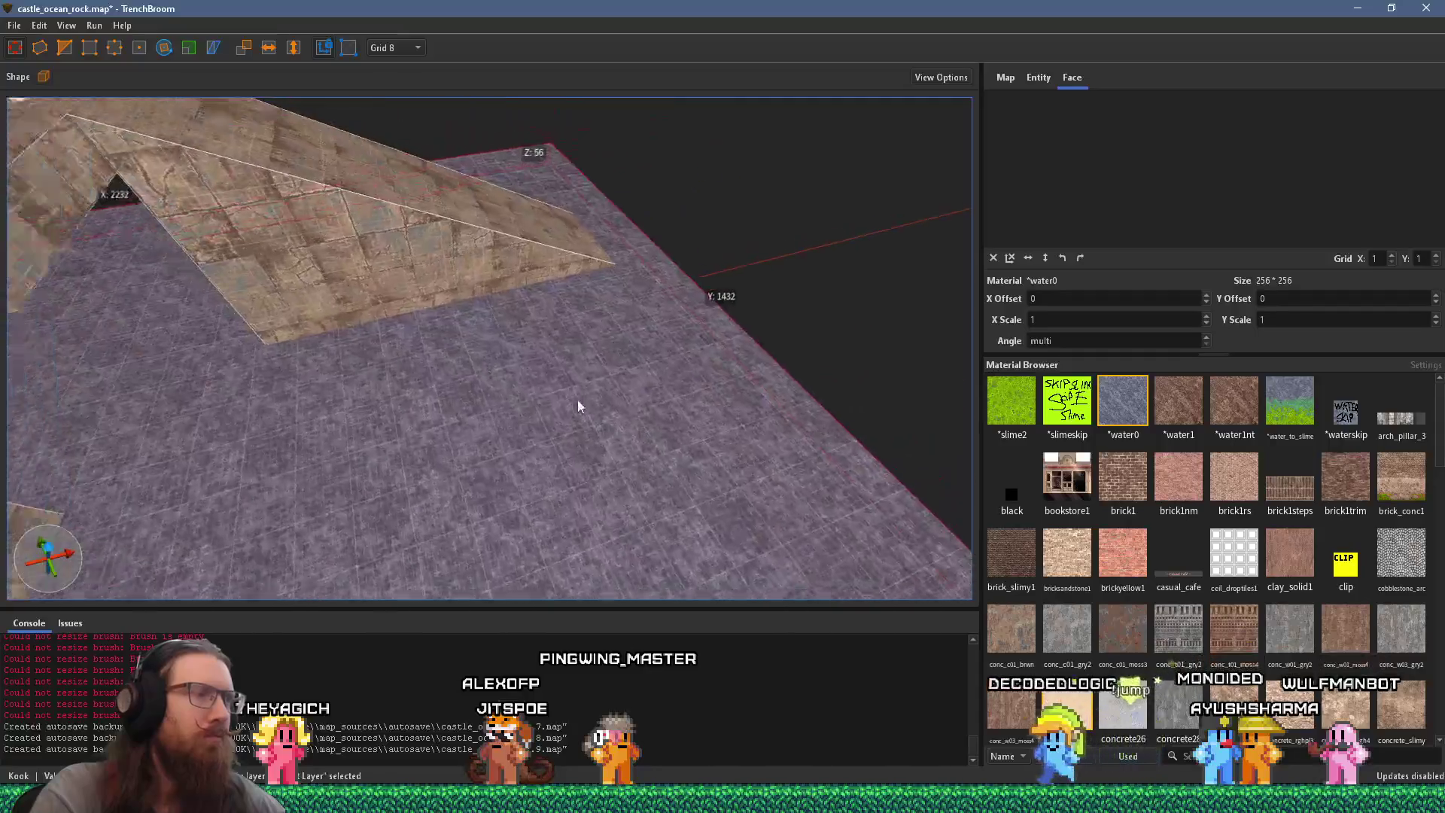
scroll(718, 369, up, 3)
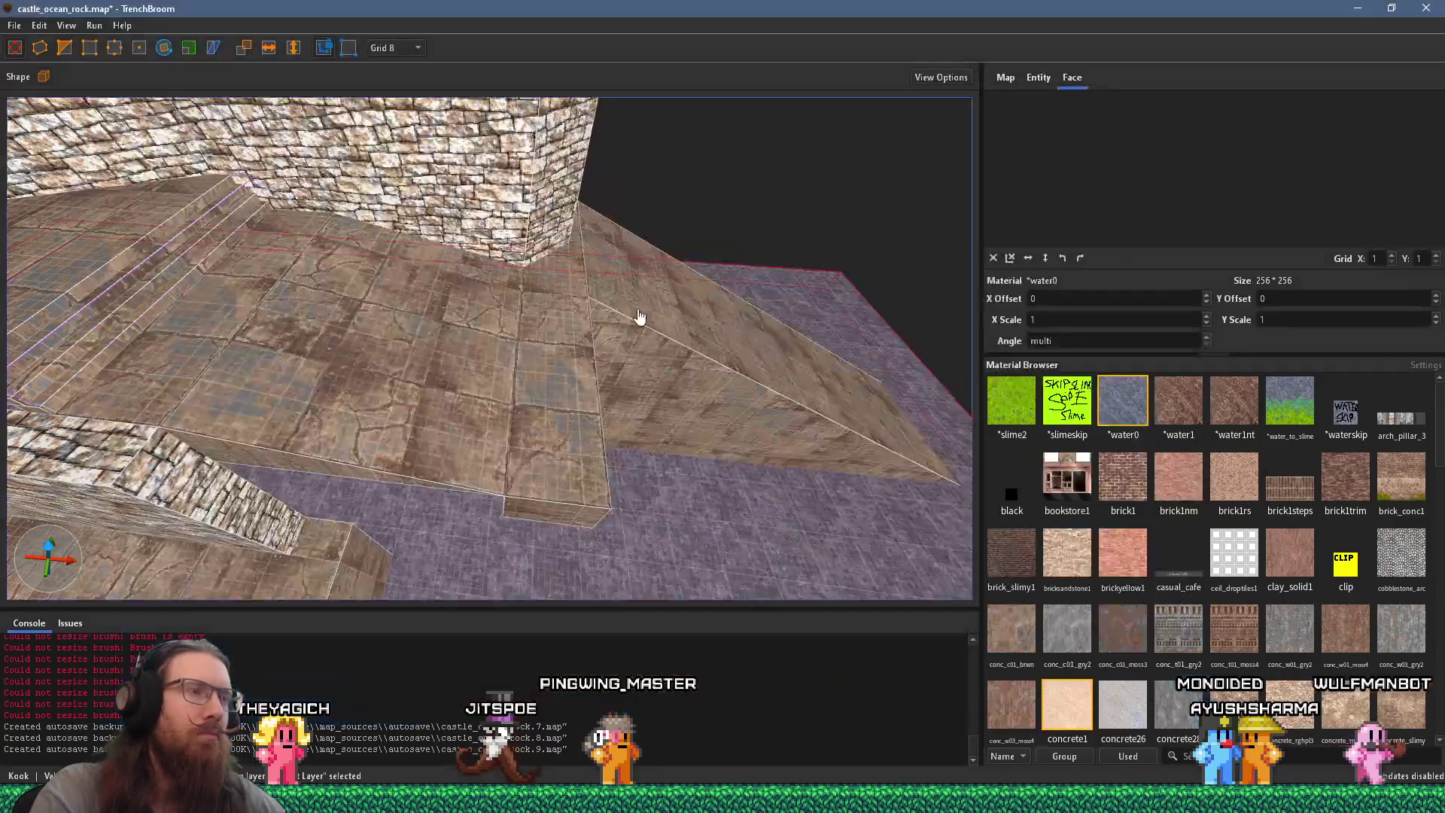
scroll(431, 377, up, 2)
Step: Widen the curb block beside the ramp by one grid step
click(449, 427)
drag(457, 428, 526, 437)
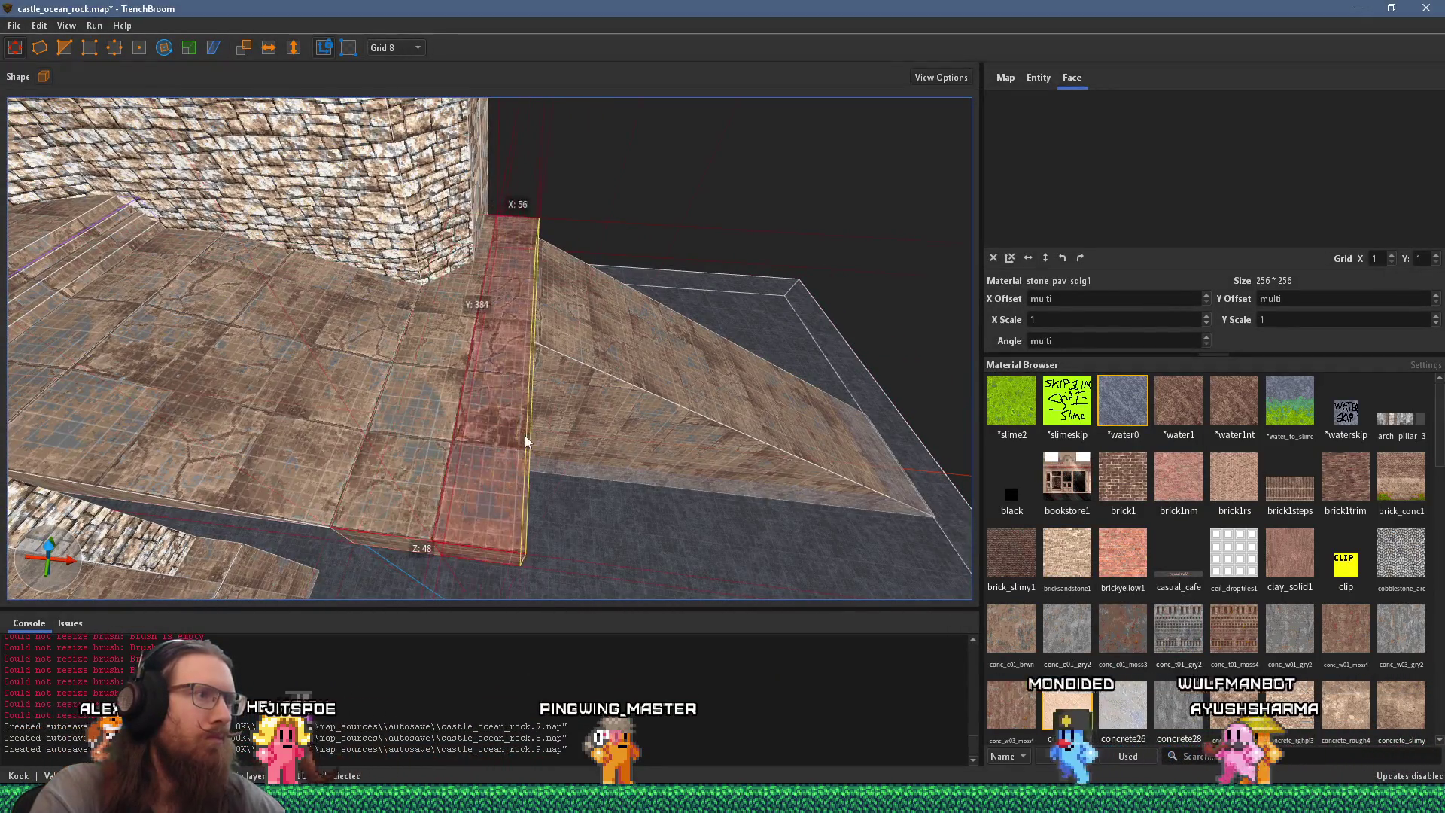
drag(534, 264, 536, 262)
mouse_move(540, 454)
mouse_down()
mouse_move(833, 461)
mouse_move(684, 421)
mouse_move(625, 351)
mouse_move(798, 368)
mouse_up()
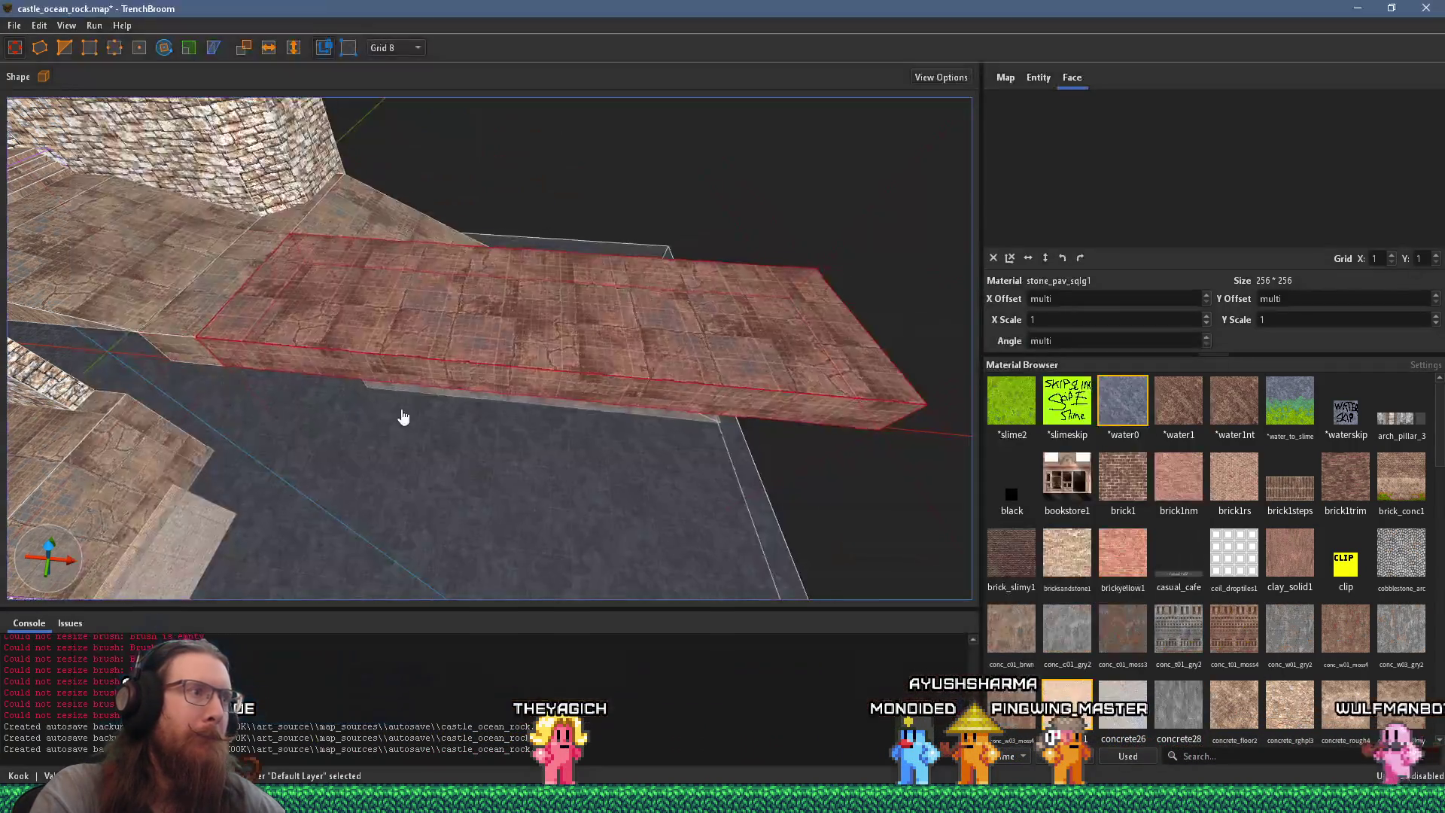
scroll(578, 356, down, 5)
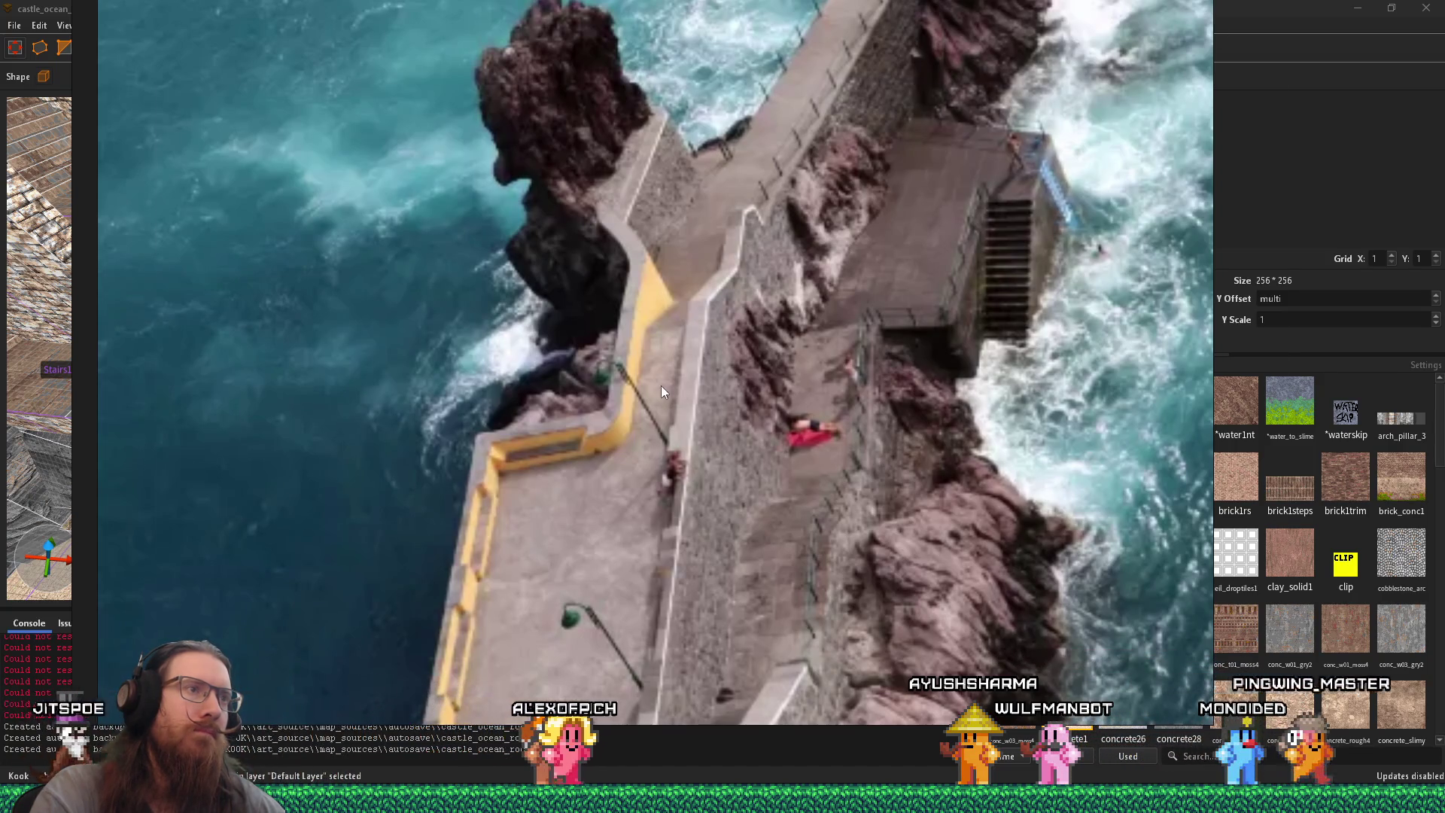
Step: Inspect the floor slab and stone wall beside the staircase from several angles
scroll(495, 340, down, 3)
scroll(683, 485, down, 3)
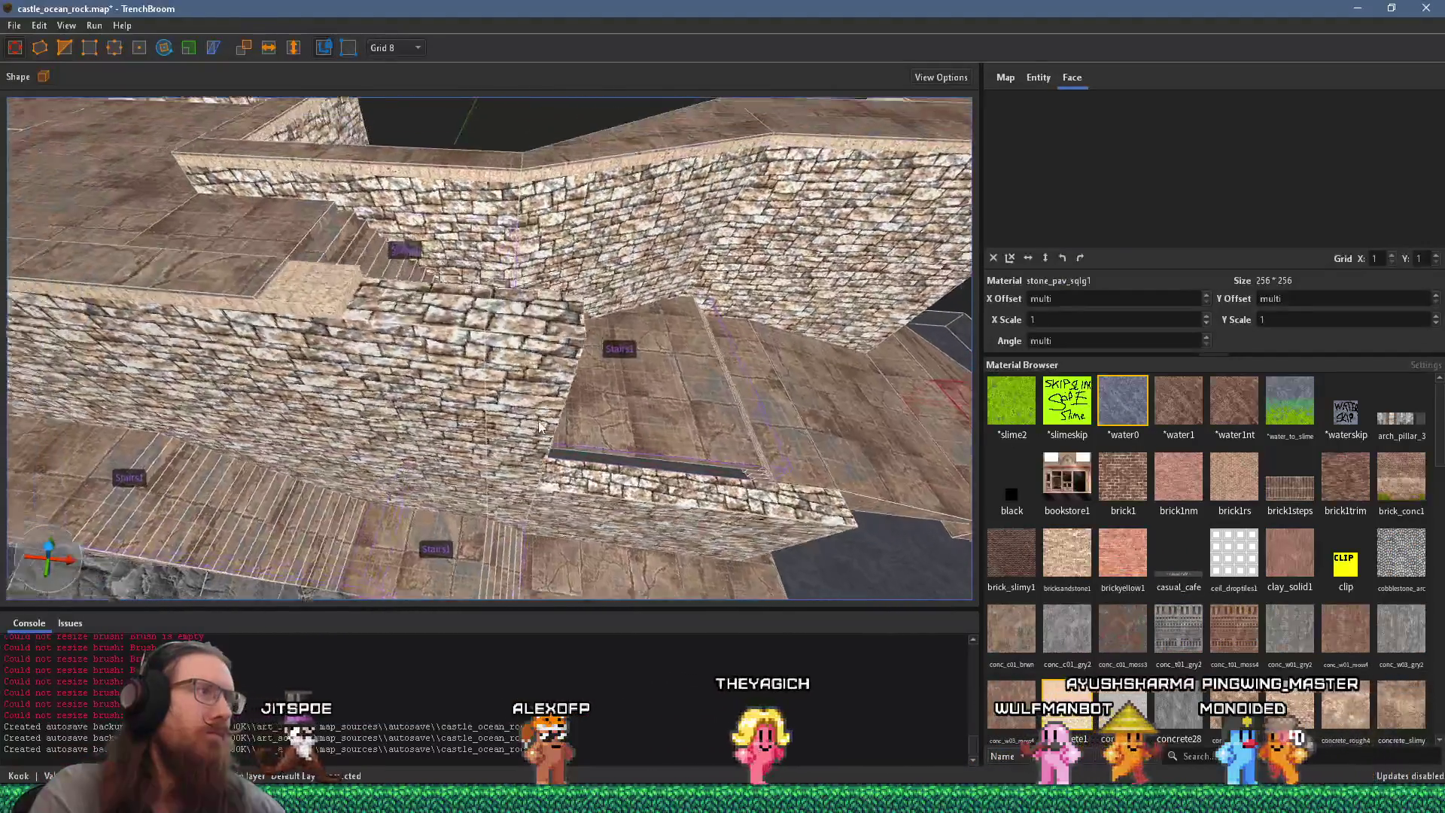
key(Escape)
click(413, 410)
scroll(663, 447, down, 3)
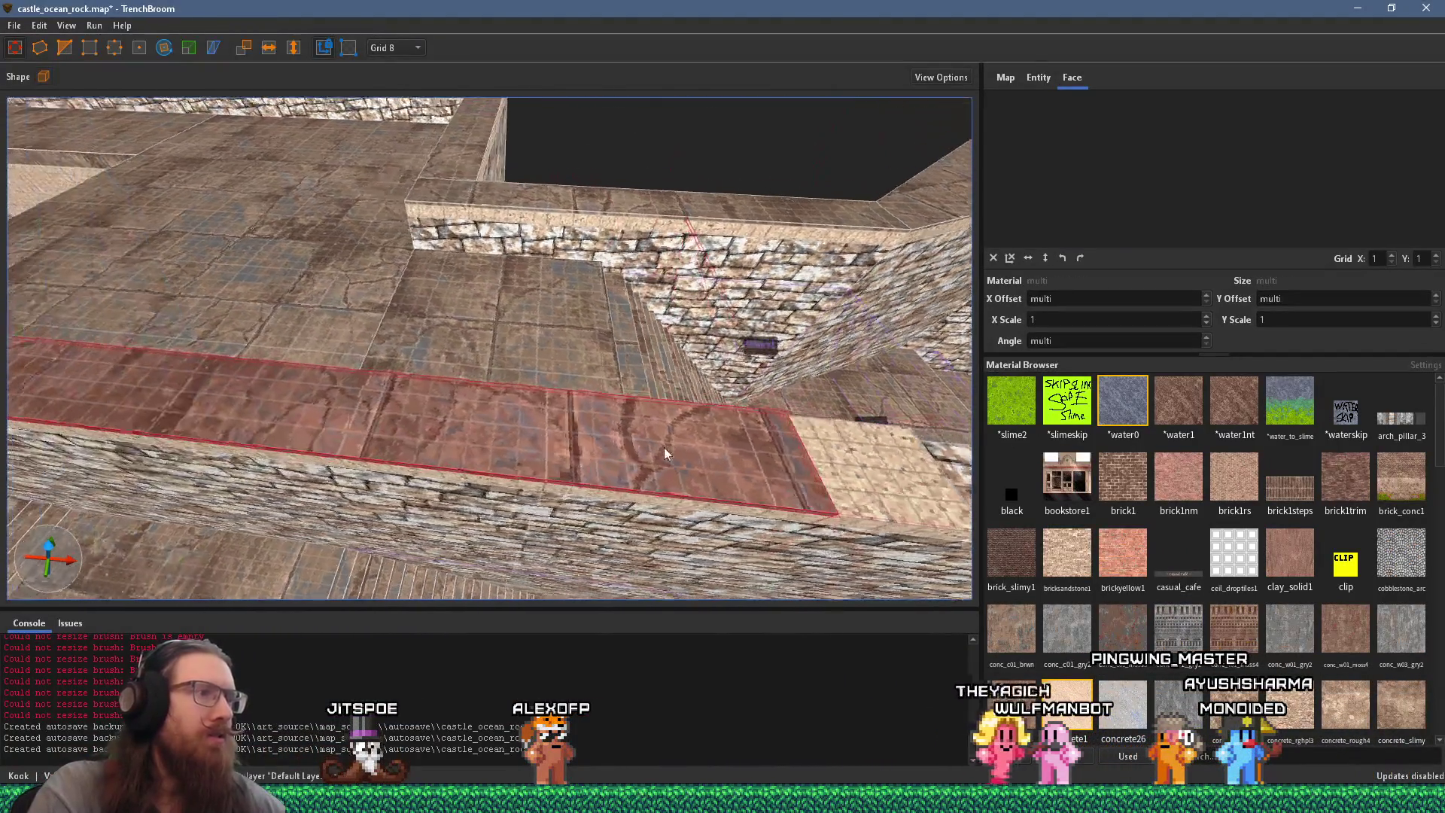
scroll(644, 456, down, 3)
shift+click(532, 391)
click(627, 409)
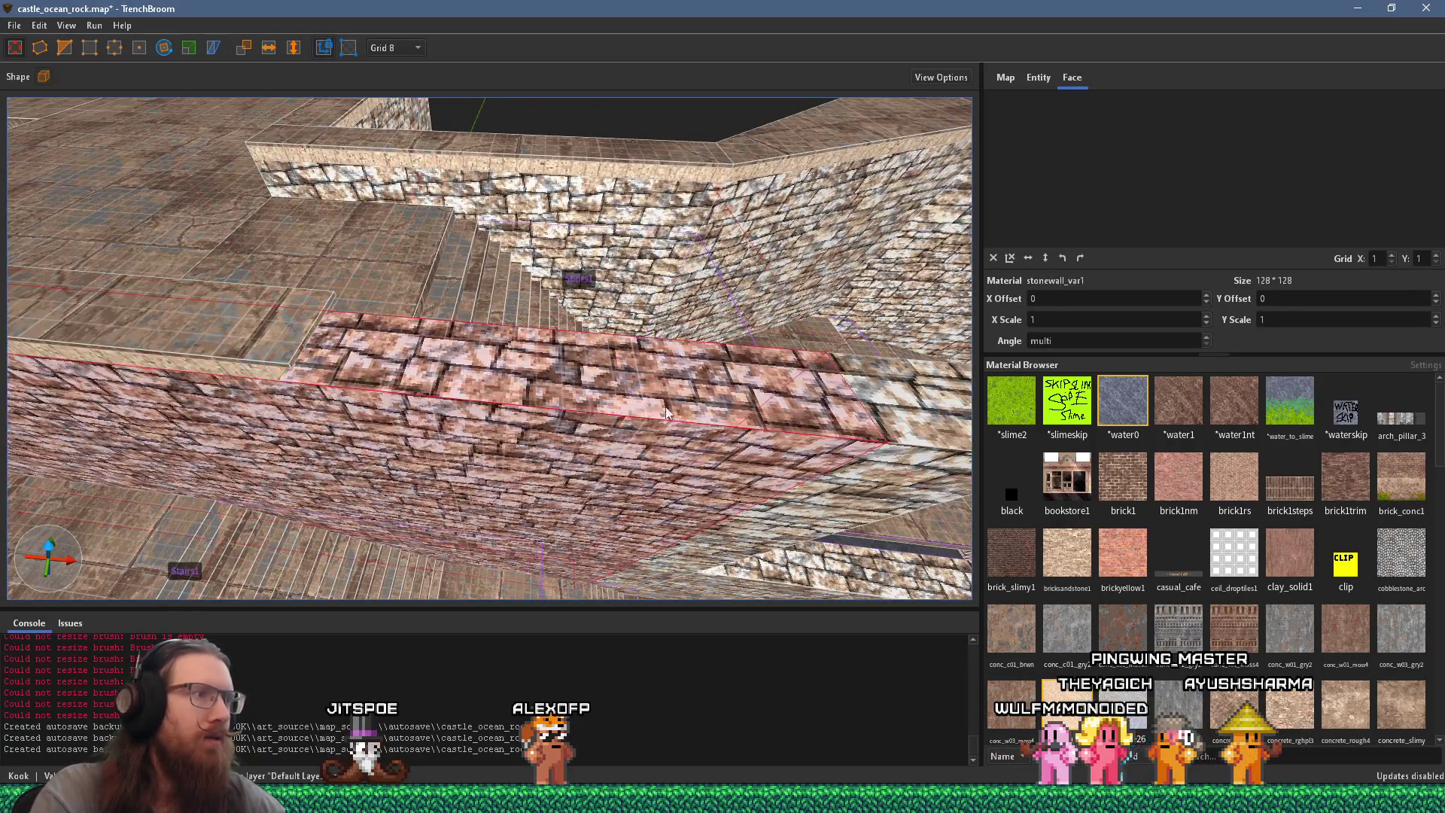
mouse_move(855, 441)
mouse_down()
mouse_move(605, 324)
mouse_move(472, 336)
mouse_move(536, 310)
mouse_move(537, 123)
mouse_move(490, 223)
mouse_move(395, 179)
mouse_move(527, 249)
mouse_up()
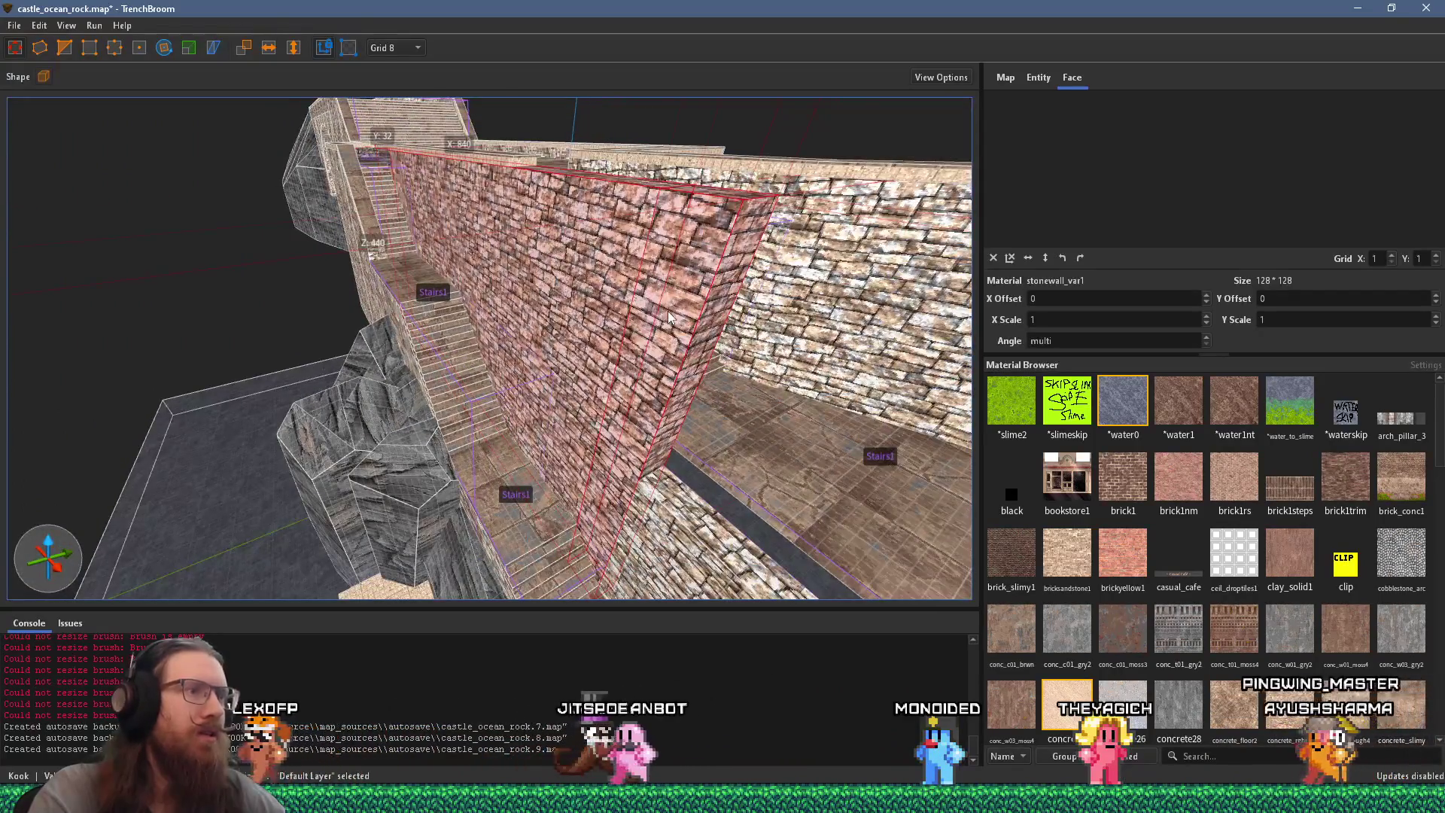
mouse_move(685, 335)
mouse_down()
mouse_move(243, 229)
mouse_move(351, 293)
mouse_move(332, 28)
mouse_move(735, 224)
mouse_up()
mouse_move(706, 332)
mouse_down()
mouse_move(575, 219)
mouse_move(206, 57)
mouse_move(590, 429)
mouse_move(769, 396)
mouse_move(701, 384)
mouse_move(905, 445)
mouse_up()
key(Escape)
Step: Select the brick wall's slanted top, flat top and large side faces
click(681, 545)
mouse_move(574, 497)
mouse_down()
mouse_move(261, 327)
mouse_move(401, 314)
mouse_move(729, 355)
mouse_move(685, 287)
mouse_up()
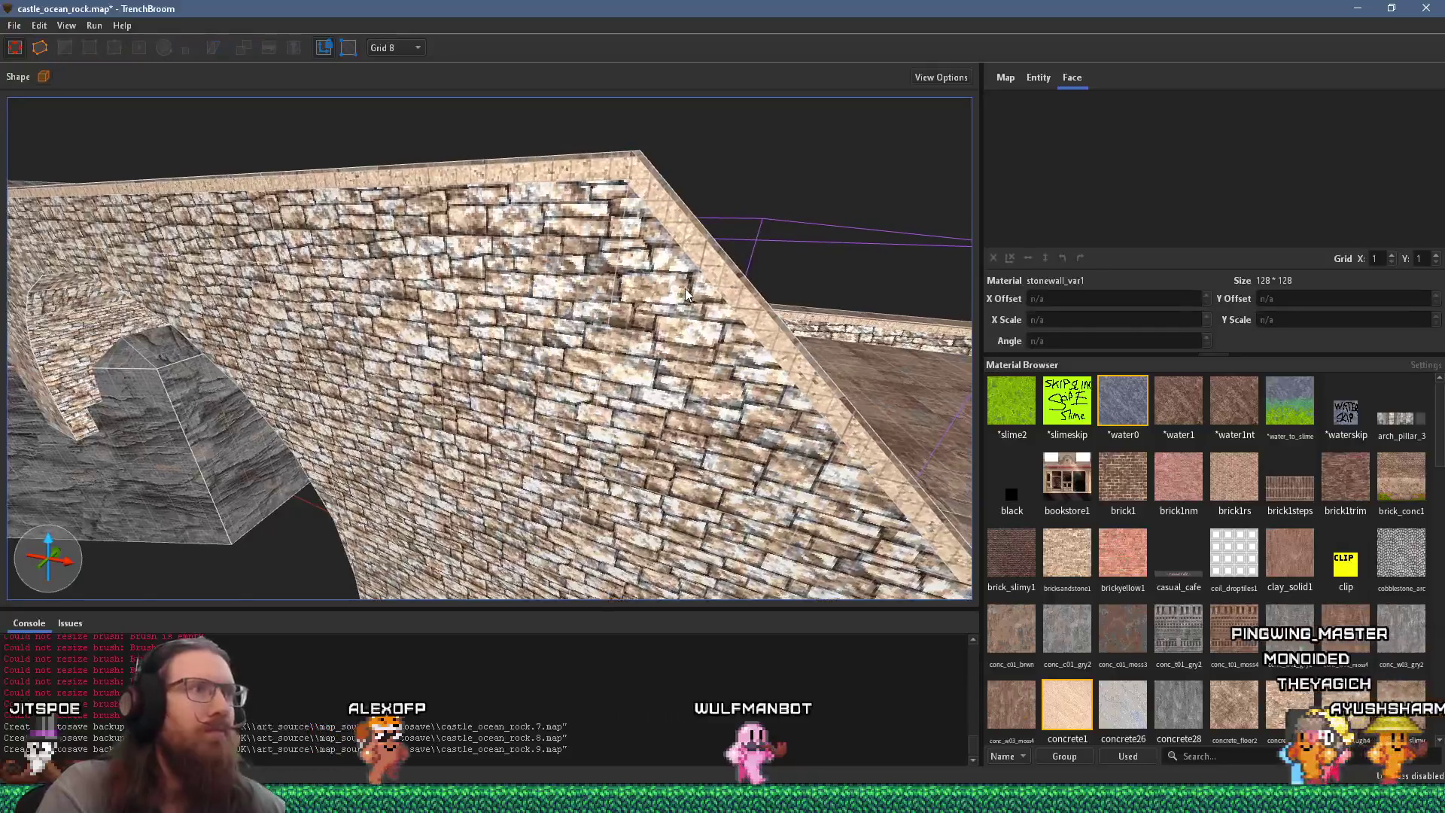
shift+click(670, 213)
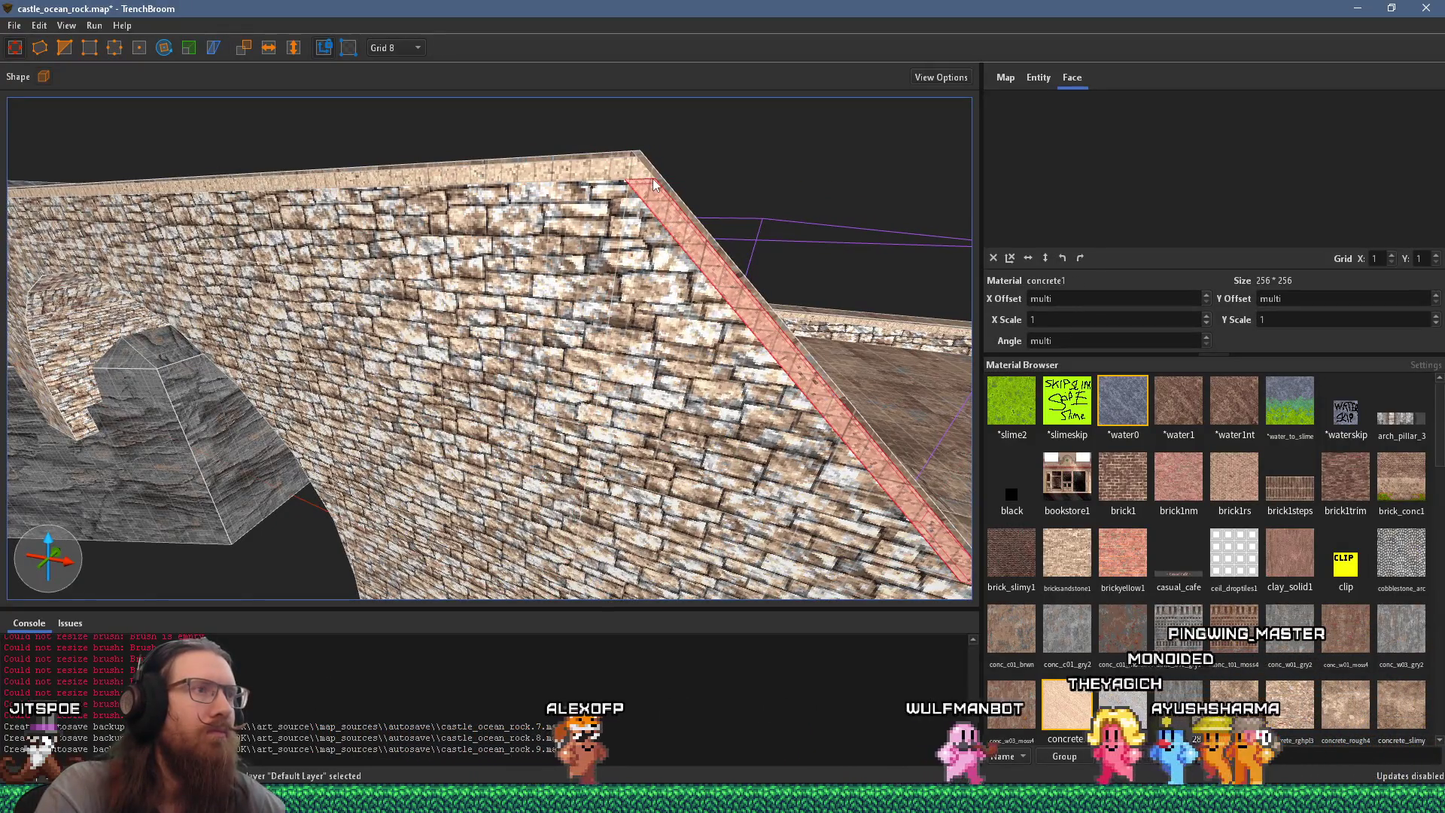
ctrl+shift+click(612, 158)
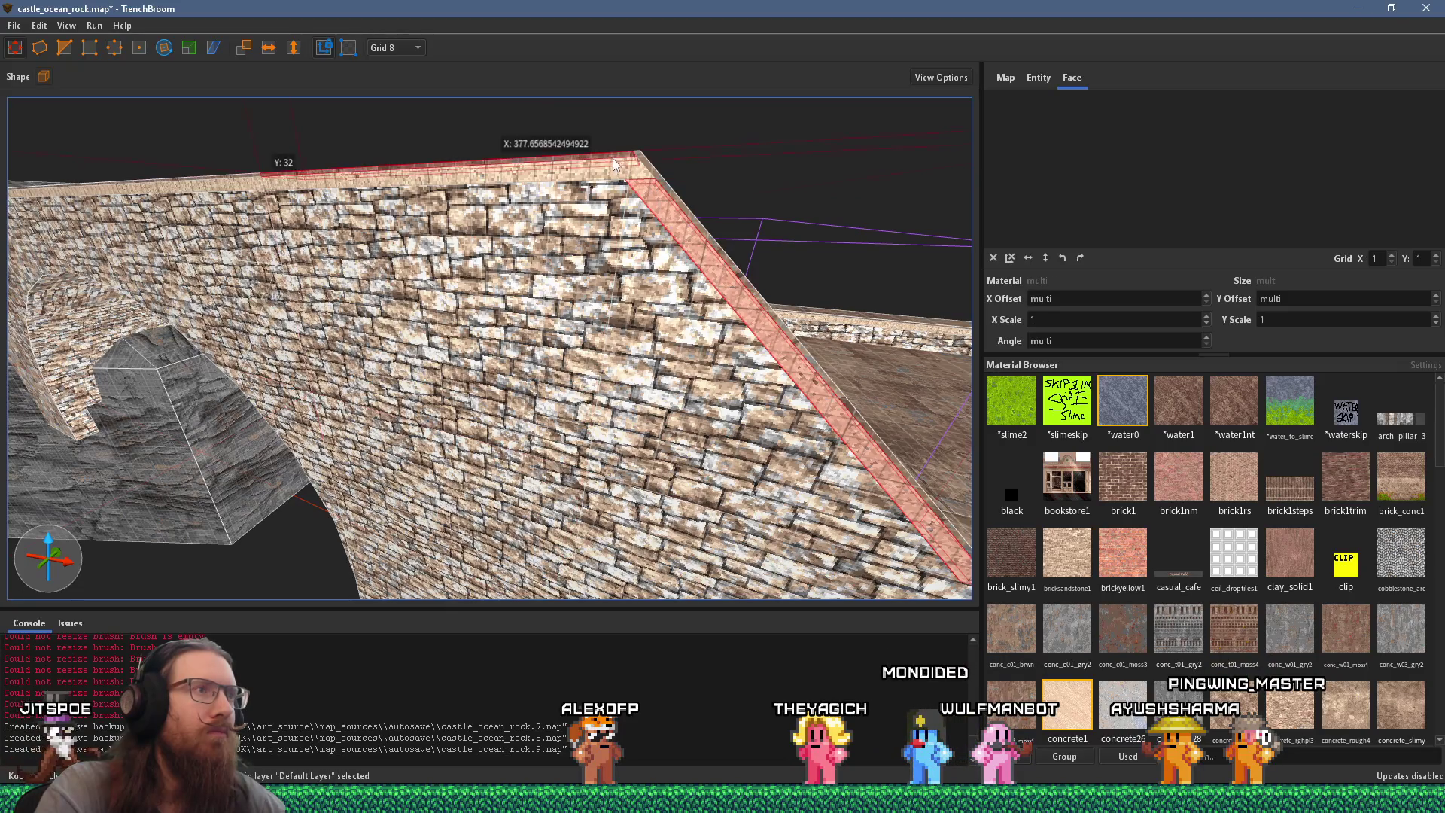
ctrl+shift+click(657, 273)
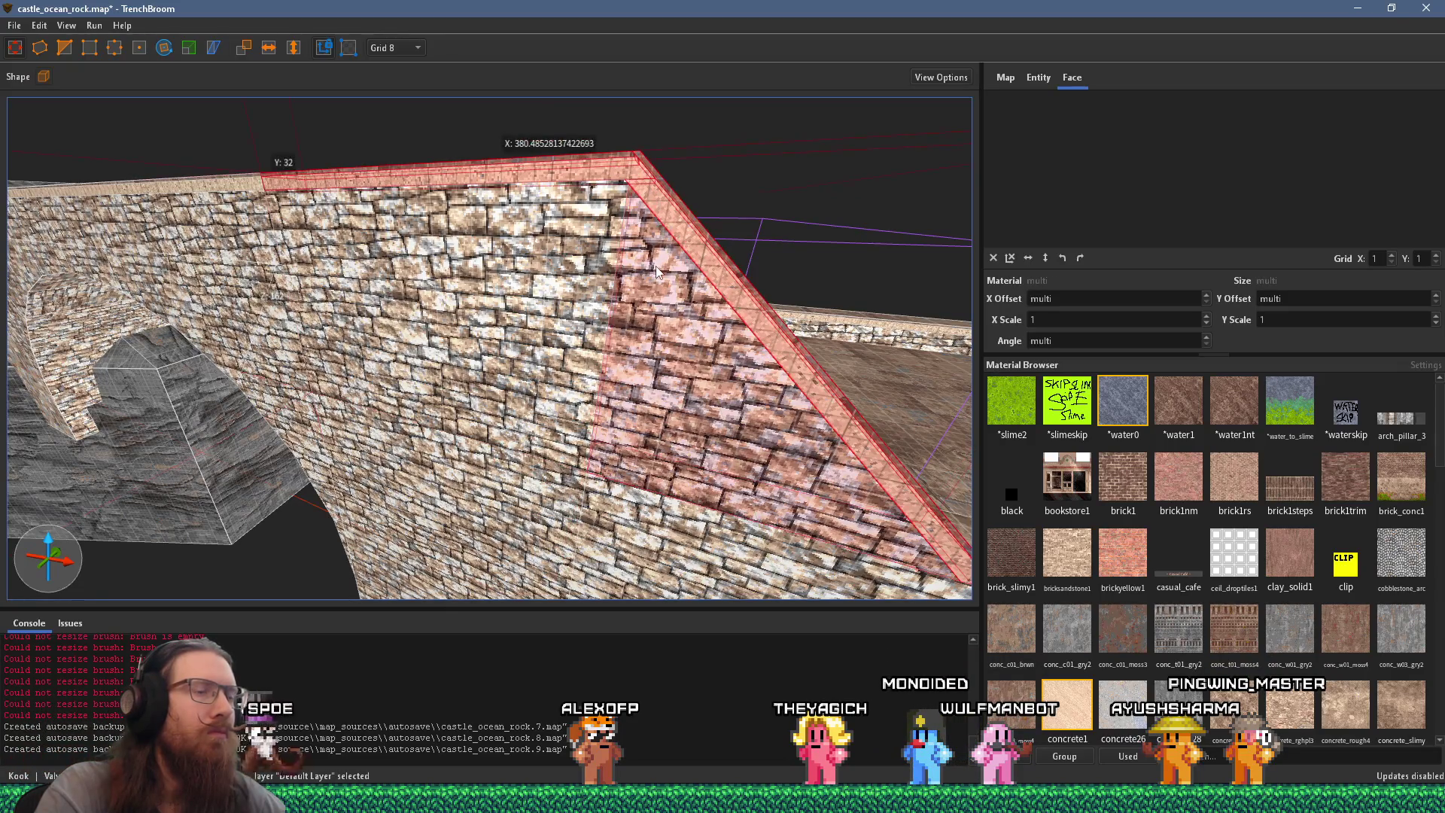
scroll(662, 262, down, 10)
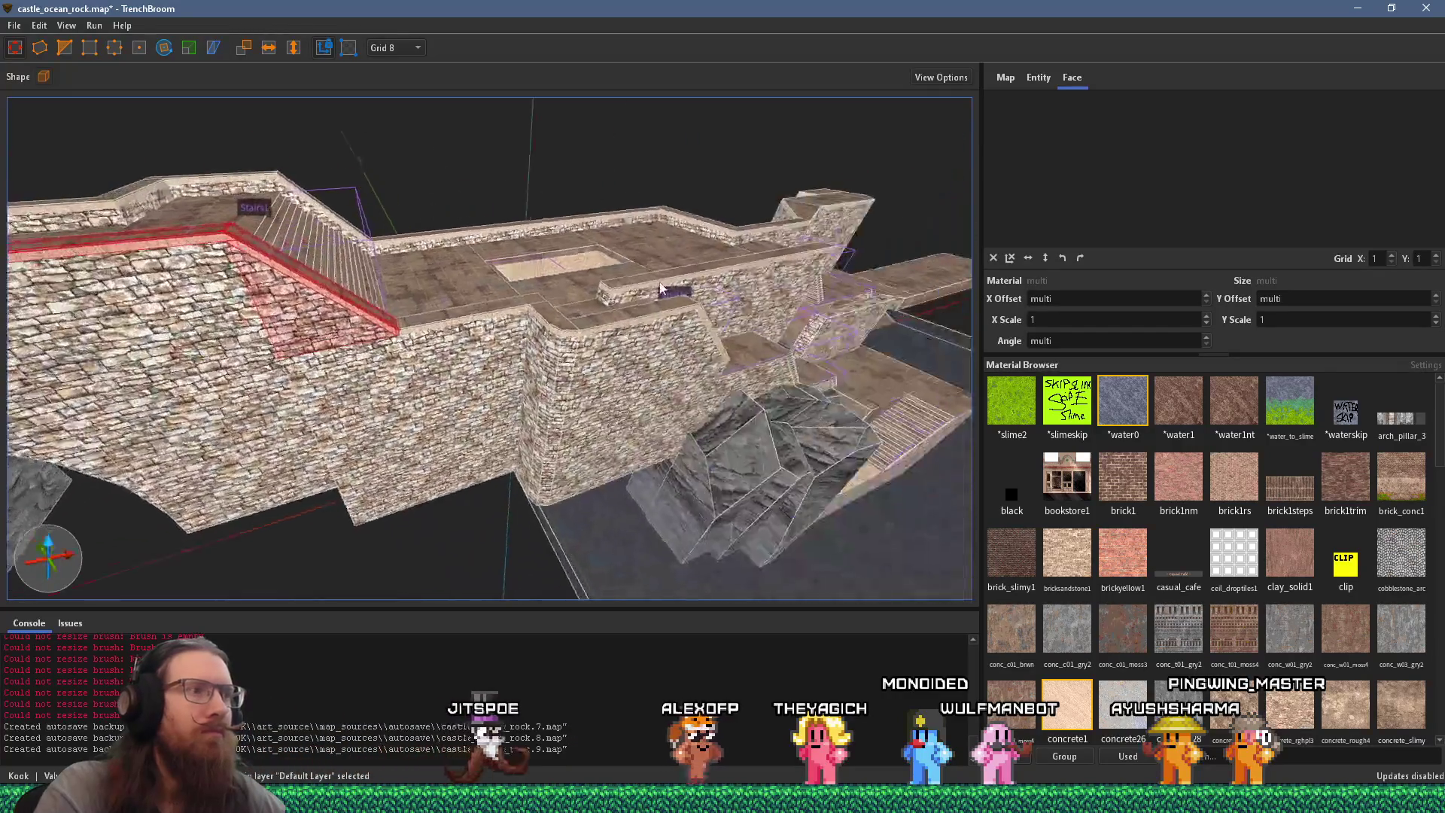
scroll(314, 283, up, 5)
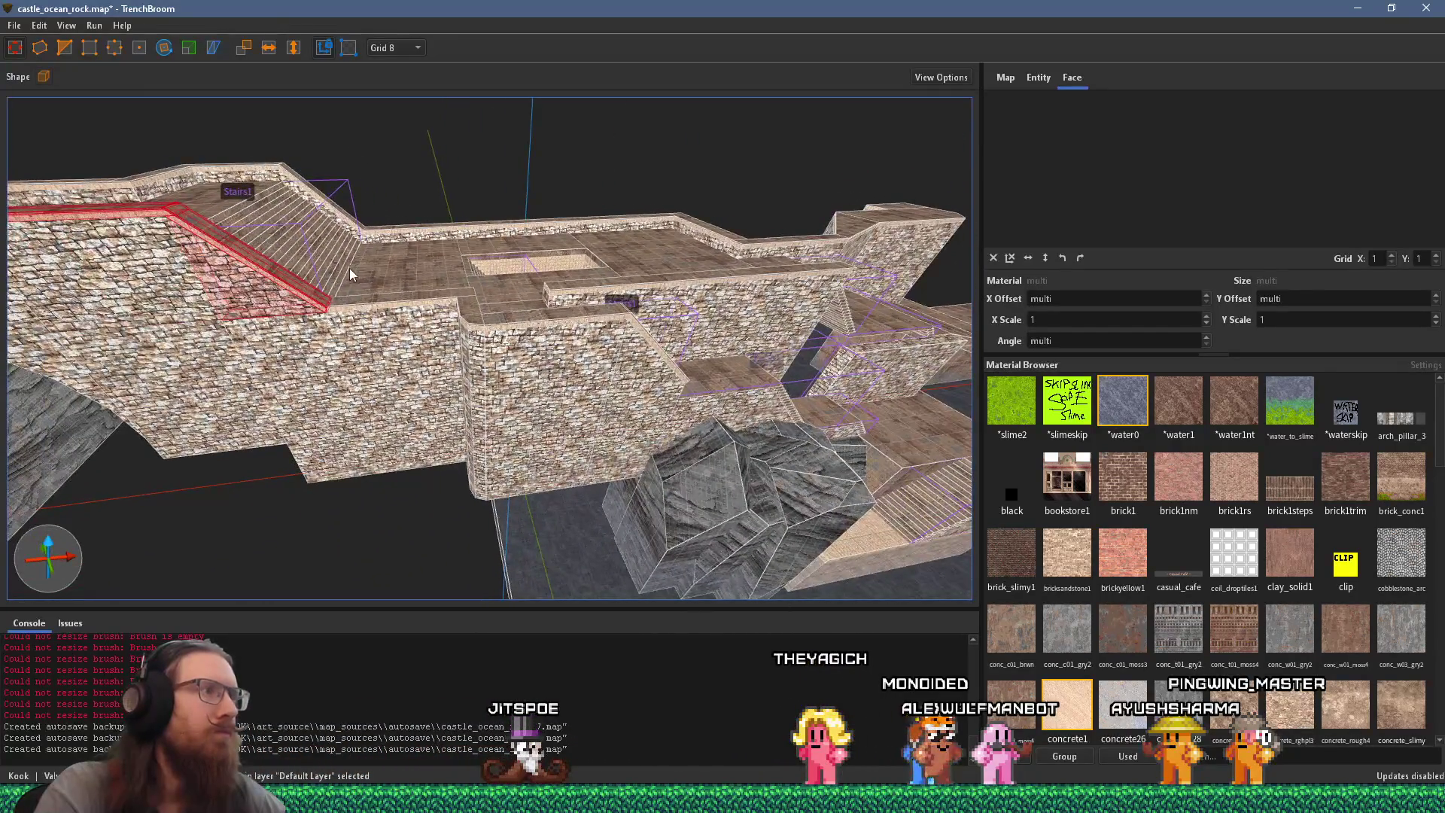
scroll(351, 268, up, 5)
scroll(650, 260, up, 10)
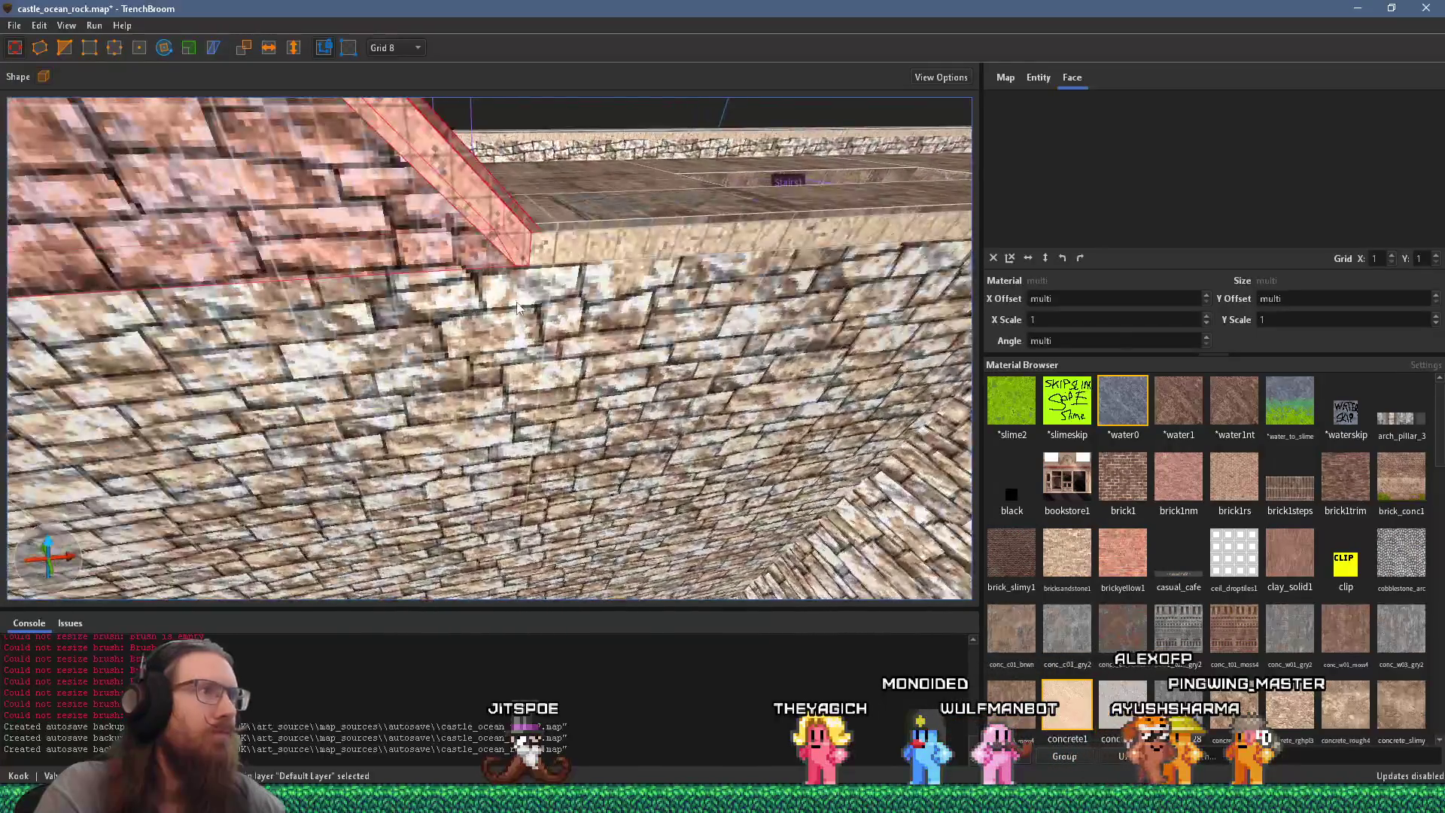
scroll(510, 301, down, 3)
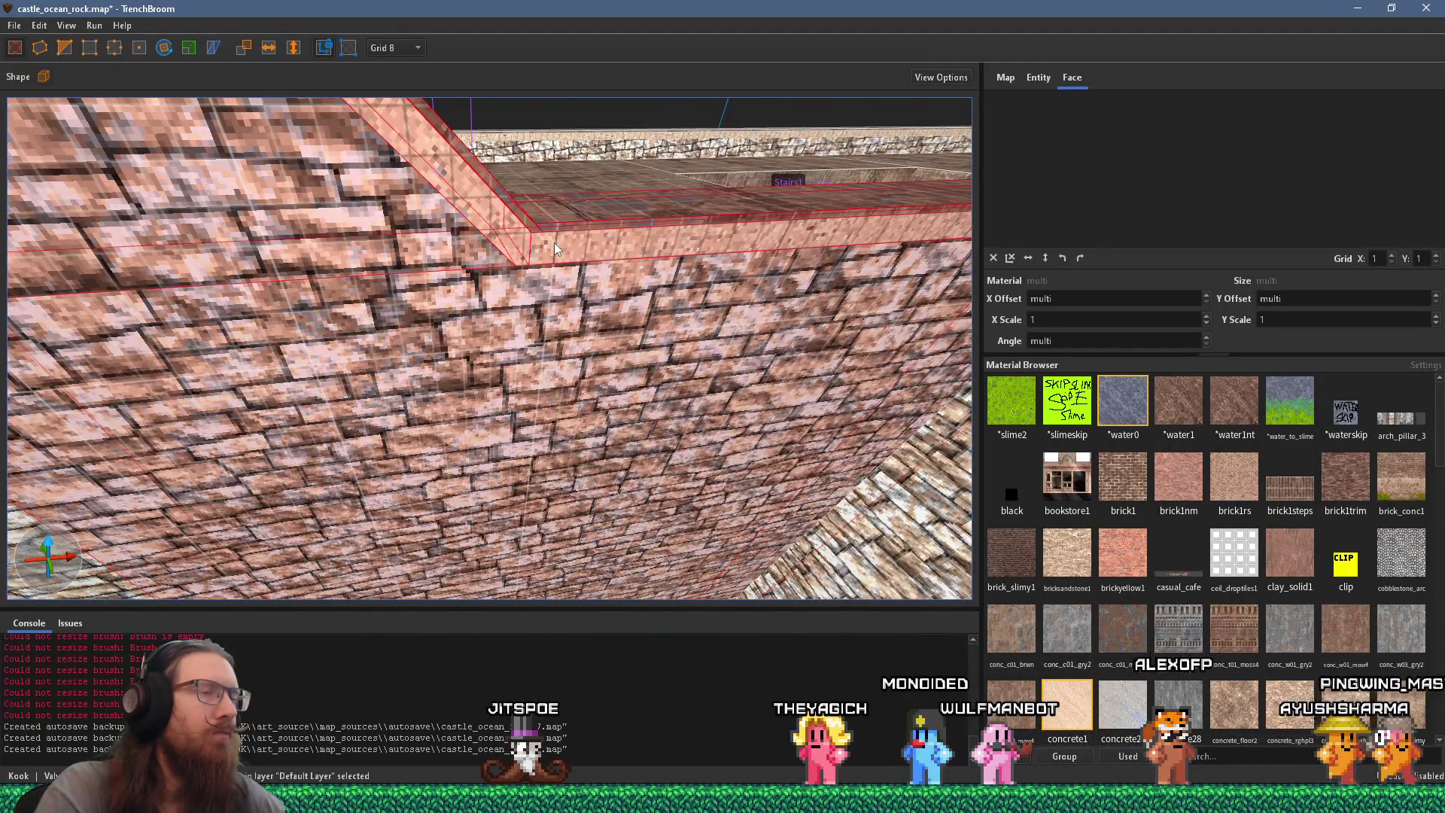
scroll(554, 243, down, 5)
scroll(554, 242, down, 2)
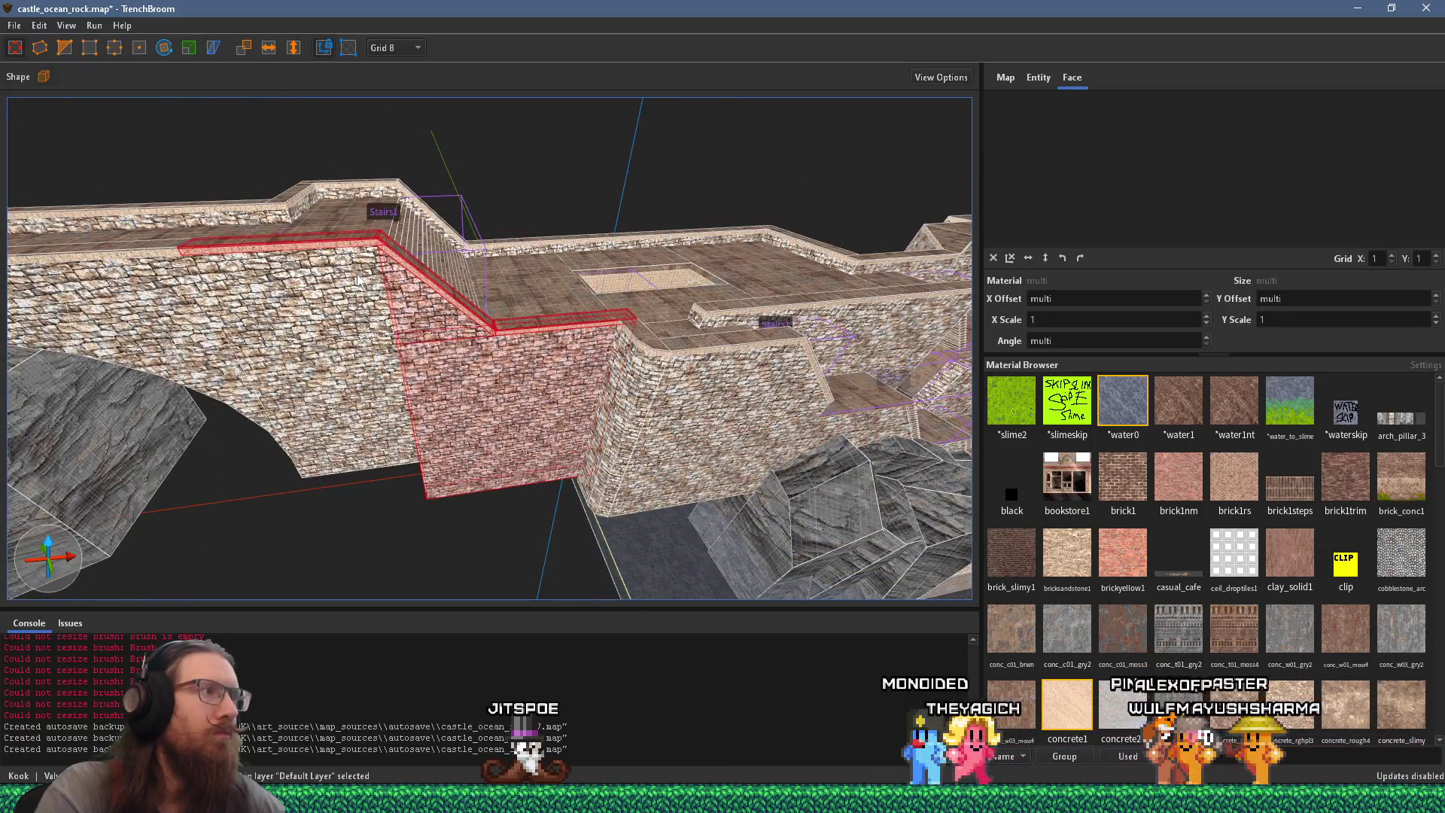
Step: Temporarily delete the neighbouring wall to view Stairs1 behind it, then restore it
mouse_move(370, 261)
mouse_down()
mouse_move(68, 365)
mouse_move(727, 232)
mouse_move(461, 232)
mouse_move(563, 238)
mouse_up()
scroll(441, 231, up, 8)
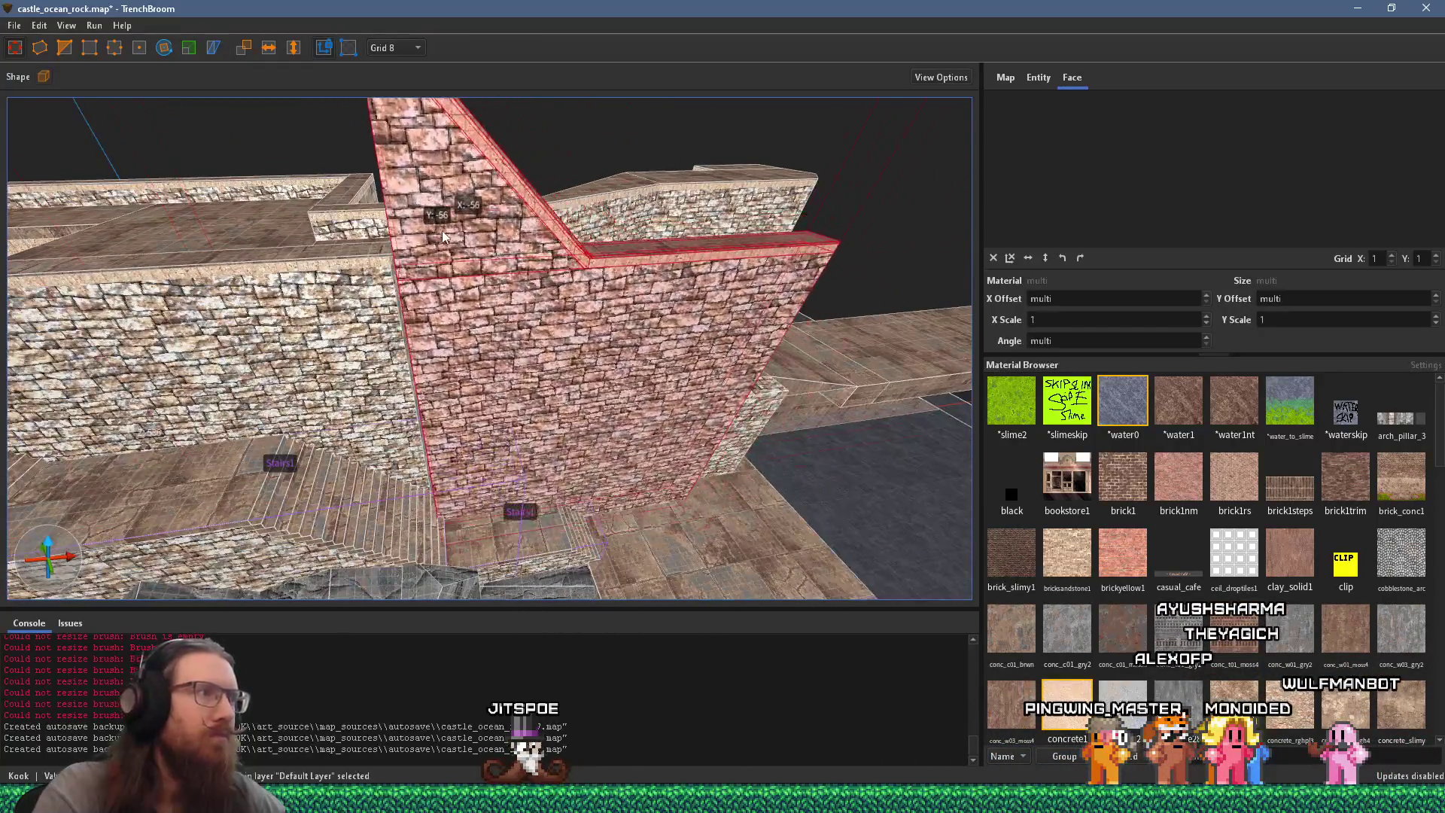
scroll(439, 228, down, 6)
mouse_move(439, 227)
mouse_down()
mouse_move(275, 382)
mouse_move(372, 307)
mouse_move(367, 270)
mouse_move(377, 295)
mouse_move(325, 334)
mouse_move(336, 354)
mouse_move(365, 330)
mouse_move(356, 307)
mouse_move(367, 304)
mouse_move(358, 327)
mouse_move(301, 351)
mouse_move(380, 340)
mouse_up()
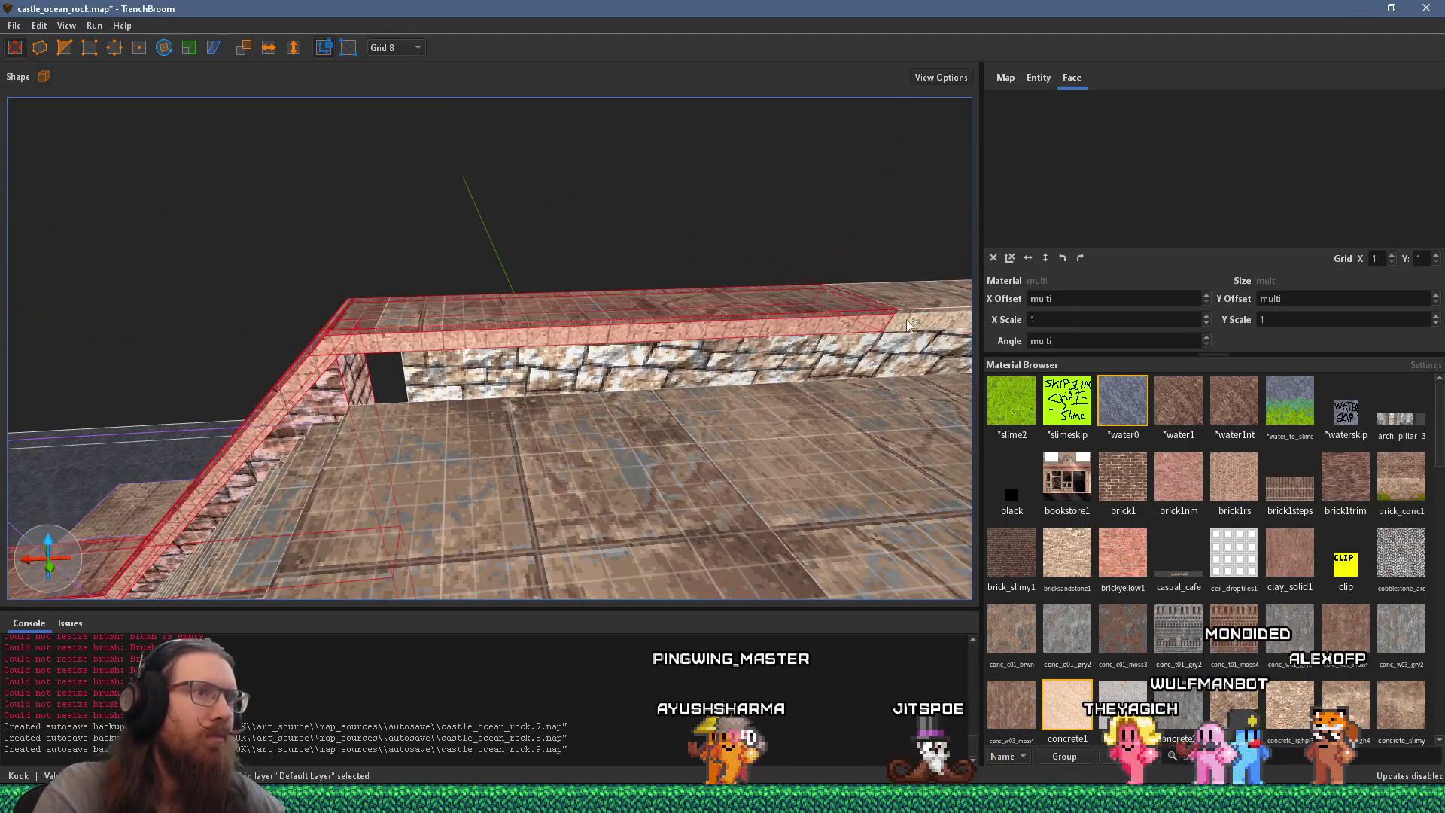
mouse_move(910, 319)
mouse_down()
mouse_move(268, 369)
mouse_move(164, 400)
mouse_move(659, 413)
mouse_move(691, 392)
mouse_move(635, 401)
mouse_move(723, 381)
mouse_move(80, 374)
mouse_move(42, 425)
mouse_move(436, 338)
mouse_up()
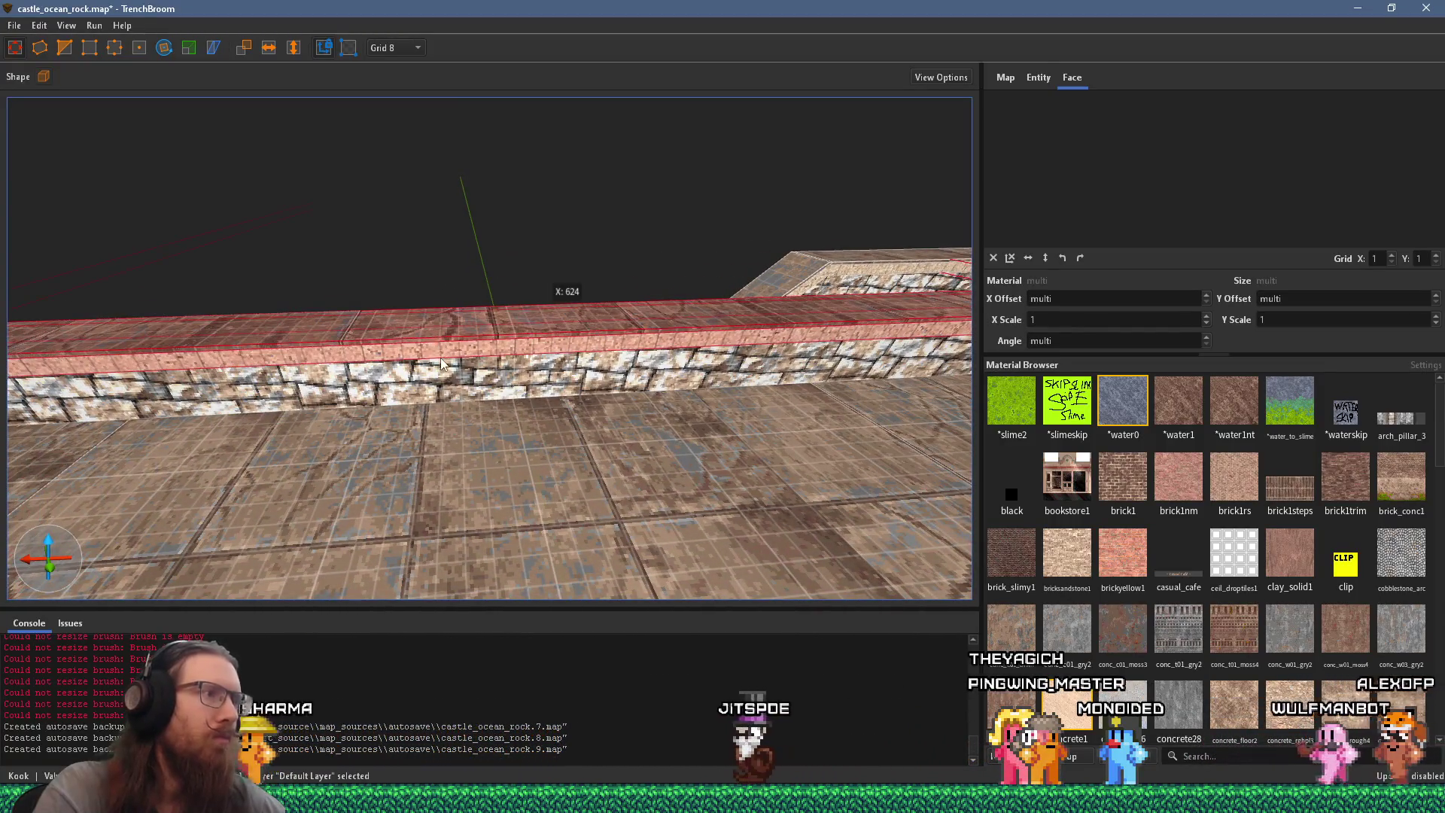
key(Delete)
mouse_move(440, 369)
mouse_down()
mouse_move(242, 319)
mouse_move(600, 241)
mouse_move(340, 287)
mouse_move(447, 274)
mouse_up()
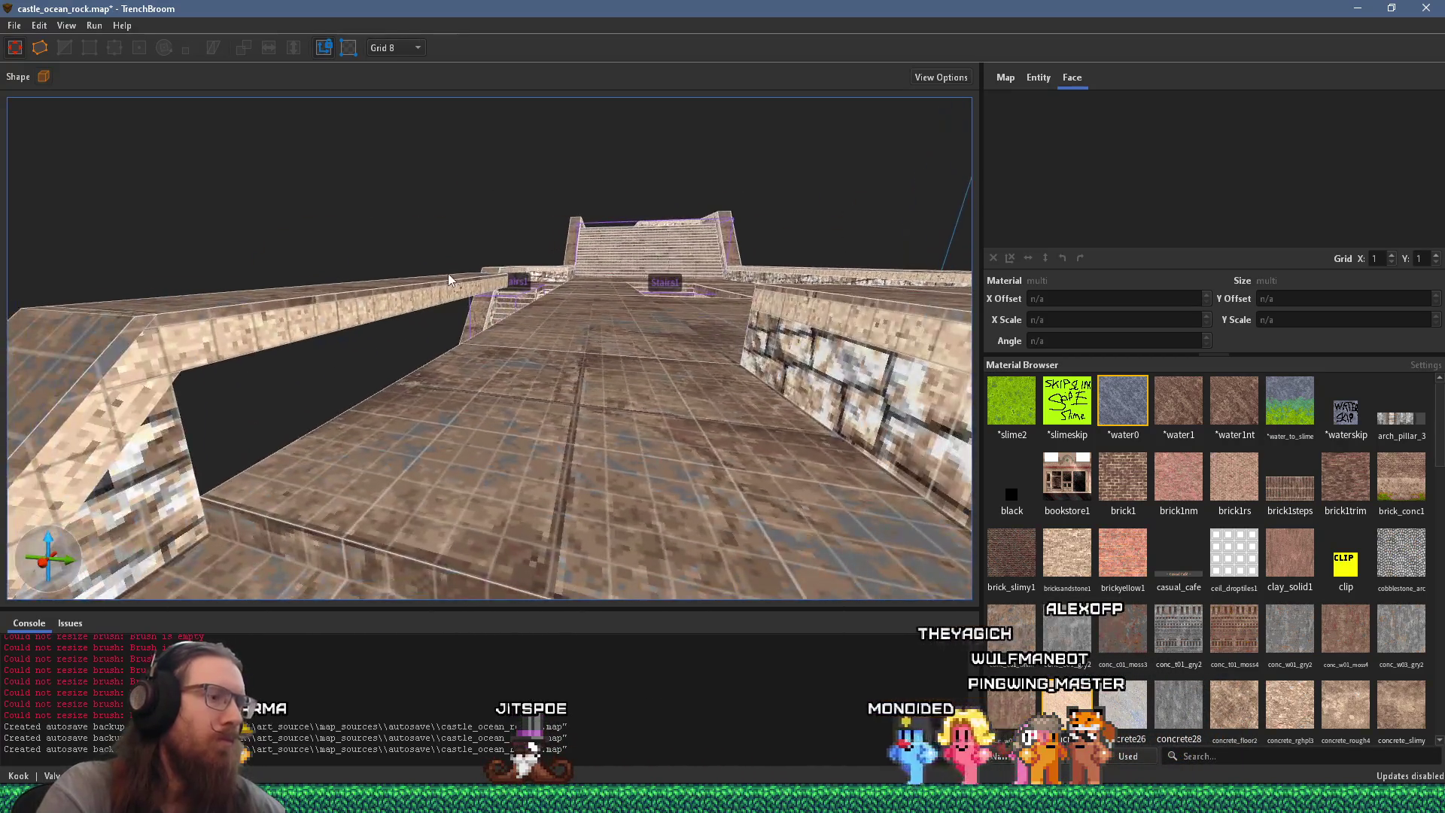
key(ctrl+z)
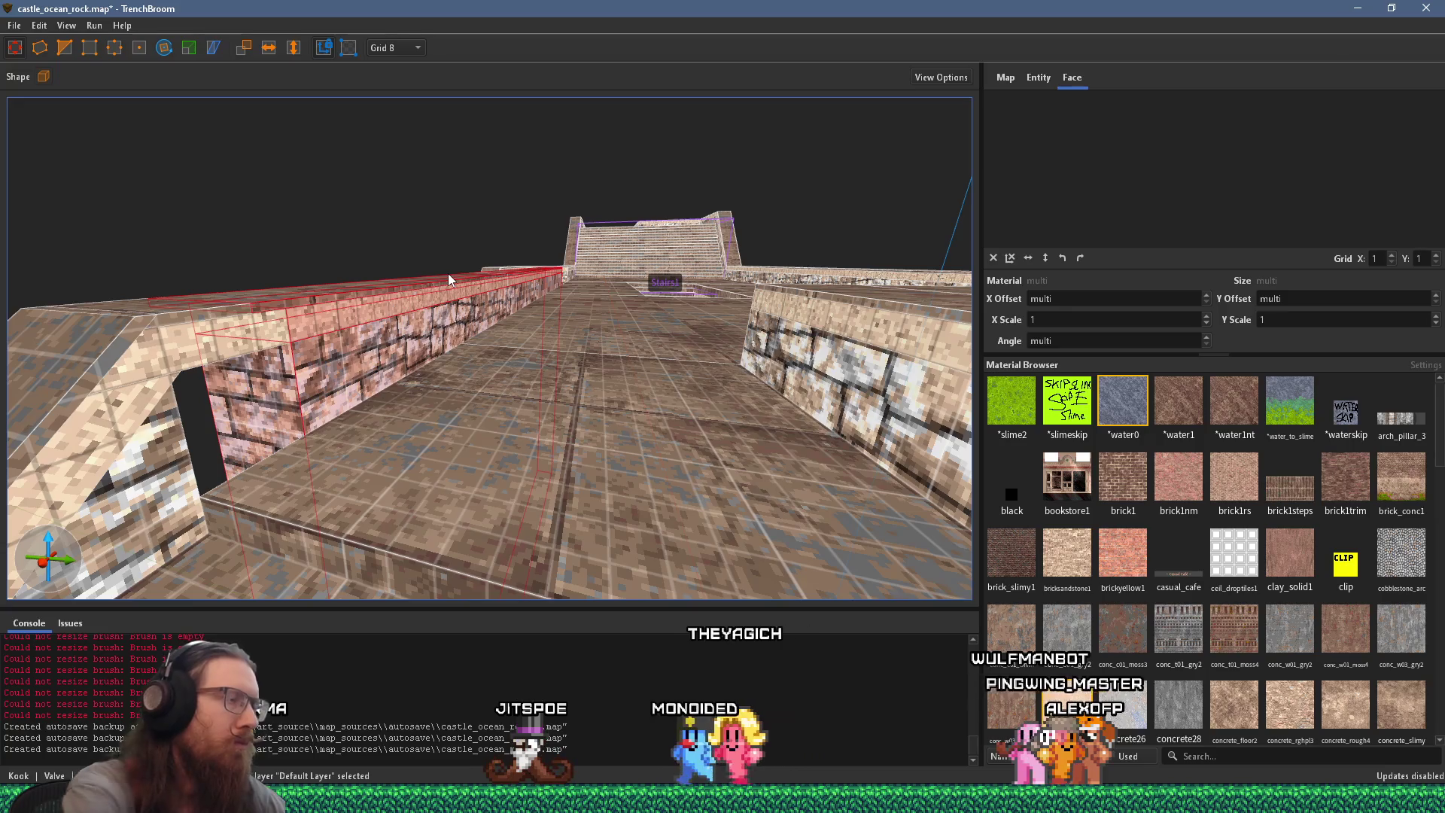
Step: Delete the three wall-top cap pieces above the stairs
mouse_move(242, 335)
mouse_down()
mouse_move(209, 359)
mouse_move(536, 303)
mouse_move(469, 317)
mouse_up()
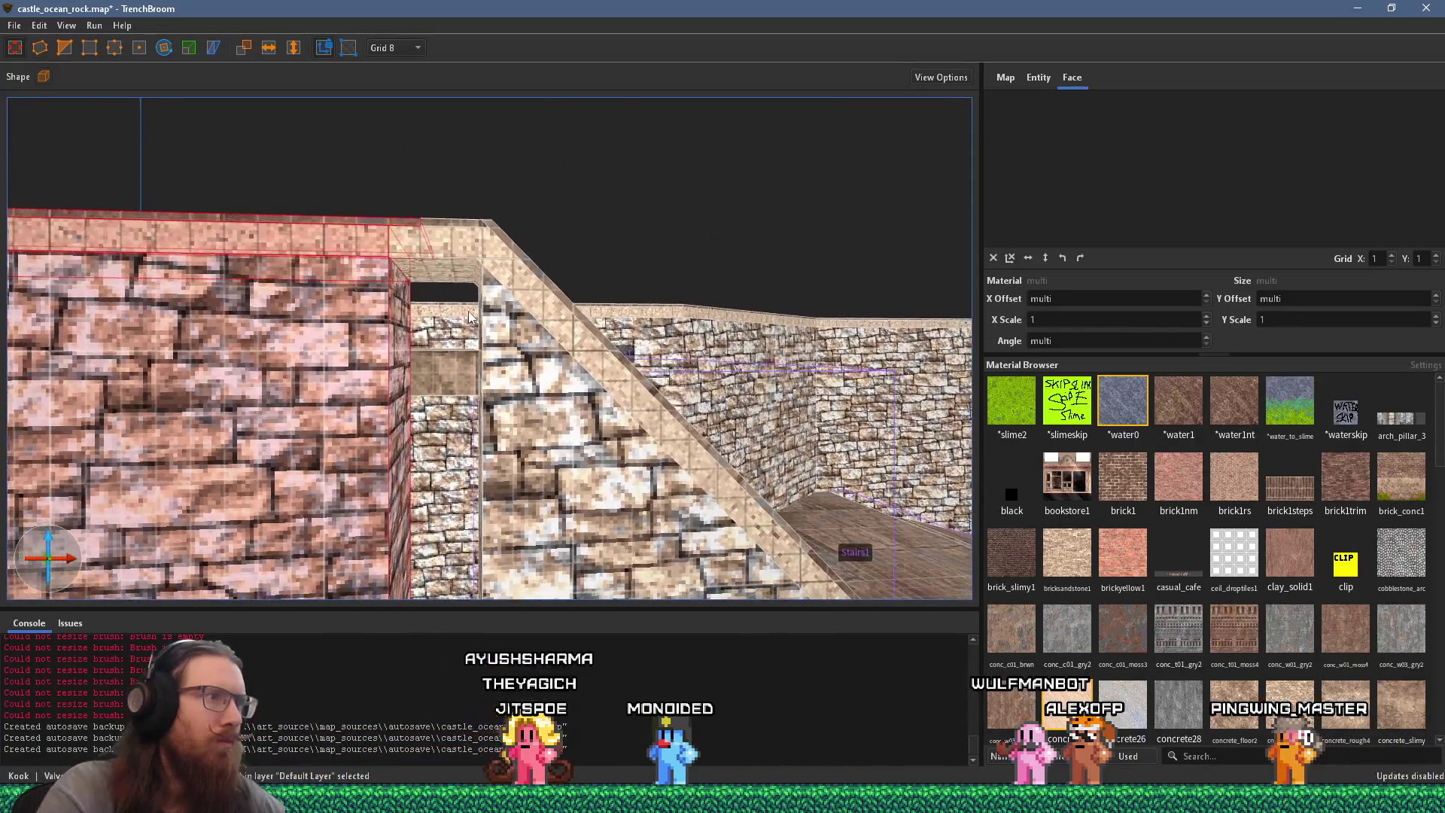
shift+click(405, 342)
mouse_move(404, 341)
mouse_down()
mouse_move(379, 337)
mouse_move(381, 317)
mouse_move(348, 316)
mouse_up()
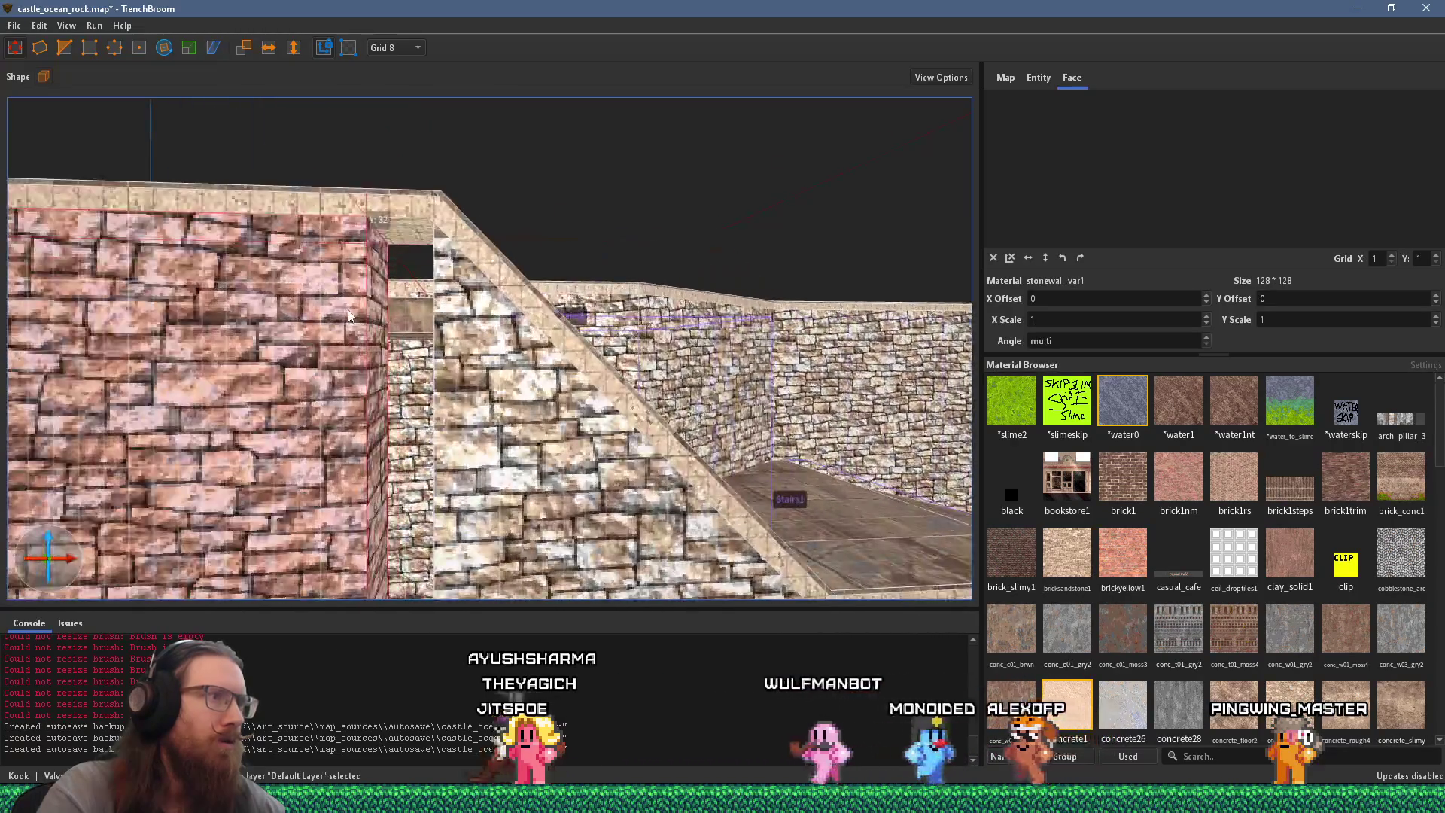
mouse_move(434, 335)
mouse_down()
mouse_move(503, 372)
mouse_move(531, 345)
mouse_move(383, 429)
mouse_move(522, 379)
mouse_move(490, 397)
mouse_up()
scroll(503, 372, up, 2)
scroll(500, 364, down, 5)
scroll(531, 345, up, 3)
click(523, 379)
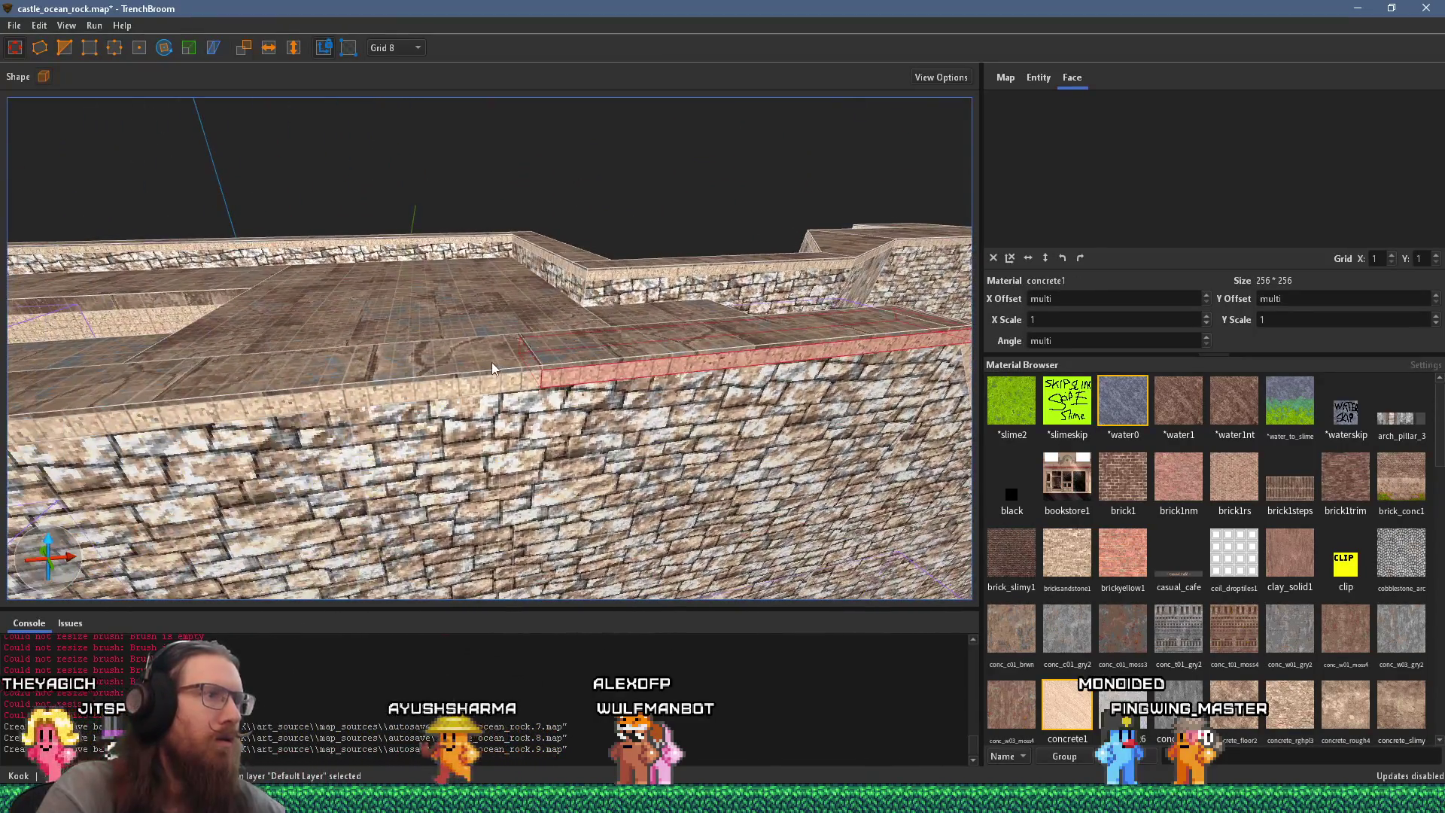
ctrl+shift+click(489, 364)
ctrl+shift+click(465, 379)
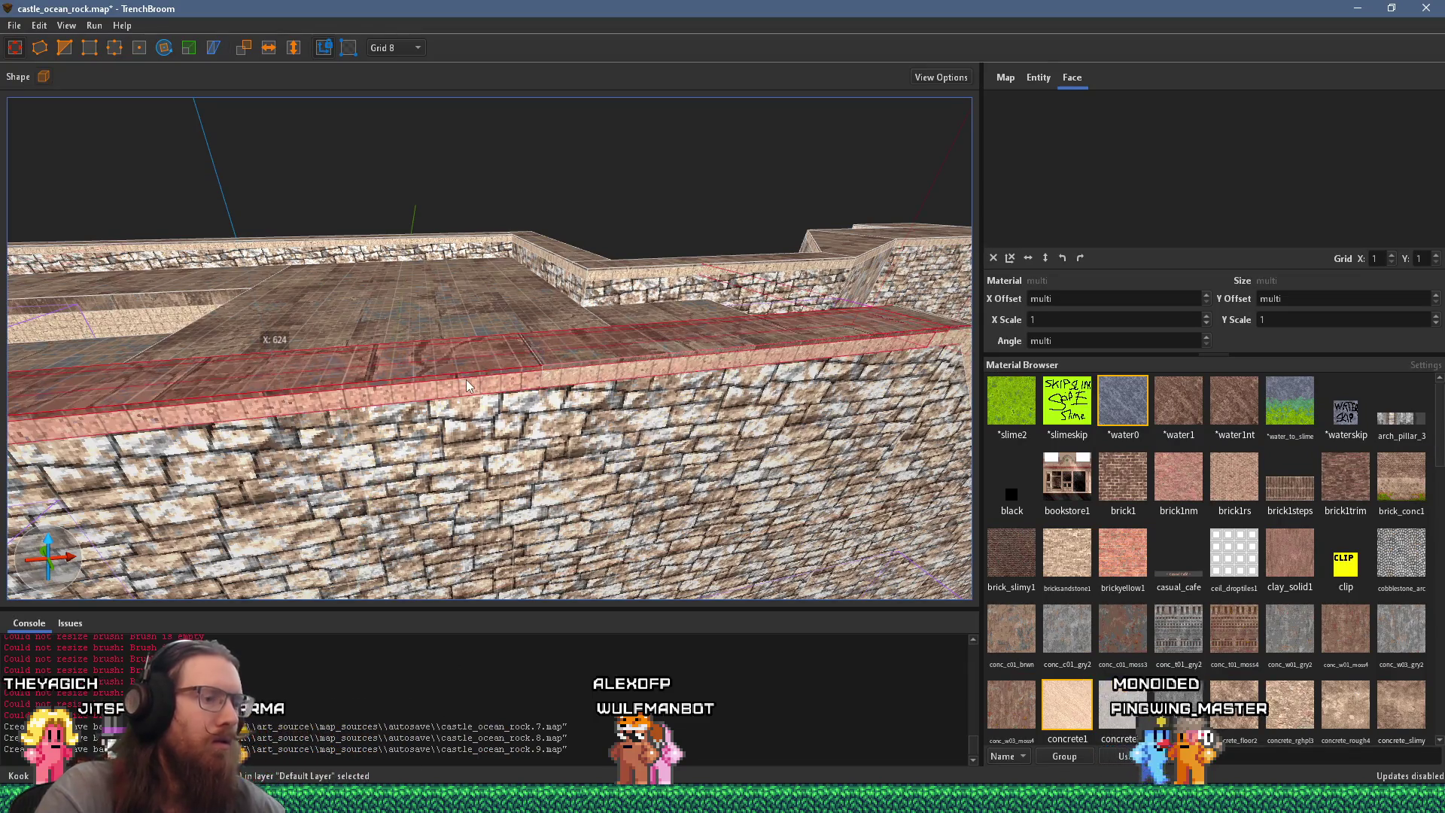
key(Delete)
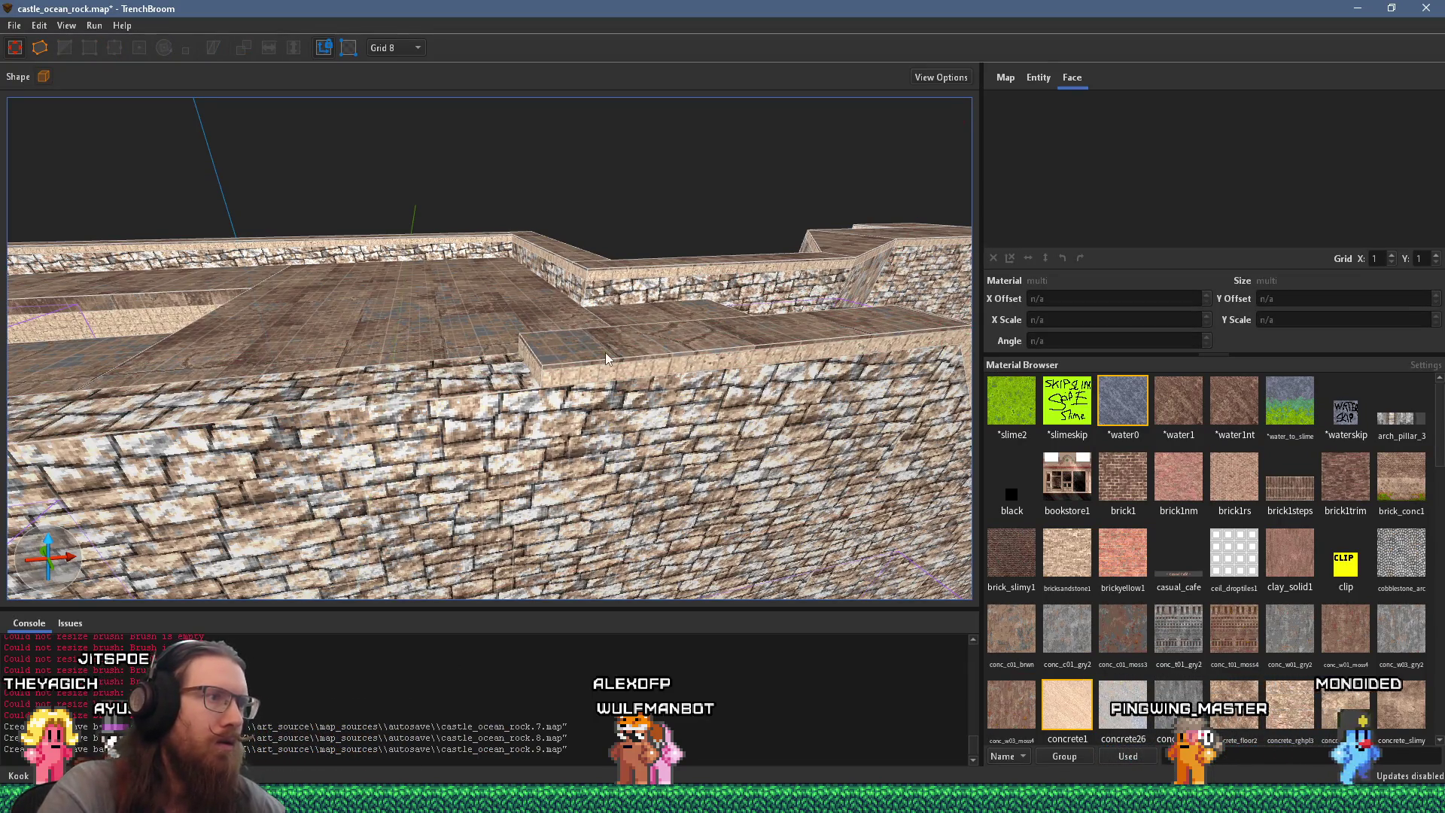
Step: Fly over the stairwell opening to review it, then switch to the PureRef board
click(595, 360)
key(s)
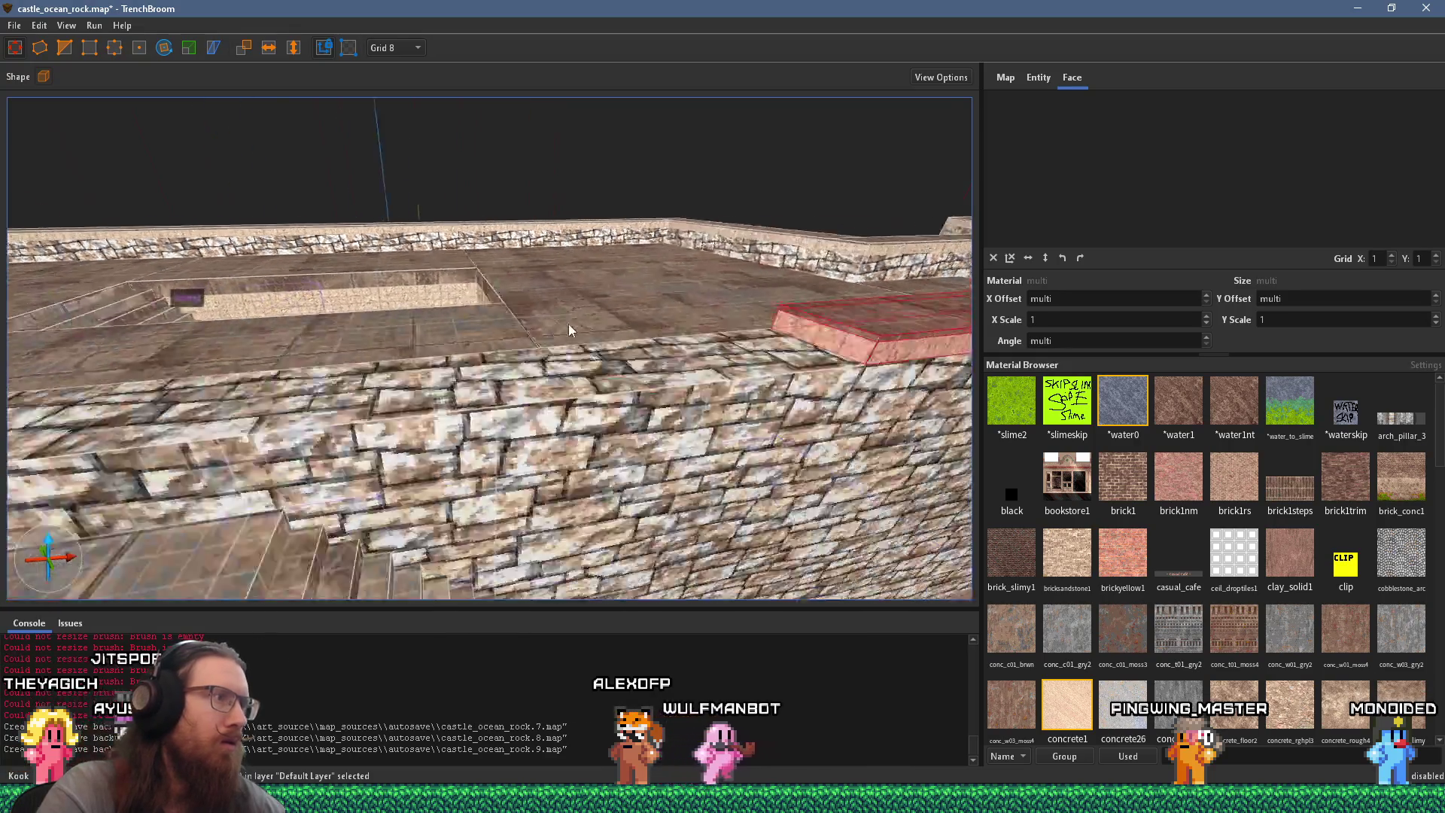
key(w)
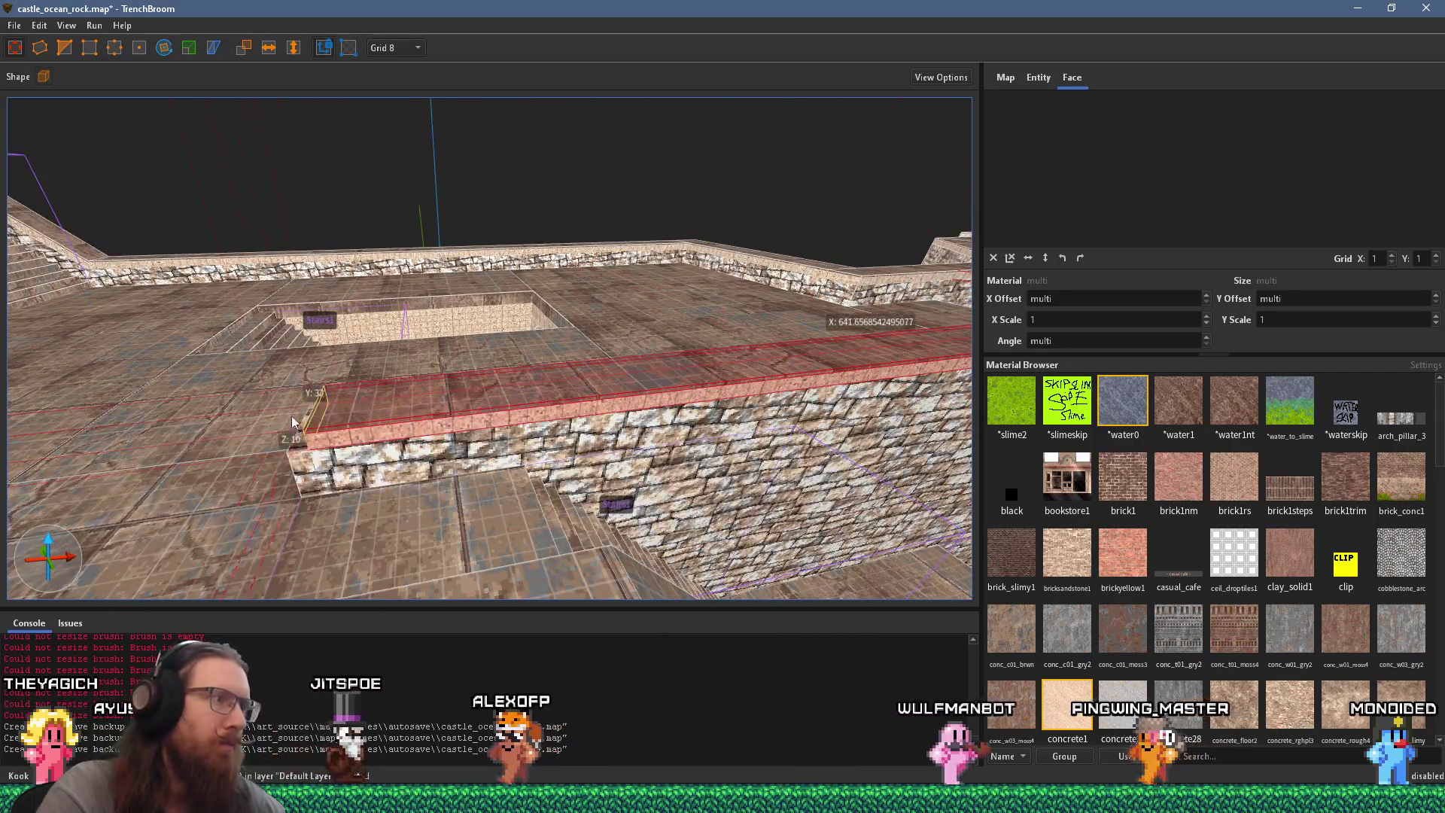
key(Escape)
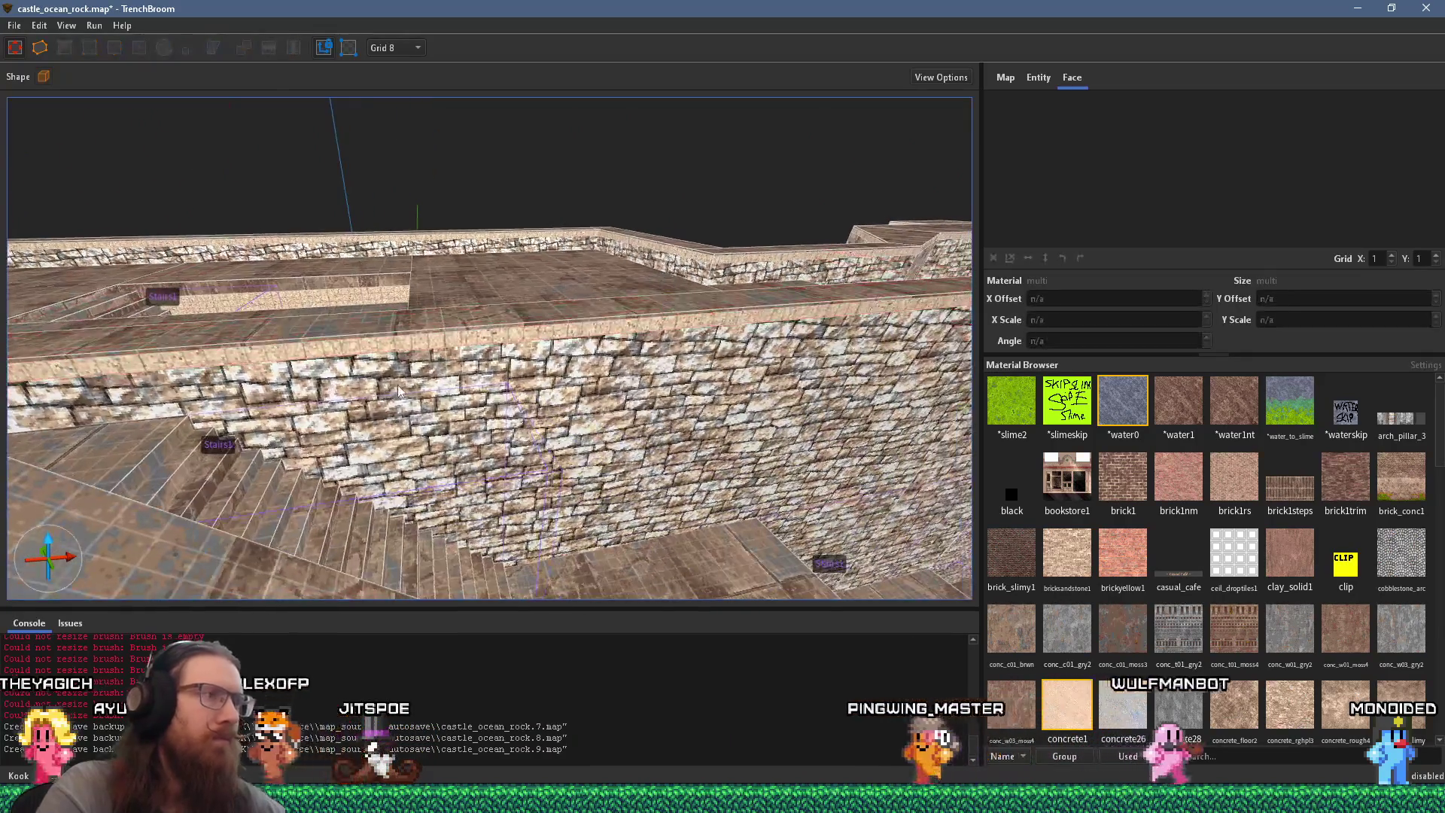
key(w)
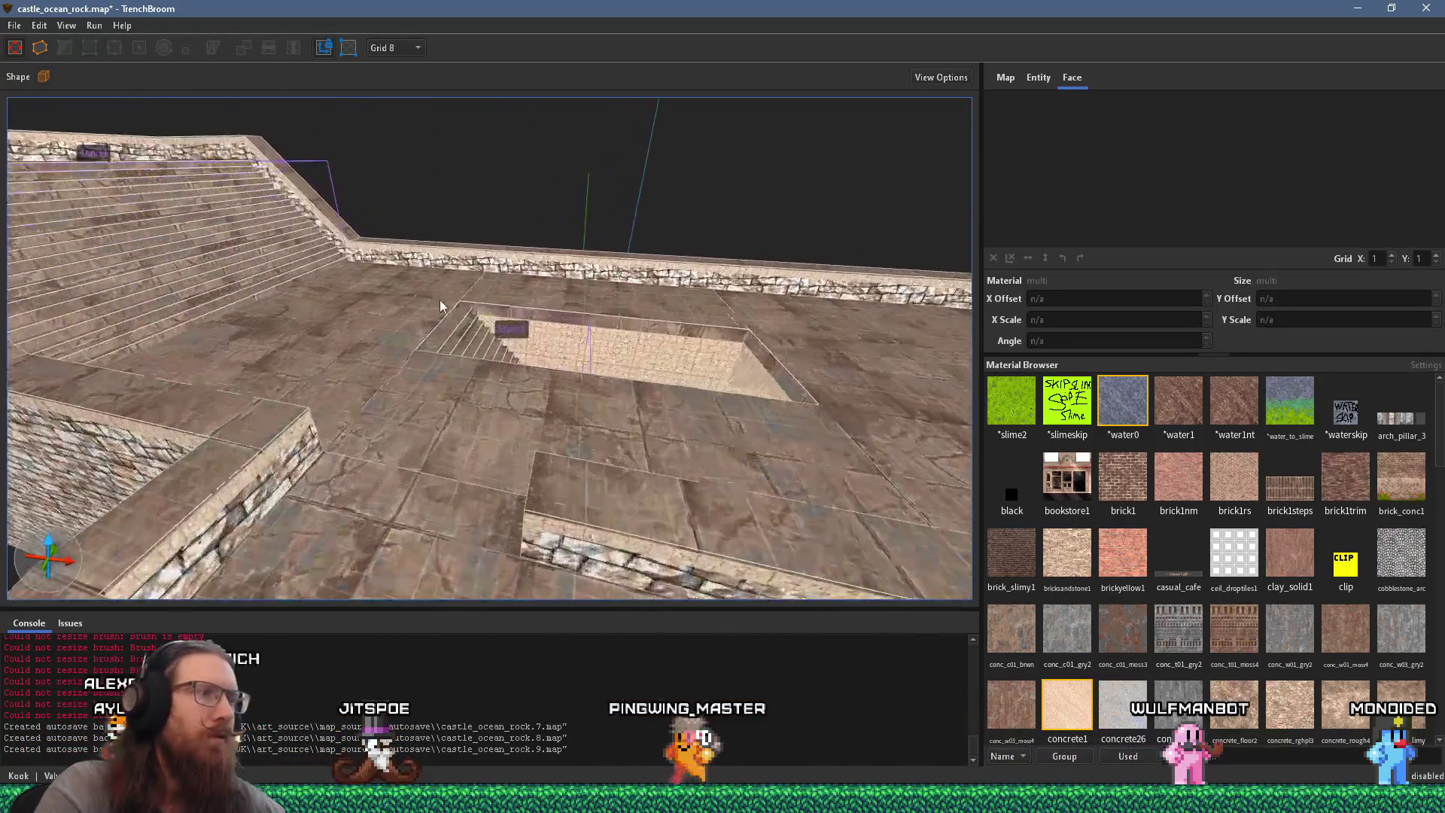
shift+click(480, 340)
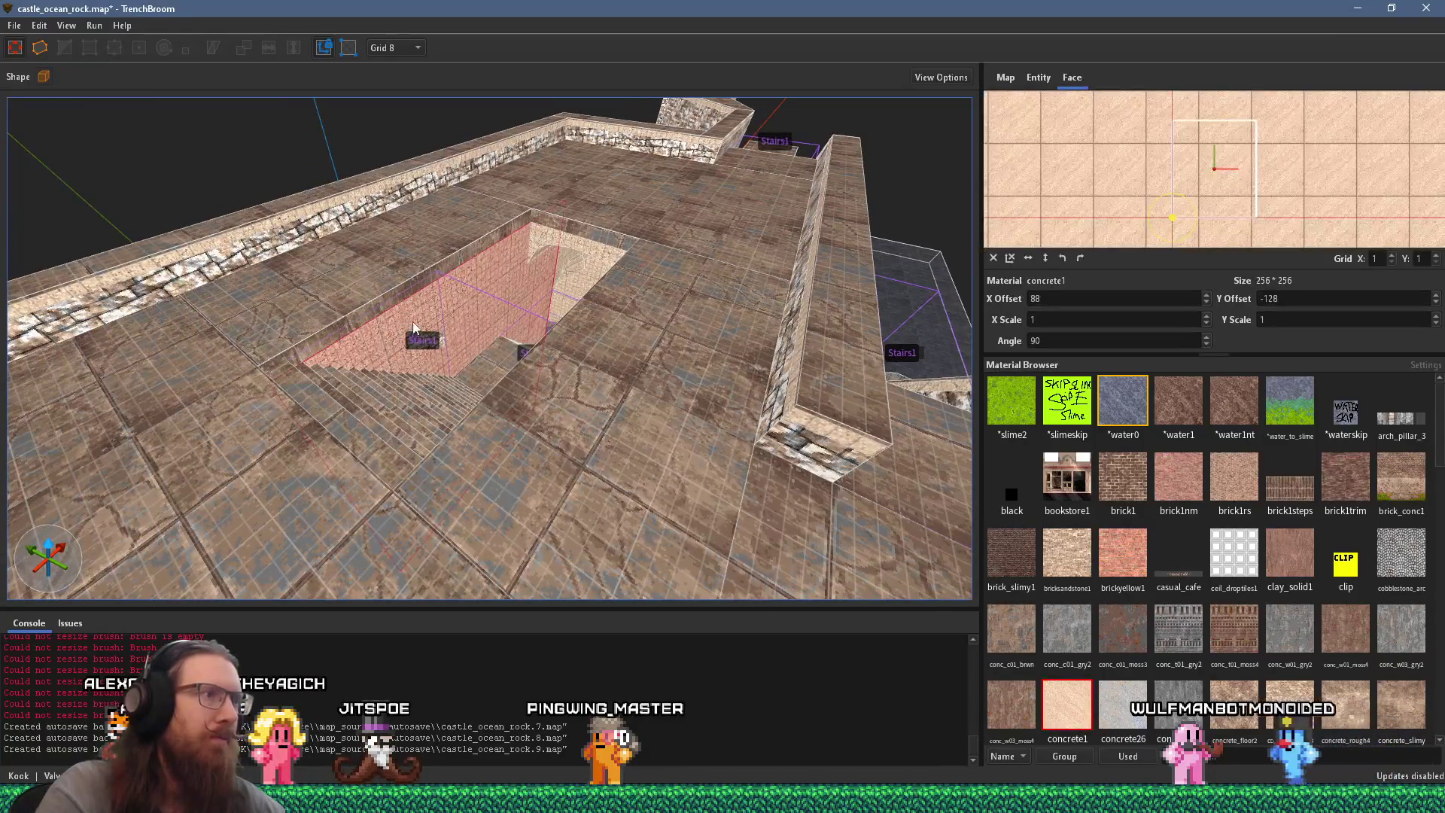
key(w)
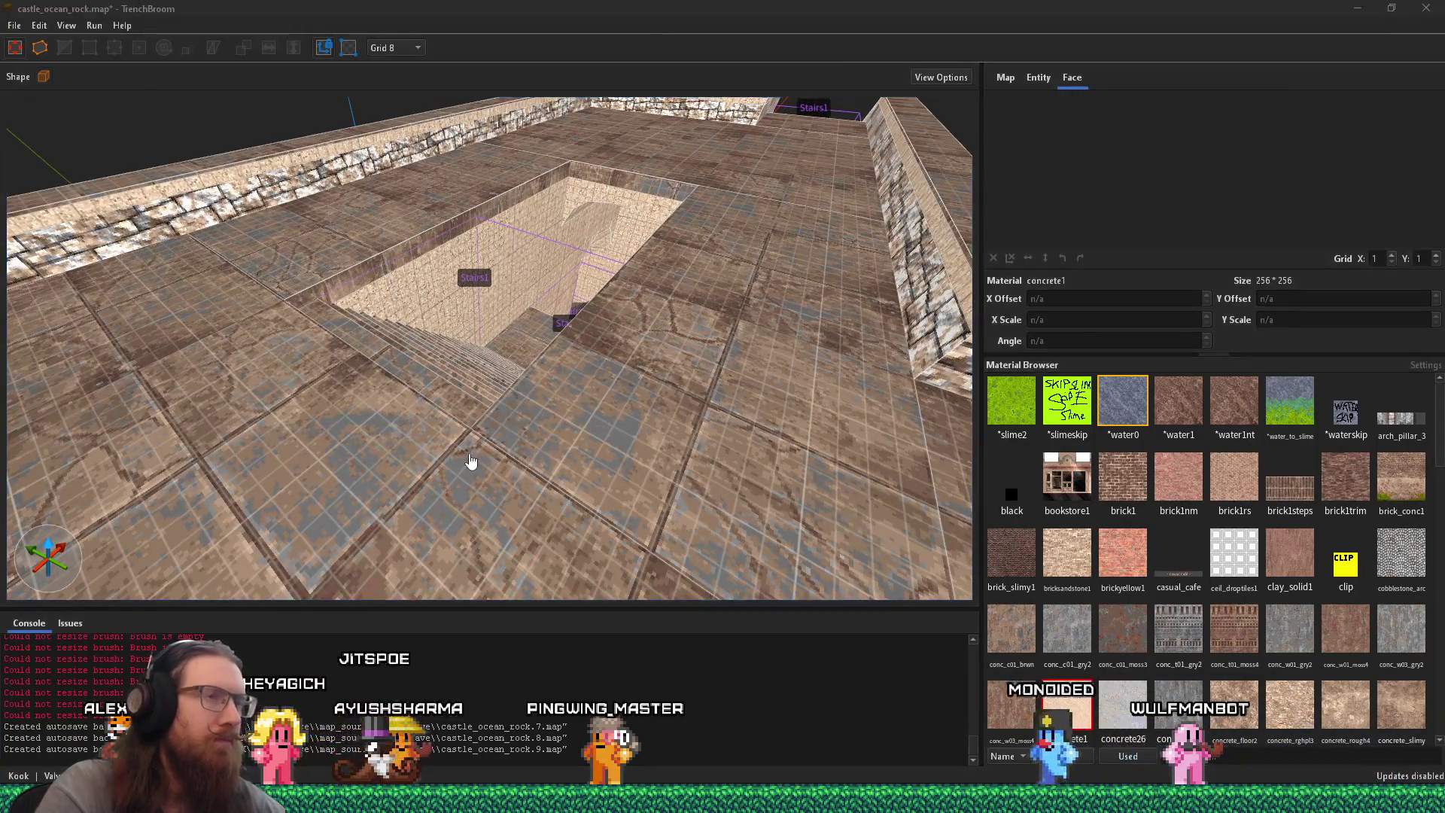
key(alt+Tab)
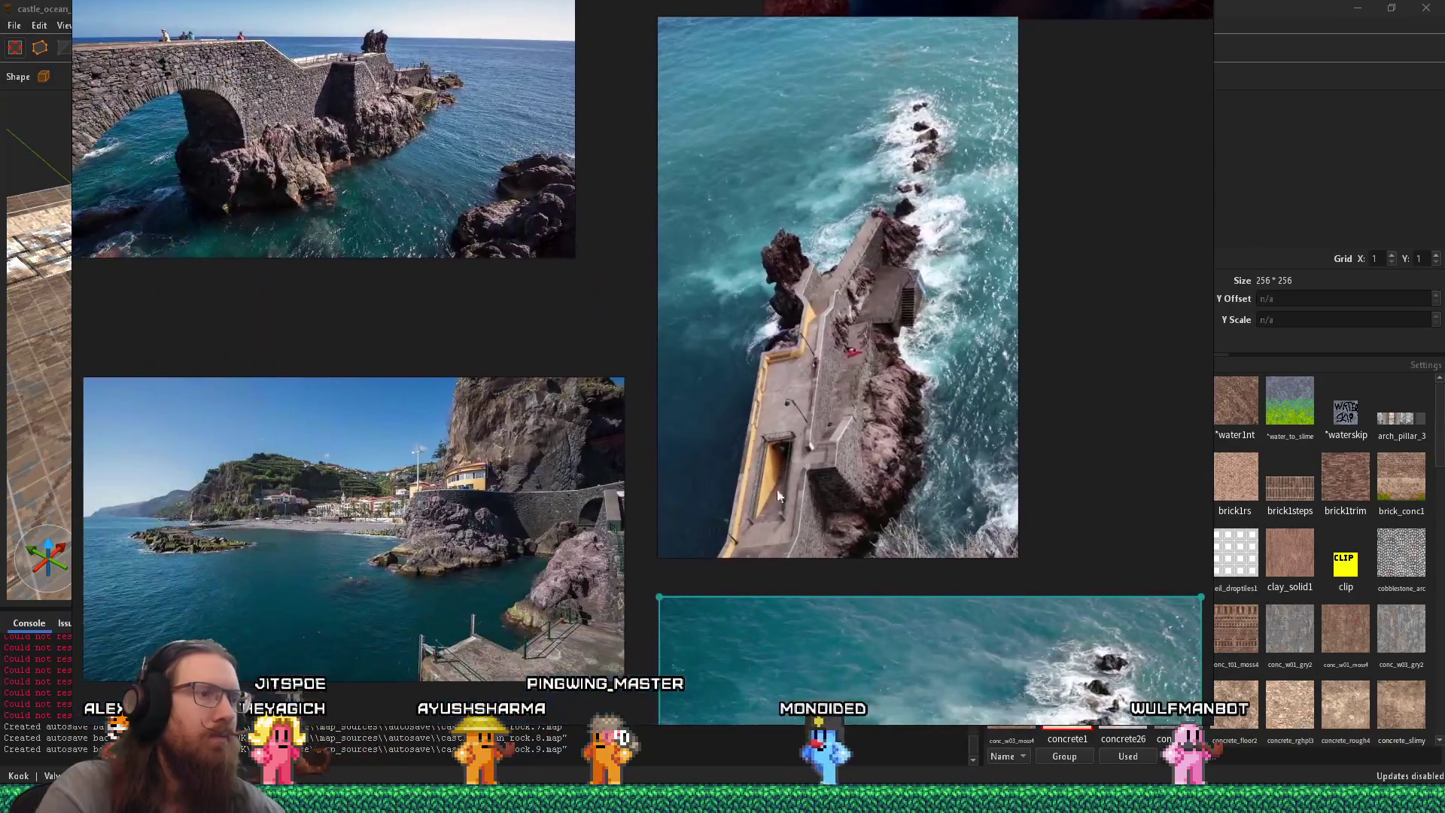
Step: Zoom and pan to the pier's yellow-walled stairwell entrance photo, then return to TrenchBroom
scroll(789, 504, up, 5)
scroll(610, 457, down, 3)
mouse_move(610, 457)
mouse_down()
mouse_move(847, 378)
mouse_move(841, 285)
mouse_move(825, 286)
mouse_up()
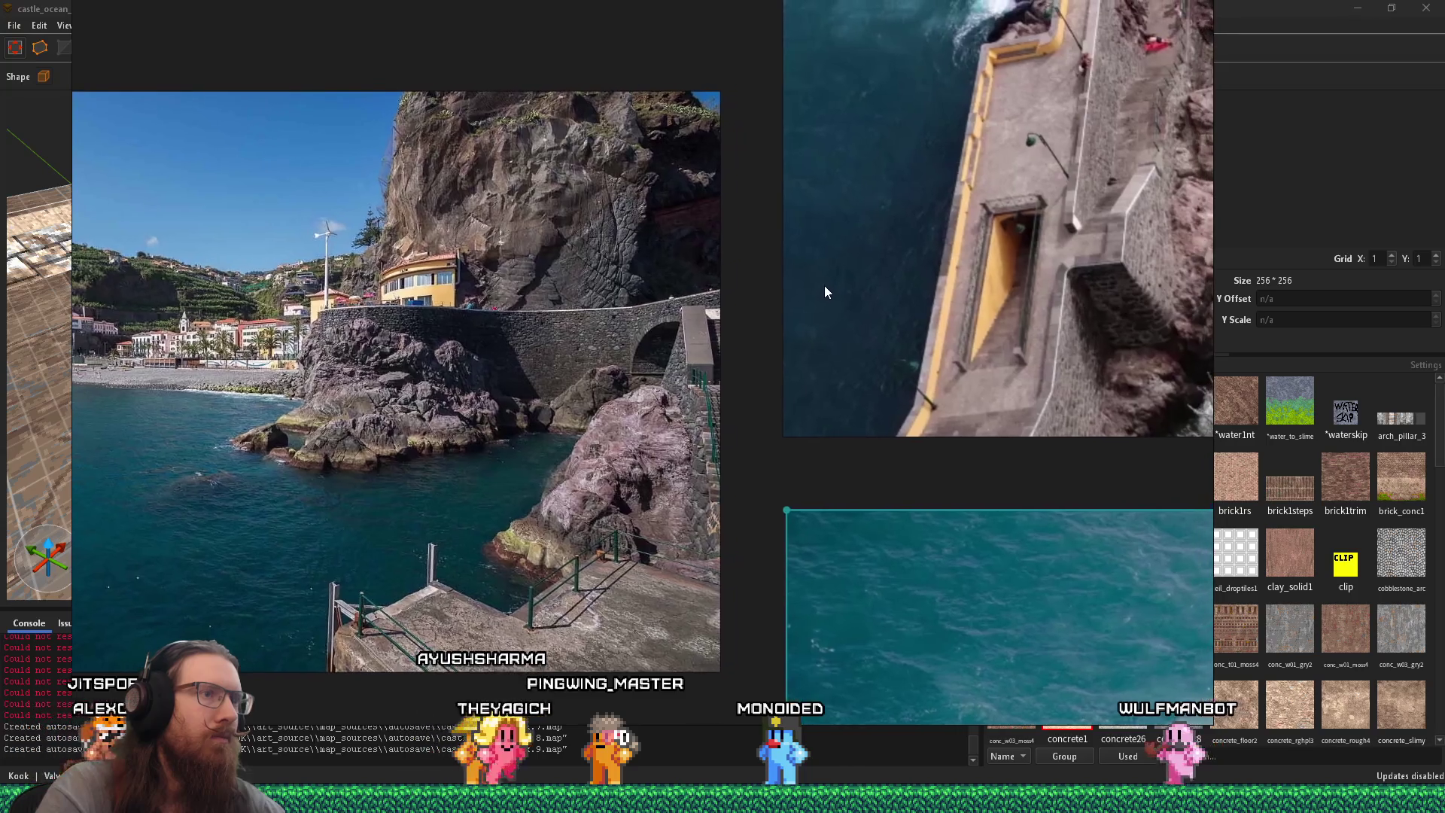
scroll(559, 423, down, 5)
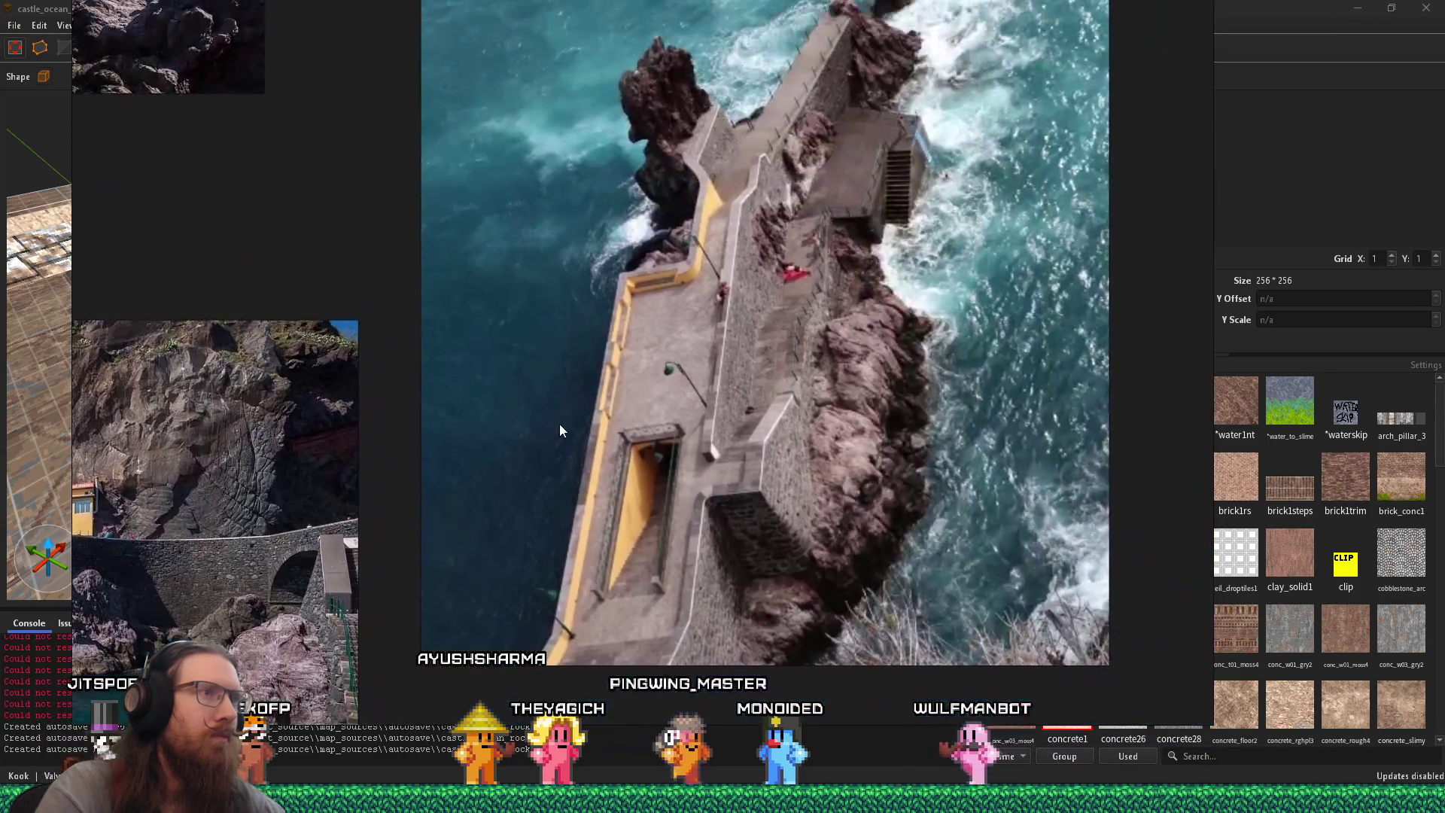
scroll(716, 344, down, 2)
scroll(868, 321, up, 2)
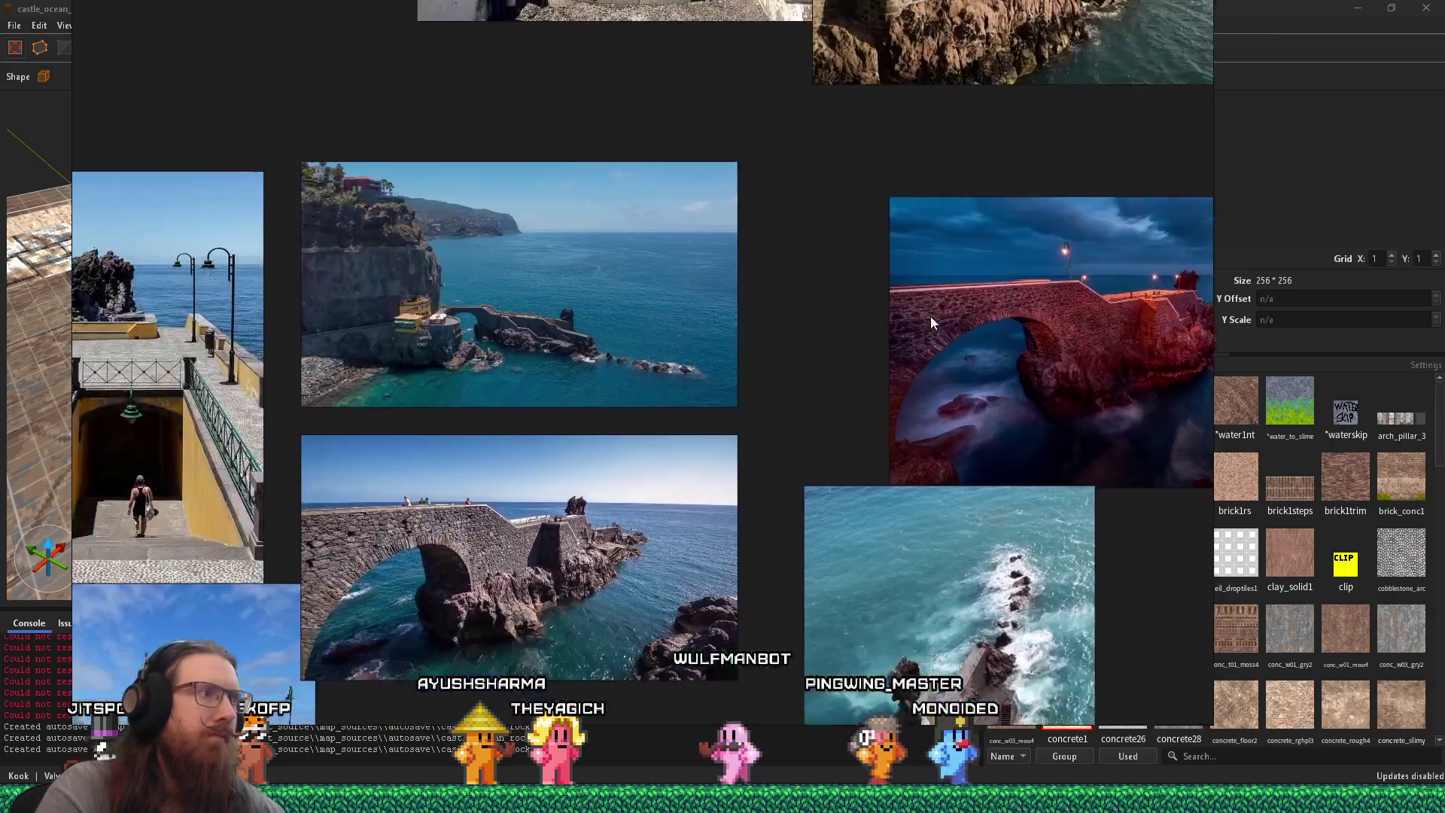
scroll(558, 419, up, 5)
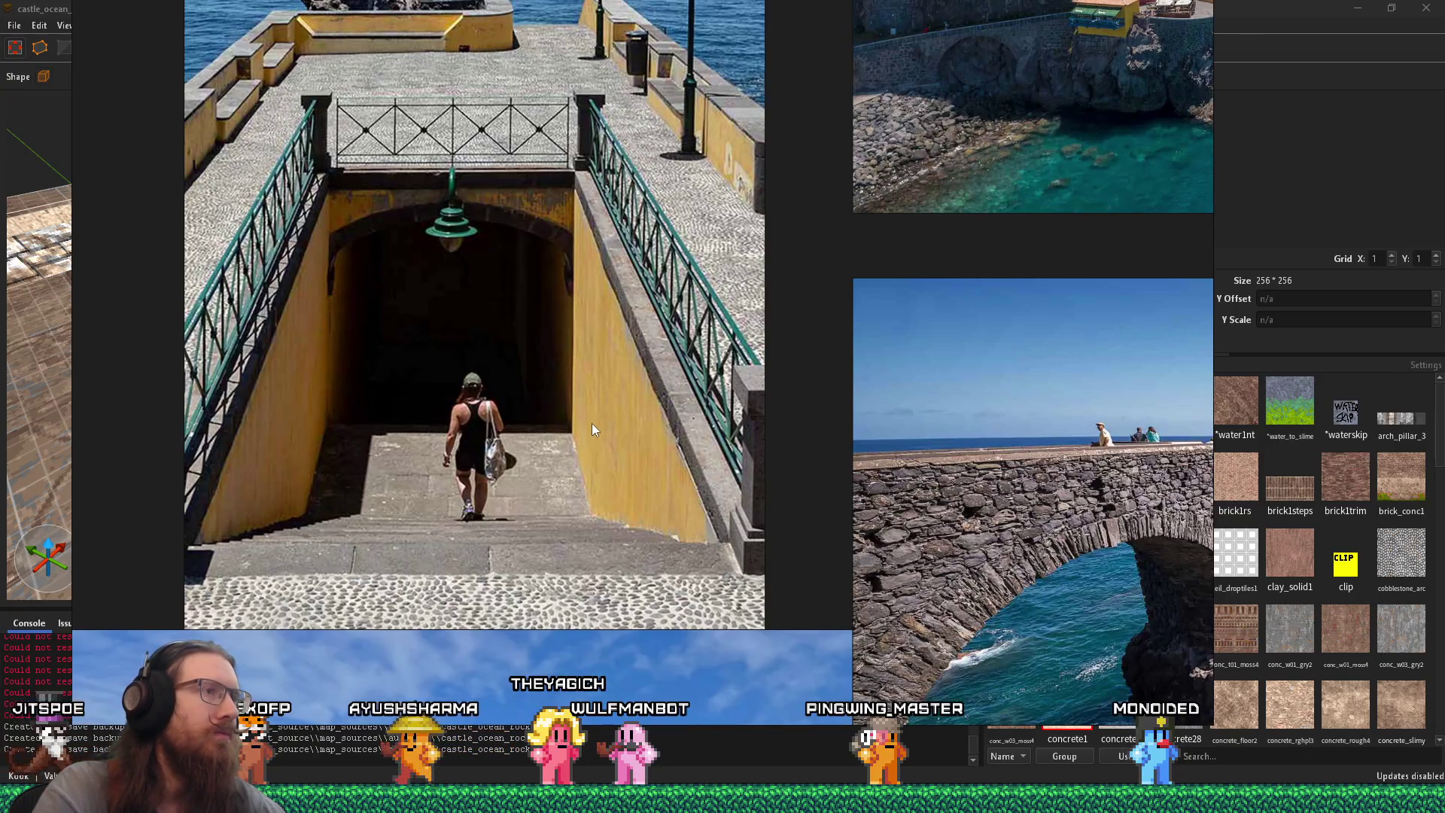
key(alt+Tab)
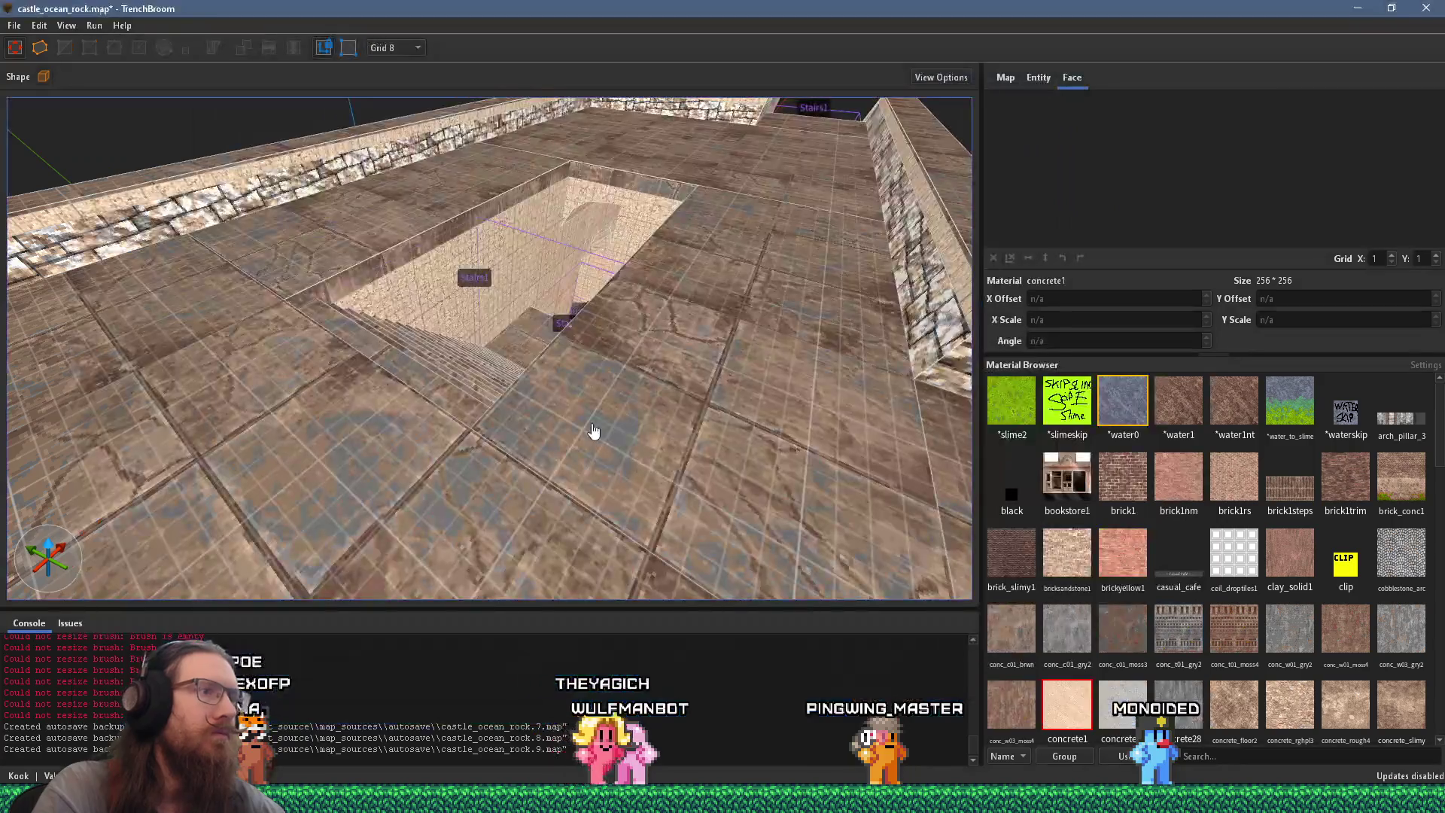
Step: Draw a small flat block on the walkway floor and move it further back, comparing against the reference photos
scroll(625, 396, up, 3)
mouse_move(559, 433)
mouse_down()
mouse_move(607, 470)
mouse_move(589, 501)
mouse_up()
key(alt+Tab)
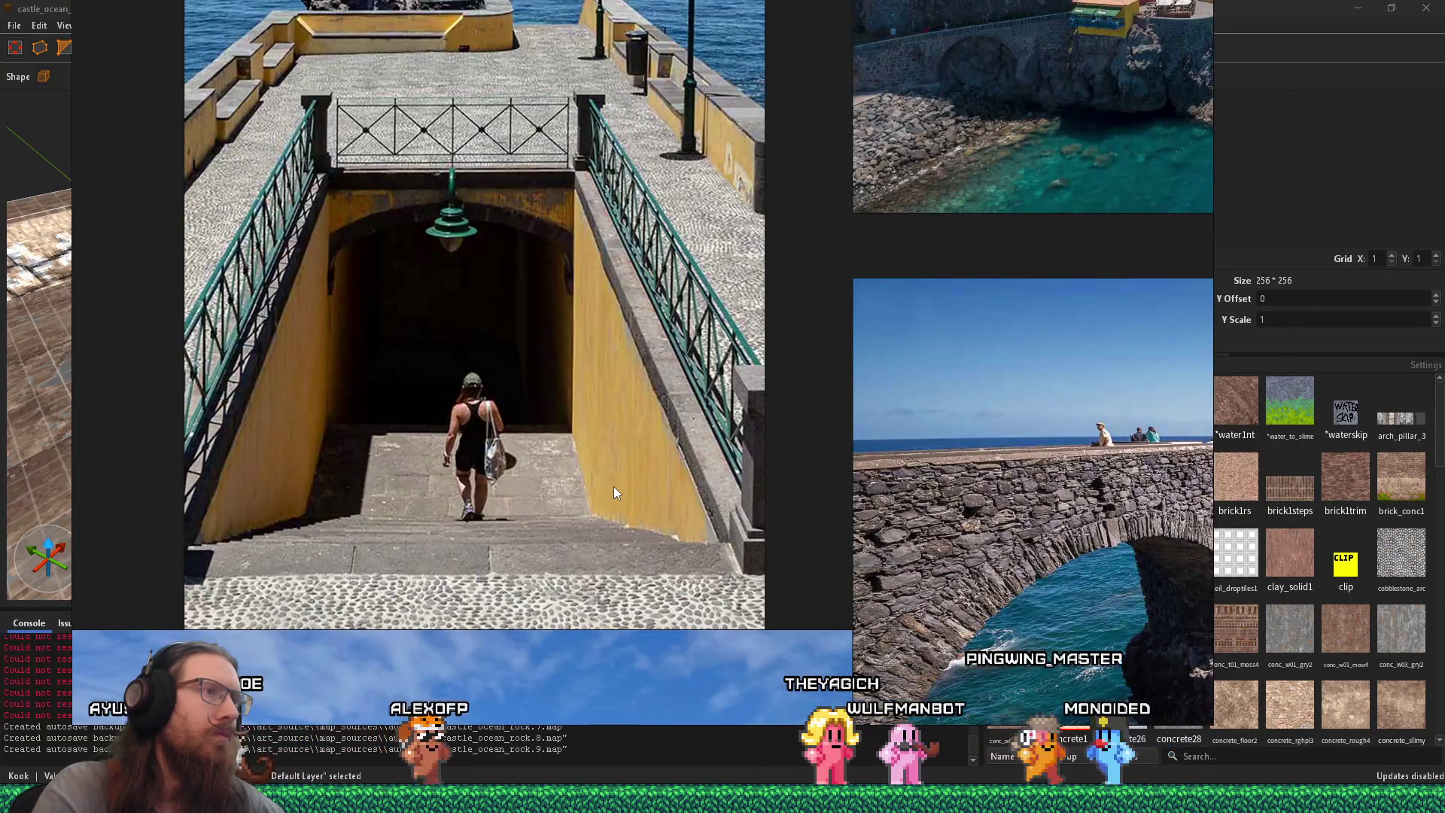
key(alt+Tab)
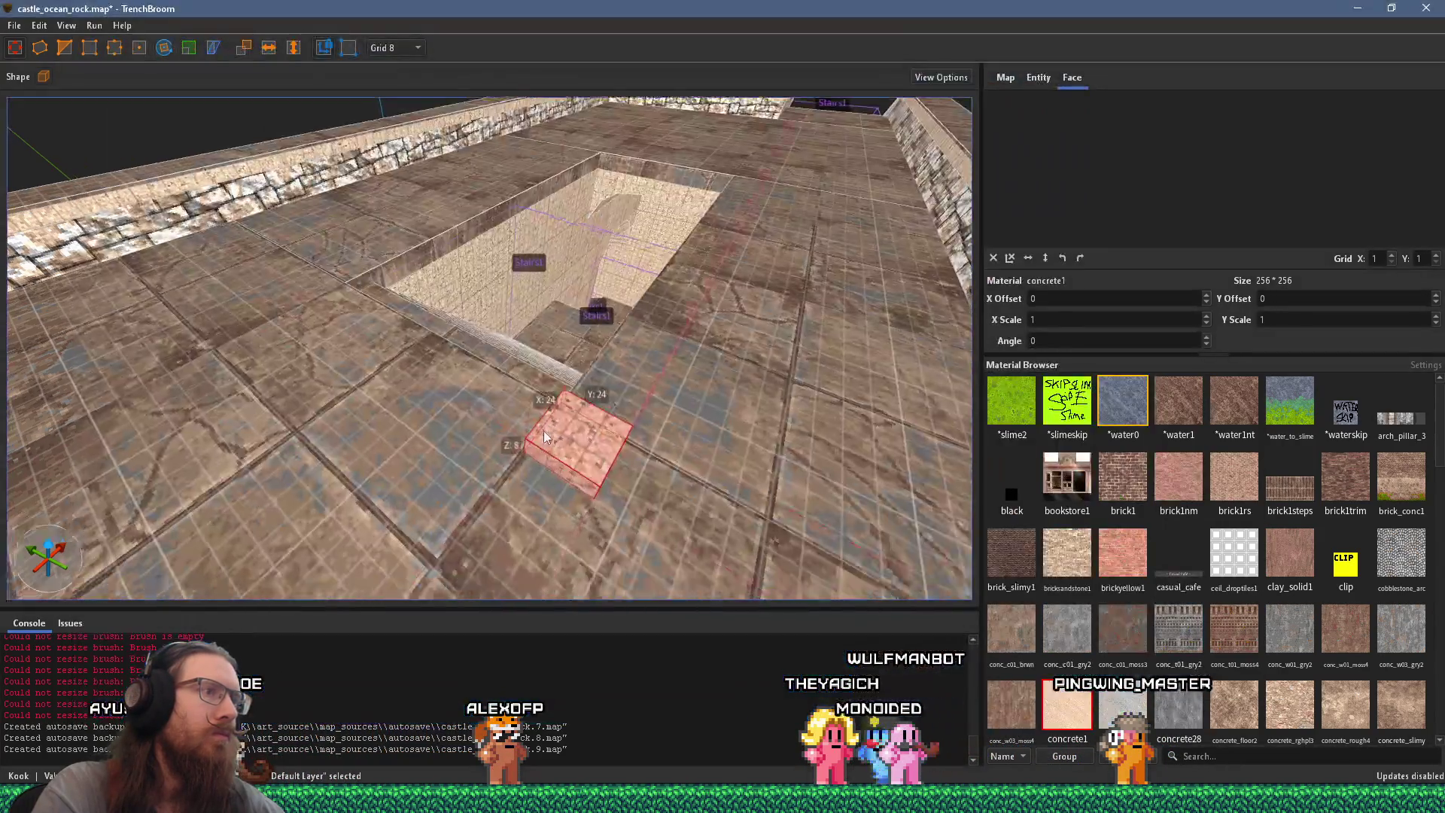
key(alt+Tab)
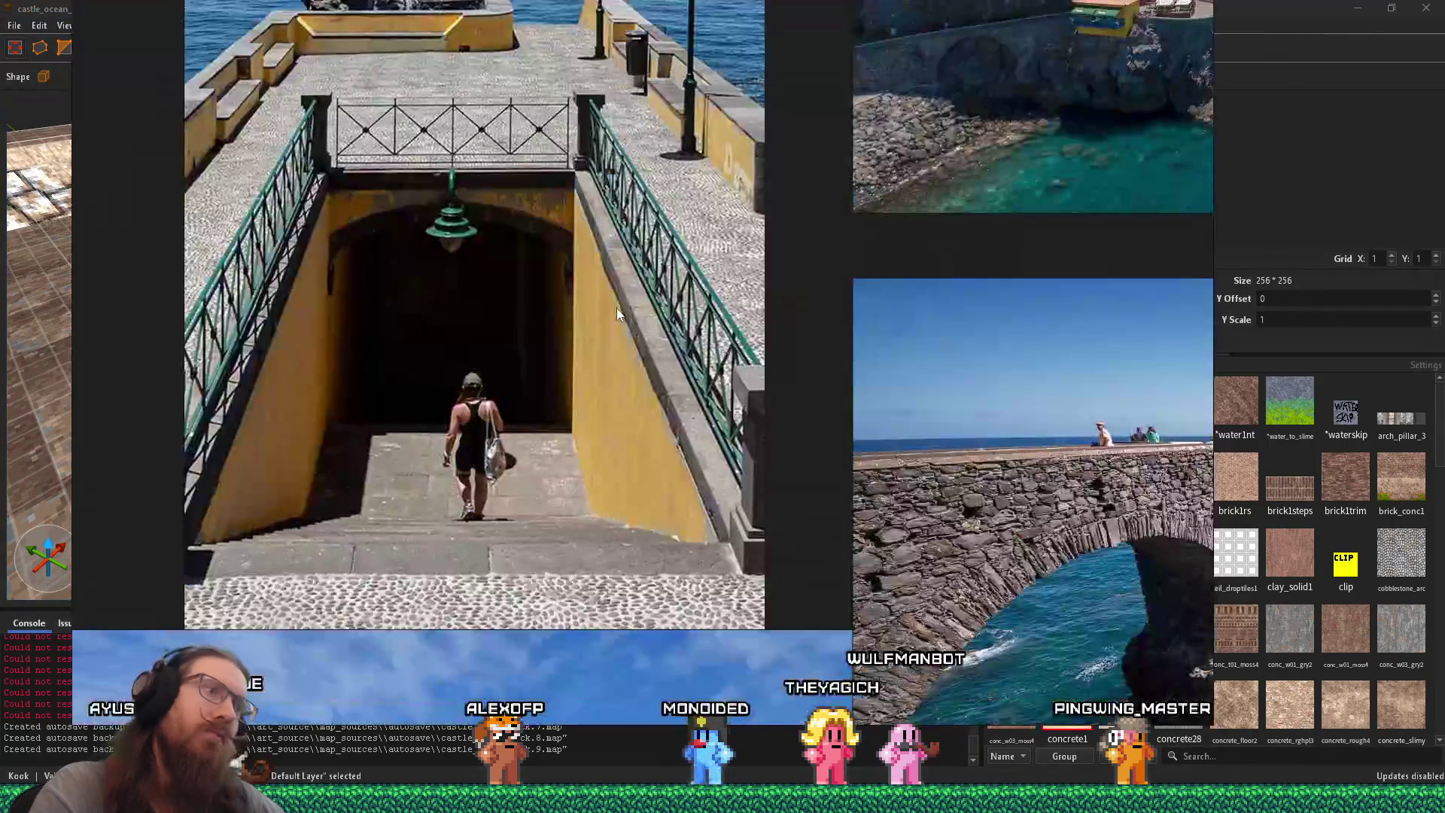
key(alt+Tab)
drag(616, 308, 619, 243)
Step: Draw a longer block beside the stair hole, 56 units wide and raised to 48 units tall
scroll(601, 286, down, 3)
mouse_move(583, 332)
mouse_down()
mouse_move(486, 230)
mouse_move(417, 210)
mouse_move(429, 215)
mouse_up()
key(alt+Tab)
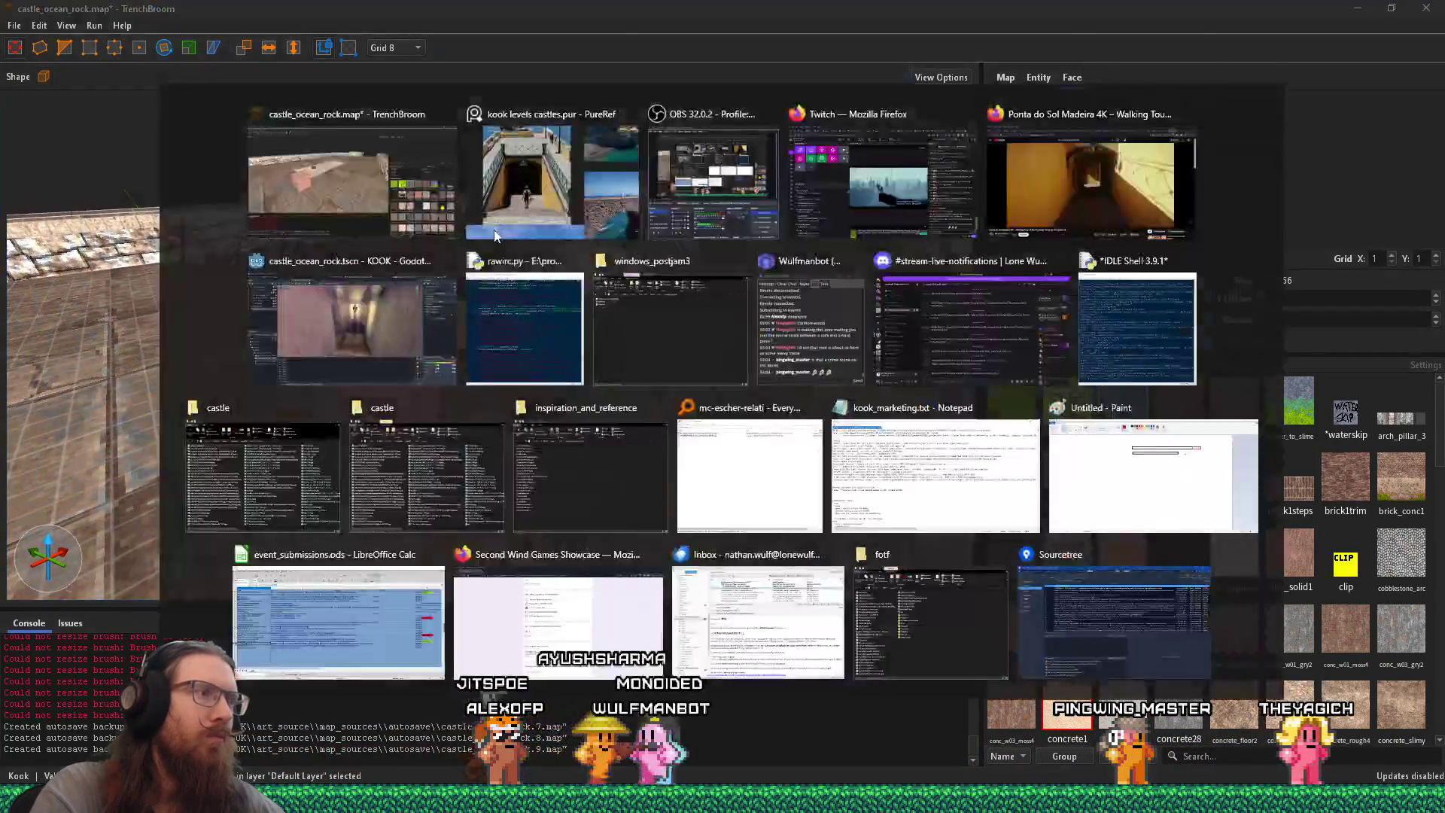
key(alt+Tab)
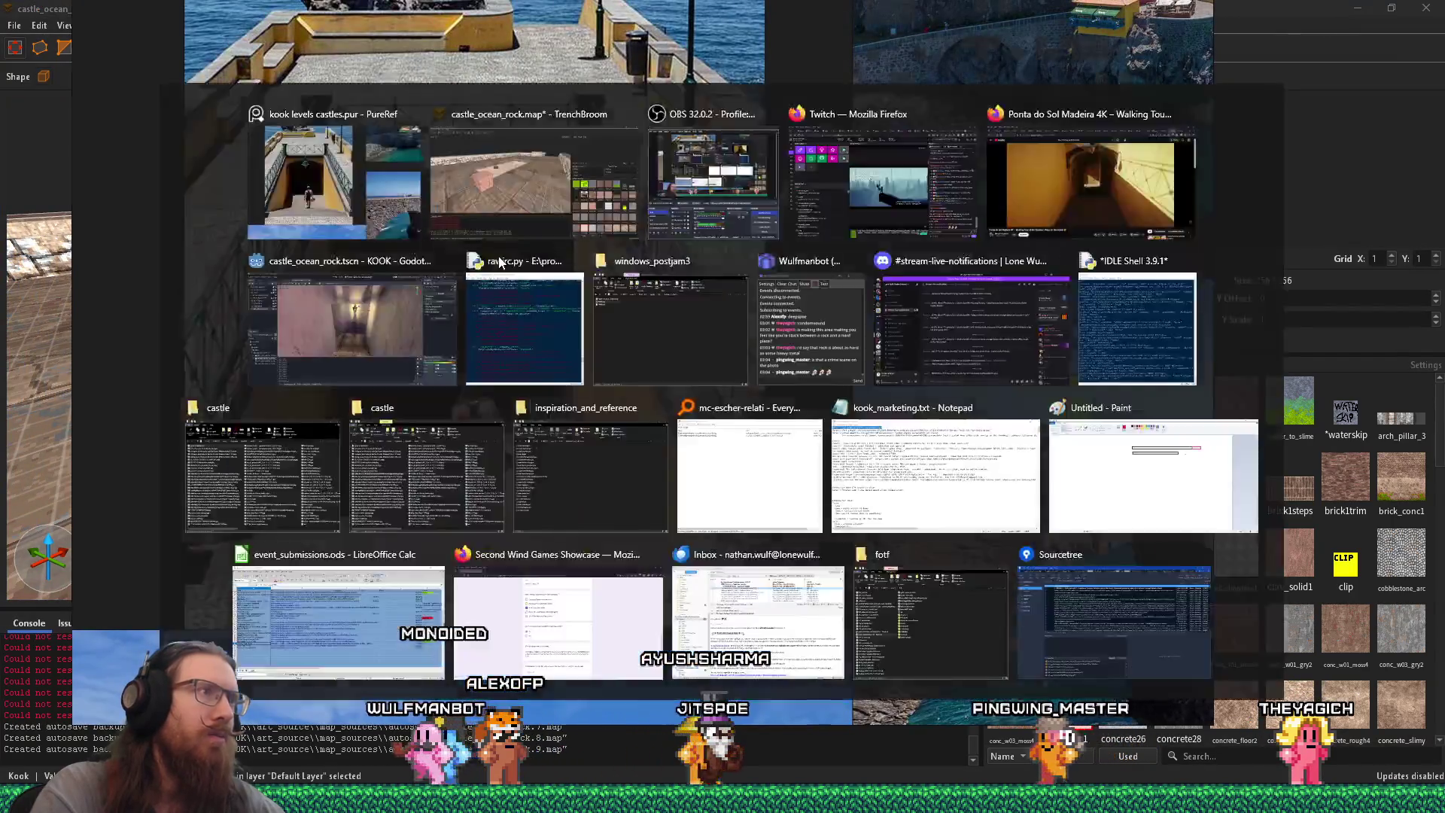
key(Escape)
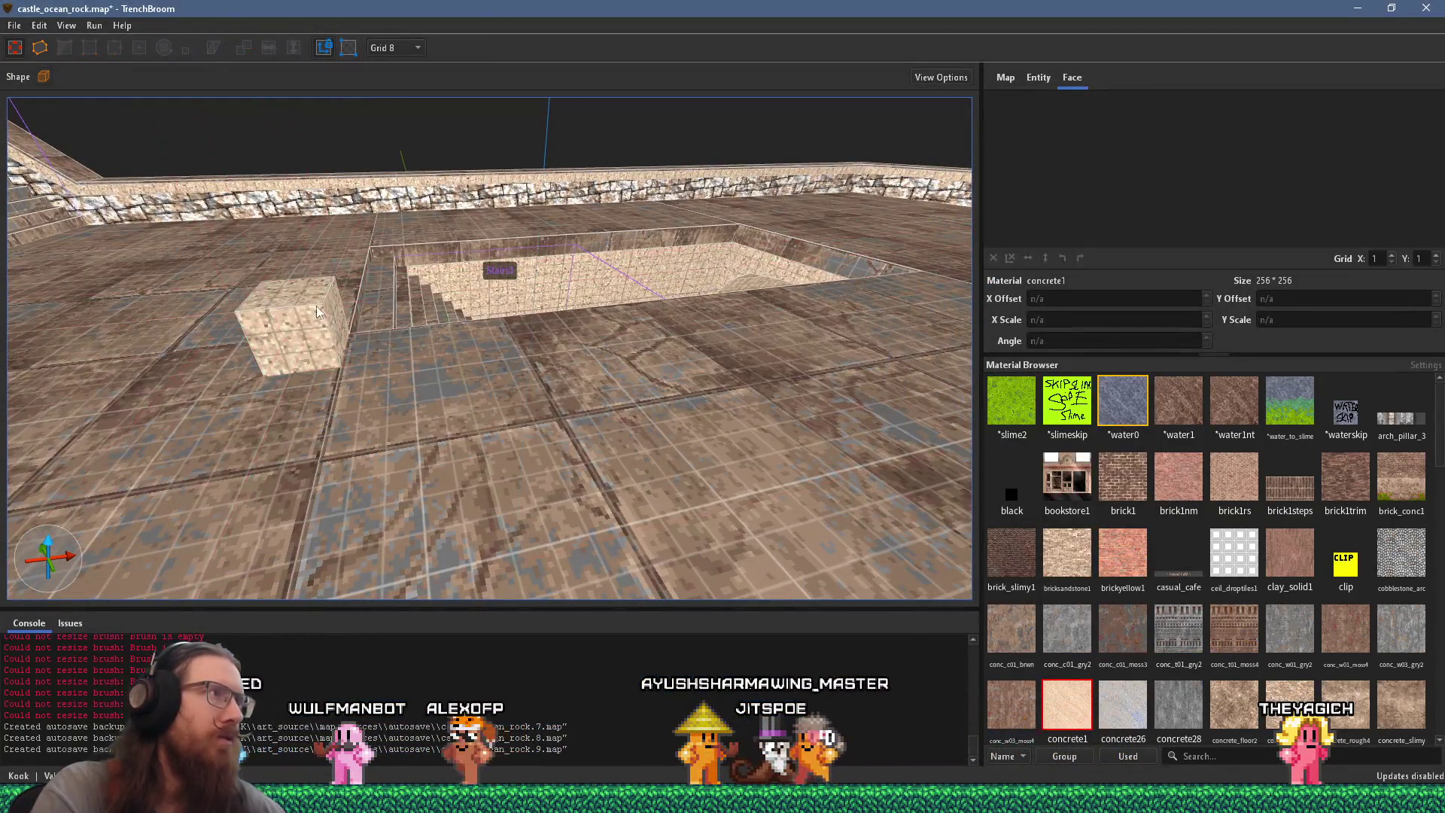
drag(338, 332, 503, 329)
mouse_move(453, 286)
mouse_down()
mouse_move(459, 170)
mouse_move(459, 251)
mouse_up()
Step: Inspect the new block, switching the grid to 4 and back to 8, then center the view on it
mouse_move(525, 330)
mouse_down()
mouse_move(548, 345)
mouse_move(411, 216)
mouse_up()
click(399, 51)
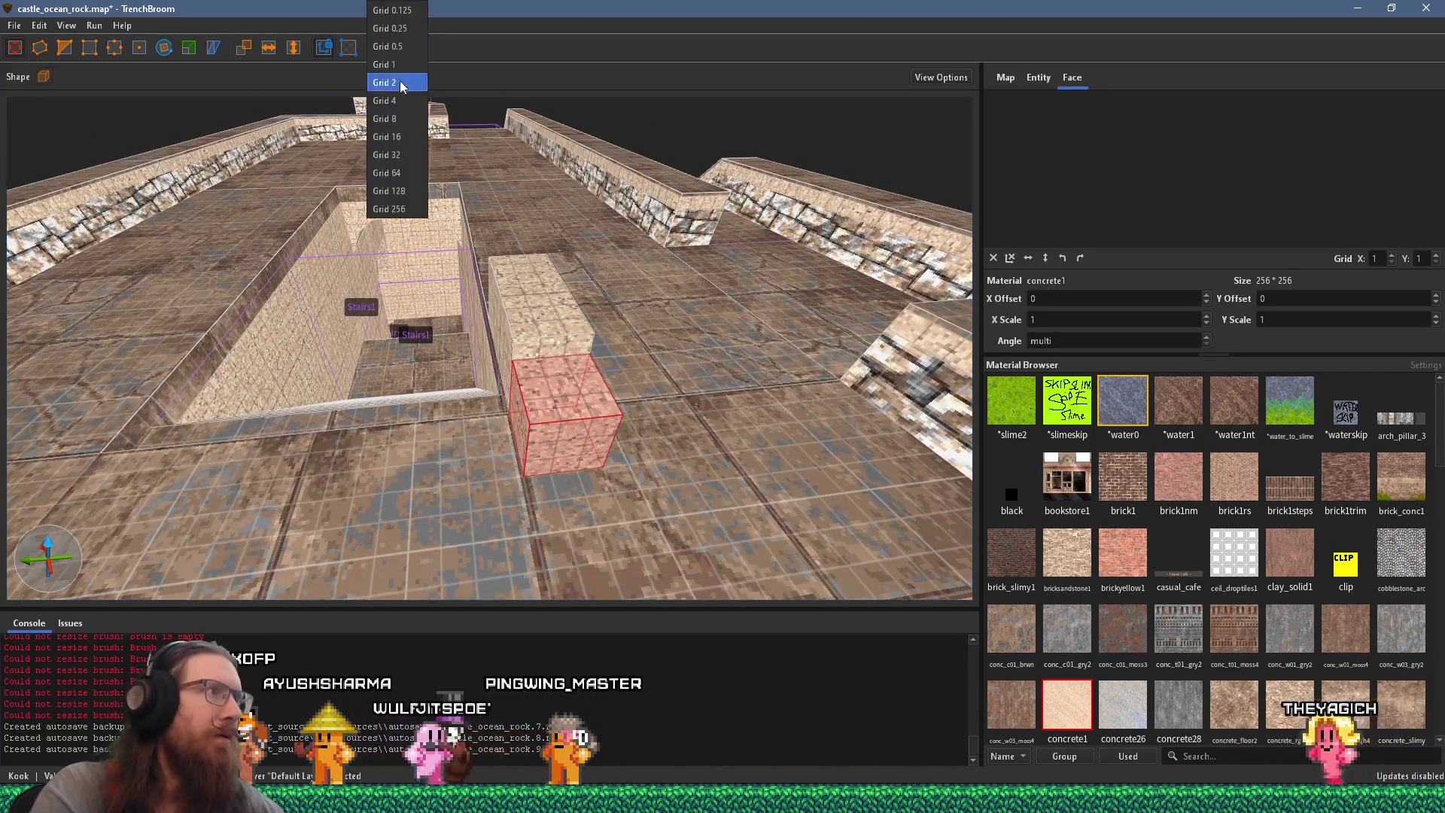
click(395, 110)
mouse_move(500, 256)
mouse_down()
mouse_move(520, 317)
mouse_move(616, 346)
mouse_up()
click(405, 119)
mouse_move(570, 390)
mouse_down()
mouse_move(563, 331)
mouse_move(463, 215)
mouse_up()
key(ctrl+u)
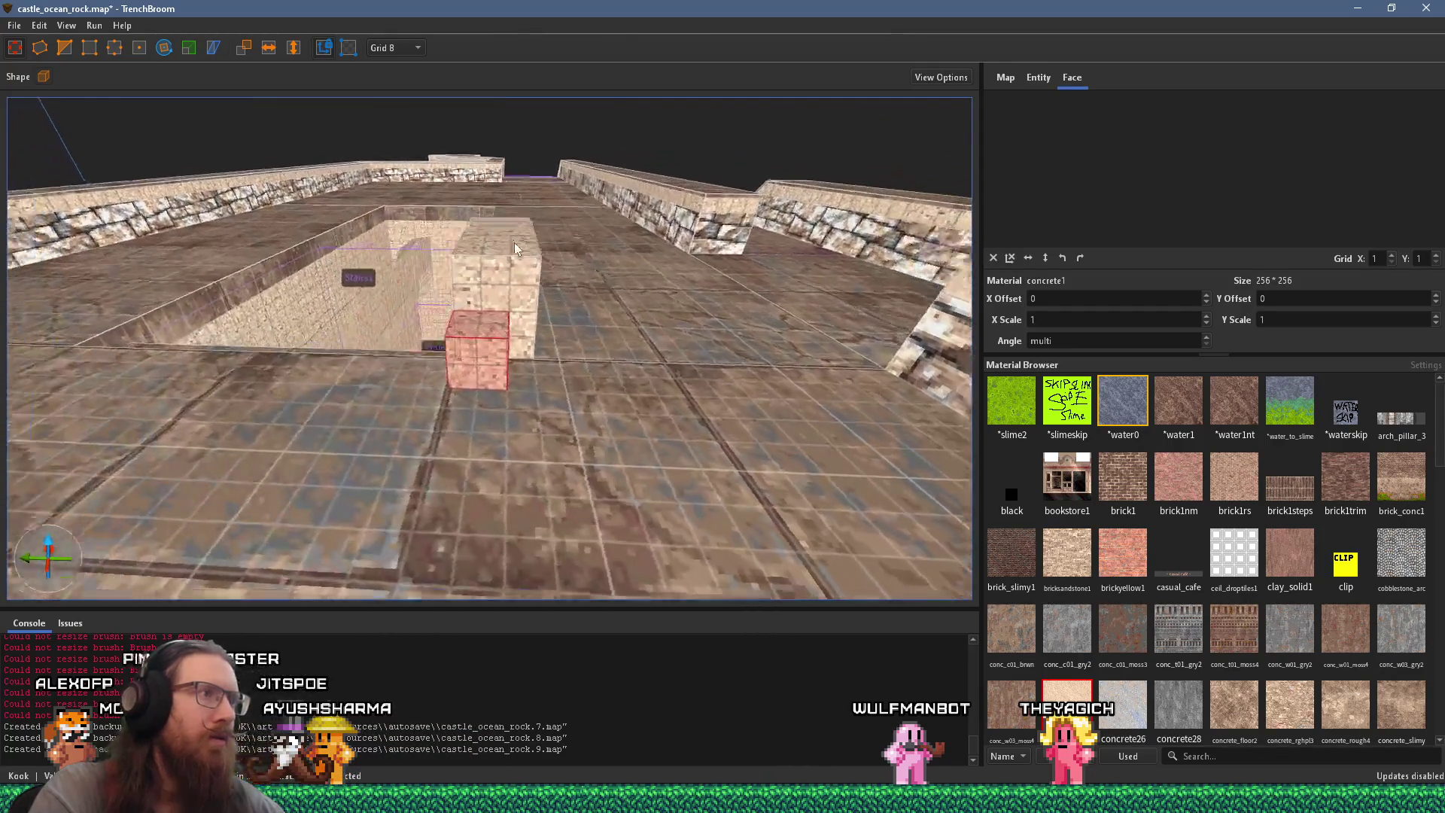
Step: Stack a copy of the block on top of it, checking the stairwell reference photo
key(alt+Tab)
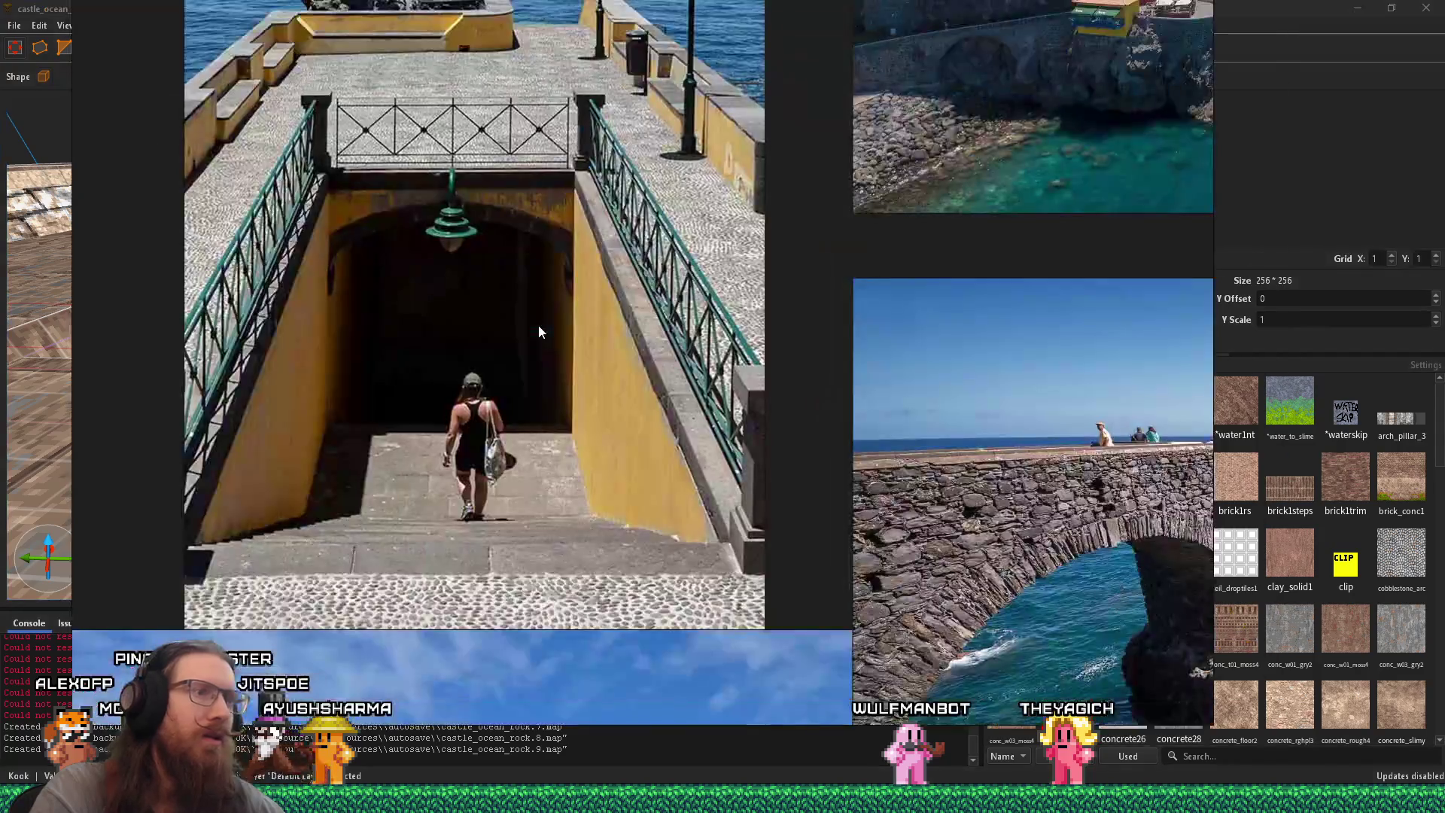
key(alt+Tab)
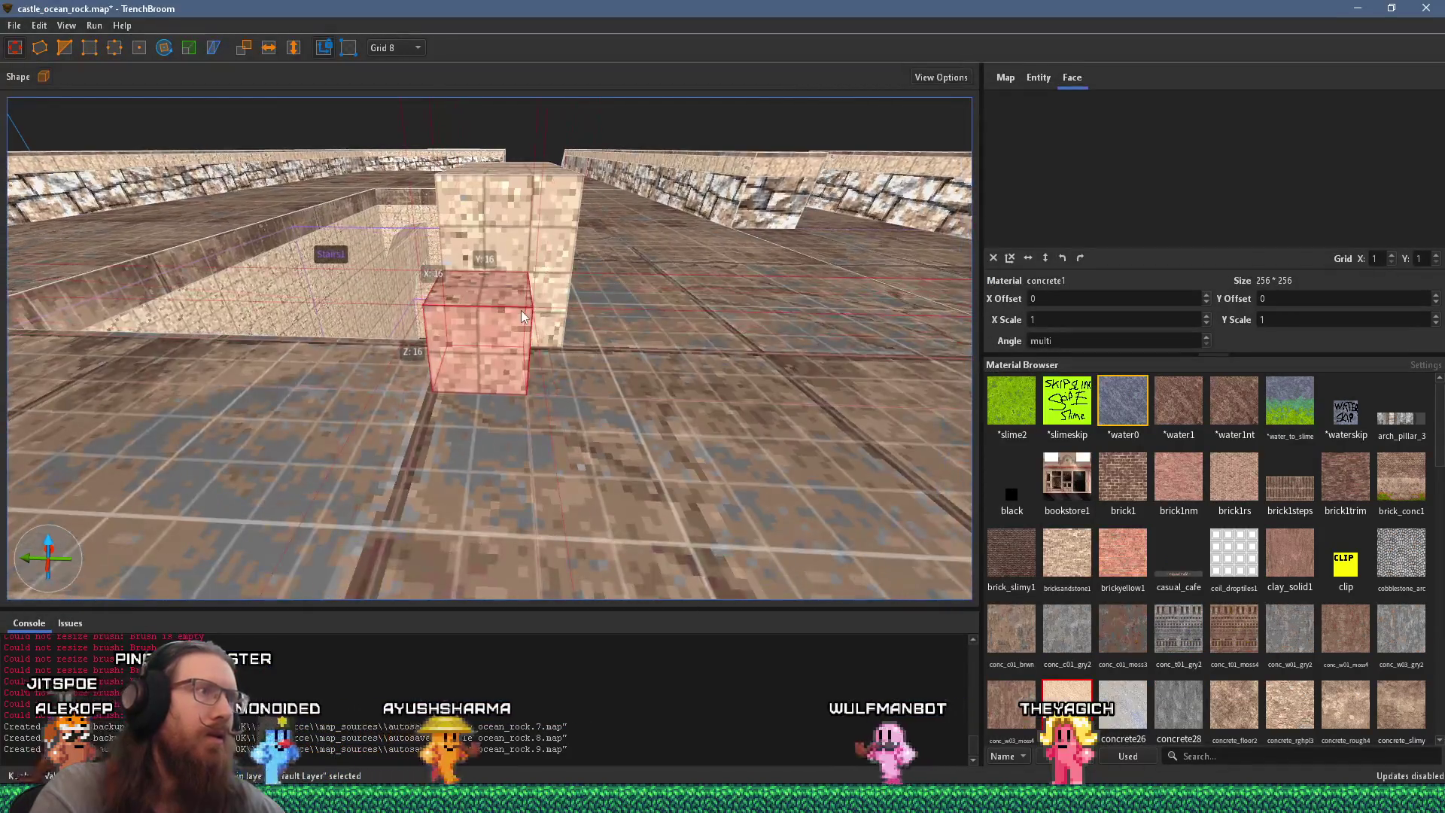
drag(490, 307, 472, 219)
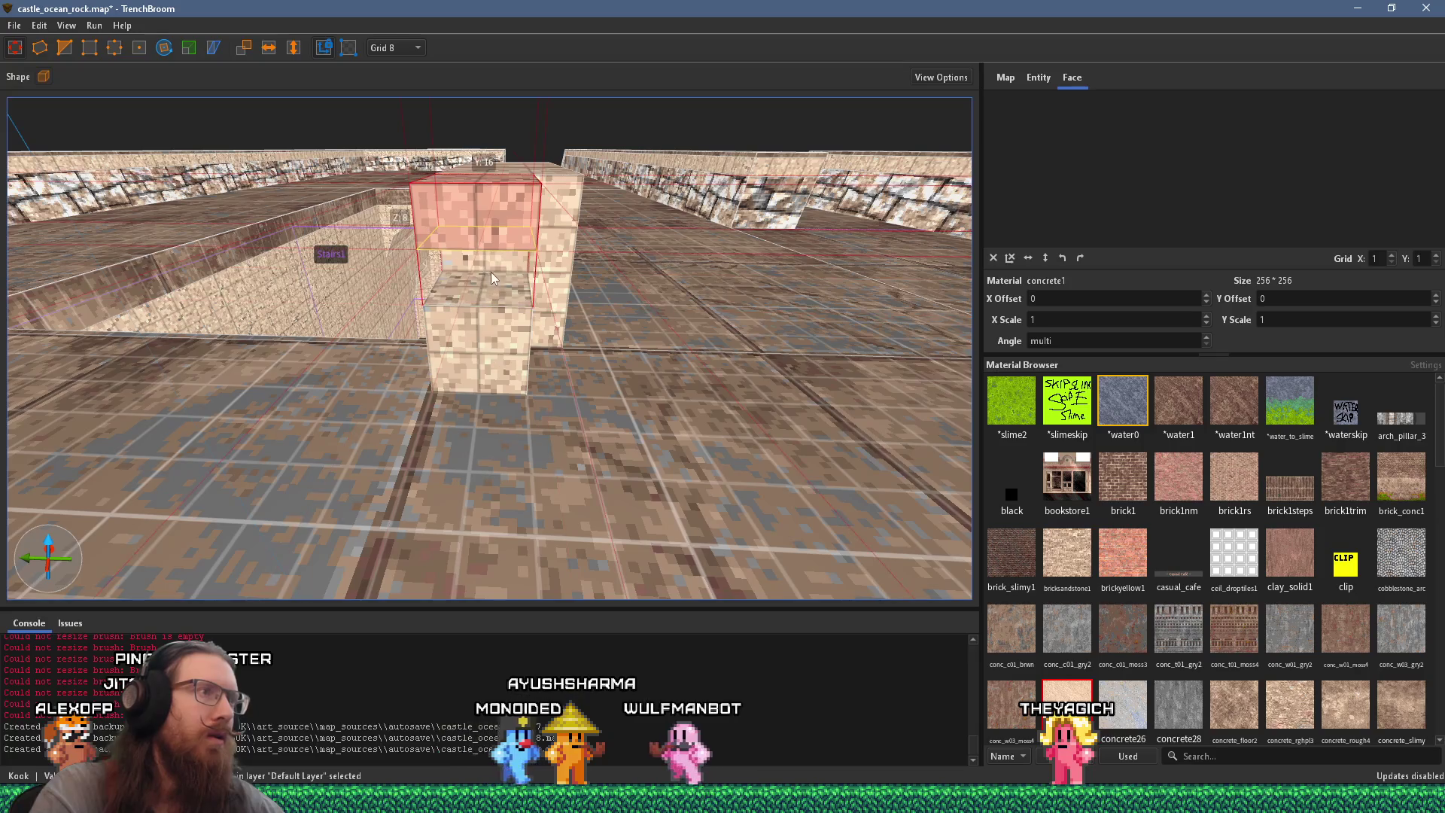
key(alt+Tab)
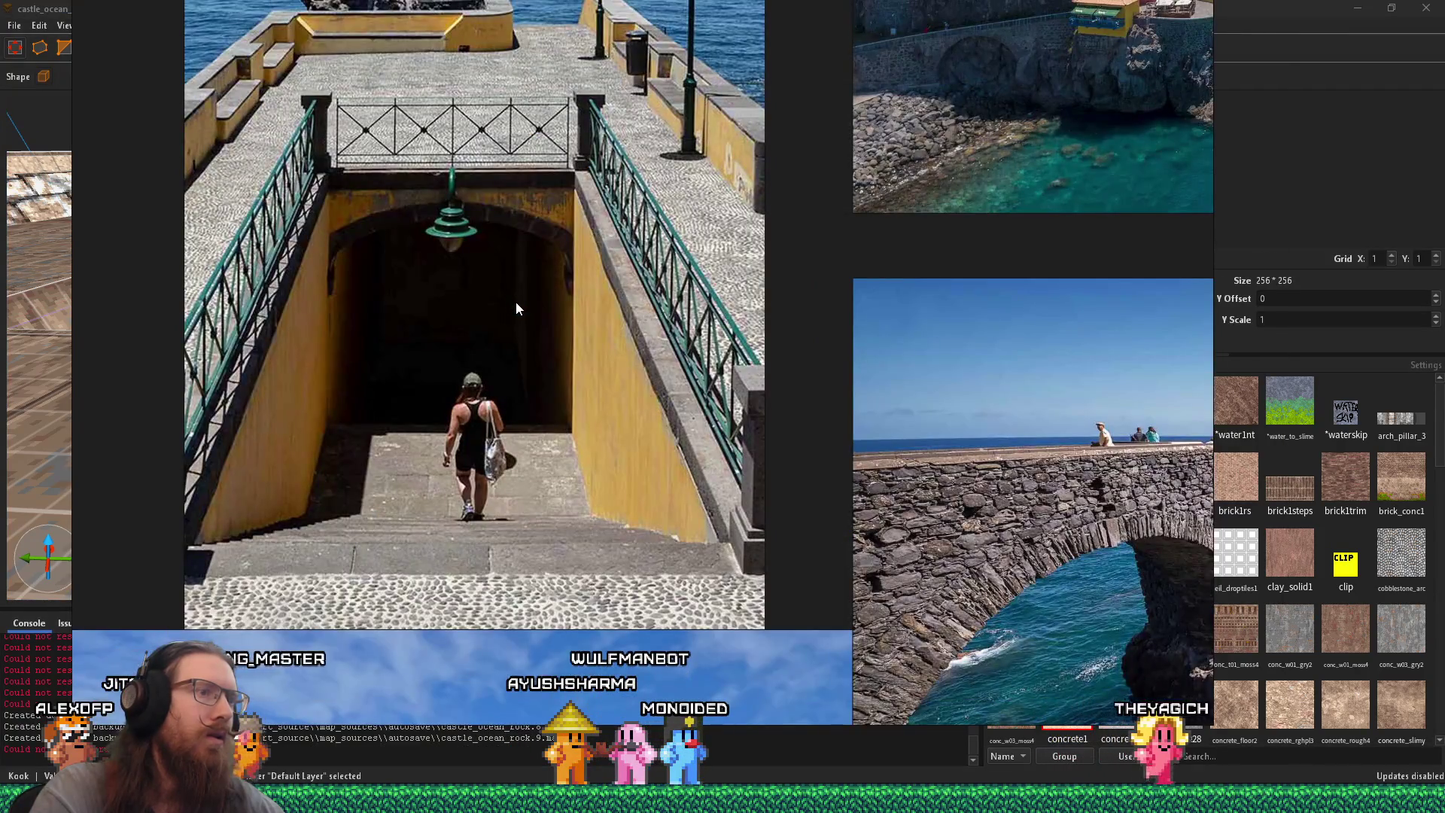
key(alt+Tab)
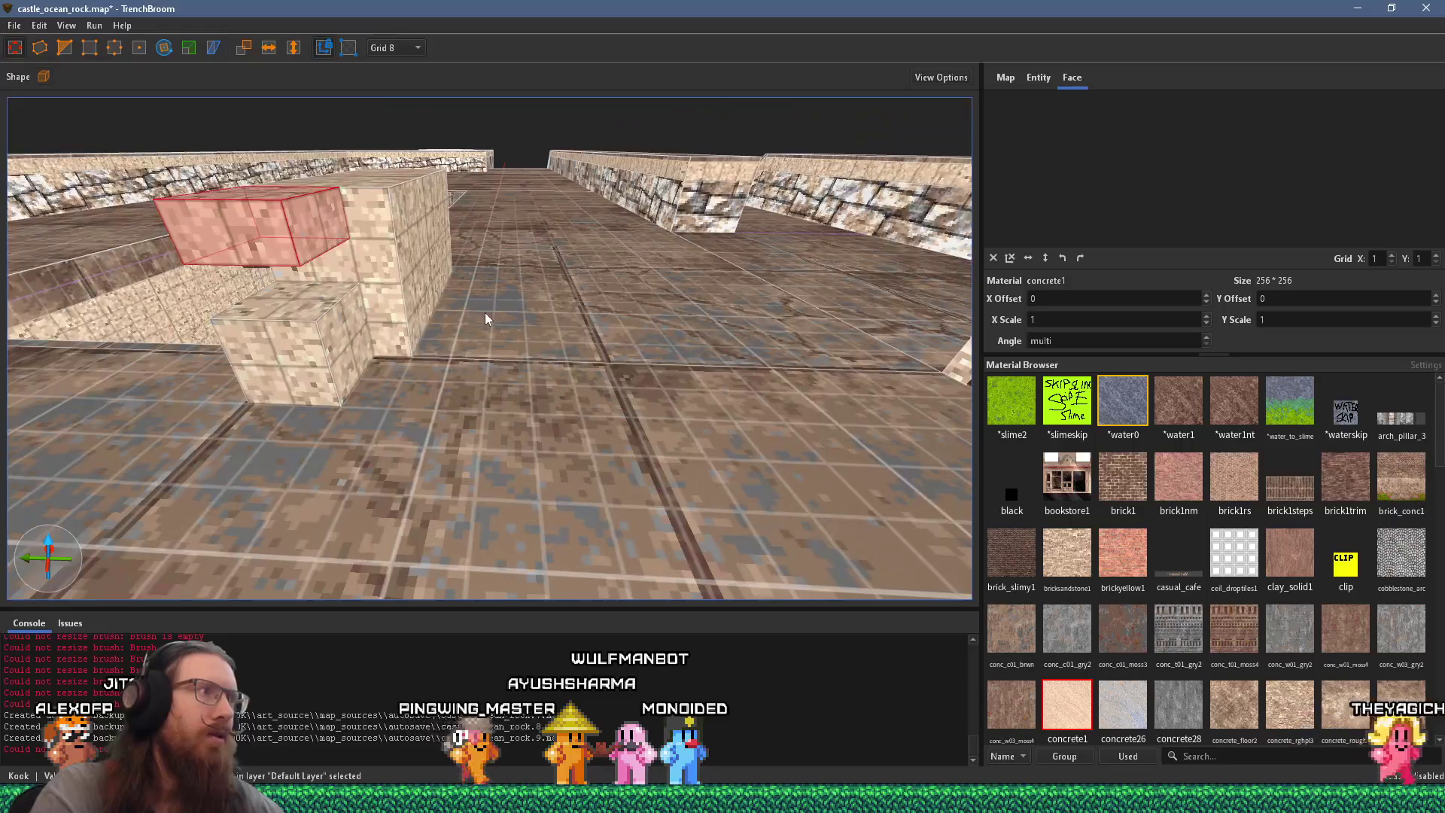
Step: With grid size 4, select both pillar blocks and nudge them slightly back
click(559, 319)
click(389, 49)
click(389, 111)
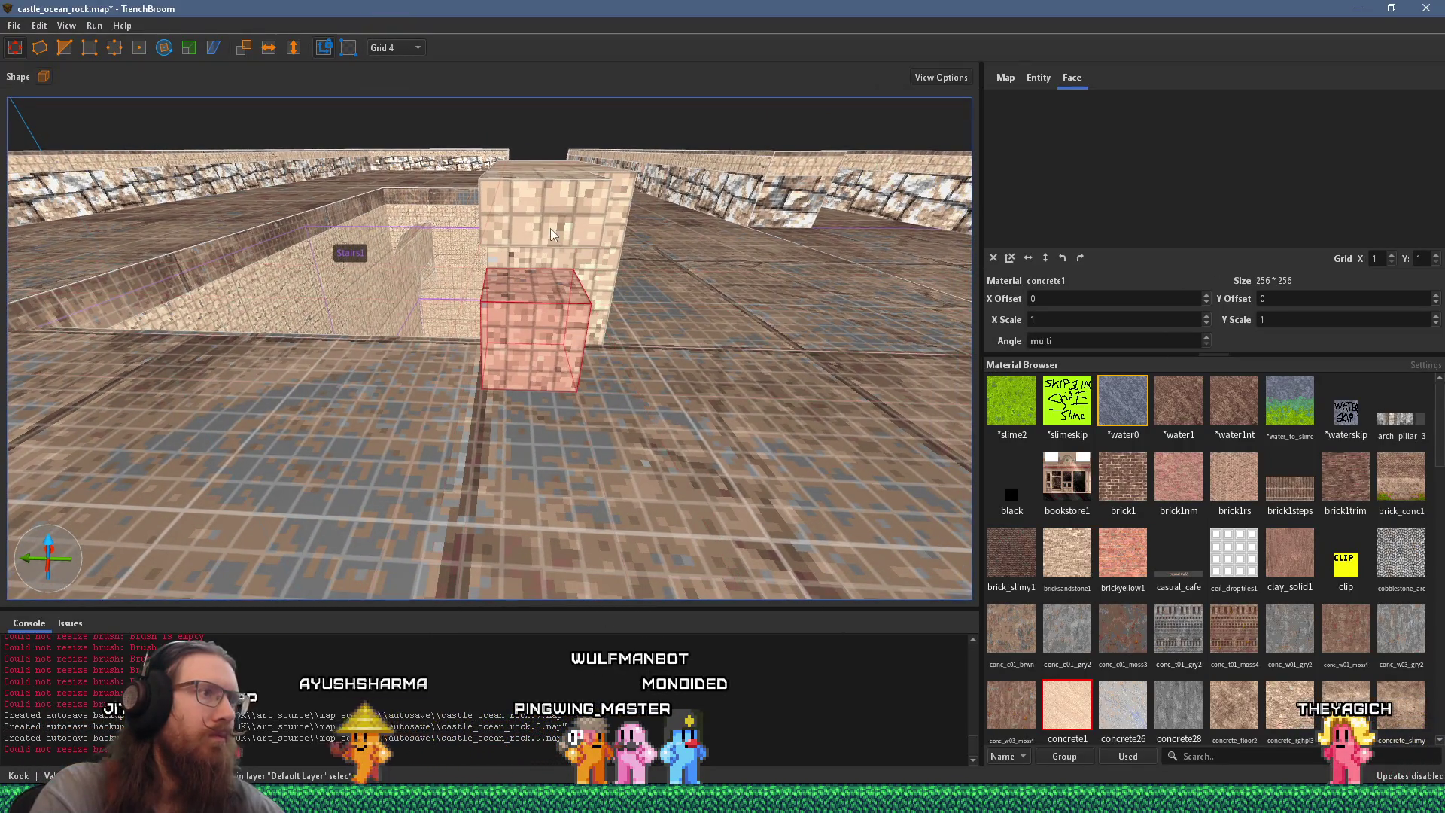
ctrl+click(552, 234)
drag(526, 369, 525, 281)
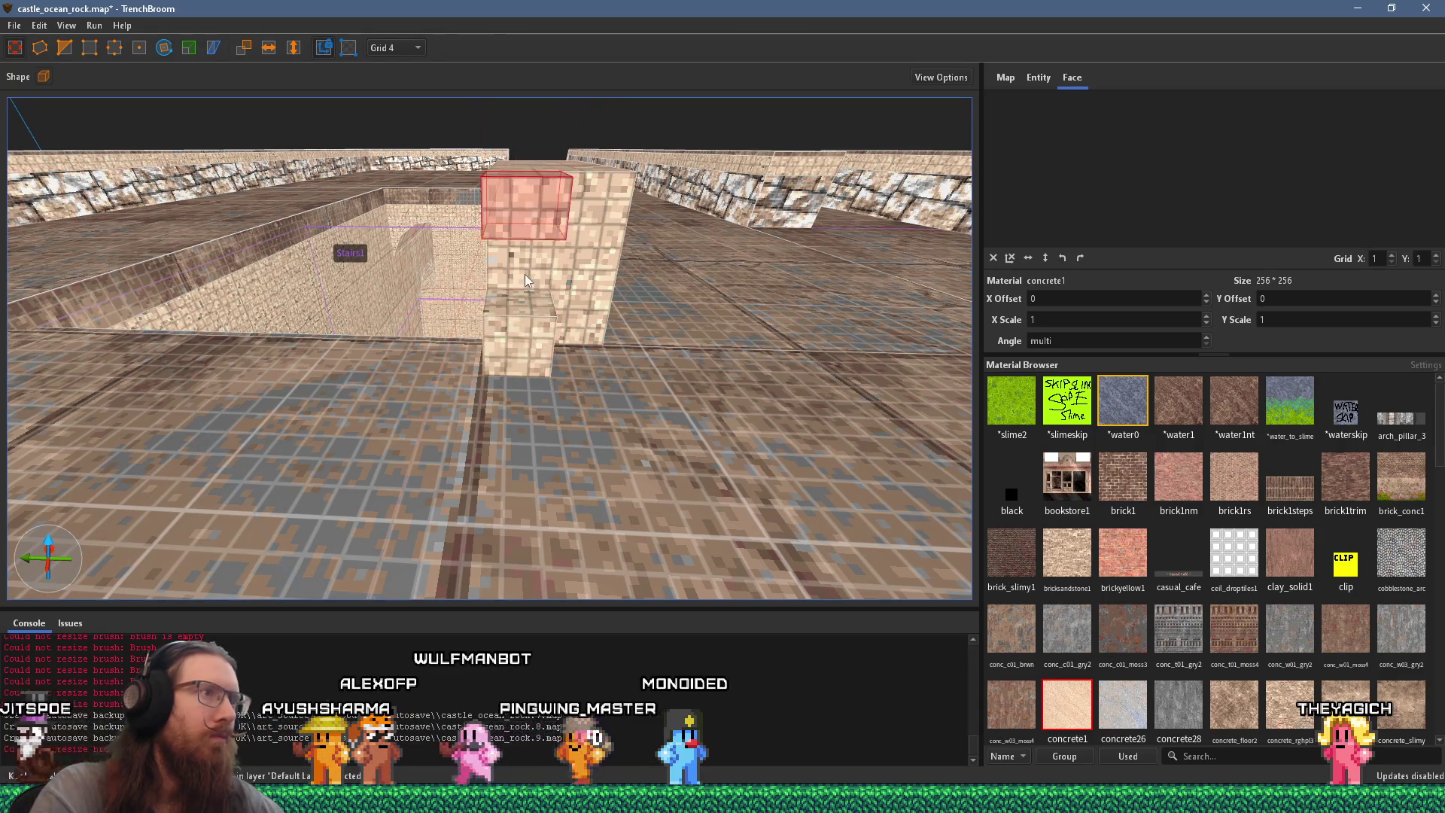
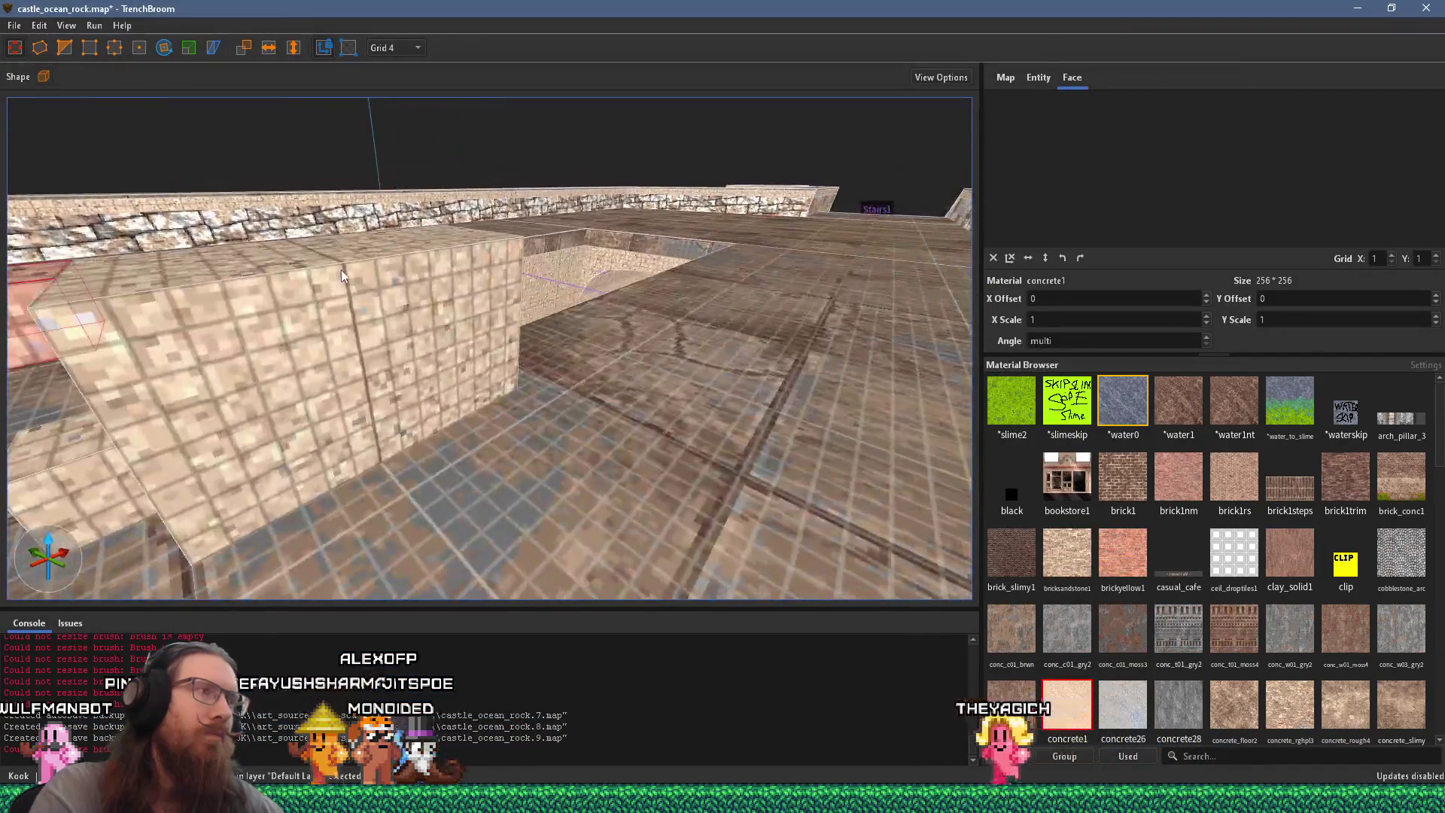
Step: Apply metal_railing1 to the front face of the thin block in the pit
key(a)
shift+click(532, 353)
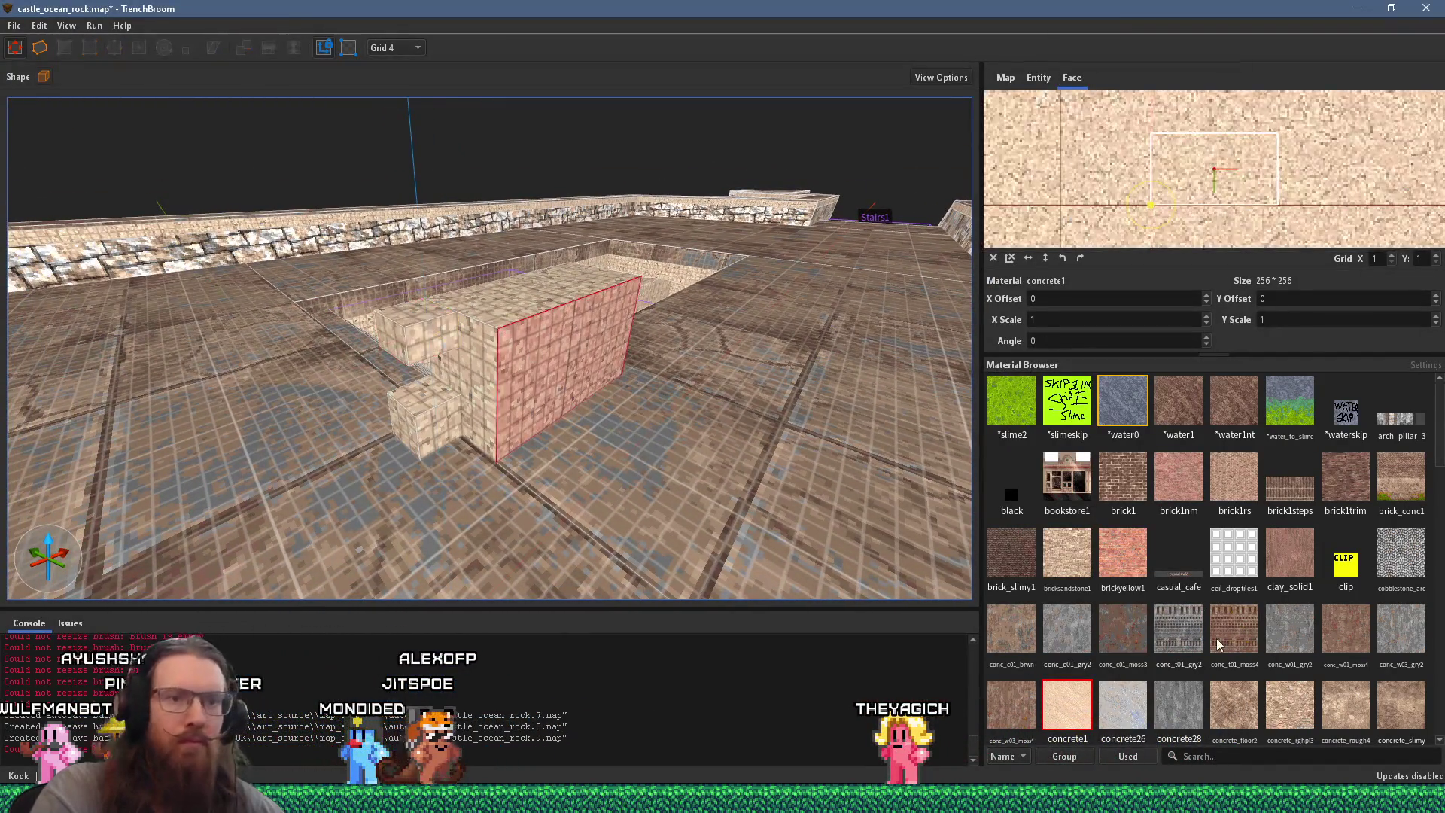
text(rail)
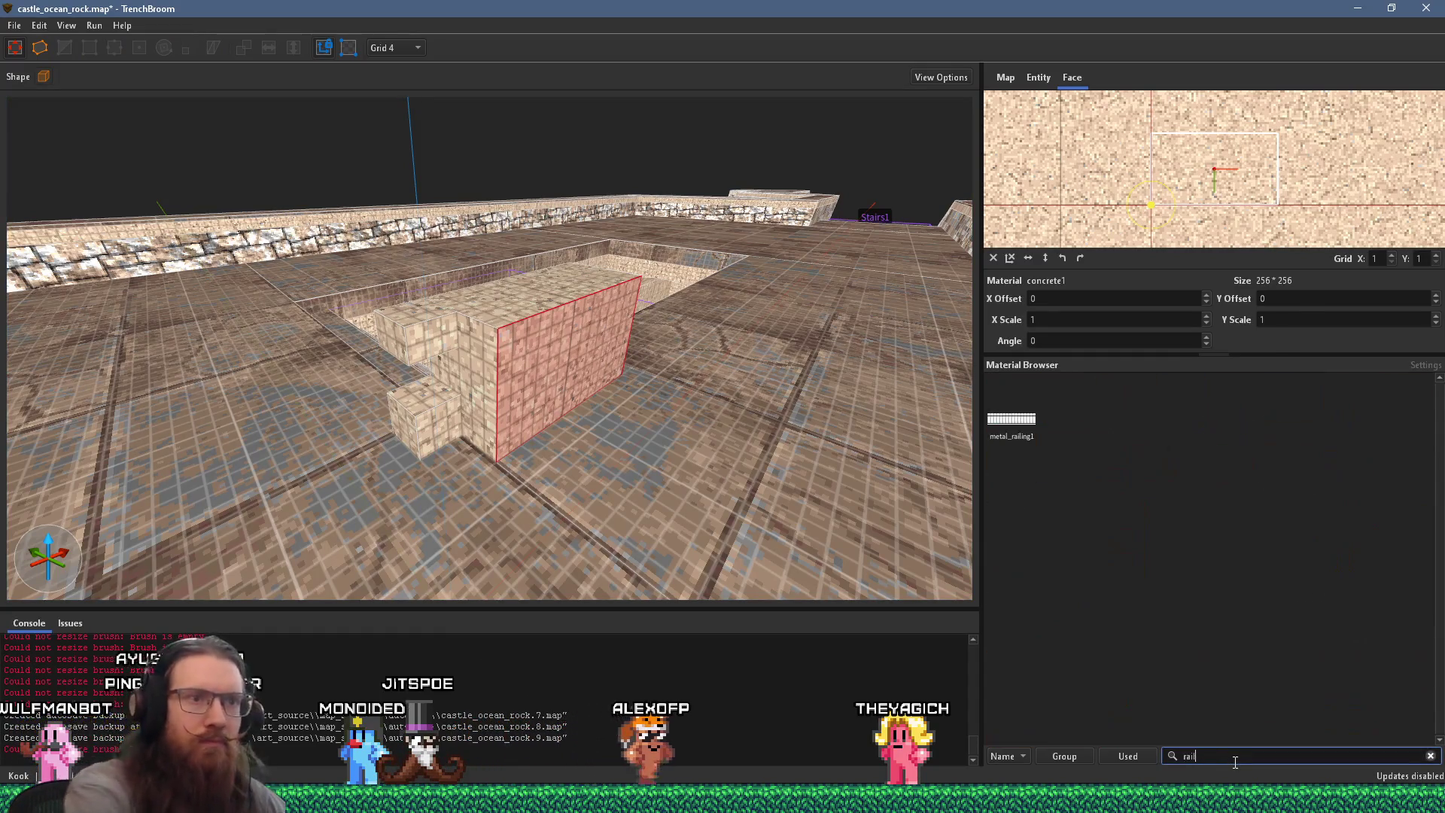
click(1021, 431)
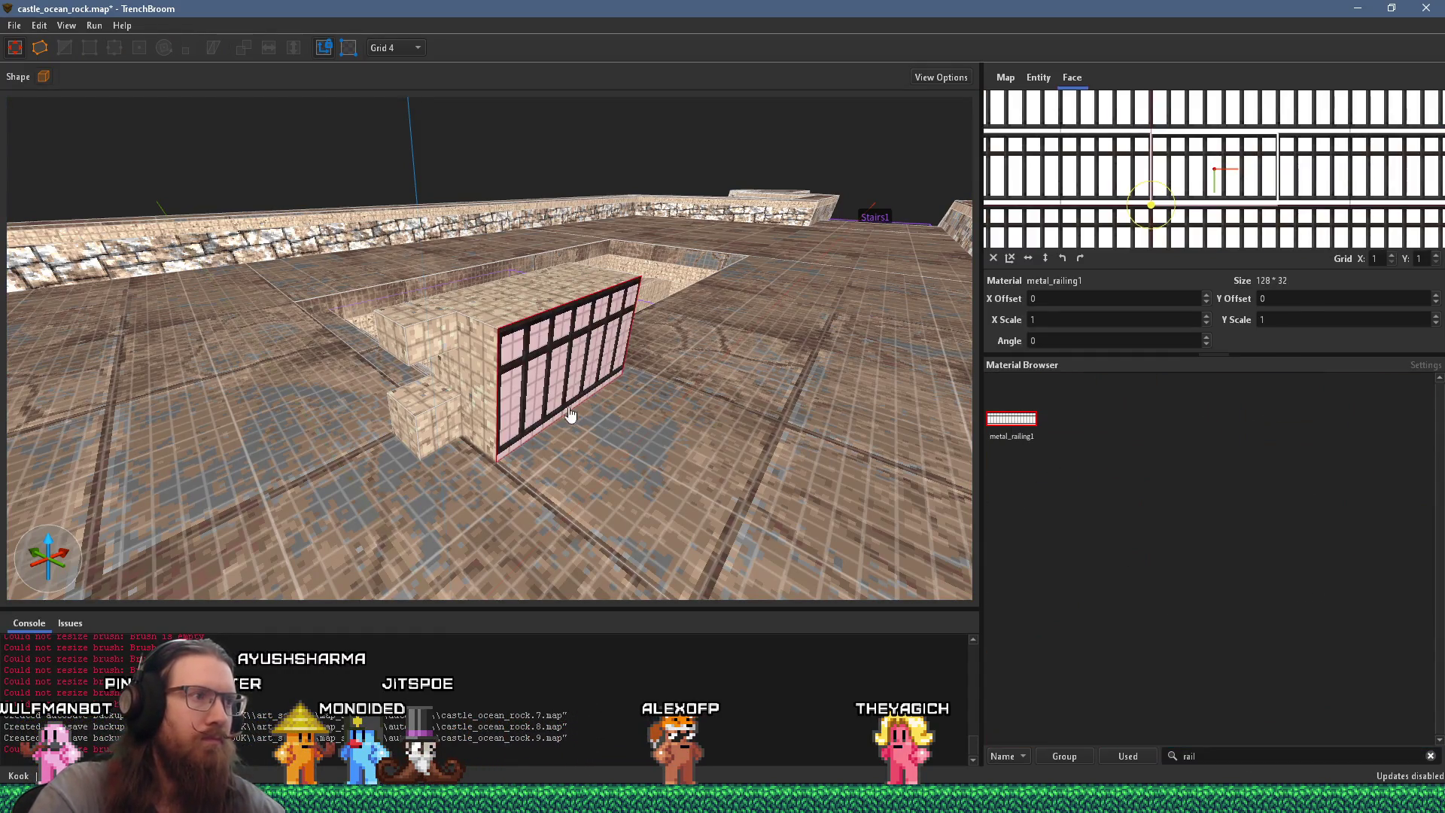
scroll(578, 417, up, 5)
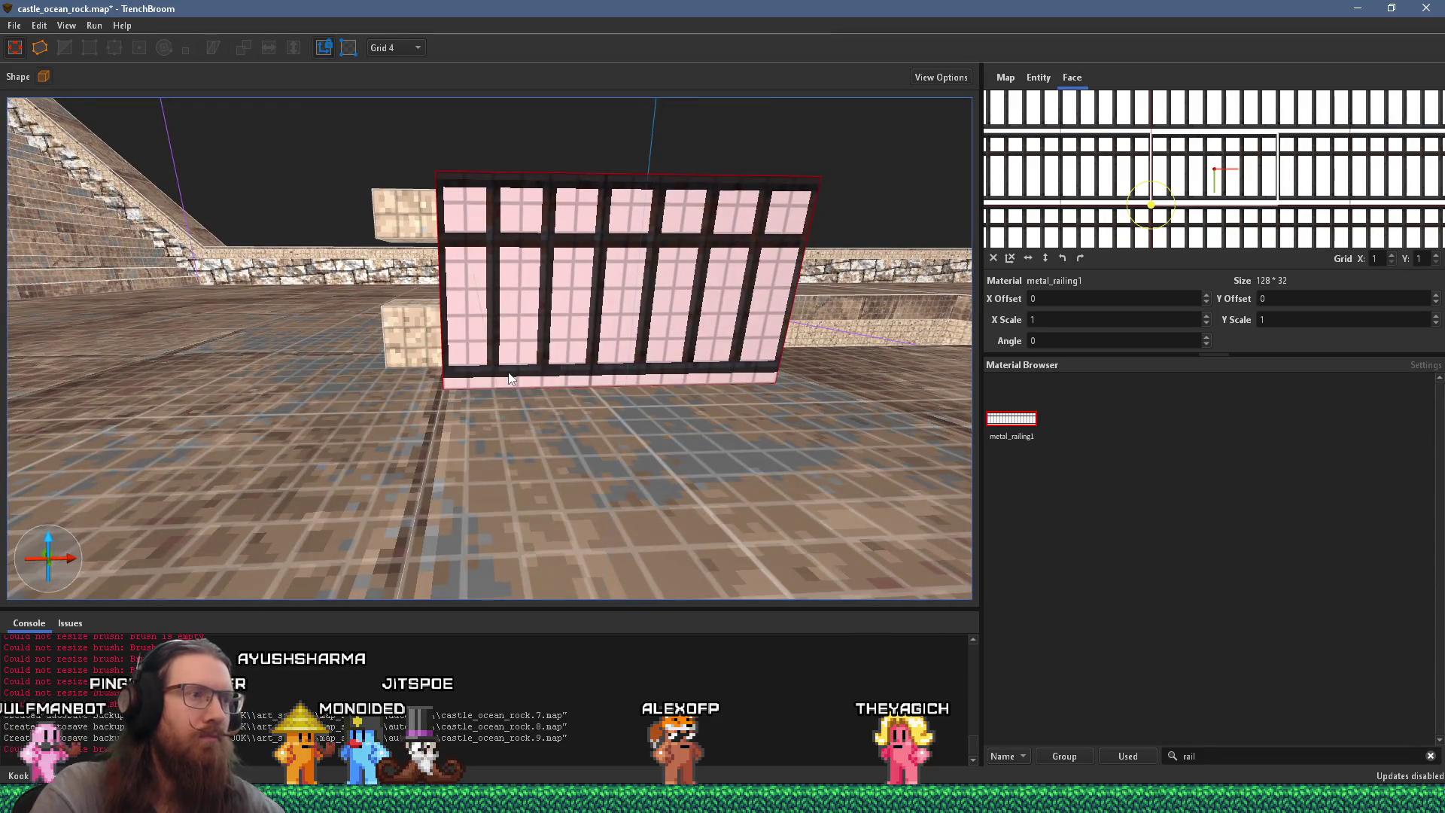
key(alt+Tab)
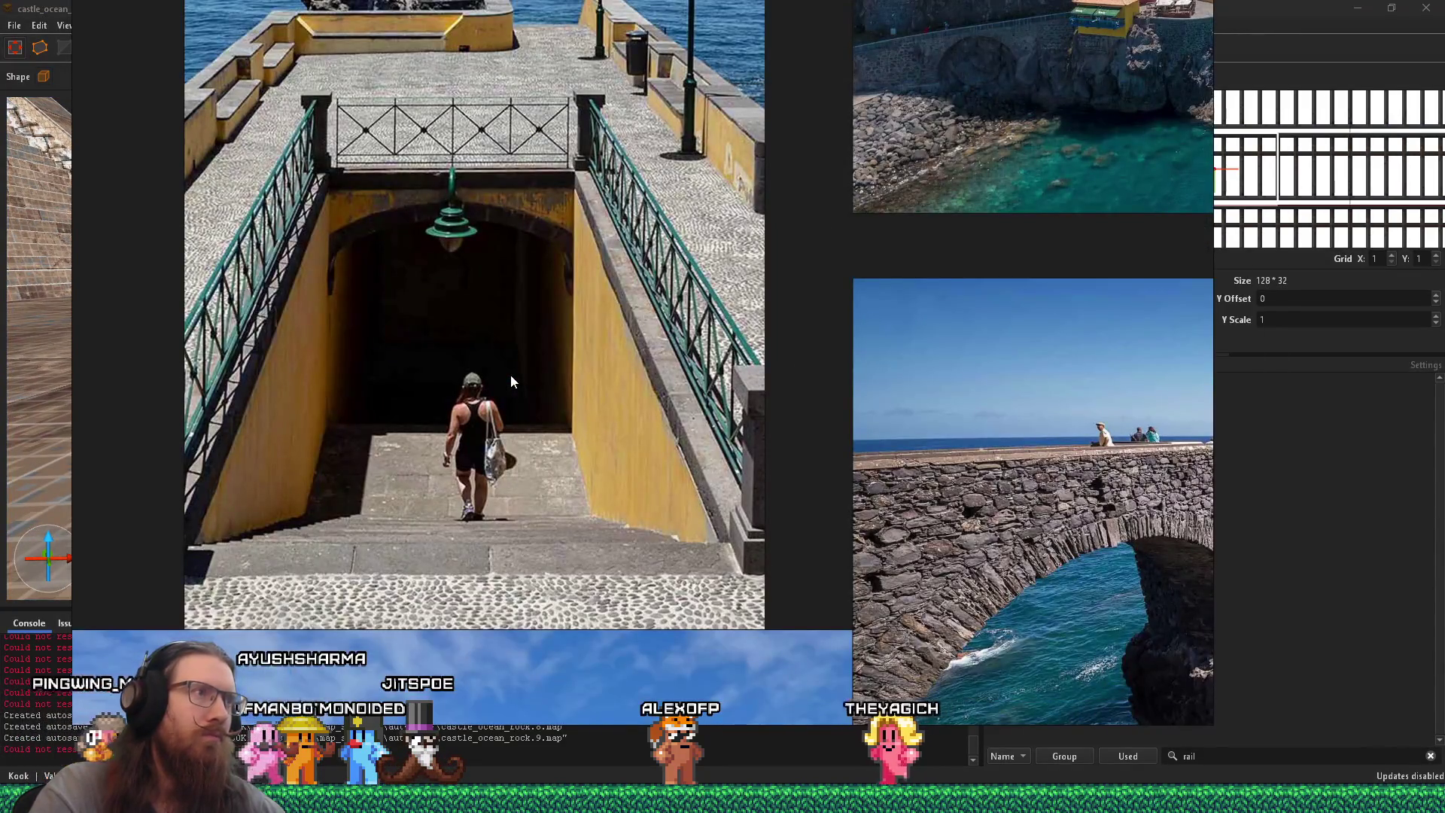
key(alt+Tab)
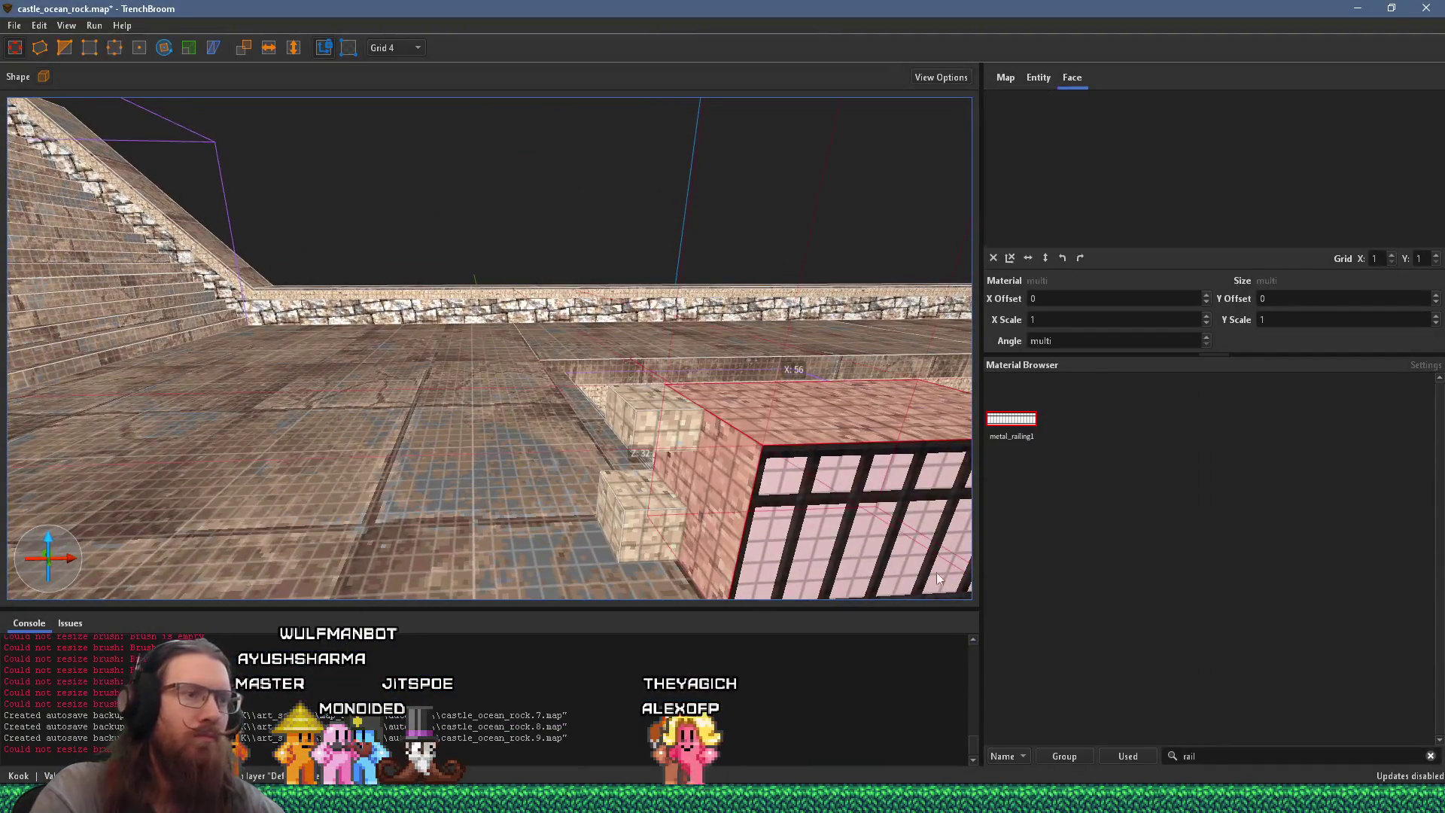
Step: Cover the whole brush in skip, then put metal_railing1 back on its broad side face
double_click(1223, 758)
text(skip)
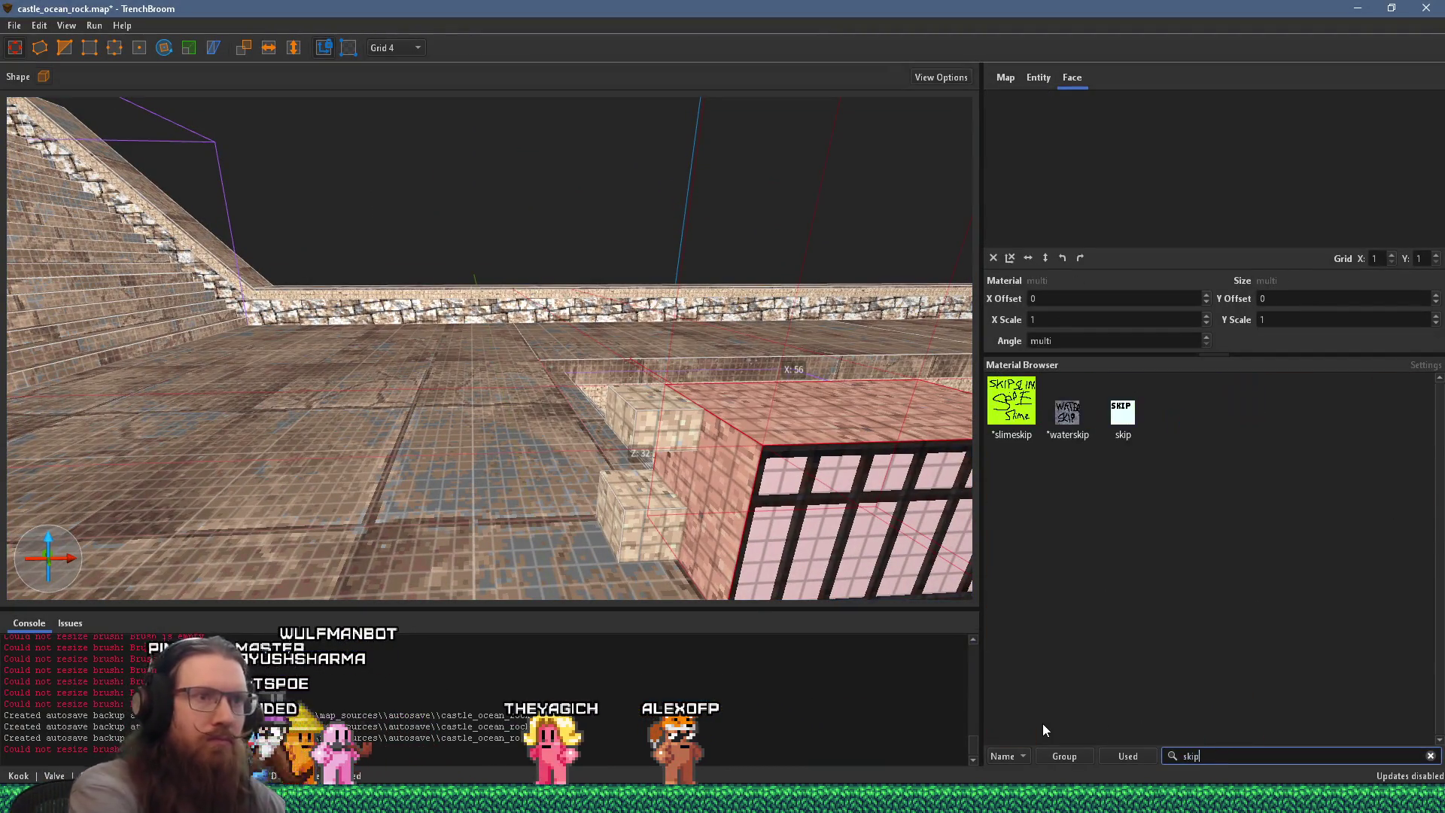
click(1123, 412)
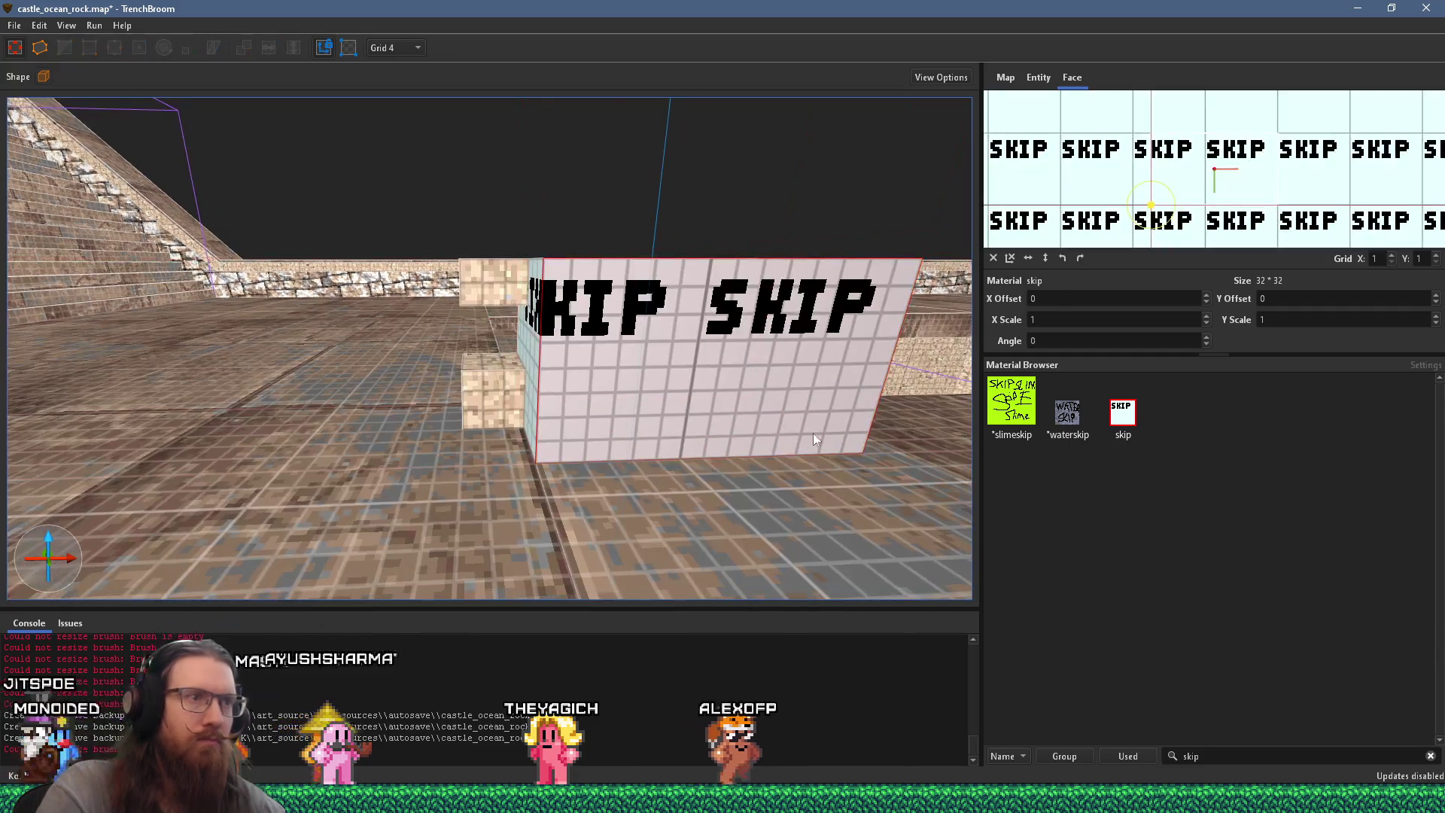
double_click(1208, 757)
text(rail)
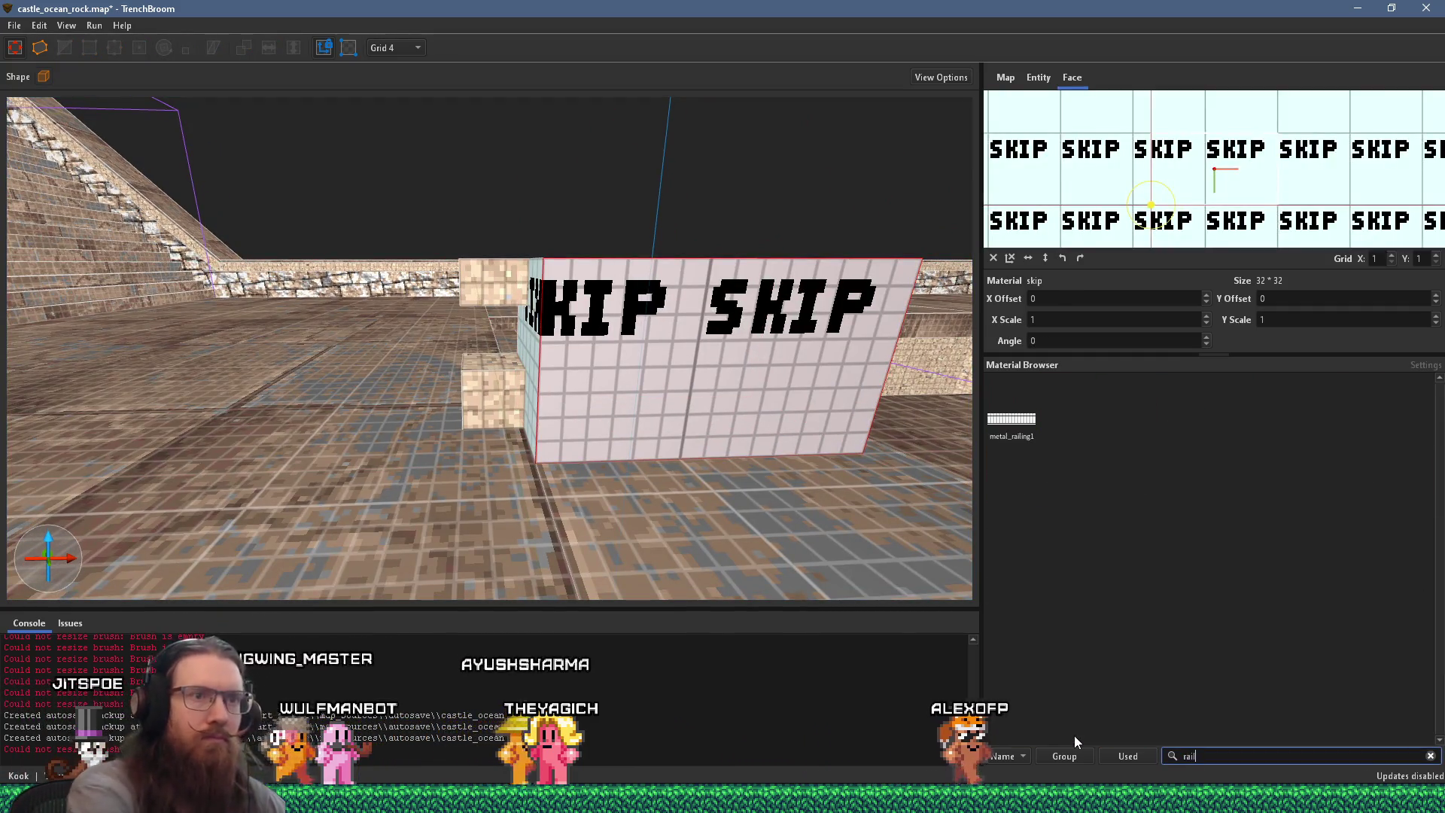
click(1012, 418)
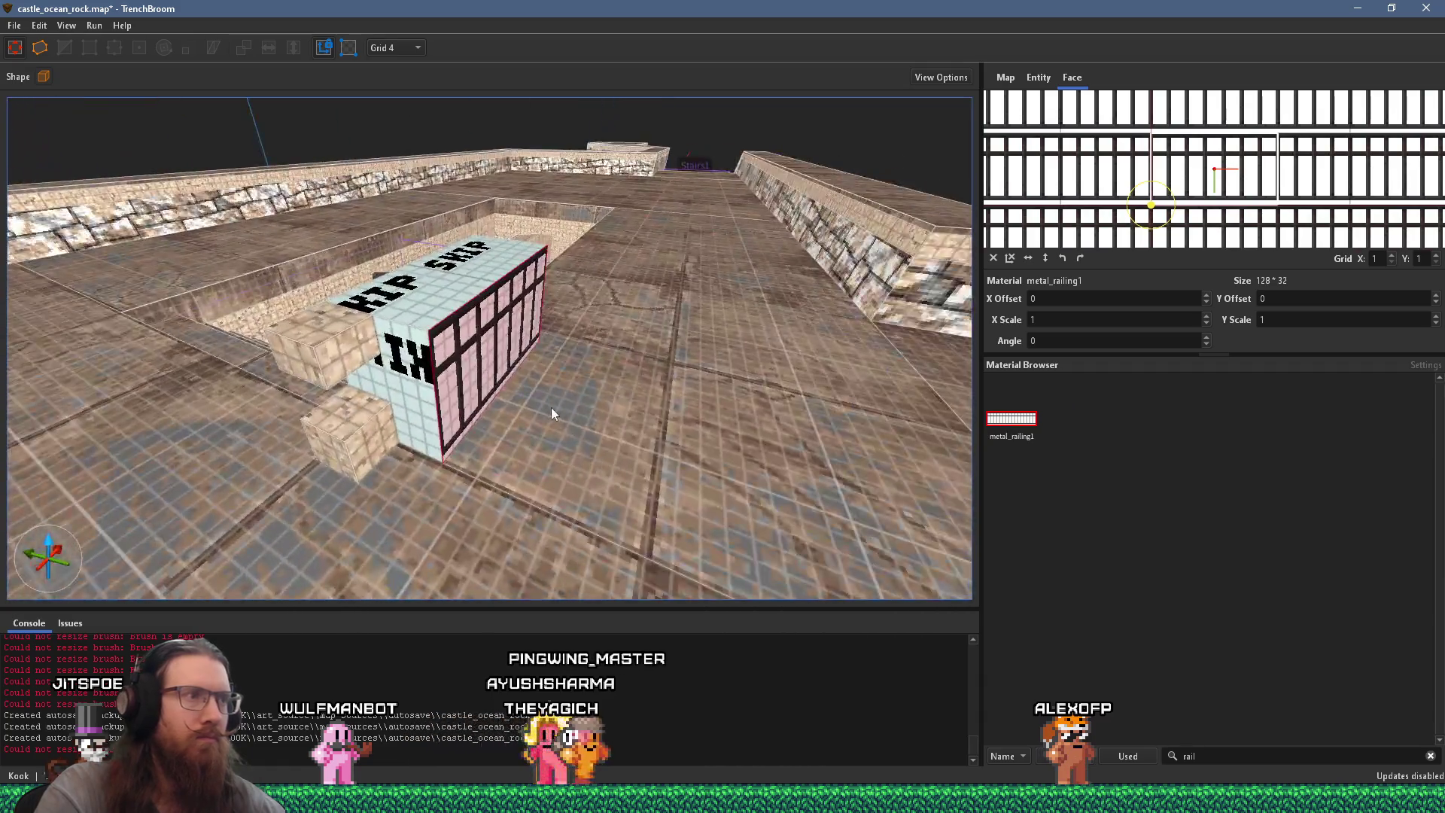
key(w)
click(396, 47)
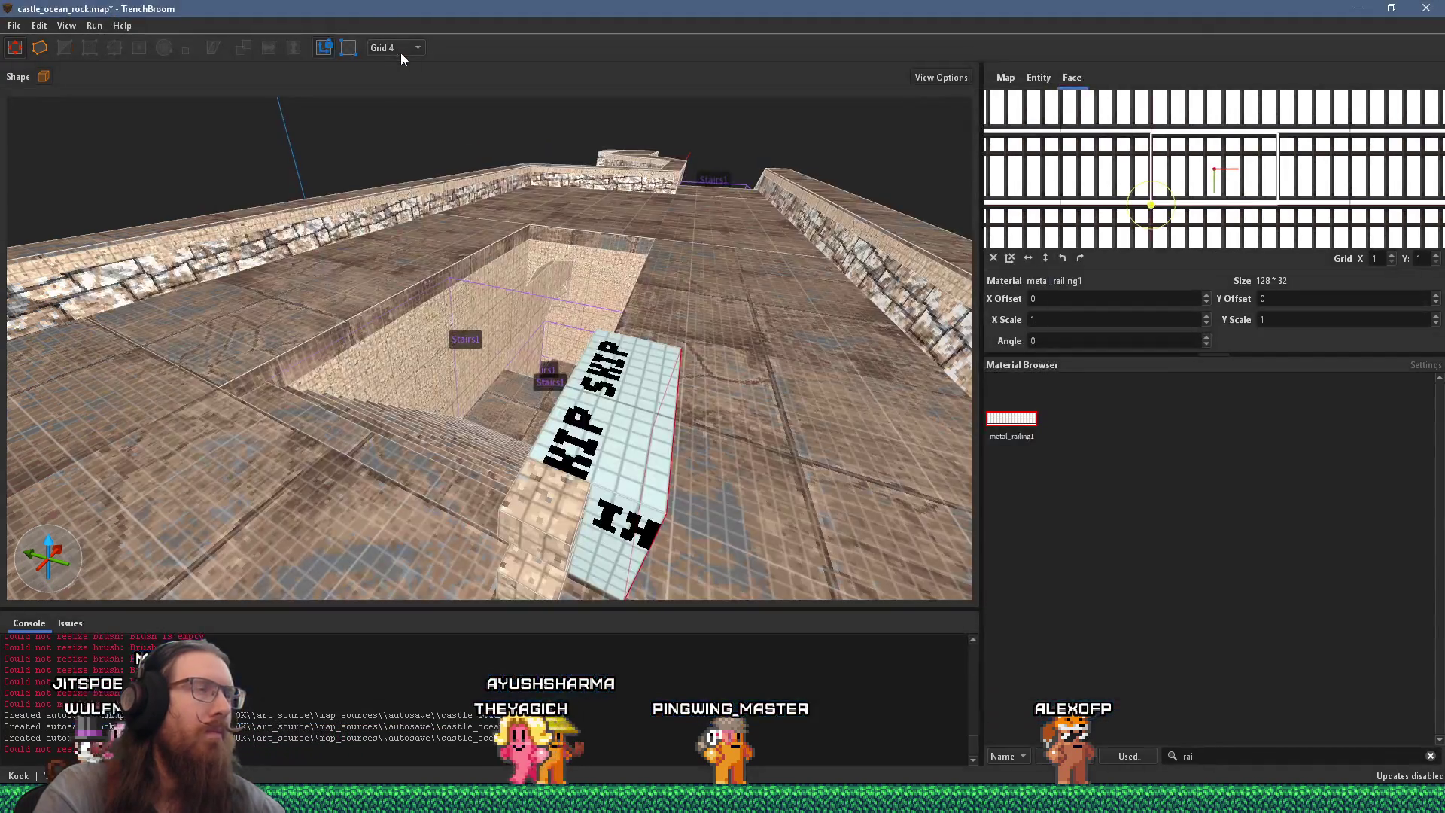
Step: From a top-down view, drag the railing brush's side face to resize its Y depth
click(399, 51)
key(Escape)
key(ctrl+u)
click(462, 297)
mouse_move(424, 280)
mouse_down()
mouse_move(513, 354)
mouse_move(590, 336)
mouse_move(558, 384)
mouse_move(580, 373)
mouse_move(558, 366)
mouse_move(607, 378)
mouse_up()
mouse_move(570, 426)
mouse_down()
mouse_move(547, 429)
mouse_move(621, 405)
mouse_move(538, 349)
mouse_move(499, 366)
mouse_up()
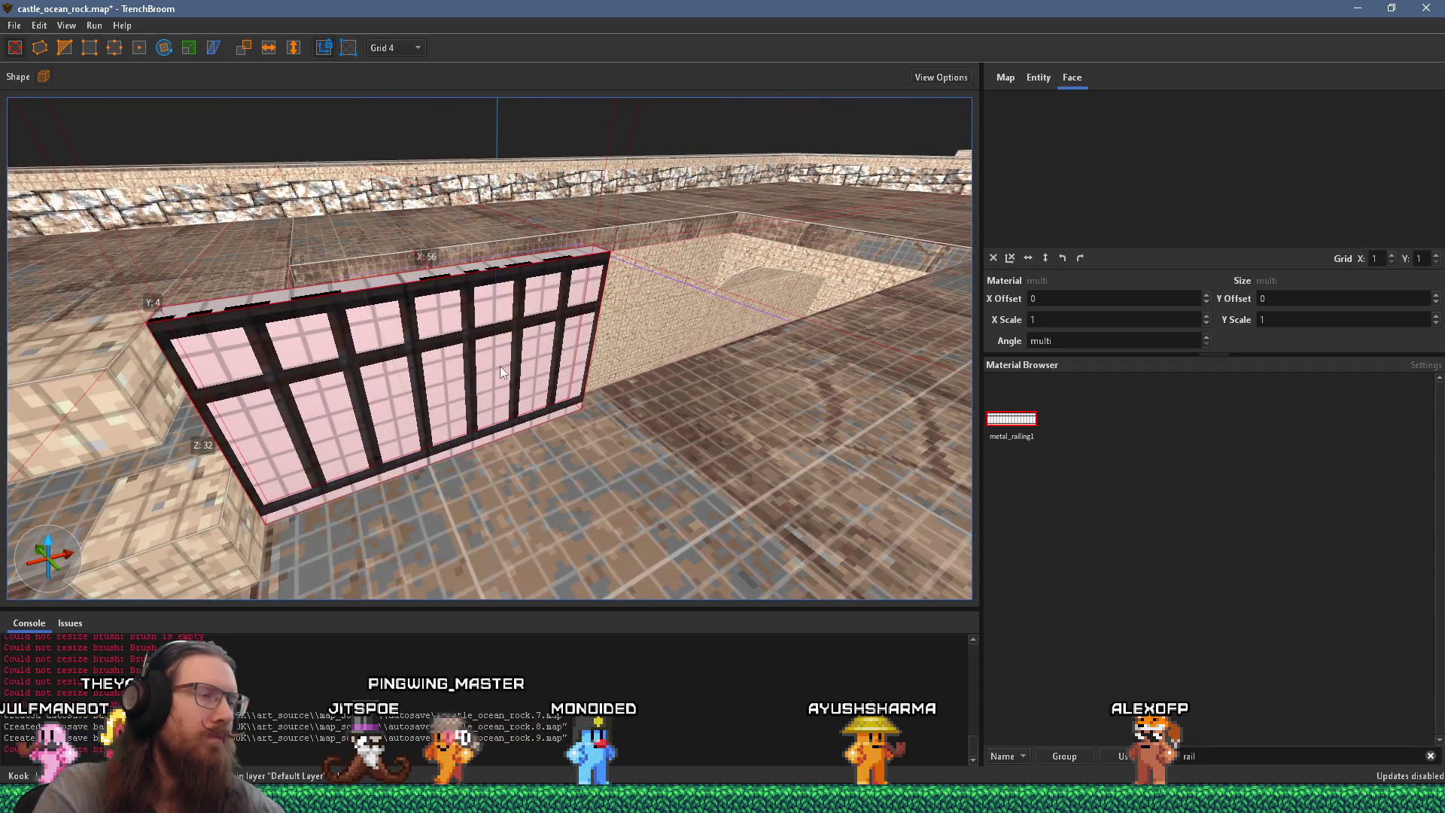
Step: Compare the railing against the reference photos and select the post's lower cube
key(alt+Tab)
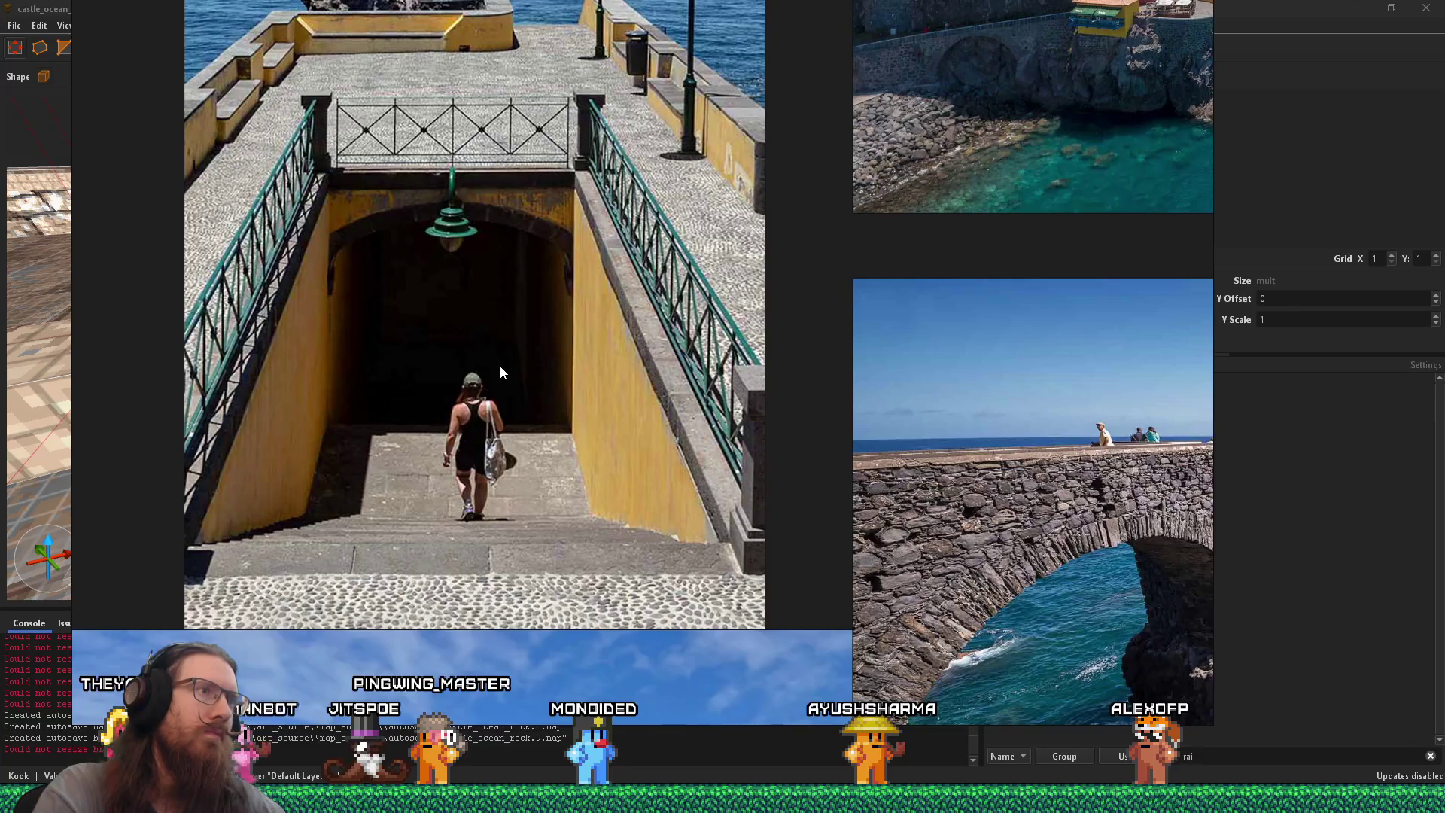
key(alt+Tab)
scroll(482, 376, down, 5)
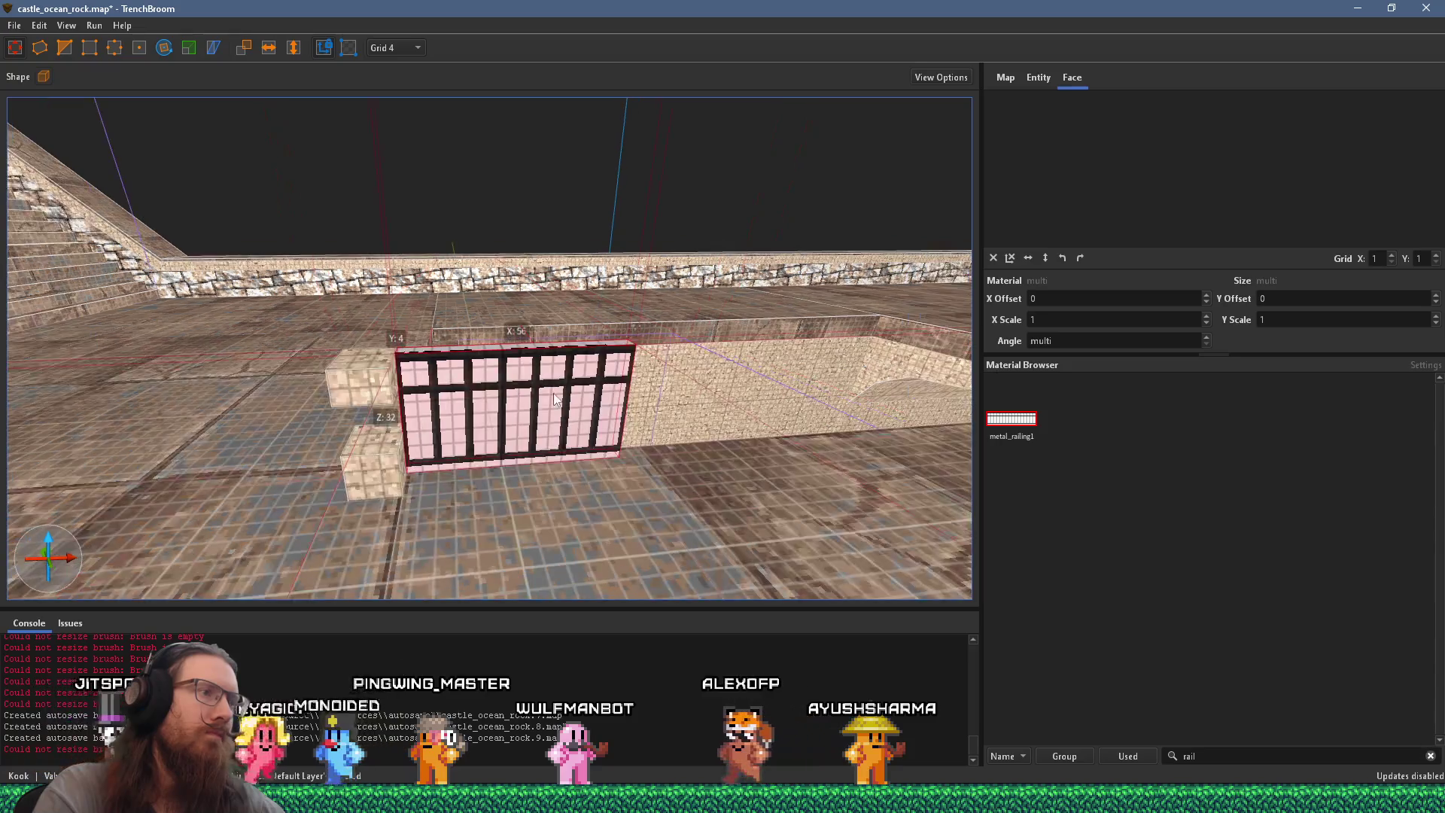
key(alt+Tab)
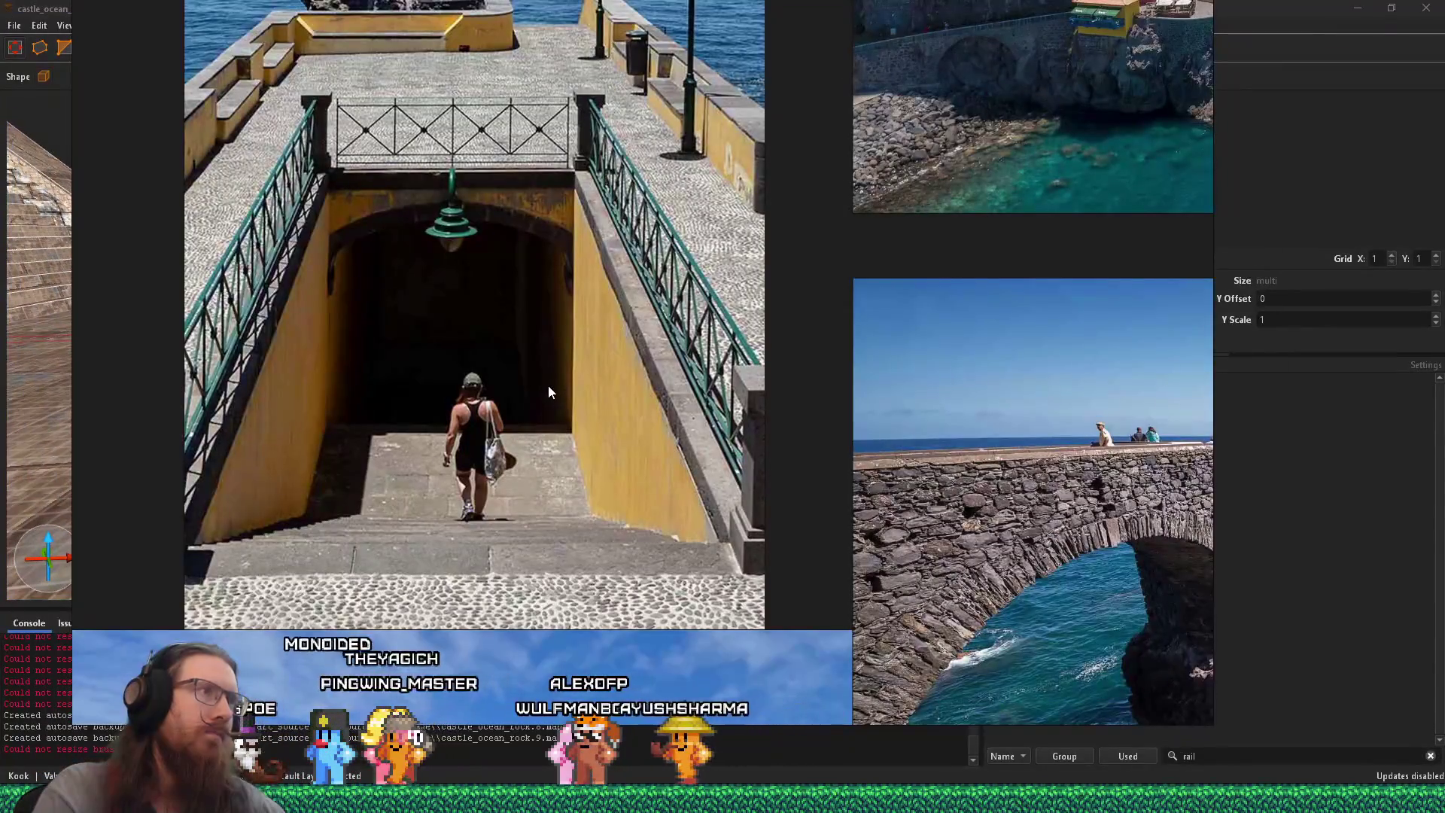
key(alt+Tab)
key(d)
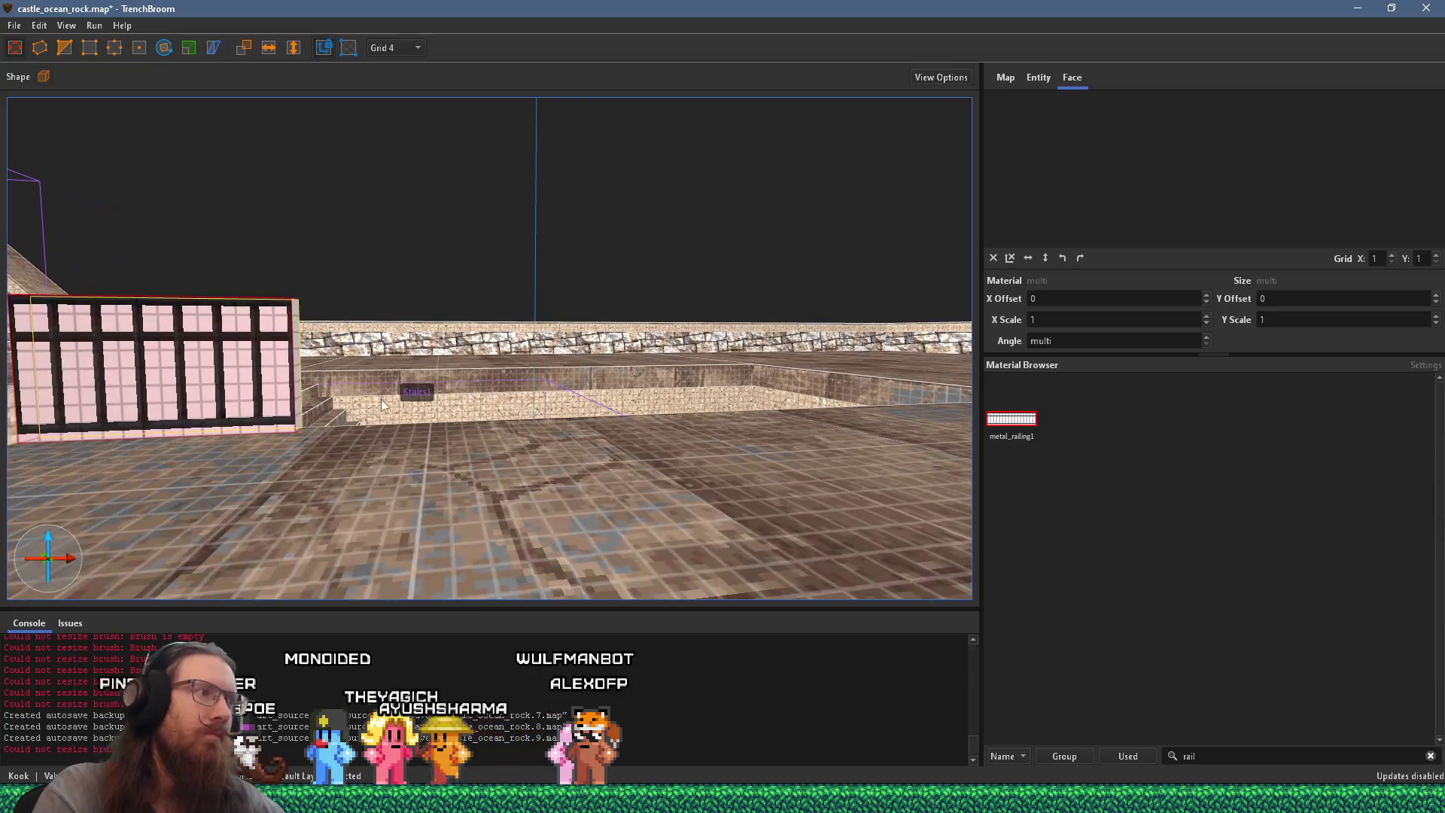
scroll(842, 417, up, 4)
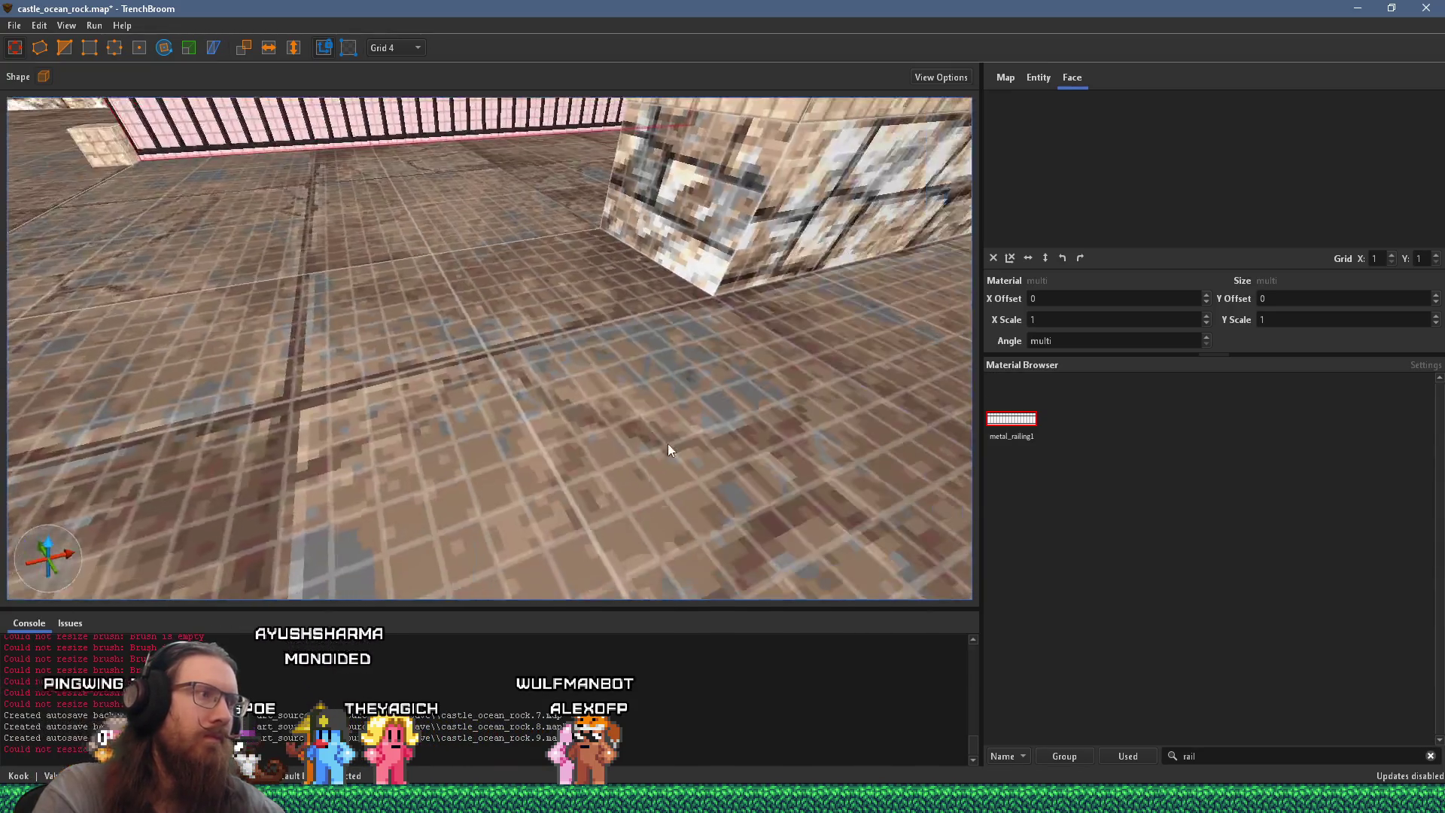
scroll(716, 449, up, 5)
key(Escape)
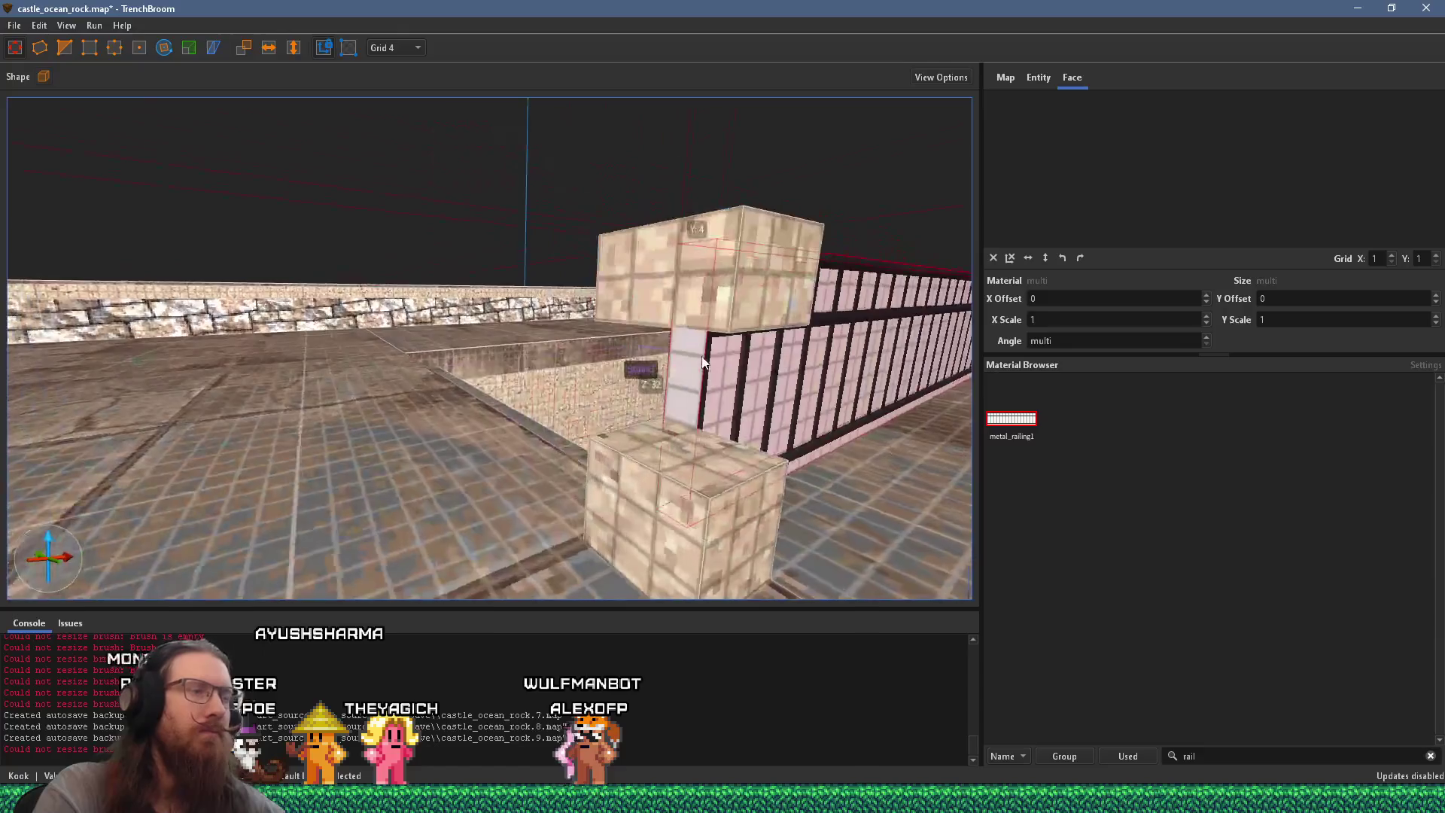
click(723, 475)
Step: Switch to a 2-unit grid and narrow the post's middle pillar from 10 to 8 units
click(401, 48)
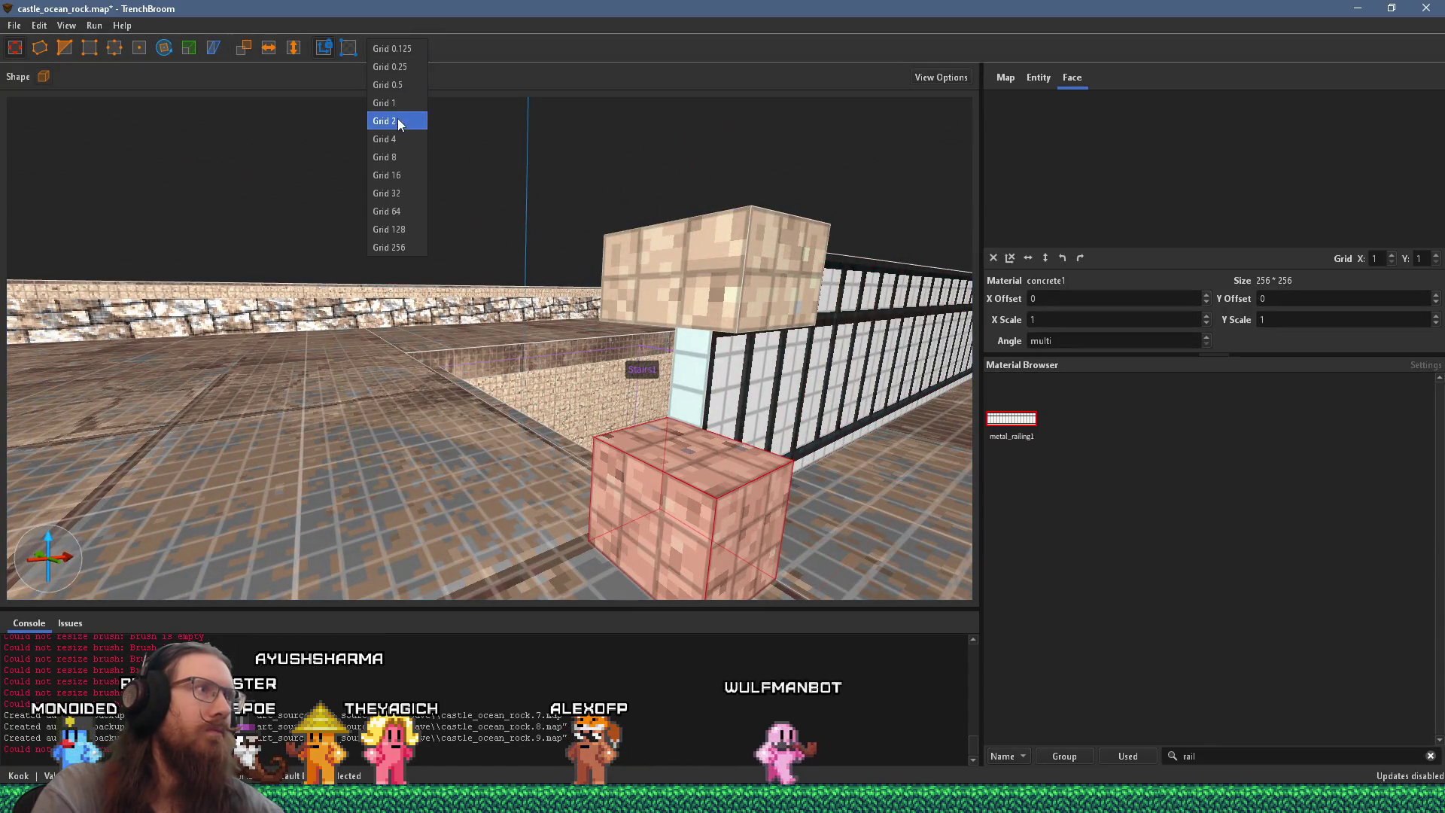
click(398, 120)
scroll(590, 386, up, 4)
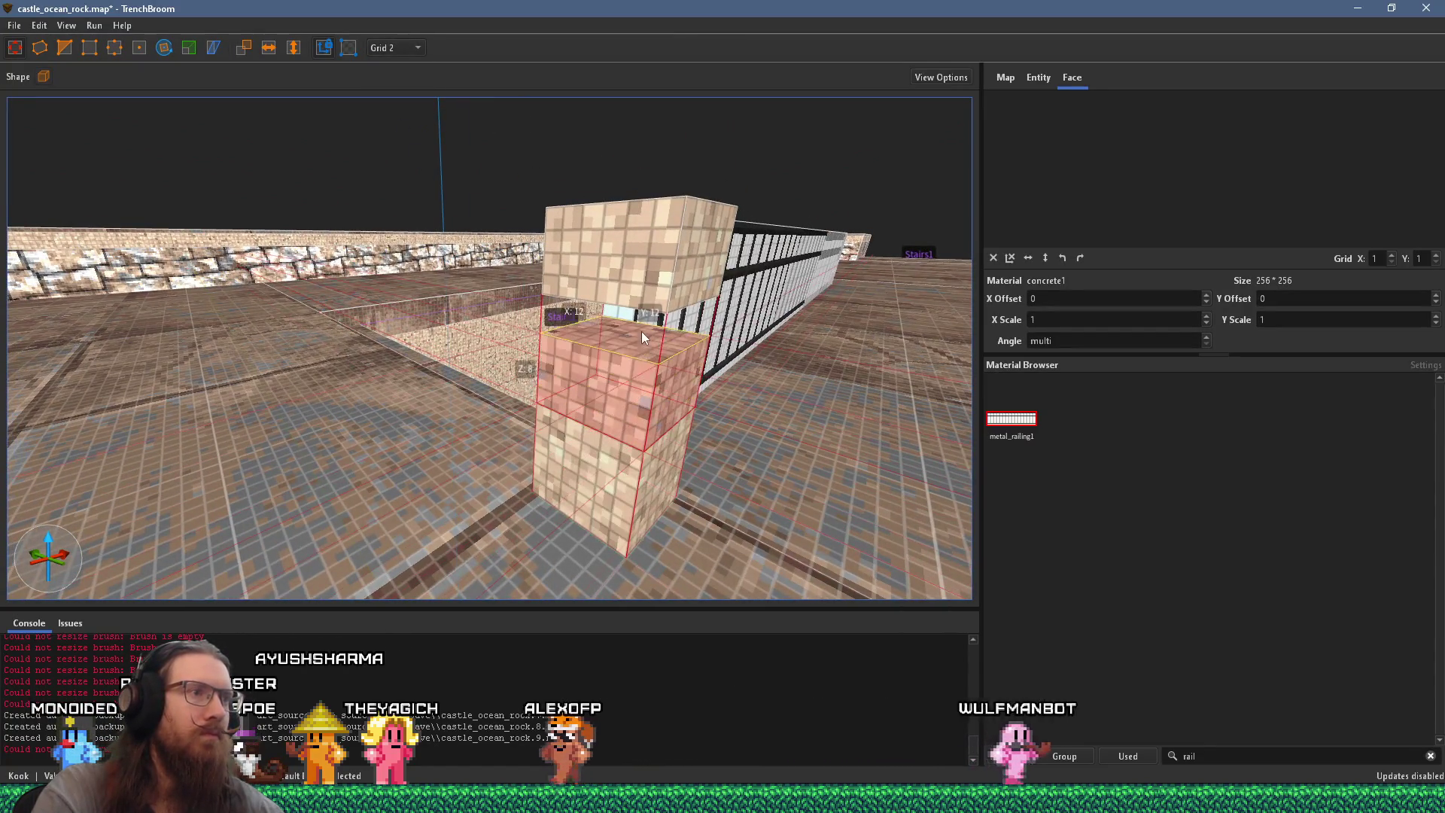
click(664, 339)
drag(566, 344, 554, 340)
Step: Lower the post's base cube from 12 to 8 units tall
drag(725, 340, 315, 371)
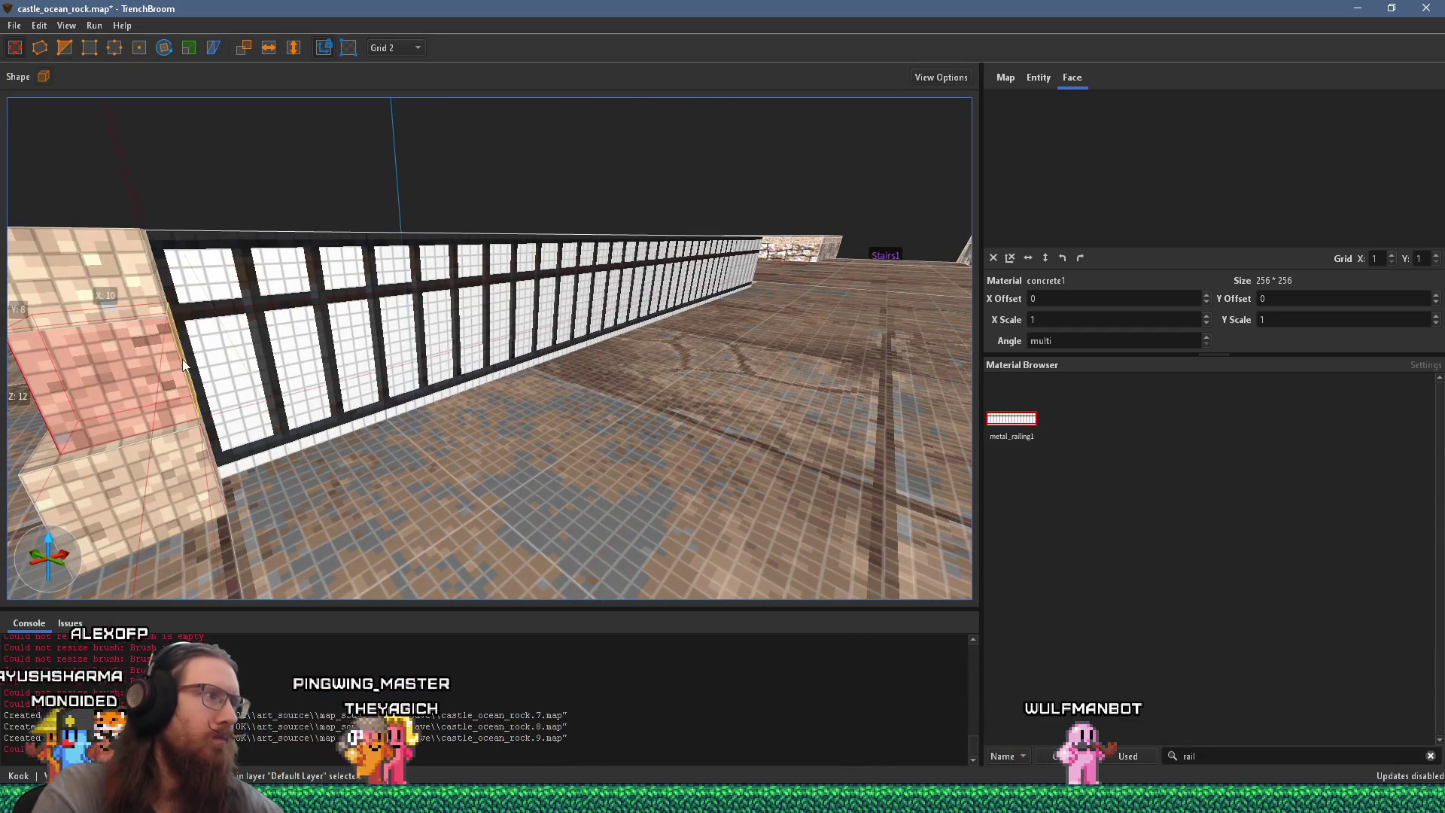
drag(170, 361, 326, 355)
key(alt+Tab)
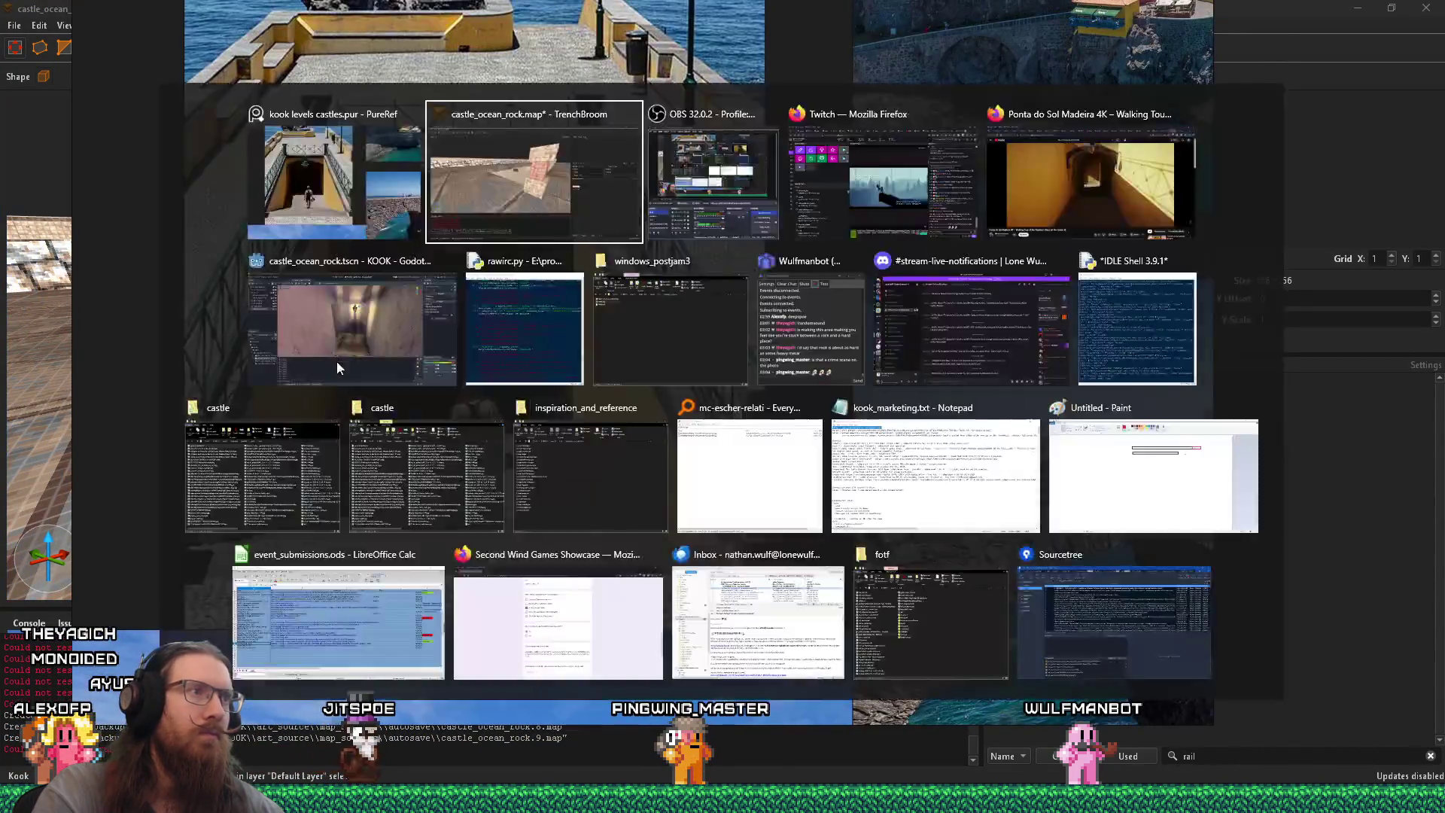
drag(710, 429, 671, 427)
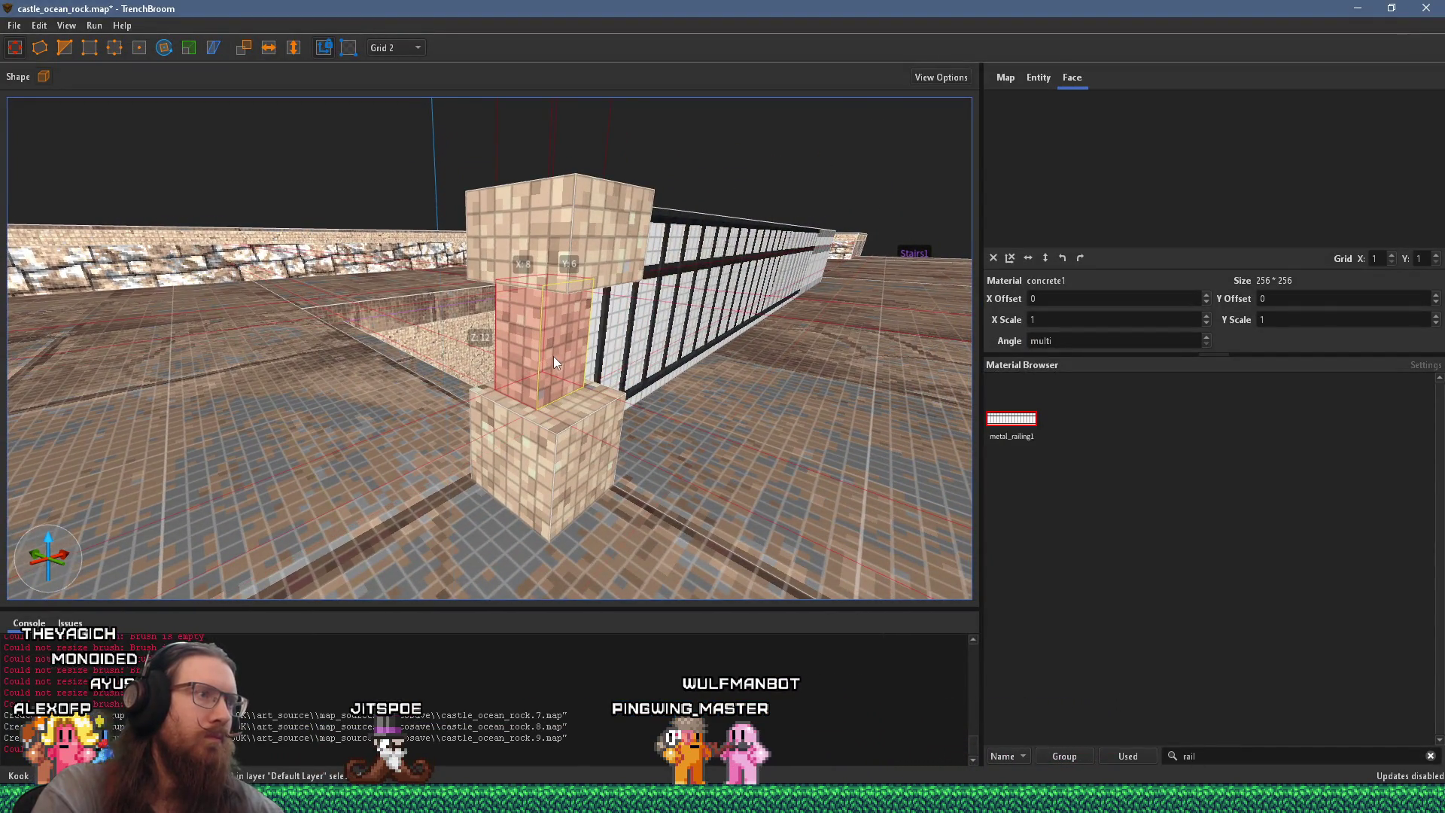
click(568, 424)
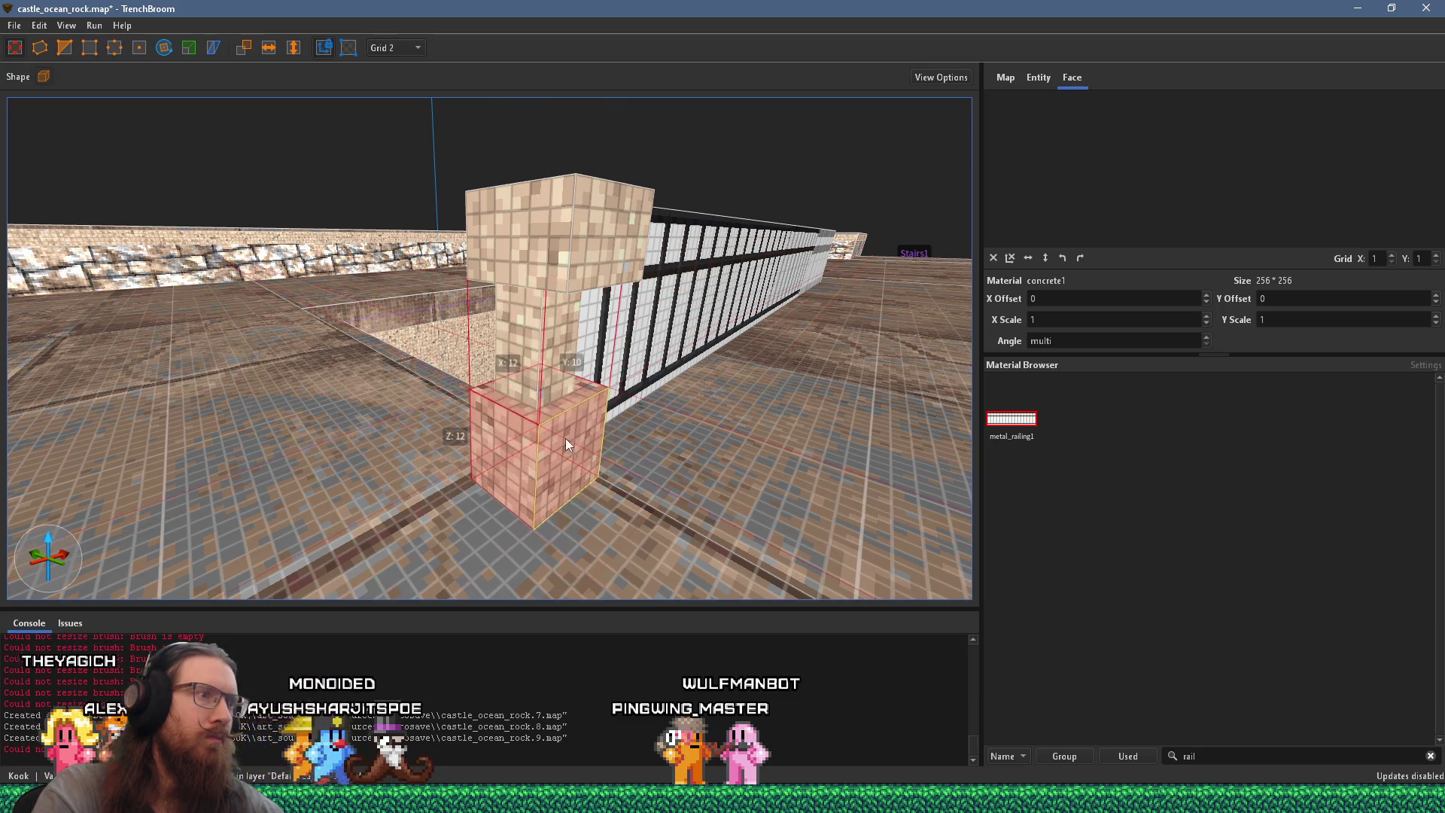
drag(575, 400, 563, 428)
Step: Inspect the post's top cube, pillar and base, ending with the railing brush selected
click(563, 427)
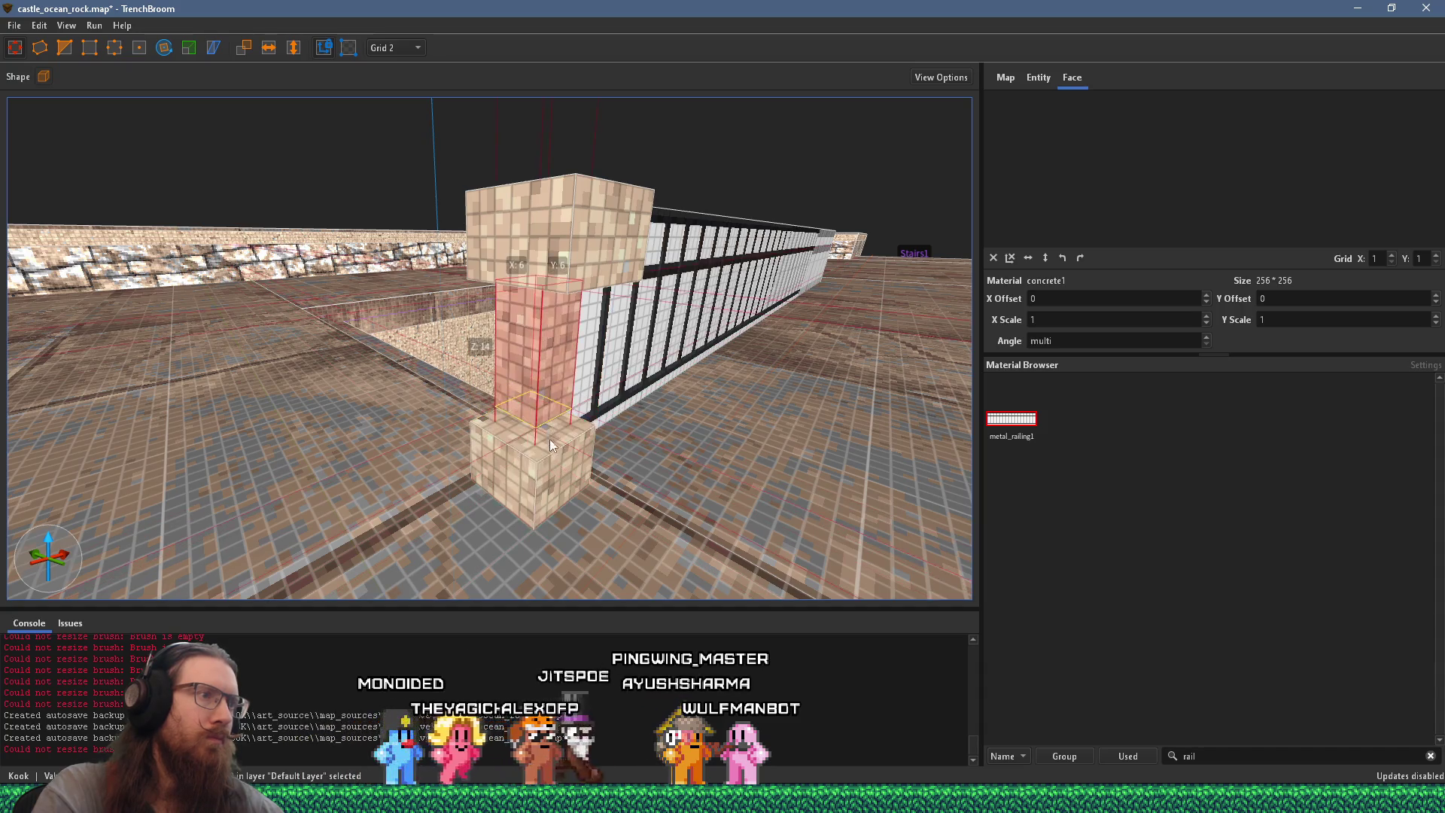
click(581, 262)
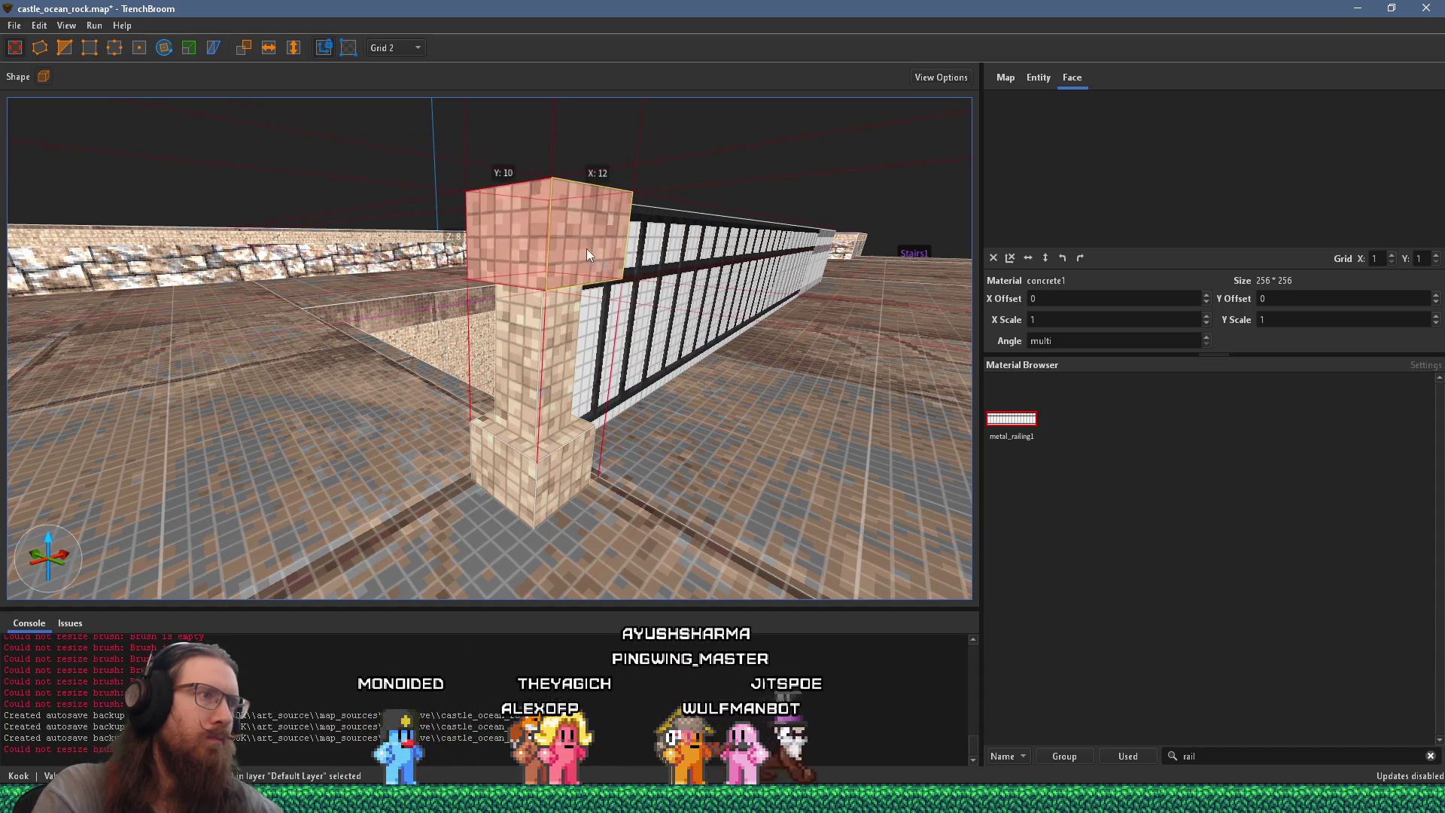
mouse_move(576, 306)
mouse_down()
mouse_move(567, 288)
mouse_move(591, 277)
mouse_move(562, 299)
mouse_move(522, 419)
mouse_move(525, 382)
mouse_up()
ctrl+click(525, 382)
ctrl+click(494, 543)
mouse_move(494, 544)
mouse_down()
mouse_move(516, 426)
mouse_move(548, 429)
mouse_move(588, 336)
mouse_up()
mouse_move(491, 346)
mouse_down()
mouse_move(566, 341)
mouse_move(599, 349)
mouse_move(596, 374)
mouse_up()
scroll(595, 373, down, 5)
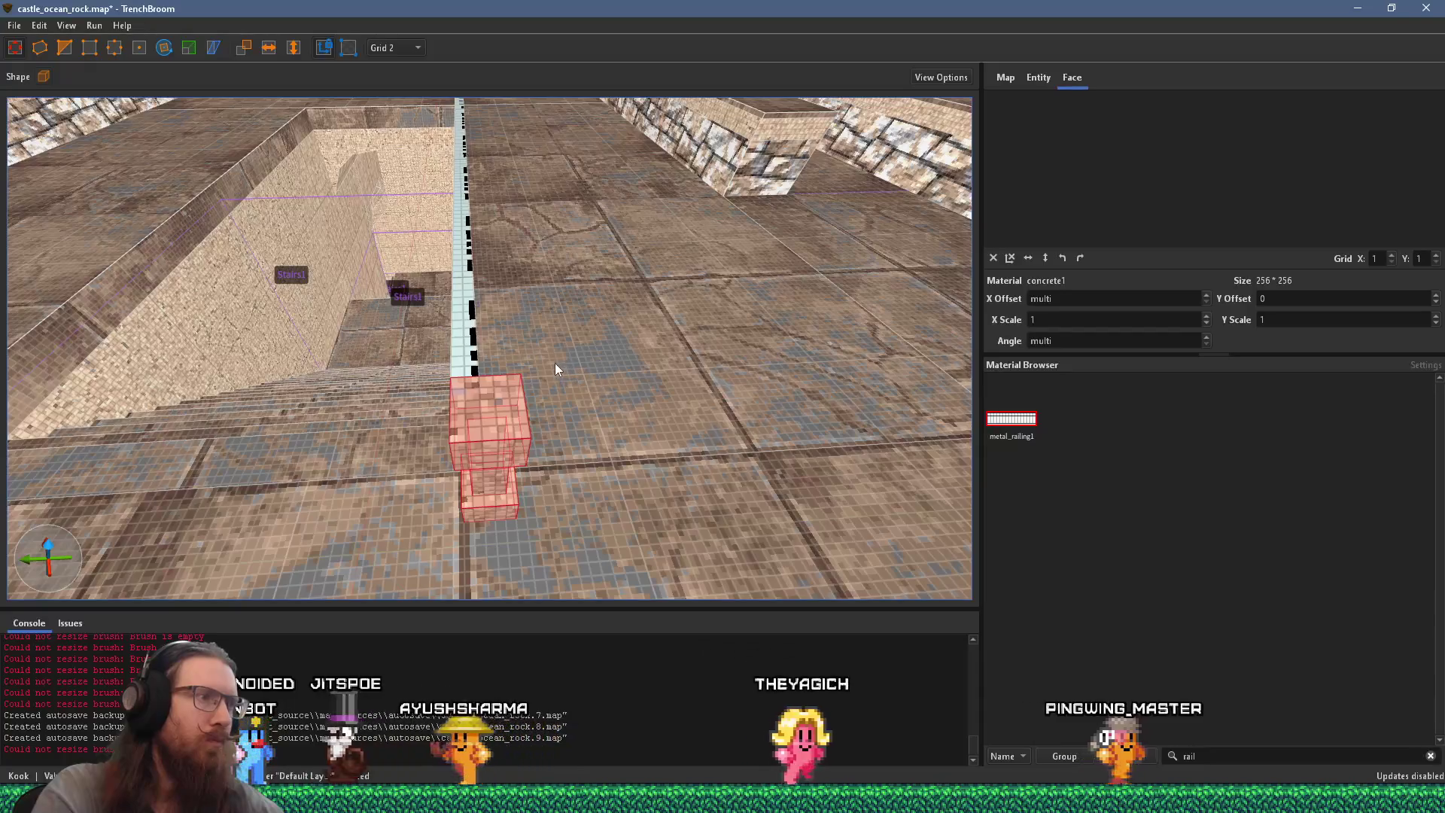
scroll(545, 364, up, 5)
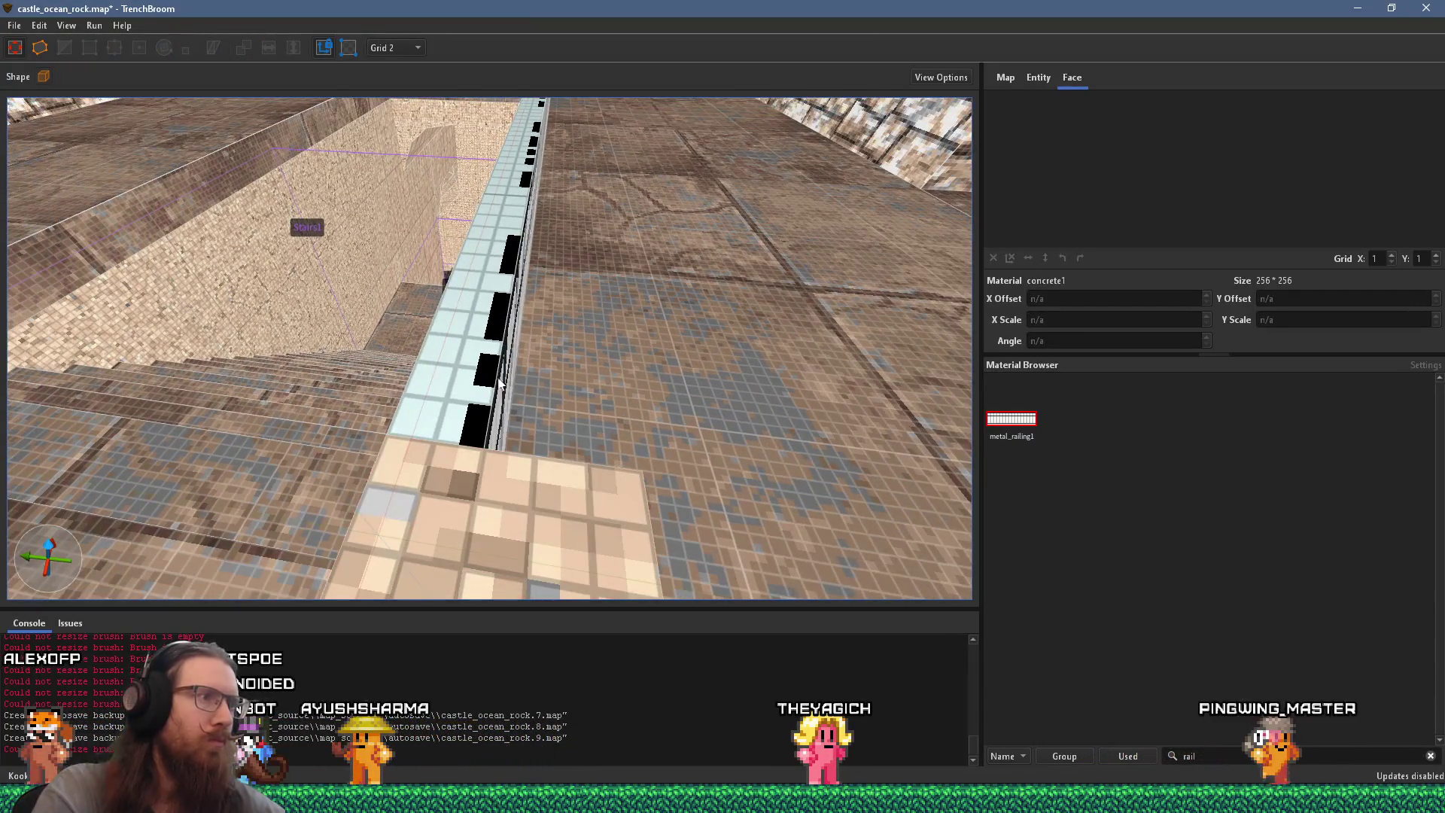
click(503, 385)
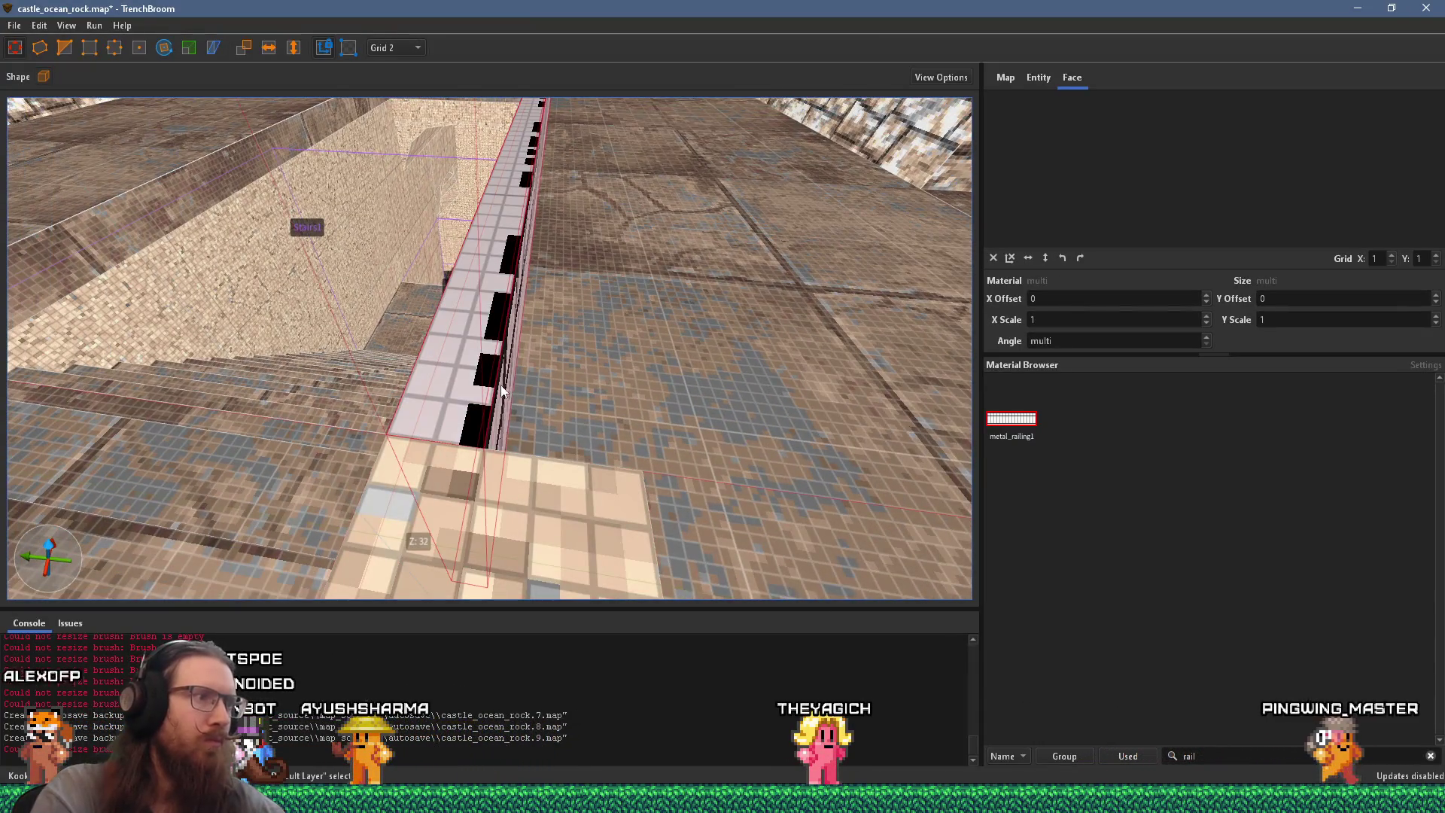
mouse_move(432, 355)
mouse_down()
mouse_move(484, 368)
mouse_move(508, 422)
mouse_move(614, 331)
mouse_move(516, 365)
mouse_move(411, 313)
mouse_move(392, 269)
mouse_up()
Step: Check the reference photos and select all blocks of the stone pillar
key(super+Tab)
key(Return)
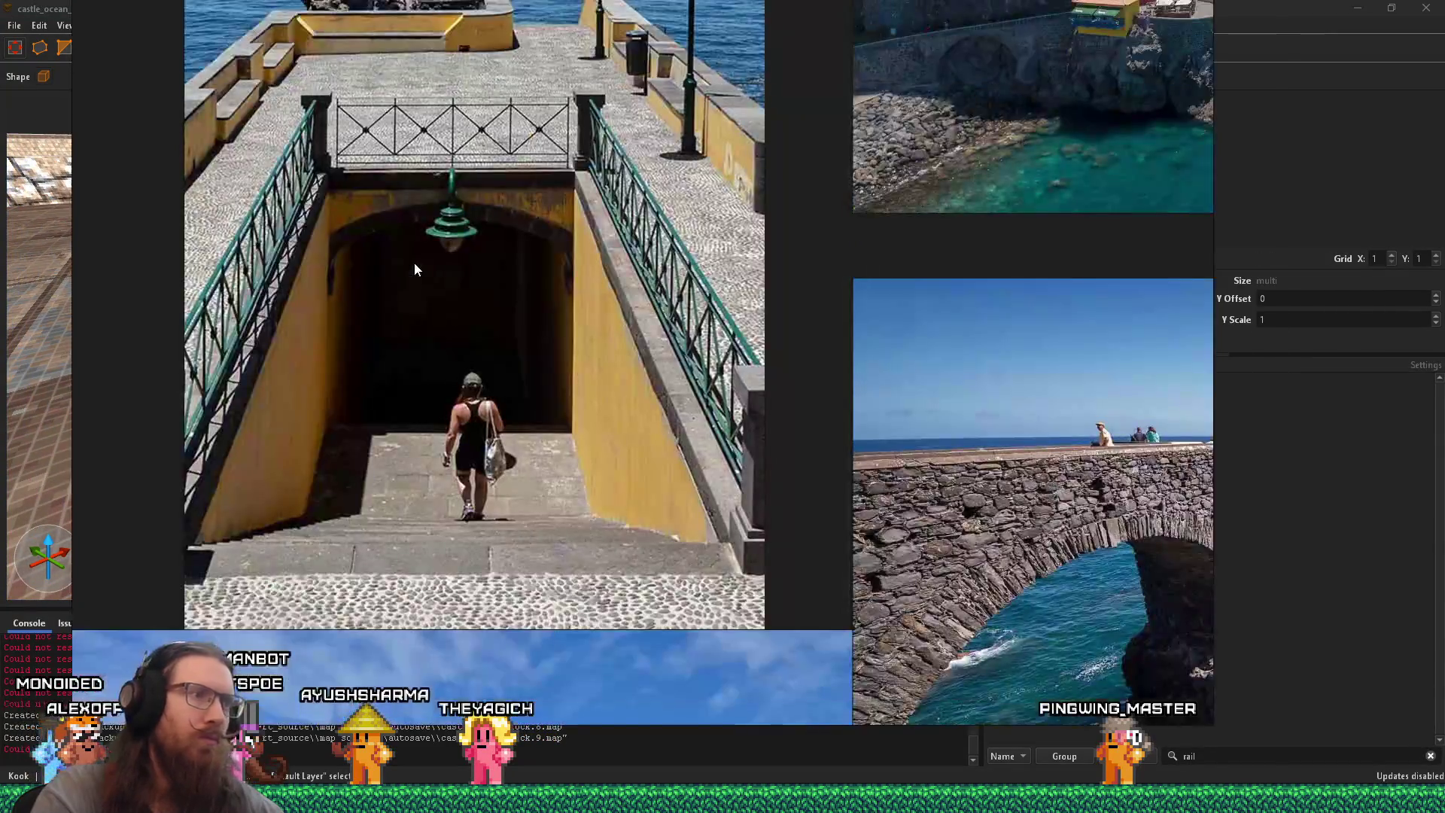
key(super+Tab)
click(373, 332)
scroll(394, 301, up, 3)
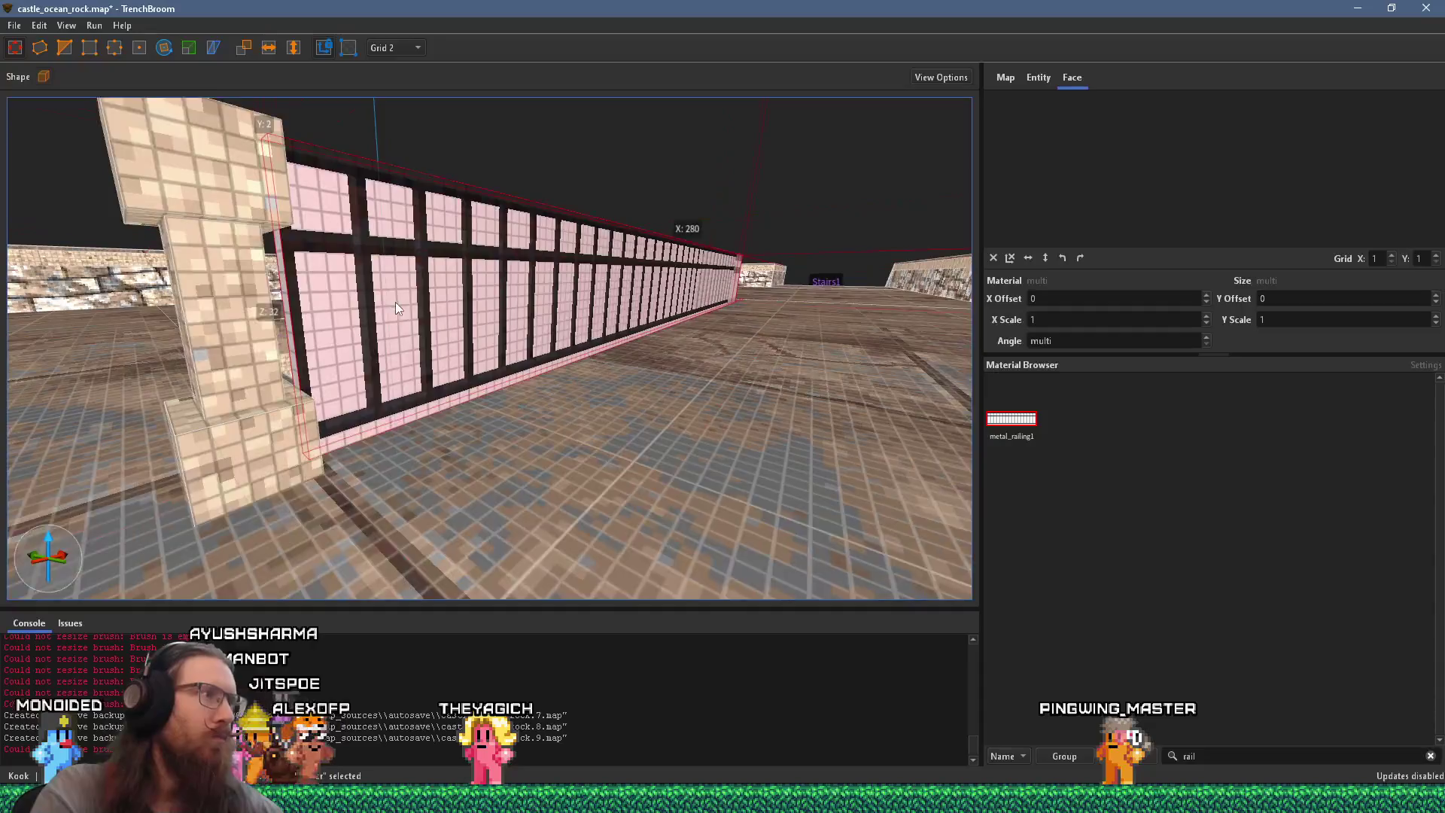
click(282, 224)
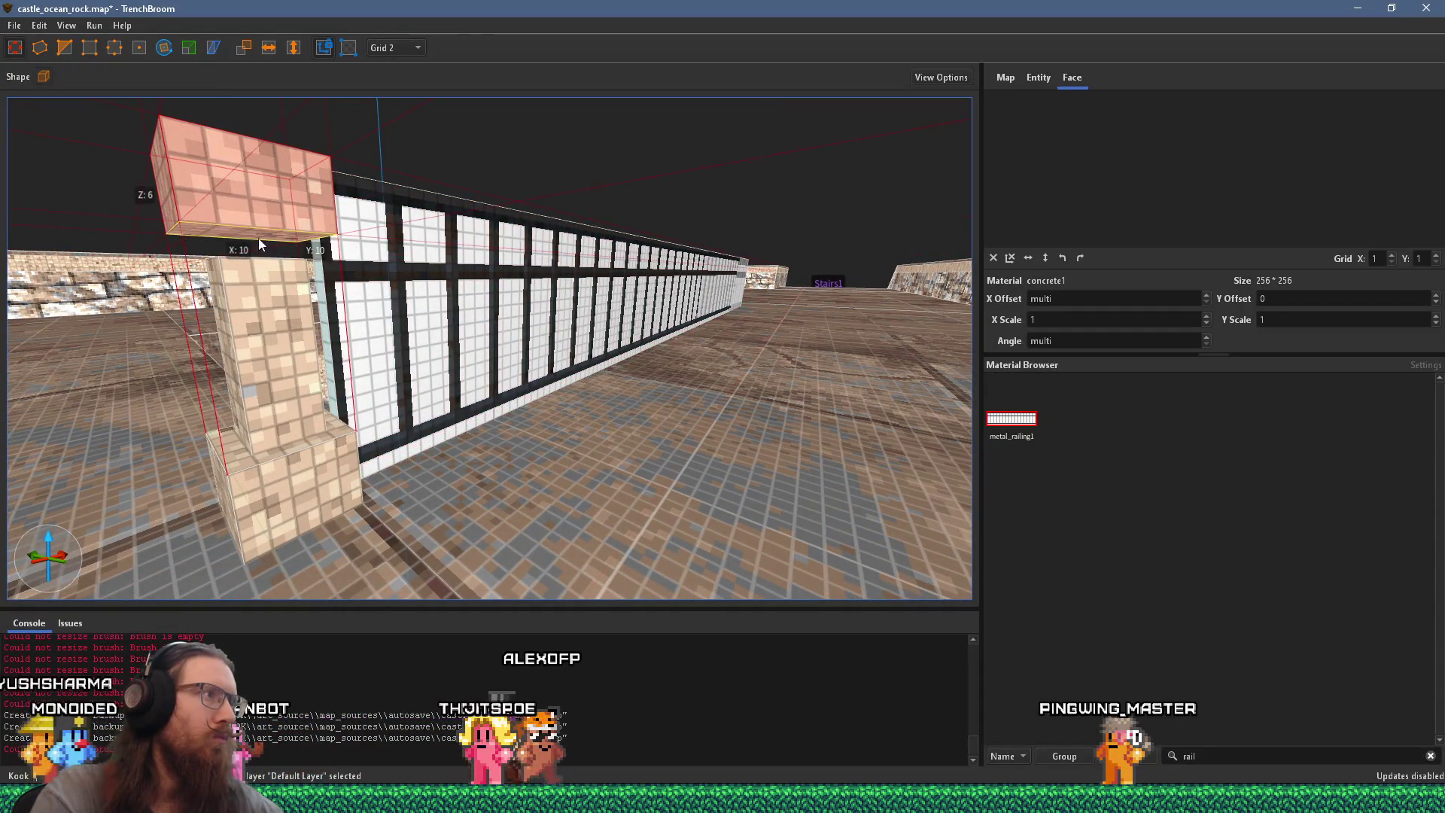
click(252, 273)
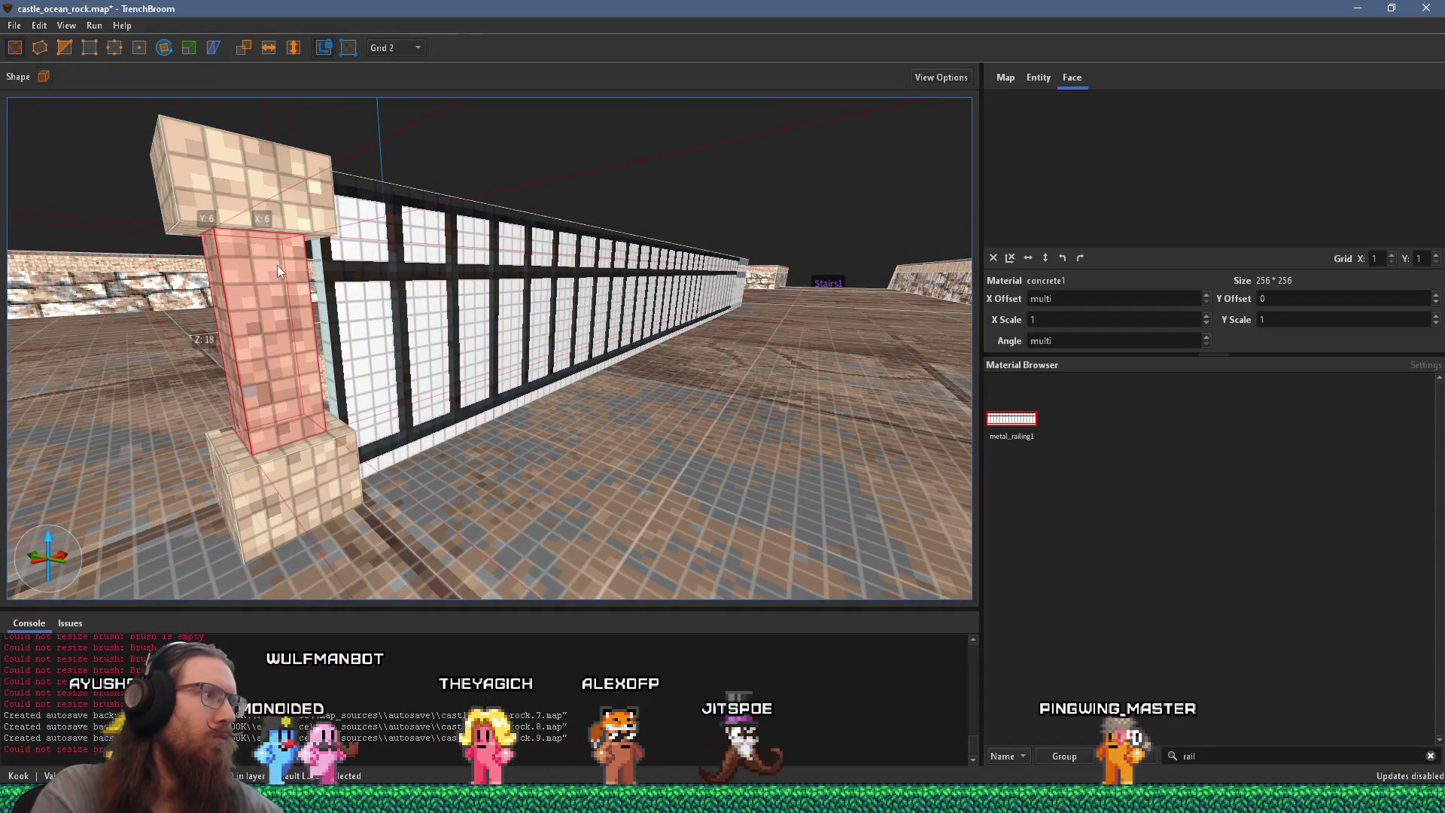
key(ctrl+u)
scroll(332, 256, down, 5)
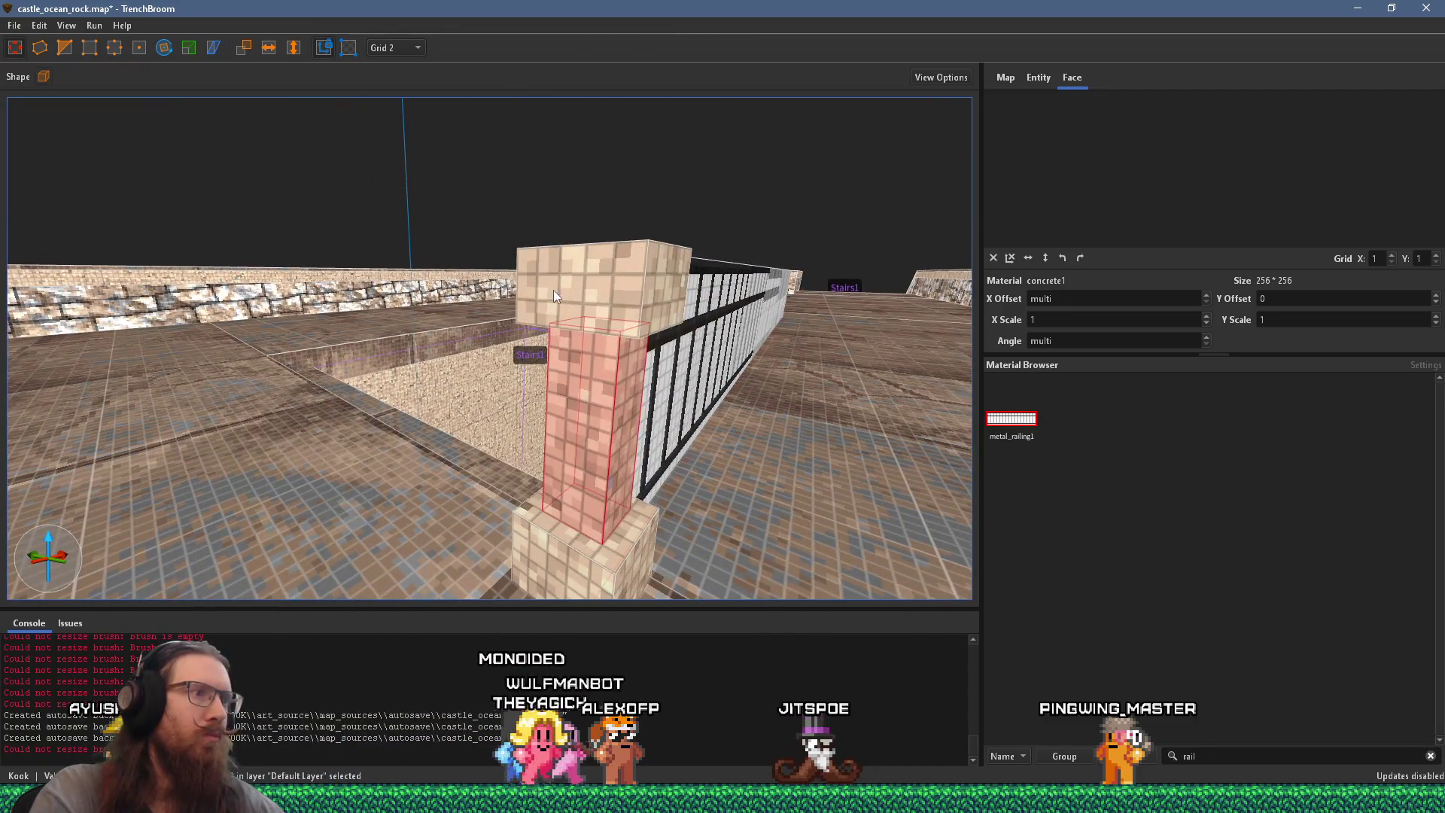
click(553, 290)
ctrl+click(584, 544)
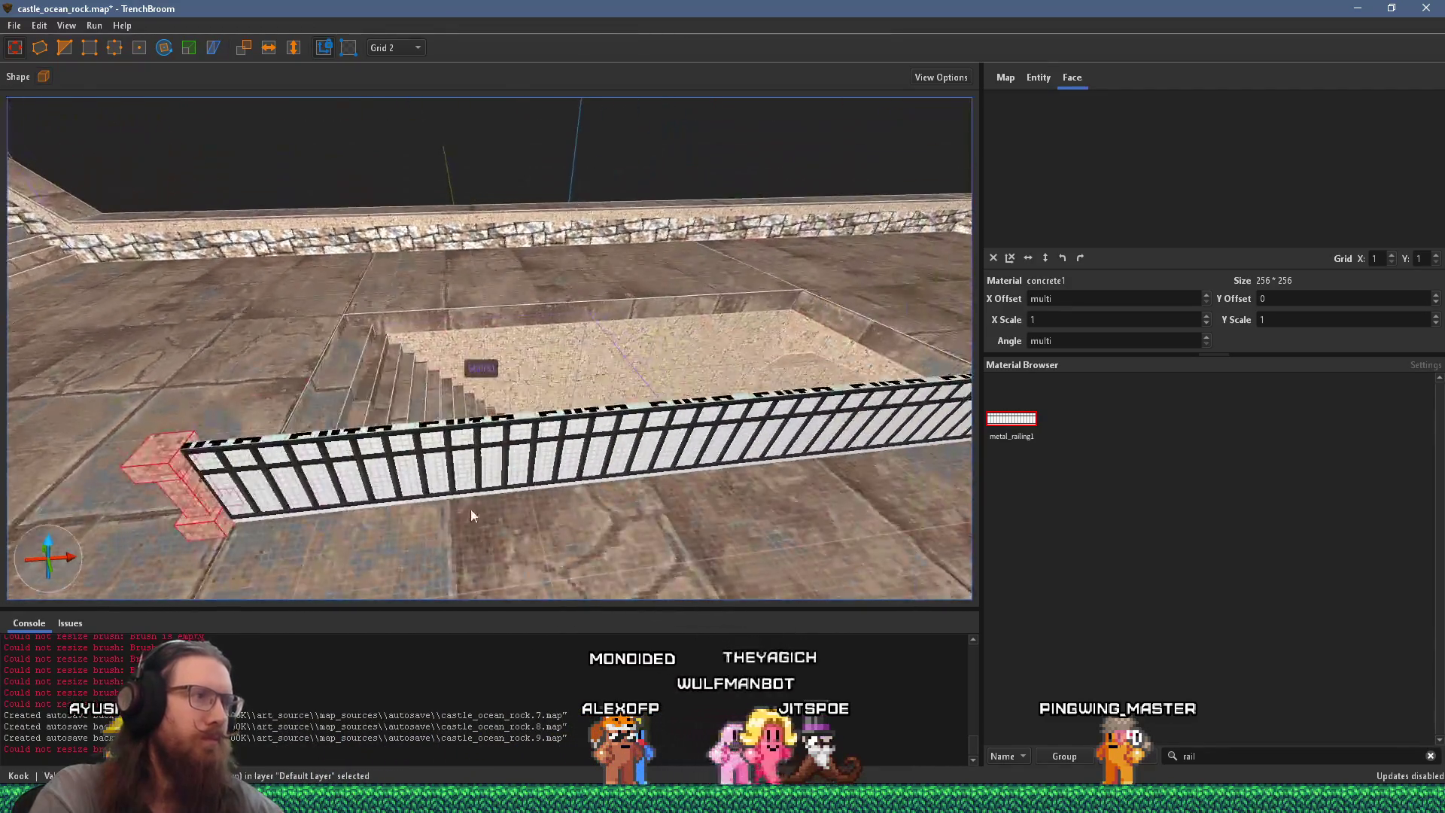
Step: Move the pillar onto the floor beside the pit's far edge
scroll(436, 482, down, 4)
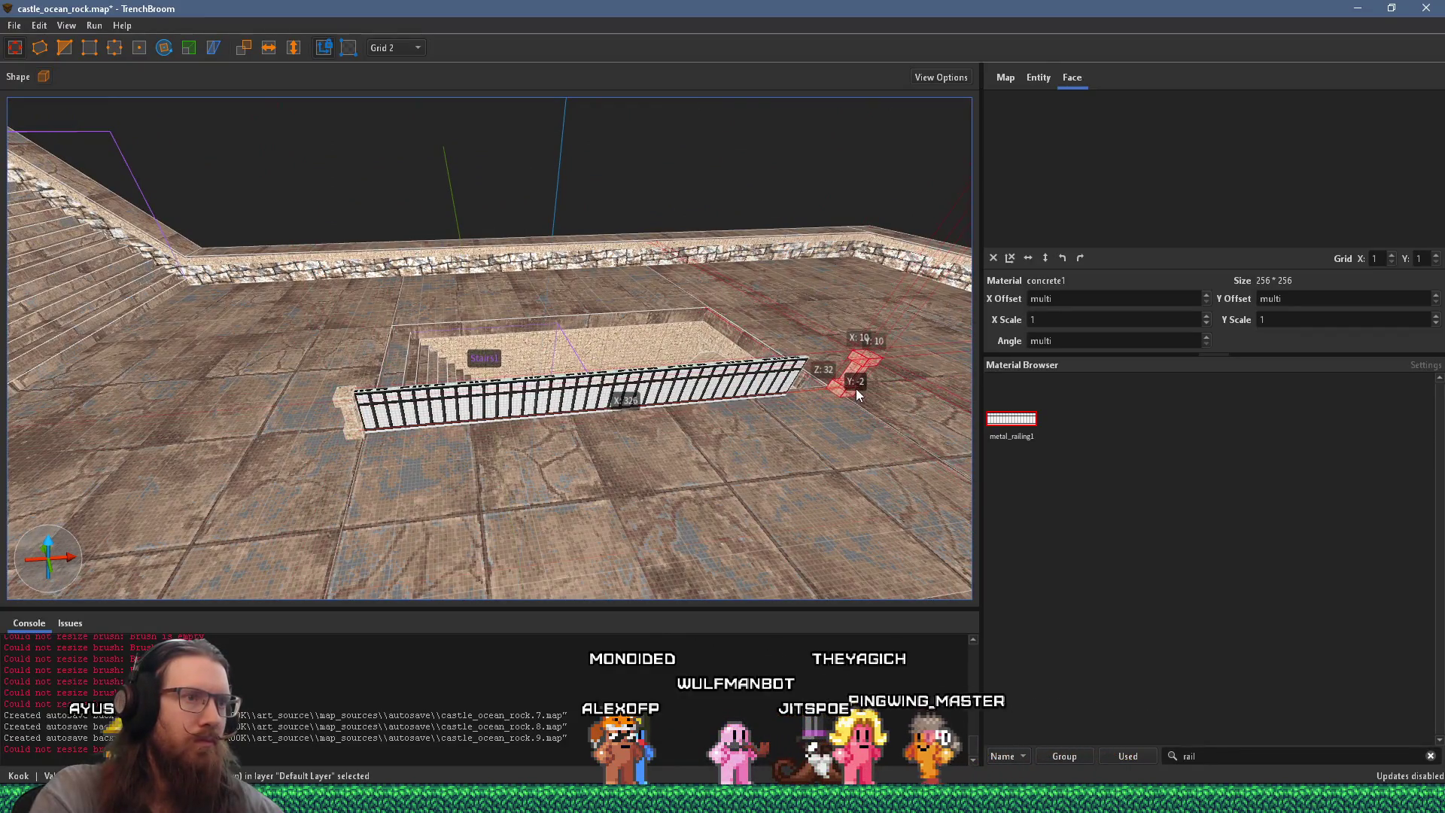
scroll(828, 396, up, 5)
scroll(639, 444, up, 4)
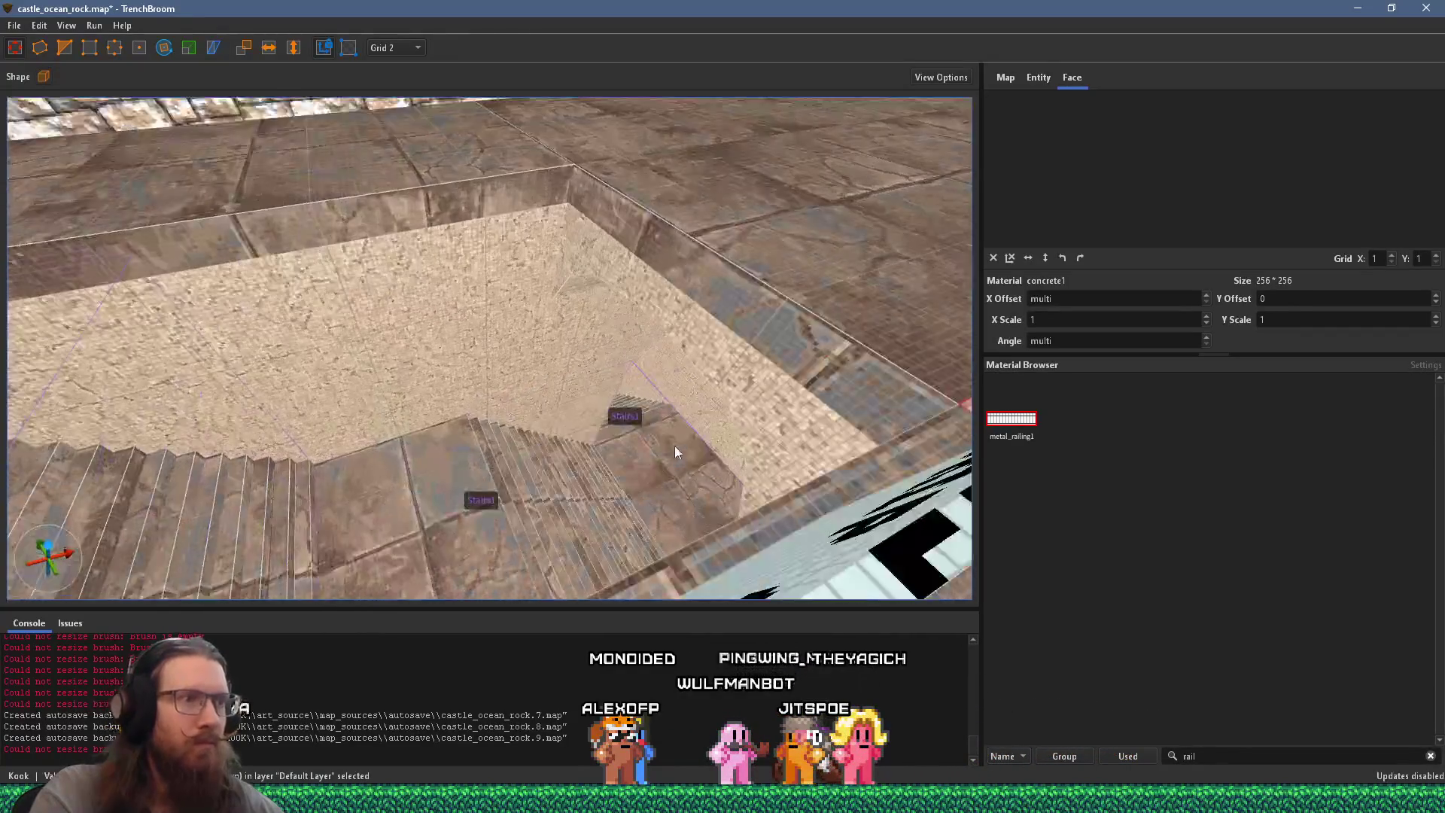
scroll(612, 469, up, 3)
click(487, 185)
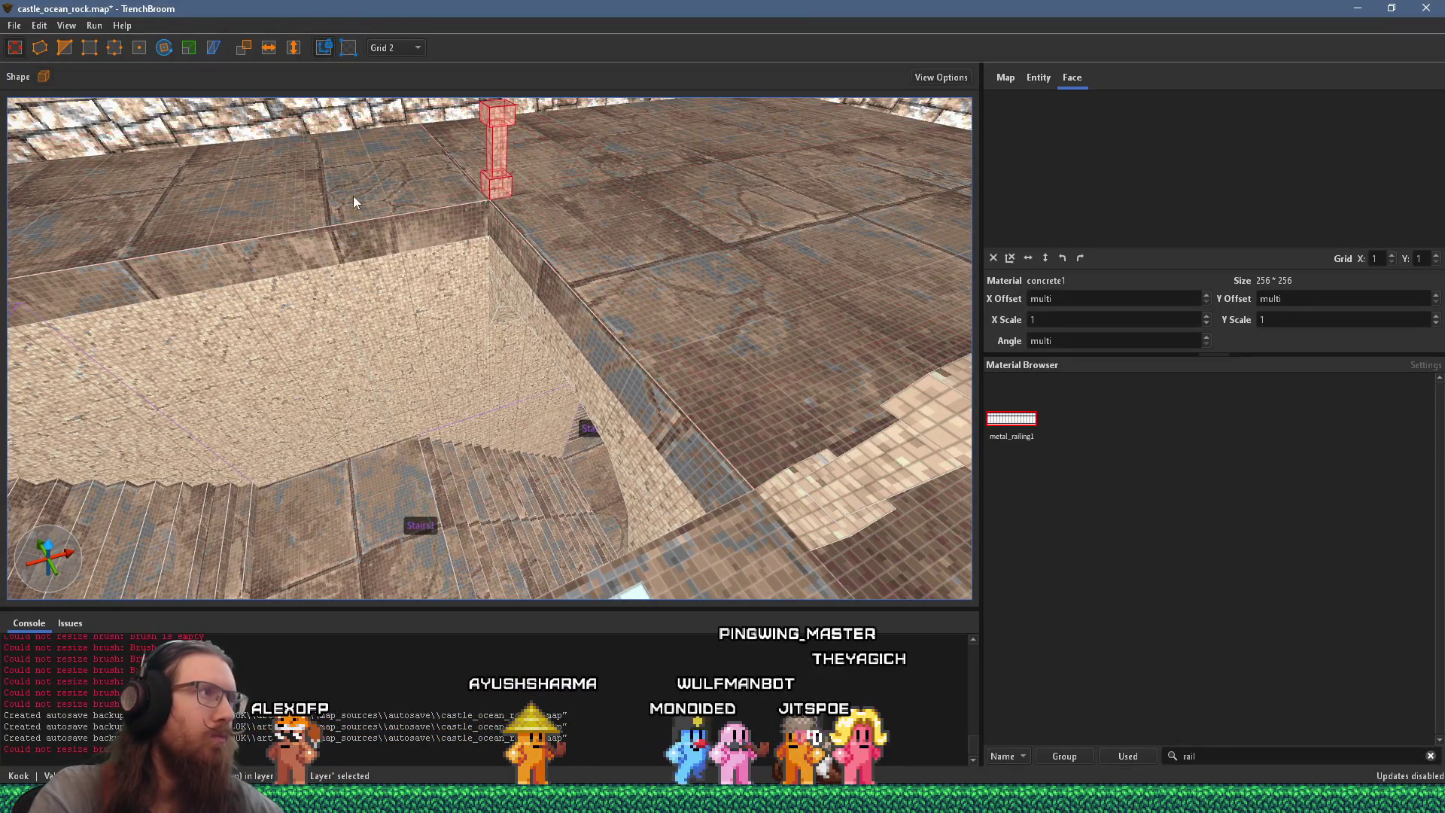
scroll(679, 250, down, 6)
mouse_move(798, 309)
mouse_down()
mouse_move(369, 403)
mouse_move(297, 444)
mouse_move(314, 468)
mouse_up()
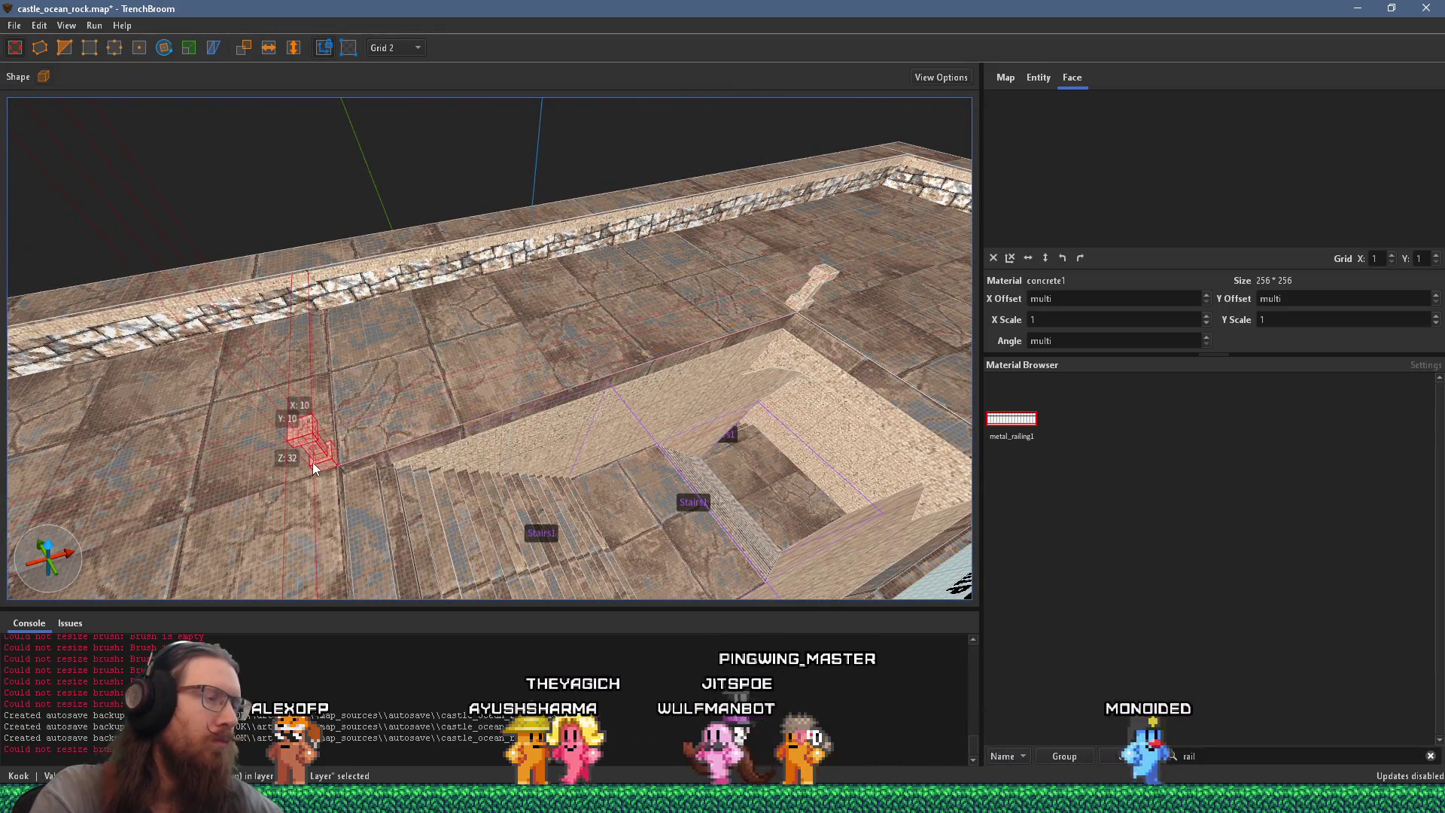
Step: Copy the lower stair railing along the pit's upper edge and check it in 3D
click(590, 544)
drag(589, 543, 511, 368)
mouse_move(385, 373)
mouse_down()
mouse_move(649, 250)
mouse_move(257, 149)
mouse_up()
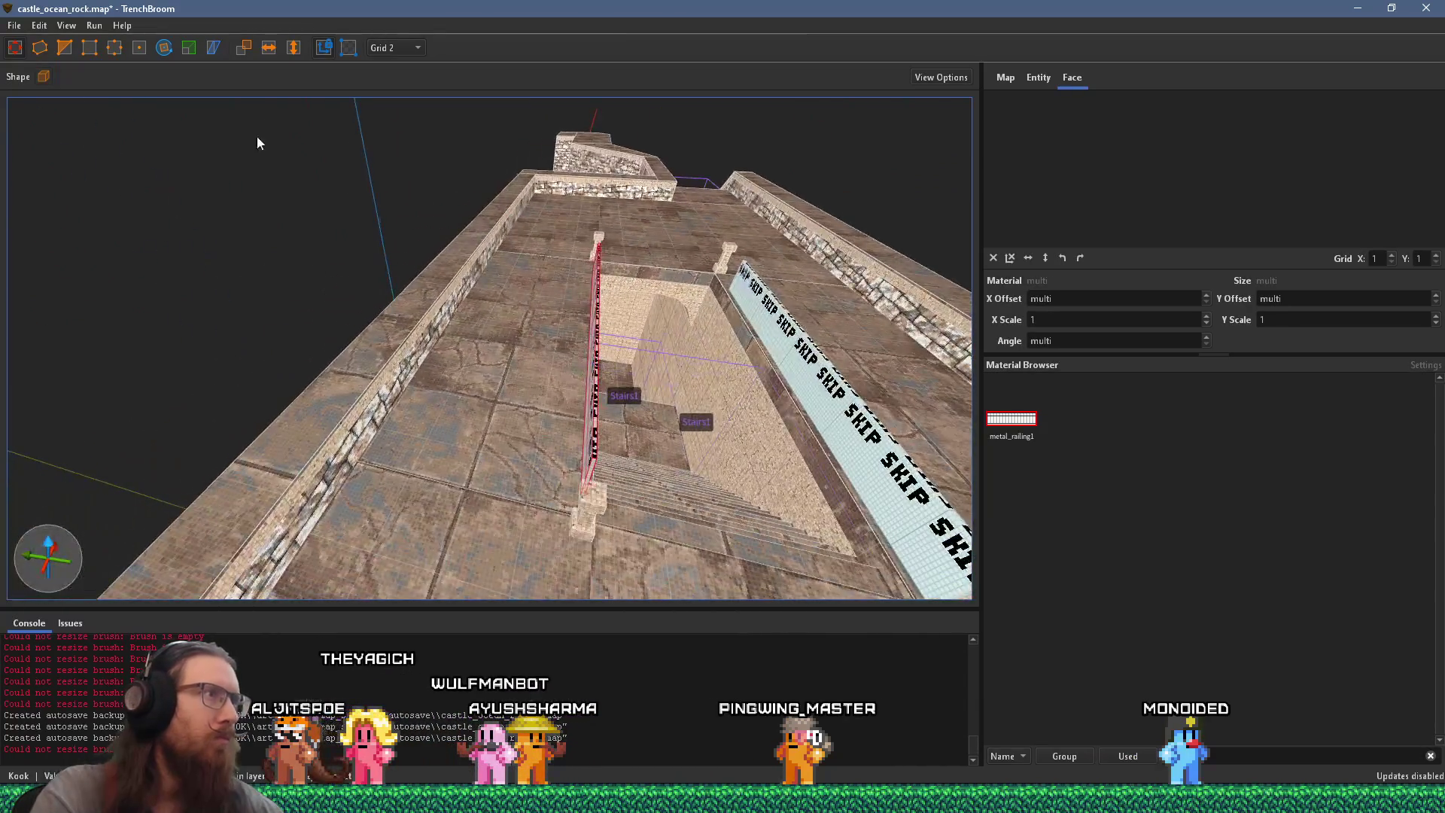
scroll(587, 341, down, 10)
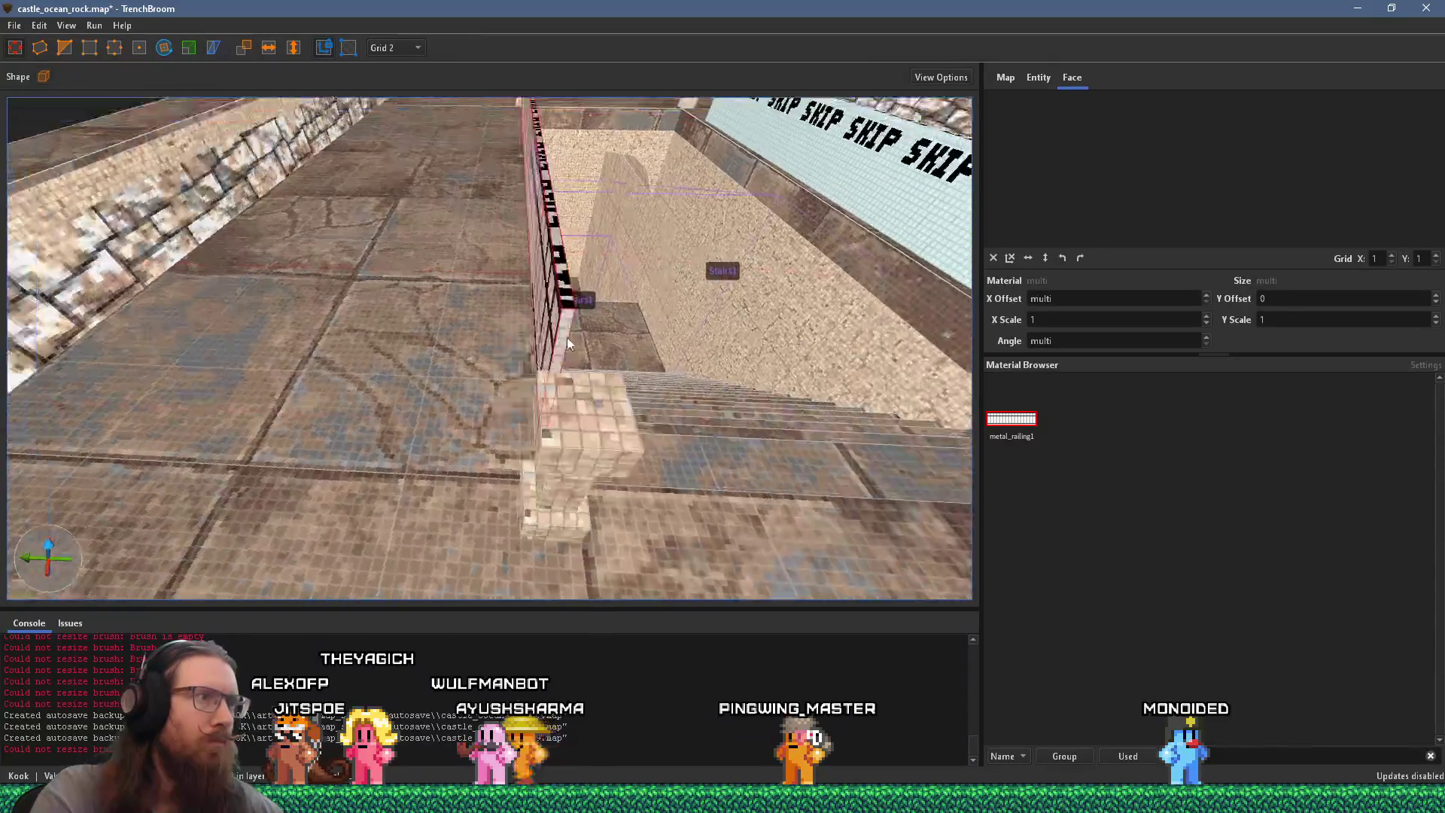
scroll(631, 407, up, 10)
scroll(577, 476, down, 8)
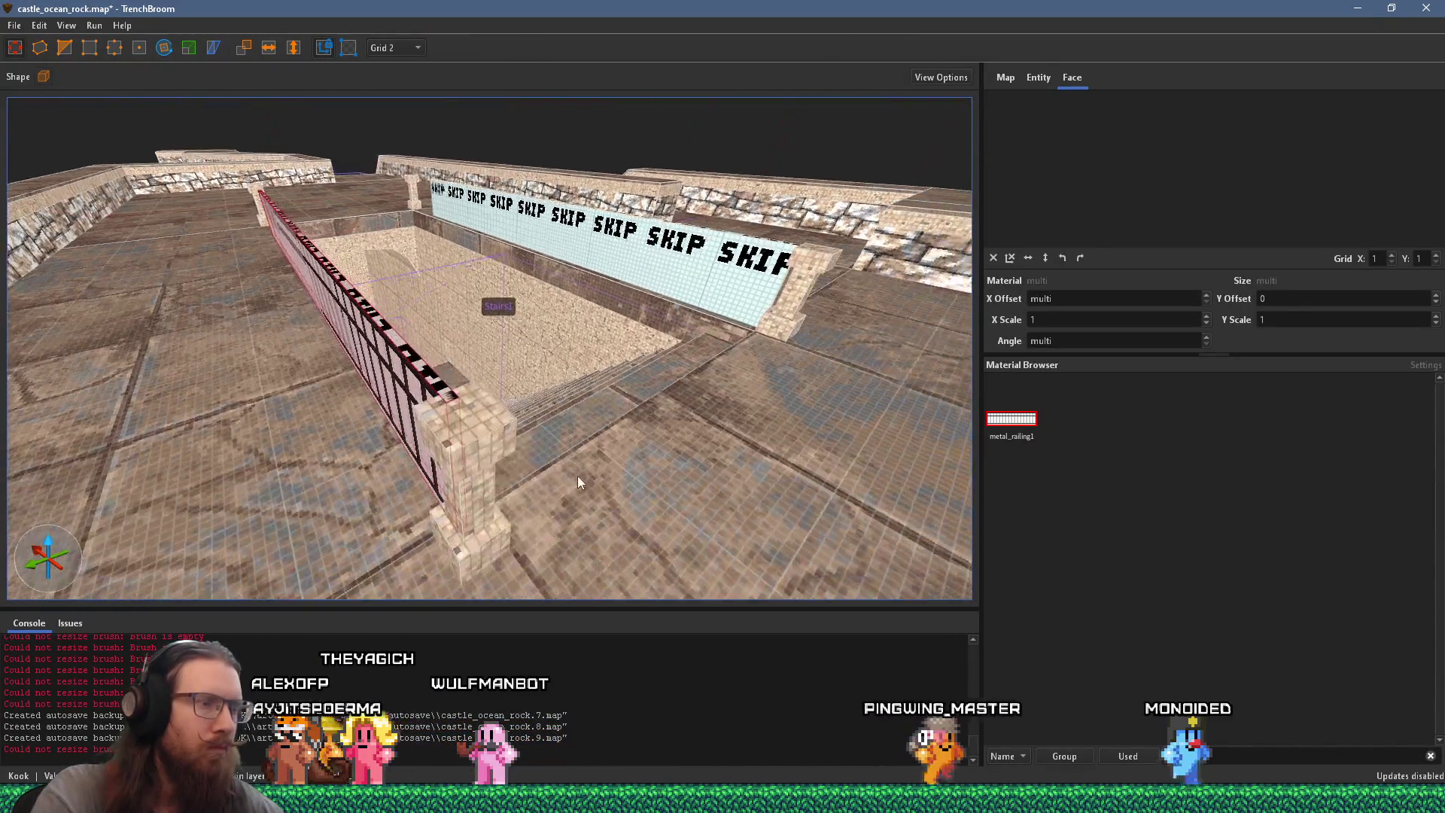
scroll(602, 485, down, 3)
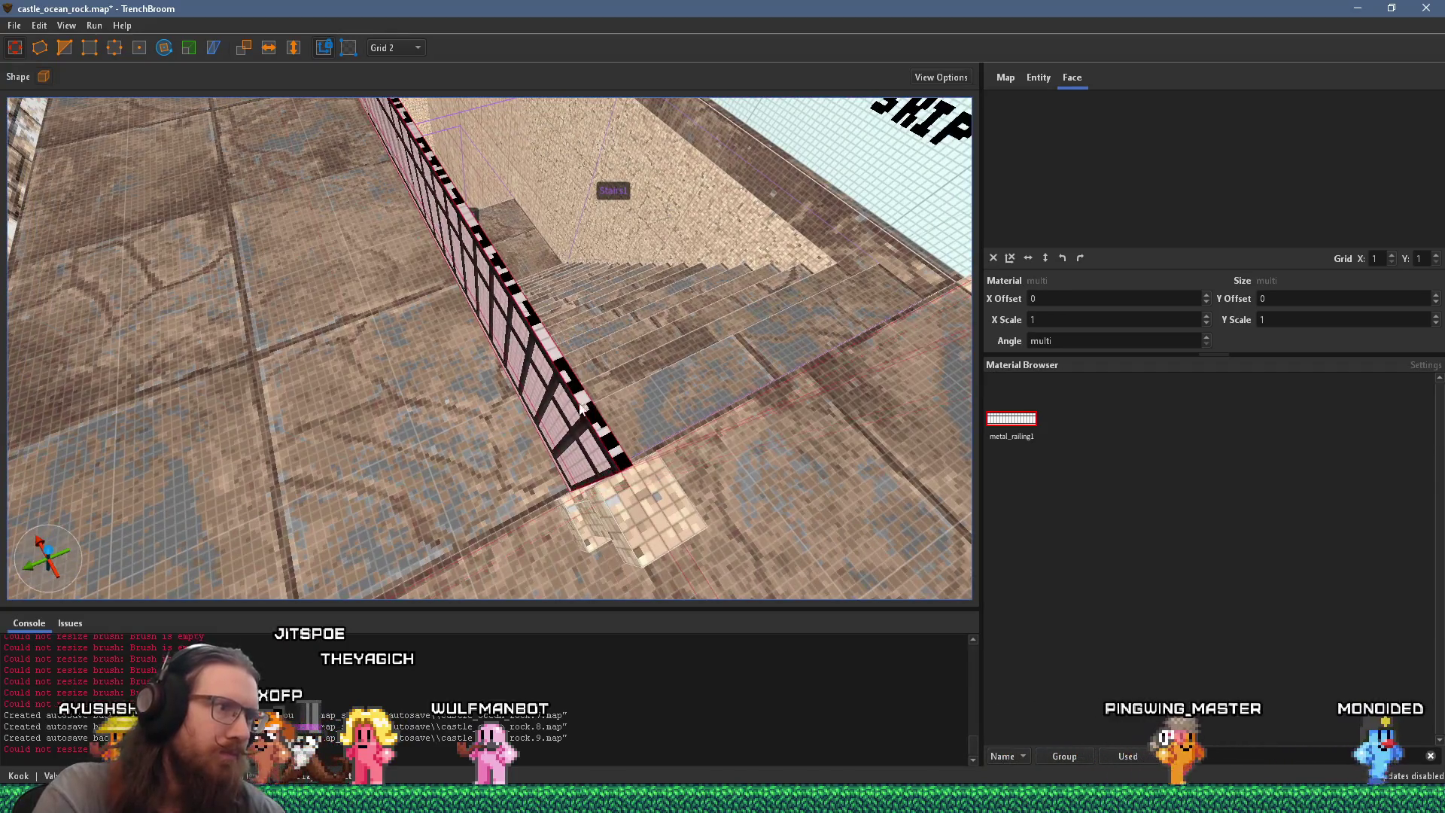
scroll(597, 431, up, 8)
scroll(467, 249, down, 5)
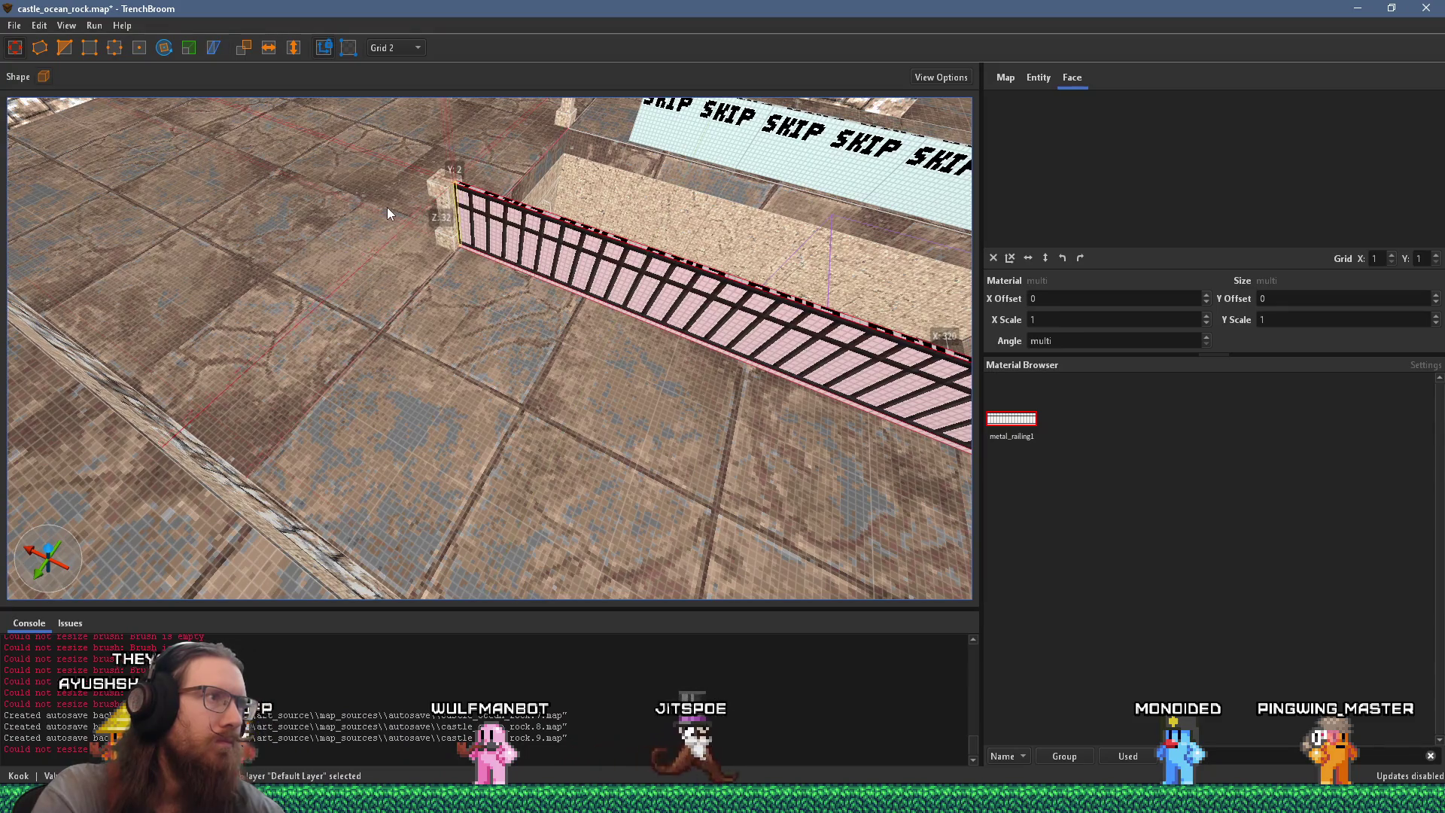
drag(387, 206, 399, 390)
mouse_move(532, 356)
mouse_down()
mouse_move(363, 315)
mouse_move(626, 271)
mouse_up()
click(559, 317)
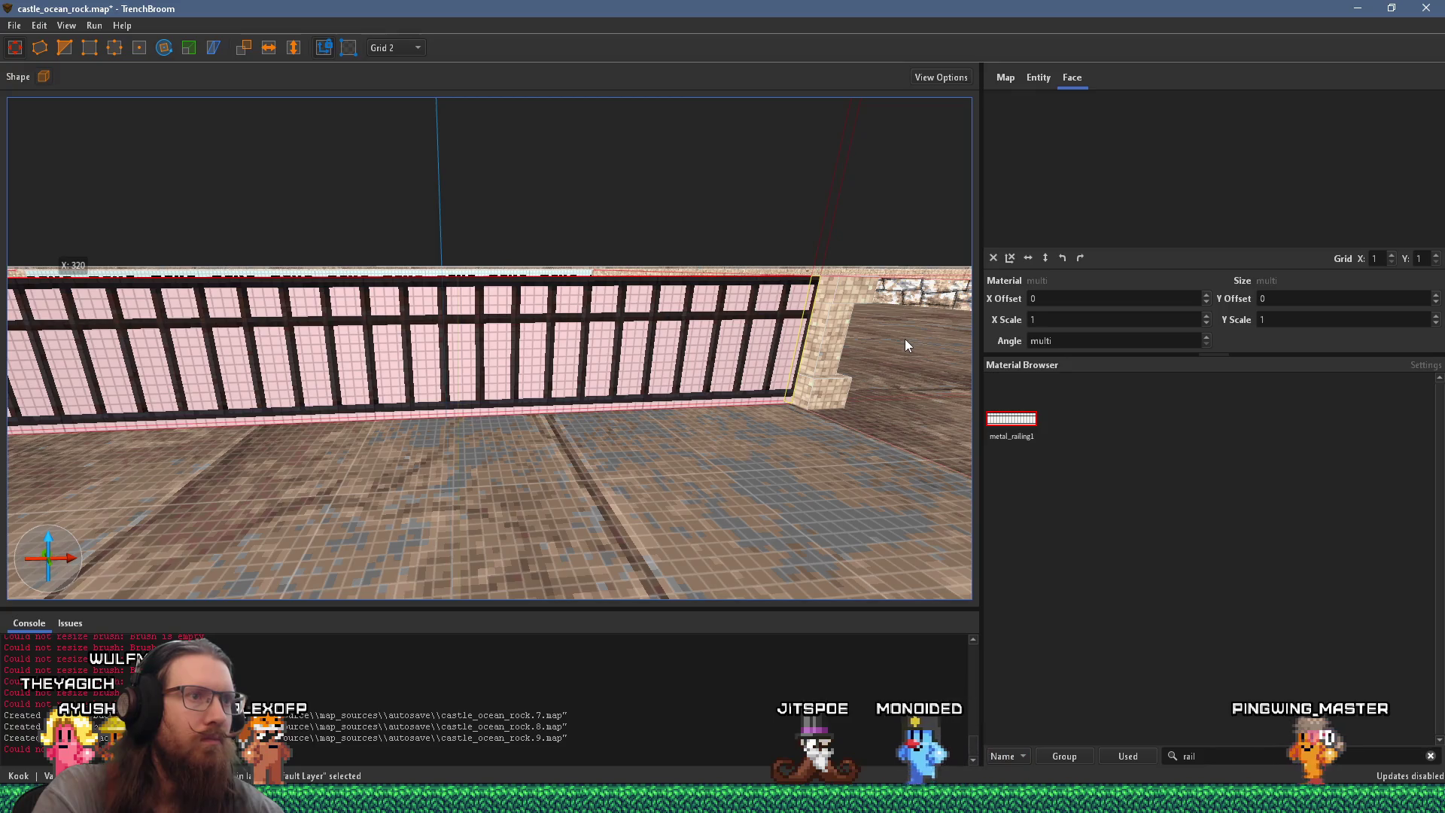
Step: Change the new railing face's metal_railing1 X offset from 0 to 2, then deselect it
shift+click(657, 331)
scroll(1096, 296, up, 2)
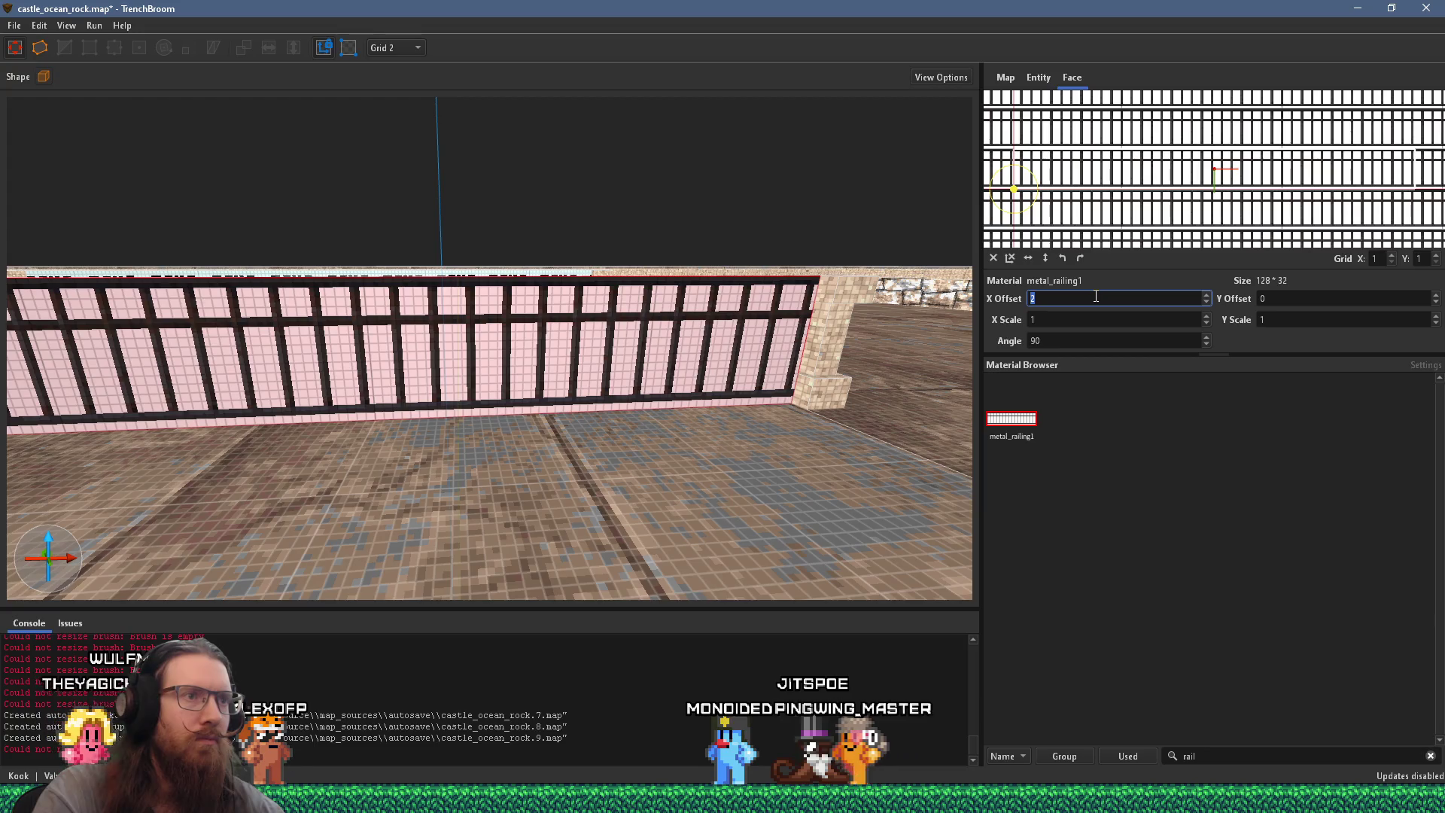
drag(371, 374, 730, 363)
scroll(732, 360, down, 5)
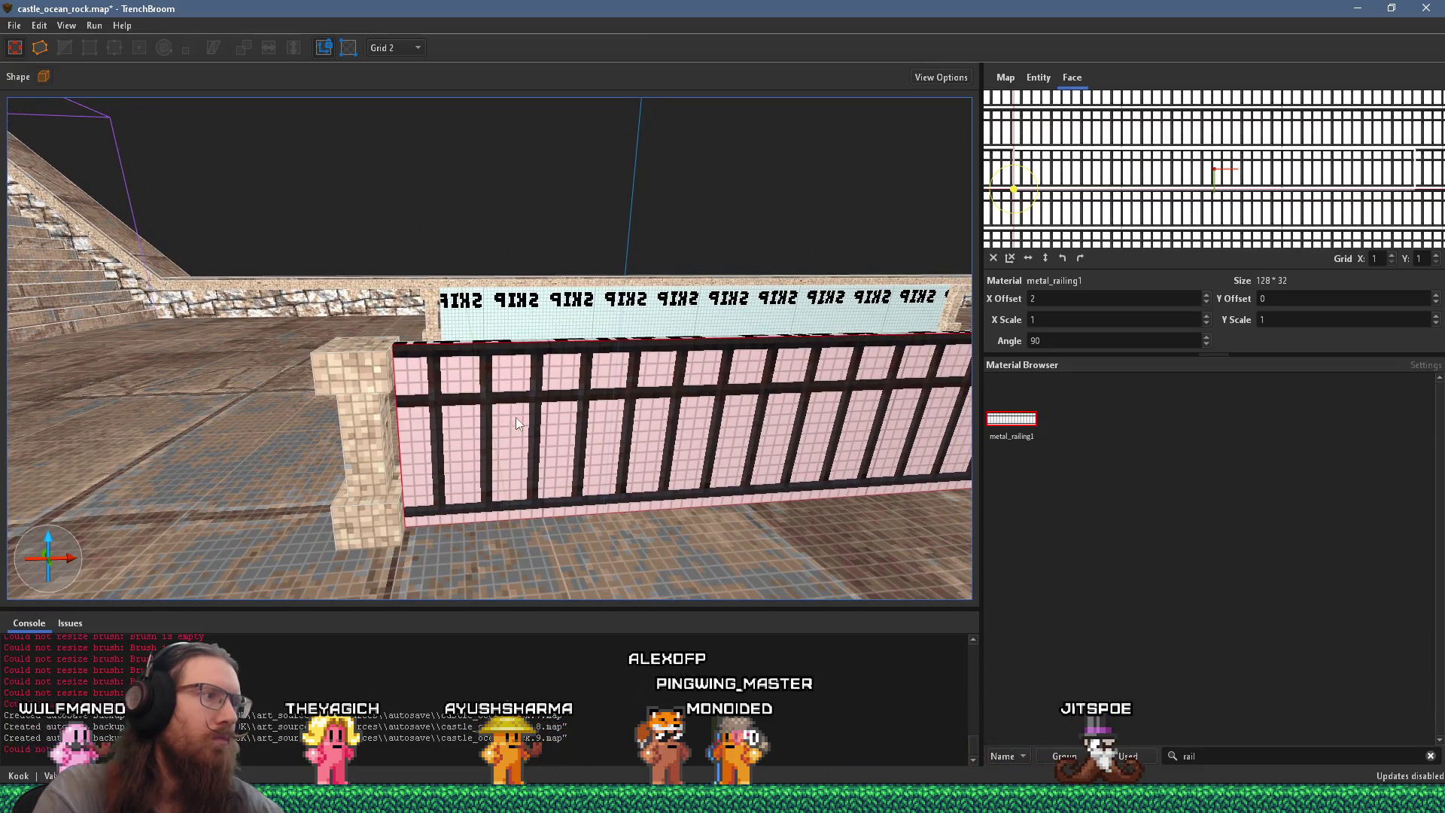
scroll(512, 421, up, 3)
click(521, 382)
mouse_move(441, 376)
mouse_down()
mouse_move(422, 369)
mouse_move(477, 340)
mouse_up()
scroll(476, 340, up, 2)
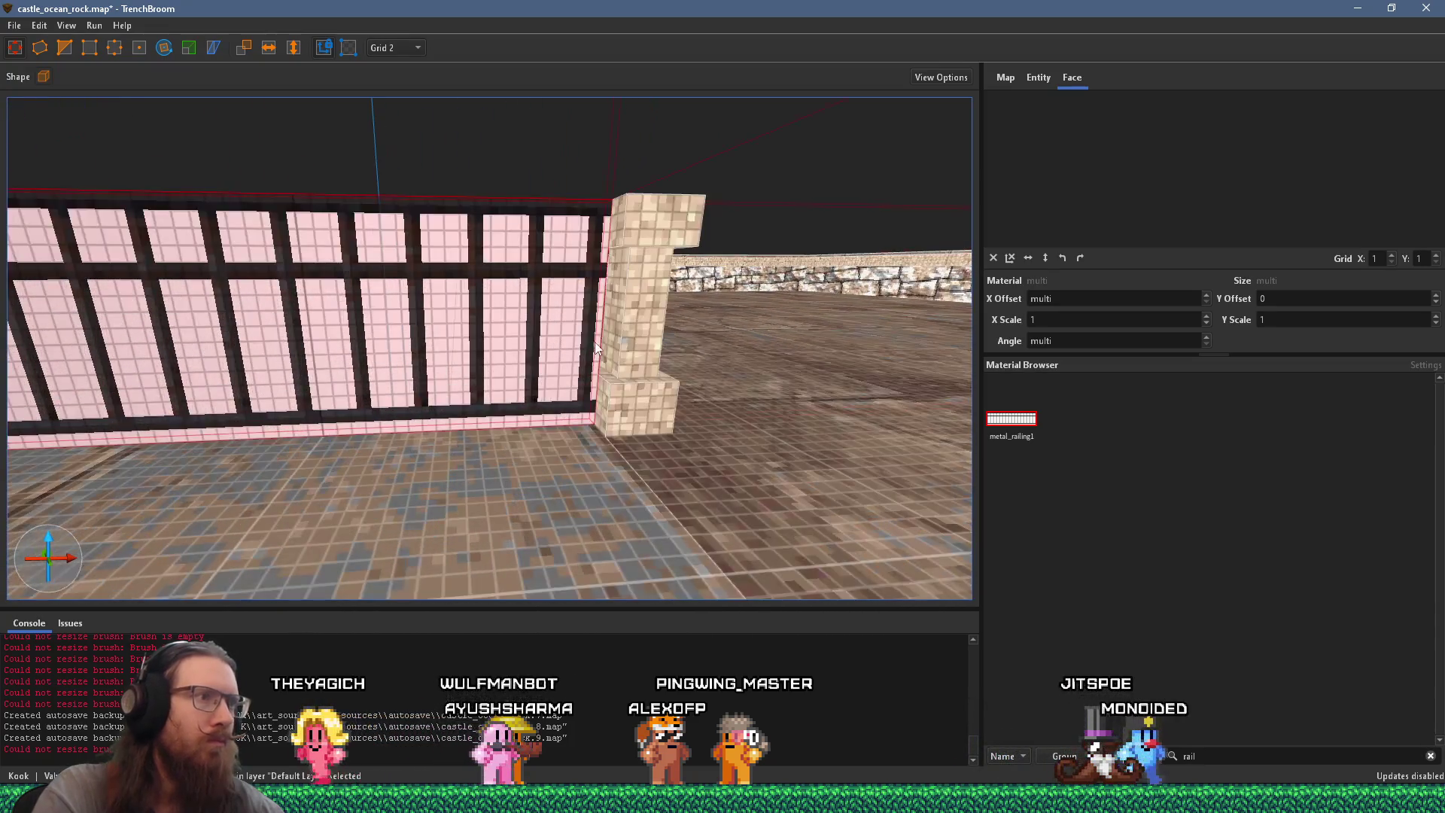
Step: Set the railing face's metal_railing1 texture X offset to 4
mouse_move(684, 334)
mouse_down()
mouse_move(747, 341)
mouse_move(534, 337)
mouse_move(652, 314)
mouse_up()
shift+click(652, 314)
scroll(1040, 298, up, 2)
mouse_move(572, 316)
mouse_down()
mouse_move(510, 315)
mouse_move(676, 350)
mouse_move(604, 313)
mouse_move(590, 331)
mouse_move(602, 344)
mouse_move(350, 371)
mouse_move(468, 362)
mouse_up()
scroll(511, 315, down, 3)
Step: Delete the SKIP brush beside the railing and pillar
click(469, 363)
drag(382, 350, 522, 404)
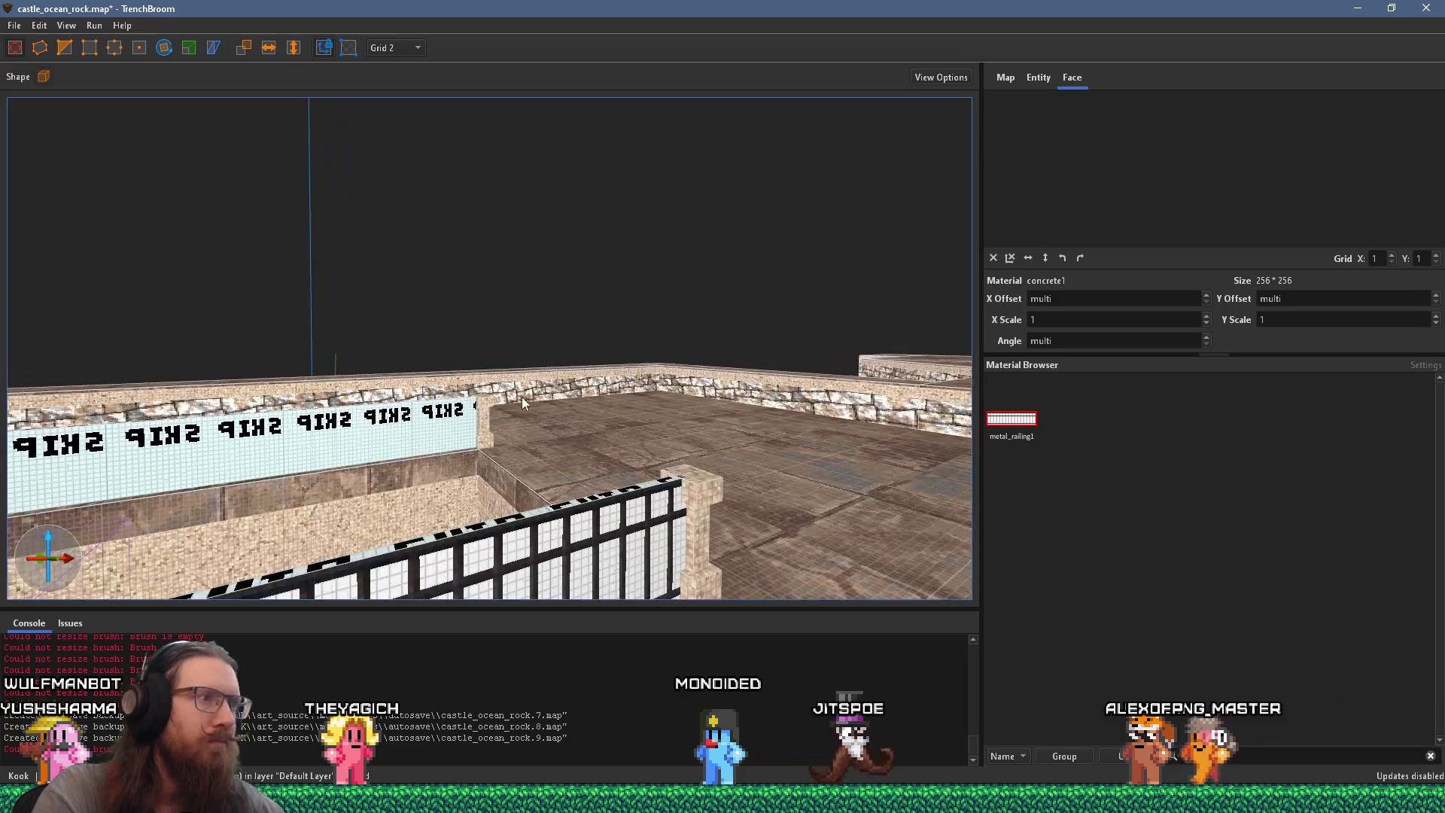
click(693, 486)
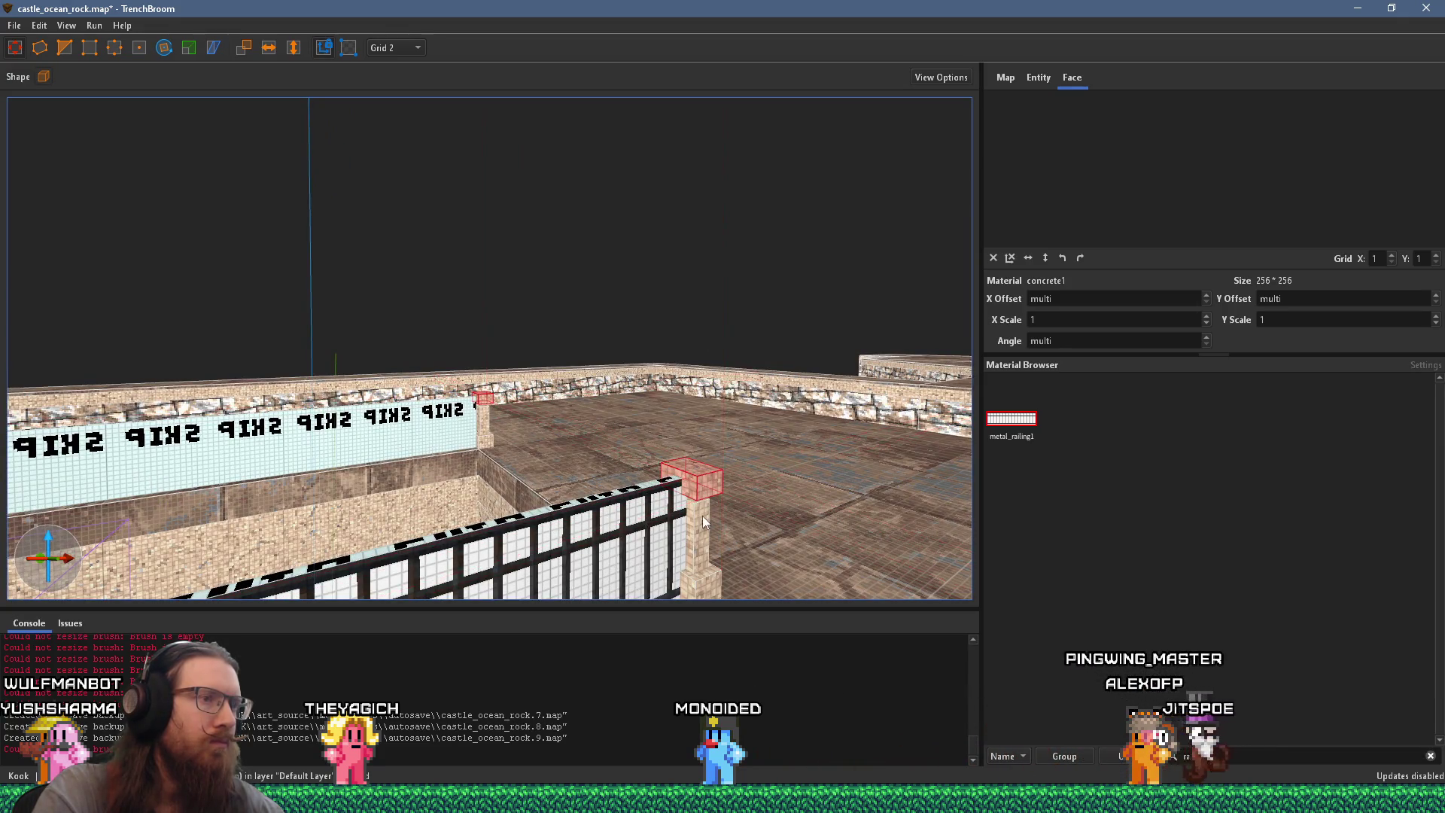
mouse_move(486, 421)
mouse_down()
mouse_move(404, 426)
mouse_move(729, 369)
mouse_move(374, 364)
mouse_up()
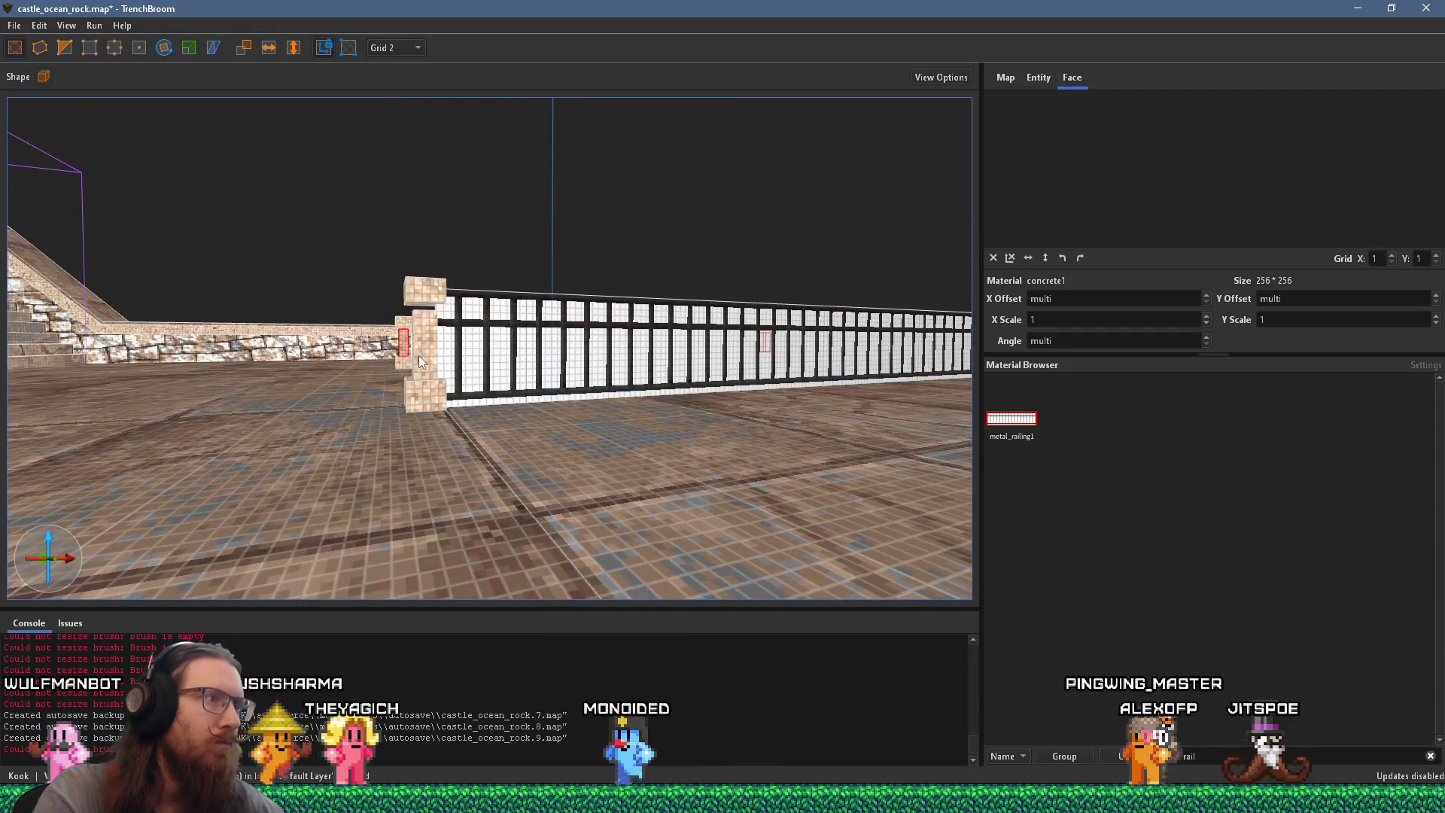
ctrl+shift+click(418, 356)
drag(461, 313, 345, 396)
key(Escape)
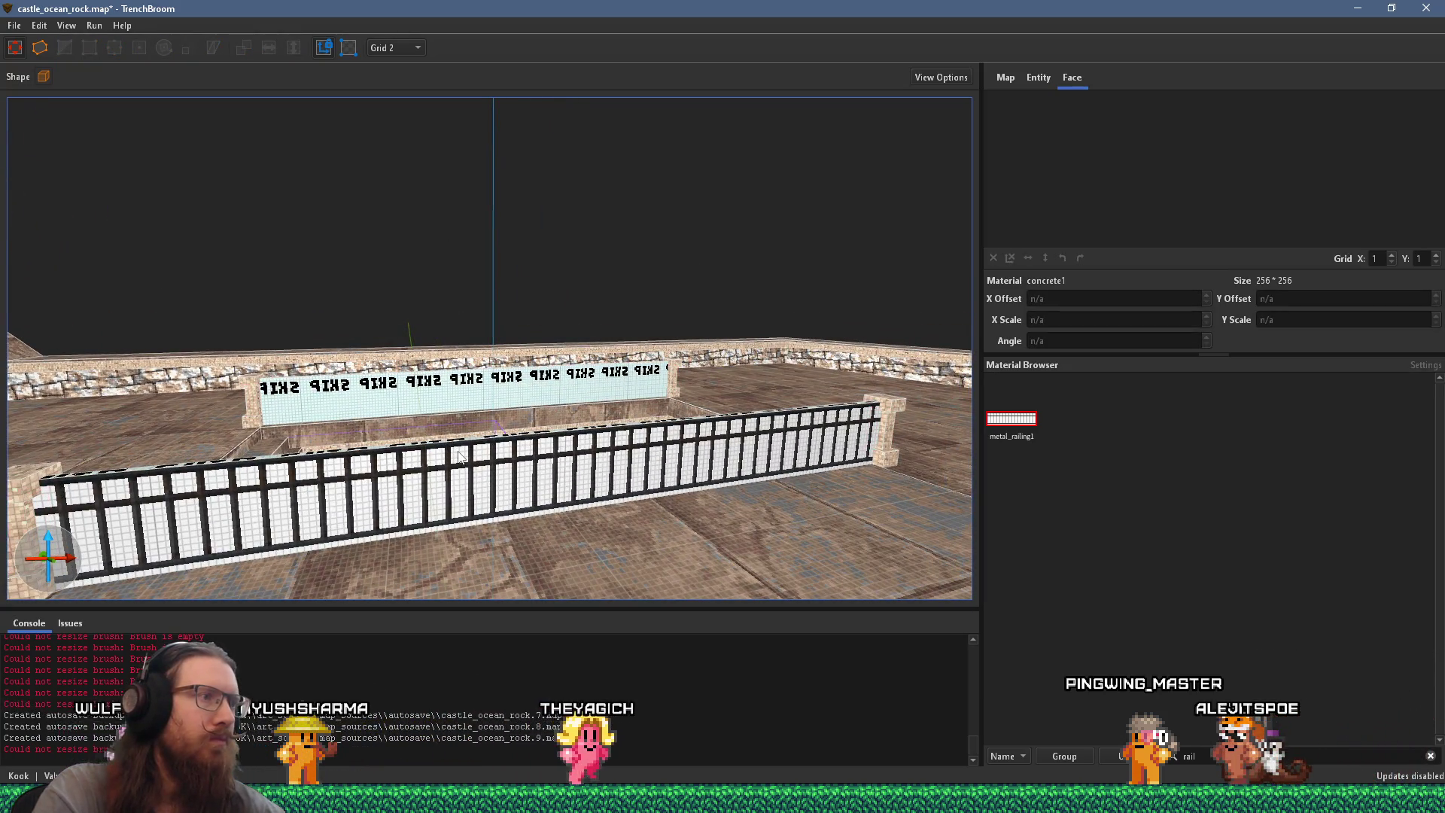
click(458, 456)
click(451, 385)
key(Delete)
Step: Duplicate the back-edge railing and tilt the copy to slope down along the stairs
click(485, 466)
mouse_move(486, 466)
mouse_down()
mouse_move(412, 495)
mouse_move(444, 422)
mouse_move(454, 326)
mouse_move(443, 335)
mouse_up()
key(ctrl+d)
scroll(410, 338, up, 5)
scroll(524, 389, down, 2)
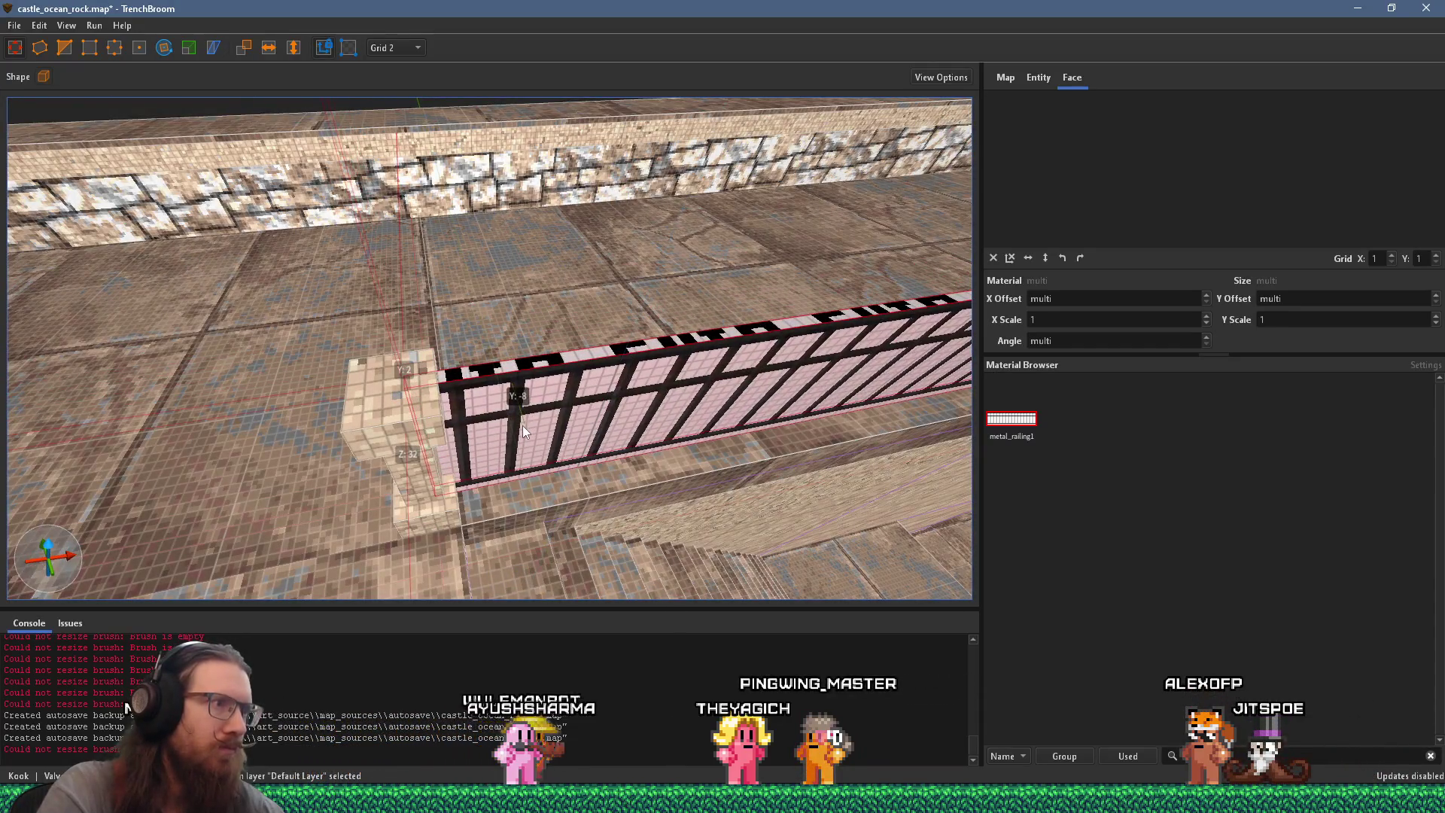
mouse_move(508, 423)
mouse_down()
mouse_move(509, 403)
mouse_move(474, 376)
mouse_move(384, 333)
mouse_move(444, 370)
mouse_move(449, 318)
mouse_move(305, 354)
mouse_move(412, 351)
mouse_move(375, 345)
mouse_move(316, 363)
mouse_move(409, 363)
mouse_up()
scroll(375, 346, down, 5)
drag(663, 300, 620, 331)
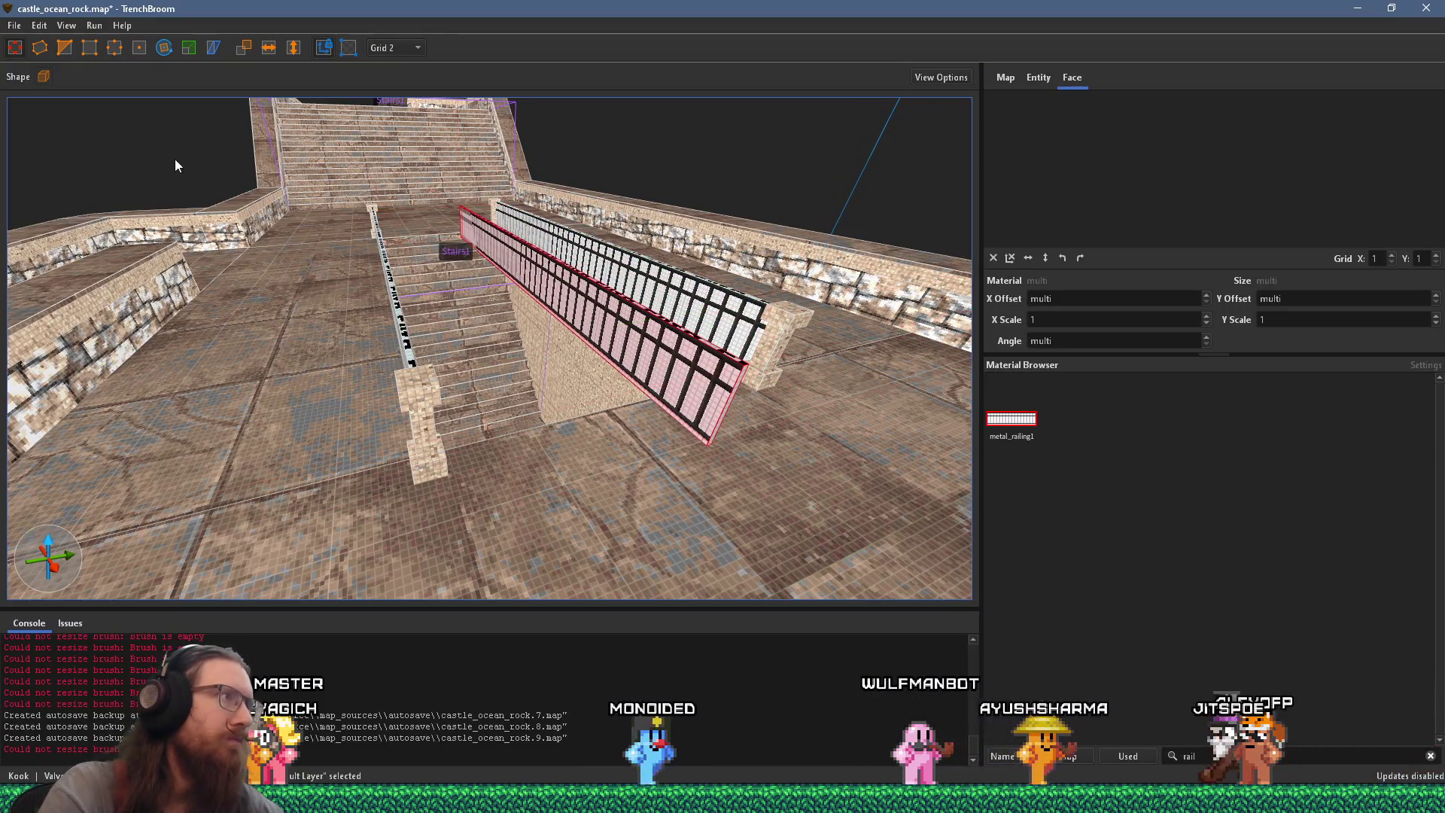
Step: Rotate the railing 90° about Z, move it near the stairs' base, and shorten it to the centre pillar
click(164, 48)
drag(502, 290, 589, 273)
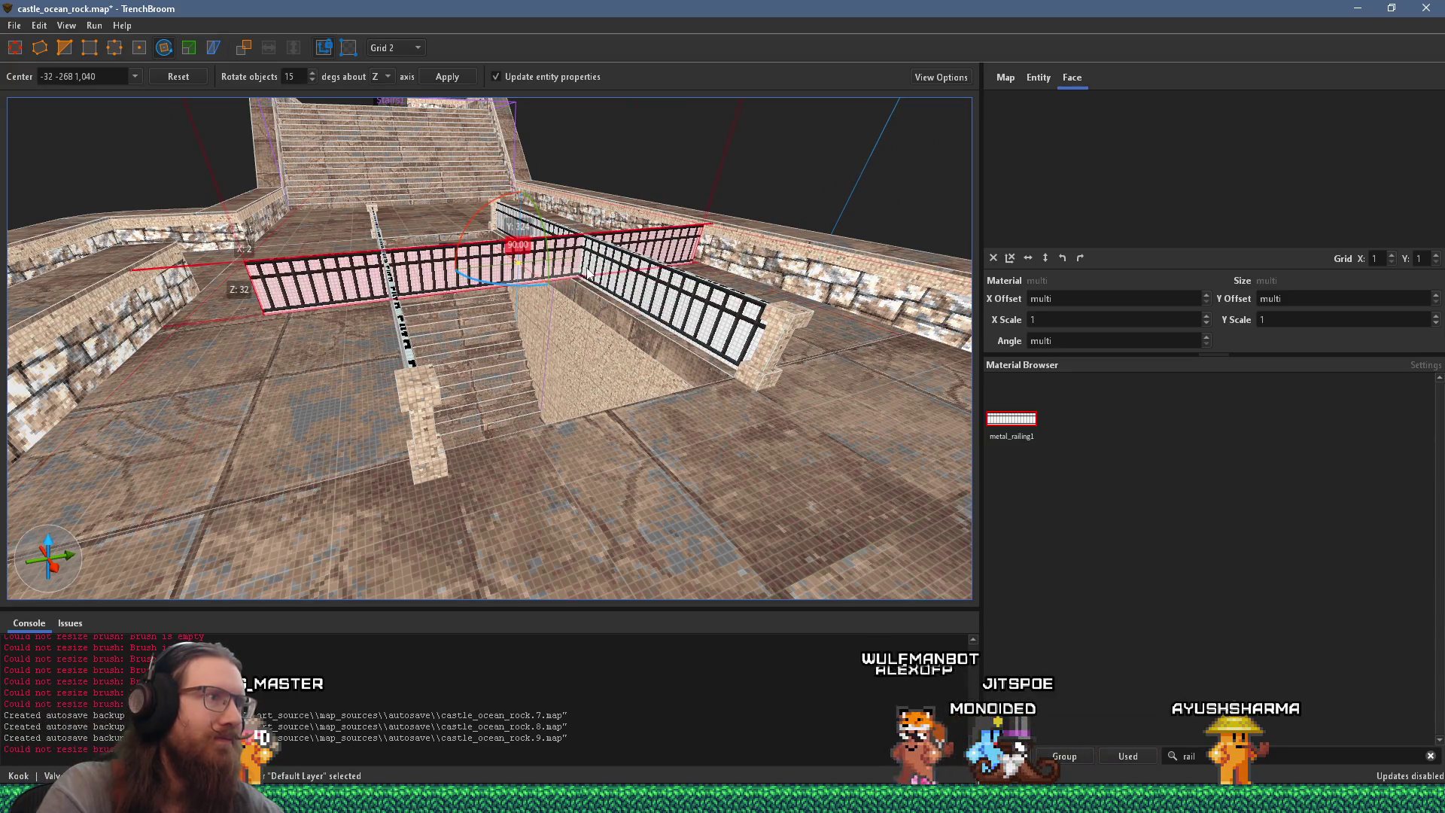
mouse_move(405, 272)
mouse_down()
mouse_move(493, 396)
mouse_move(417, 358)
mouse_move(475, 292)
mouse_move(586, 310)
mouse_move(533, 315)
mouse_up()
mouse_move(849, 336)
mouse_down()
mouse_move(535, 346)
mouse_move(602, 377)
mouse_move(617, 376)
mouse_move(455, 287)
mouse_move(708, 208)
mouse_move(669, 280)
mouse_move(437, 369)
mouse_up()
key(Escape)
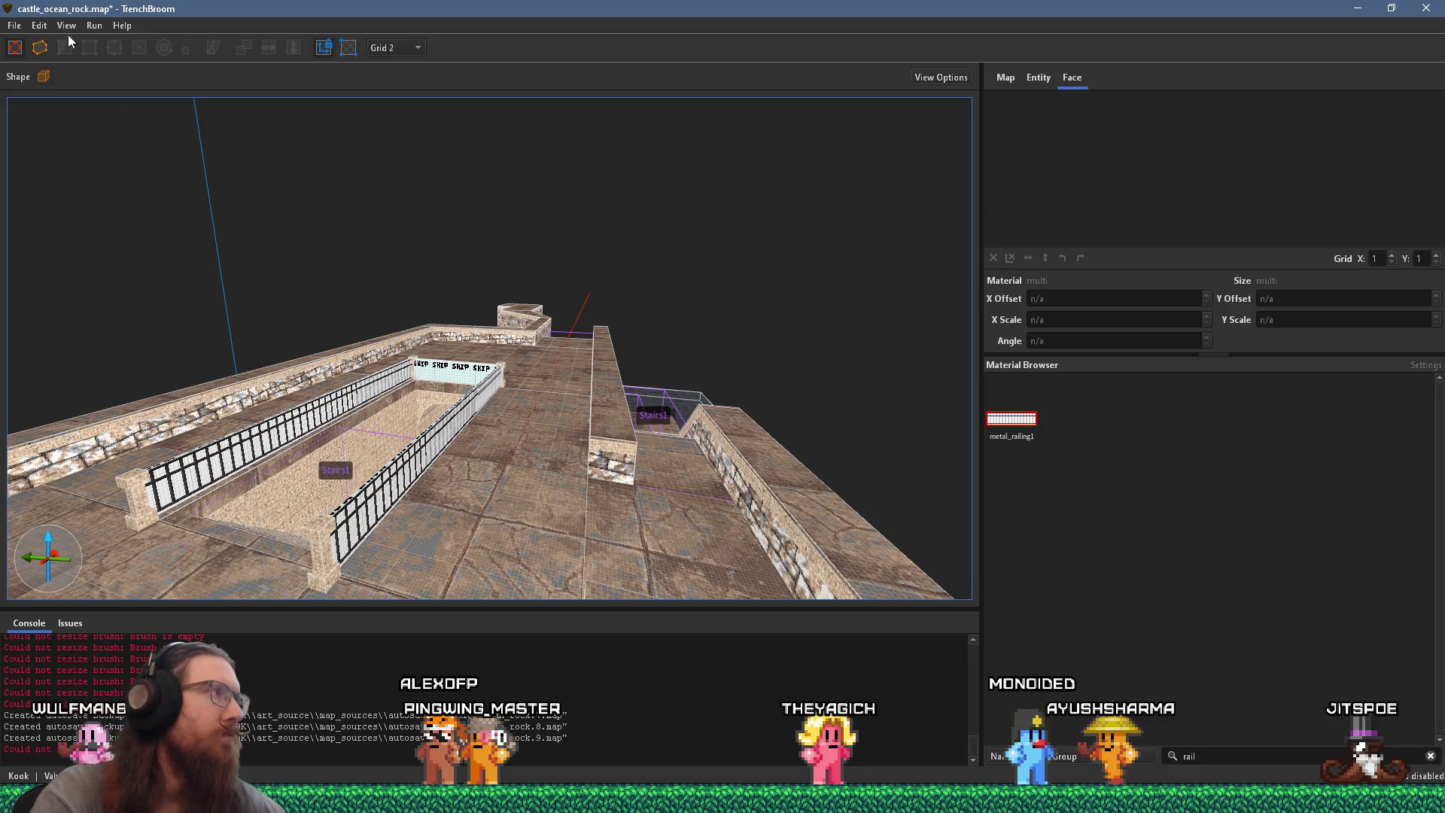
Step: Save the map as castle_ocean_rock.map
click(13, 24)
click(47, 100)
mouse_move(468, 291)
mouse_down()
mouse_move(351, 347)
mouse_move(260, 273)
mouse_move(688, 327)
mouse_up()
key(alt+Tab)
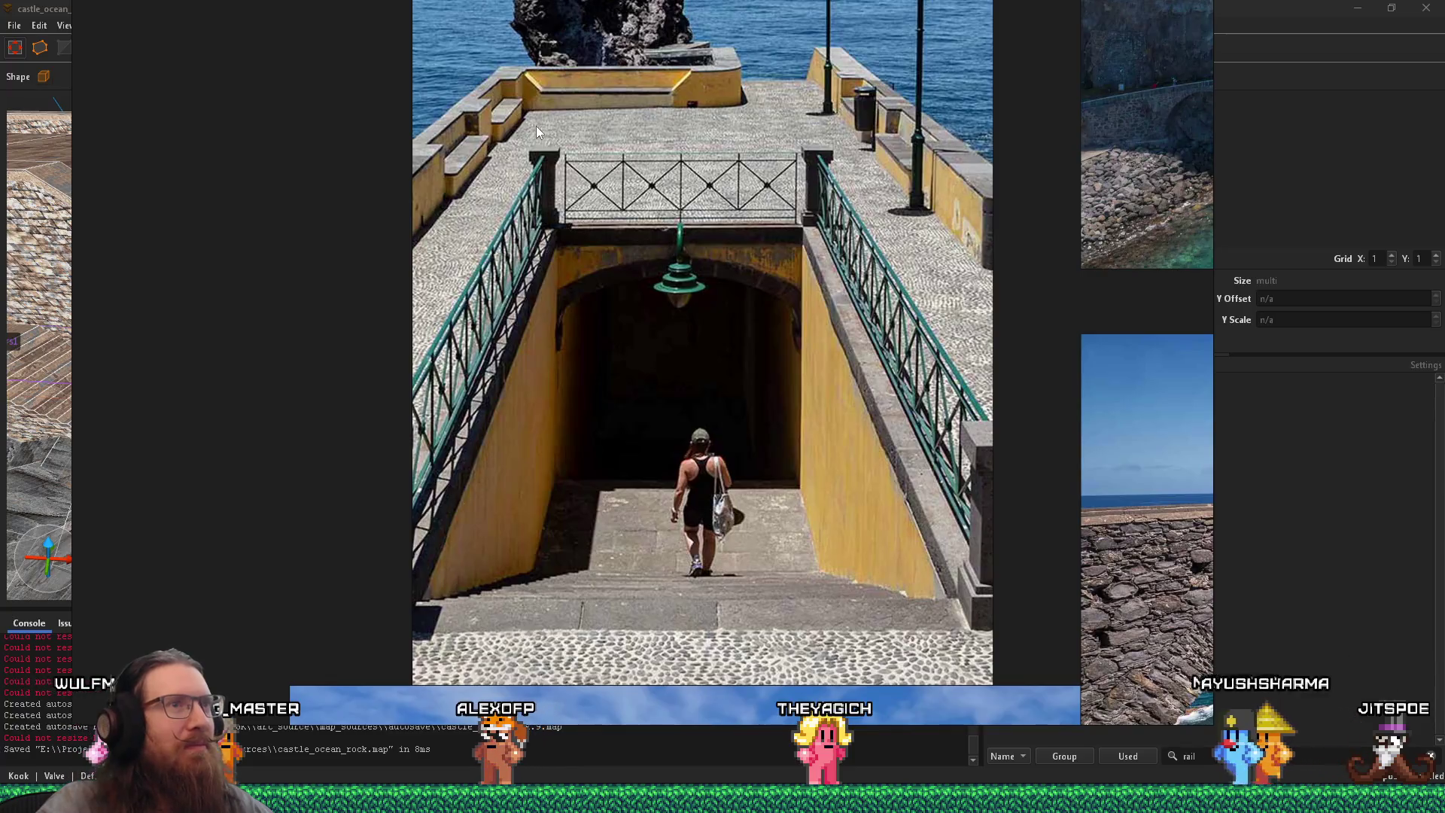
scroll(610, 156, down, 3)
scroll(641, 142, up, 3)
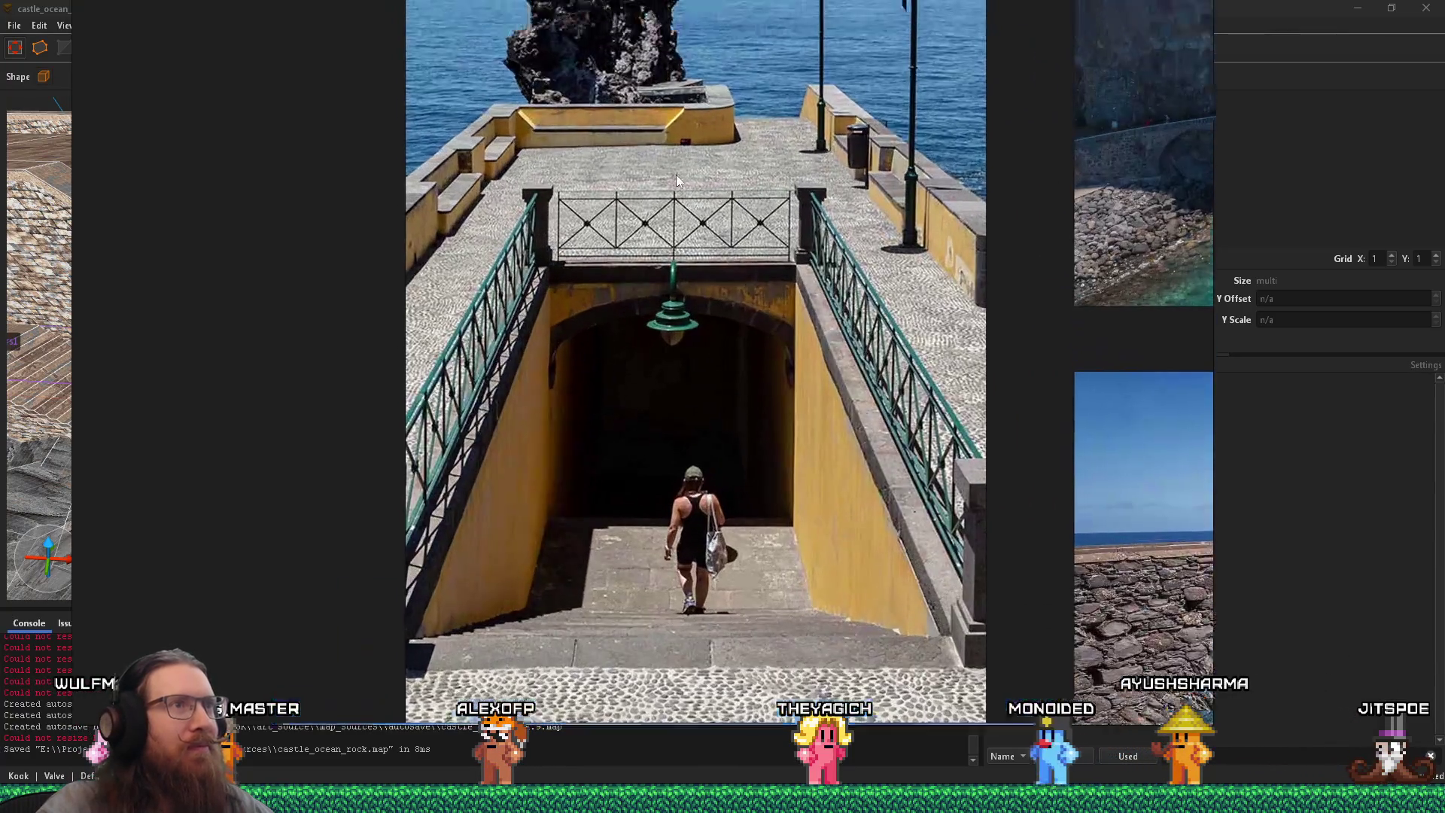
key(alt+Tab)
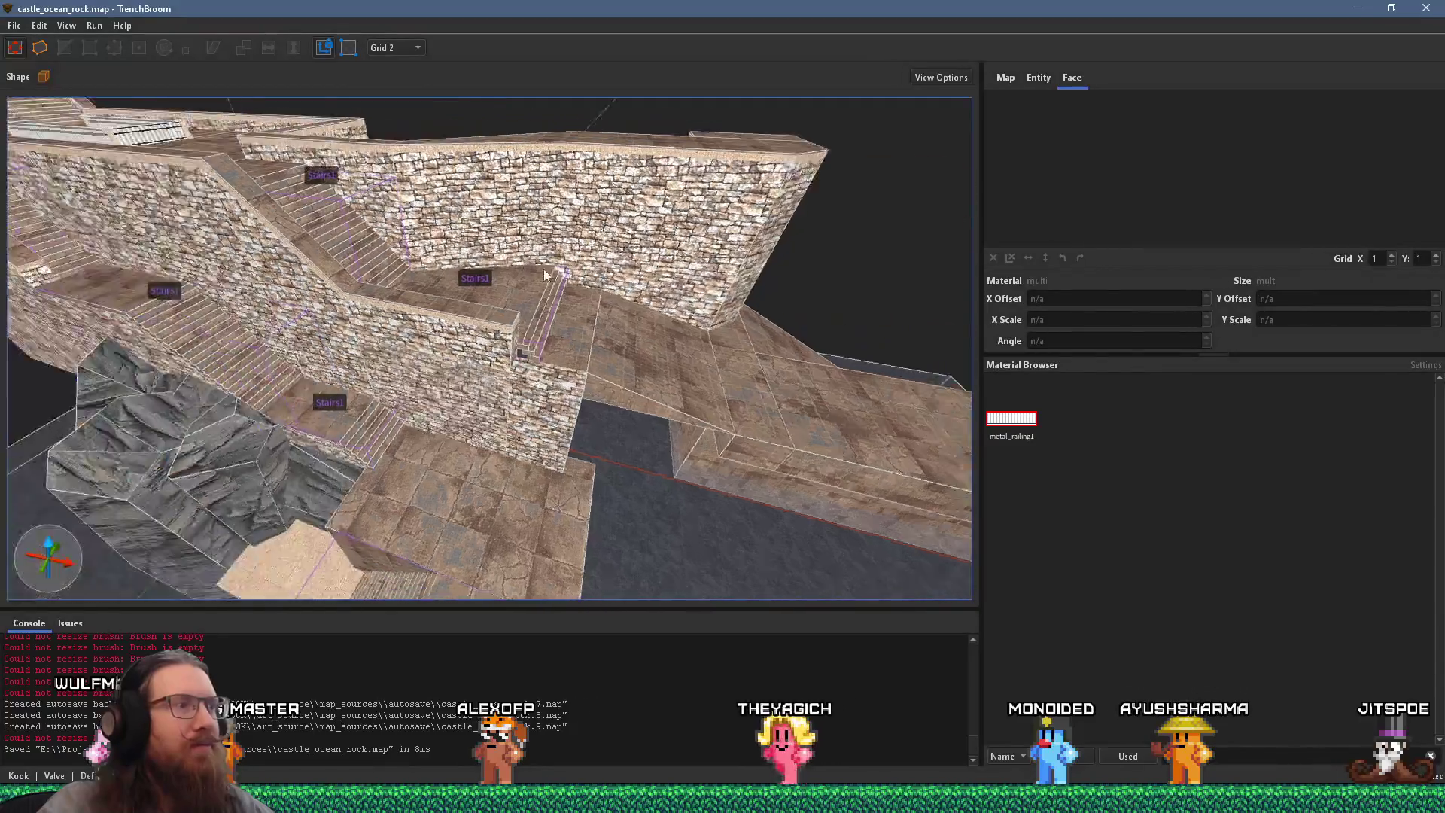
scroll(516, 359, up, 5)
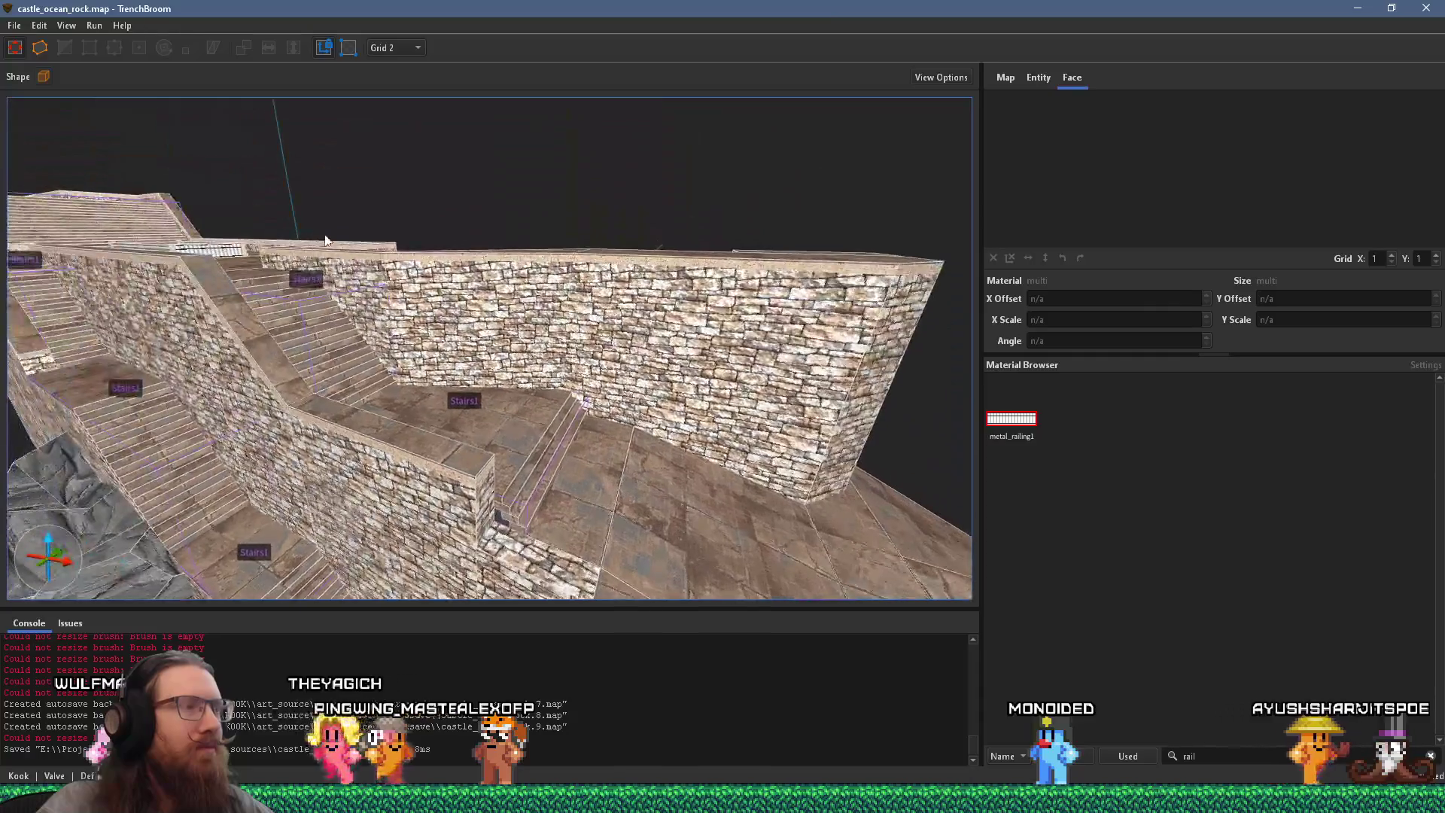
key(alt+Tab)
key(alt+Tab)
key(alt+Tab)
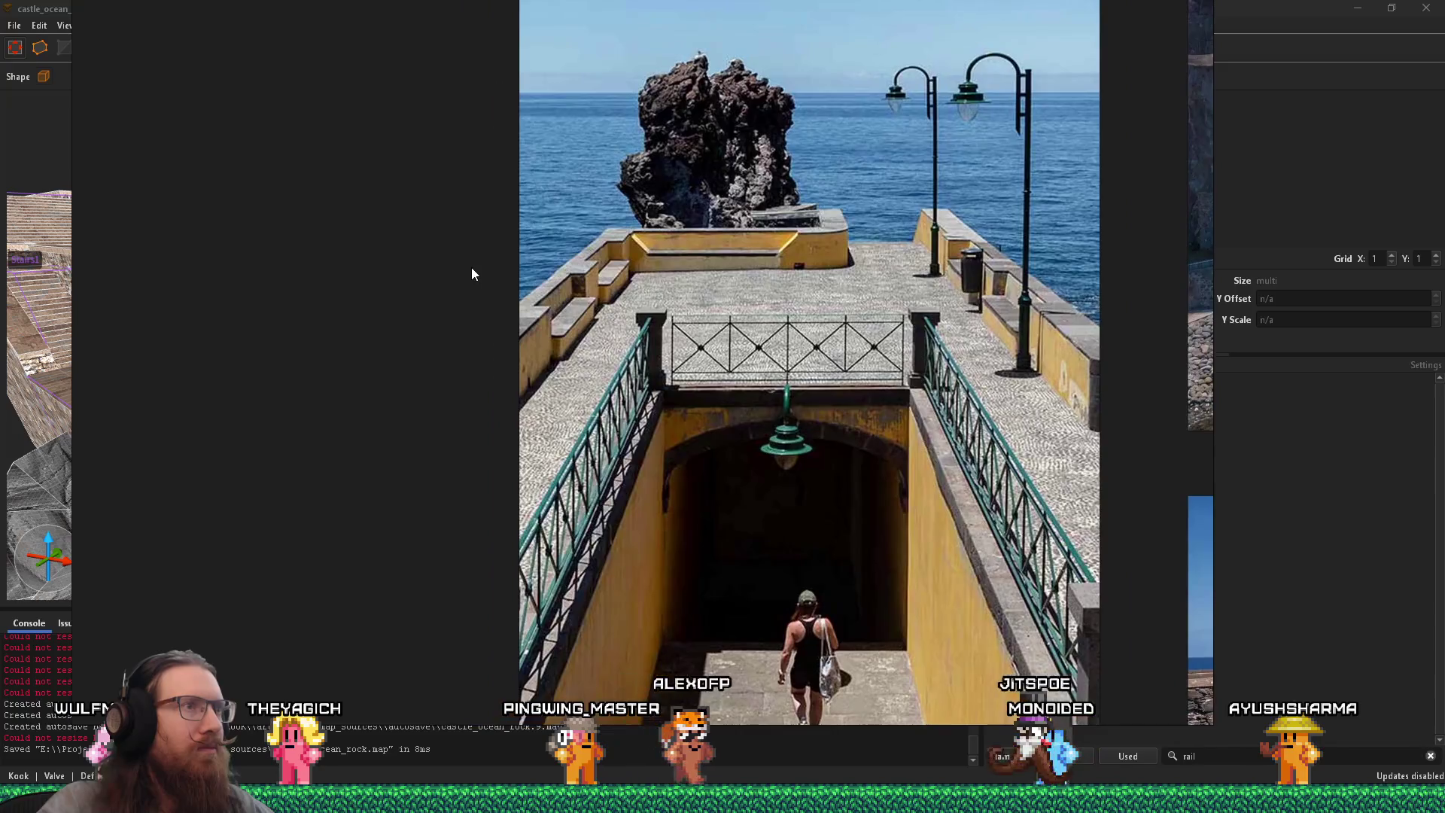
key(alt+Tab)
key(alt+Tab)
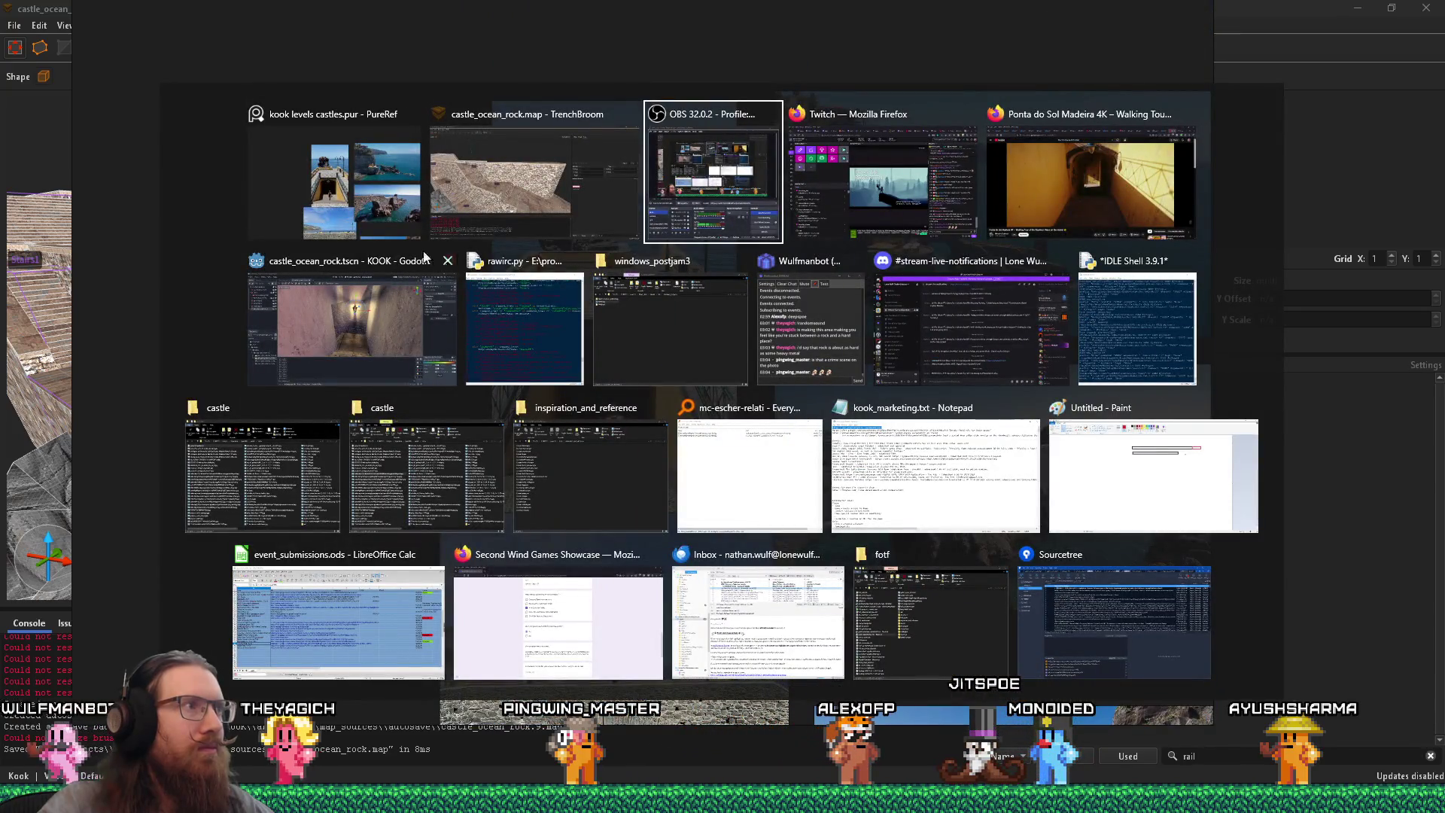
click(532, 195)
mouse_move(468, 298)
mouse_down()
mouse_move(385, 304)
mouse_move(600, 171)
mouse_move(727, 265)
mouse_move(527, 292)
mouse_up()
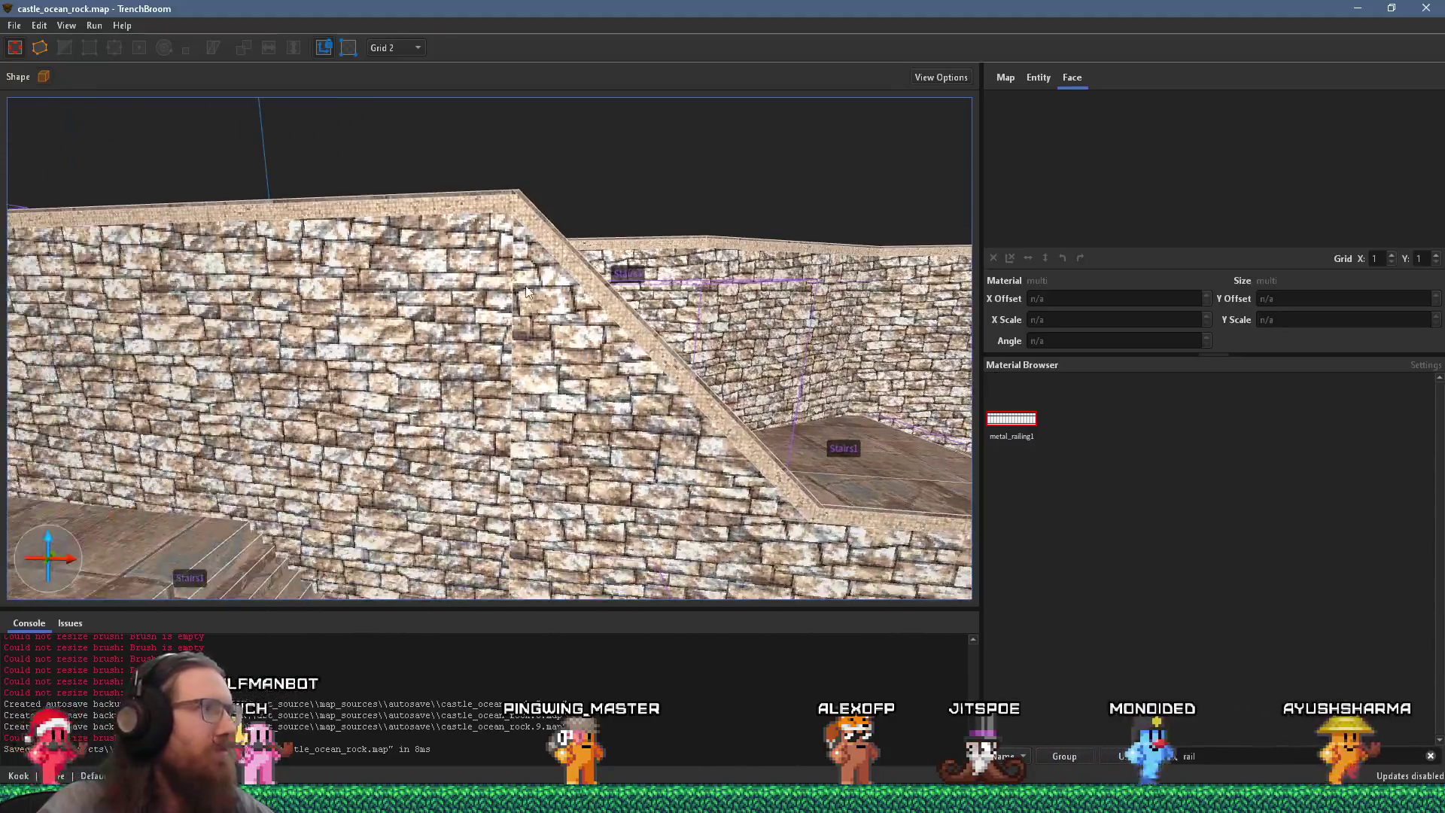
Step: Delete the spare stone wall block
scroll(523, 295, up, 2)
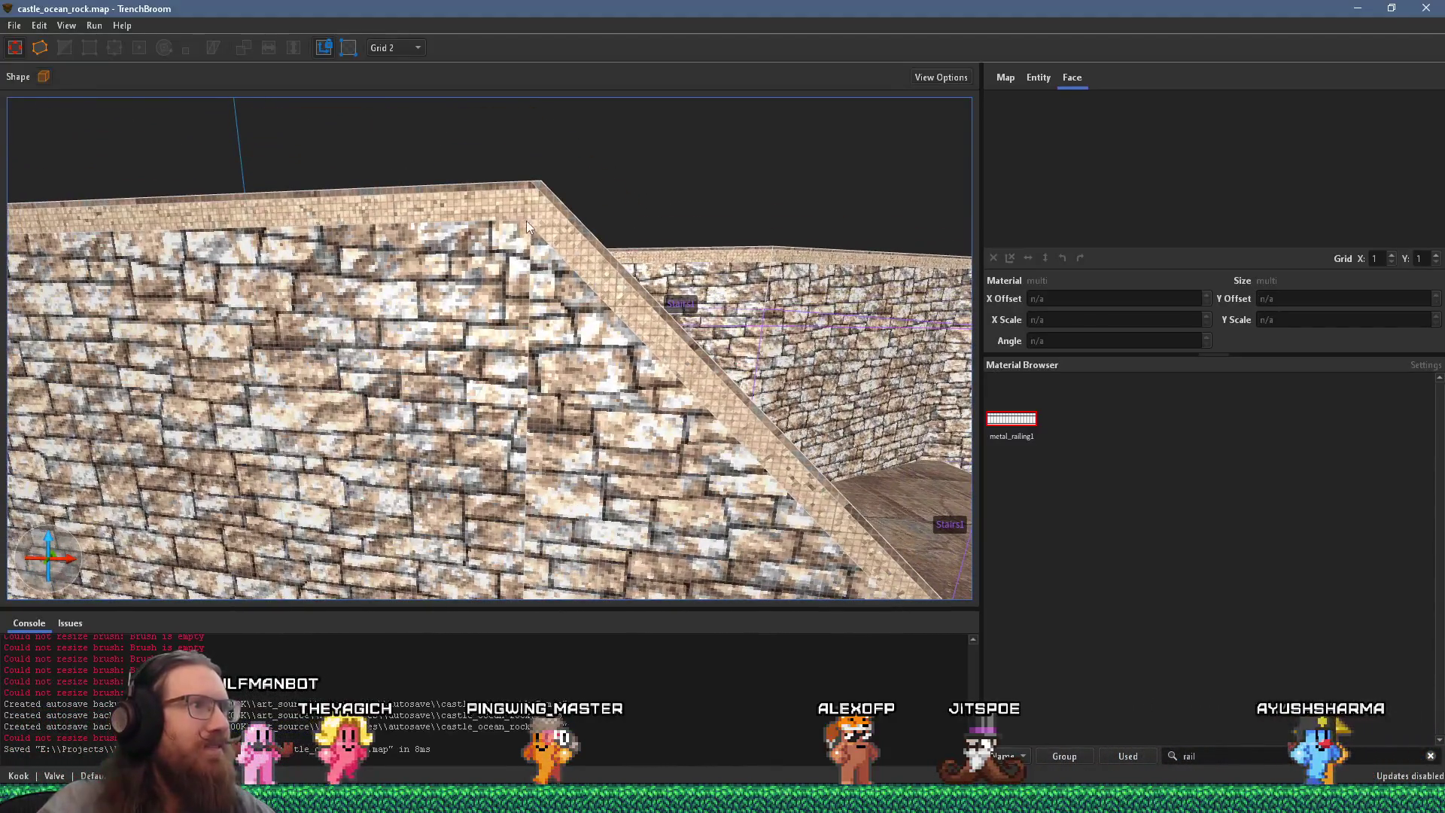
click(504, 194)
mouse_move(504, 192)
mouse_down()
mouse_move(549, 197)
mouse_move(450, 171)
mouse_move(278, 78)
mouse_move(280, 96)
mouse_up()
ctrl+click(549, 197)
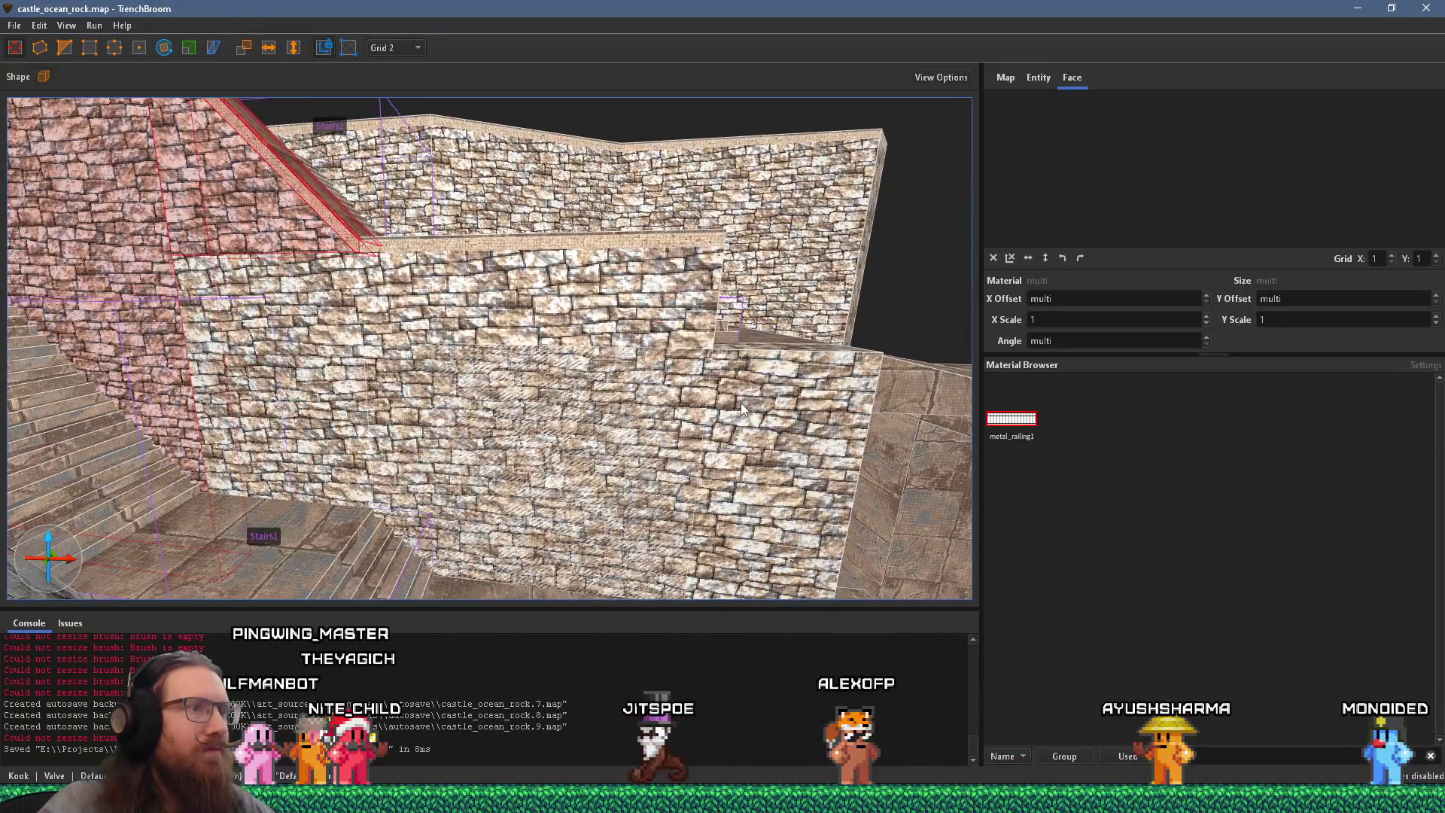
click(741, 407)
key(Delete)
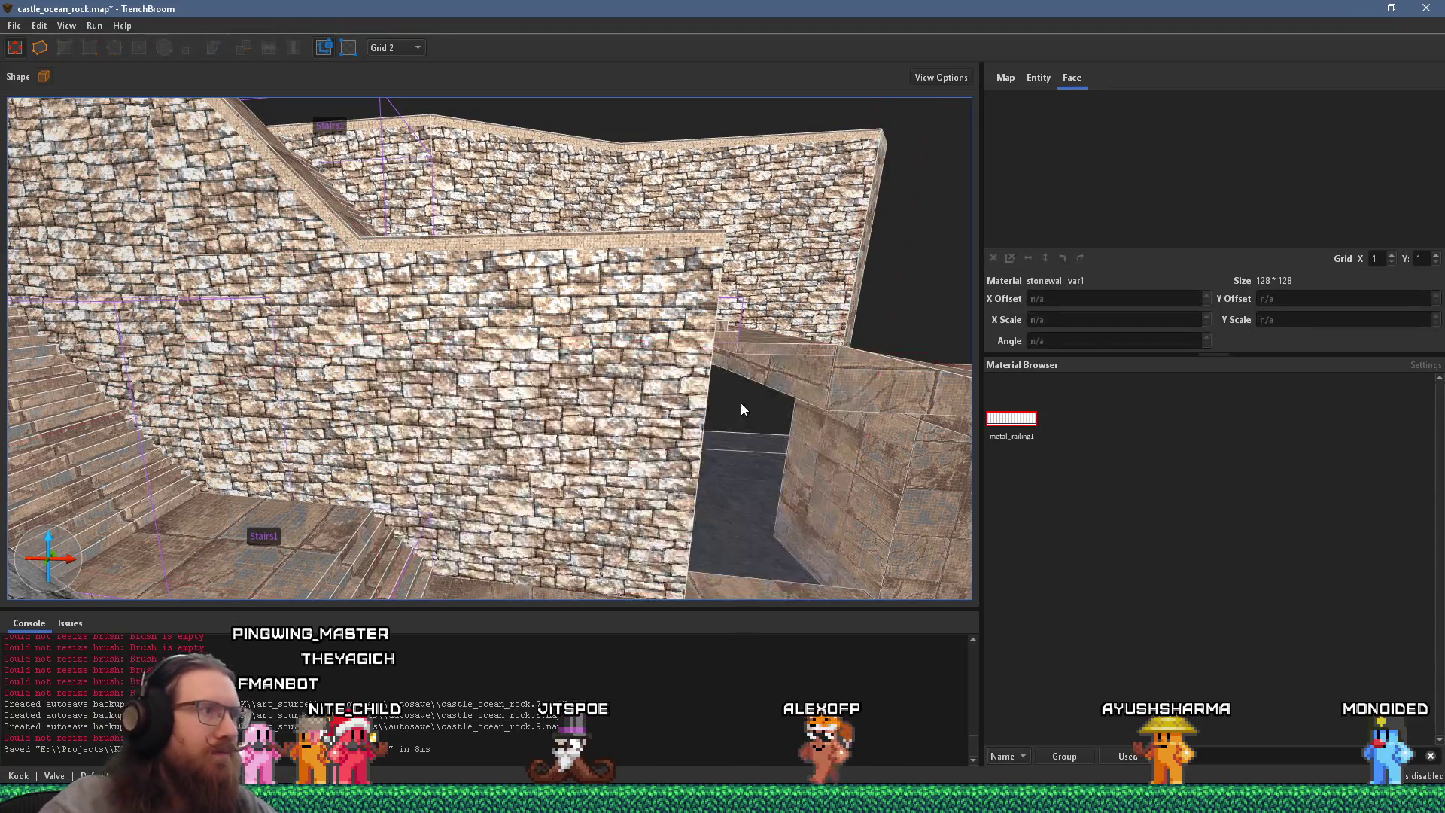
Step: Shorten the upper stone wall together with its top trim
drag(741, 404, 534, 380)
scroll(587, 336, up, 2)
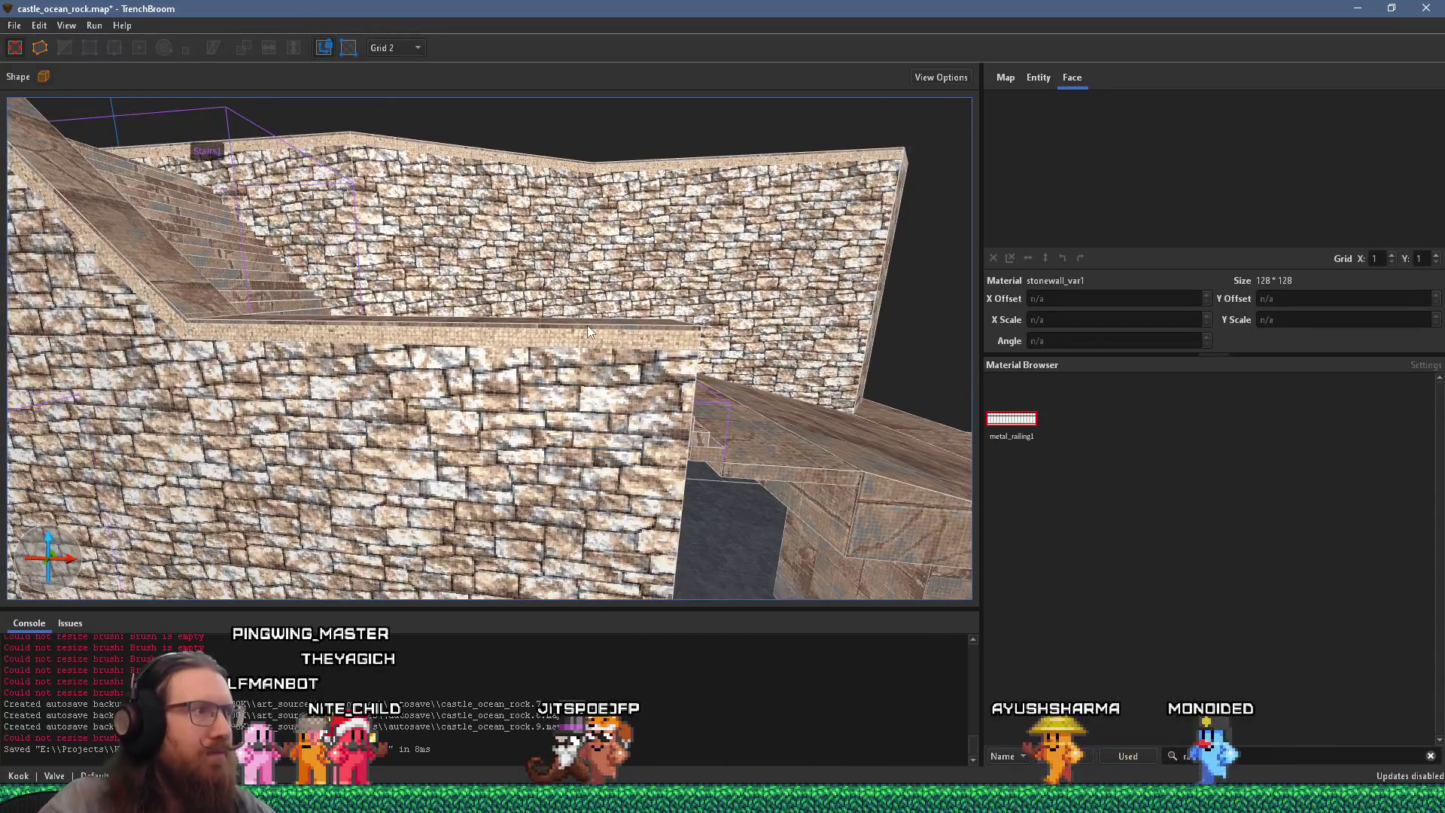
click(588, 335)
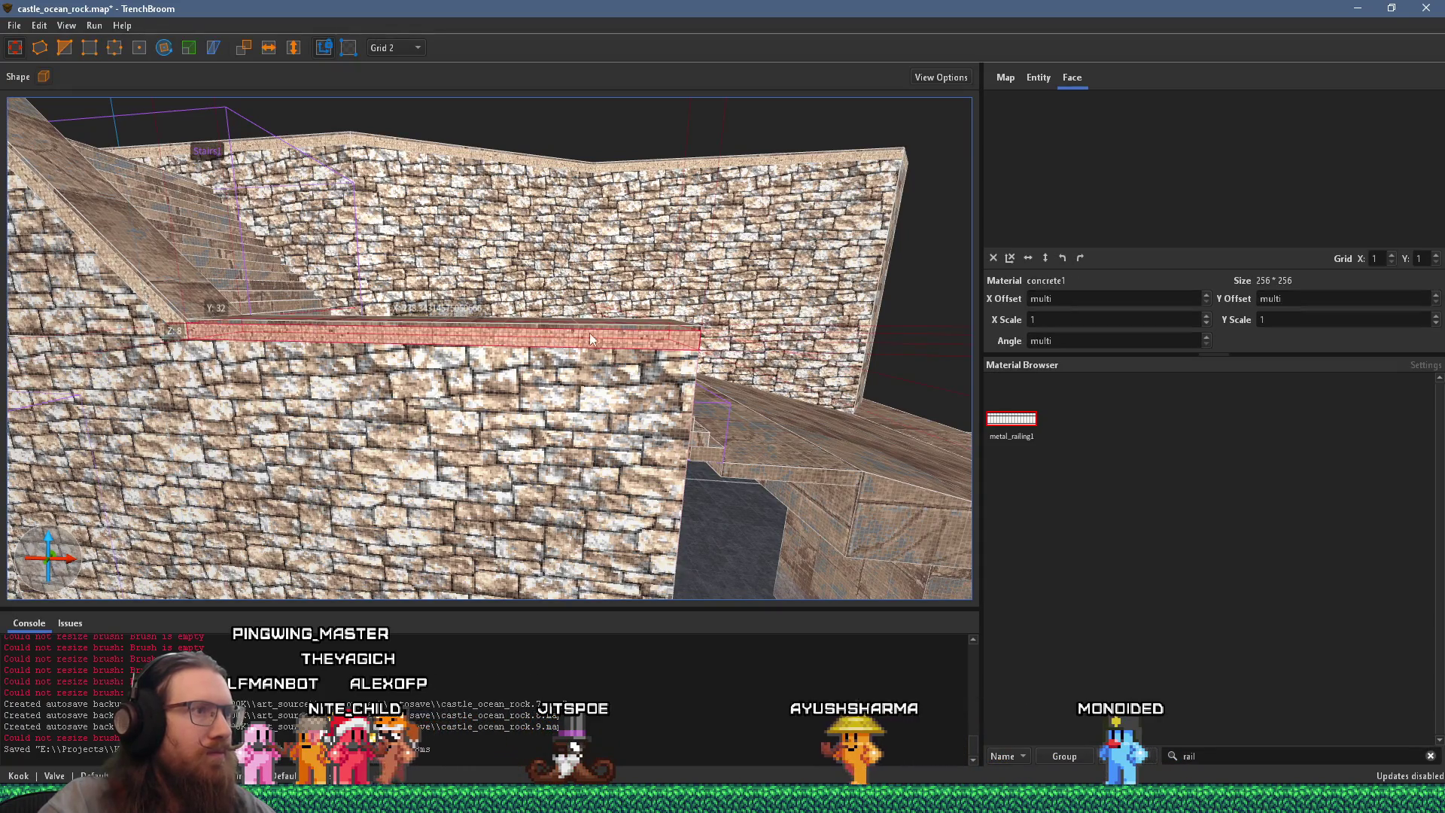
ctrl+click(607, 360)
drag(792, 443, 510, 428)
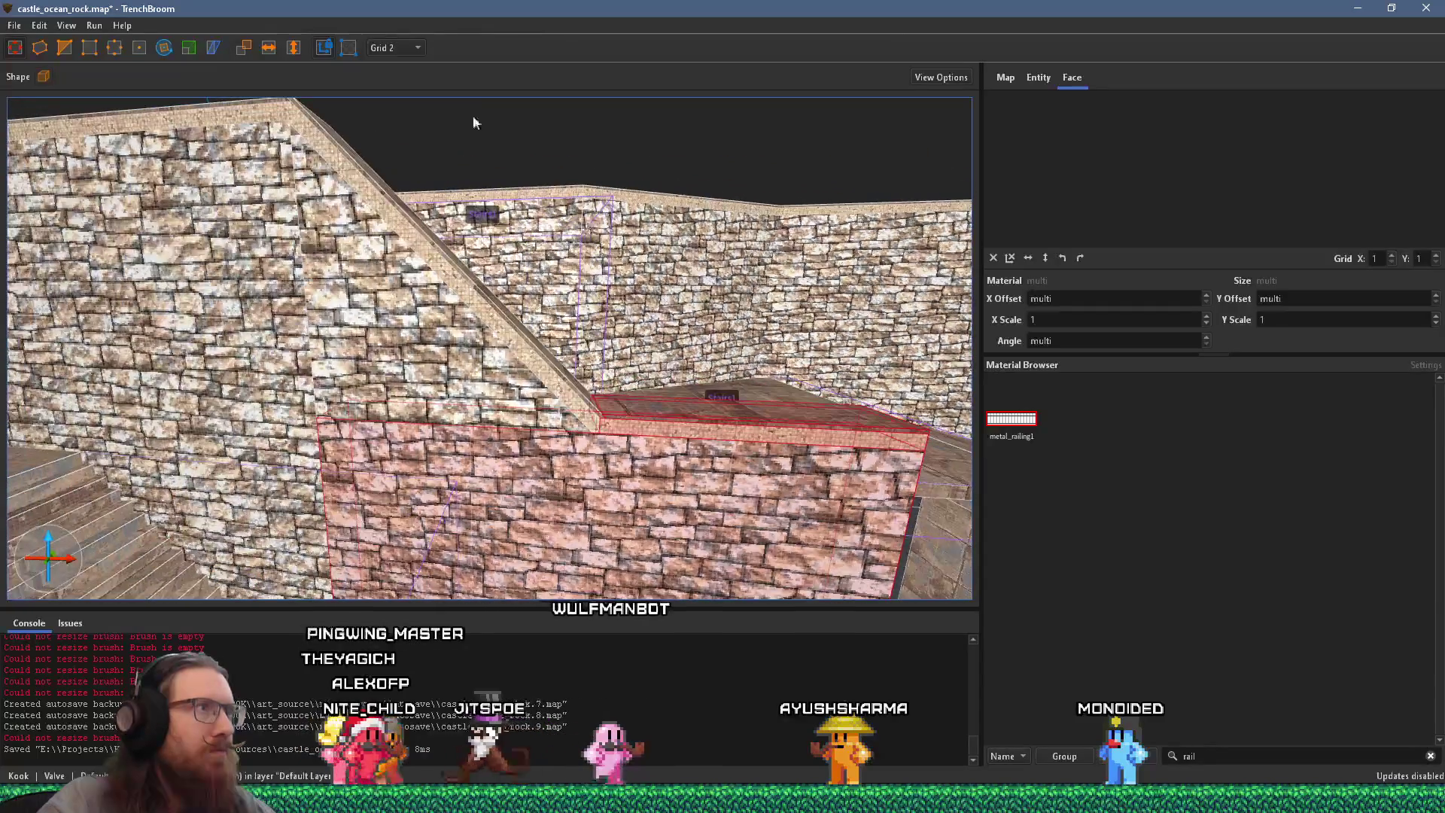
Step: Set the grid to 8 and thicken the front stair wall from 8 to 16 units
click(401, 45)
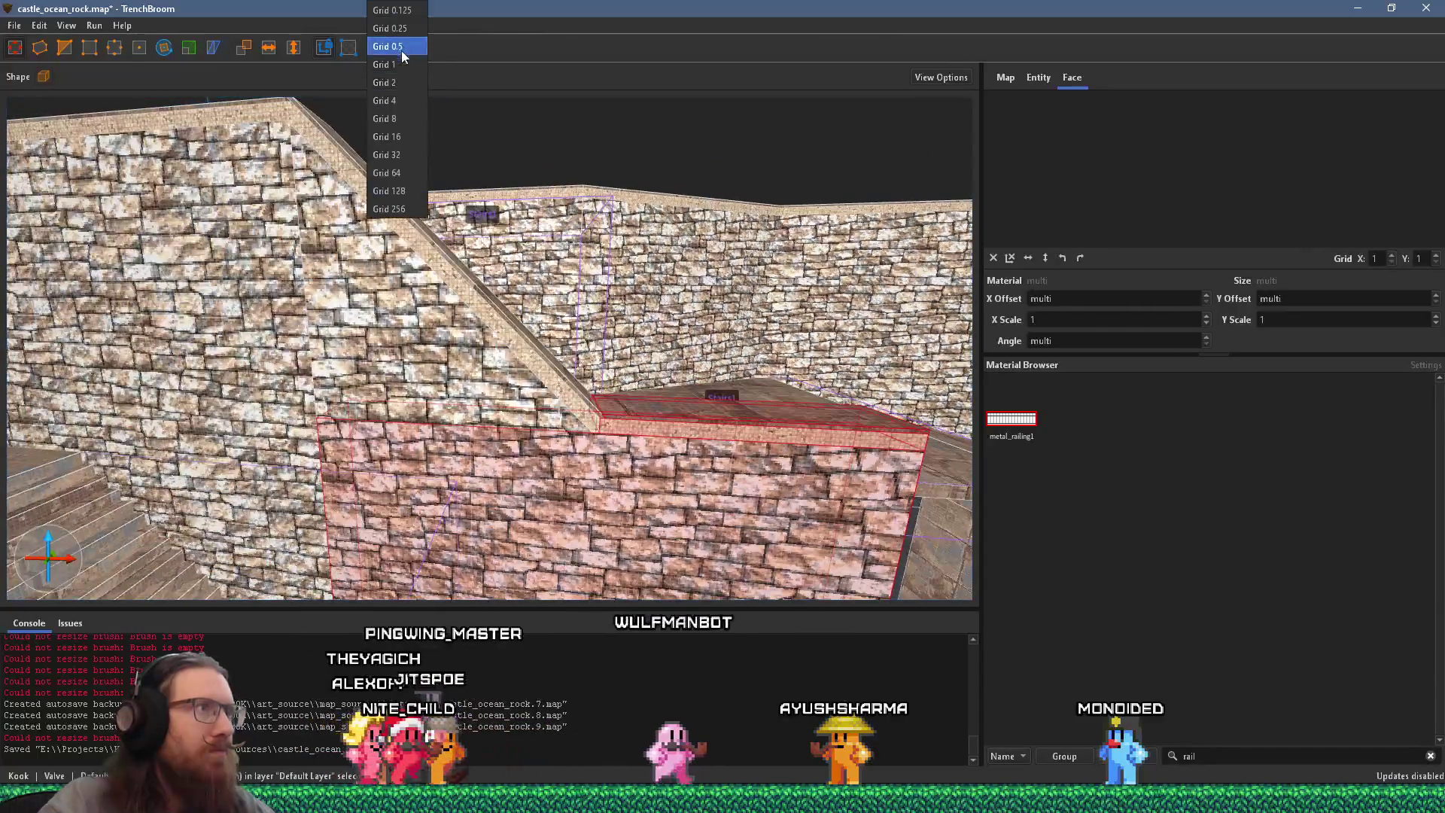
click(400, 122)
scroll(469, 205, down, 3)
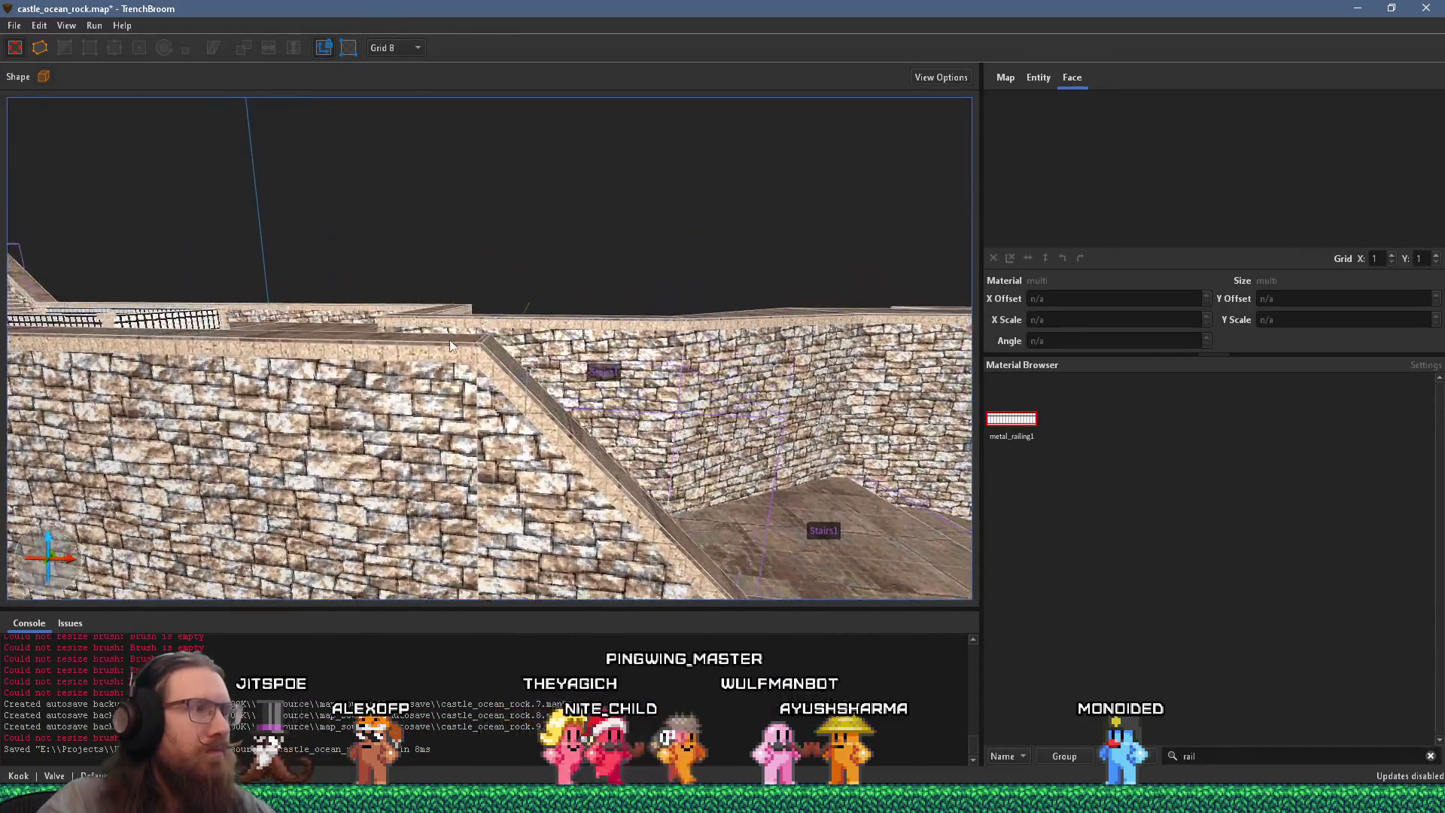
ctrl+click(494, 388)
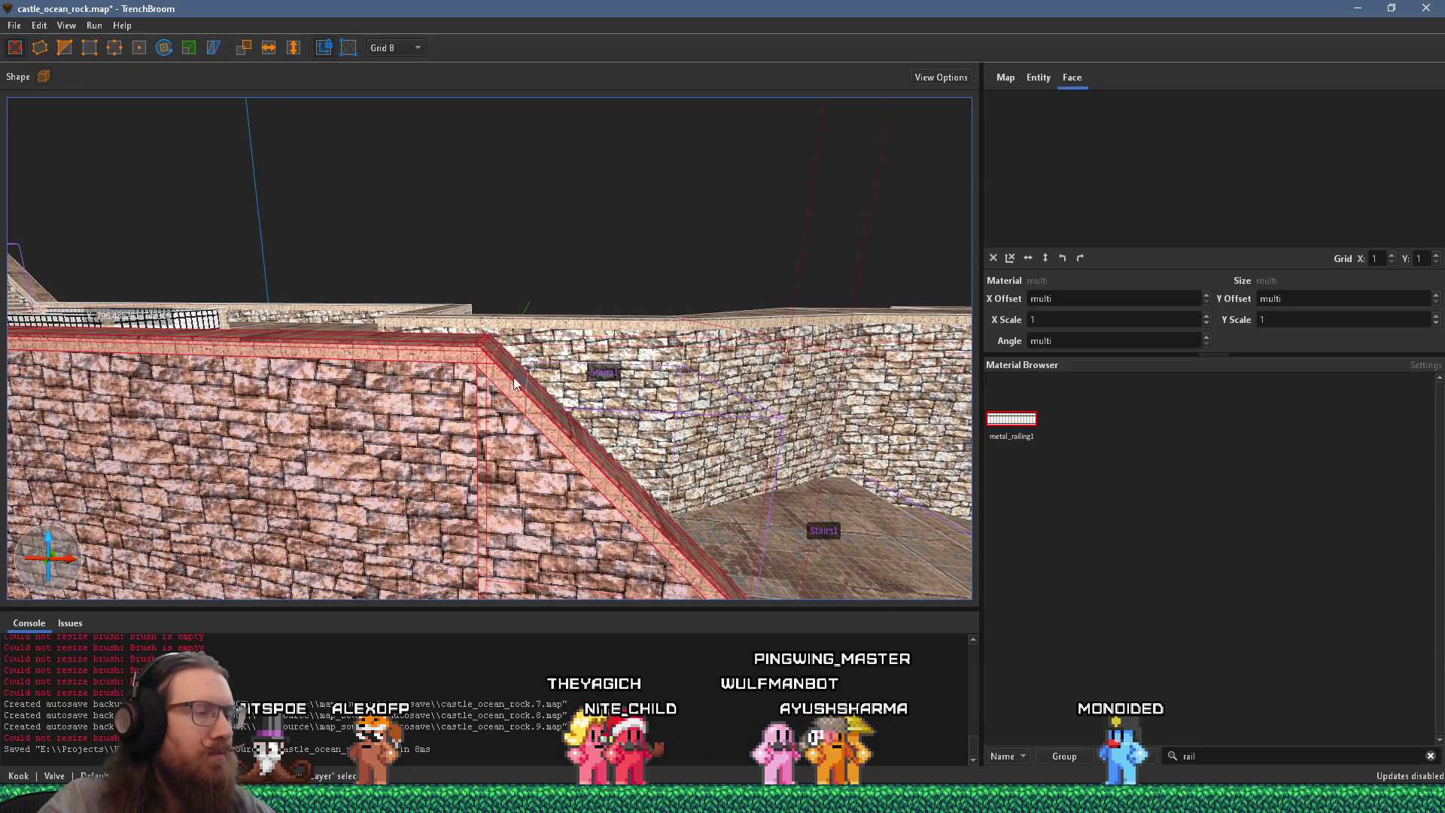
scroll(321, 243, down, 5)
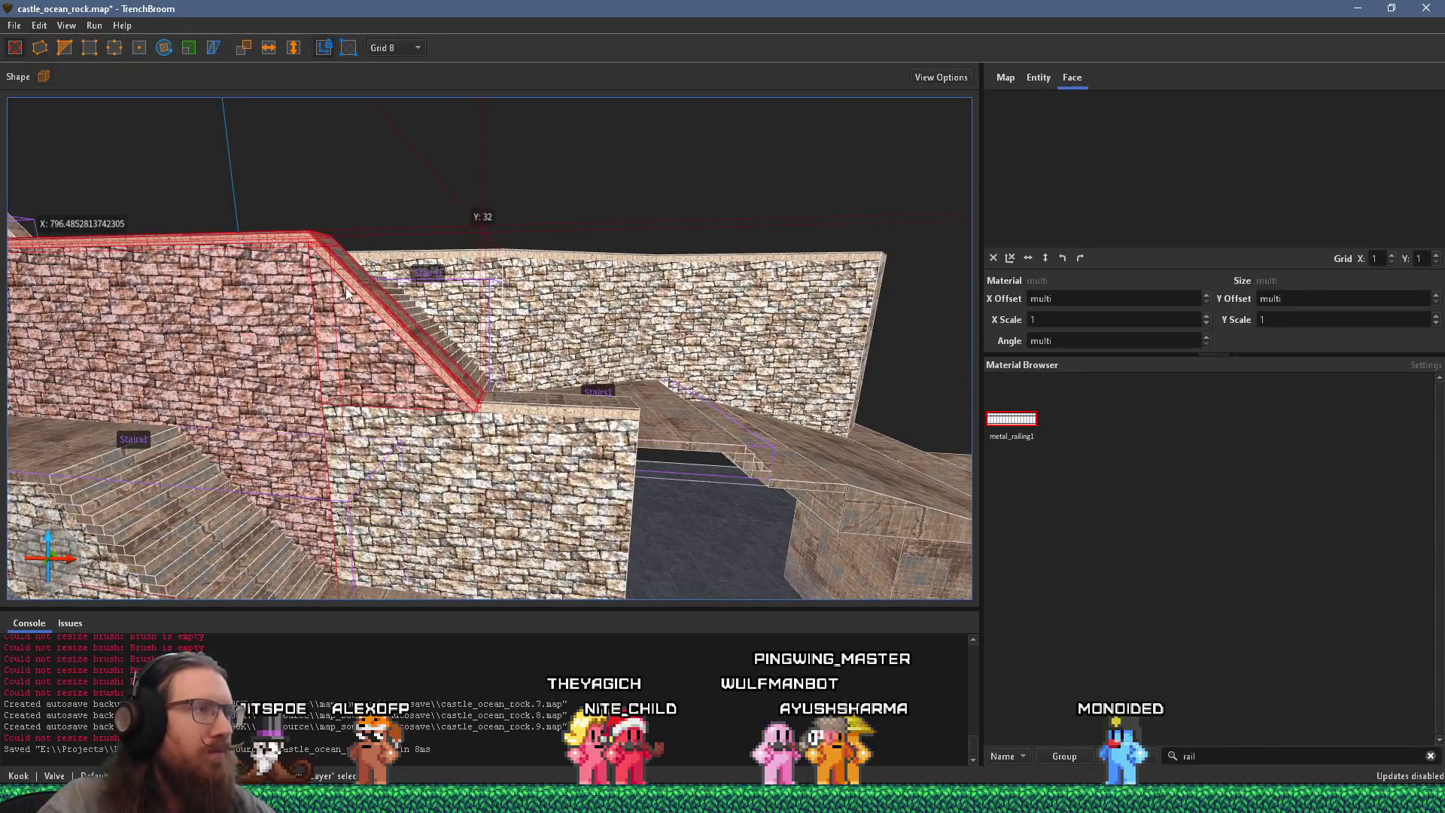
scroll(242, 257, down, 3)
scroll(543, 242, down, 4)
scroll(544, 242, down, 5)
mouse_move(645, 248)
mouse_down()
mouse_move(646, 316)
mouse_move(646, 246)
mouse_move(641, 306)
mouse_move(679, 303)
mouse_up()
Step: Lower the thickened stair wall by 8 units
key(w)
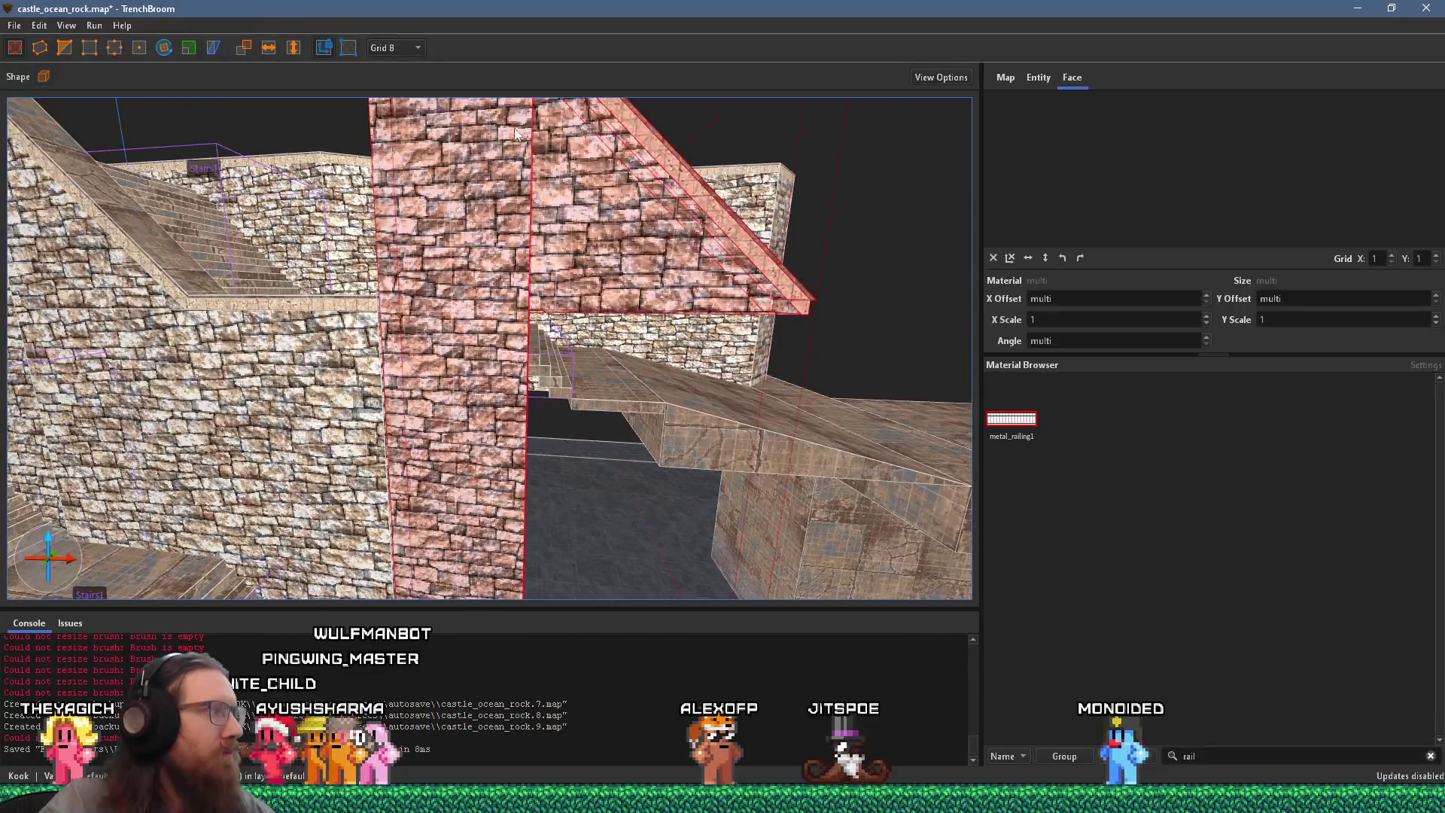
key(s)
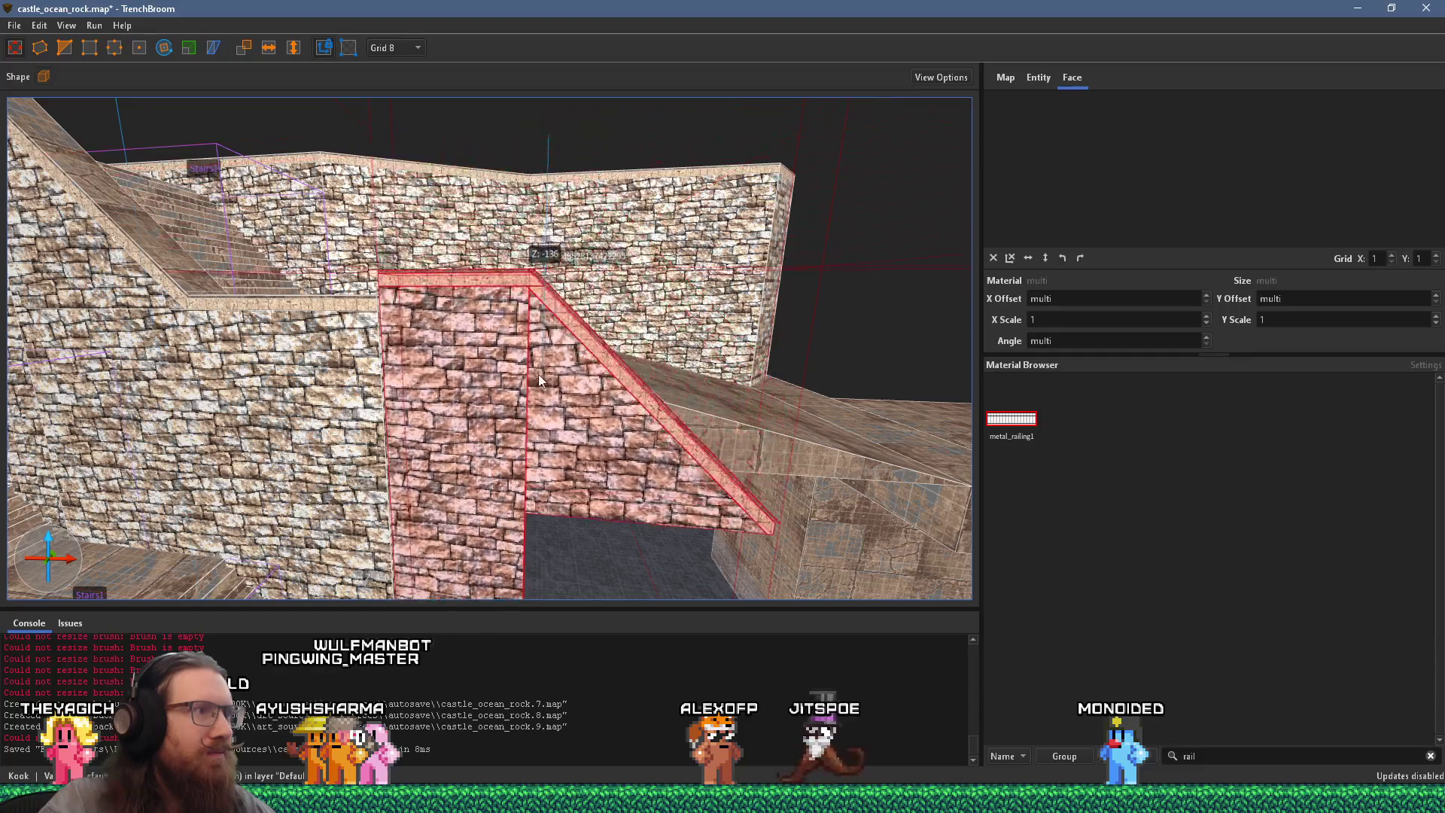
key(s)
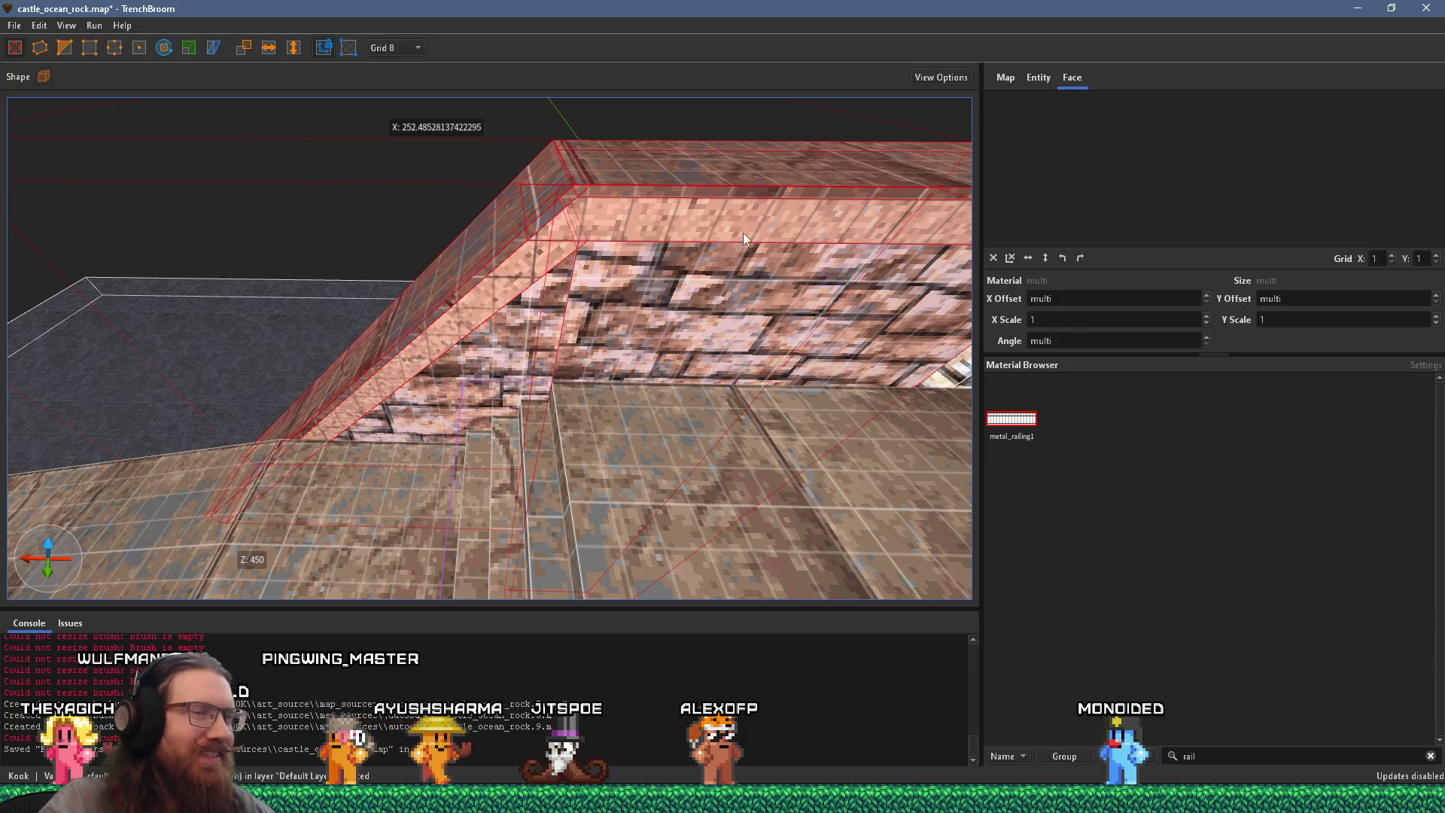
key(a)
mouse_move(596, 229)
mouse_down()
mouse_move(577, 270)
mouse_move(577, 247)
mouse_move(716, 224)
mouse_move(630, 322)
mouse_move(499, 272)
mouse_up()
Step: Select the stone face of the stair wall
scroll(499, 273, down, 5)
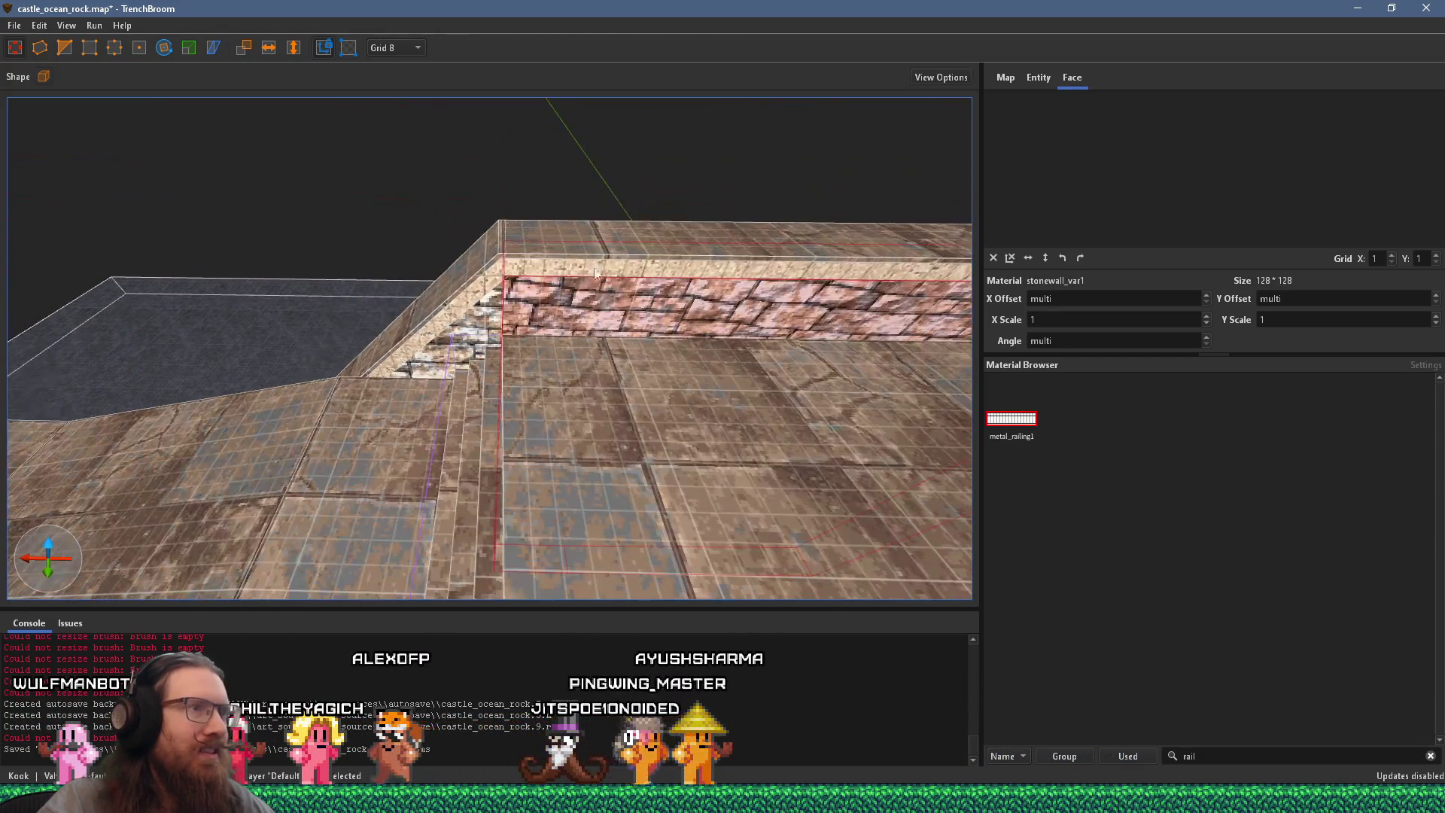
drag(675, 244, 529, 238)
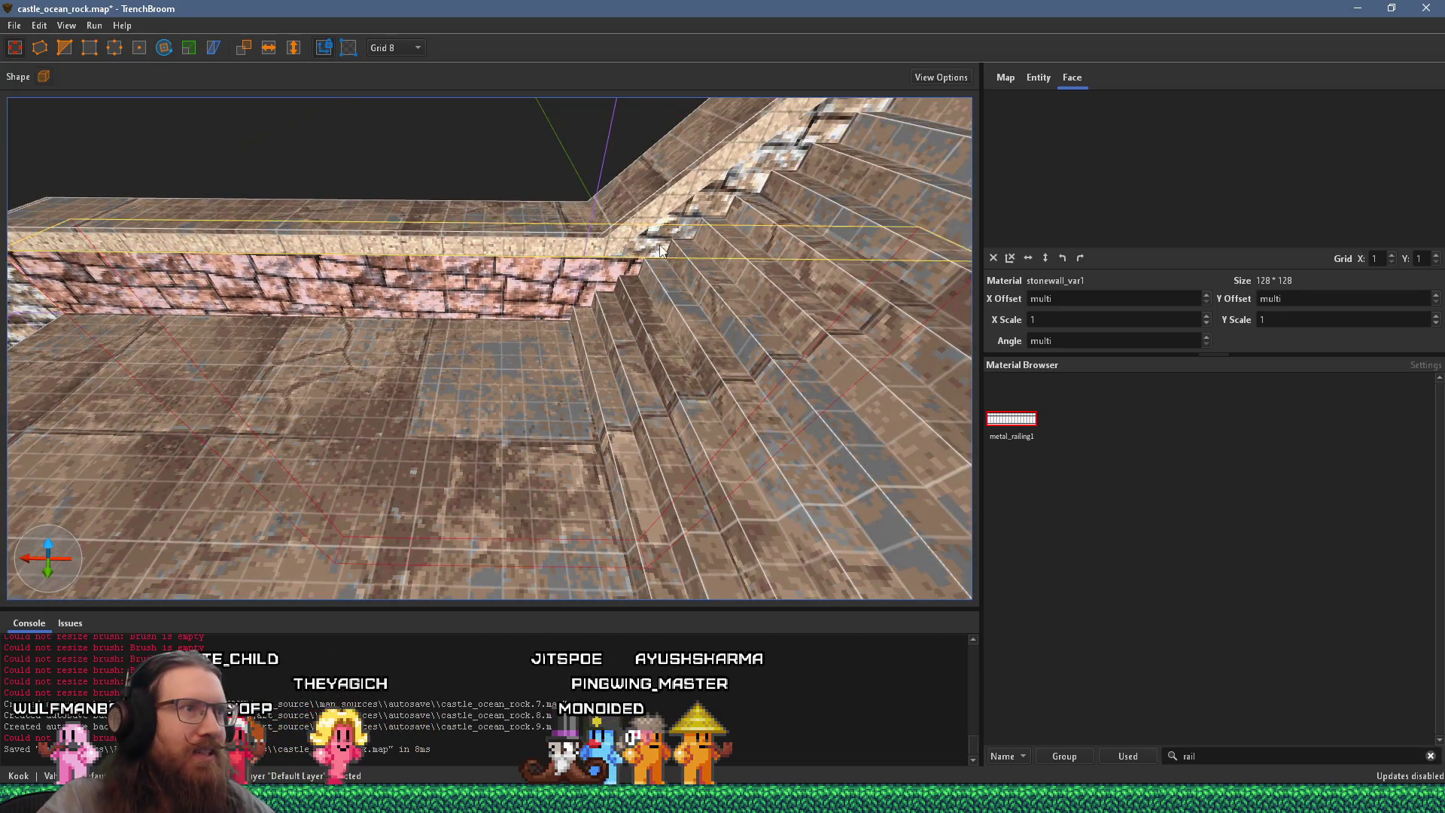
shift+click(659, 252)
mouse_move(602, 272)
mouse_down()
mouse_move(663, 215)
mouse_move(723, 256)
mouse_move(819, 250)
mouse_move(427, 337)
mouse_move(37, 362)
mouse_move(500, 247)
mouse_move(287, 176)
mouse_up()
shift+click(734, 255)
shift+click(706, 272)
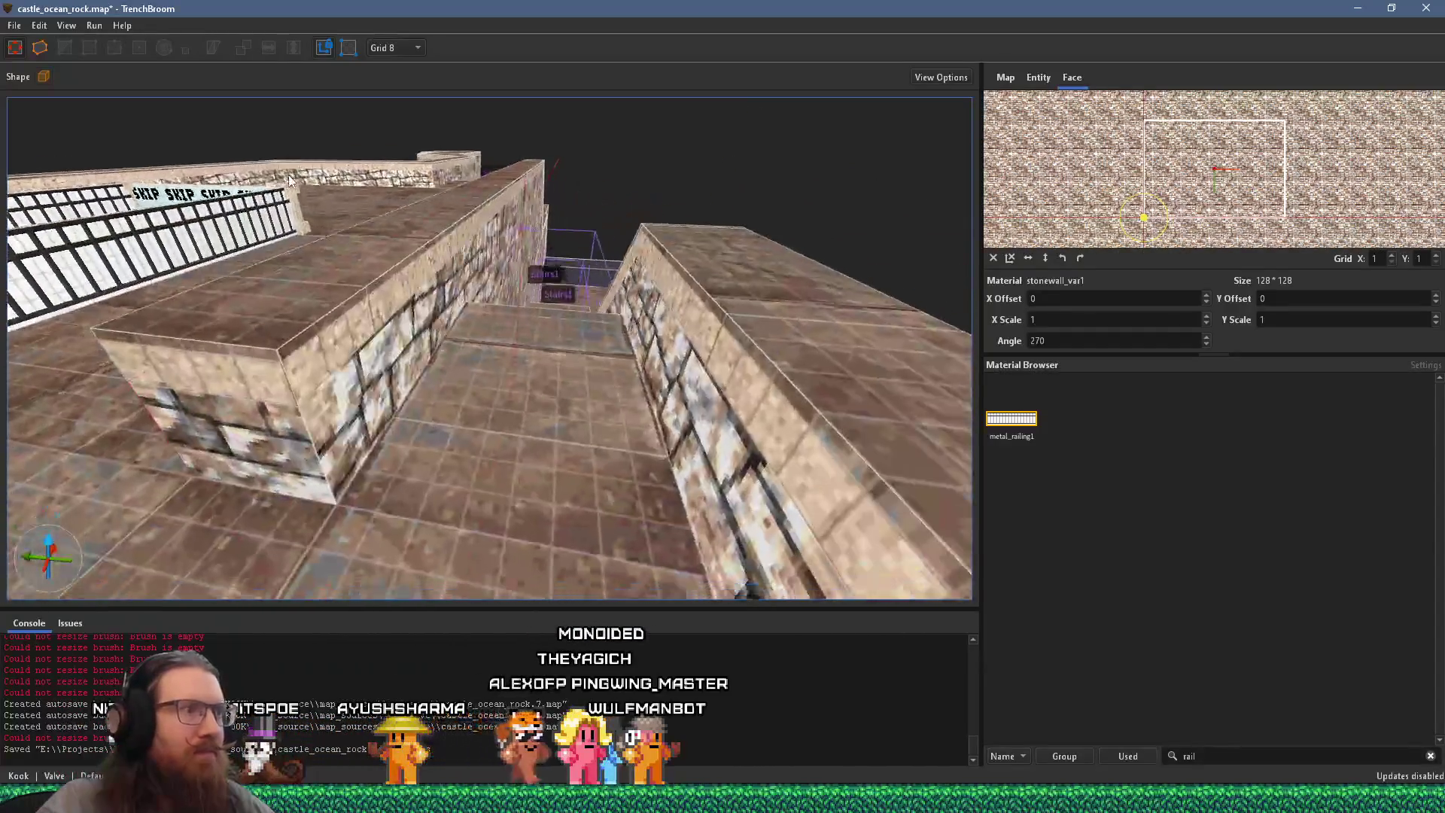
Step: Slide the stone texture on the long stair wall face to an X offset of 48
shift+click(233, 426)
mouse_move(234, 426)
mouse_down()
mouse_move(403, 344)
mouse_move(635, 340)
mouse_up()
shift+click(500, 320)
mouse_move(500, 321)
mouse_down()
mouse_move(790, 287)
mouse_move(557, 299)
mouse_move(634, 331)
mouse_up()
mouse_move(694, 290)
mouse_down()
mouse_move(536, 475)
mouse_move(684, 386)
mouse_move(512, 386)
mouse_move(581, 346)
mouse_move(480, 346)
mouse_move(576, 305)
mouse_move(537, 310)
mouse_move(498, 367)
mouse_up()
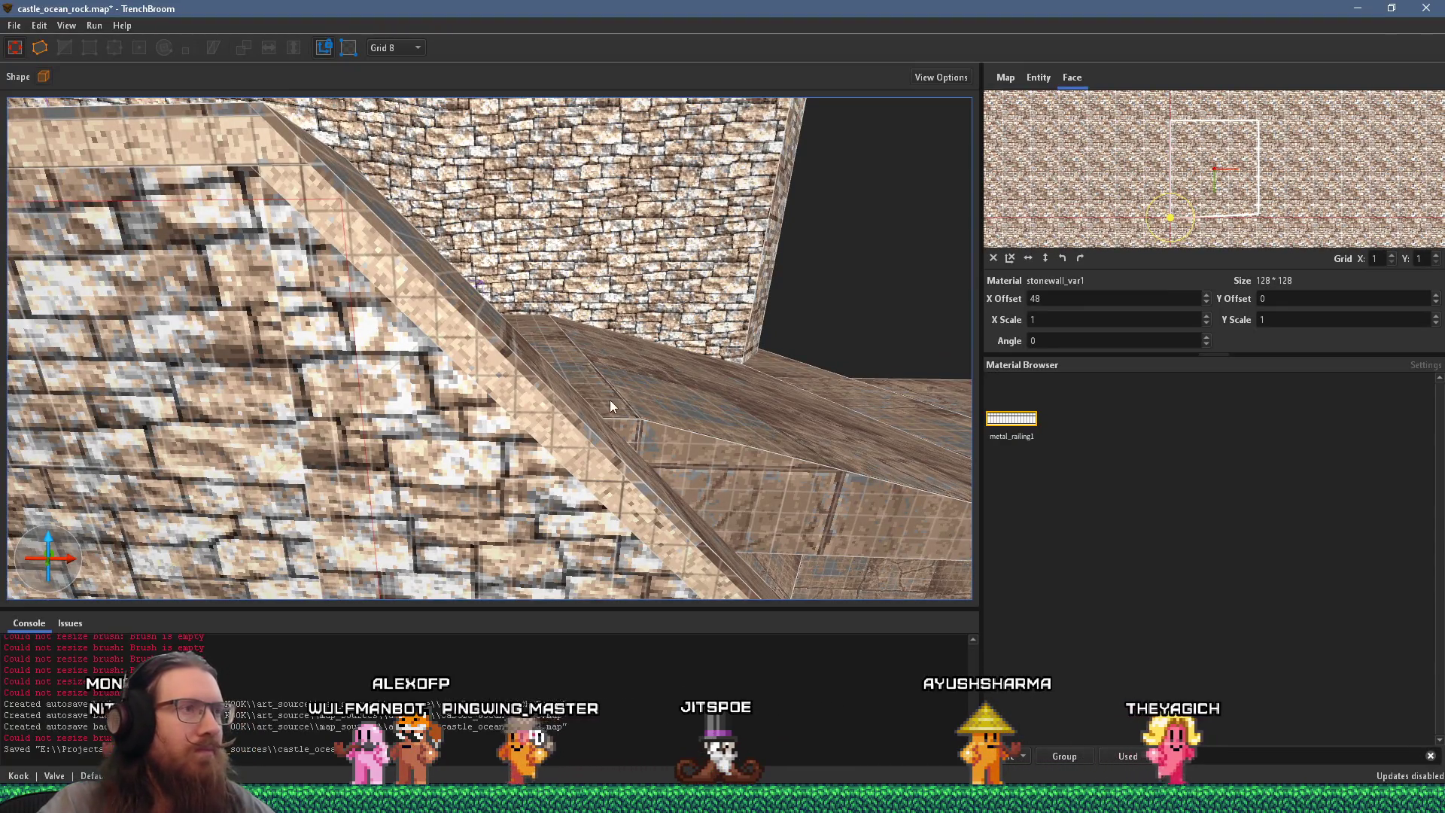
Step: Zoom into the PureRef stone pier photo, then return to the stairs view in TrenchBroom
key(alt+Tab)
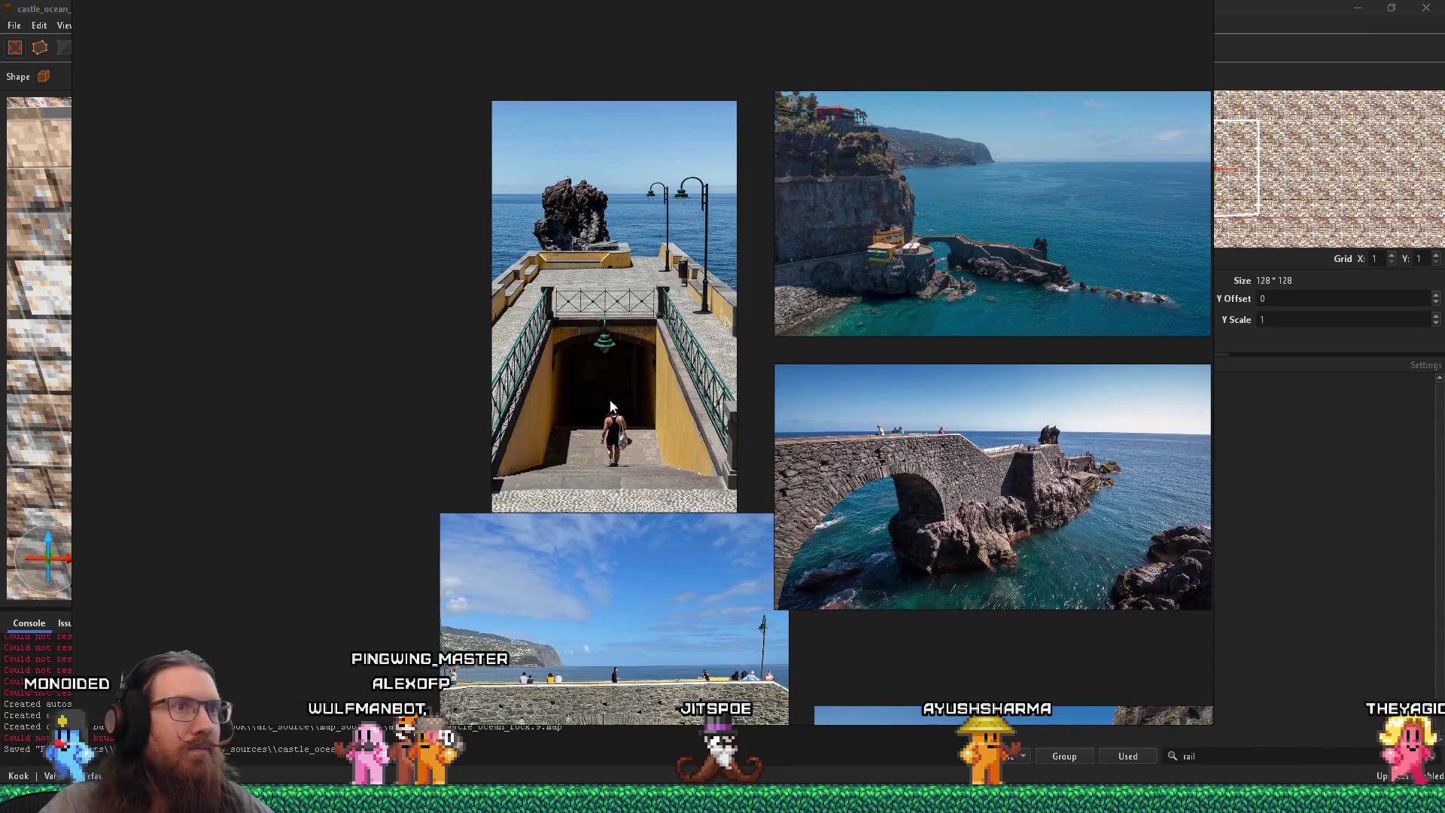
scroll(846, 317, up, 10)
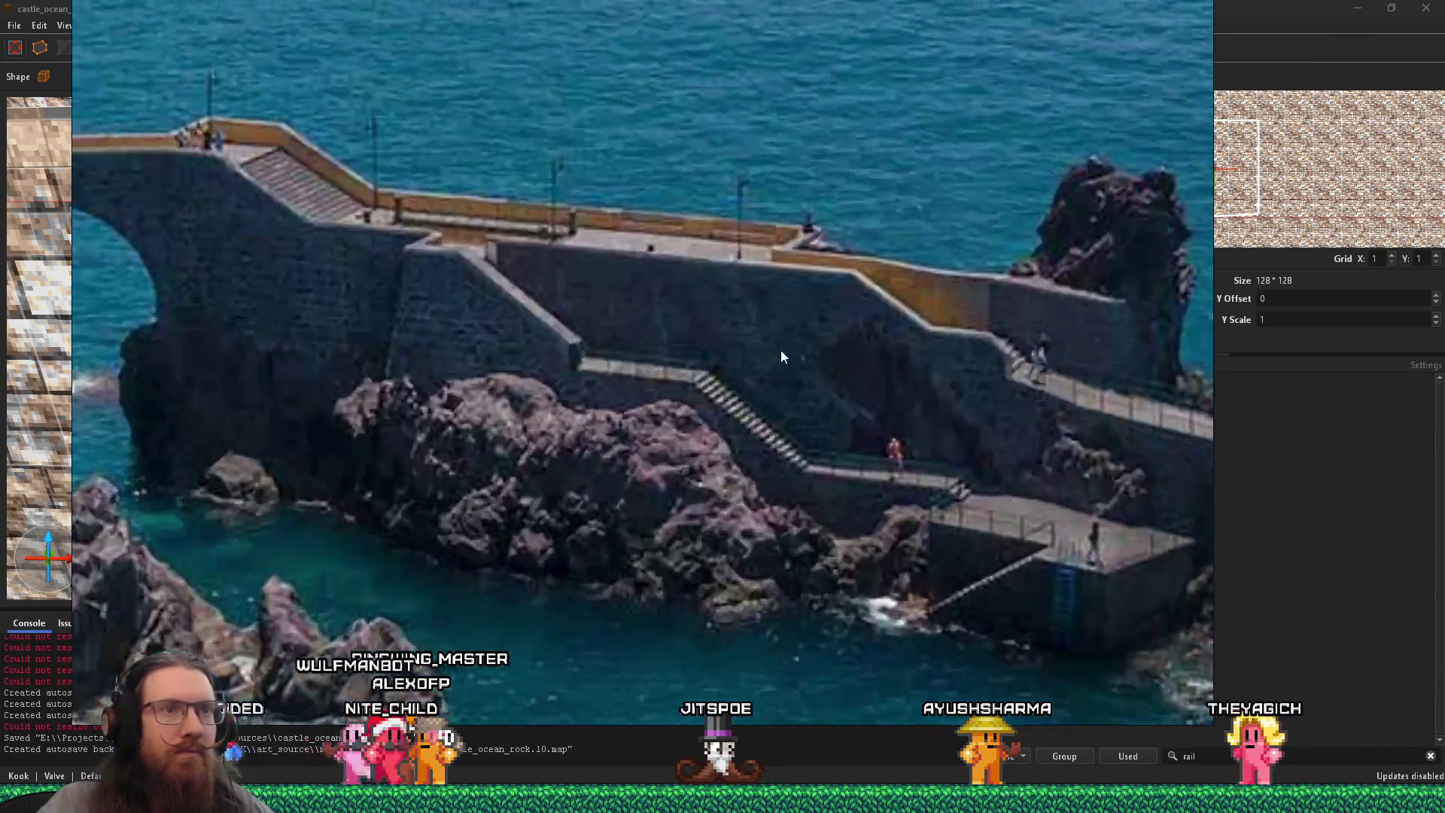
key(alt+Tab)
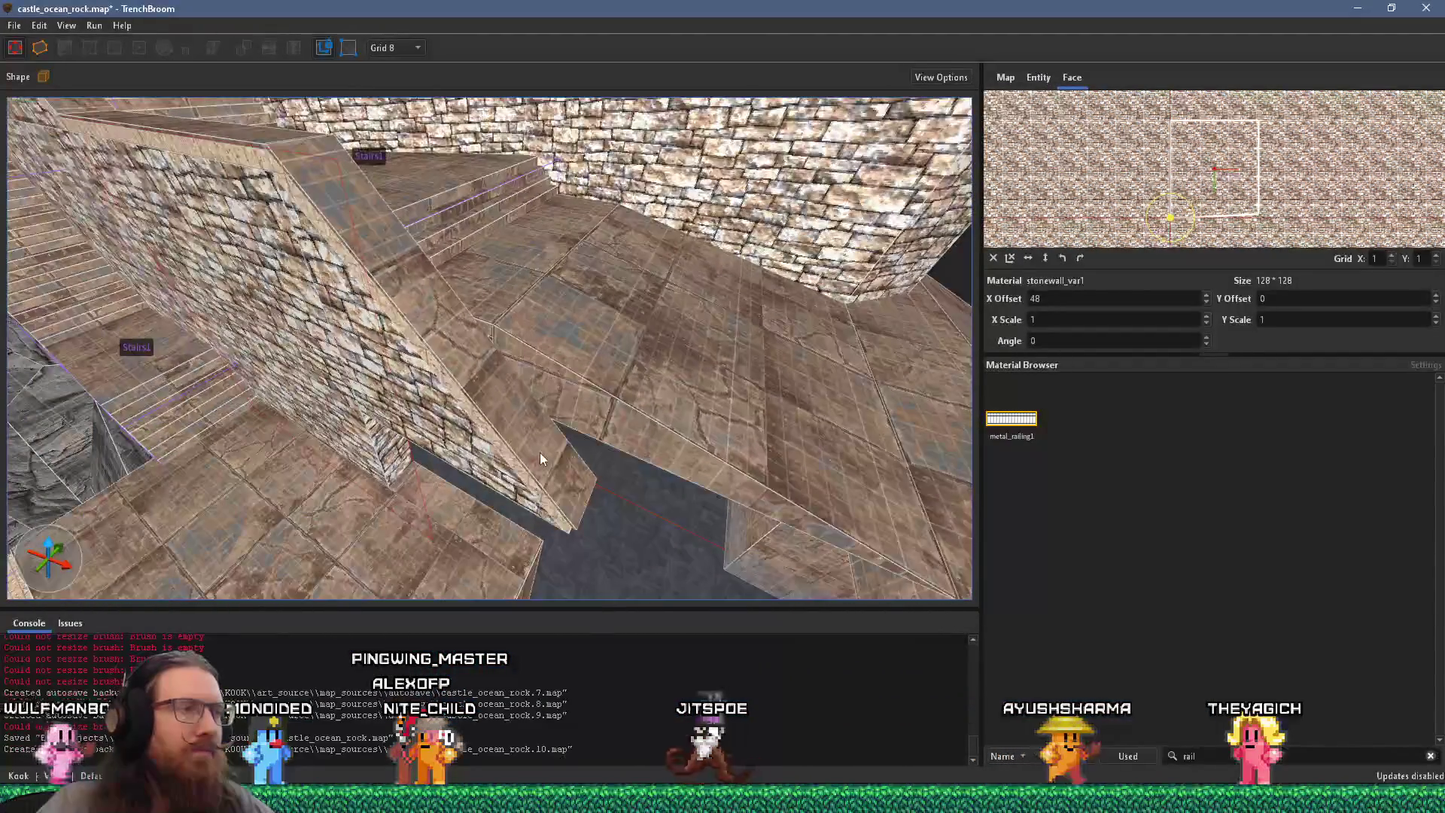
drag(539, 459, 547, 410)
Step: Select the wall block and brick wedge beside the stairs and resize to 152 tall
click(559, 362)
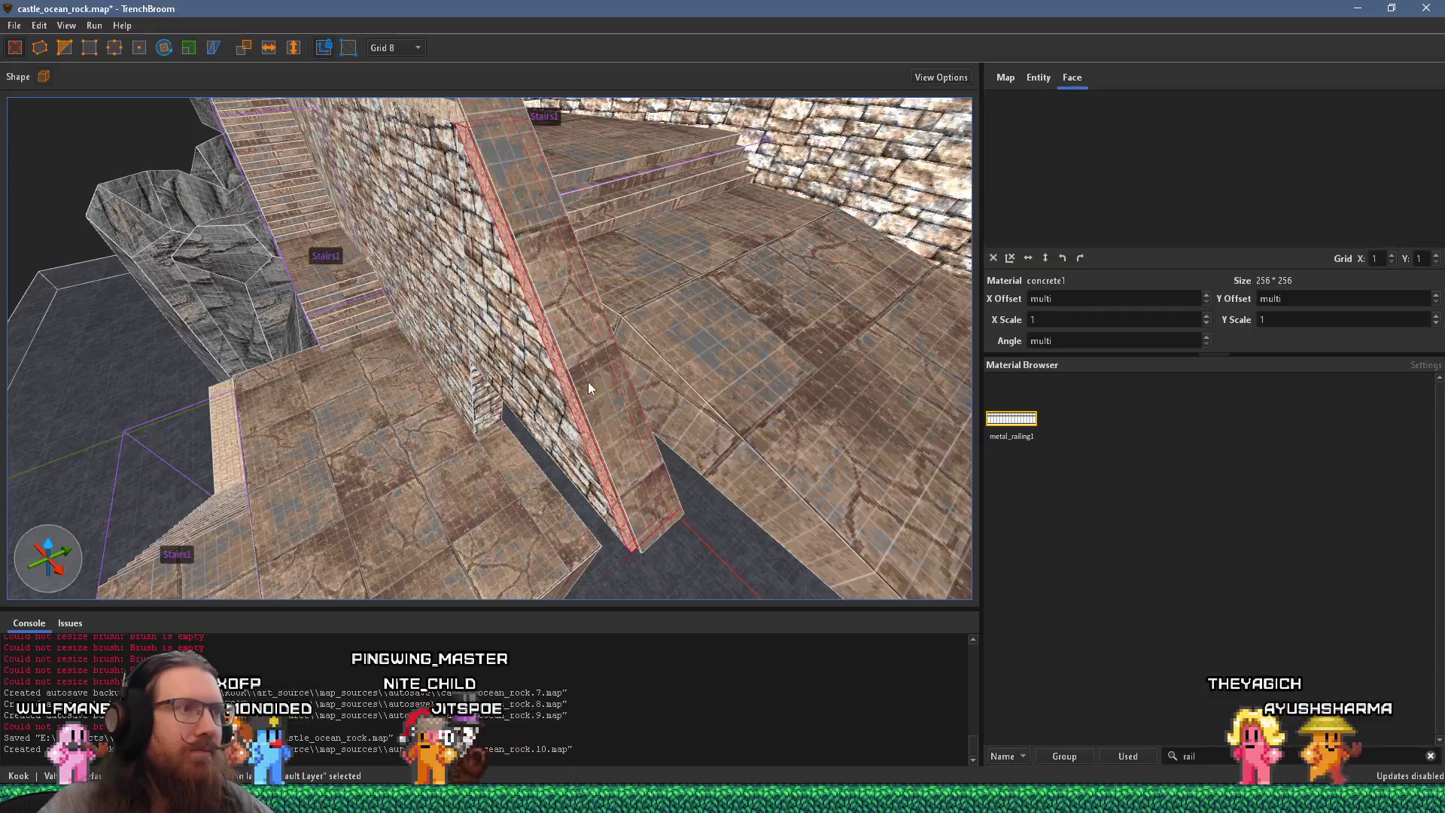
scroll(589, 381, up, 5)
scroll(633, 358, up, 3)
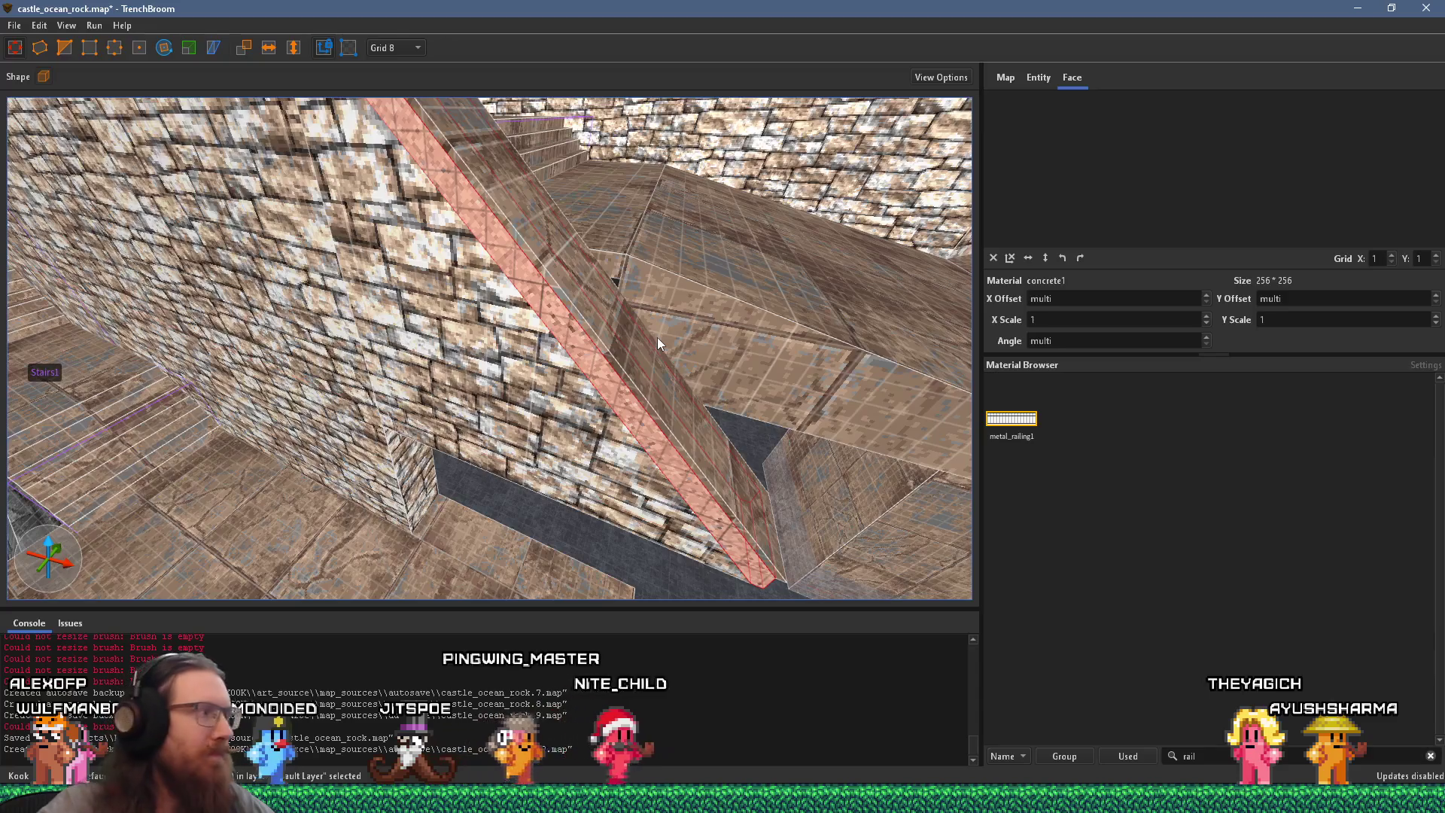
ctrl+click(617, 402)
ctrl+click(534, 294)
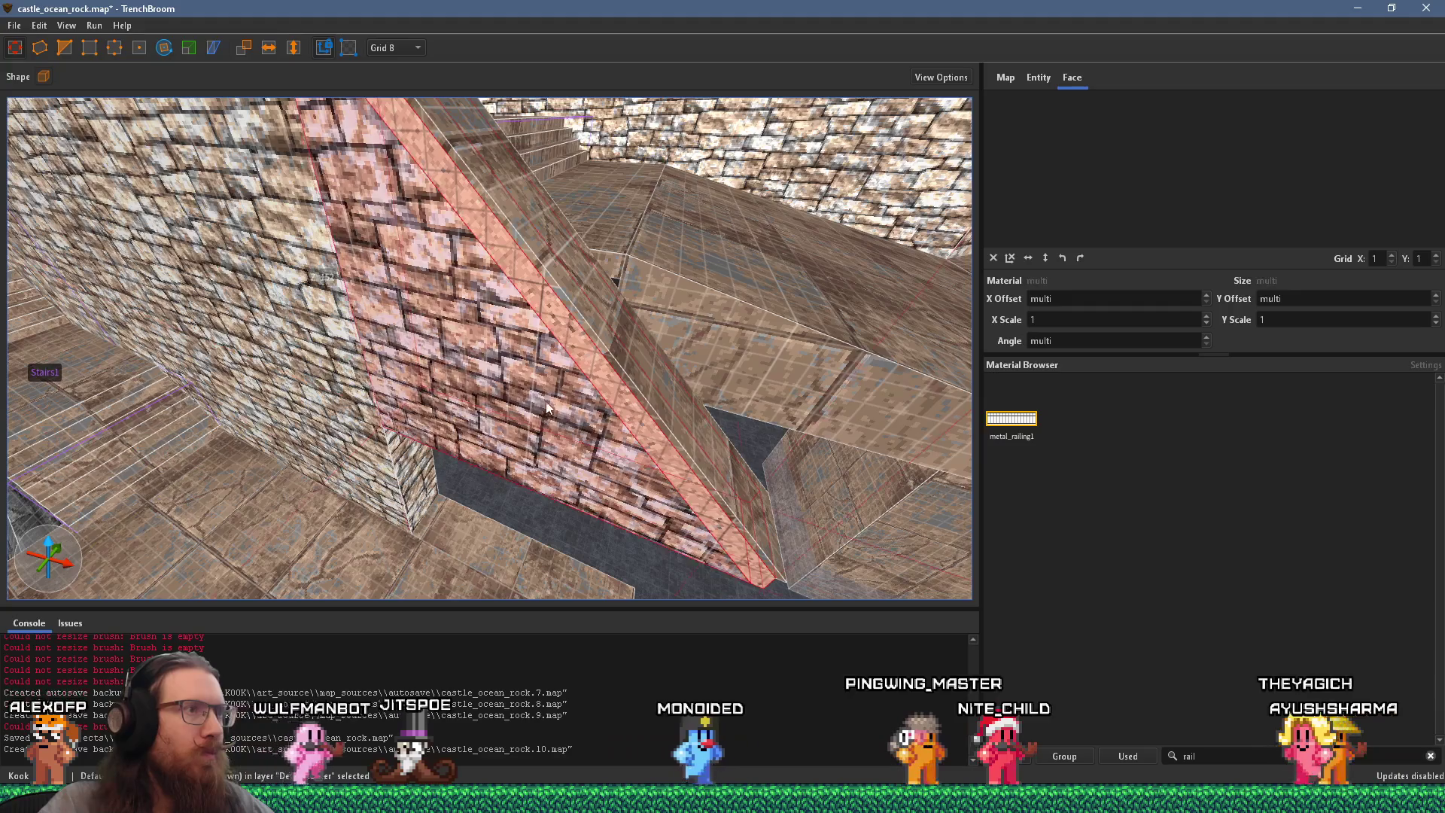
mouse_move(534, 293)
mouse_down()
mouse_move(630, 396)
mouse_move(553, 289)
mouse_move(572, 308)
mouse_up()
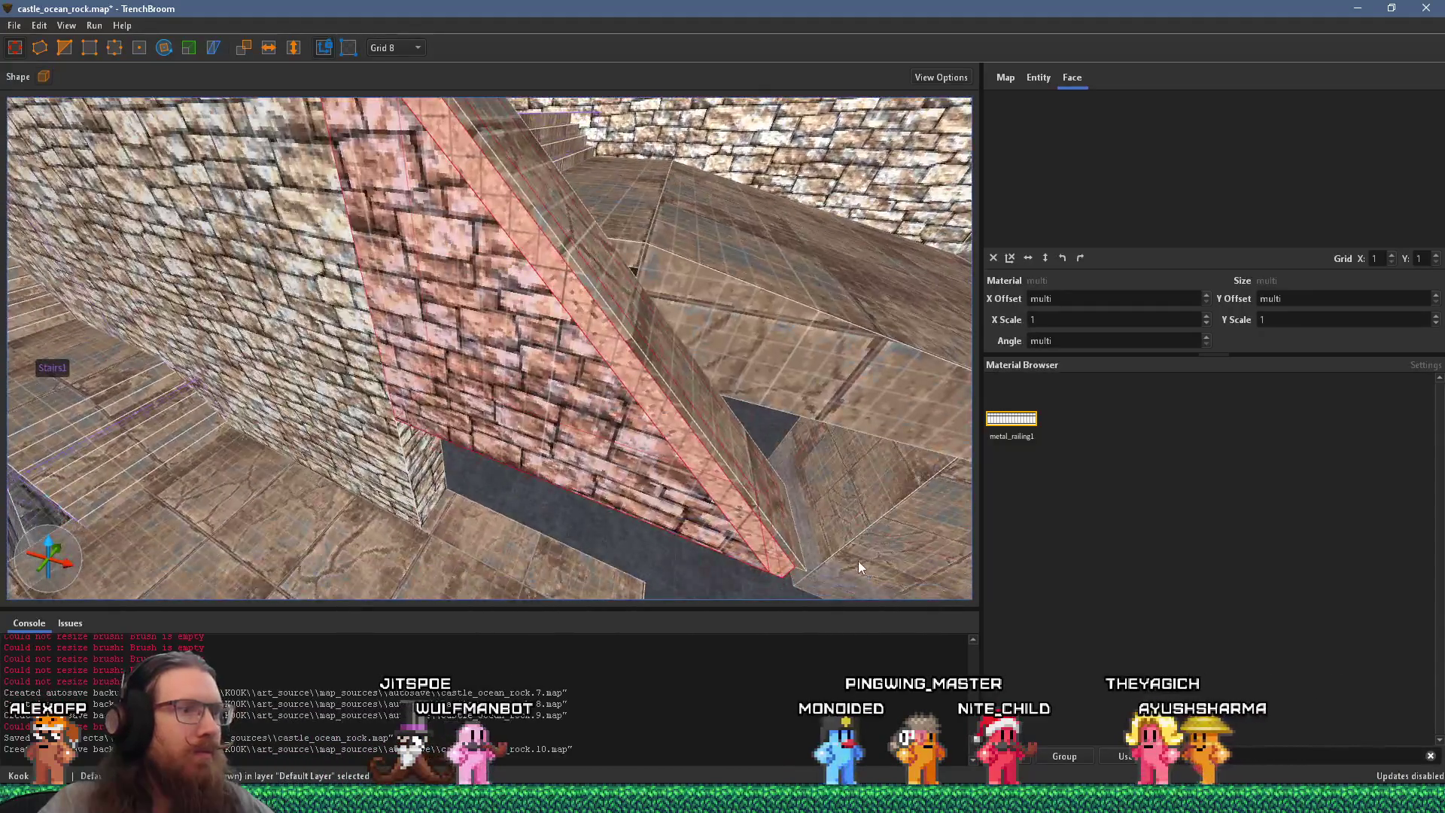
drag(849, 573, 527, 358)
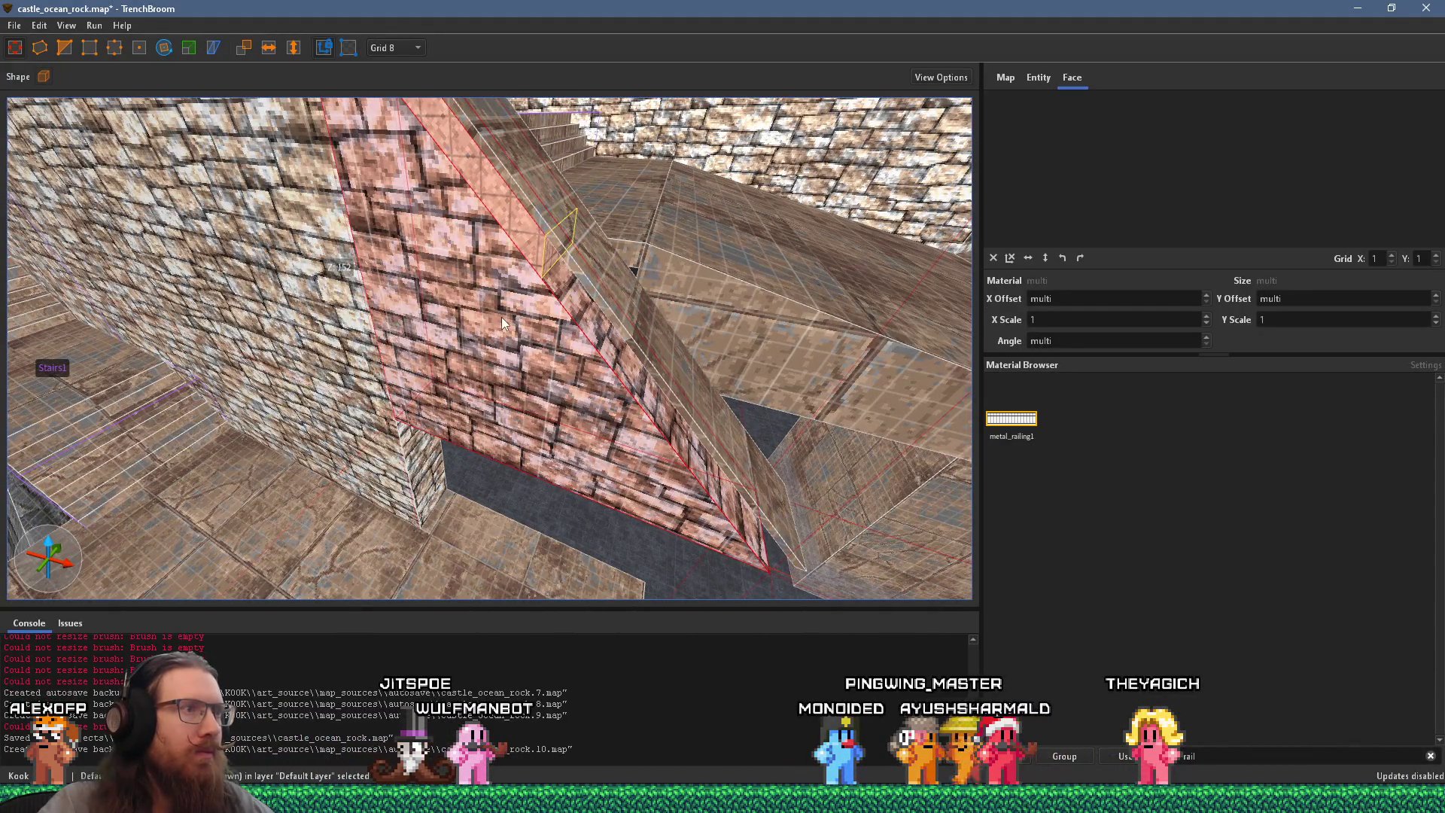
Step: Raise the brick wedge's bottom face so the wedge stands 62 units tall
mouse_move(535, 287)
mouse_down()
mouse_move(493, 268)
mouse_move(558, 318)
mouse_move(597, 315)
mouse_up()
scroll(596, 315, down, 2)
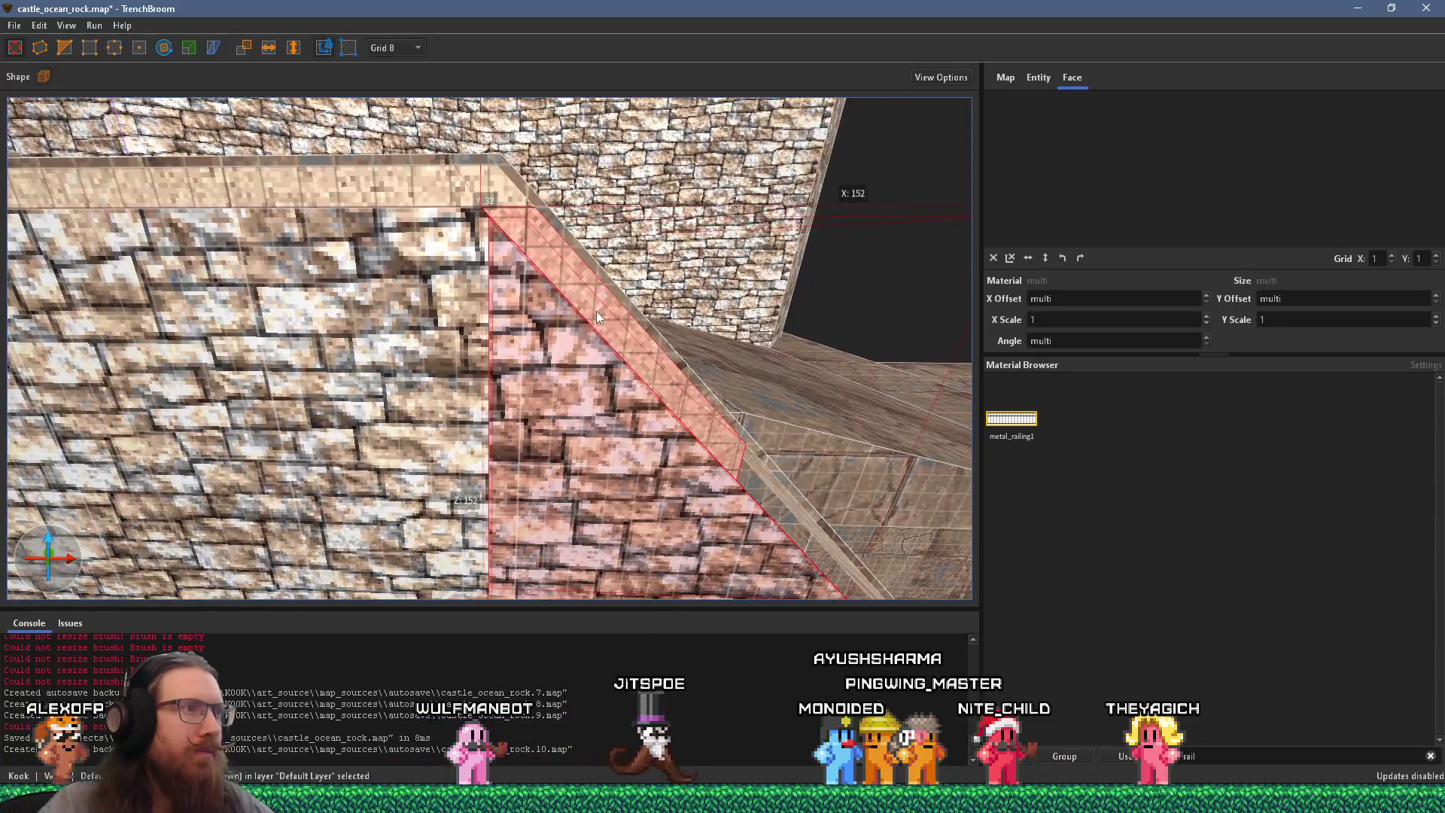
scroll(597, 310, down, 2)
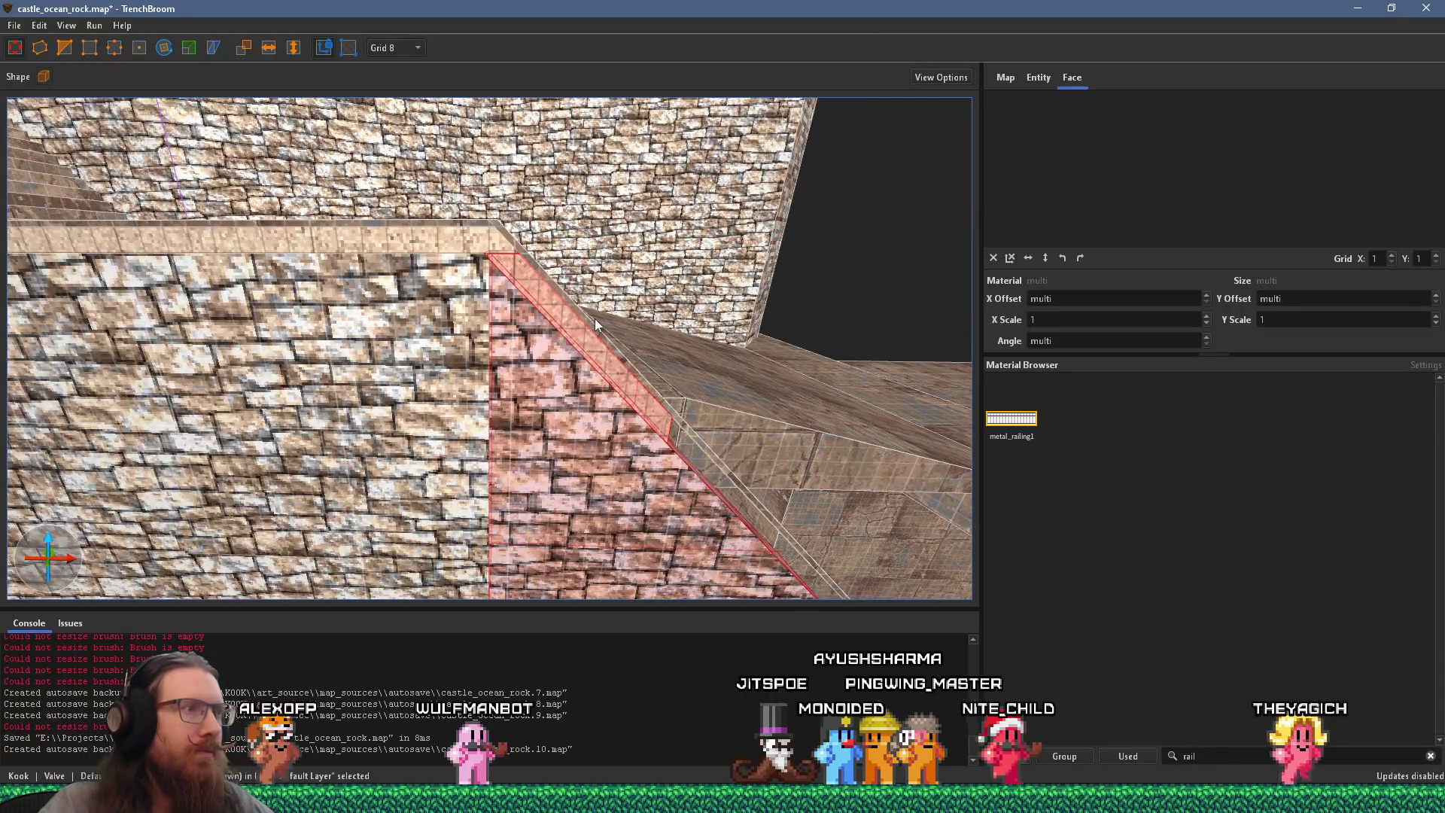
scroll(616, 354, up, 3)
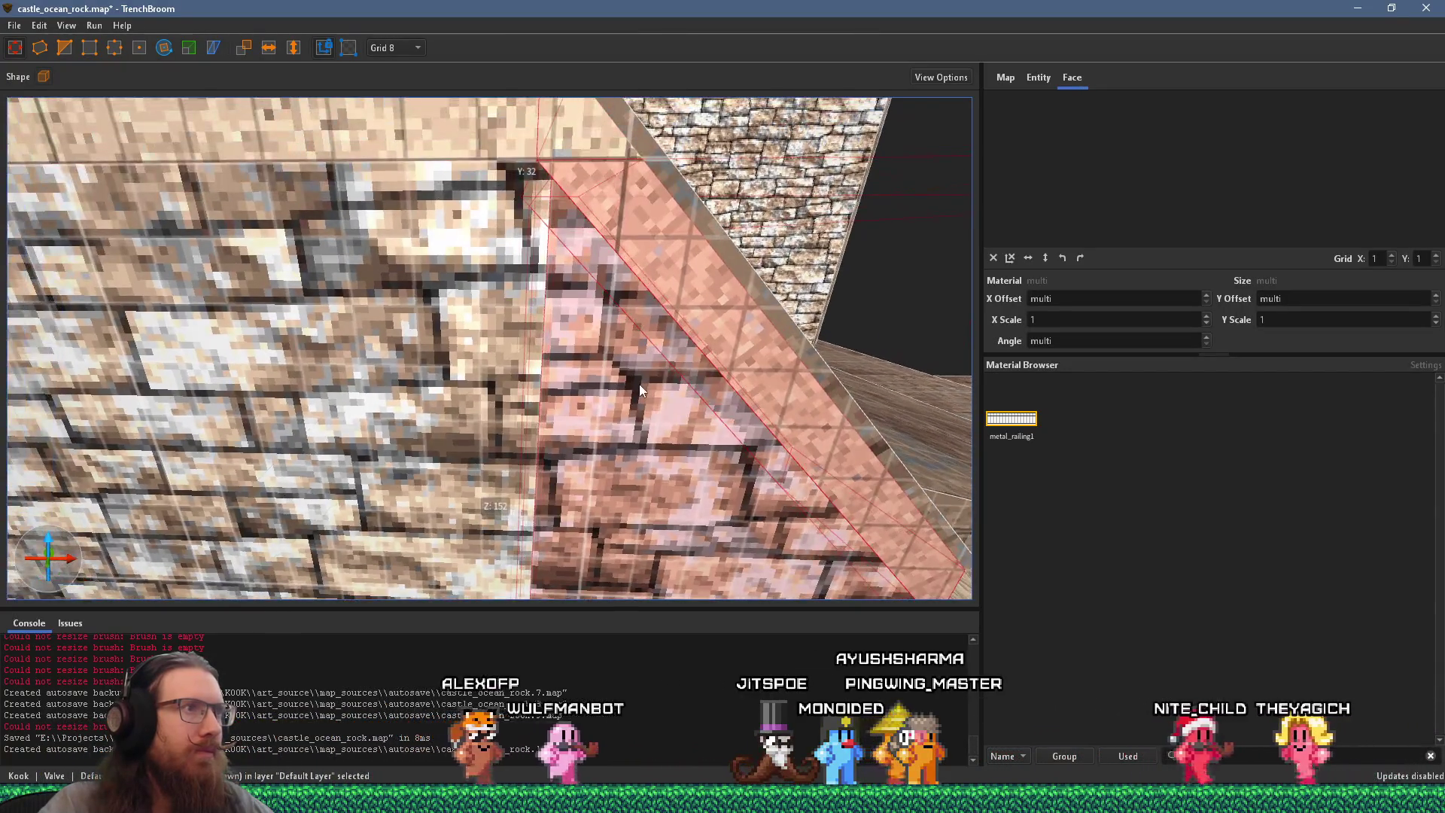
scroll(639, 384, down, 2)
mouse_move(639, 382)
mouse_down()
mouse_move(561, 354)
mouse_move(499, 291)
mouse_move(476, 305)
mouse_up()
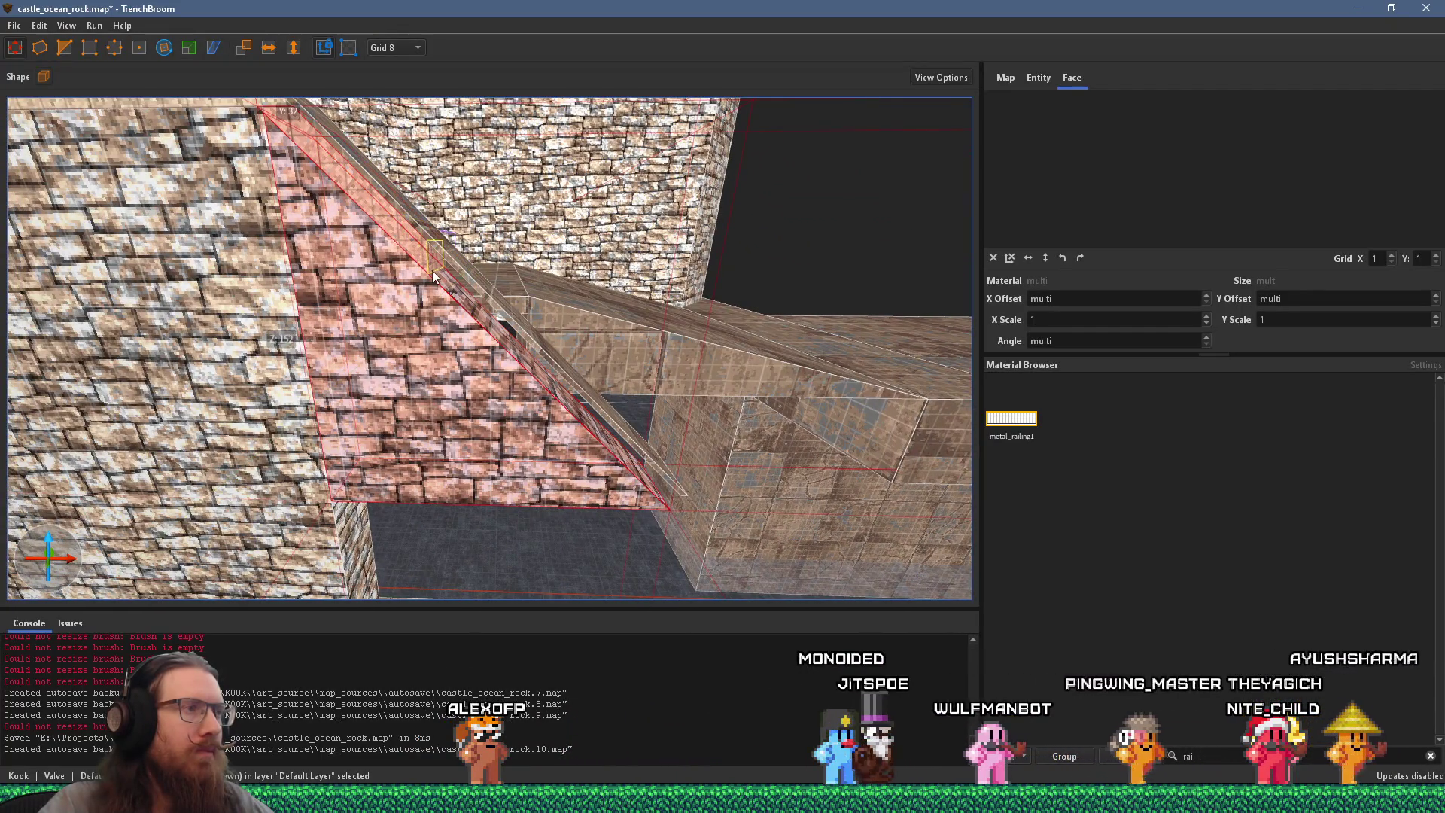
scroll(536, 294, up, 1)
mouse_move(536, 294)
mouse_down()
mouse_move(349, 392)
mouse_move(519, 395)
mouse_move(599, 332)
mouse_up()
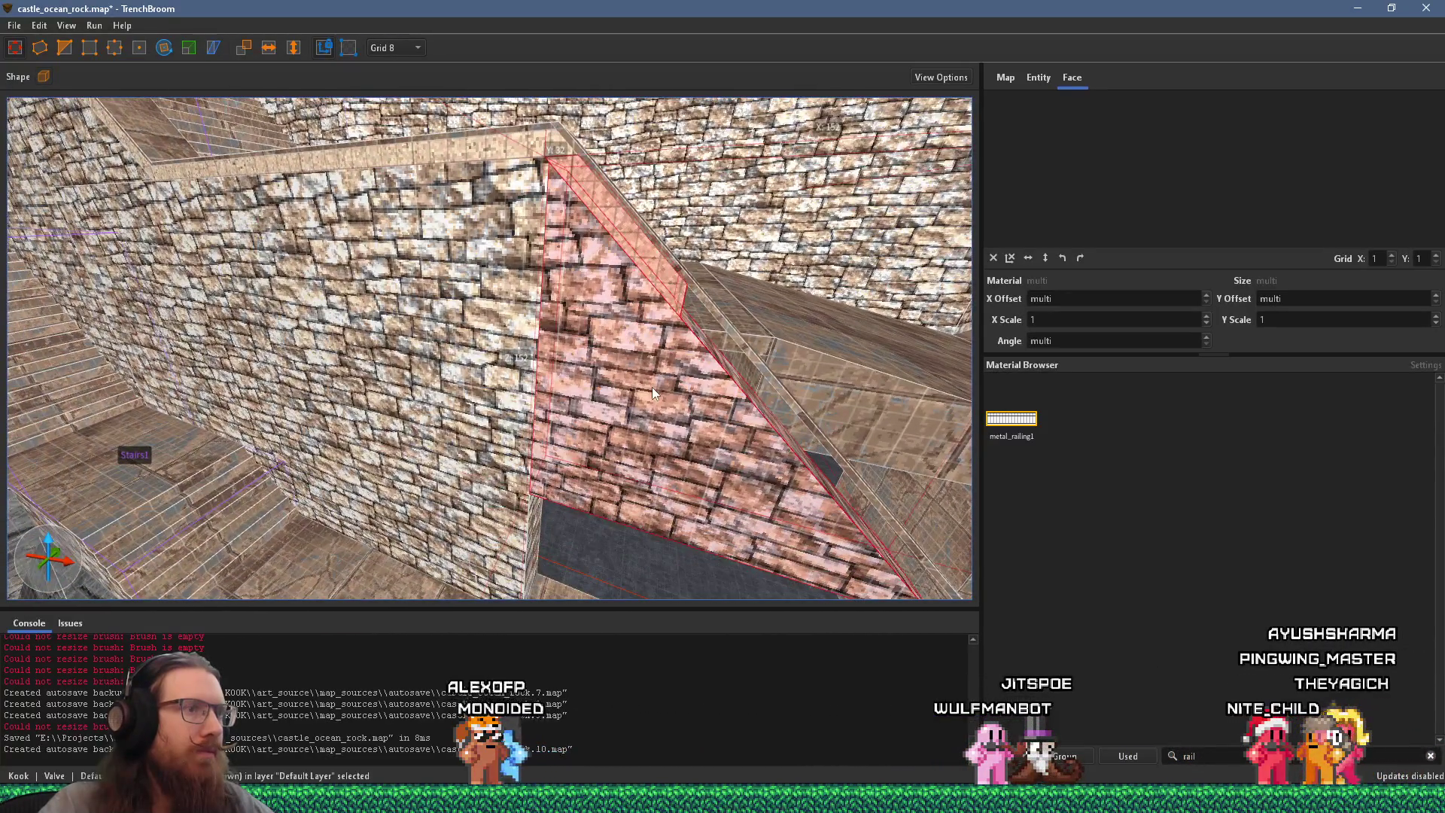
mouse_move(664, 405)
mouse_down()
mouse_move(681, 563)
mouse_move(599, 337)
mouse_move(542, 348)
mouse_up()
scroll(545, 328, up, 5)
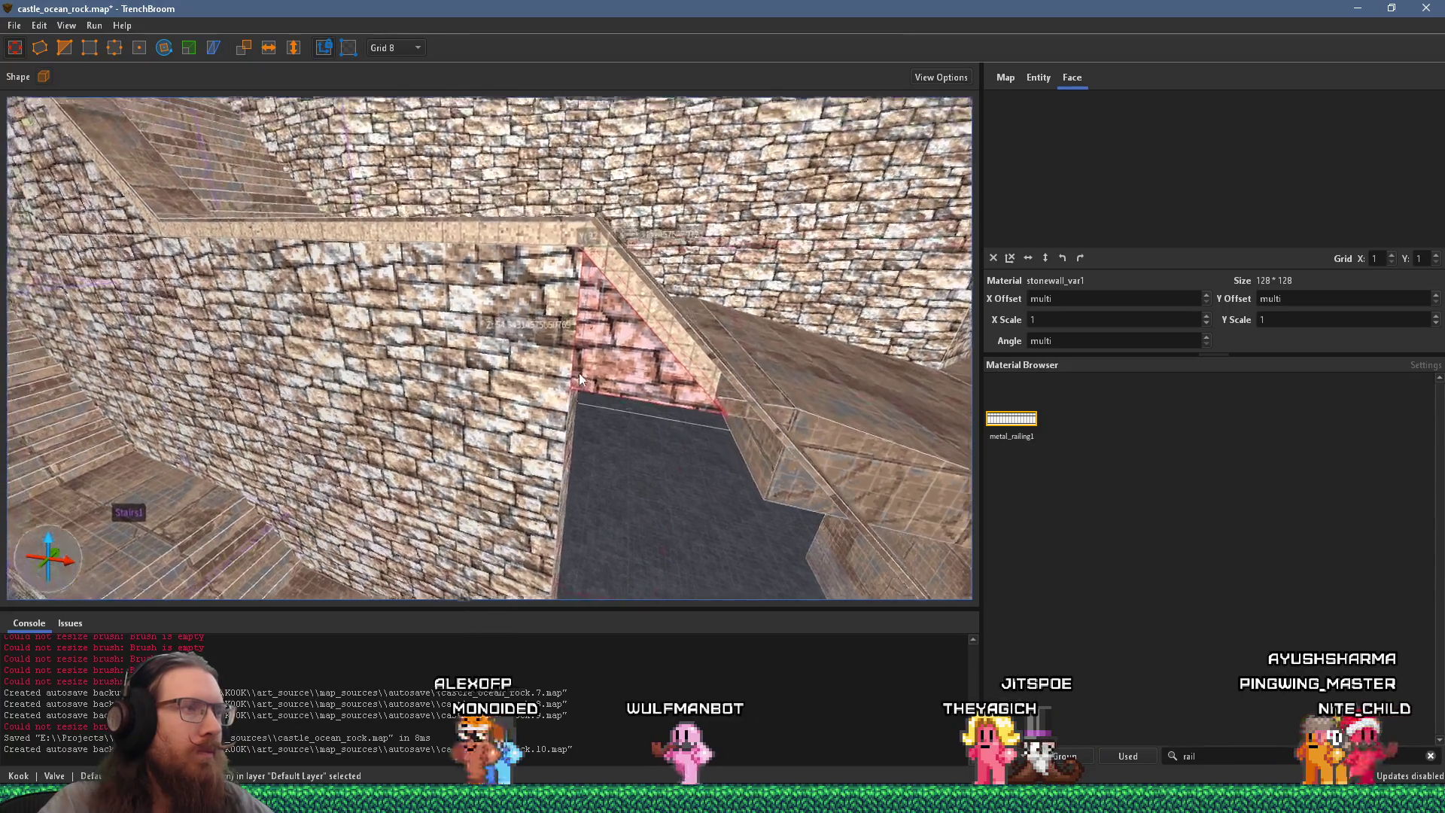
key(Escape)
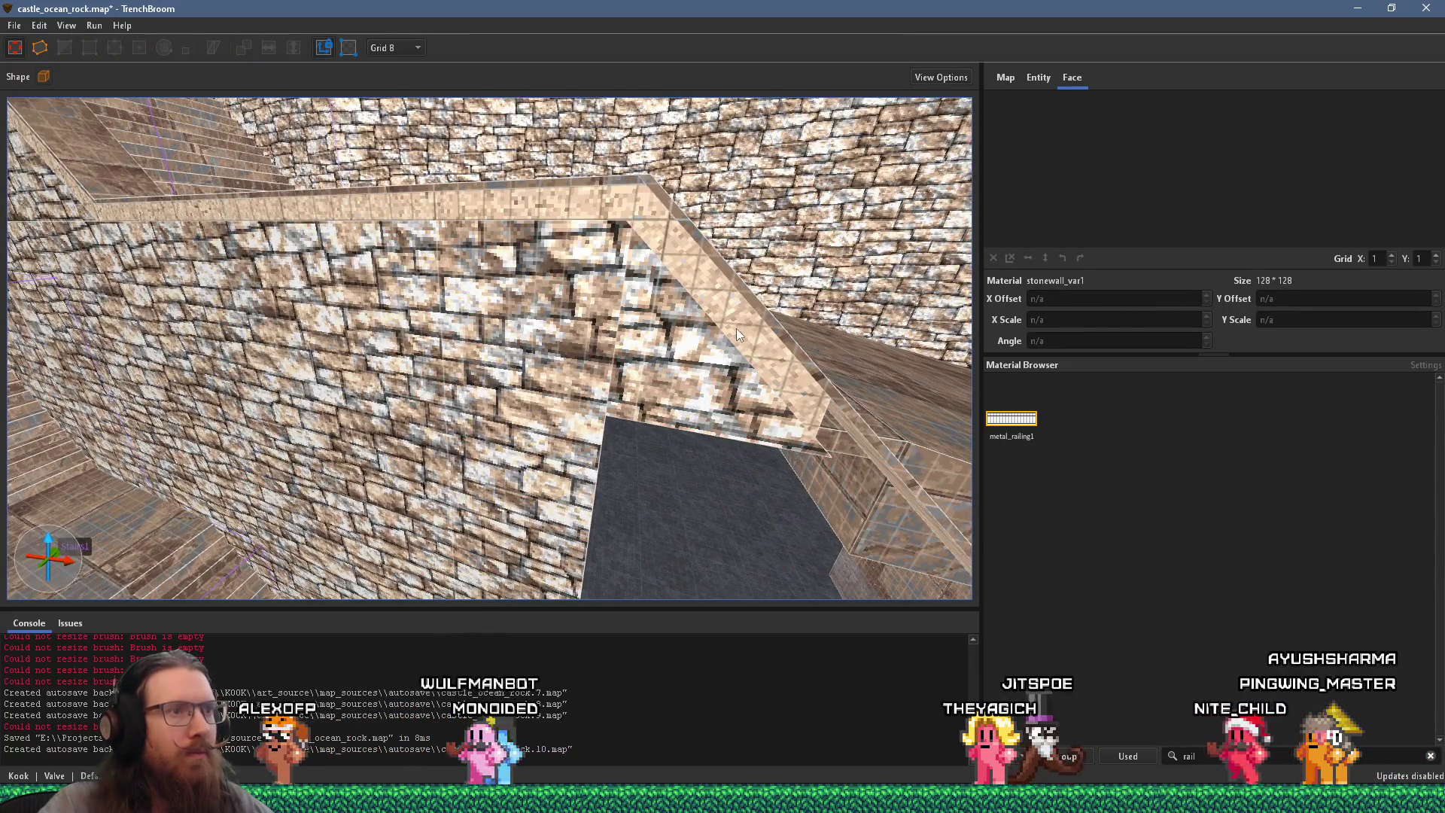
scroll(517, 305, down, 5)
click(494, 434)
scroll(621, 505, down, 2)
scroll(452, 336, up, 3)
scroll(579, 414, up, 2)
scroll(580, 414, up, 5)
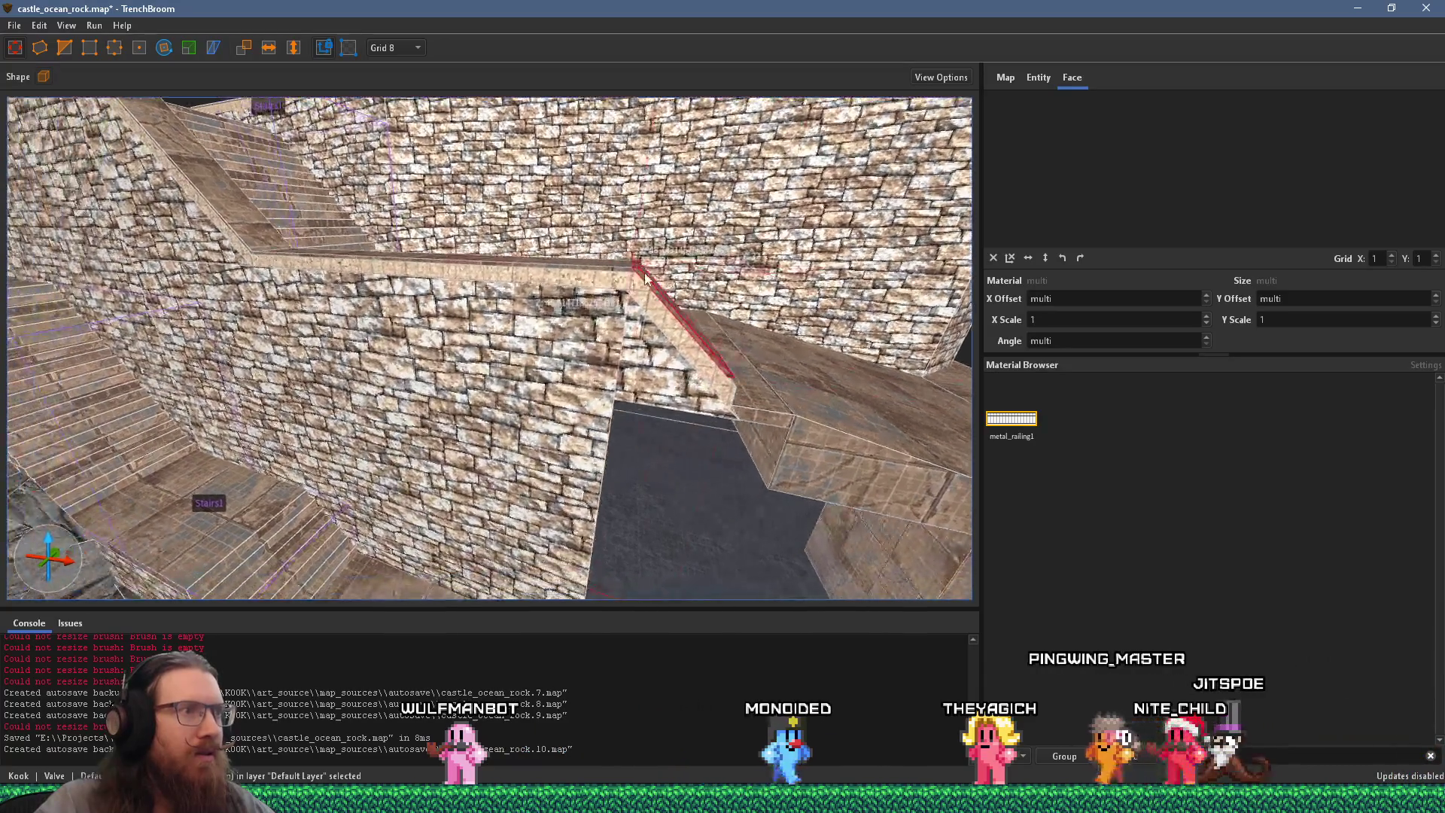
scroll(647, 318, up, 5)
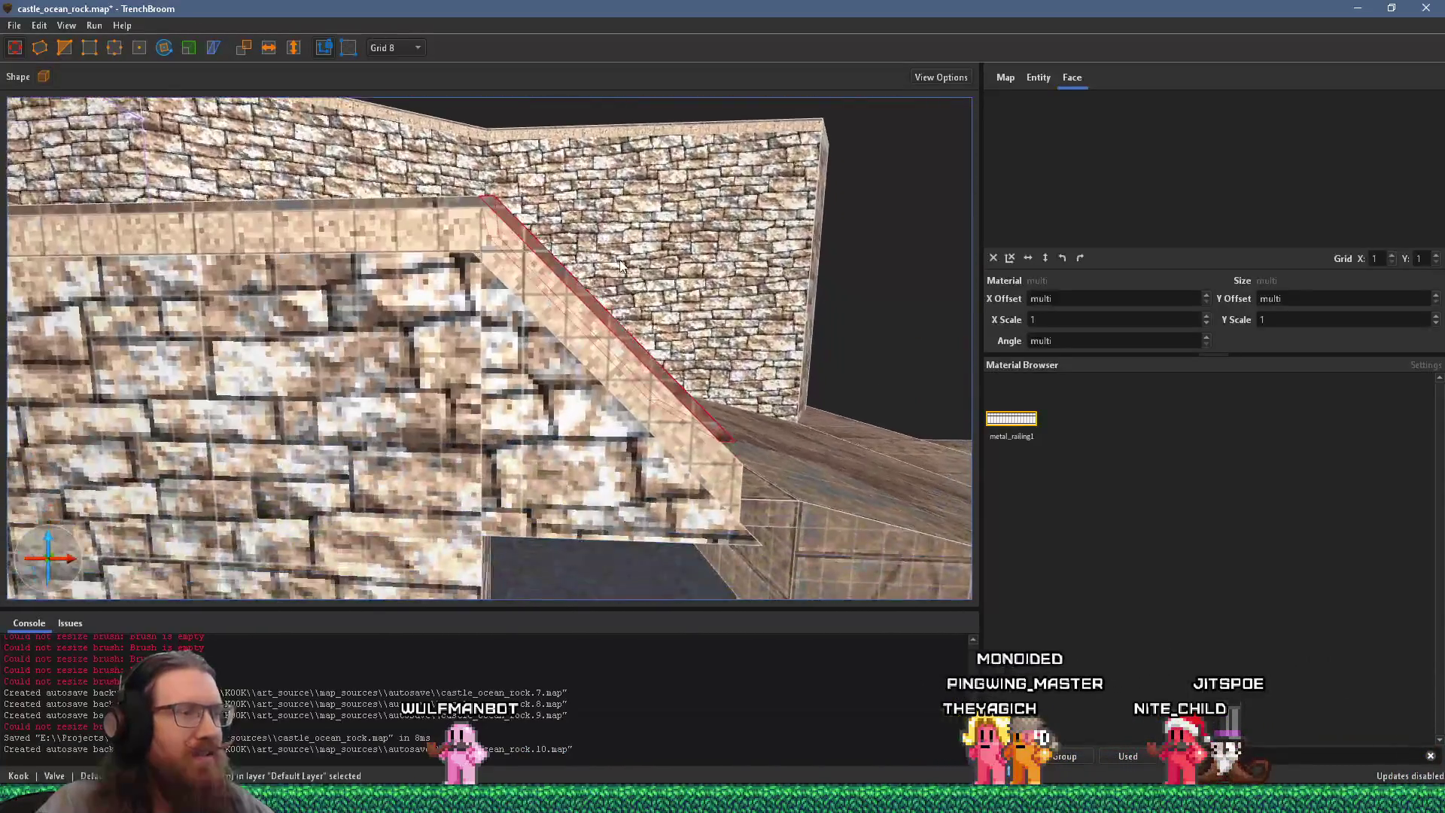
scroll(625, 256, up, 3)
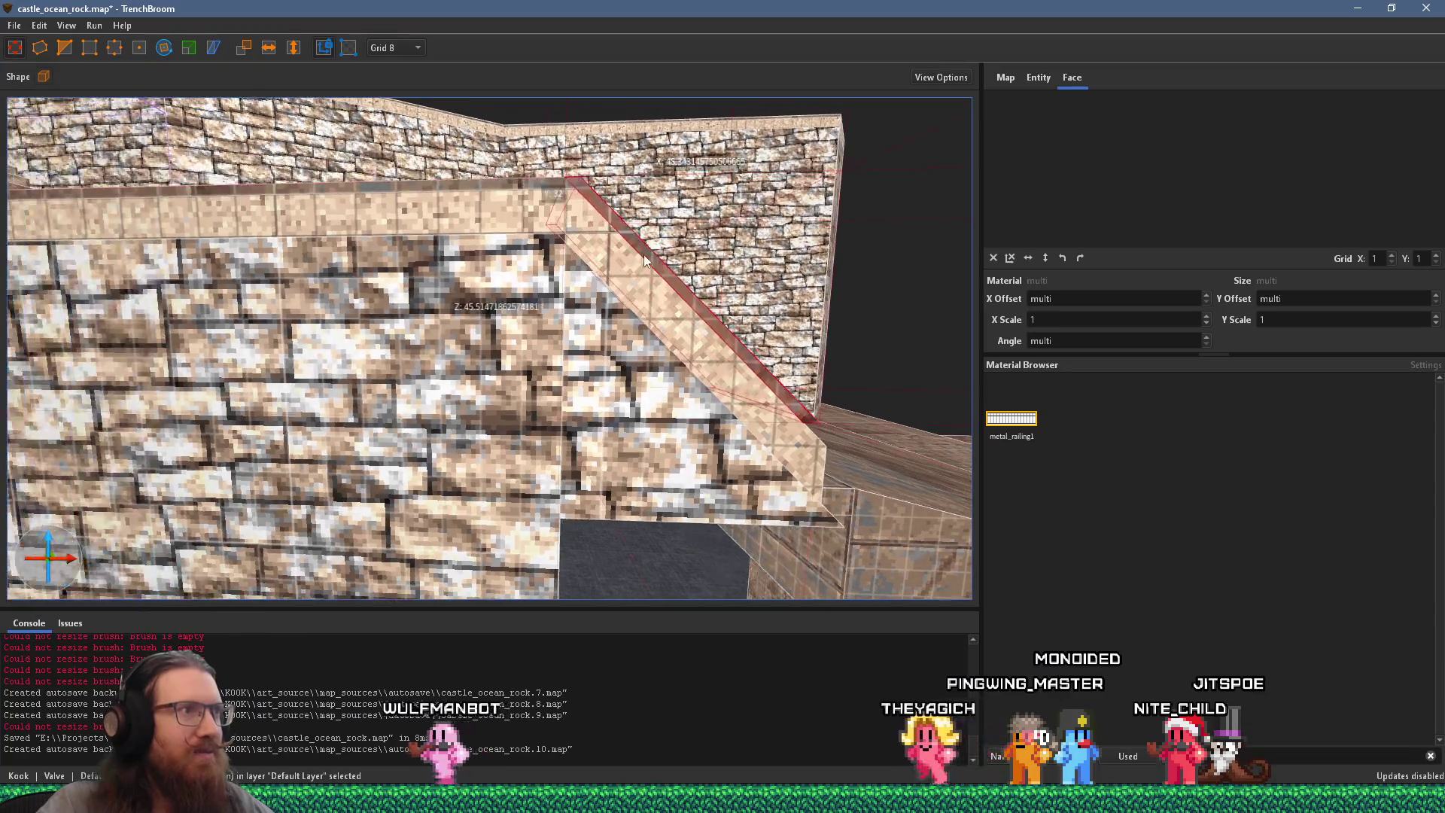
scroll(563, 270, up, 3)
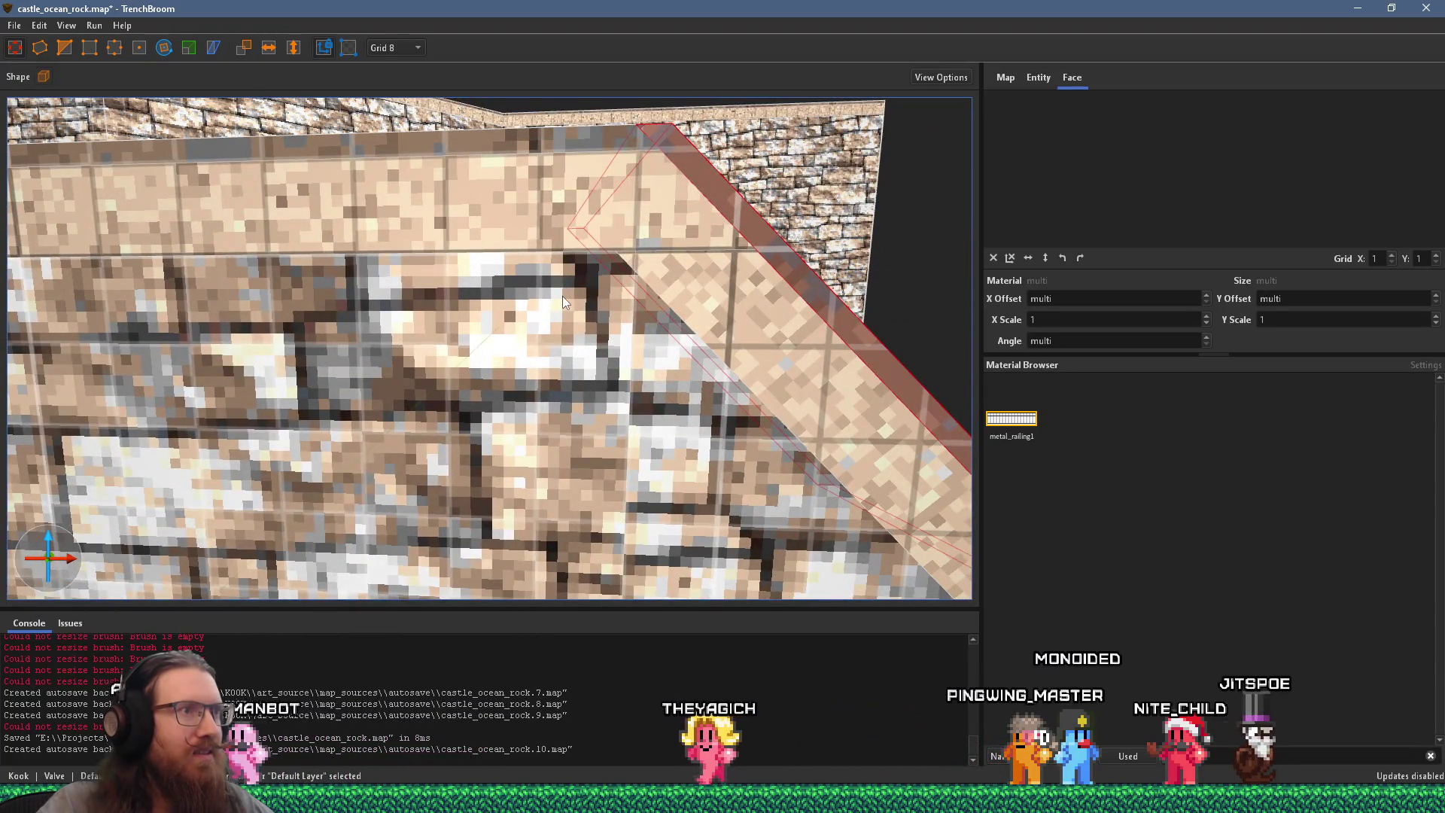
click(562, 296)
scroll(565, 299, down, 3)
scroll(563, 296, down, 3)
scroll(563, 296, up, 5)
scroll(569, 324, down, 4)
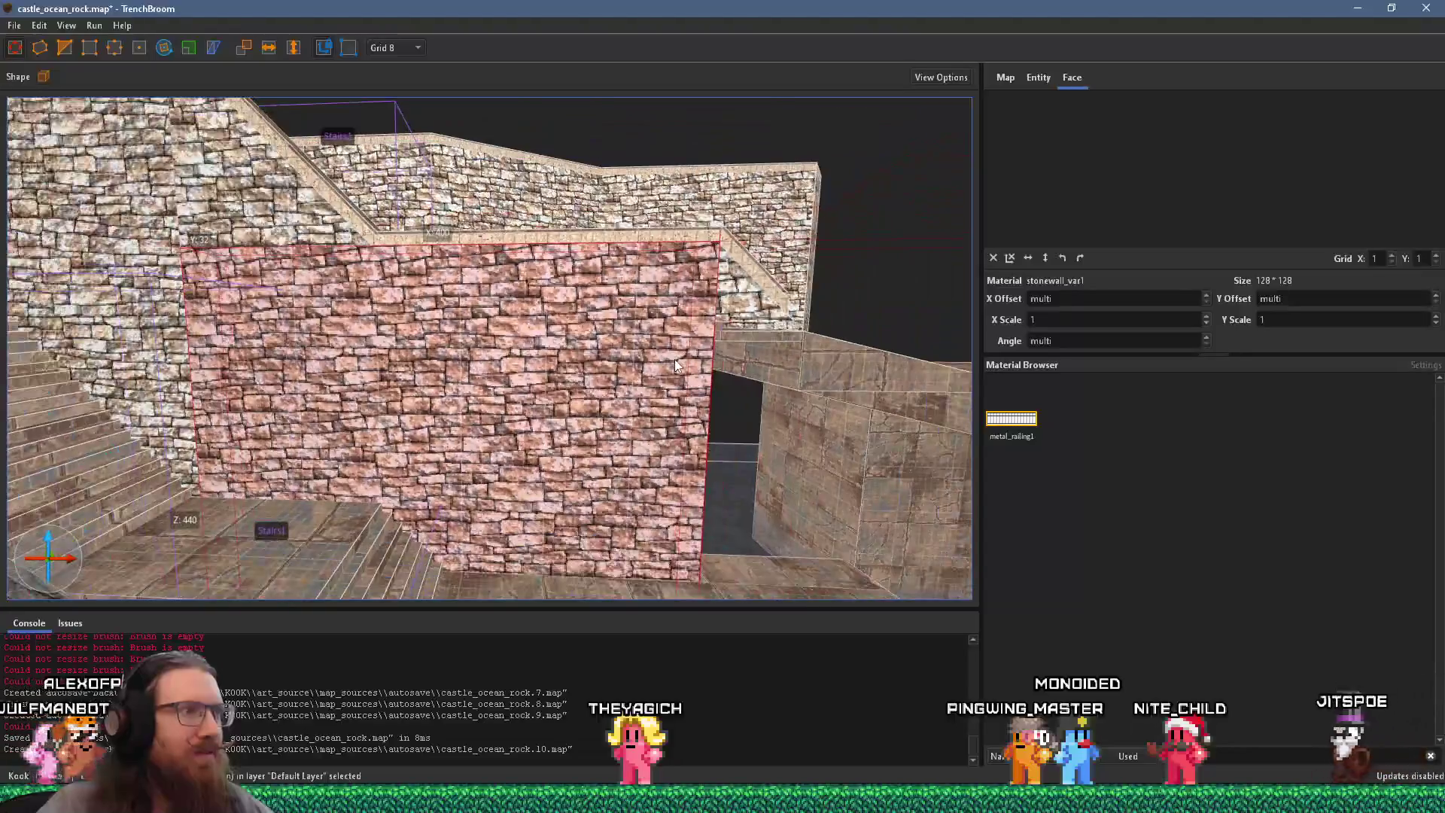
key(d)
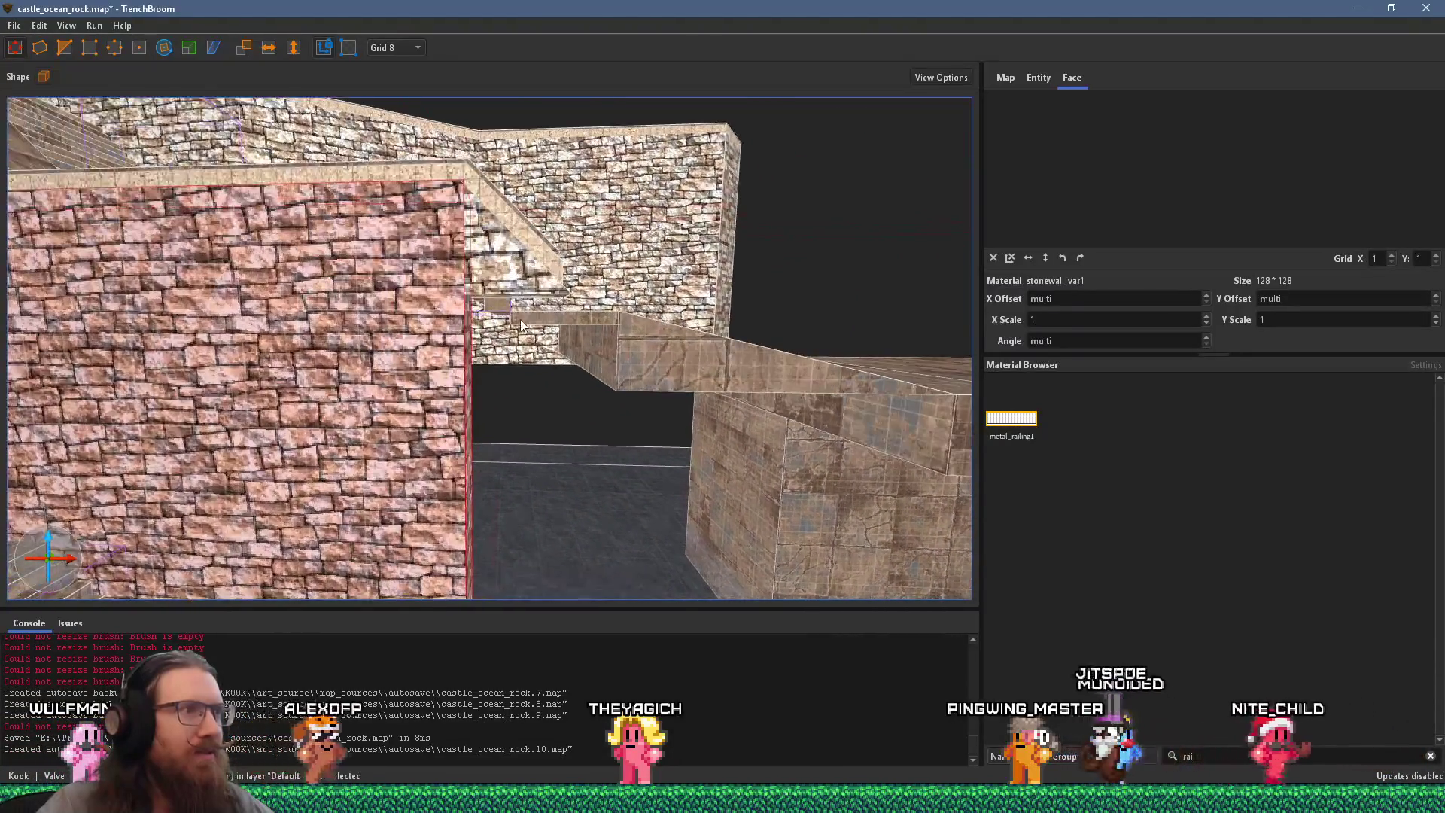
scroll(598, 420, up, 5)
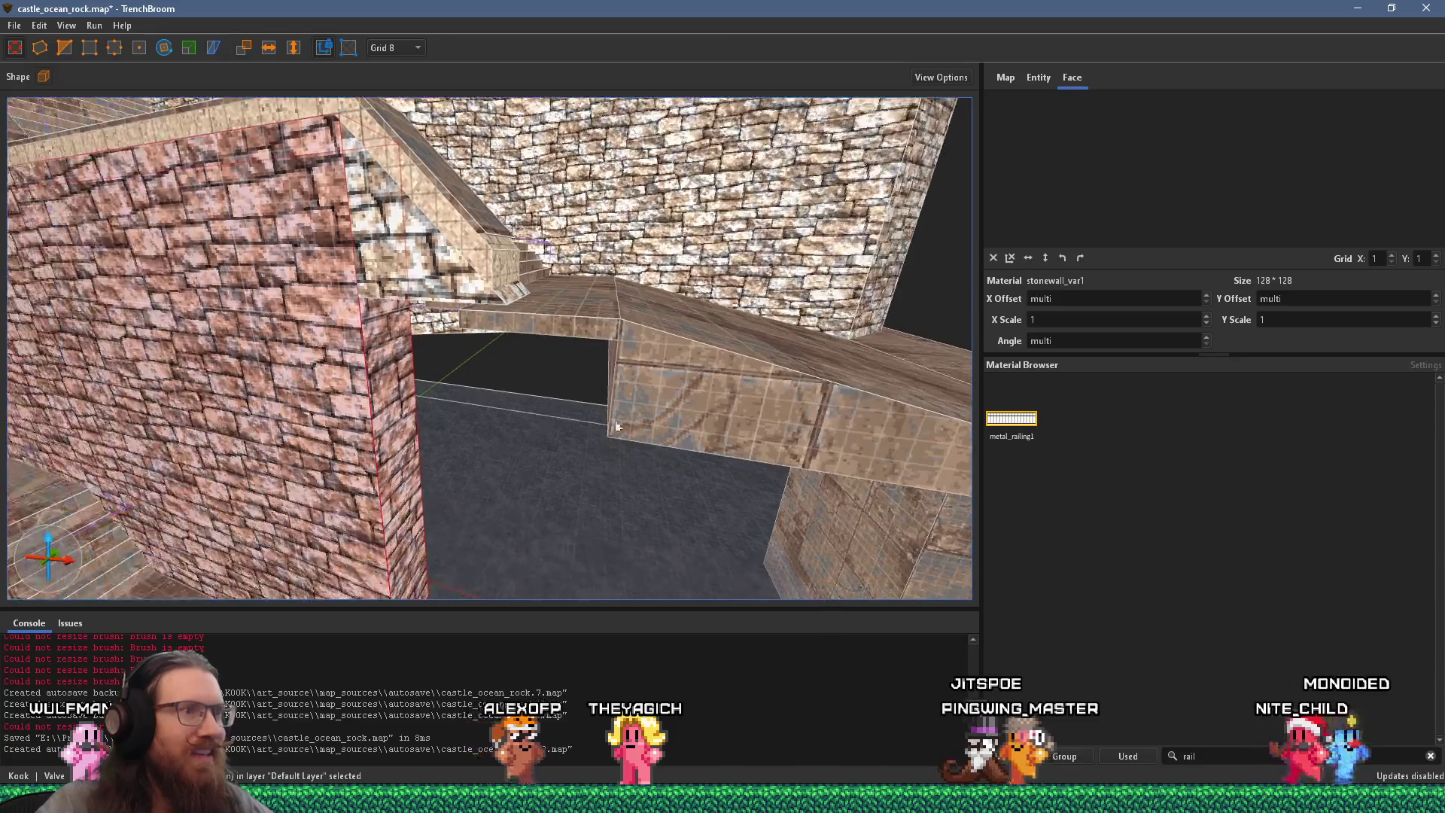
mouse_move(211, 375)
mouse_down()
mouse_move(518, 381)
mouse_move(593, 400)
mouse_move(590, 367)
mouse_move(294, 515)
mouse_move(274, 479)
mouse_move(444, 477)
mouse_move(328, 463)
mouse_move(327, 307)
mouse_move(172, 309)
mouse_move(470, 311)
mouse_move(491, 405)
mouse_move(599, 485)
mouse_move(681, 435)
mouse_move(692, 404)
mouse_up()
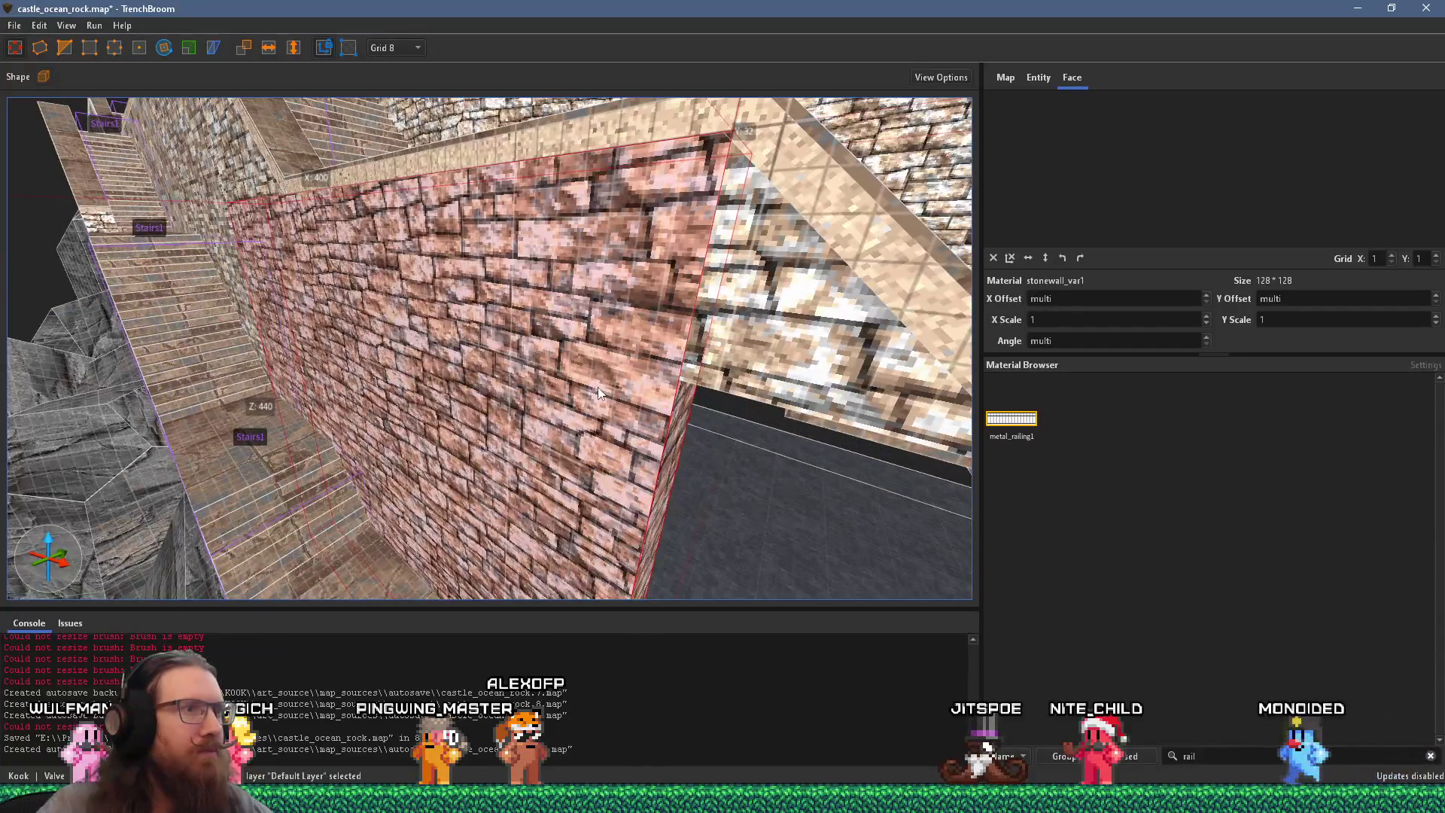
shift+click(629, 345)
Step: Zero the brick wall face's X/Y offsets and angle, then look over the opening and ledges
mouse_move(479, 357)
mouse_down()
mouse_move(517, 327)
mouse_move(495, 336)
mouse_move(647, 406)
mouse_up()
key(shift+r)
drag(752, 477, 510, 284)
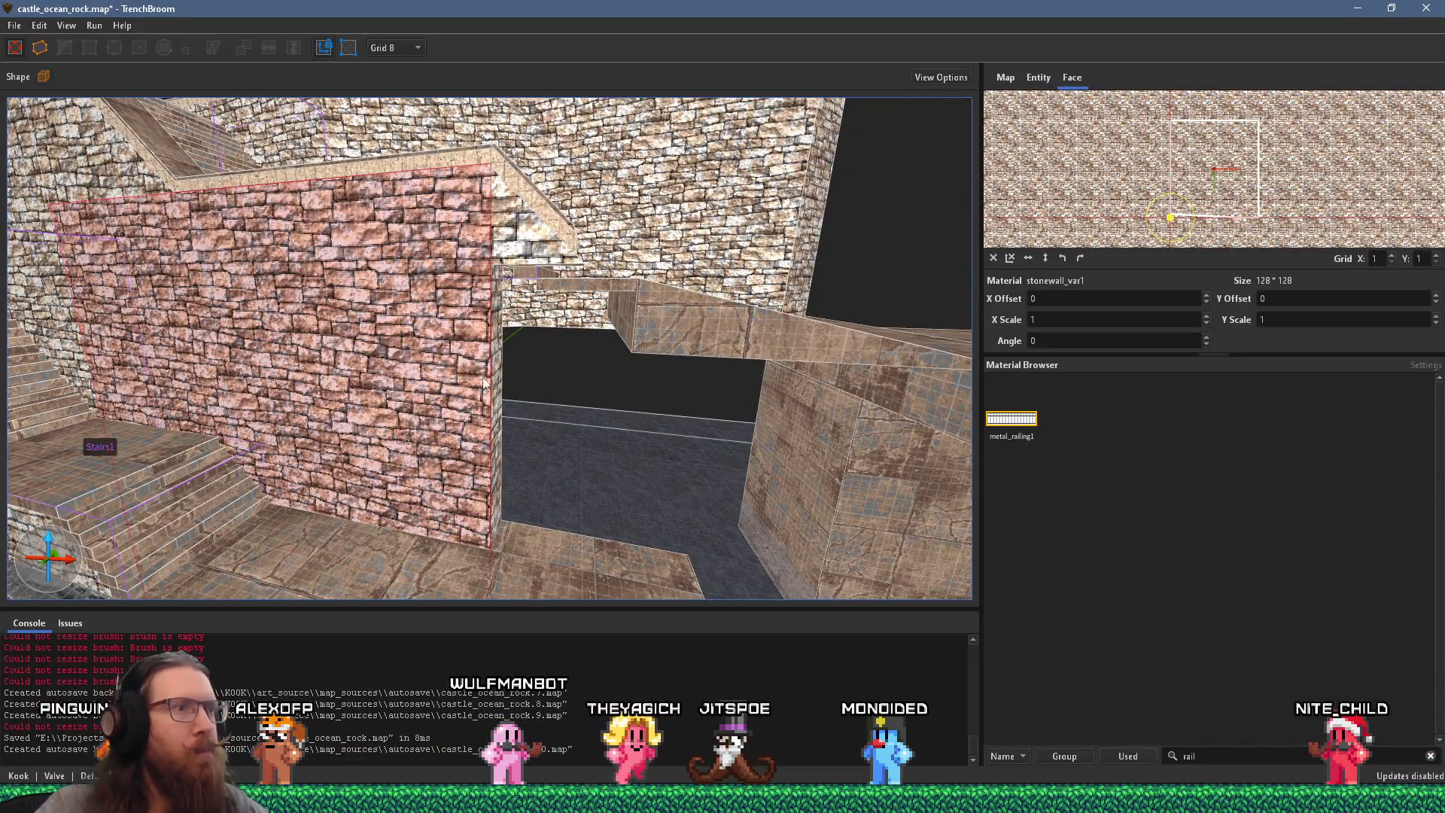
mouse_move(661, 390)
mouse_down()
mouse_move(608, 456)
mouse_move(530, 512)
mouse_move(512, 494)
mouse_move(563, 444)
mouse_move(378, 522)
mouse_move(253, 514)
mouse_move(274, 487)
mouse_up()
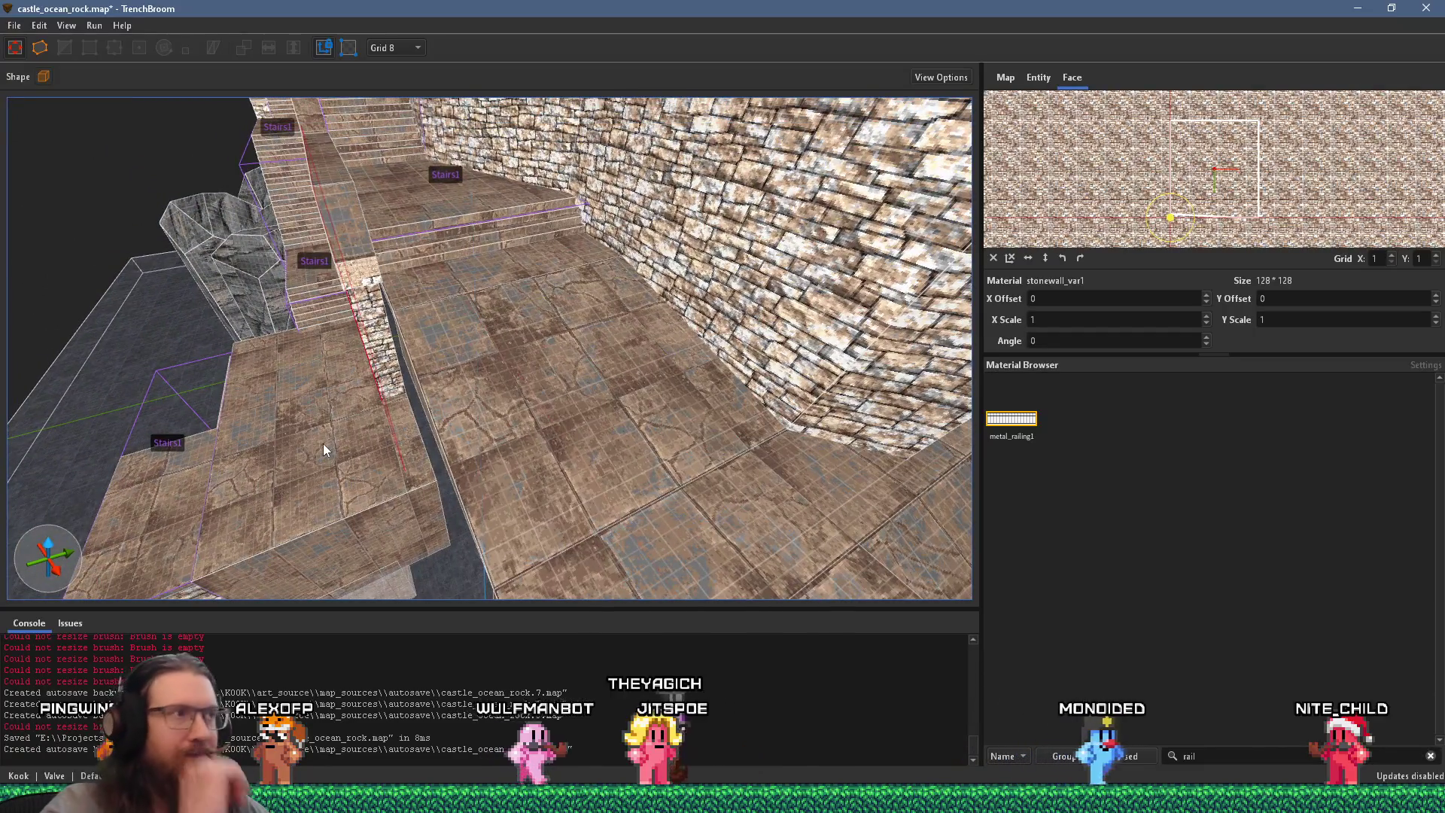
mouse_move(323, 445)
mouse_down()
mouse_move(657, 427)
mouse_move(729, 471)
mouse_move(697, 417)
mouse_move(429, 395)
mouse_move(386, 415)
mouse_move(639, 273)
mouse_move(650, 231)
mouse_move(625, 271)
mouse_move(789, 214)
mouse_move(683, 120)
mouse_move(647, 279)
mouse_move(621, 284)
mouse_up()
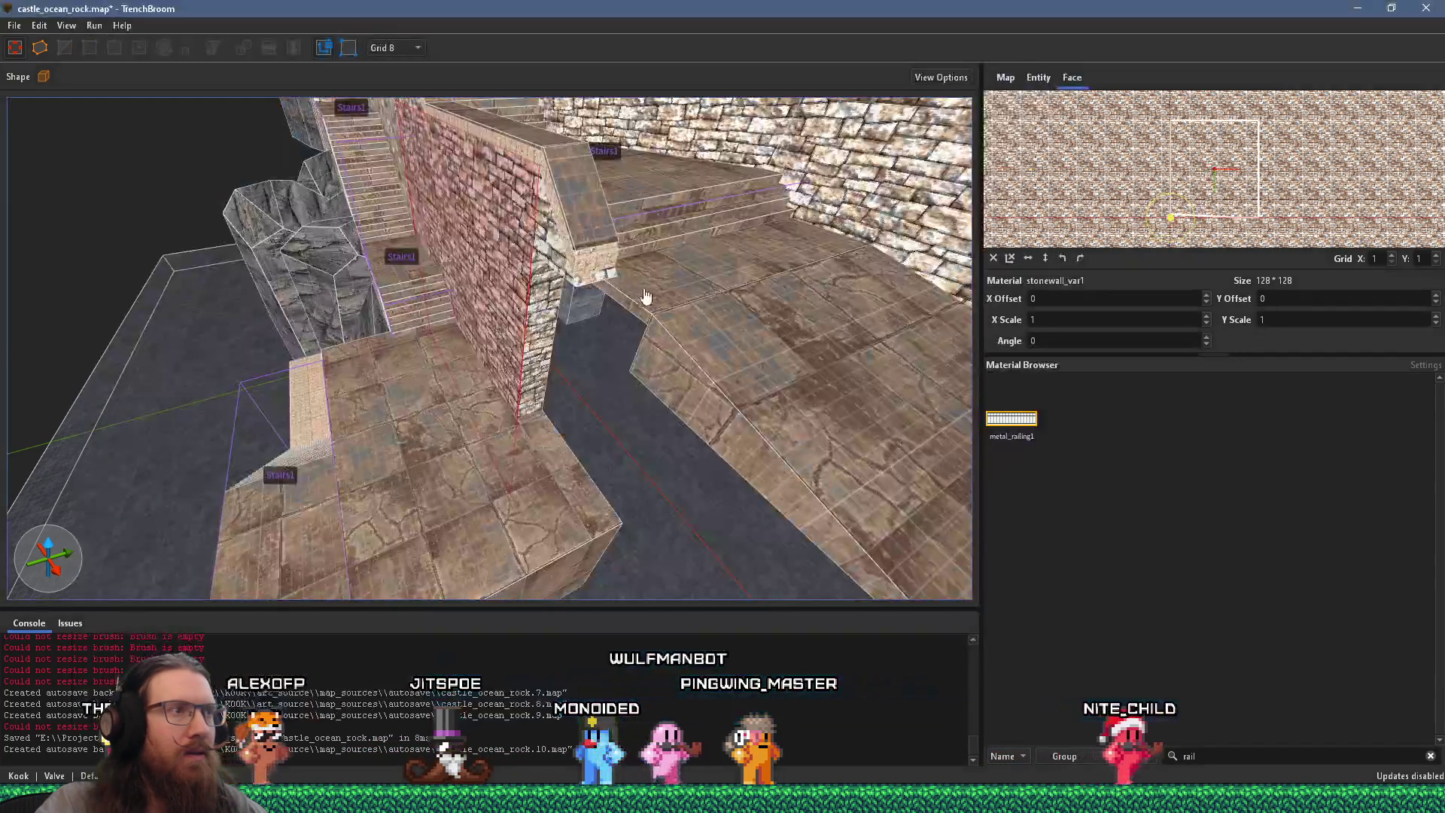
Step: Select the wide stone_pav_sqlg1 floor slab and stretch it further along the floor
scroll(636, 293, up, 5)
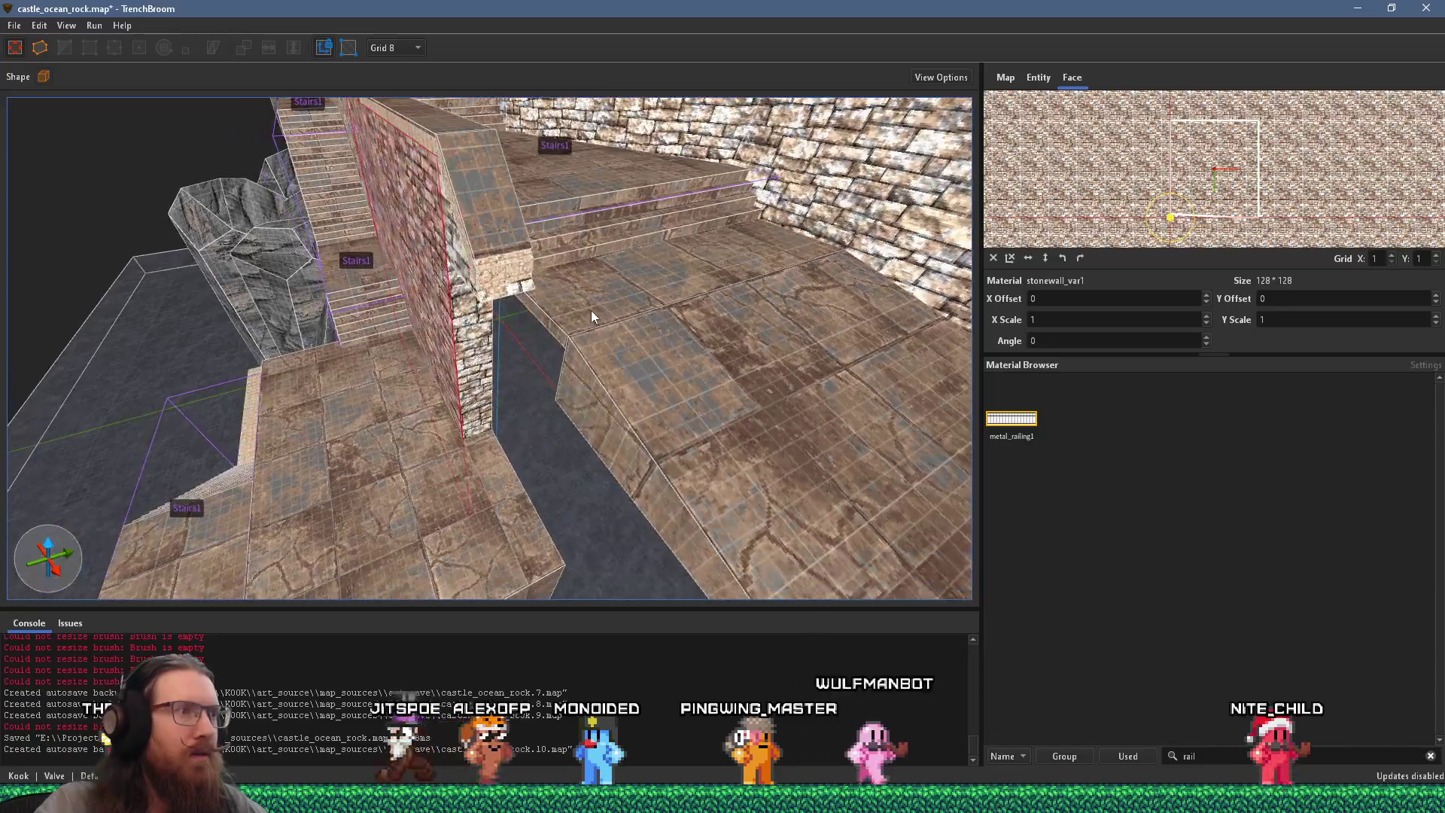
click(592, 316)
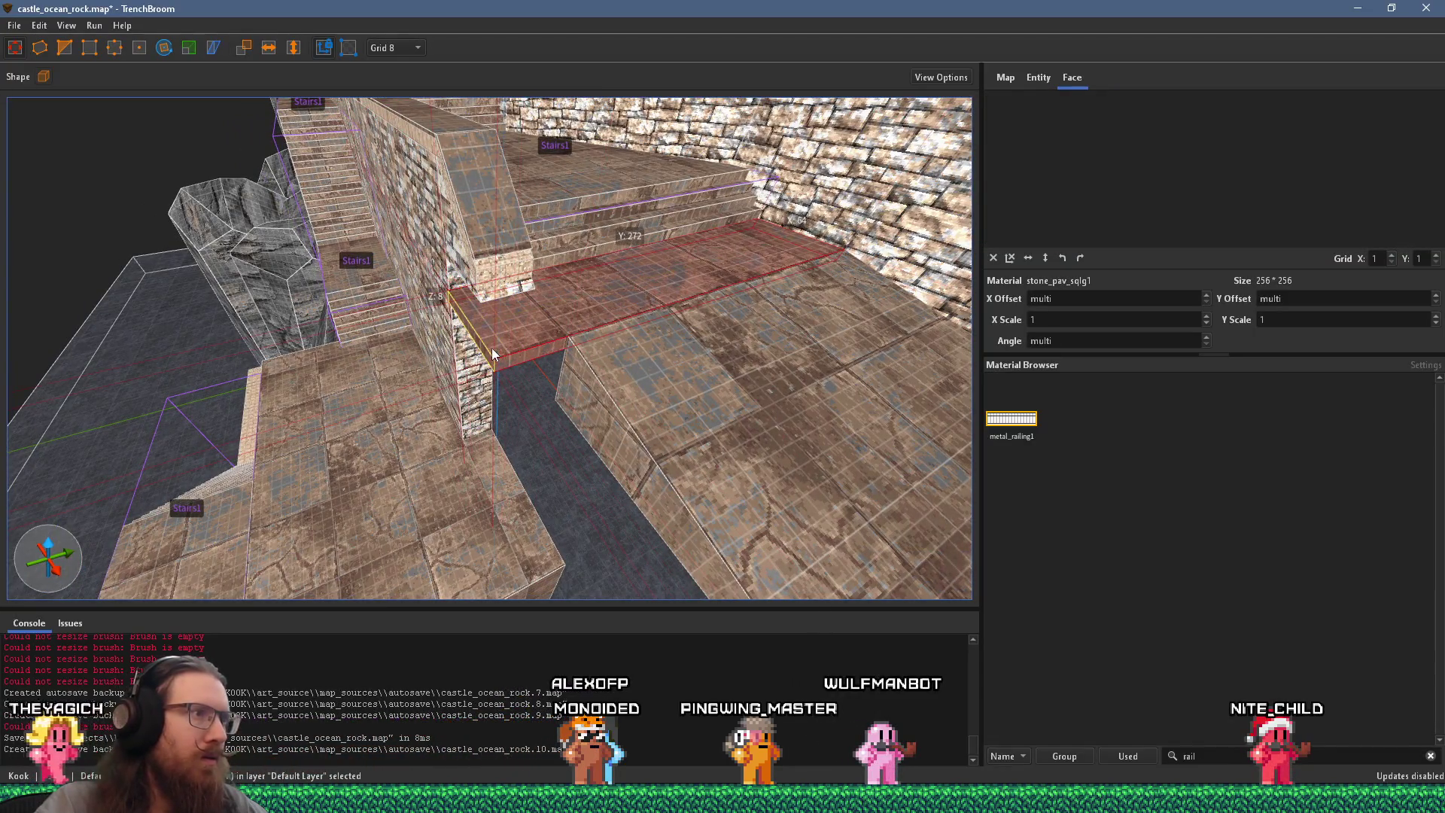
scroll(637, 368, up, 5)
scroll(679, 316, up, 3)
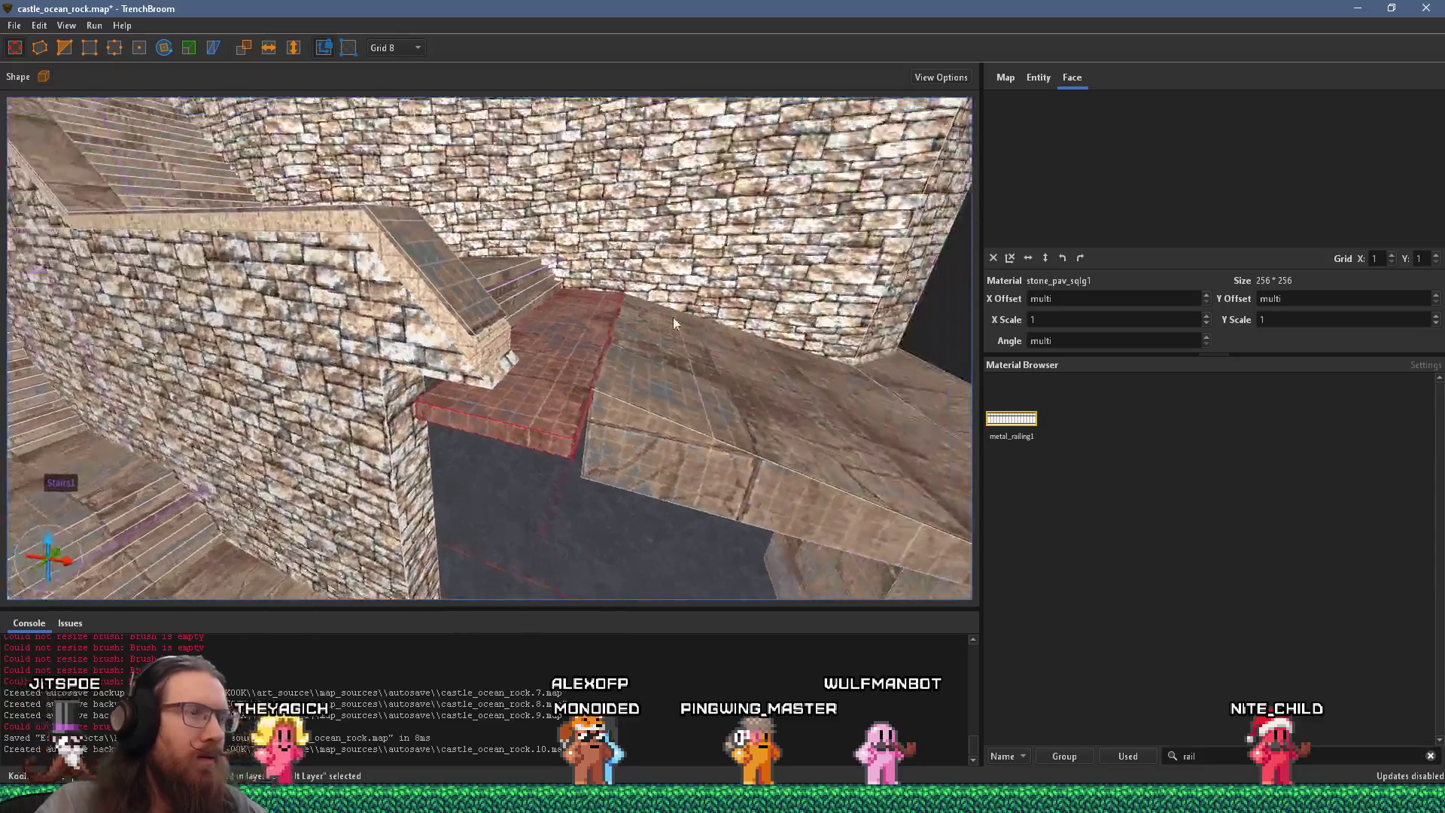
scroll(679, 316, down, 5)
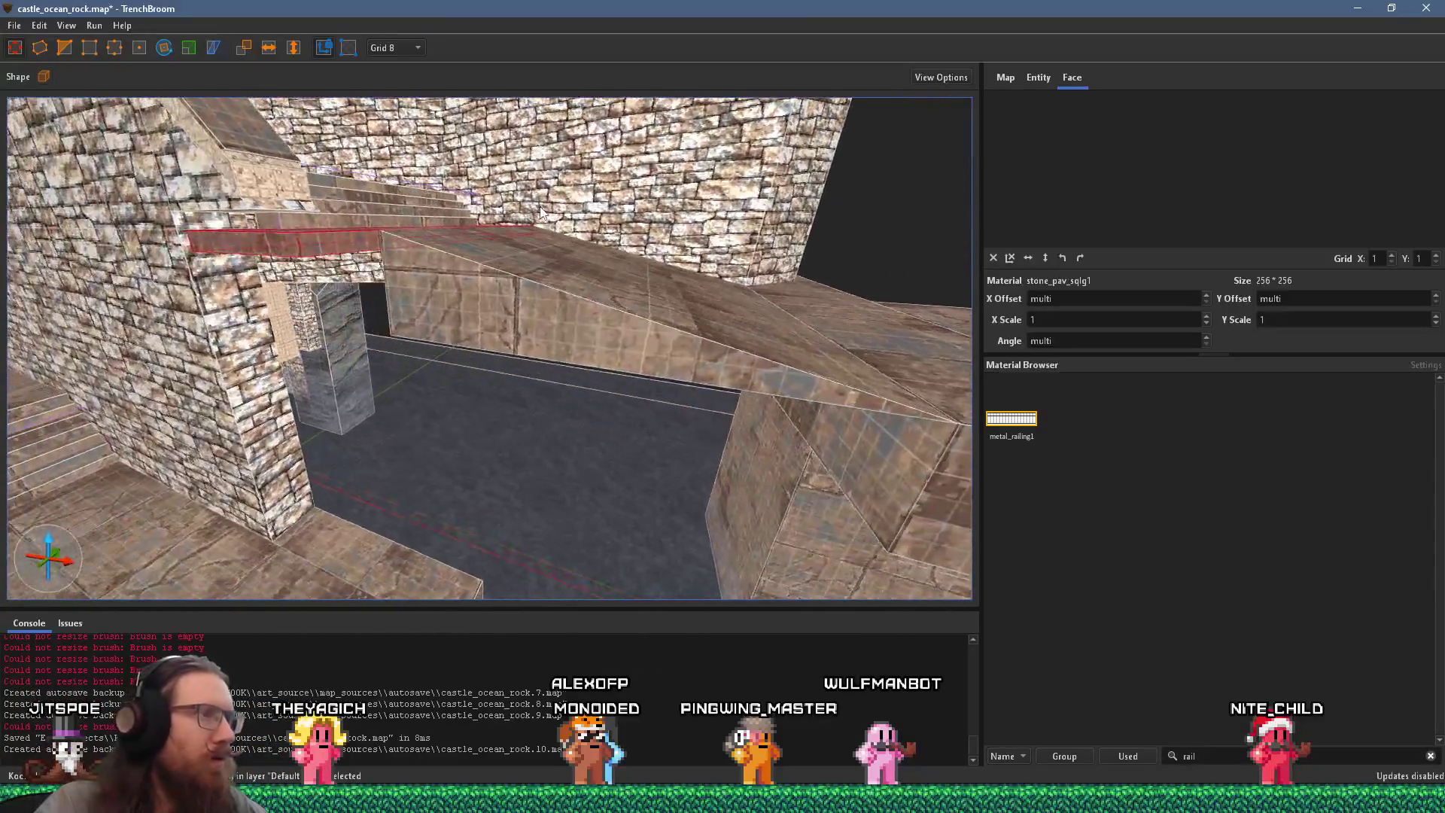
scroll(527, 248, up, 1)
scroll(490, 323, up, 4)
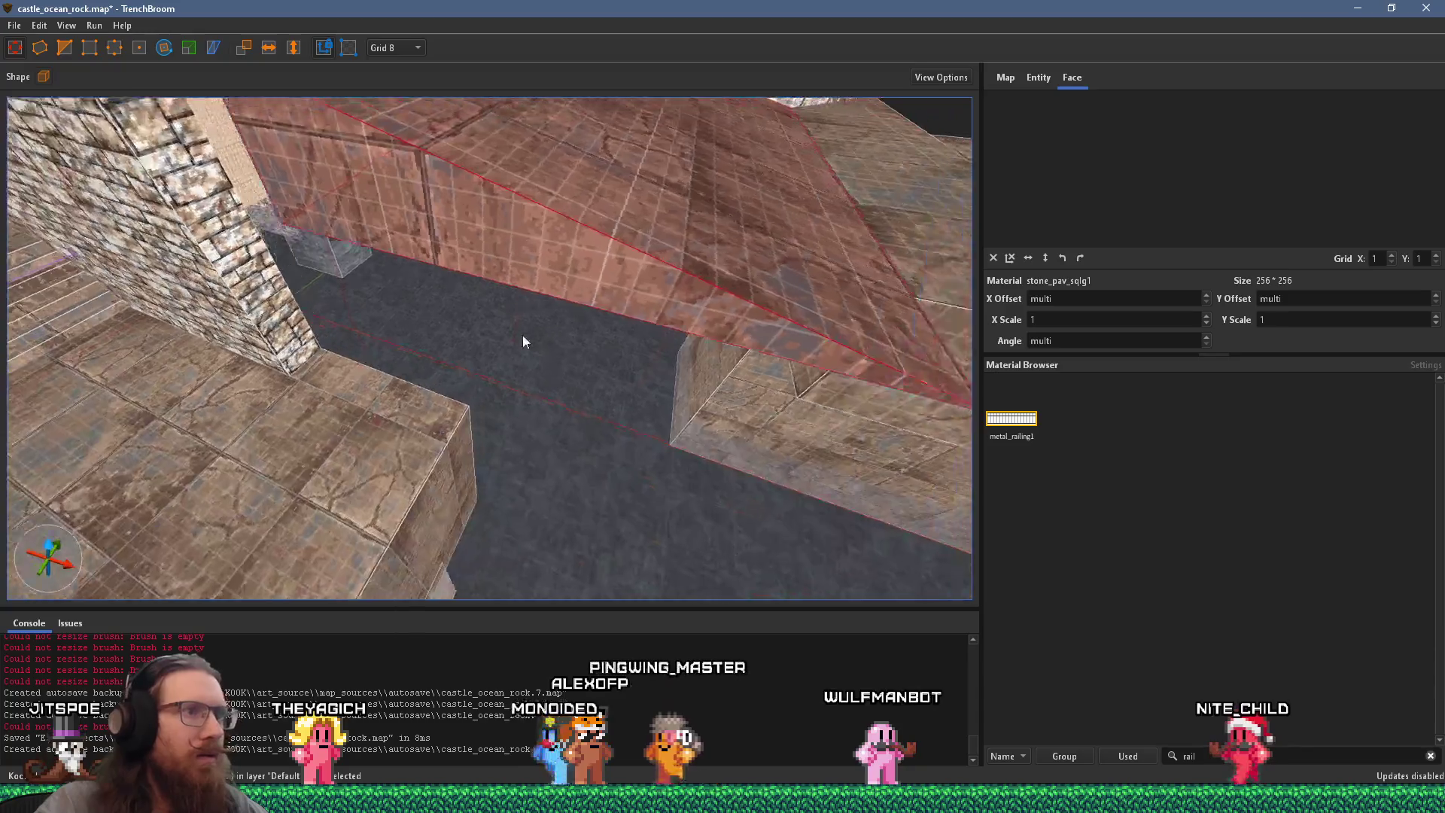
scroll(539, 339, down, 4)
click(608, 403)
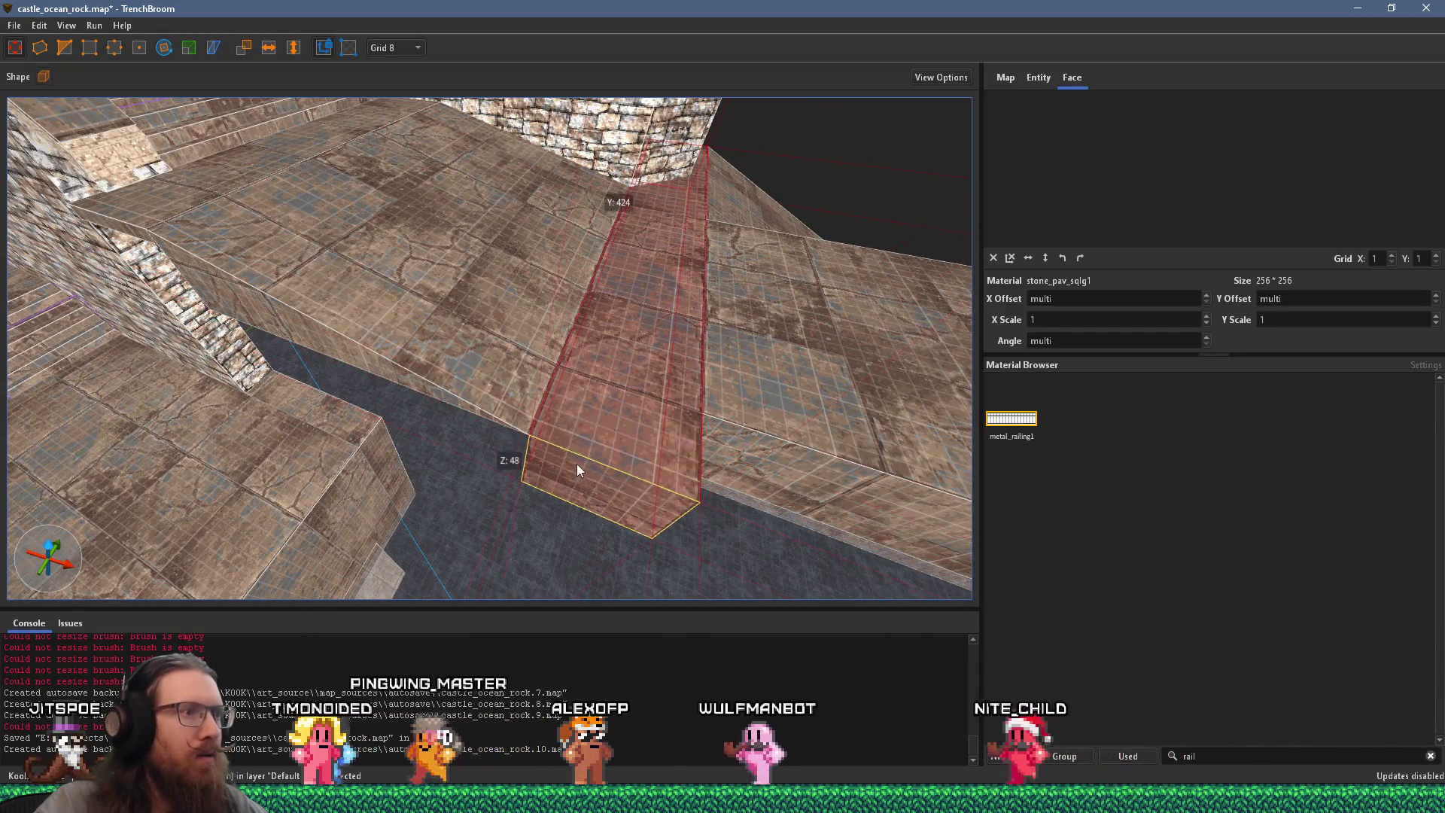
click(749, 471)
mouse_move(743, 535)
mouse_down()
mouse_move(792, 488)
mouse_move(811, 424)
mouse_move(639, 381)
mouse_move(554, 286)
mouse_move(518, 437)
mouse_move(603, 346)
mouse_move(550, 409)
mouse_move(565, 334)
mouse_up()
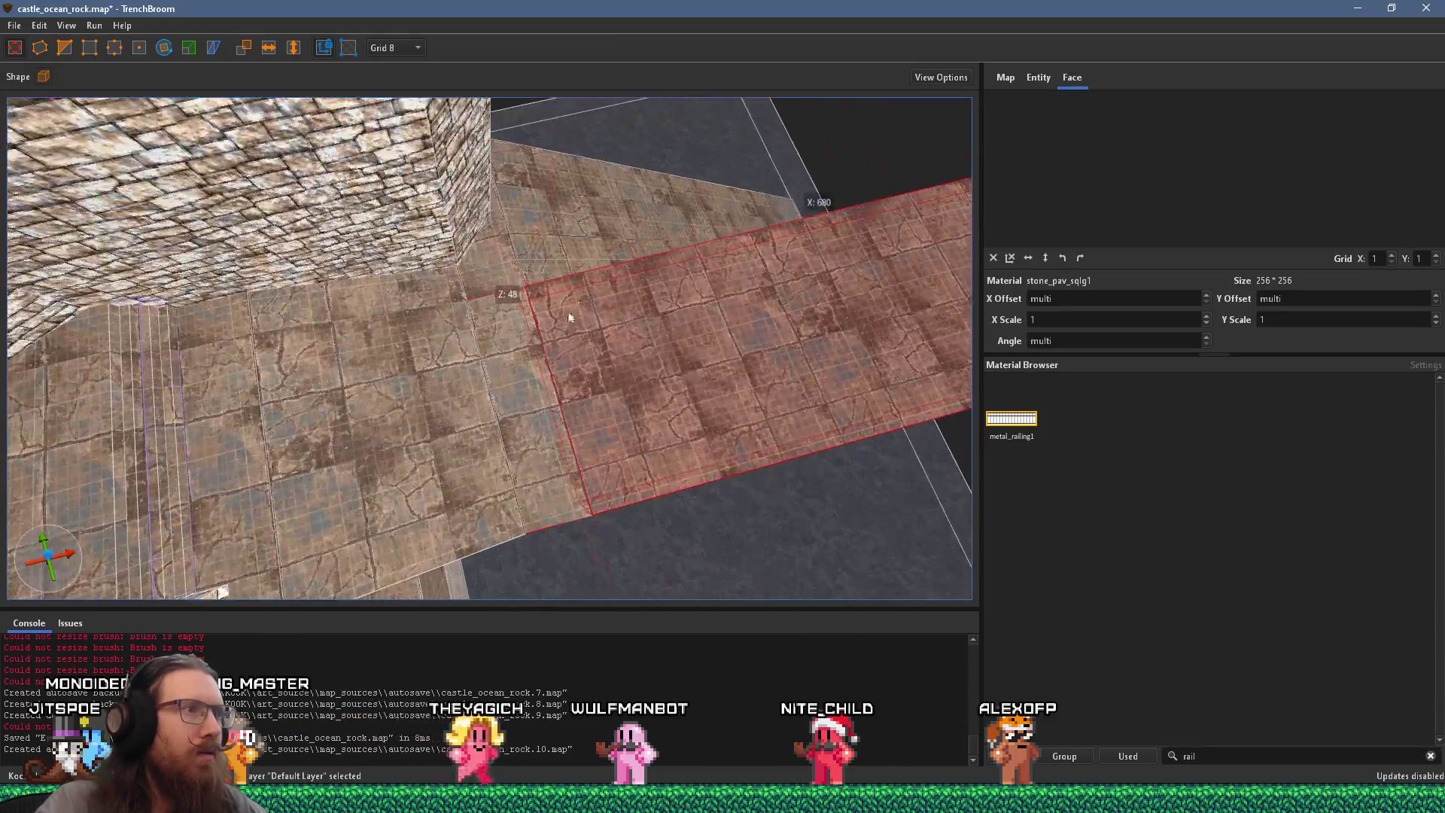
drag(603, 229, 619, 276)
Step: Add the neighbouring floor strip to the selection, then clear the selection
mouse_move(521, 474)
mouse_down()
mouse_move(599, 418)
mouse_move(554, 477)
mouse_move(536, 427)
mouse_move(544, 337)
mouse_move(558, 396)
mouse_move(459, 363)
mouse_move(343, 373)
mouse_move(413, 334)
mouse_move(361, 290)
mouse_up()
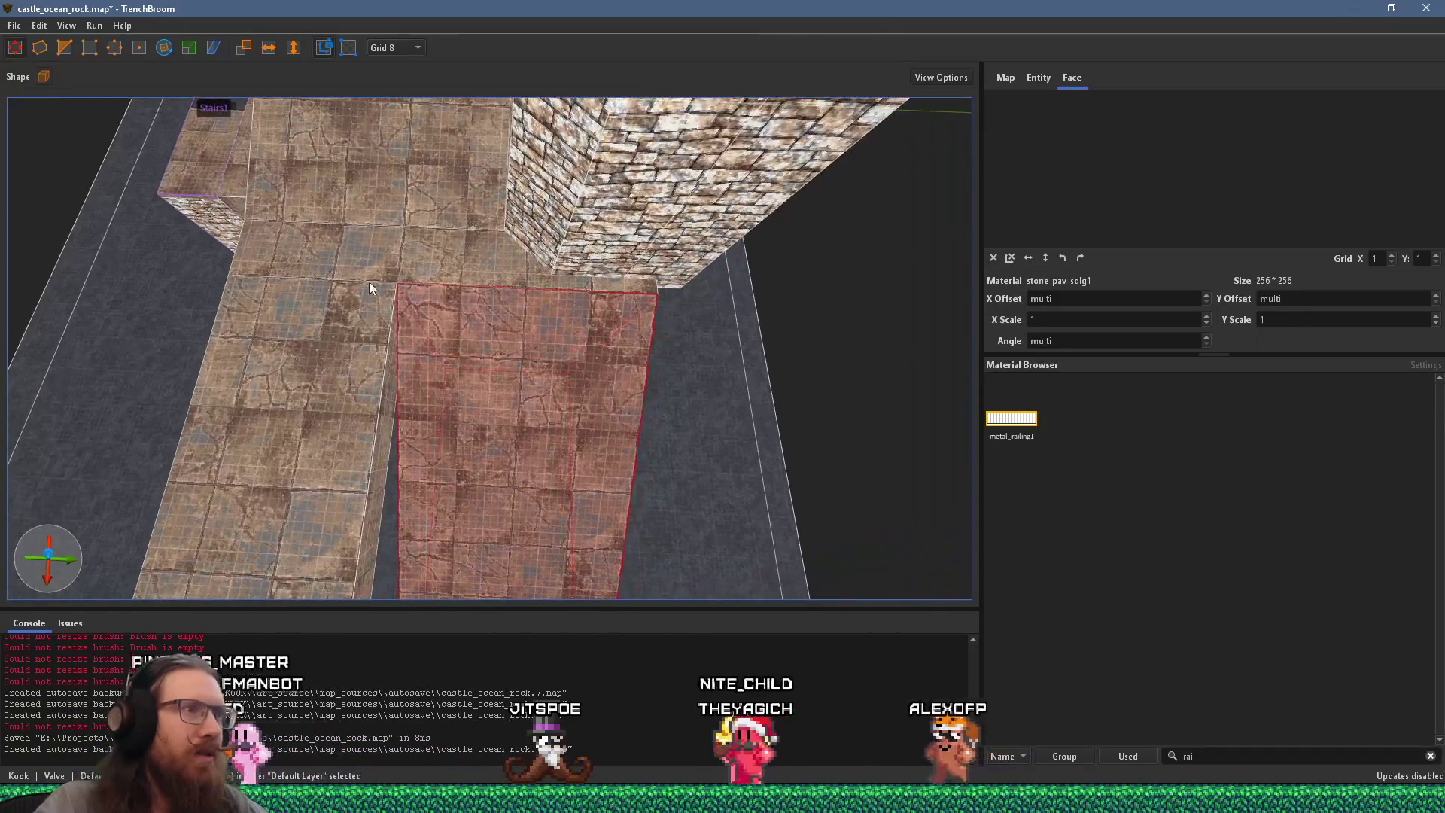
ctrl+click(498, 280)
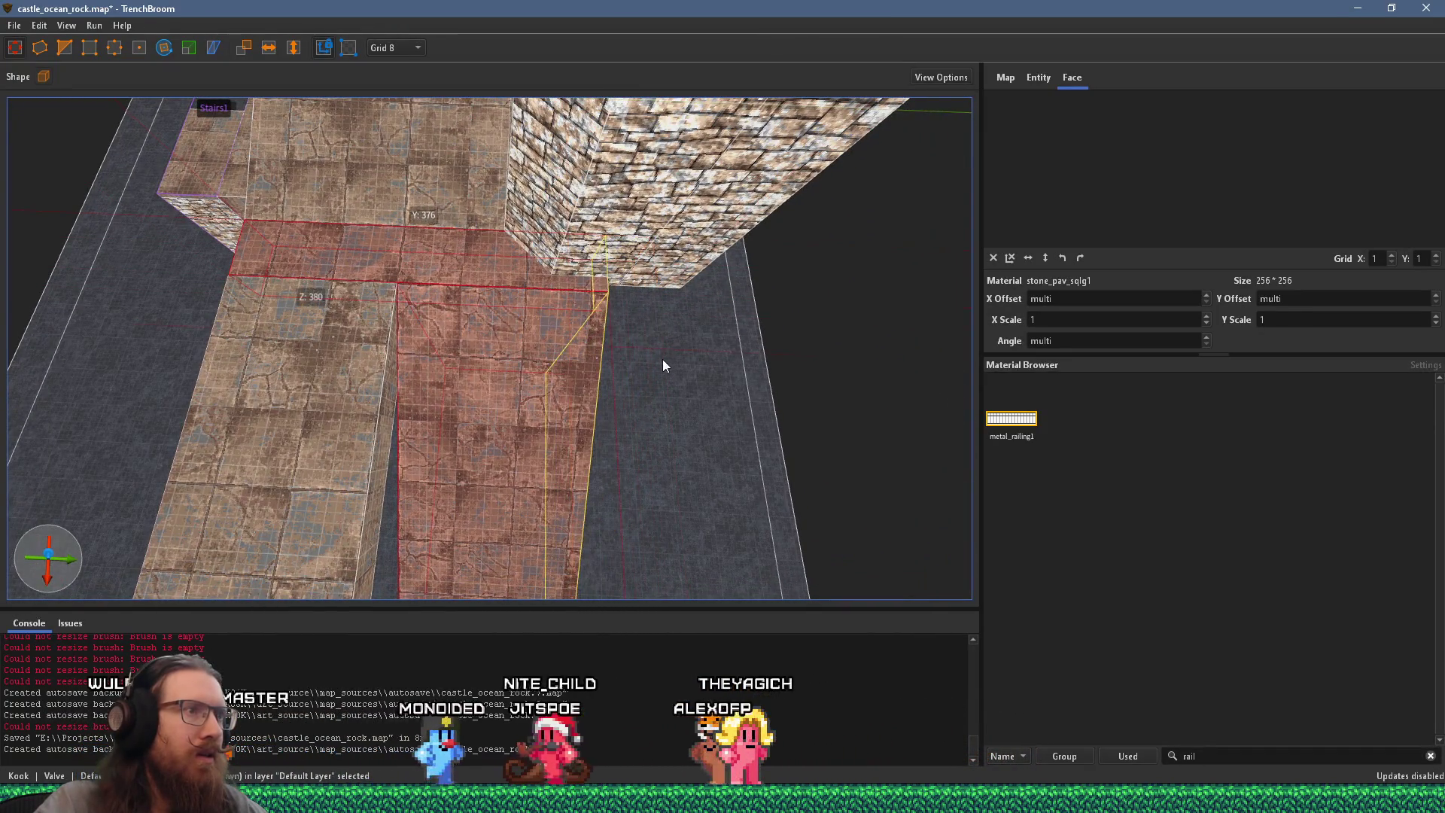
mouse_move(580, 360)
mouse_down()
mouse_move(480, 368)
mouse_move(653, 365)
mouse_move(507, 450)
mouse_move(477, 493)
mouse_up()
key(Escape)
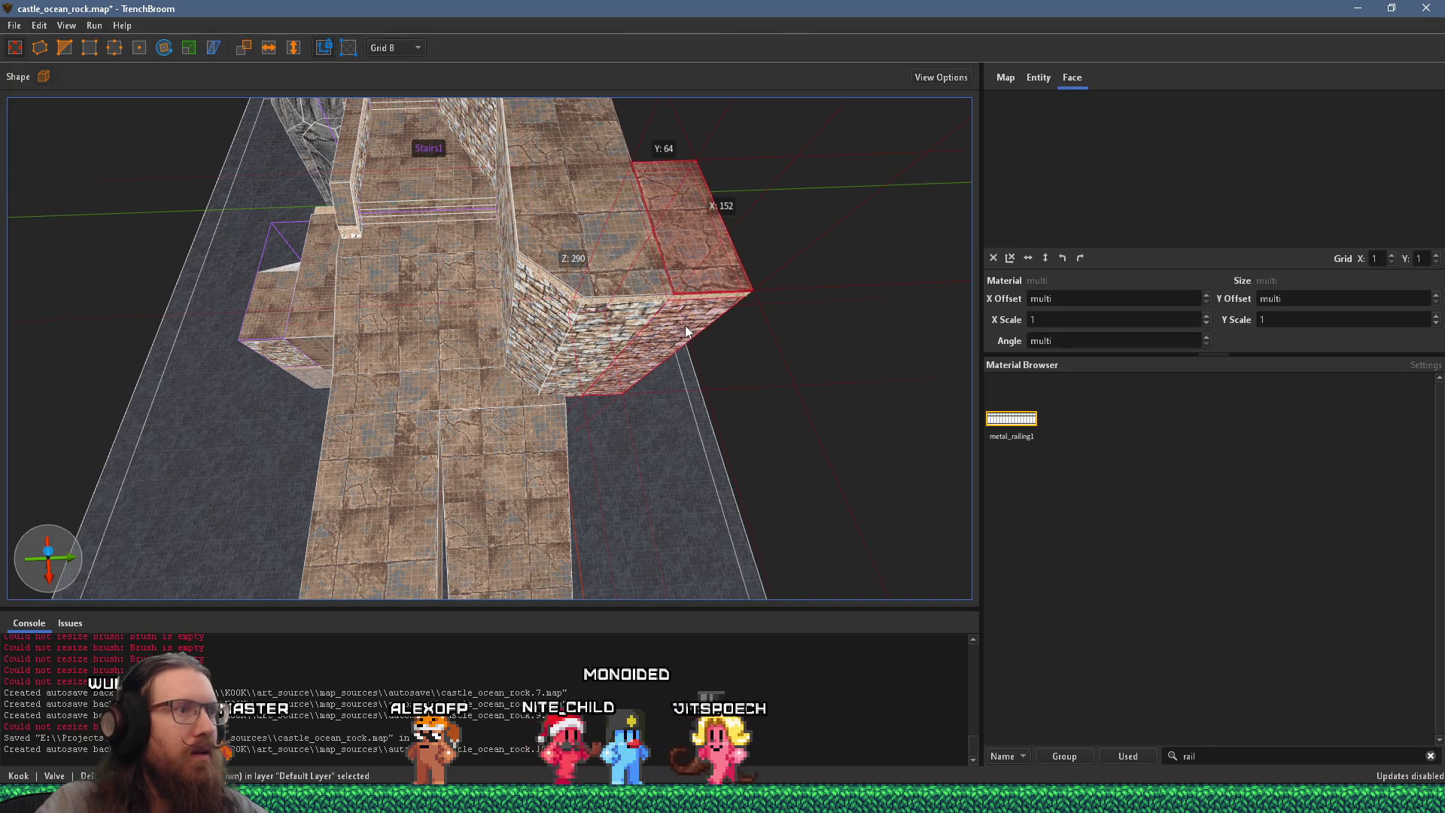
Step: Undo twice to remove the stray concrete1 slab beside the wall
key(ctrl+z)
key(ctrl+z)
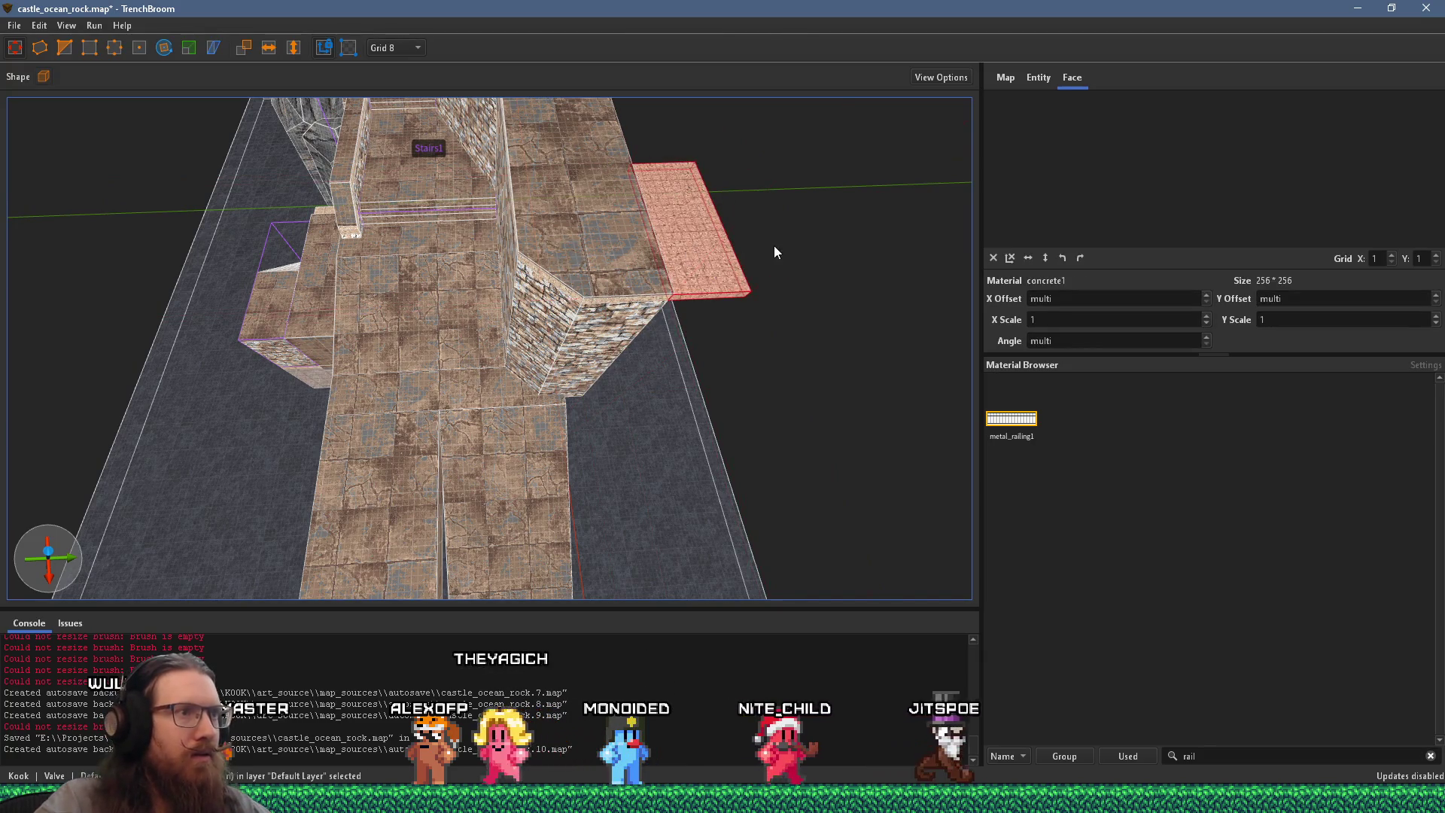
key(ctrl+z)
mouse_move(779, 248)
mouse_down()
mouse_move(503, 420)
mouse_move(739, 272)
mouse_move(691, 301)
mouse_up()
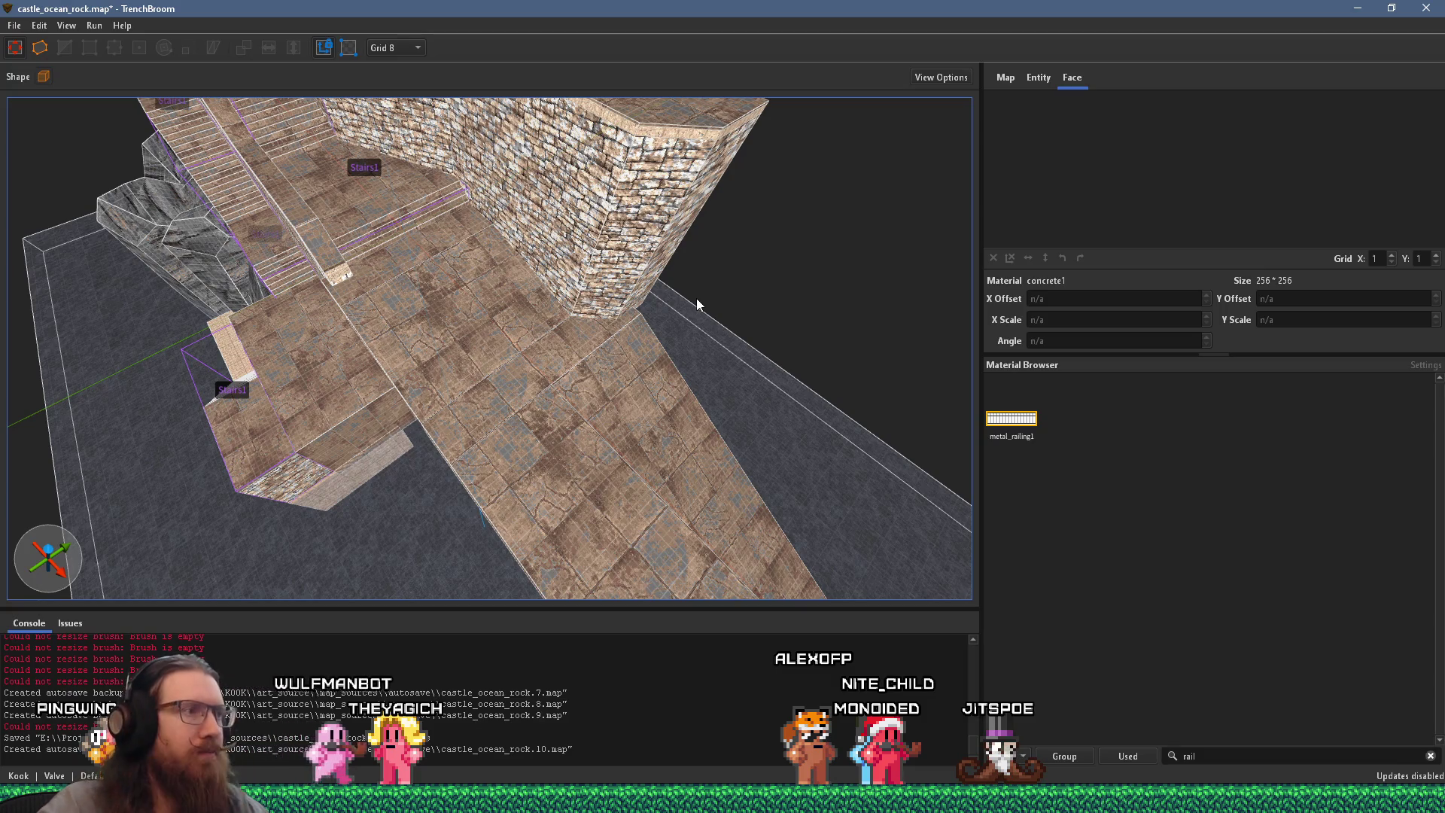
mouse_move(667, 323)
mouse_down()
mouse_move(580, 363)
mouse_move(562, 315)
mouse_move(517, 351)
mouse_move(572, 309)
mouse_move(468, 405)
mouse_move(544, 183)
mouse_move(476, 342)
mouse_move(468, 174)
mouse_up()
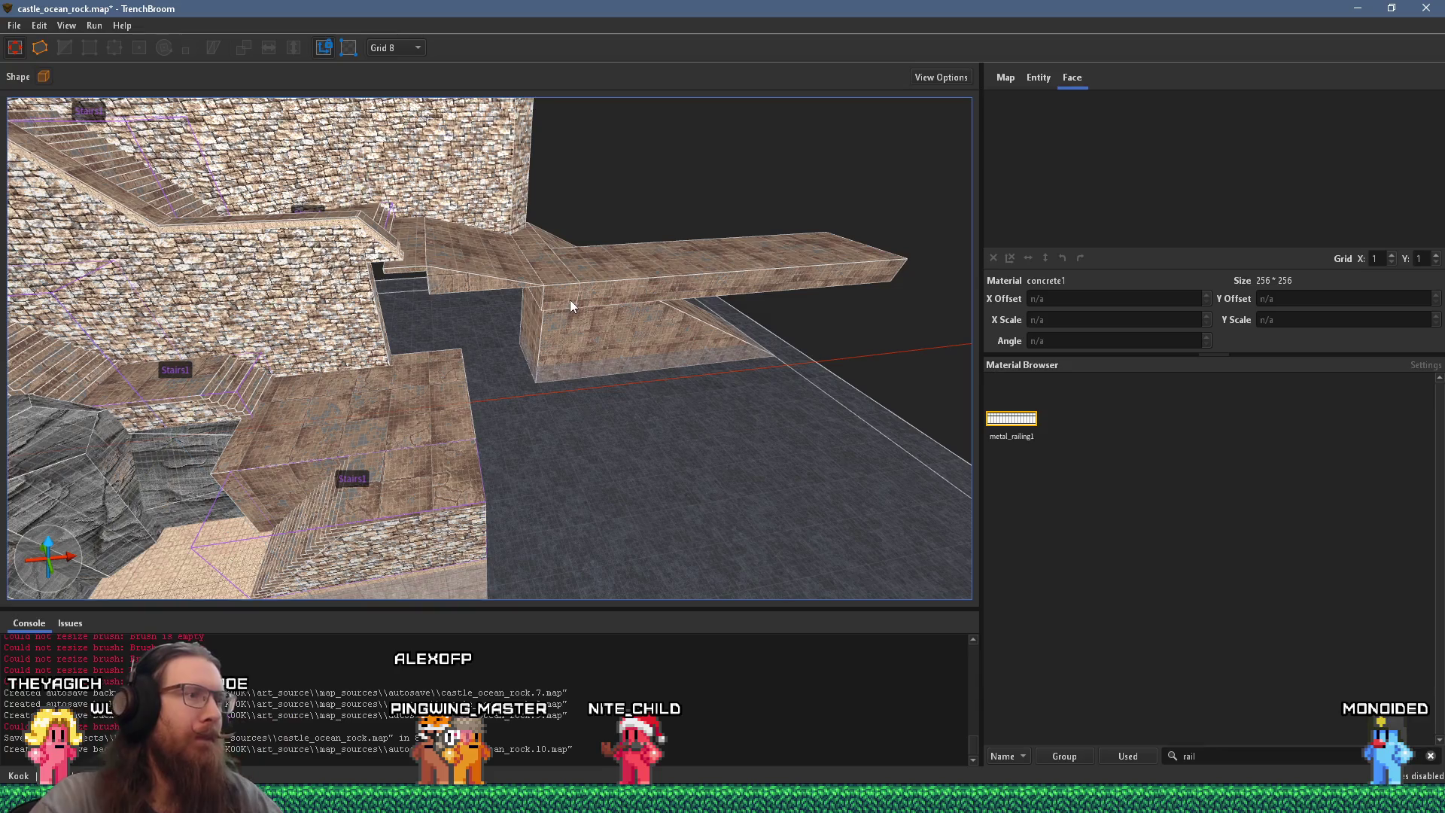
mouse_move(608, 373)
mouse_down()
mouse_move(474, 339)
mouse_move(406, 285)
mouse_move(641, 269)
mouse_up()
Step: Save the castle_ocean_rock map
click(14, 25)
click(30, 80)
scroll(647, 260, up, 5)
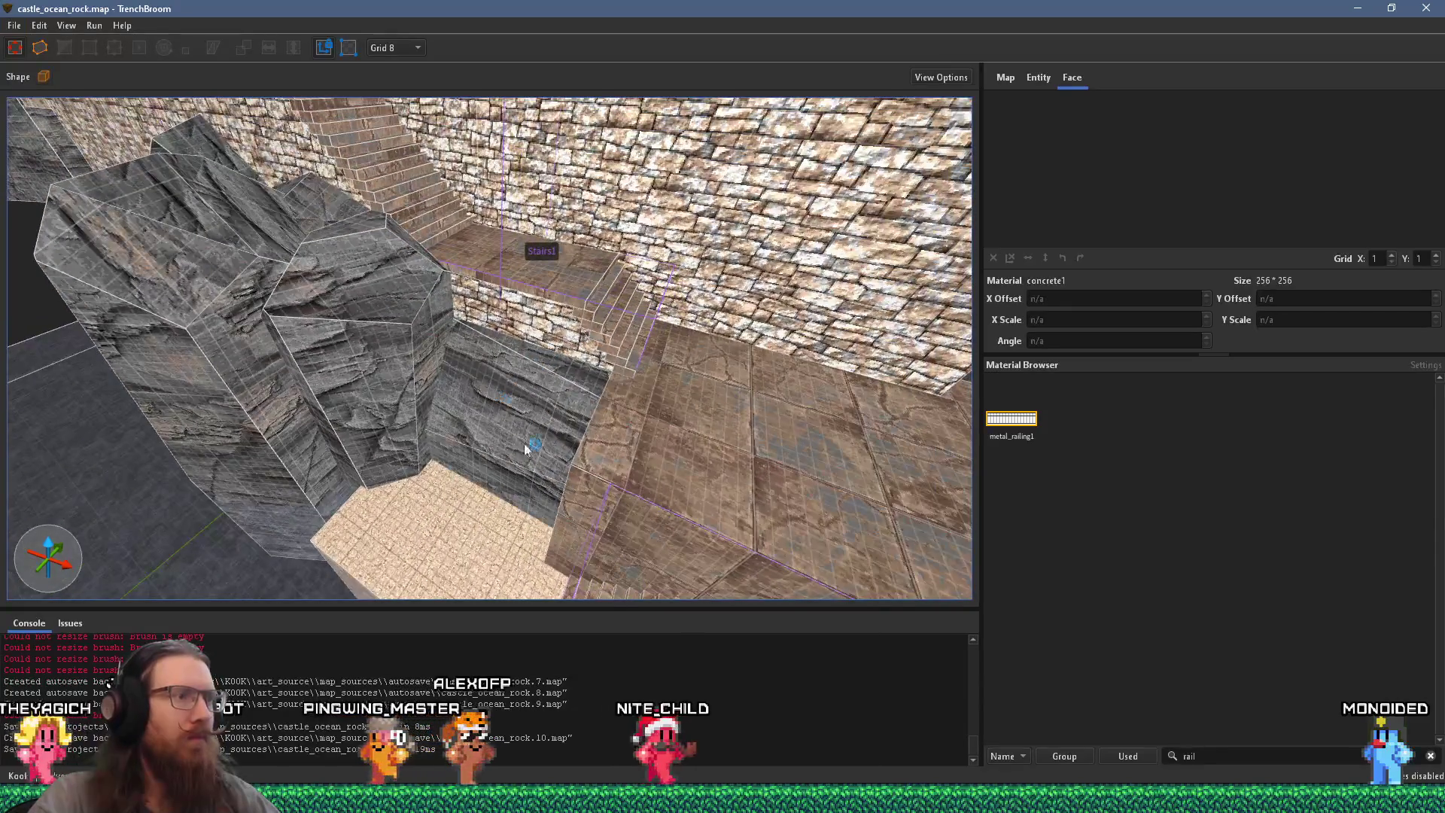
Step: Click through the rock outcrop's faces to pick the cliff face to retexture
click(527, 464)
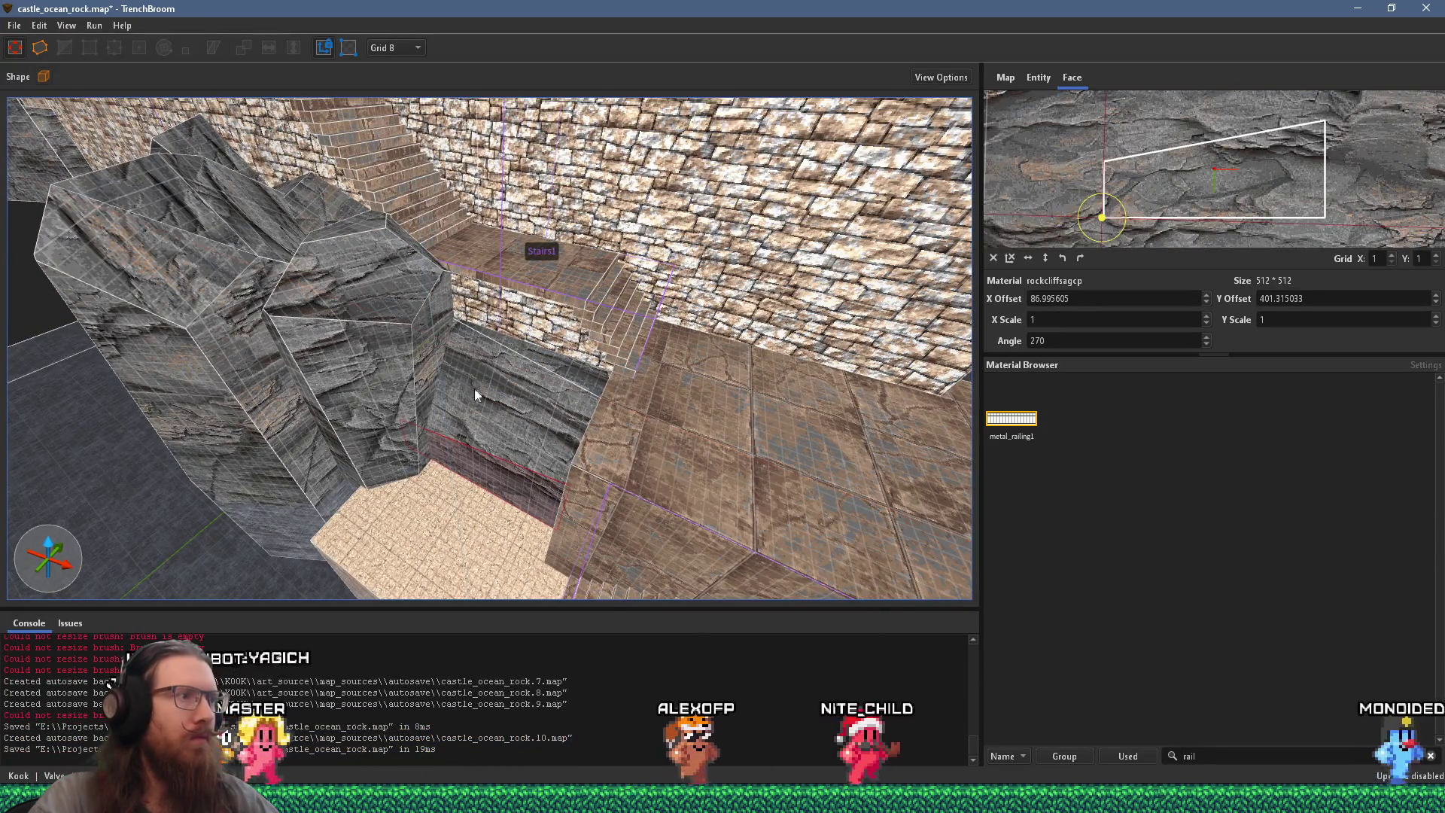
click(421, 374)
mouse_move(429, 379)
mouse_down()
mouse_move(481, 331)
mouse_move(524, 327)
mouse_move(551, 450)
mouse_move(561, 441)
mouse_move(523, 355)
mouse_up()
click(554, 331)
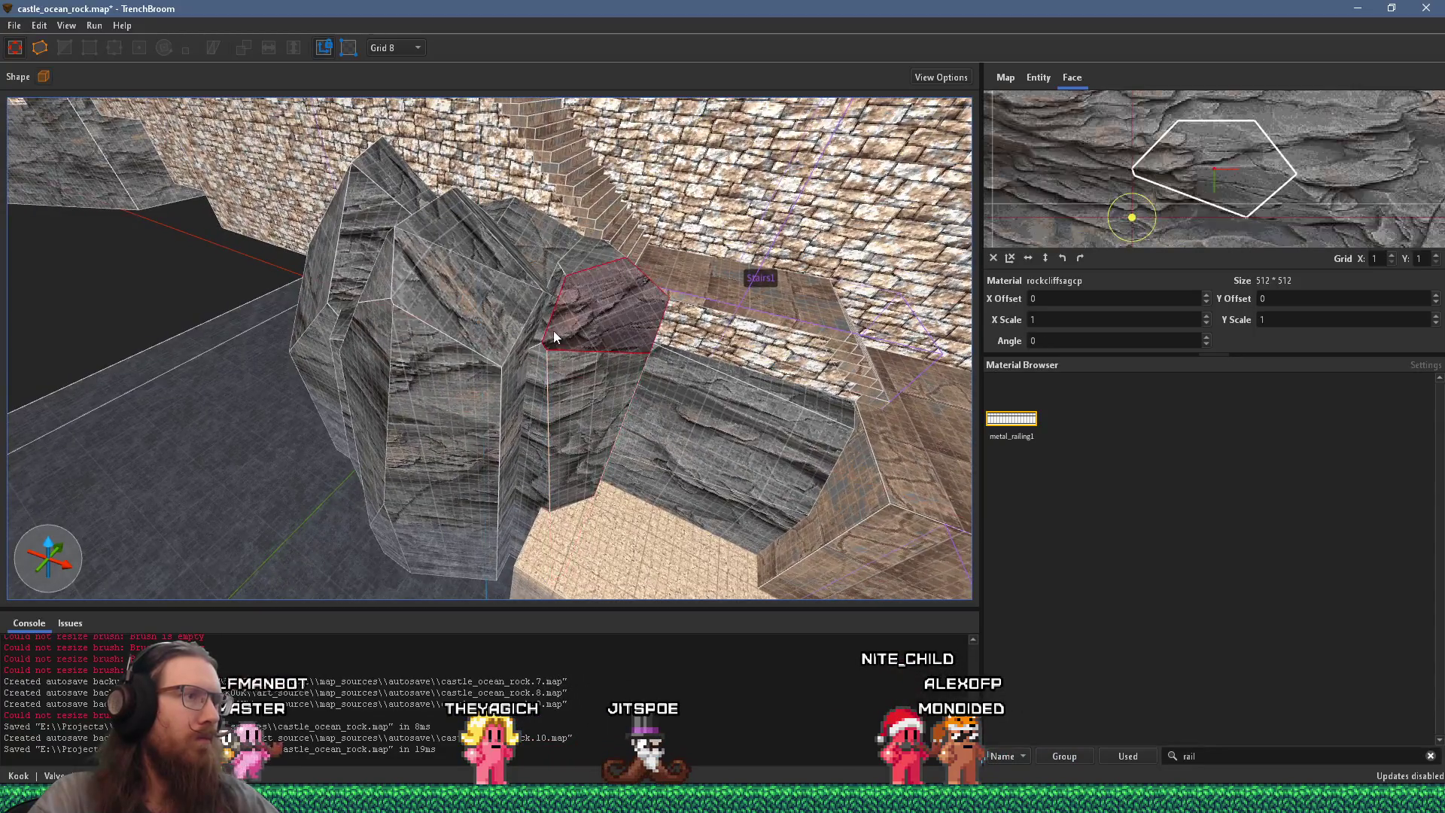
shift+click(569, 375)
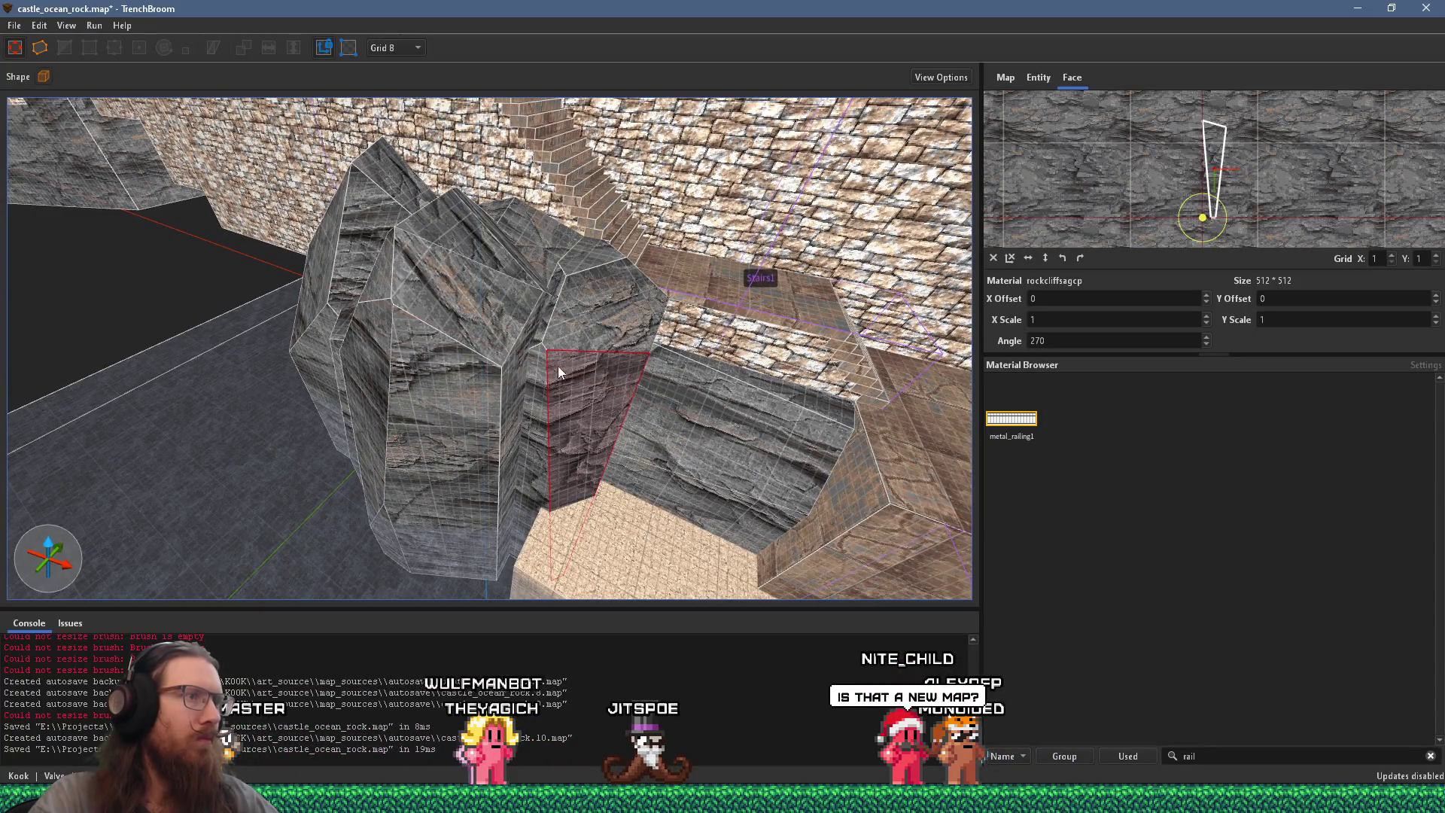
shift+click(545, 321)
mouse_move(545, 321)
mouse_down()
mouse_move(486, 438)
mouse_move(523, 353)
mouse_move(453, 385)
mouse_move(369, 388)
mouse_move(535, 355)
mouse_move(458, 336)
mouse_move(465, 315)
mouse_move(652, 417)
mouse_move(683, 396)
mouse_move(539, 395)
mouse_move(394, 453)
mouse_move(359, 450)
mouse_up()
click(467, 311)
click(359, 441)
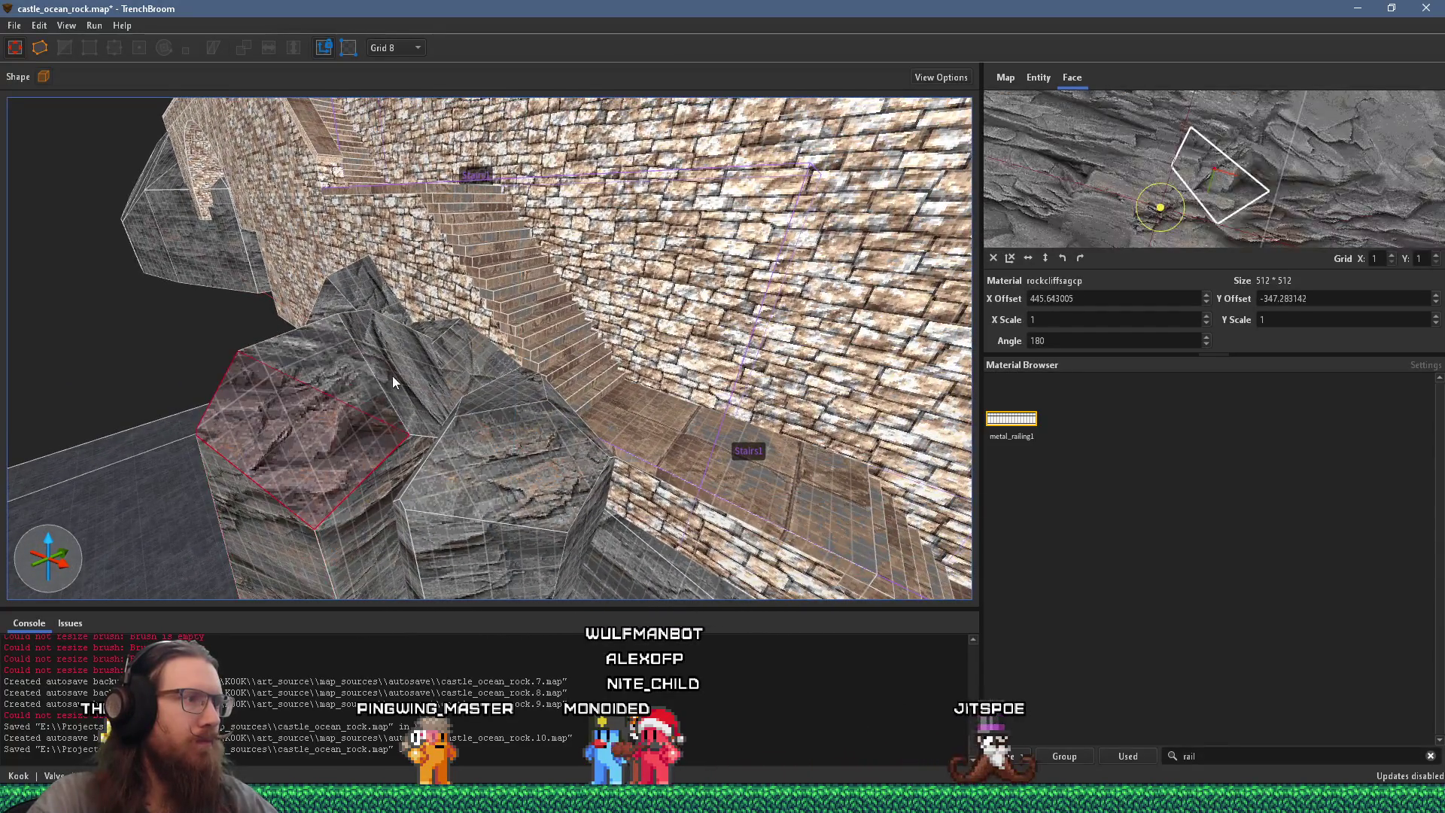
mouse_move(343, 394)
mouse_down()
mouse_move(758, 432)
mouse_move(719, 444)
mouse_up()
scroll(720, 444, up, 3)
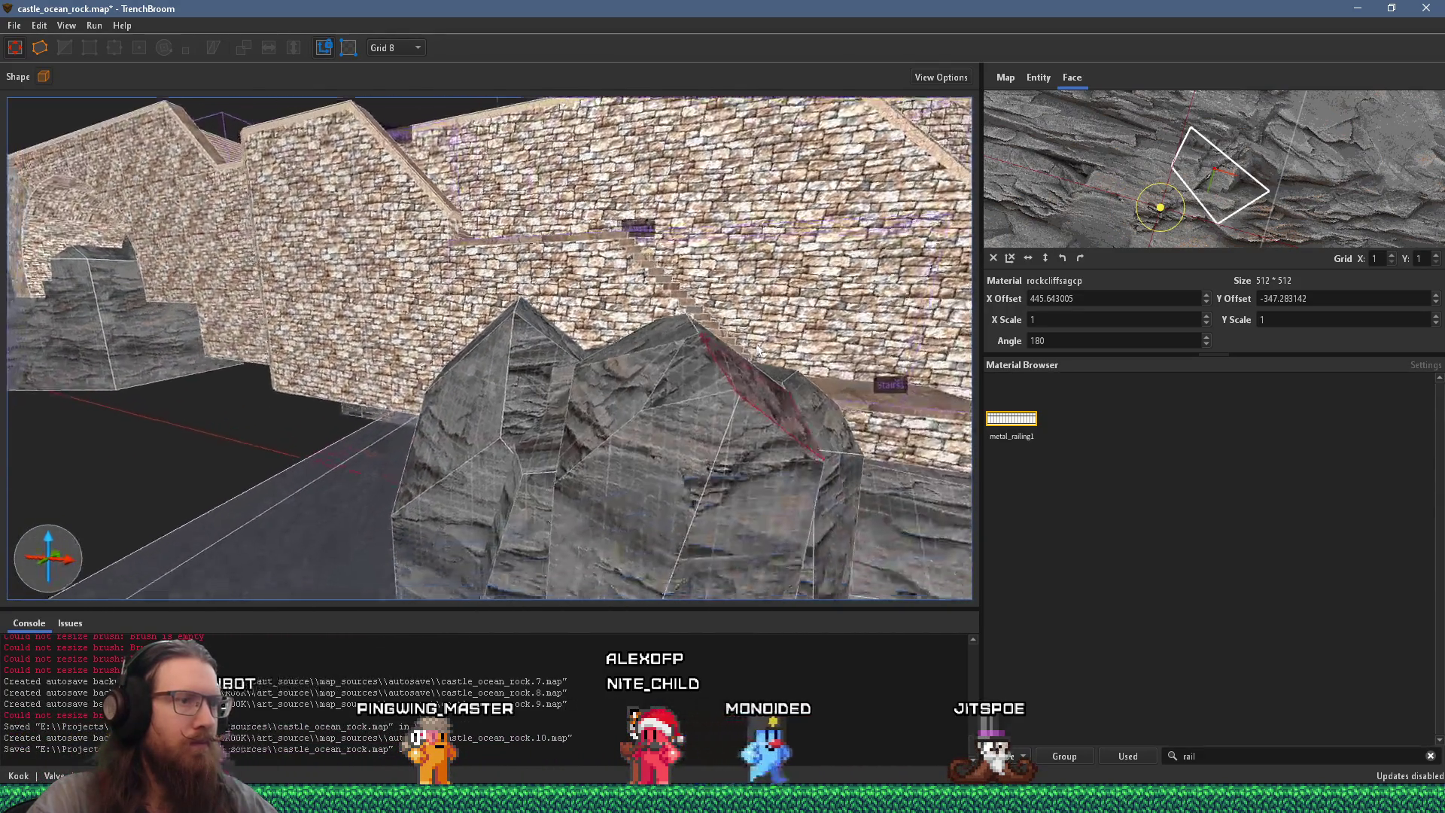
click(688, 407)
drag(655, 402, 875, 405)
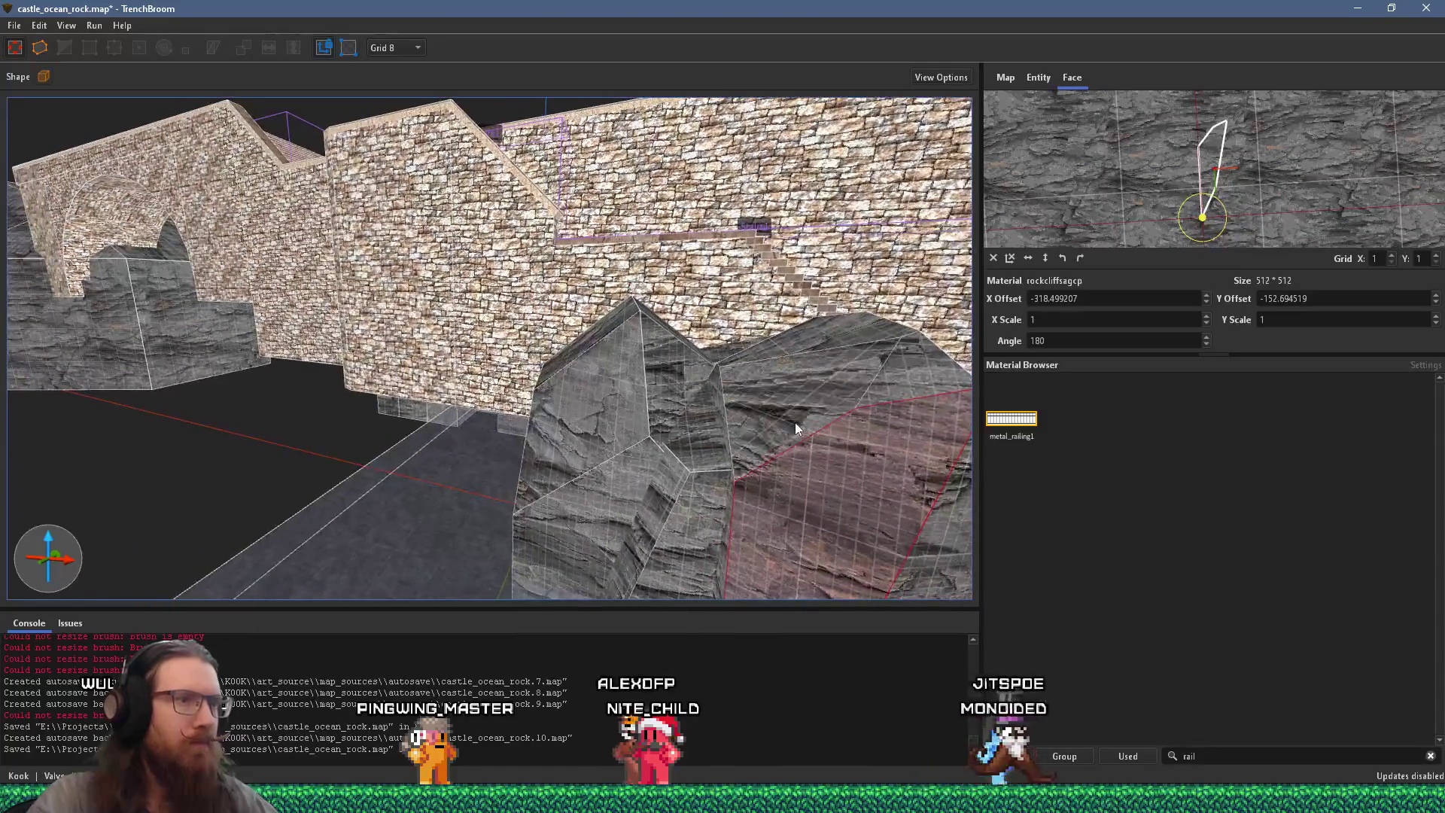
mouse_move(766, 443)
mouse_down()
mouse_move(869, 236)
mouse_move(815, 445)
mouse_move(757, 286)
mouse_move(821, 355)
mouse_move(793, 346)
mouse_move(887, 481)
mouse_move(757, 416)
mouse_up()
Step: Zero the rock face's texture offsets, rotate it to 270°, and select neighbouring rock faces
key(shift+r)
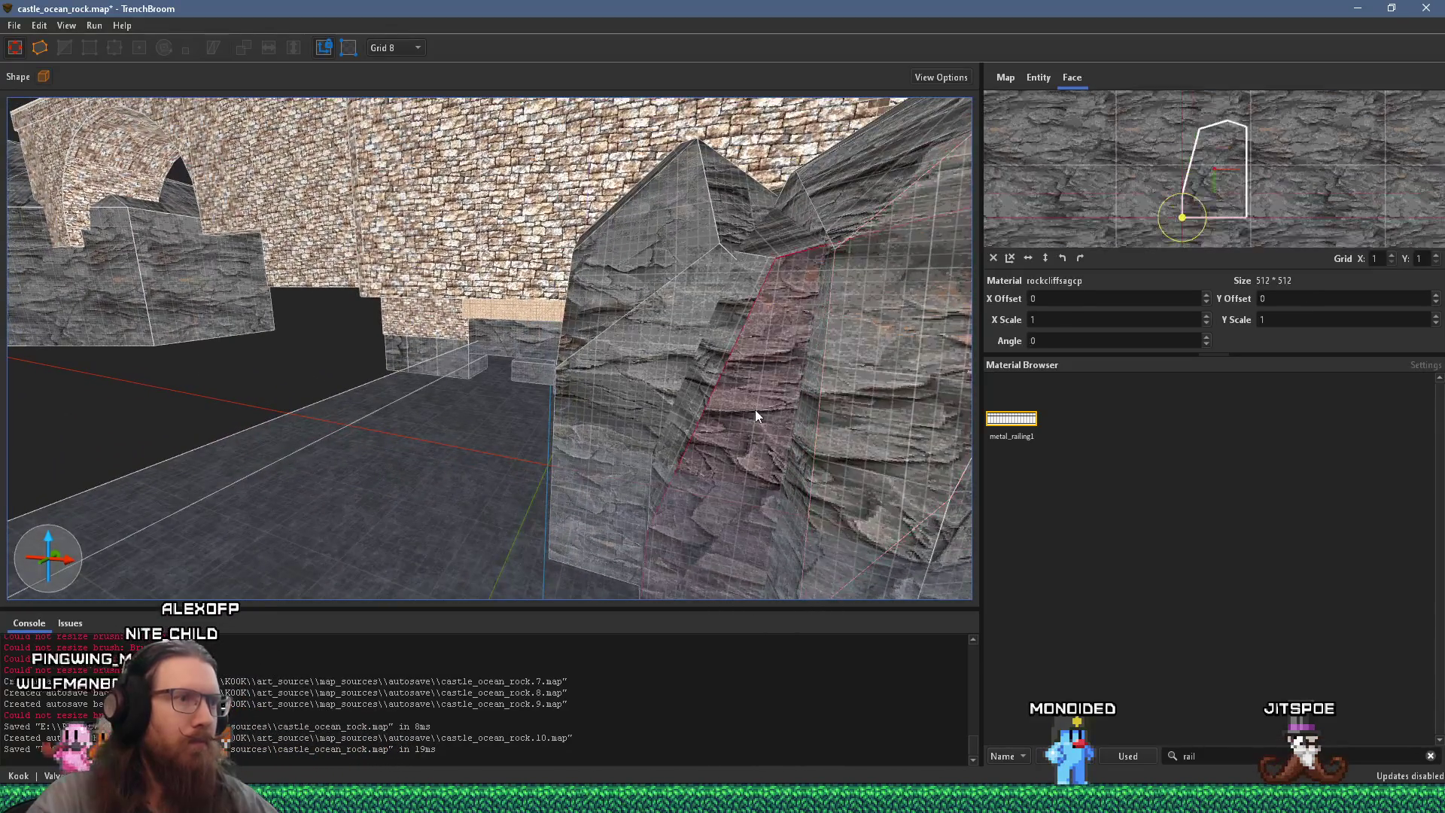
mouse_move(753, 354)
mouse_down()
mouse_move(701, 395)
mouse_move(725, 418)
mouse_up()
key(shift+Page_Down)
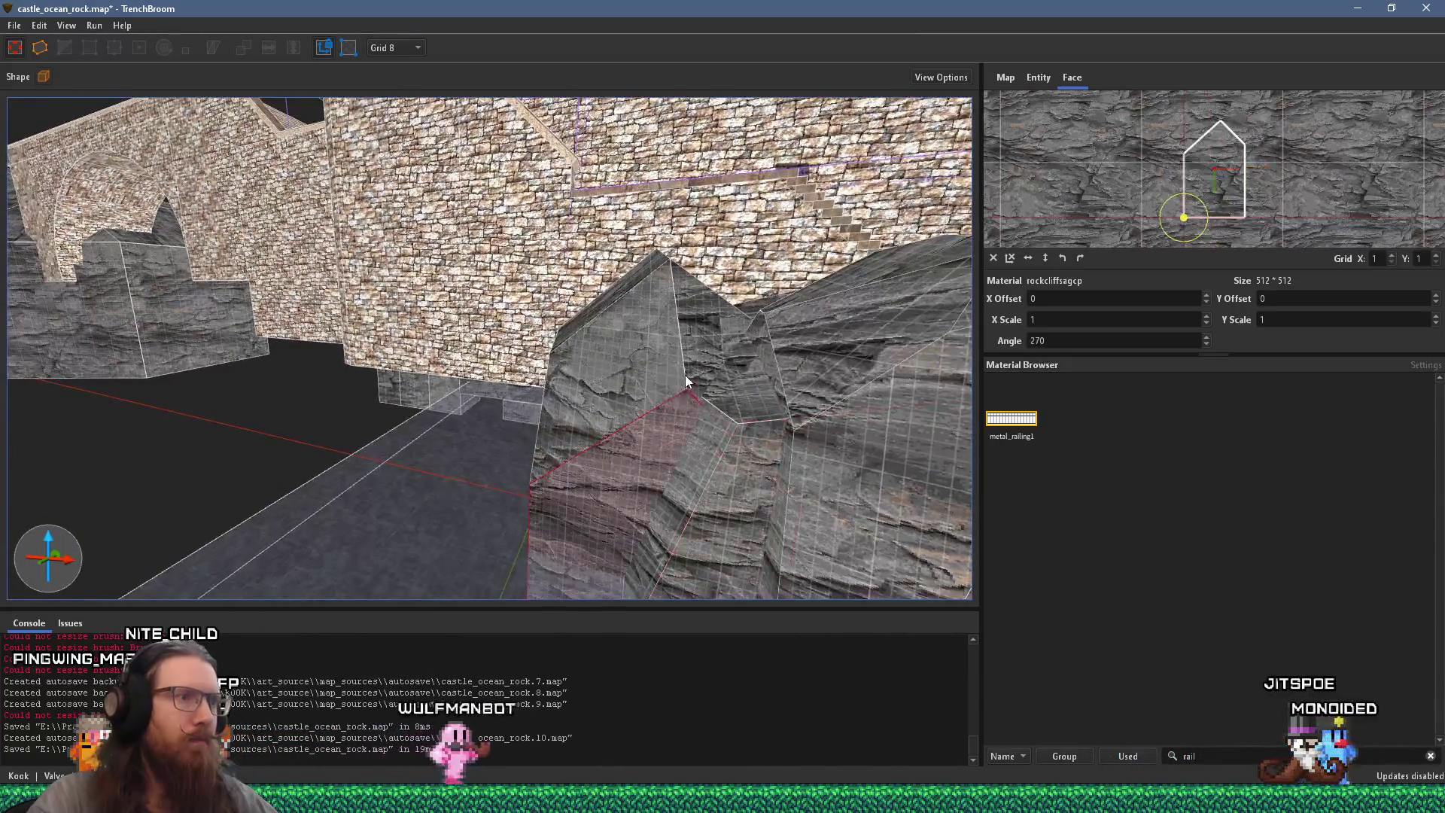
mouse_move(644, 382)
mouse_down()
mouse_move(612, 390)
mouse_move(706, 380)
mouse_move(730, 455)
mouse_move(503, 391)
mouse_move(503, 370)
mouse_move(348, 339)
mouse_move(243, 274)
mouse_move(192, 267)
mouse_move(182, 188)
mouse_move(680, 264)
mouse_move(796, 229)
mouse_up()
shift+click(731, 455)
shift+click(540, 401)
mouse_move(579, 275)
mouse_down()
mouse_move(521, 192)
mouse_move(694, 396)
mouse_up()
mouse_move(630, 362)
mouse_down()
mouse_move(645, 297)
mouse_move(407, 373)
mouse_move(429, 322)
mouse_move(517, 343)
mouse_up()
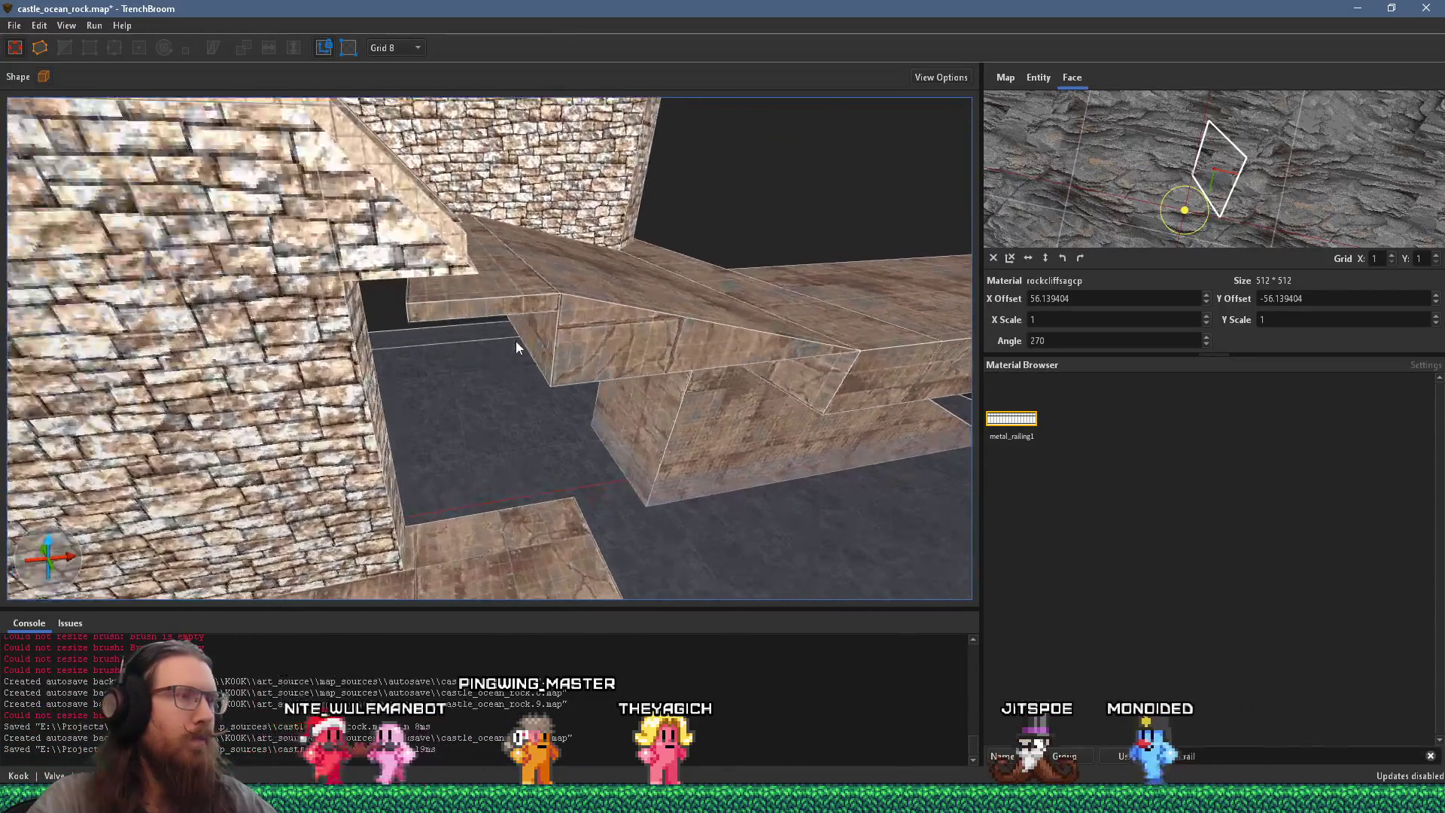
Step: Compare the stone wall with the PureRef castle photo, then select the sloped brick support
shift+click(342, 404)
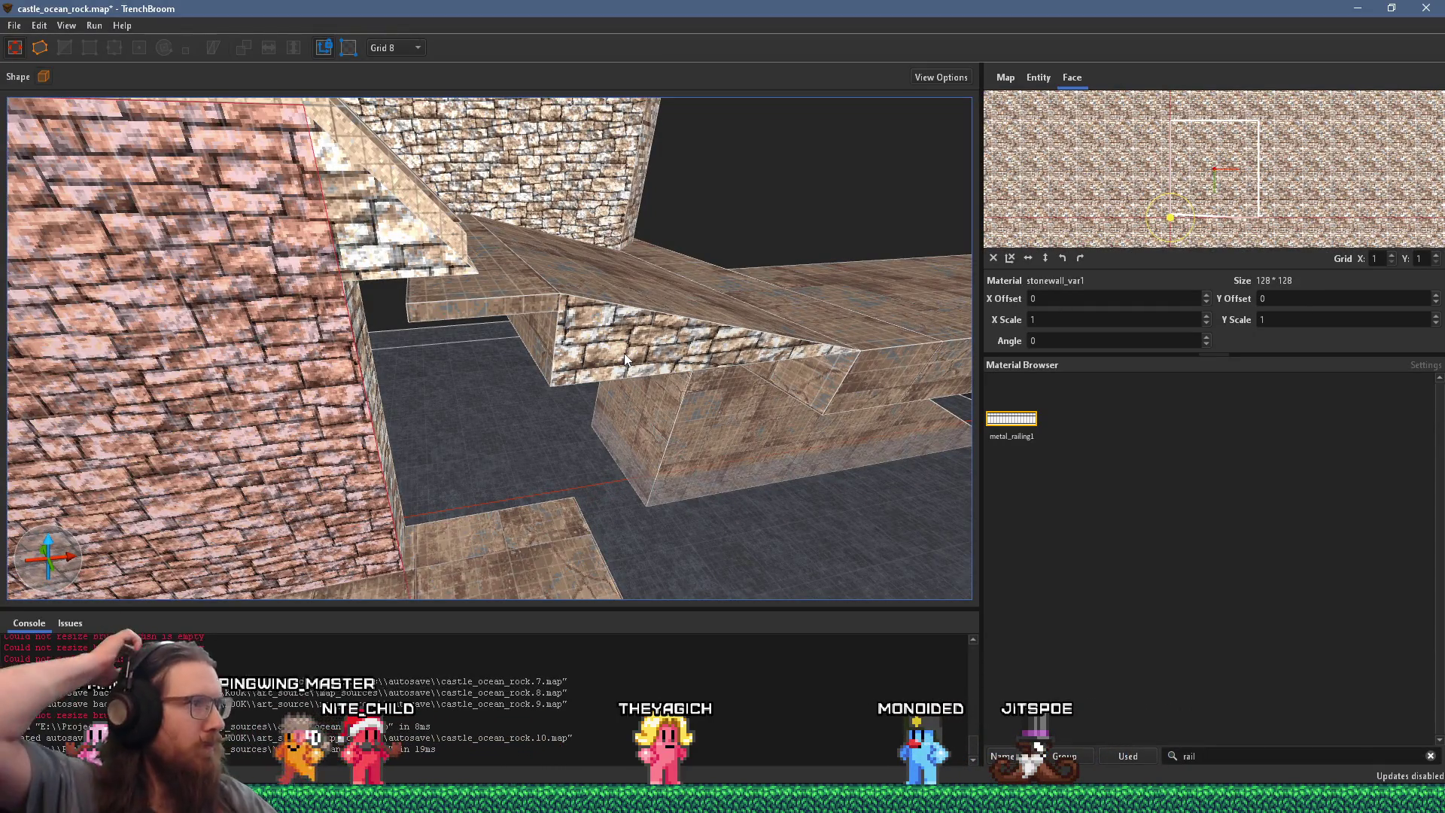
mouse_move(685, 342)
mouse_down()
mouse_move(616, 423)
mouse_move(648, 497)
mouse_up()
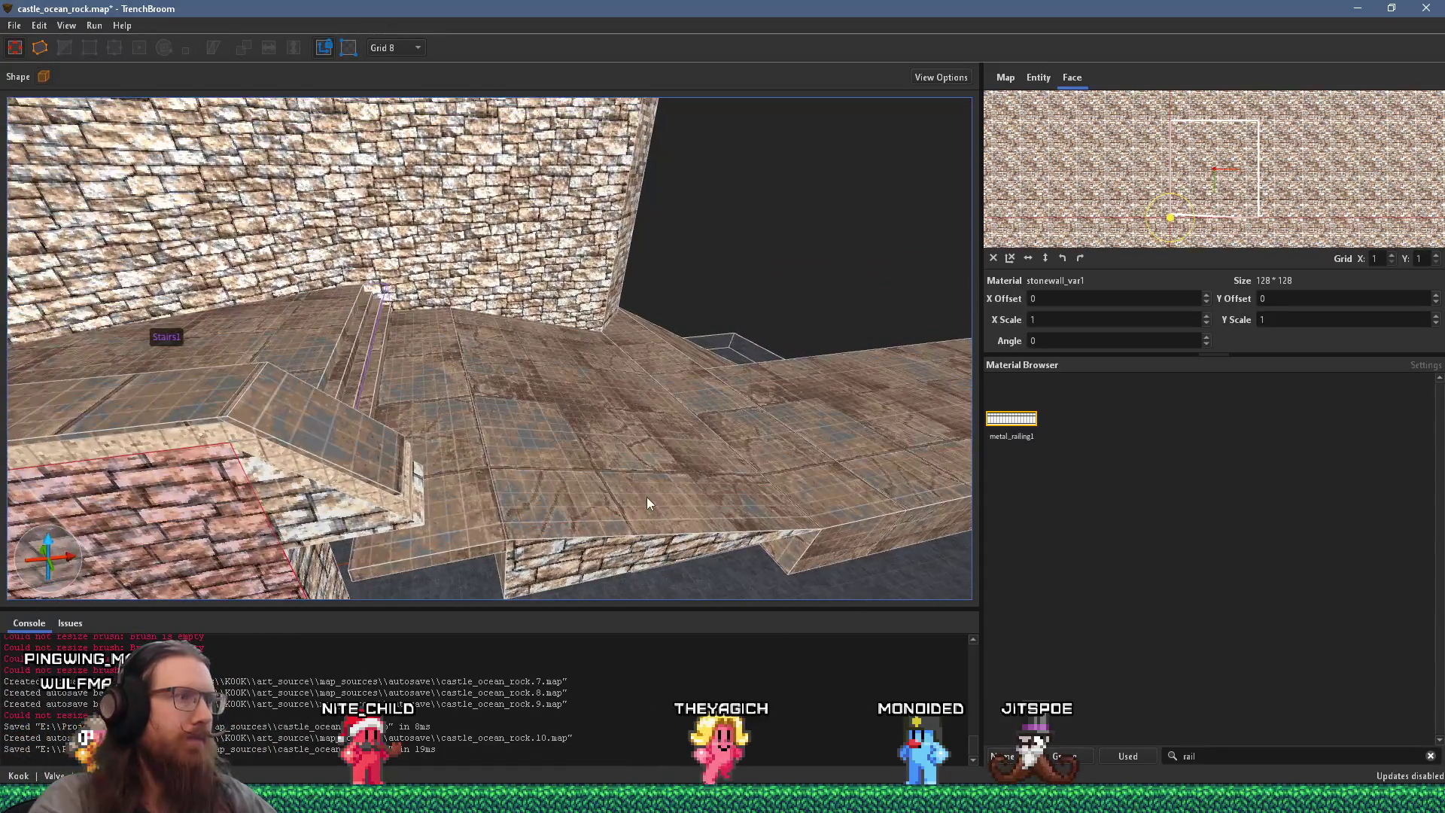
key(alt+Tab)
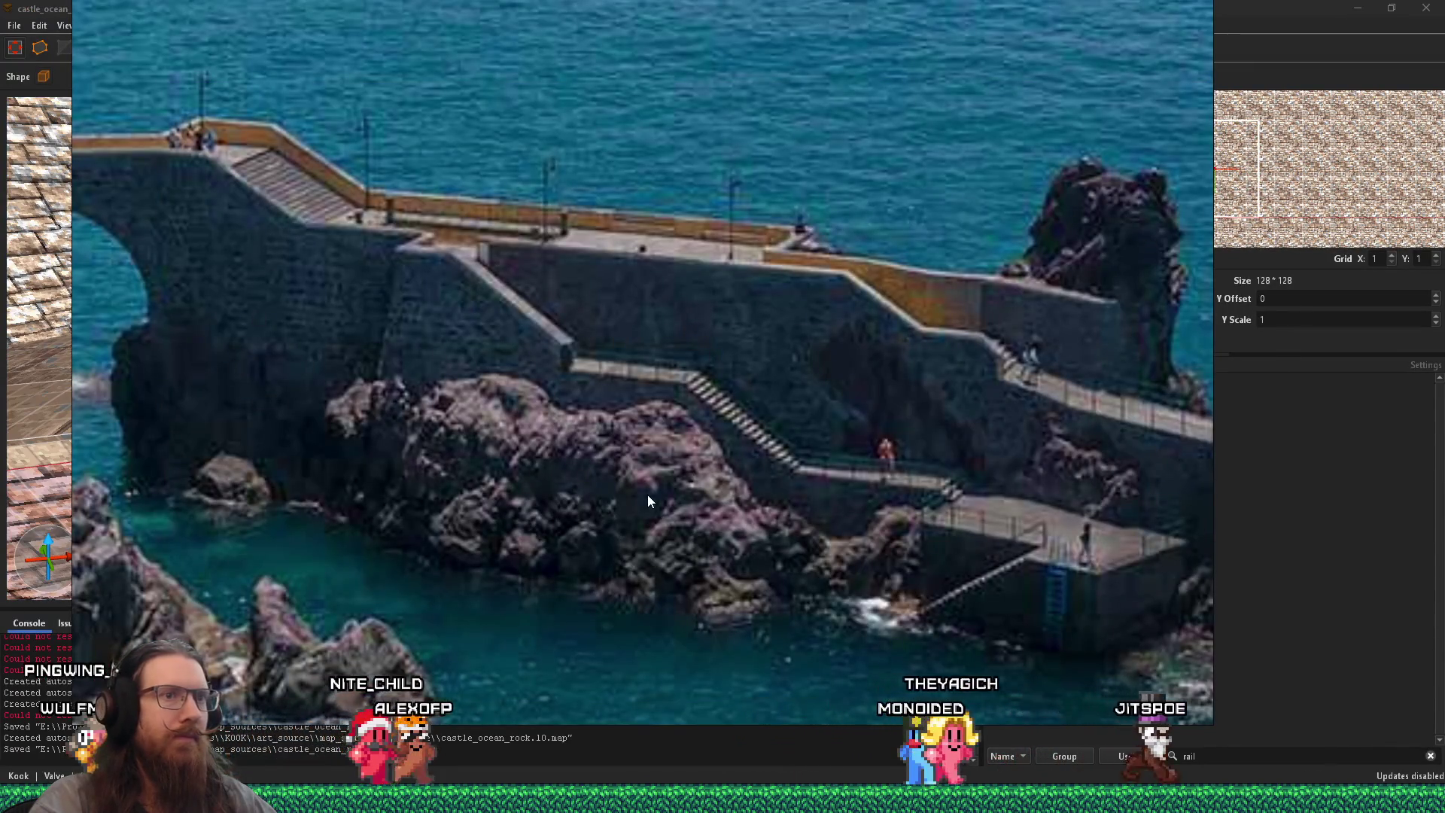
key(alt+Tab)
mouse_move(662, 511)
mouse_down()
mouse_move(500, 405)
mouse_move(555, 391)
mouse_up()
mouse_move(469, 390)
mouse_down()
mouse_move(455, 350)
mouse_move(512, 413)
mouse_up()
click(459, 333)
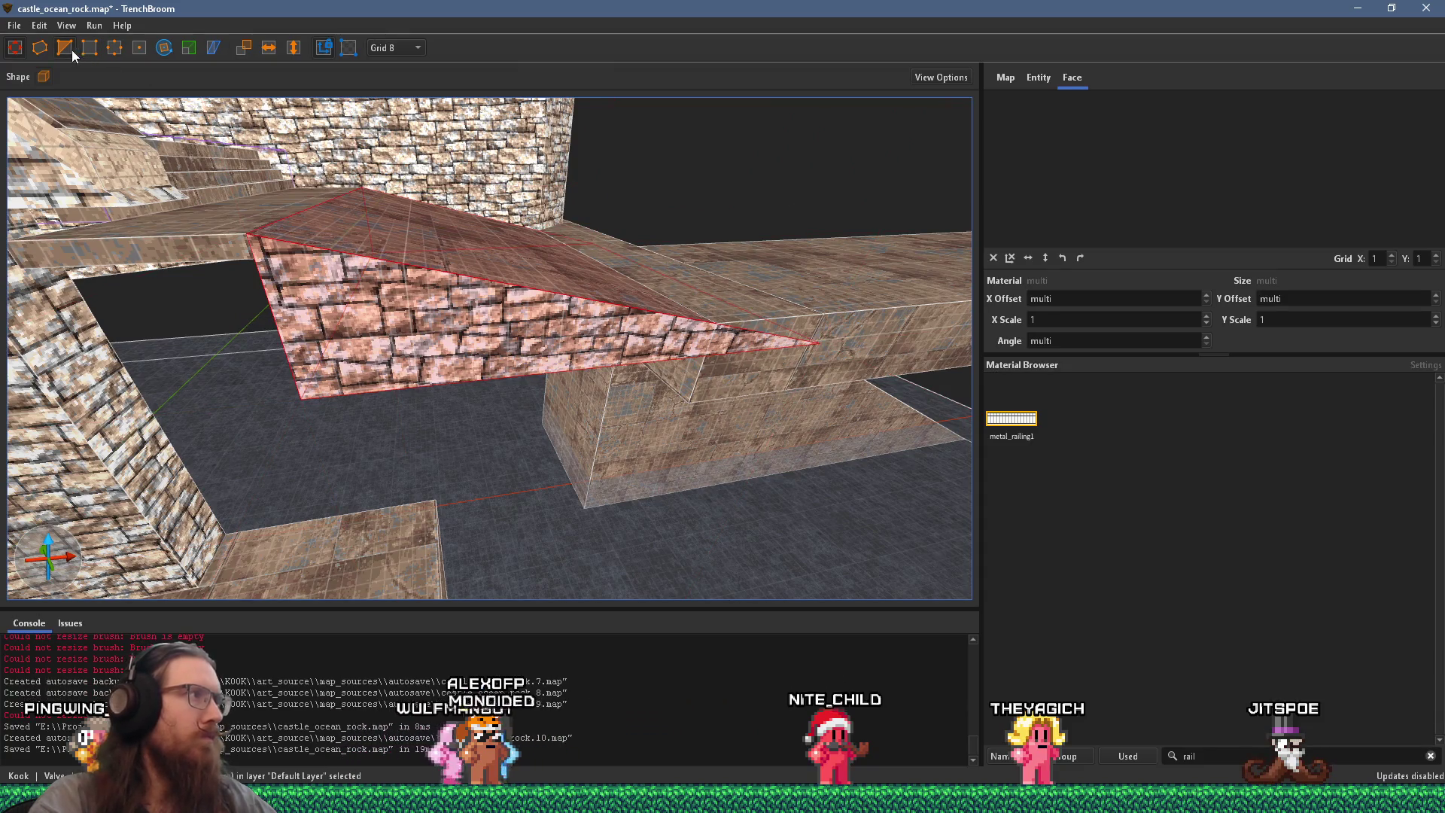
Step: Clip a wedge off the sloped brick support using three clip points
click(65, 48)
scroll(377, 306, up, 5)
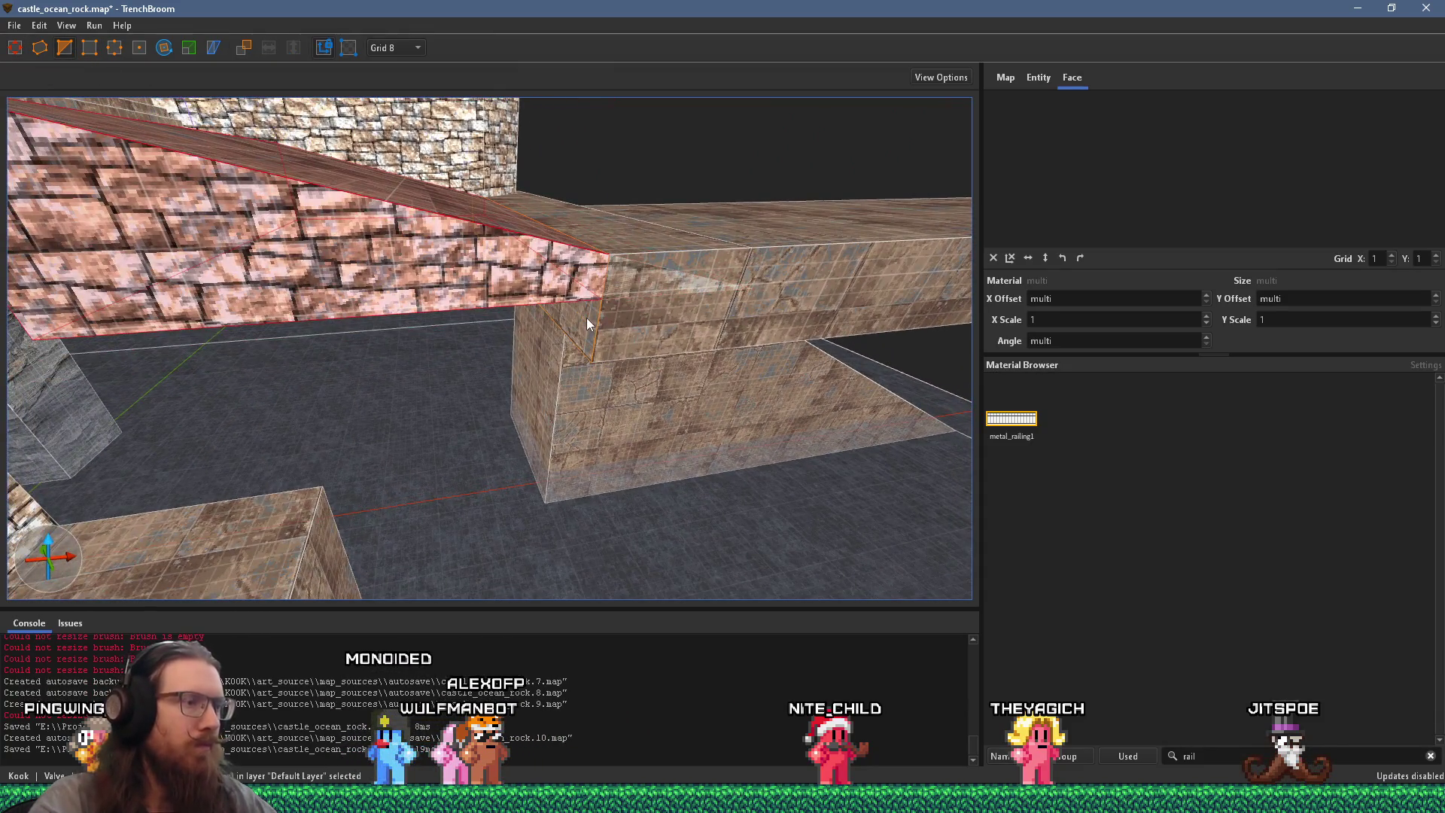
drag(585, 317, 838, 331)
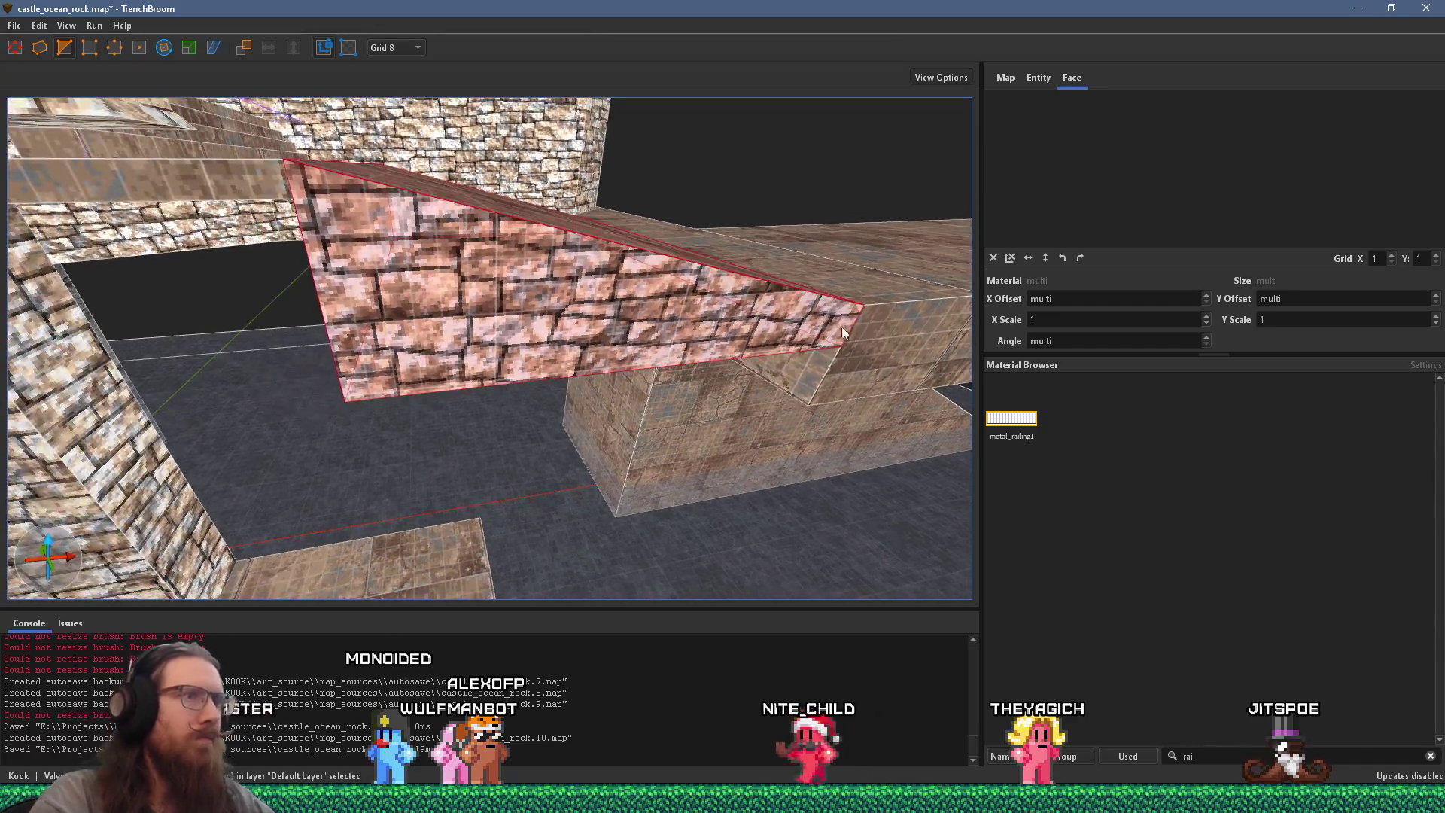
click(295, 199)
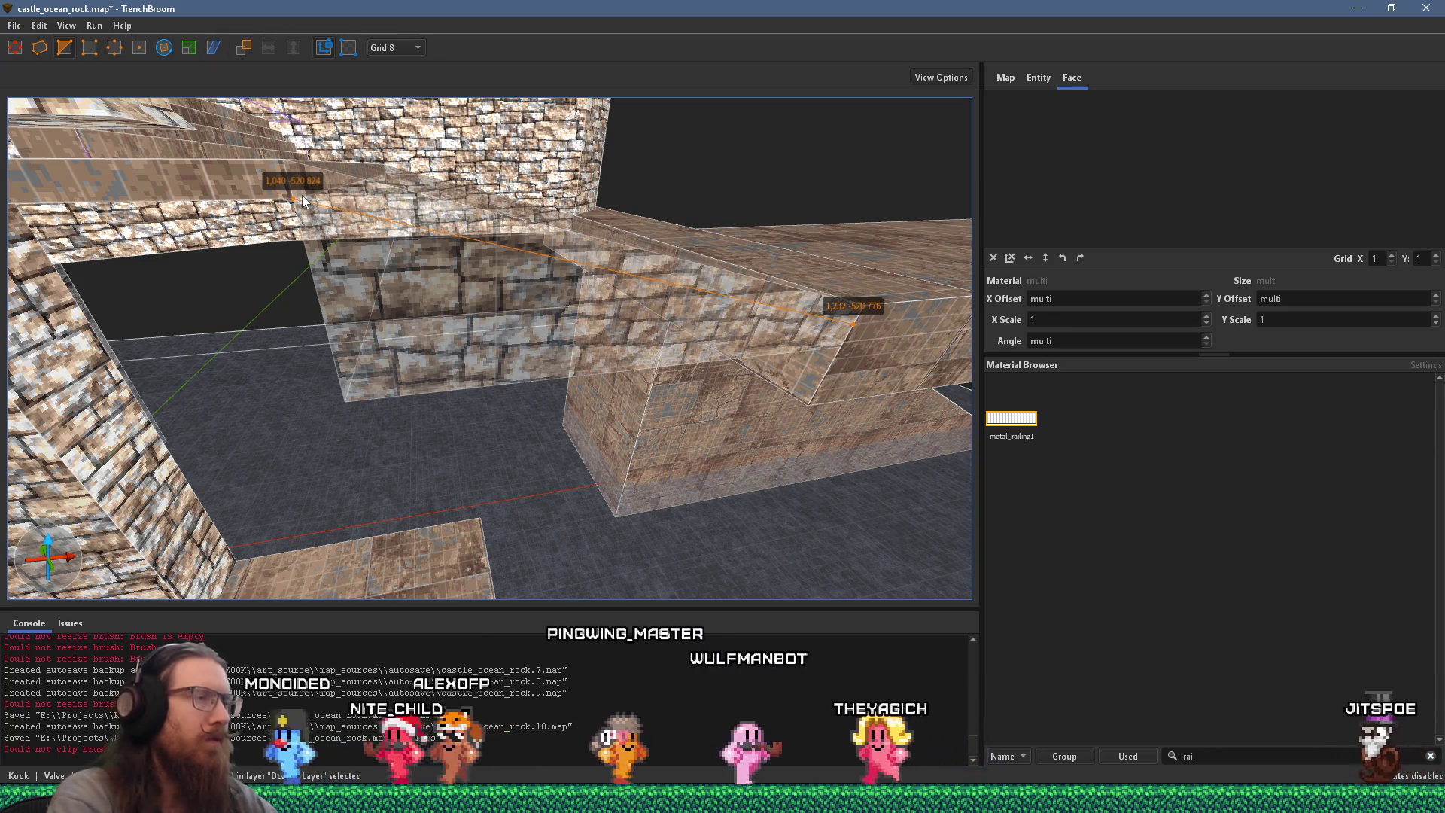
key(s)
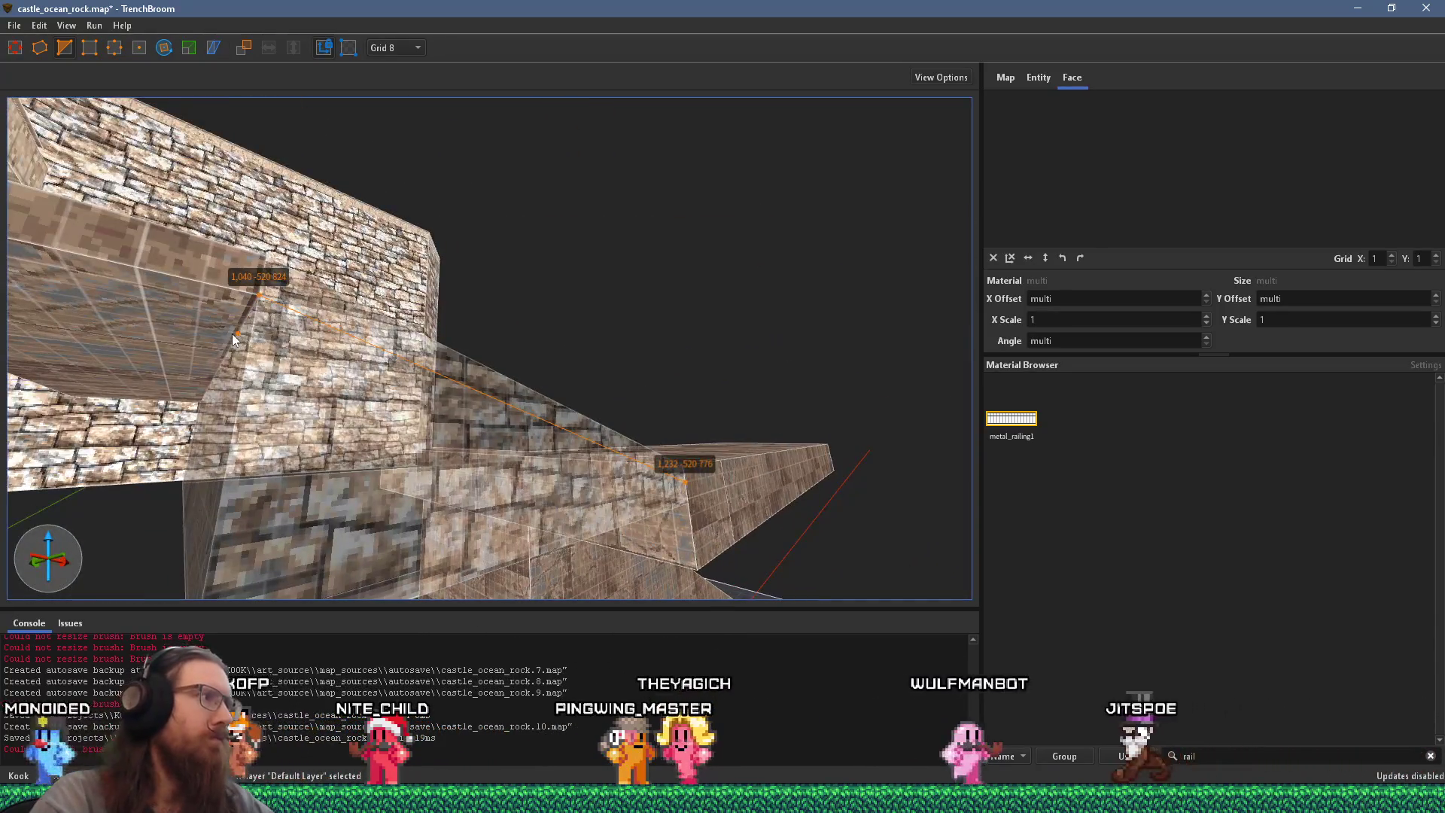
click(236, 334)
key(Return)
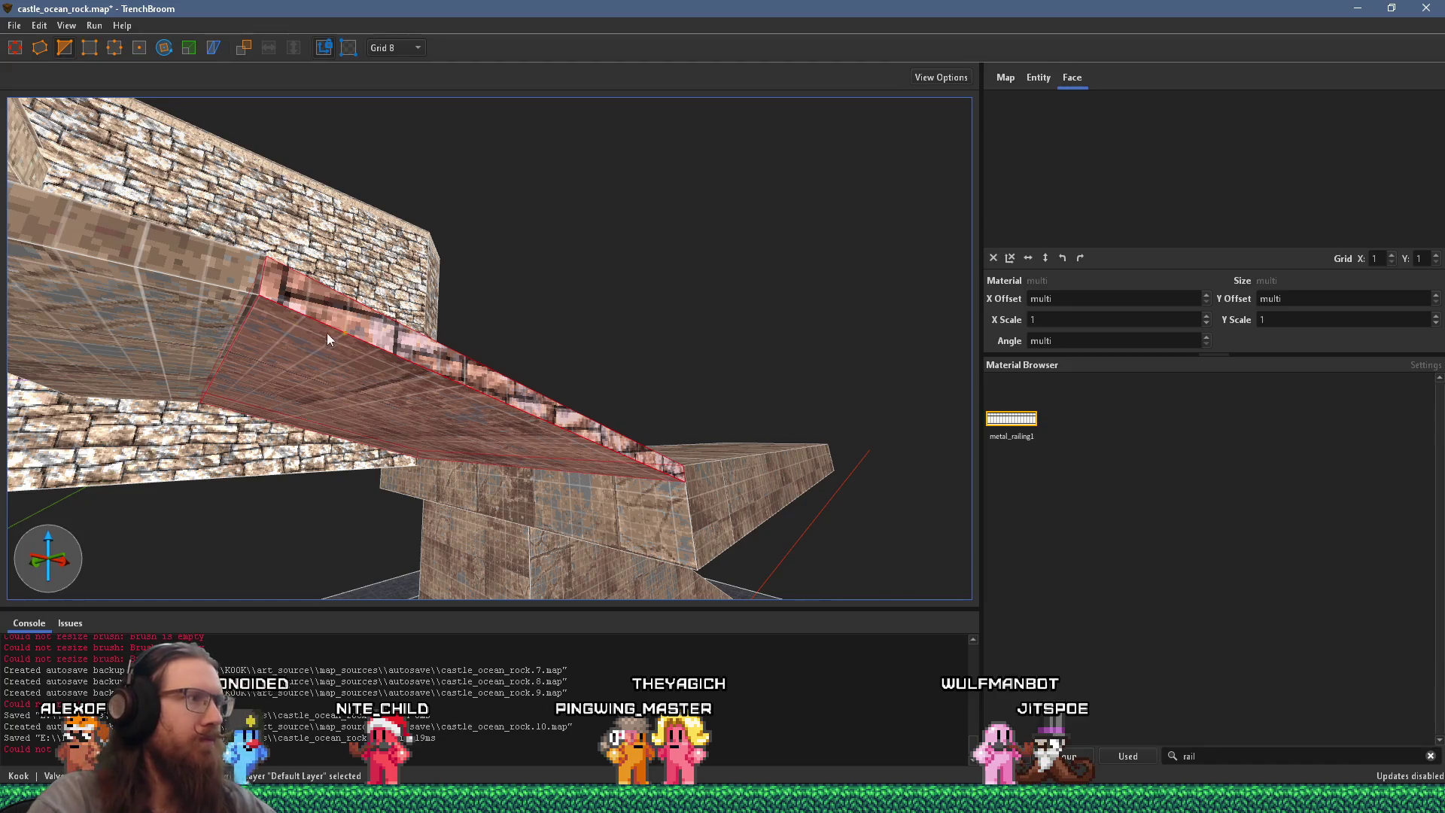
Step: Rotate the ramp's top-strip stone_pav_sqlg1 texture to 180°, then select the whole ramp brush
key(w)
shift+click(471, 418)
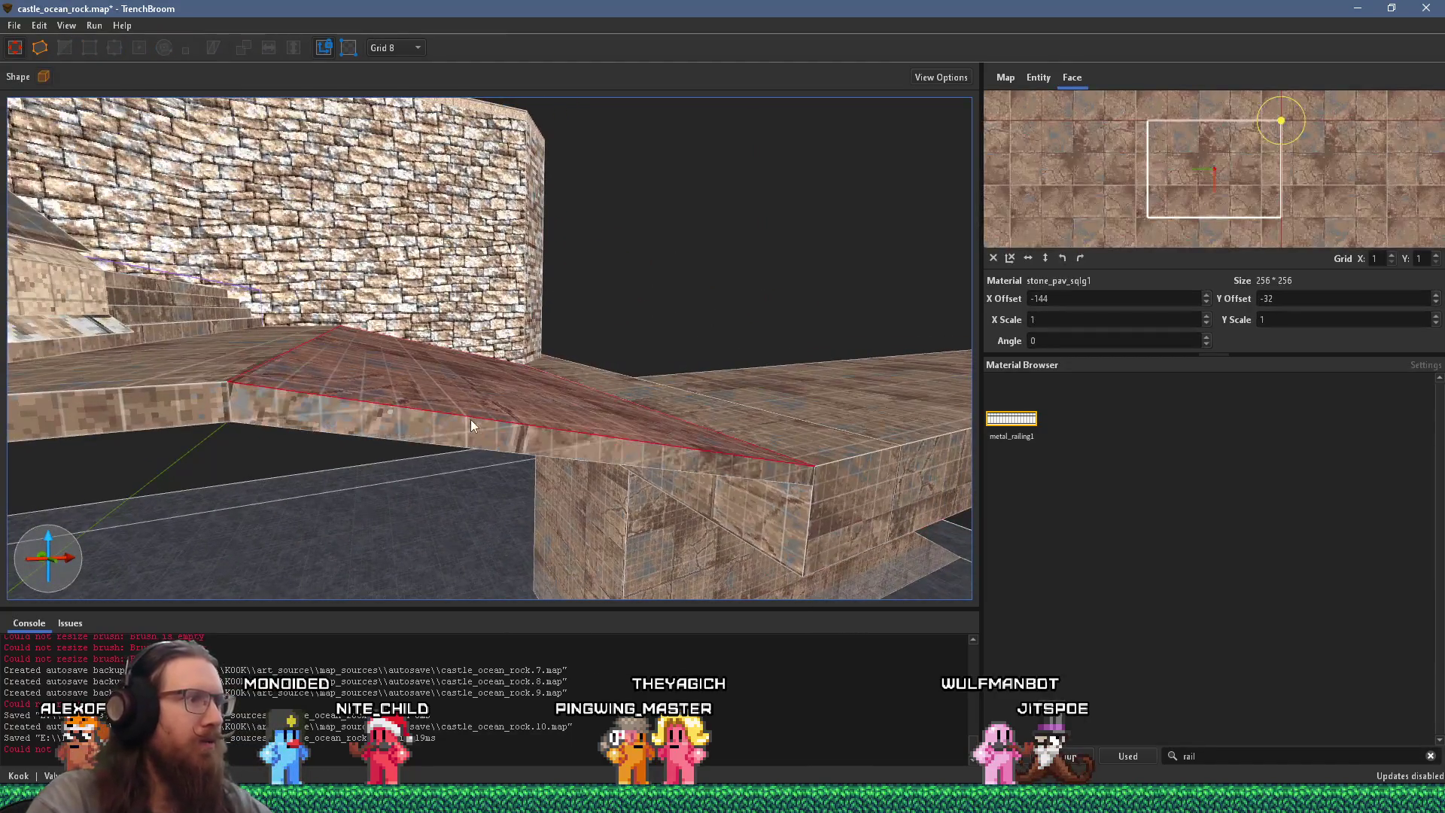
key(w)
shift+click(476, 410)
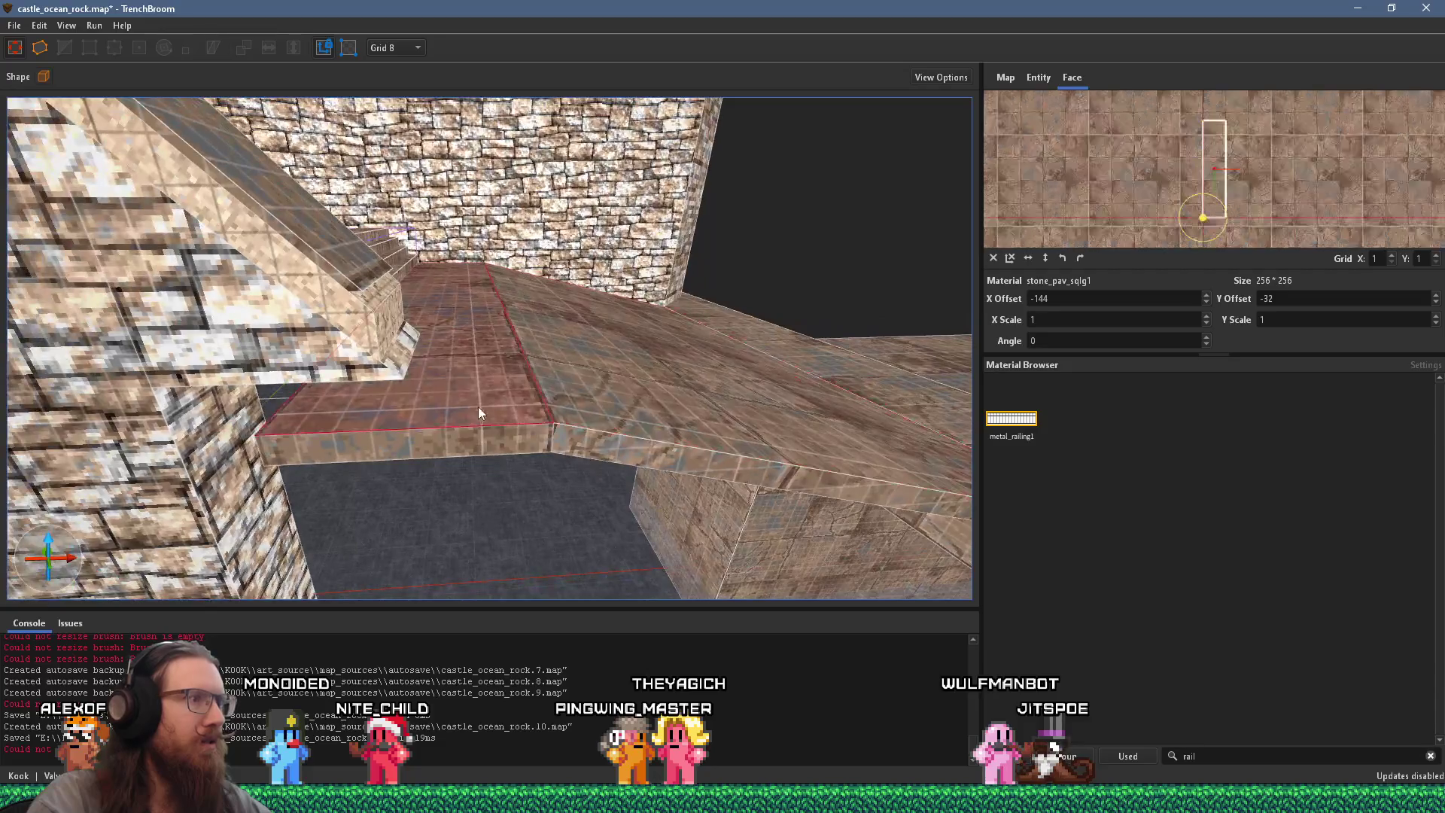
key(w)
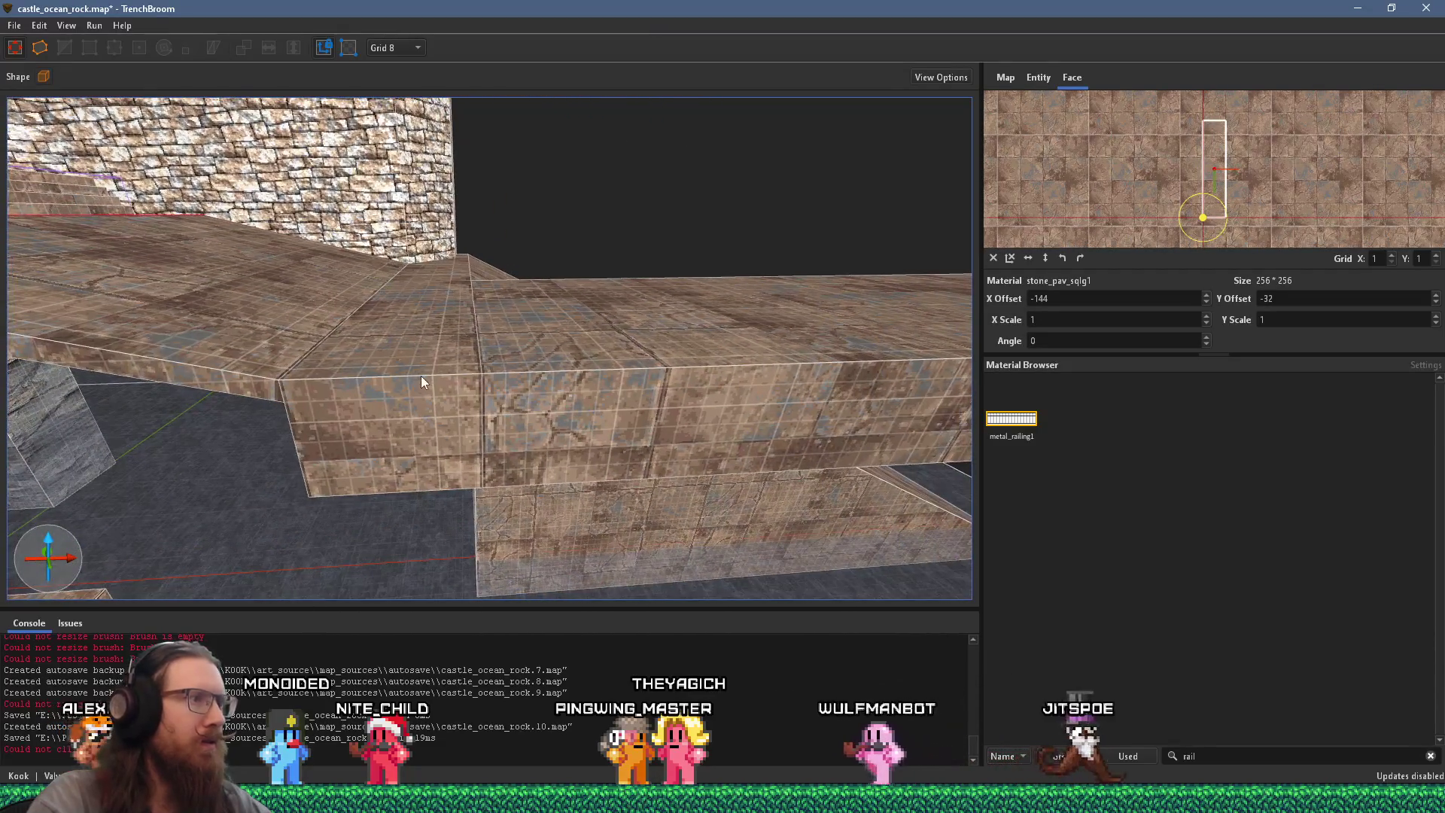
shift+click(422, 390)
shift+click(435, 369)
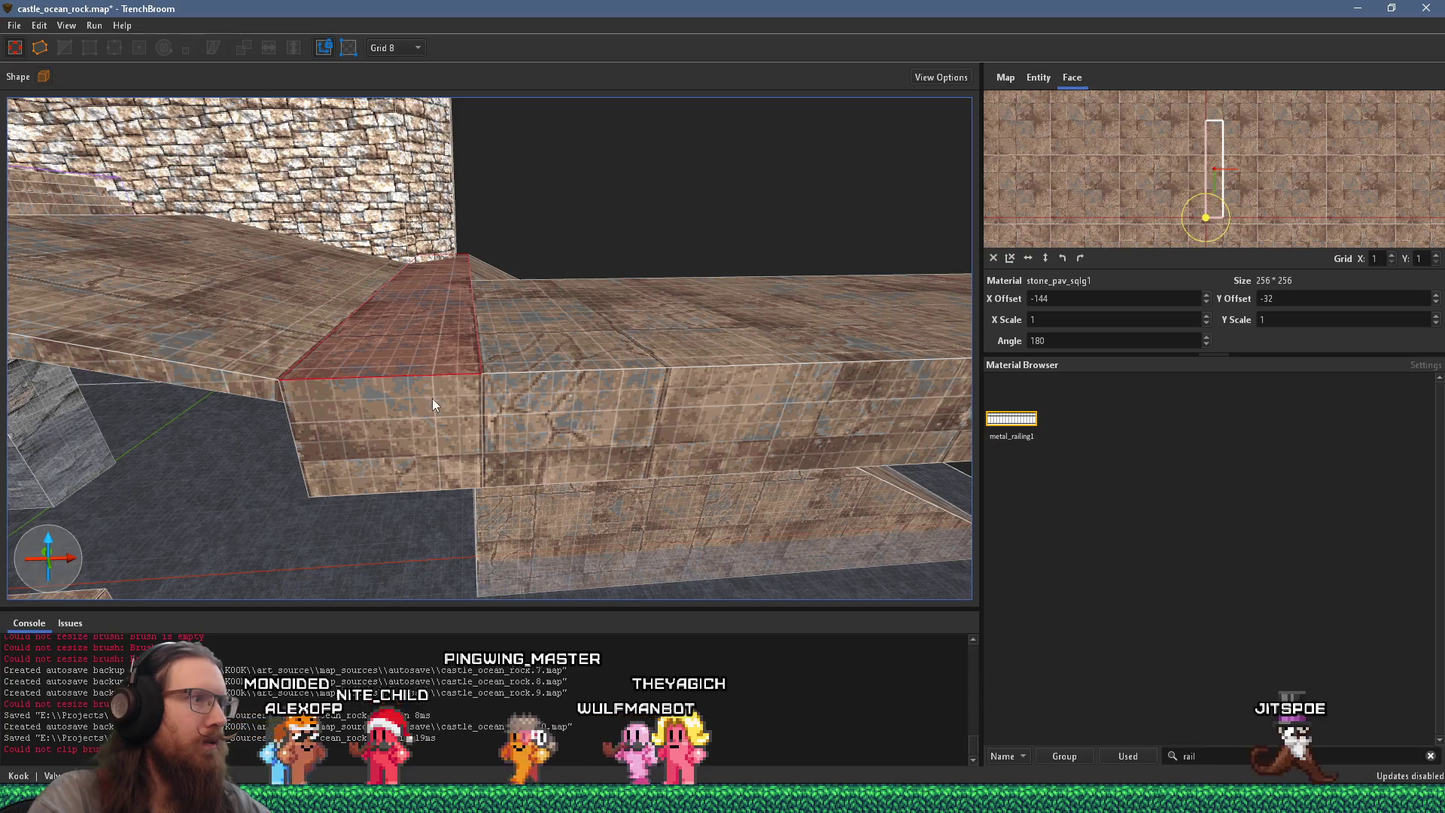
key(a)
shift+double_click(557, 391)
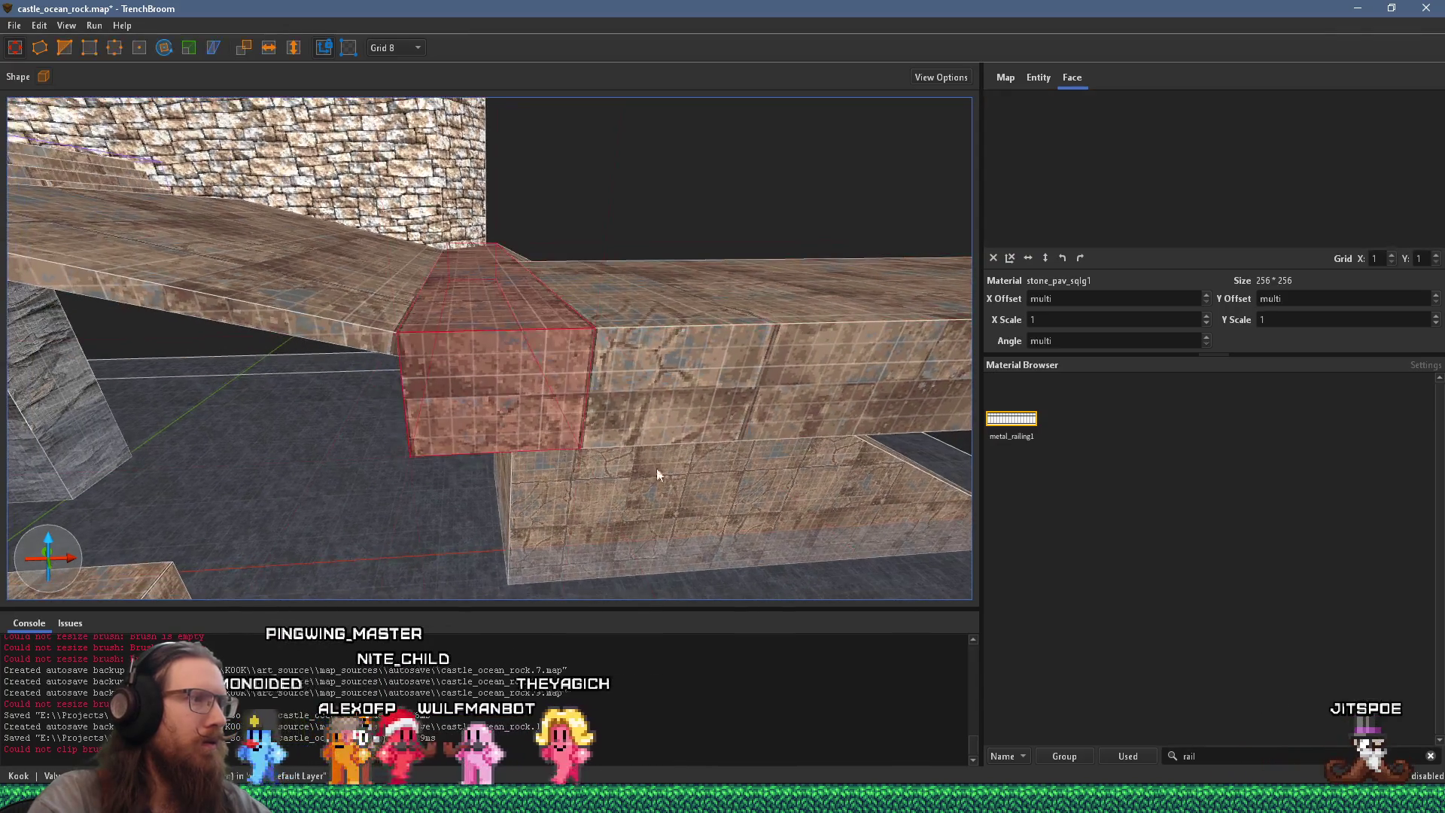
key(s)
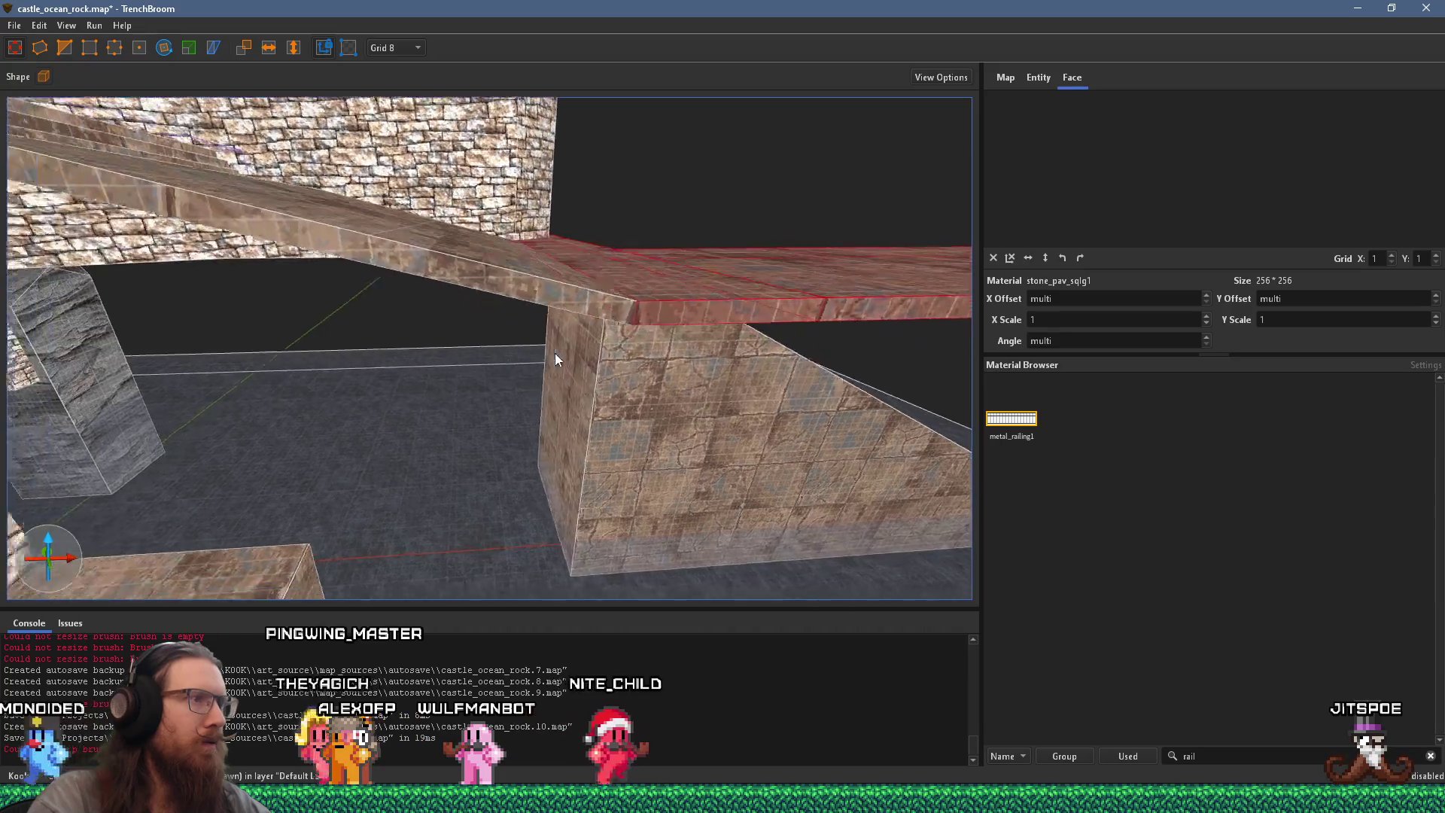
key(a)
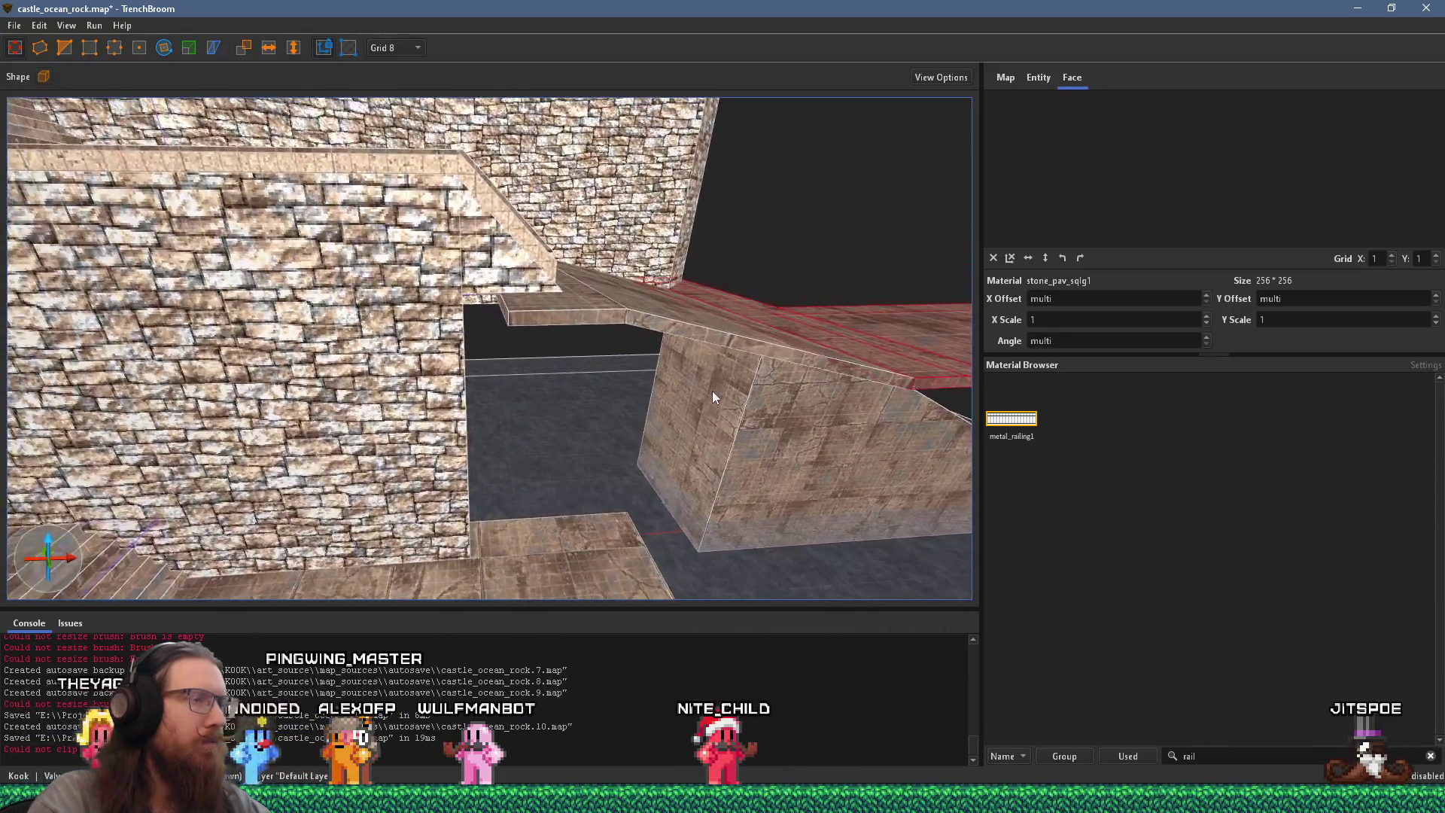
key(s)
key(s)
Step: Thicken the thin walkway beam into a slab by dragging its faces
mouse_move(532, 240)
mouse_down()
mouse_move(564, 277)
mouse_move(576, 369)
mouse_up()
drag(440, 197, 461, 328)
ctrl+click(544, 314)
scroll(437, 324, up, 5)
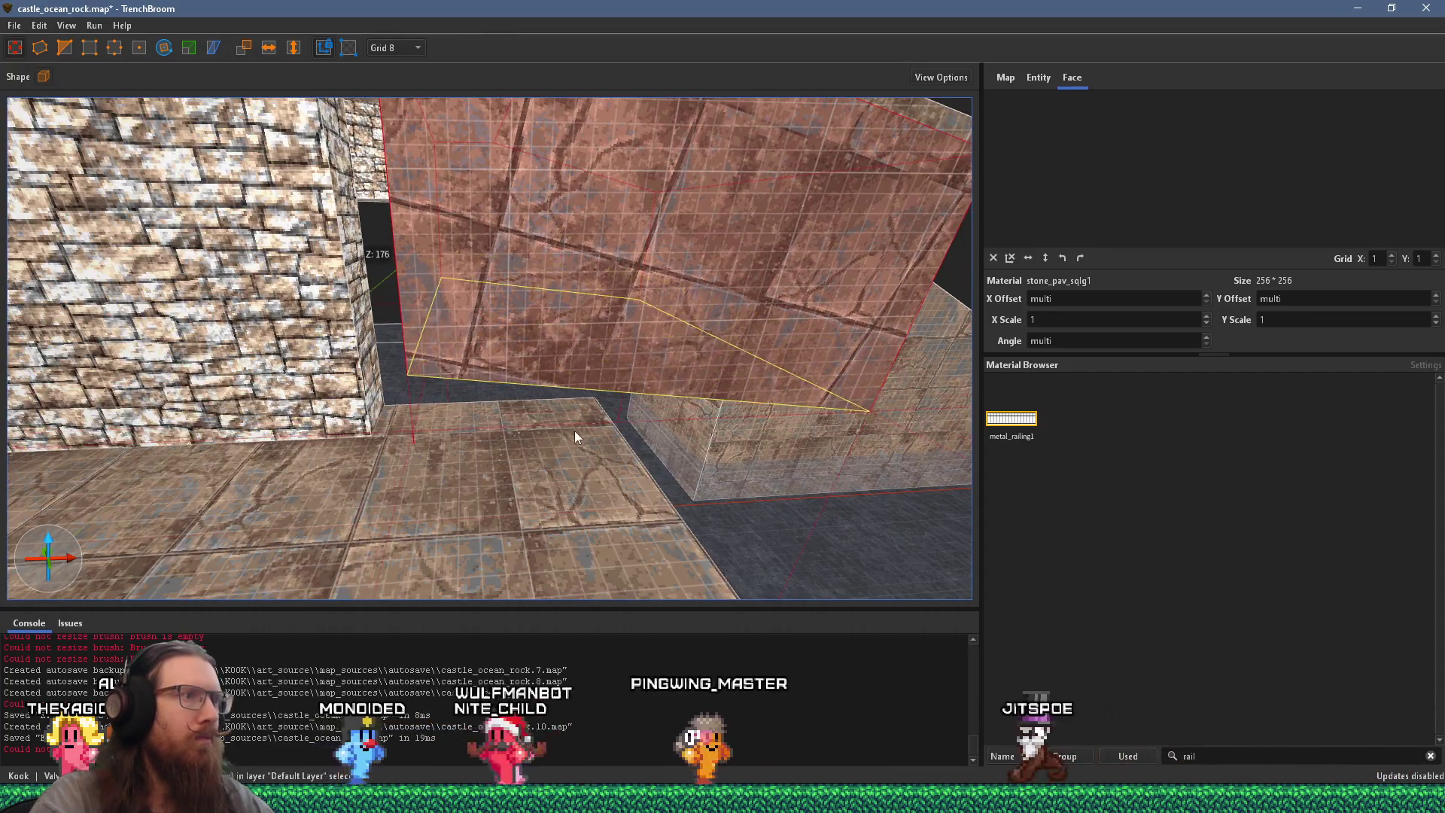
key(f)
mouse_move(638, 290)
mouse_down()
mouse_move(580, 288)
mouse_move(535, 342)
mouse_move(417, 226)
mouse_up()
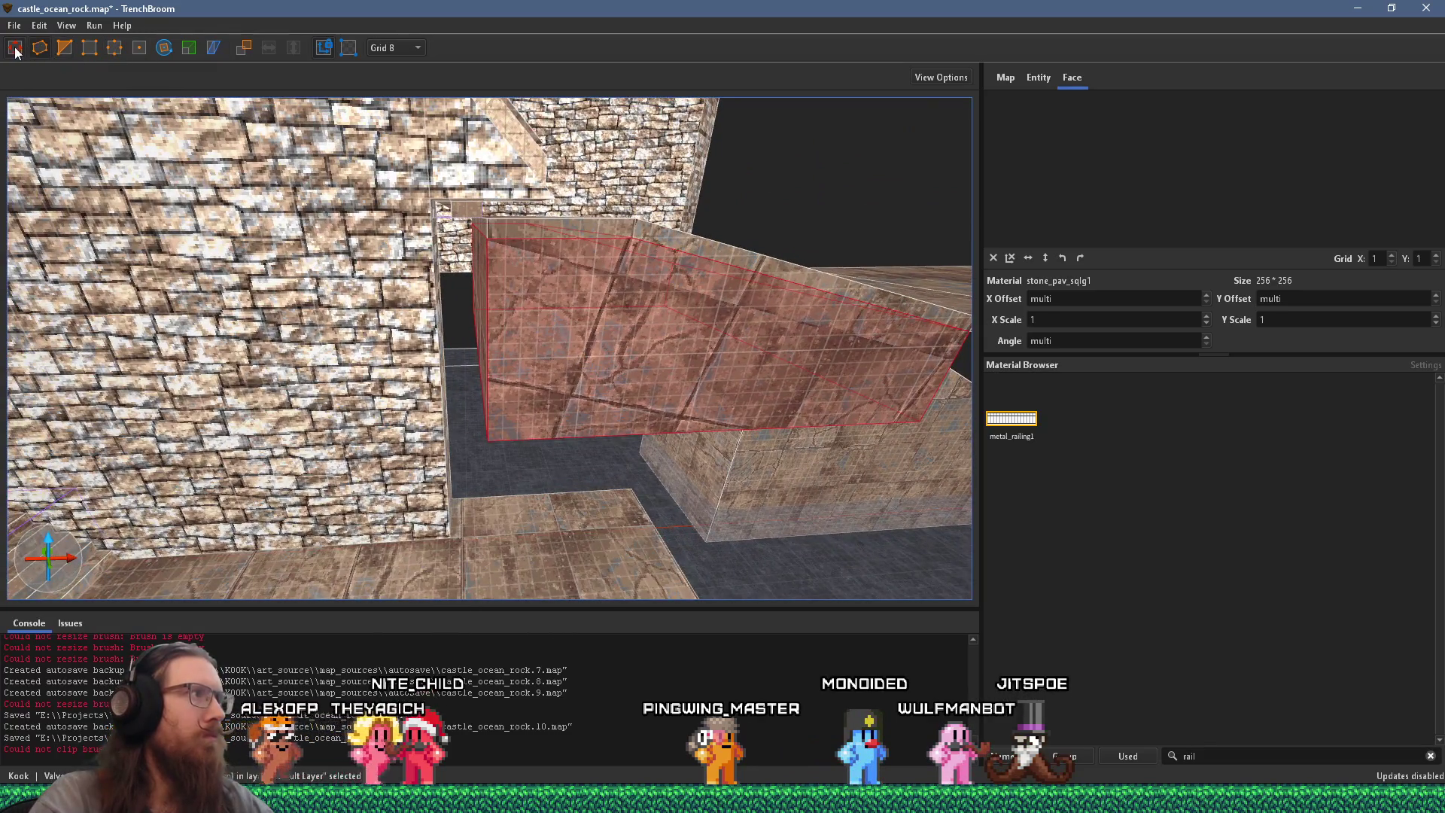
mouse_move(634, 459)
mouse_down()
mouse_move(652, 571)
mouse_move(548, 418)
mouse_move(524, 461)
mouse_up()
Step: Draw a new brush against the left brick wall and stretch it into a long beam
click(411, 423)
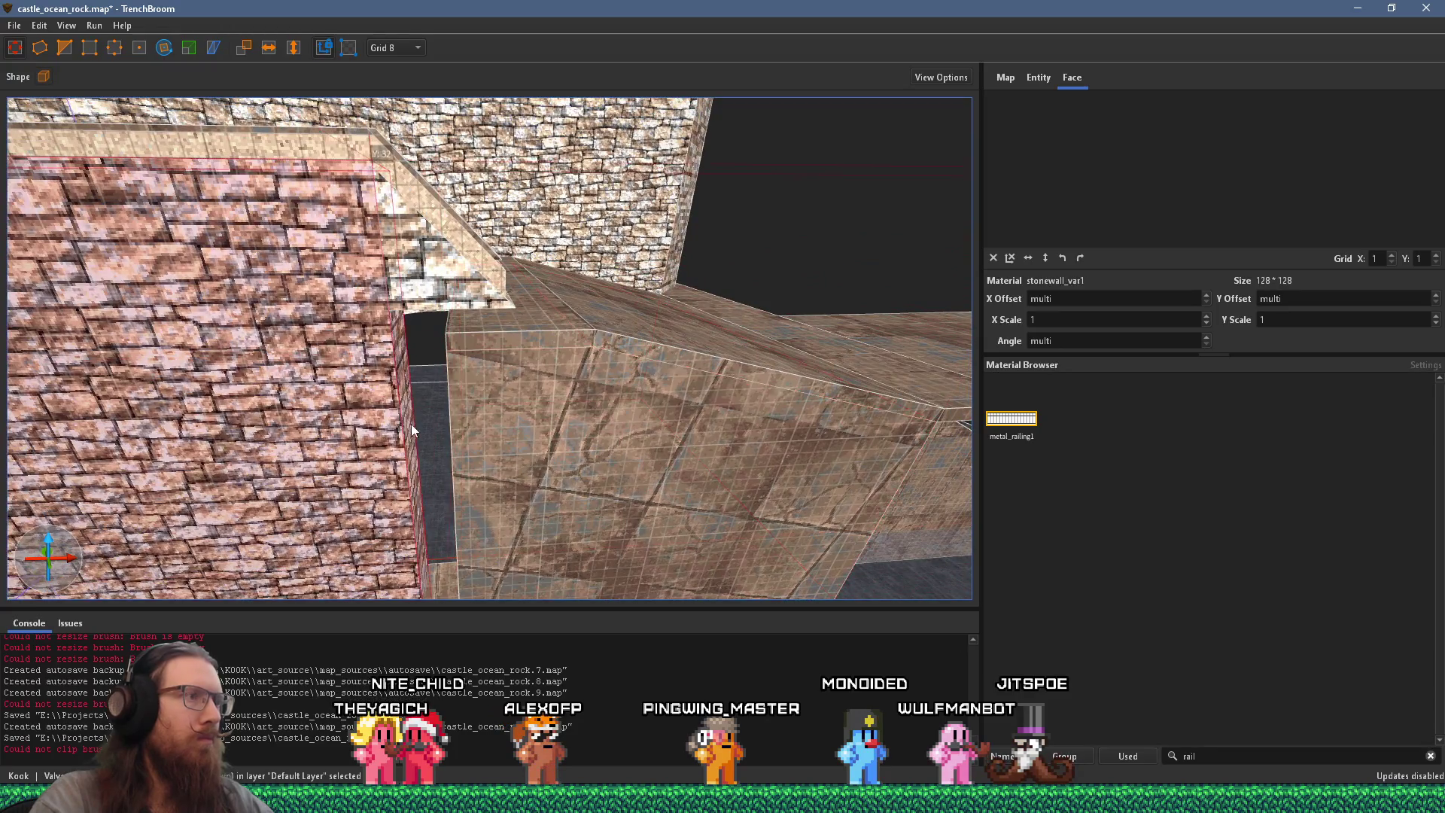
shift+click(372, 444)
mouse_move(507, 414)
mouse_down()
mouse_move(545, 399)
mouse_move(464, 349)
mouse_move(490, 330)
mouse_move(392, 268)
mouse_up()
click(300, 265)
click(291, 292)
mouse_move(291, 292)
mouse_down()
mouse_move(305, 250)
mouse_move(324, 277)
mouse_move(433, 271)
mouse_up()
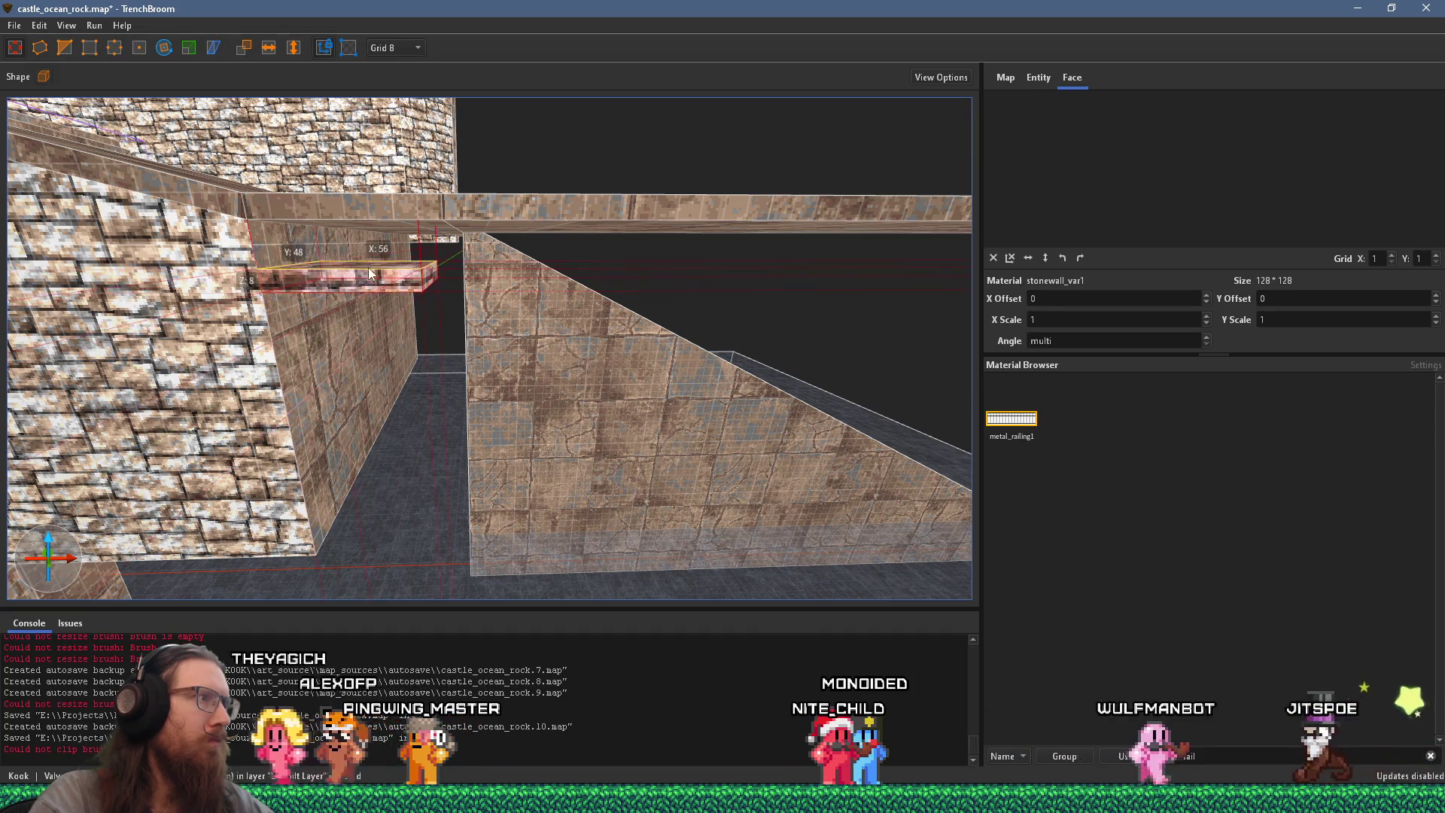
shift+click(299, 259)
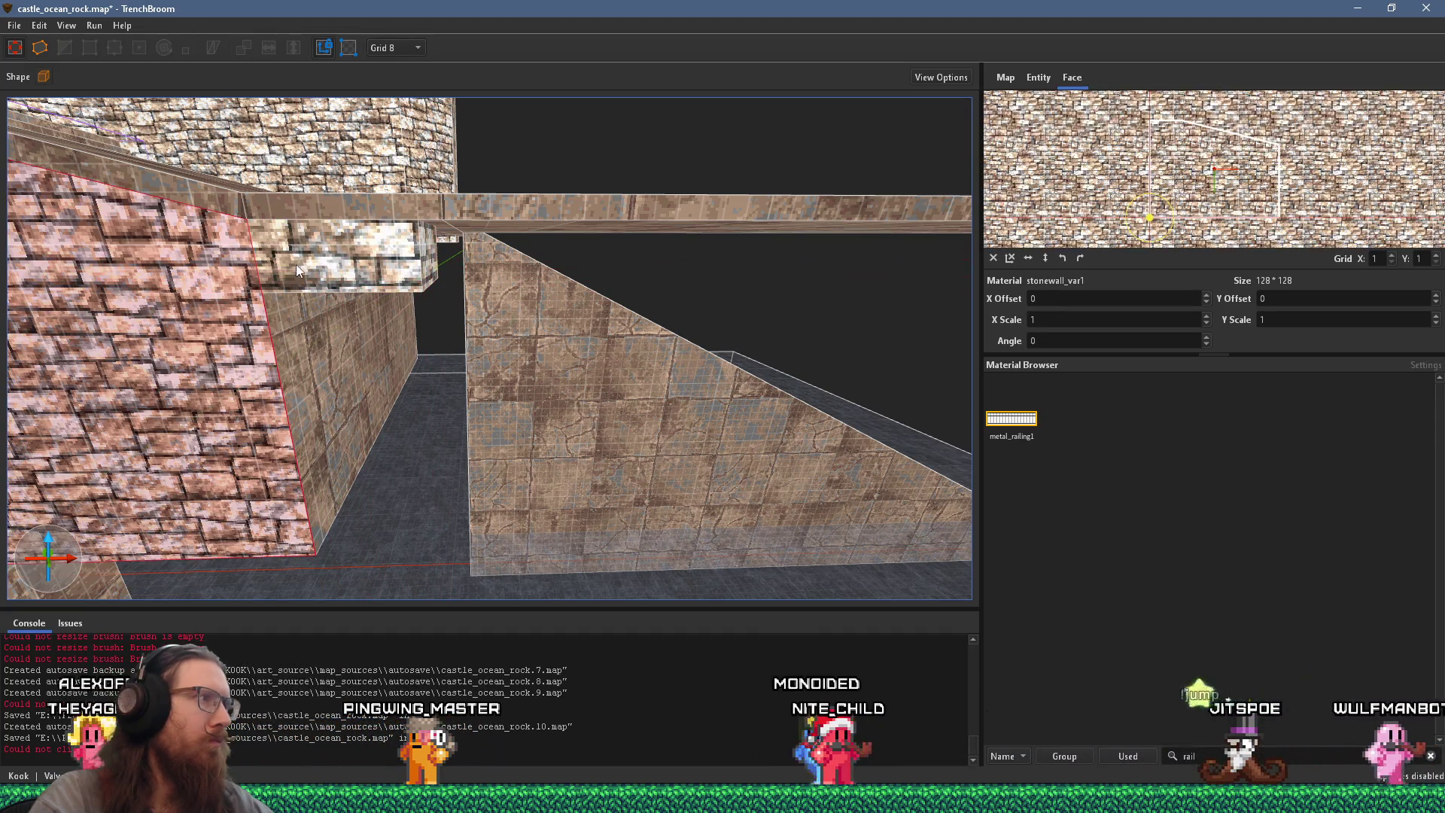
Step: Extend the brick beam down to the floor, check it, and switch to the reference photos
shift+click(333, 266)
click(360, 294)
mouse_move(360, 294)
mouse_down()
mouse_move(355, 346)
mouse_move(418, 633)
mouse_up()
mouse_move(461, 462)
mouse_down()
mouse_move(445, 465)
mouse_move(699, 421)
mouse_move(677, 405)
mouse_move(374, 463)
mouse_move(242, 358)
mouse_move(474, 303)
mouse_move(527, 339)
mouse_move(440, 385)
mouse_move(301, 362)
mouse_move(303, 313)
mouse_move(373, 445)
mouse_move(369, 426)
mouse_move(399, 413)
mouse_up()
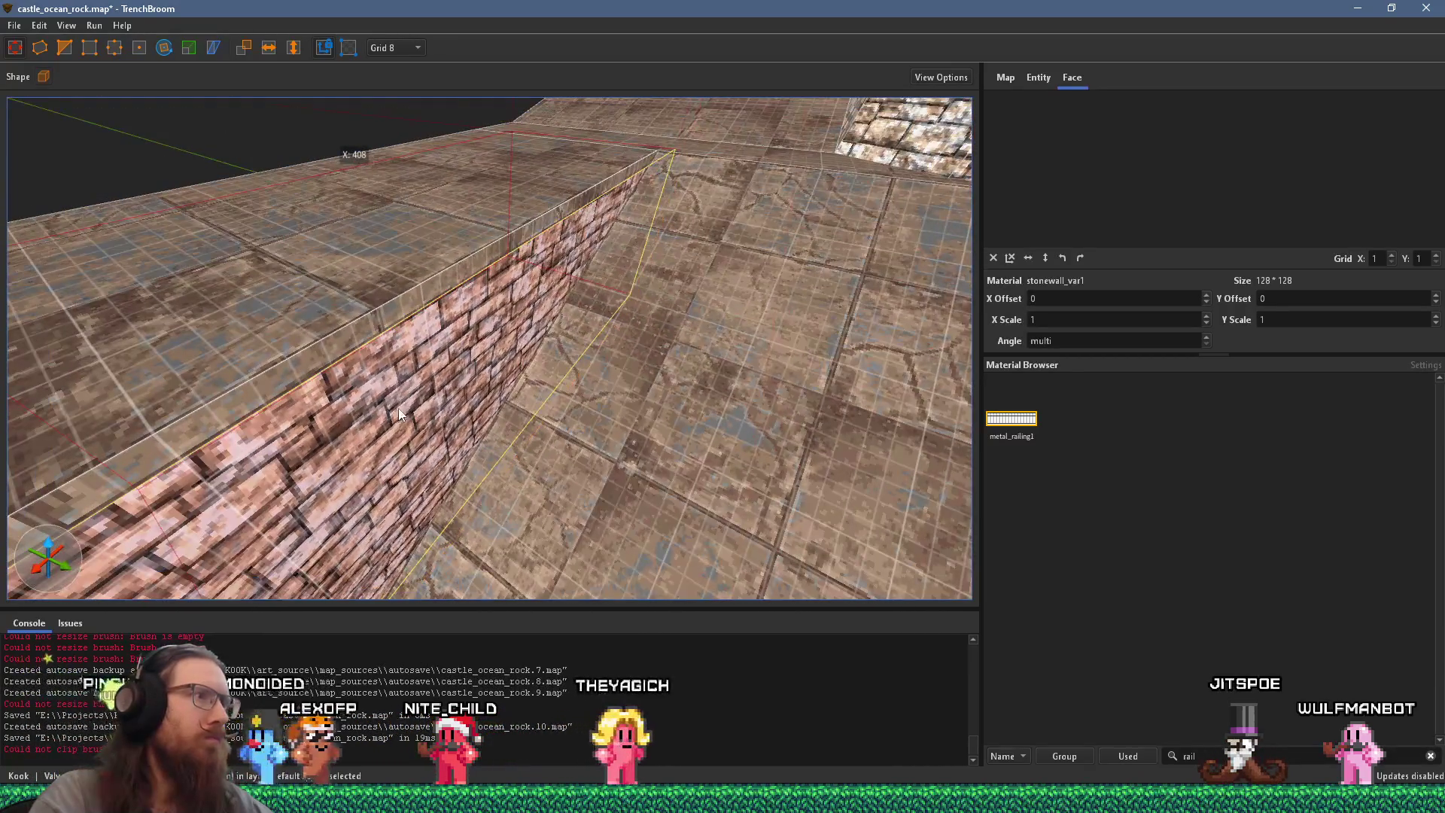
mouse_move(381, 286)
mouse_down()
mouse_move(290, 328)
mouse_move(830, 281)
mouse_move(716, 237)
mouse_move(643, 247)
mouse_move(611, 271)
mouse_move(729, 248)
mouse_move(396, 323)
mouse_move(810, 278)
mouse_move(539, 309)
mouse_move(661, 197)
mouse_up()
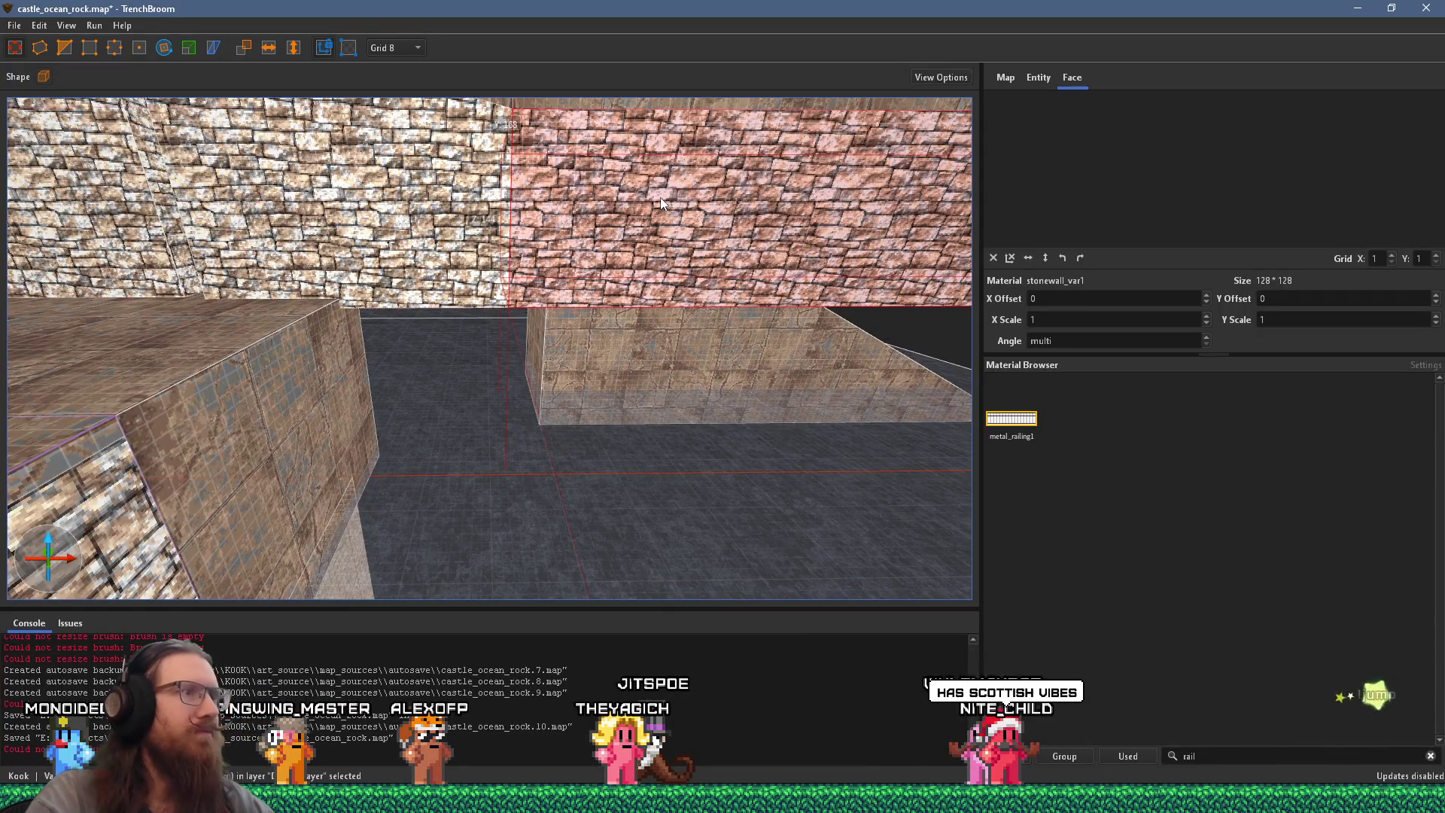
mouse_move(526, 186)
mouse_down()
mouse_move(631, 375)
mouse_move(605, 315)
mouse_up()
key(alt+Tab)
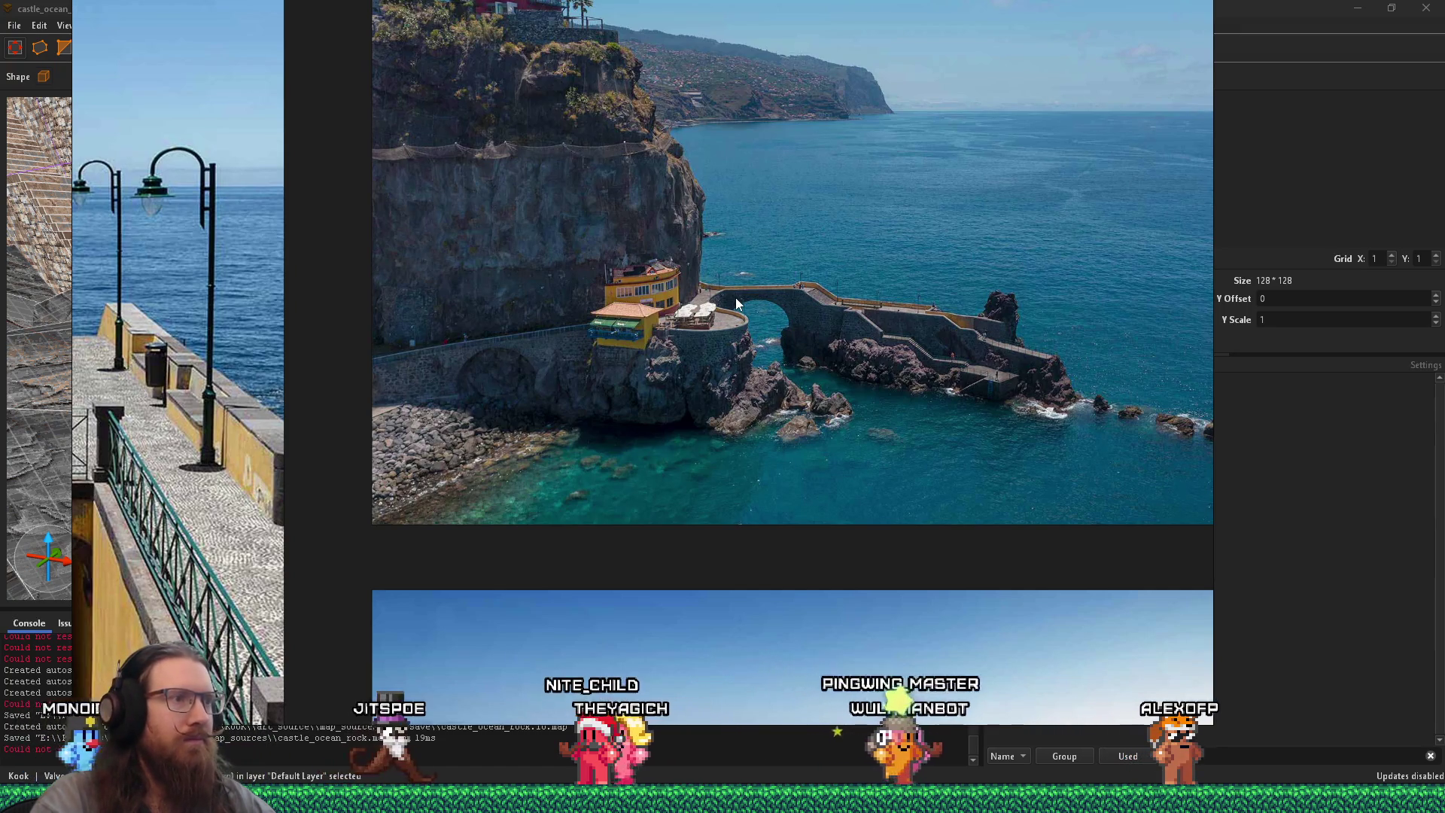
Step: Return to the map, fly over the ledge and stairs, and select the stone ledge
key(alt+Tab)
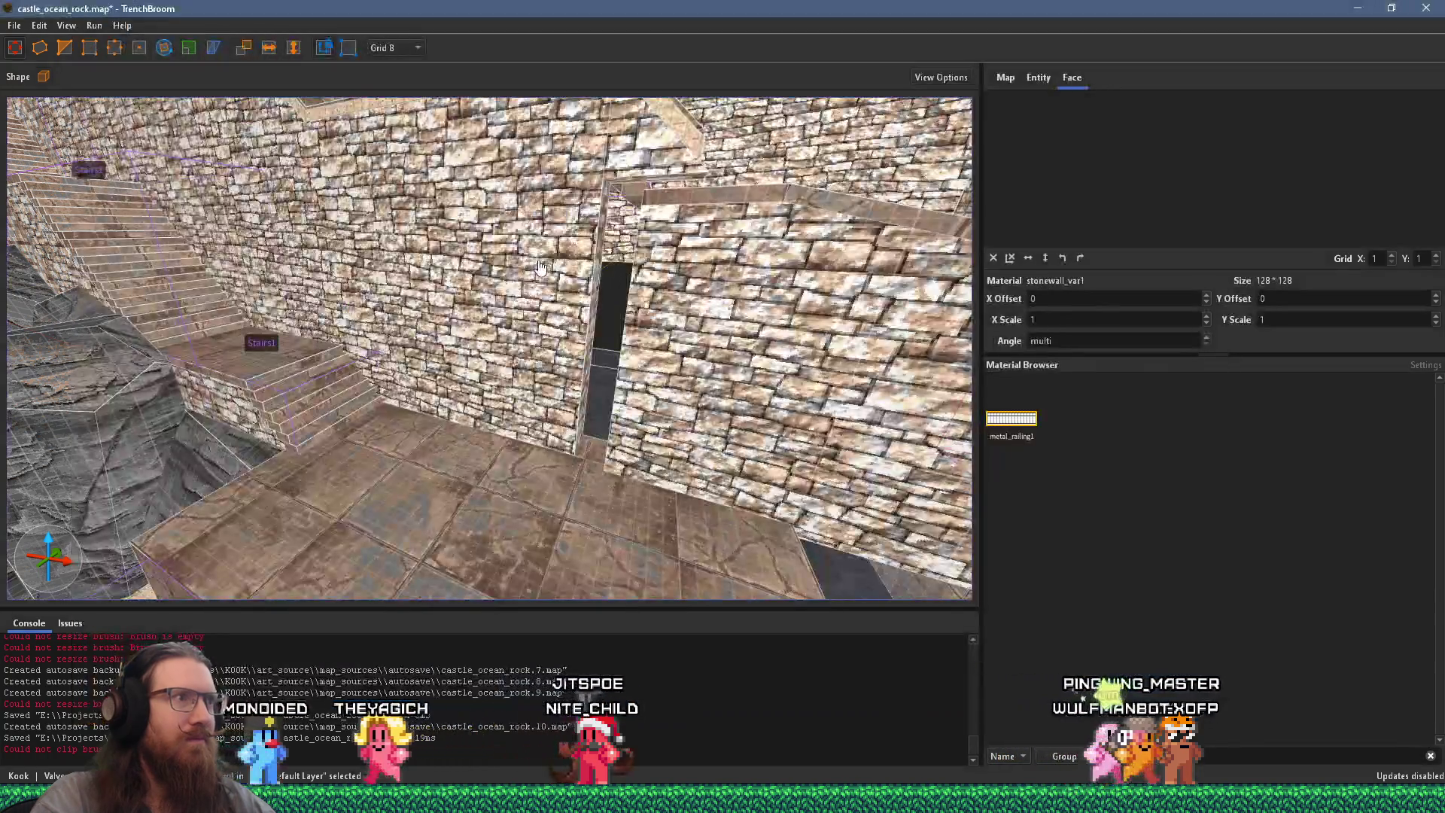
key(w)
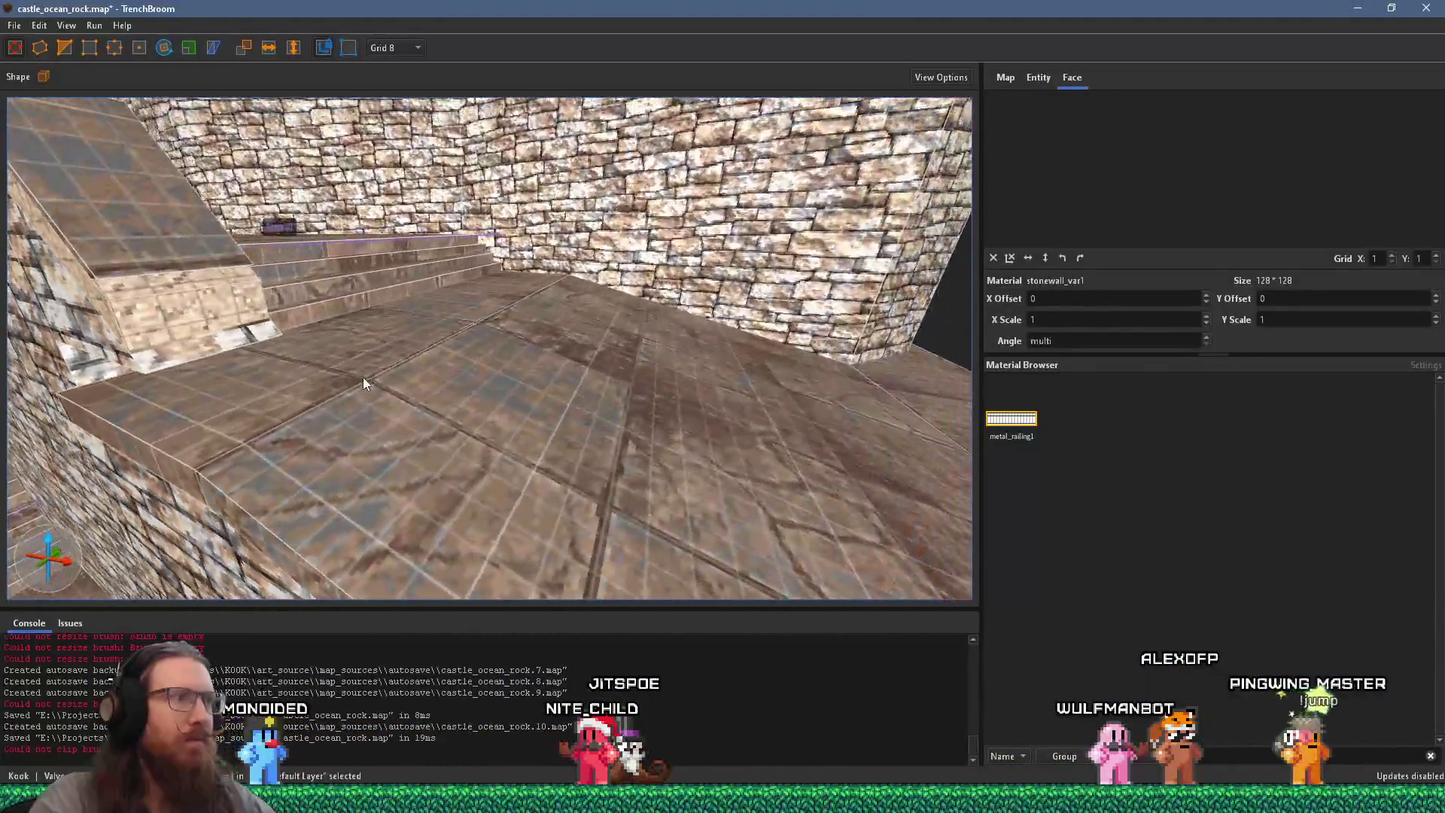
key(s)
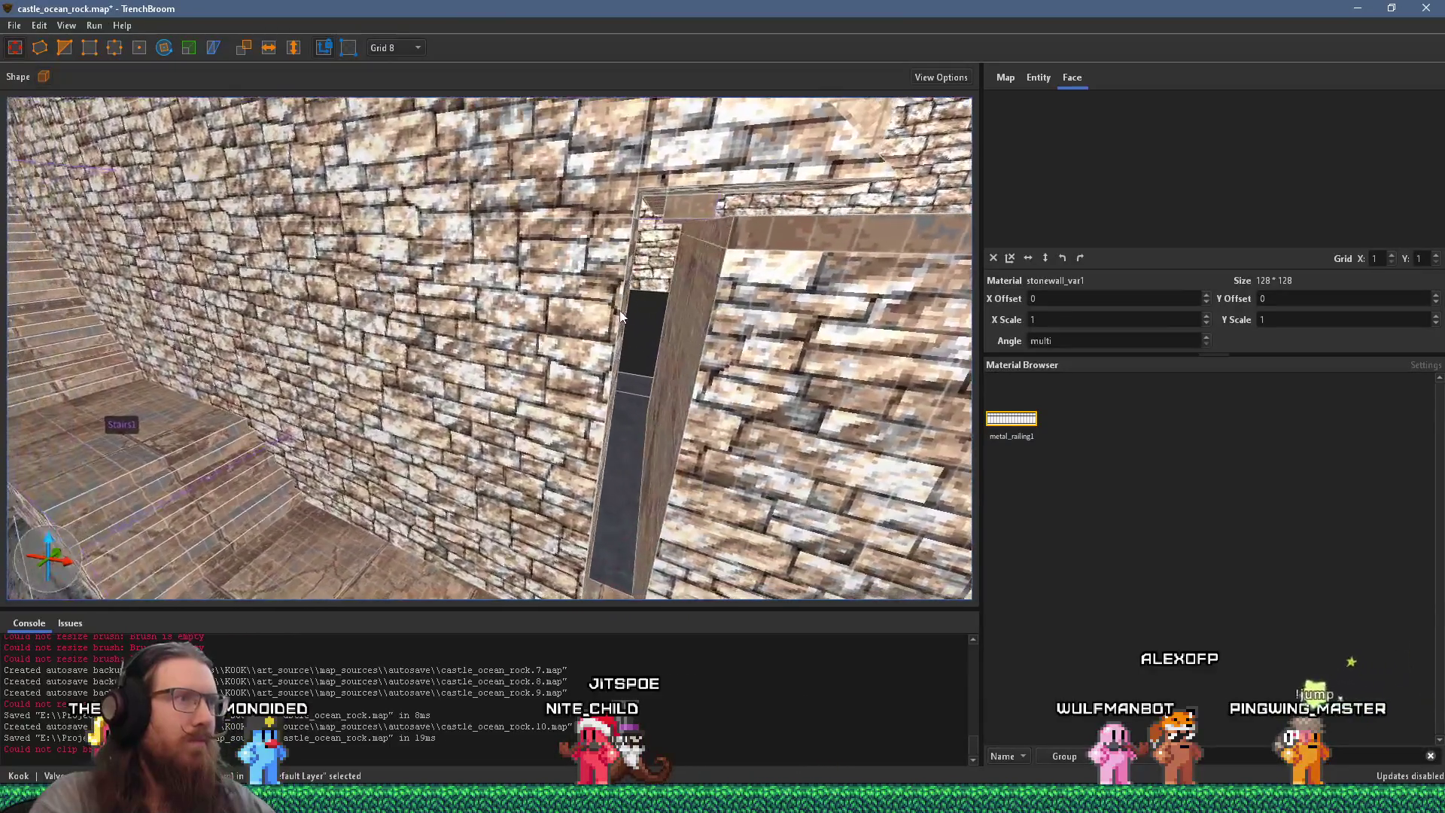
key(w)
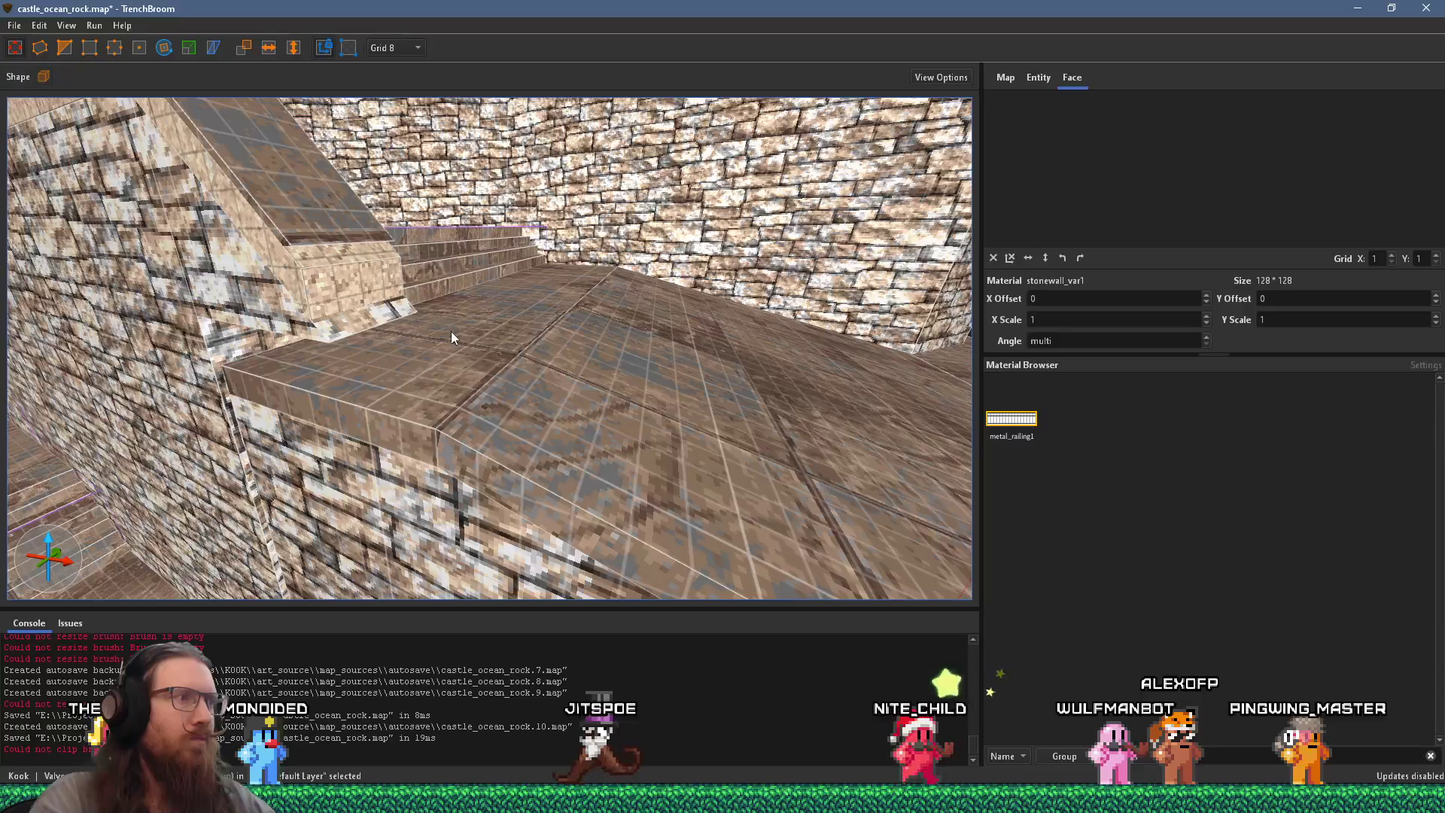
click(429, 393)
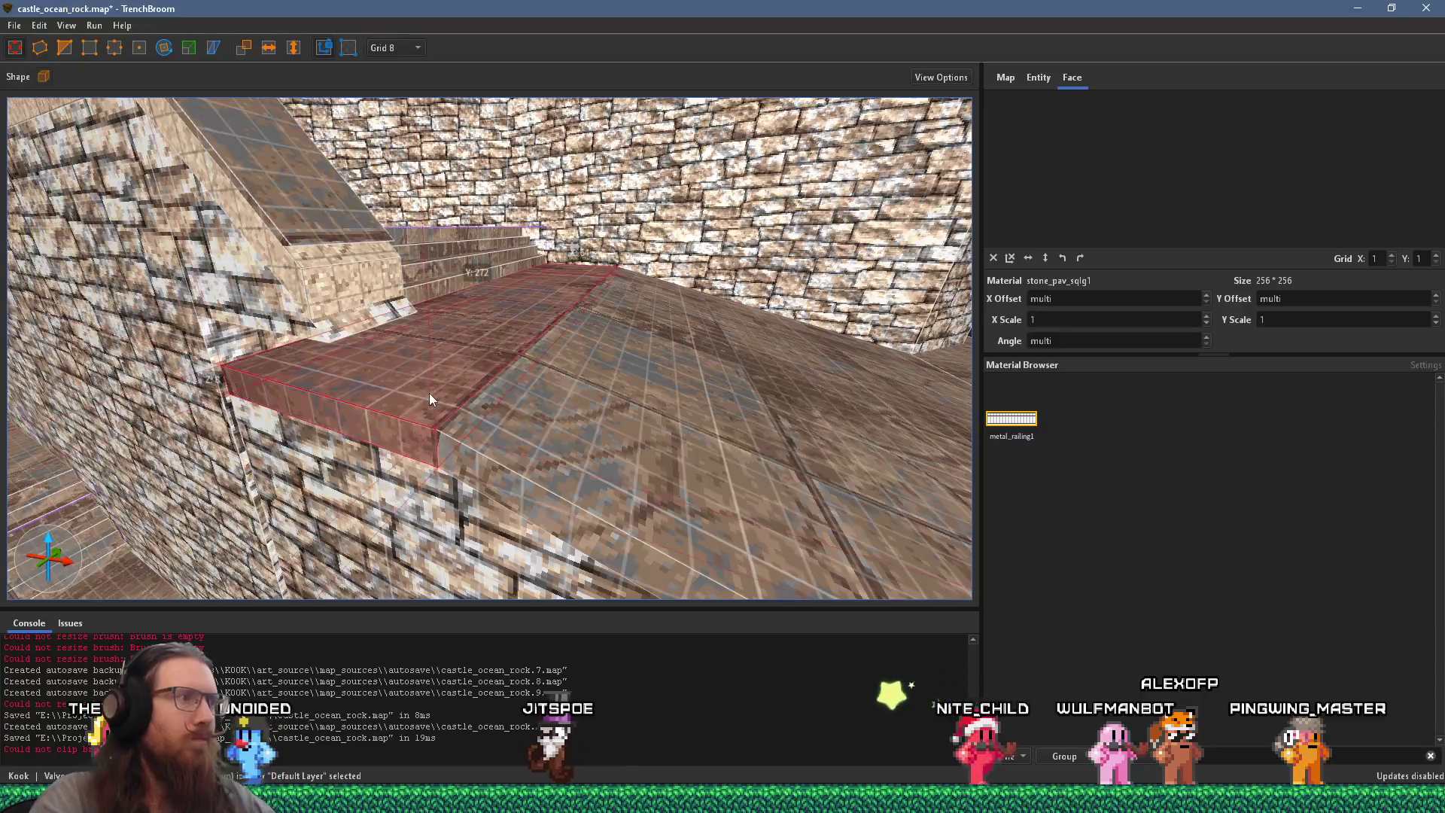
Step: Try resizing the sloped wedge above the doorway, then undo the change
key(a)
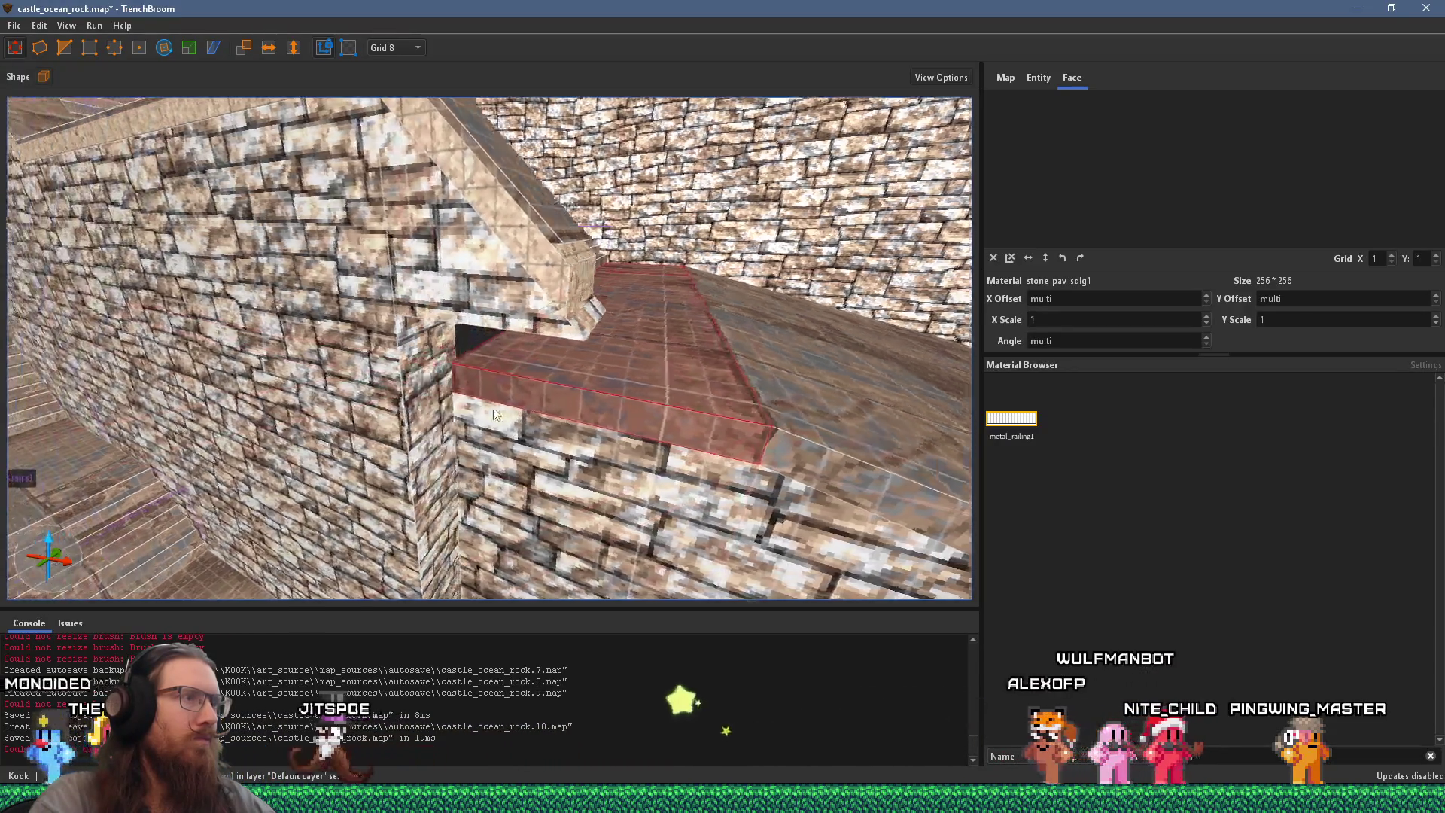
key(a)
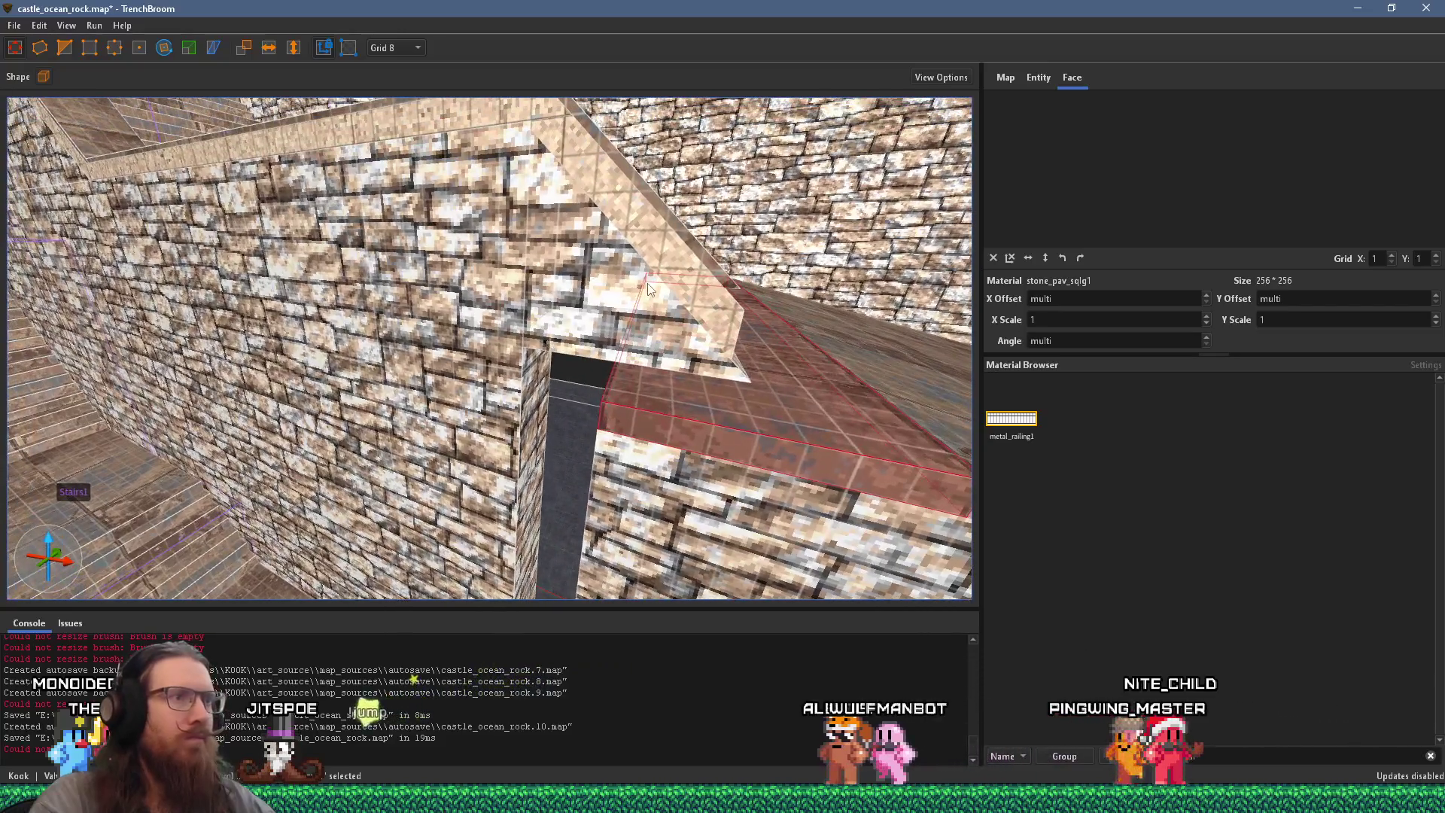
click(649, 289)
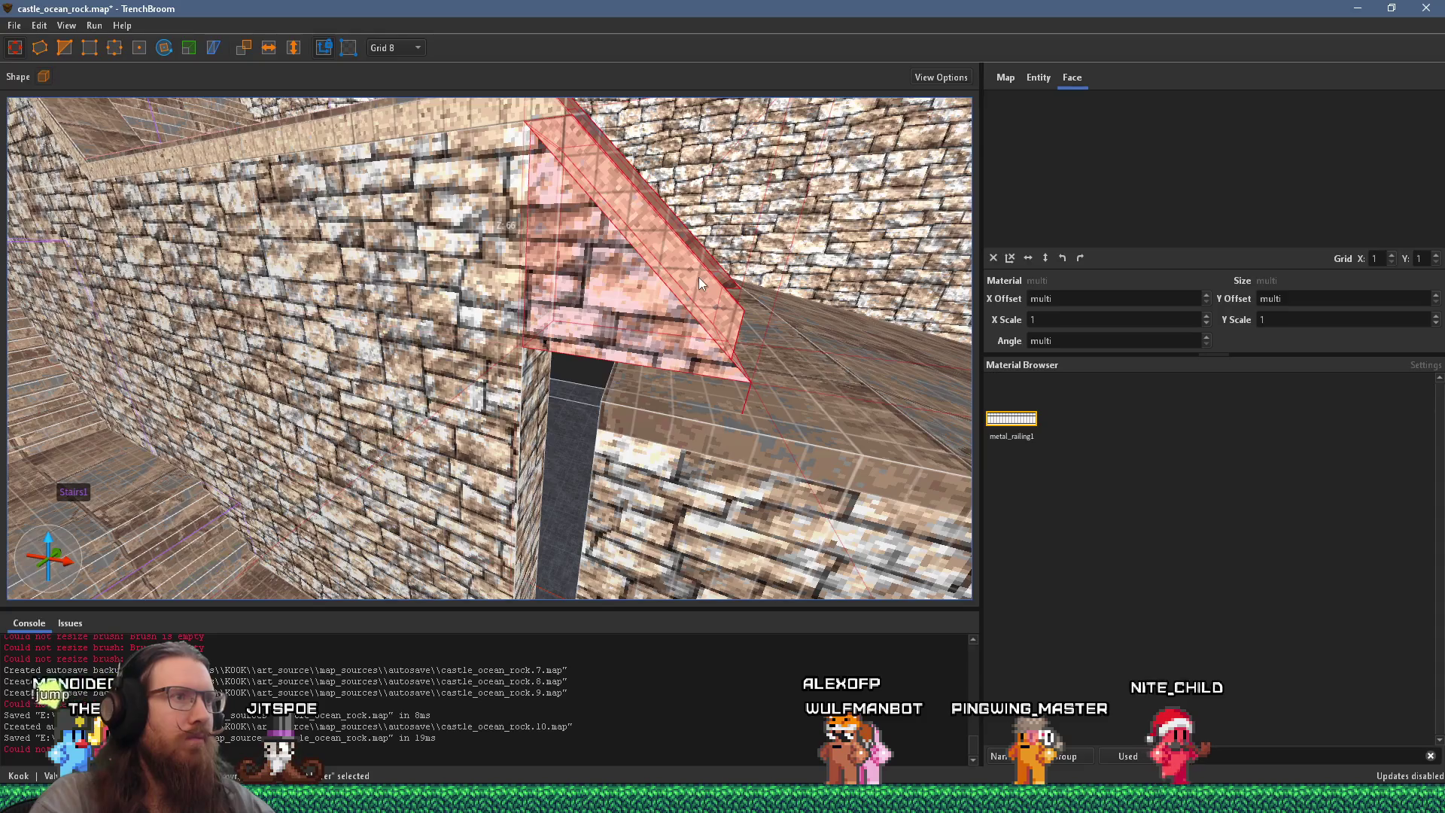
mouse_move(699, 283)
mouse_down()
mouse_move(693, 324)
mouse_move(626, 337)
mouse_move(632, 476)
mouse_move(457, 513)
mouse_move(513, 478)
mouse_move(479, 477)
mouse_move(572, 396)
mouse_move(727, 441)
mouse_move(671, 439)
mouse_up()
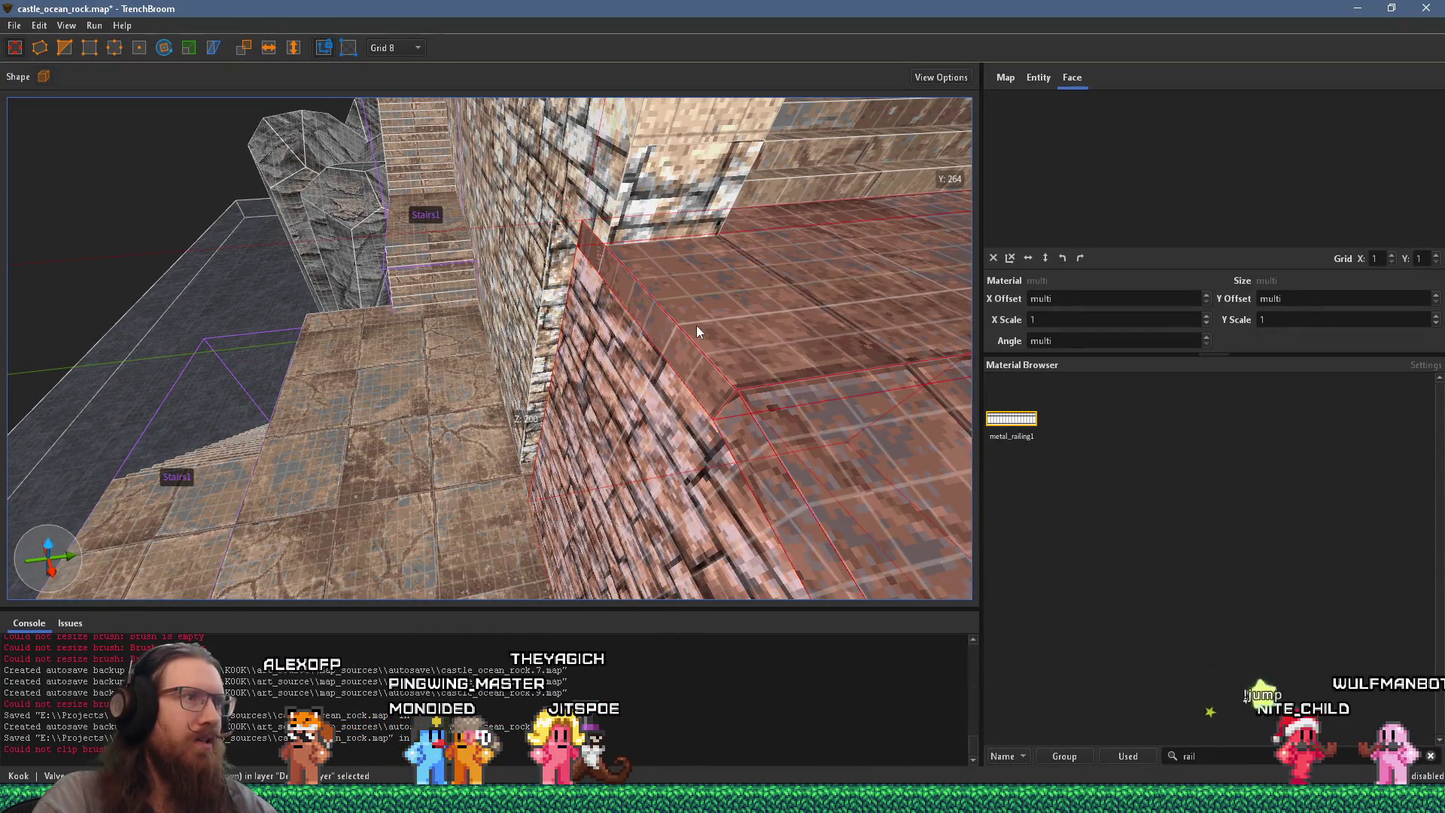
key(ctrl+z)
Step: Select the brick wall and then the floor slab, viewing the wall corner
mouse_move(589, 361)
mouse_down()
mouse_move(728, 344)
mouse_move(621, 381)
mouse_move(765, 377)
mouse_move(612, 404)
mouse_move(662, 371)
mouse_move(729, 362)
mouse_move(508, 392)
mouse_move(558, 349)
mouse_up()
click(566, 395)
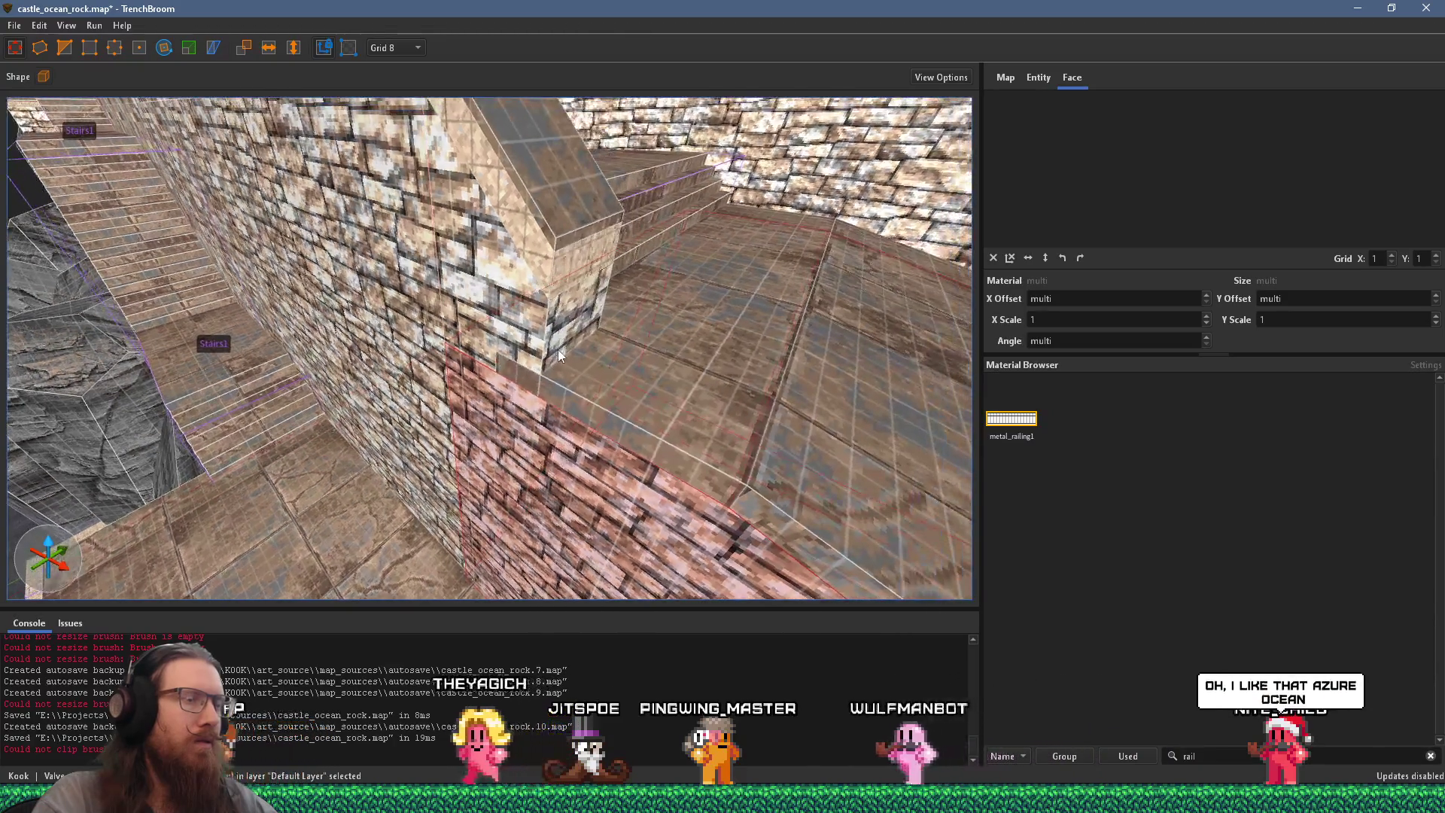
click(558, 349)
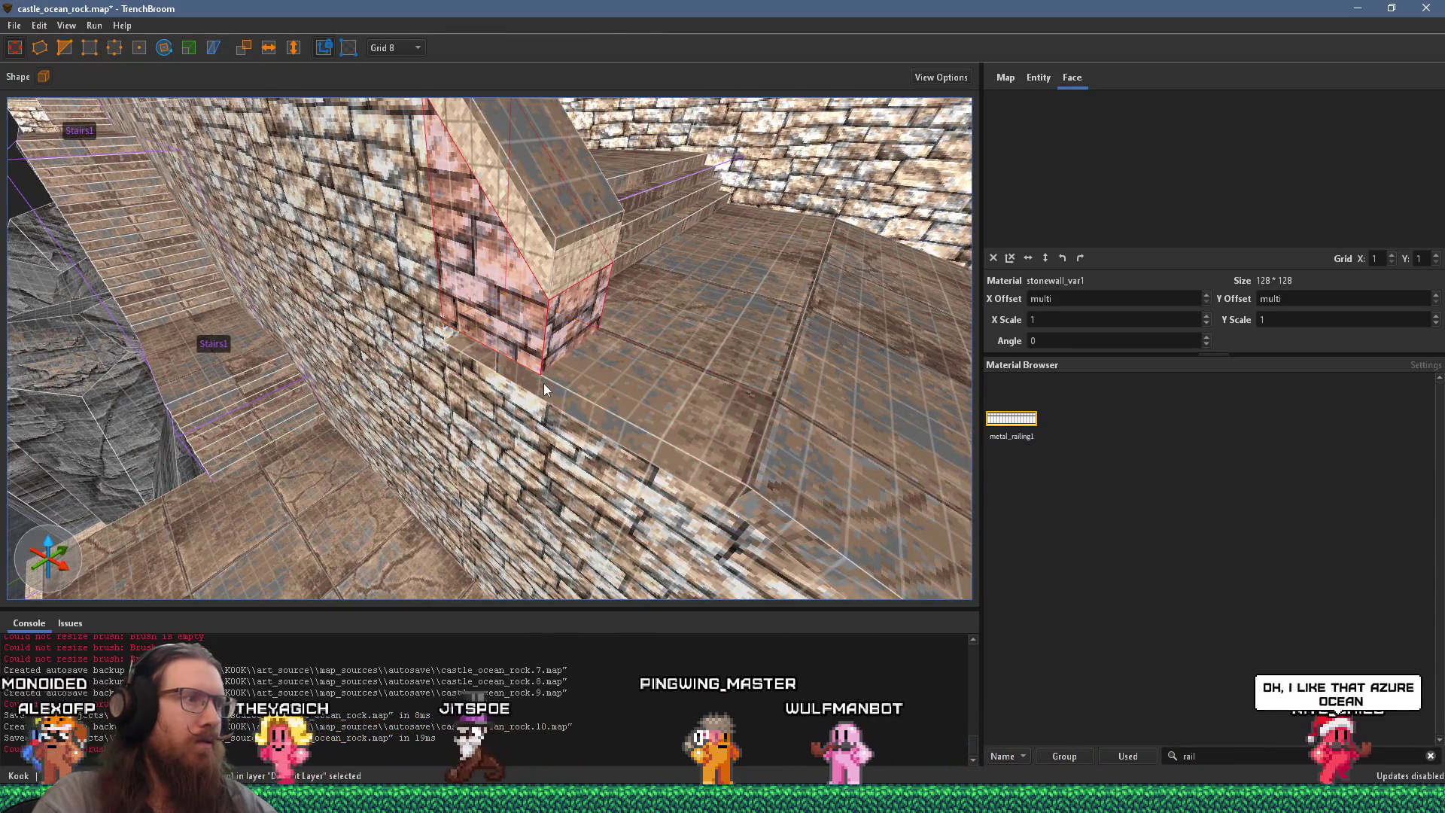
click(543, 382)
scroll(501, 355, up, 5)
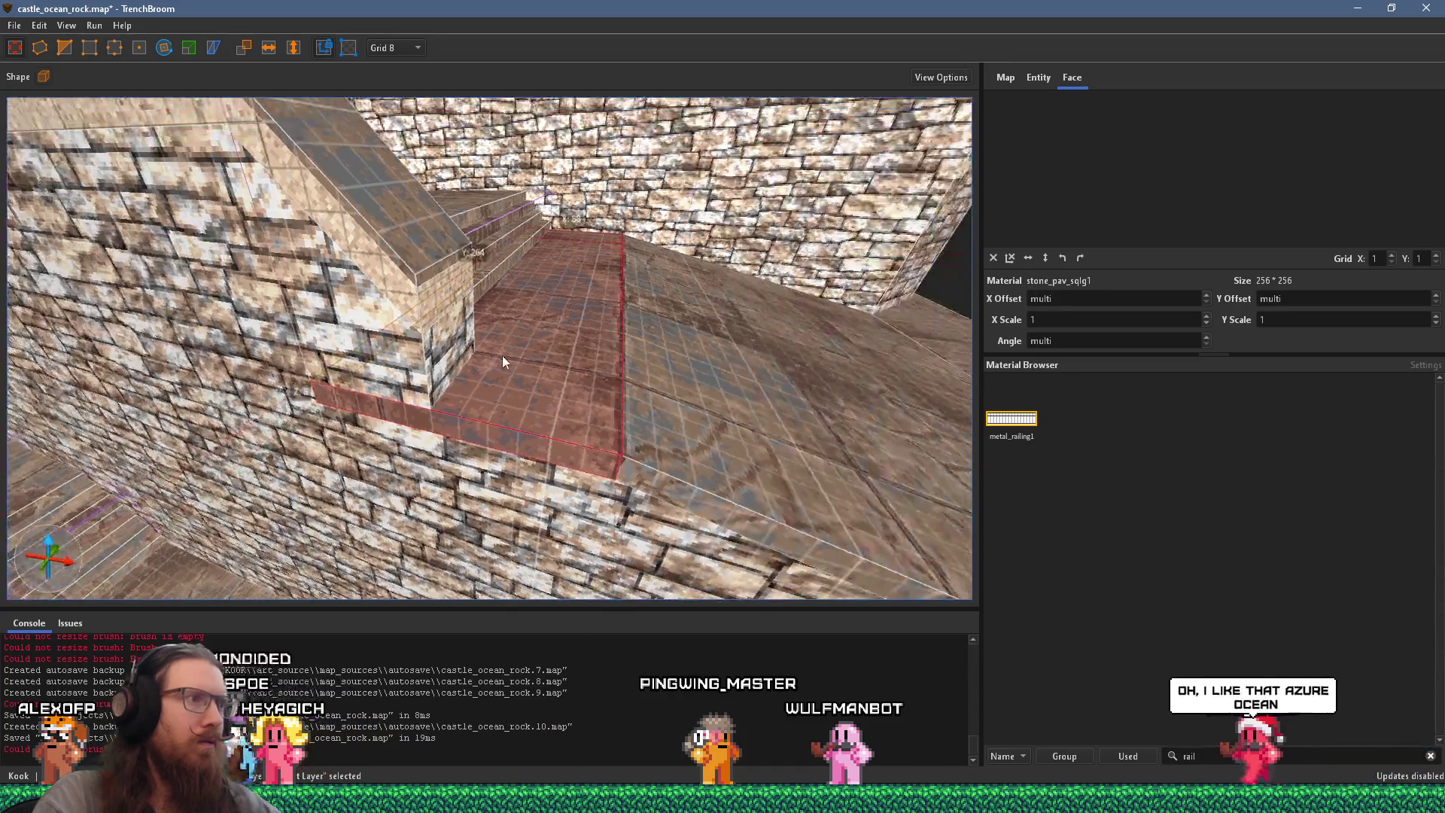
key(Escape)
drag(541, 346, 646, 224)
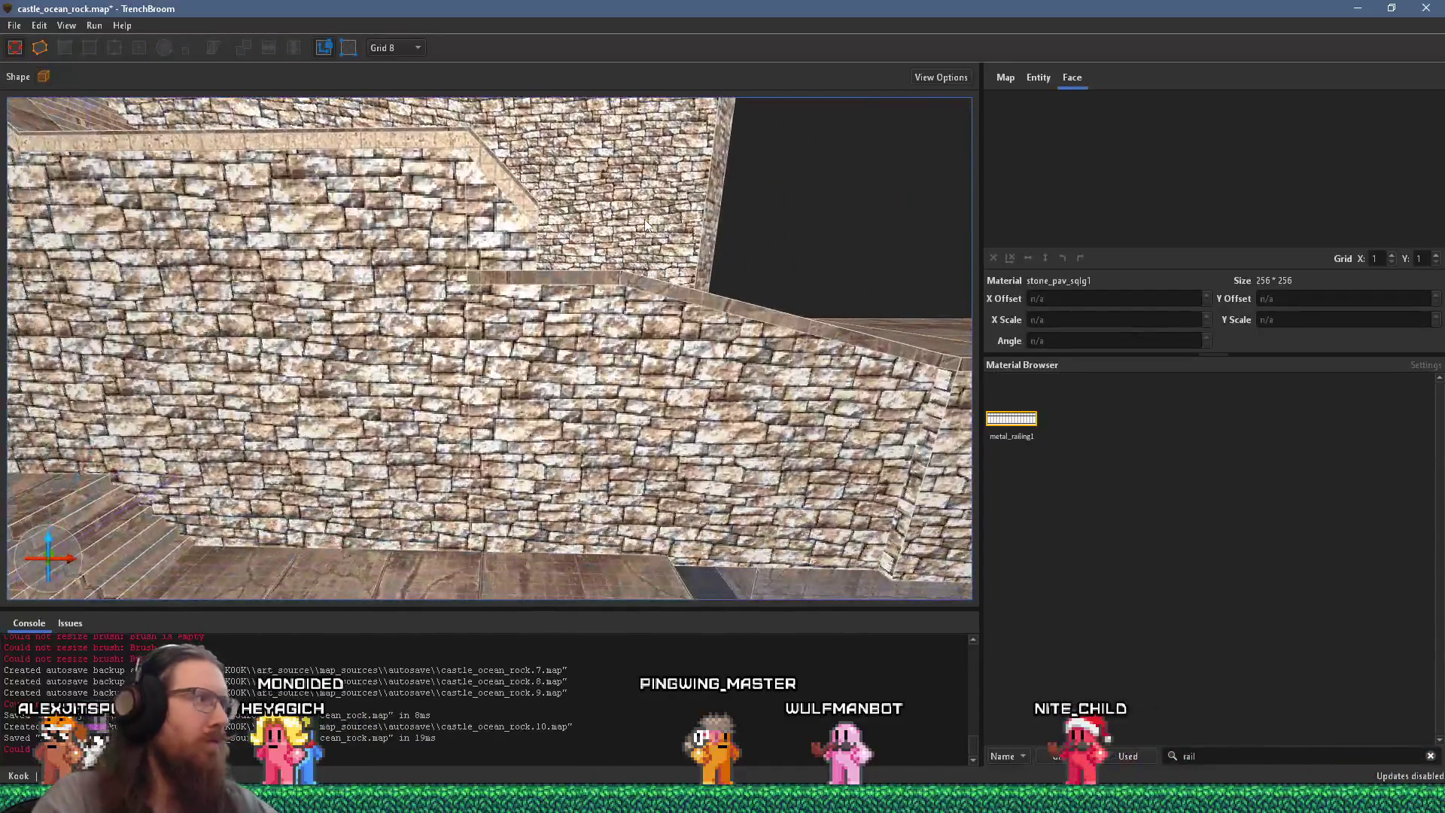
mouse_move(672, 276)
mouse_down()
mouse_move(454, 418)
mouse_move(490, 342)
mouse_move(604, 468)
mouse_move(489, 281)
mouse_move(485, 296)
mouse_up()
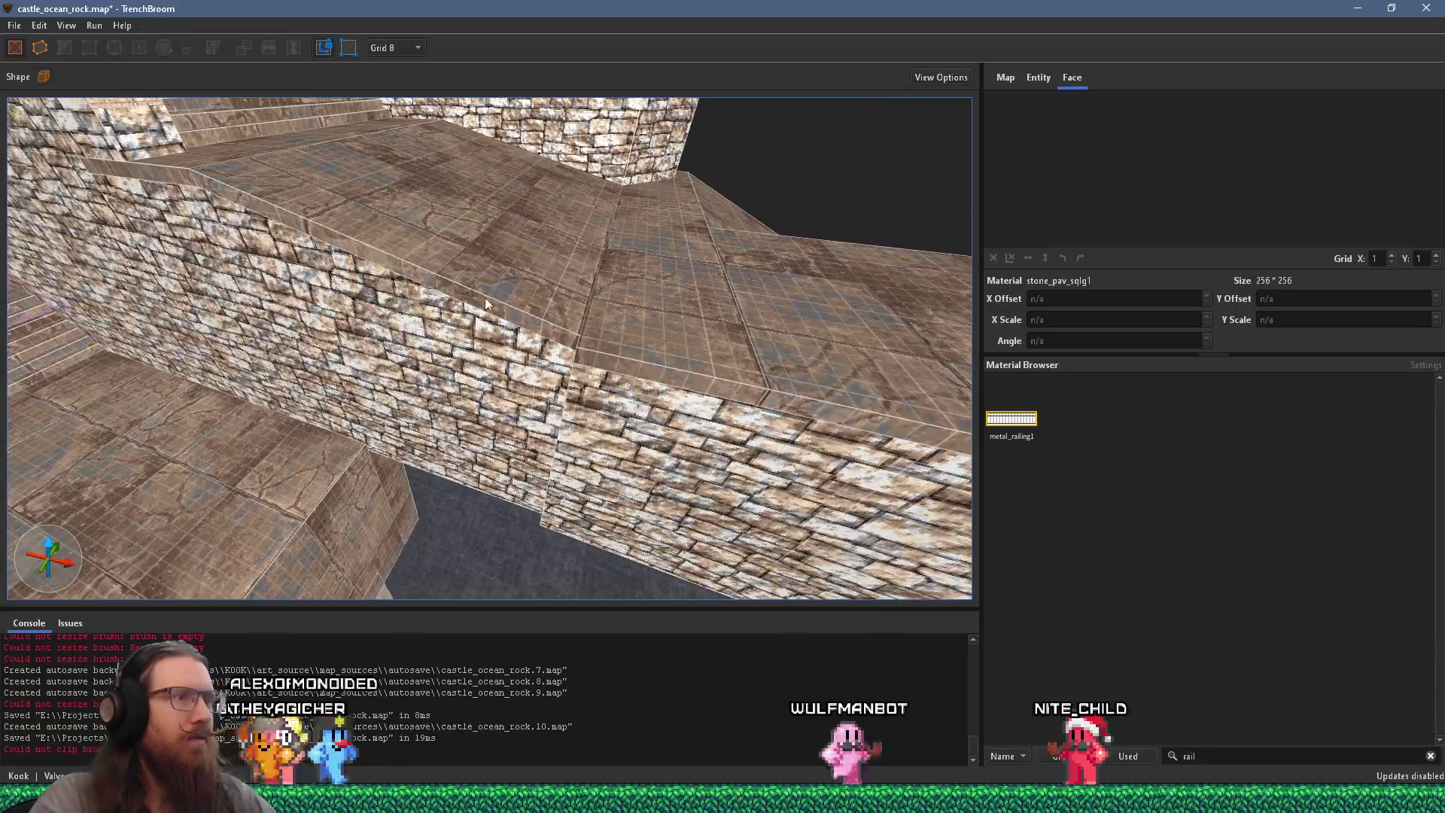
Step: Inspect the floor face and surrounding wall brushes, then switch to the reference photos
click(639, 369)
ctrl+click(816, 379)
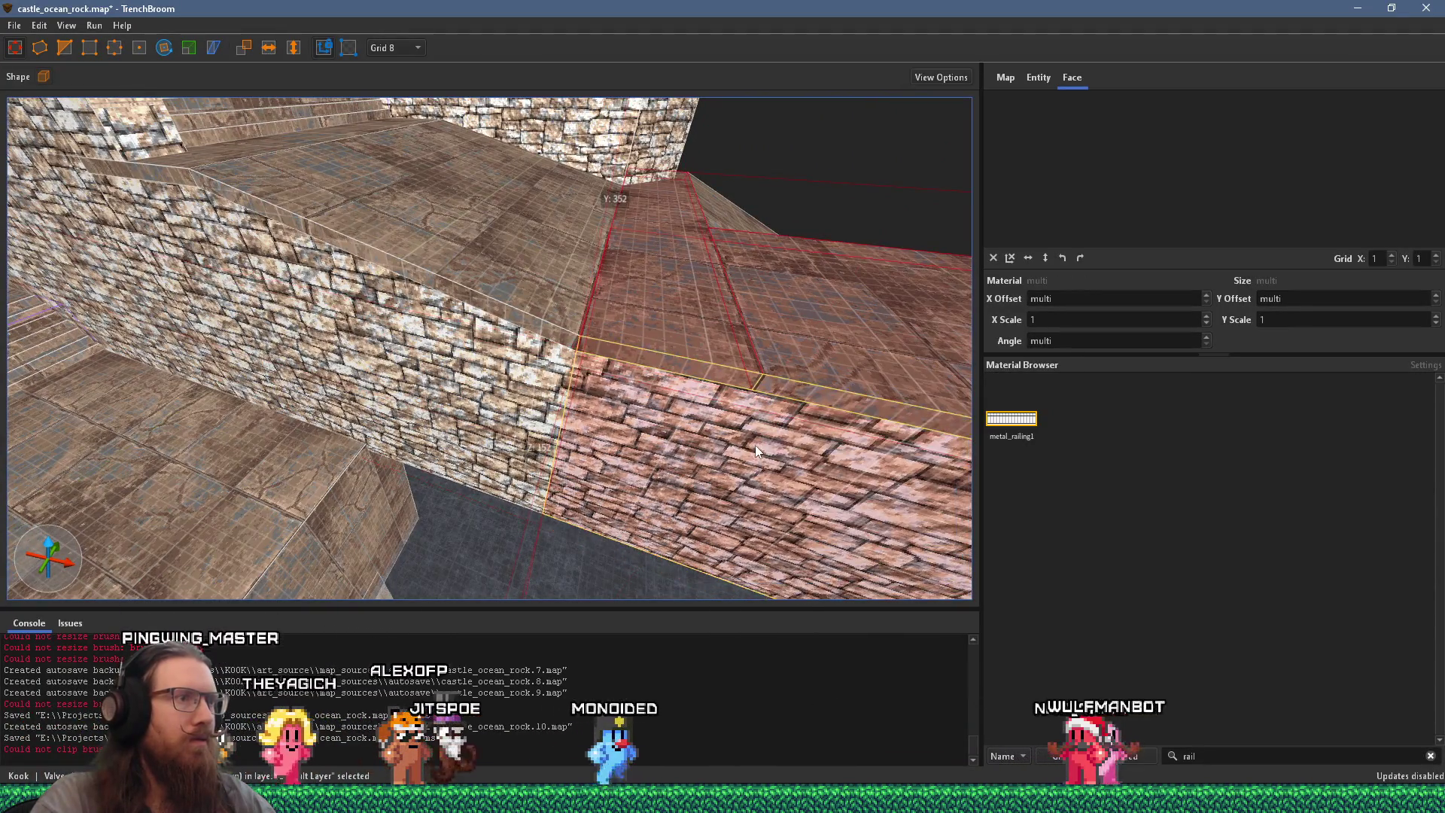
shift+click(693, 369)
shift+click(796, 380)
mouse_move(748, 404)
mouse_down()
mouse_move(334, 414)
mouse_move(420, 402)
mouse_move(581, 275)
mouse_up()
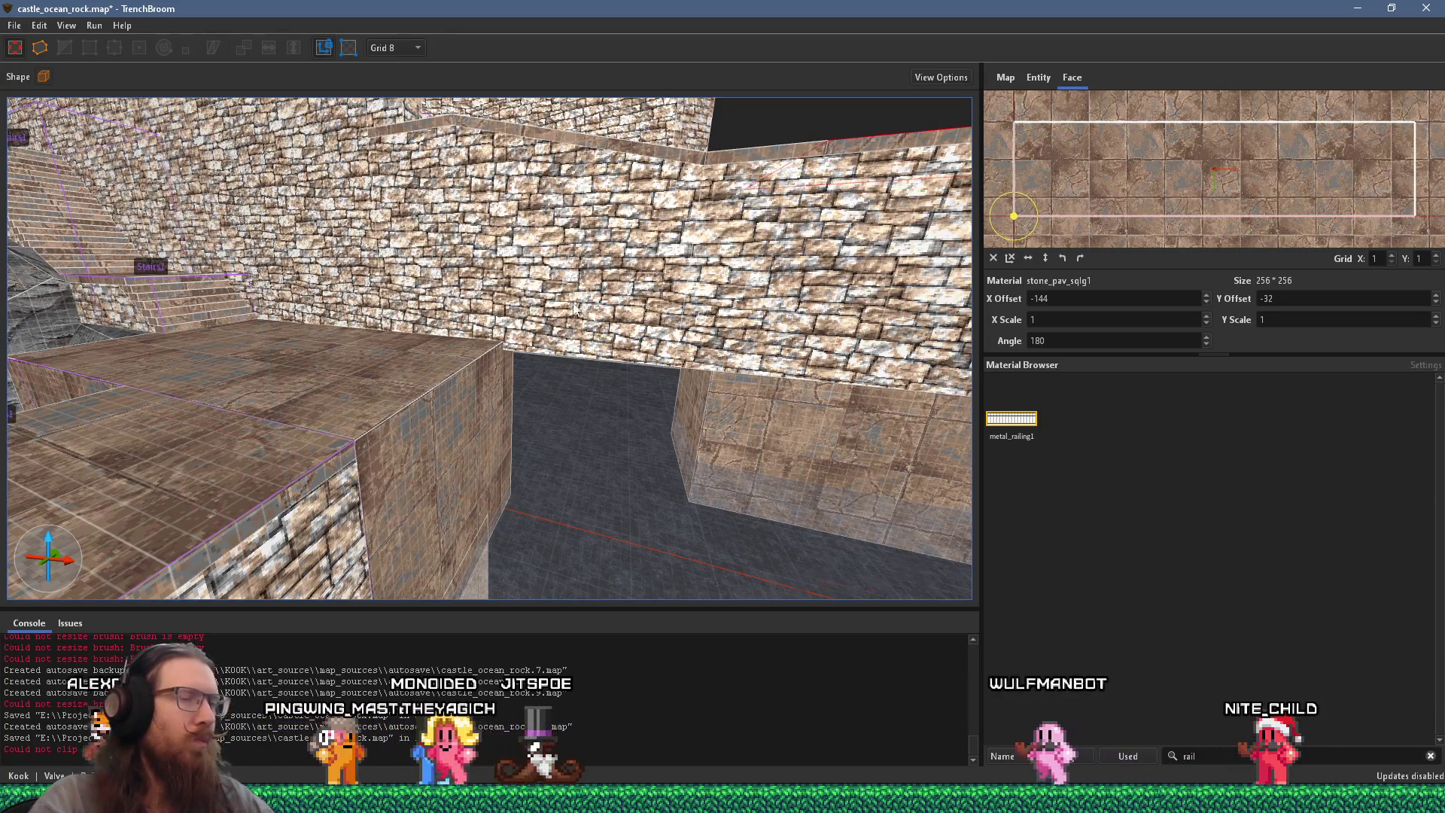
scroll(736, 312, up, 5)
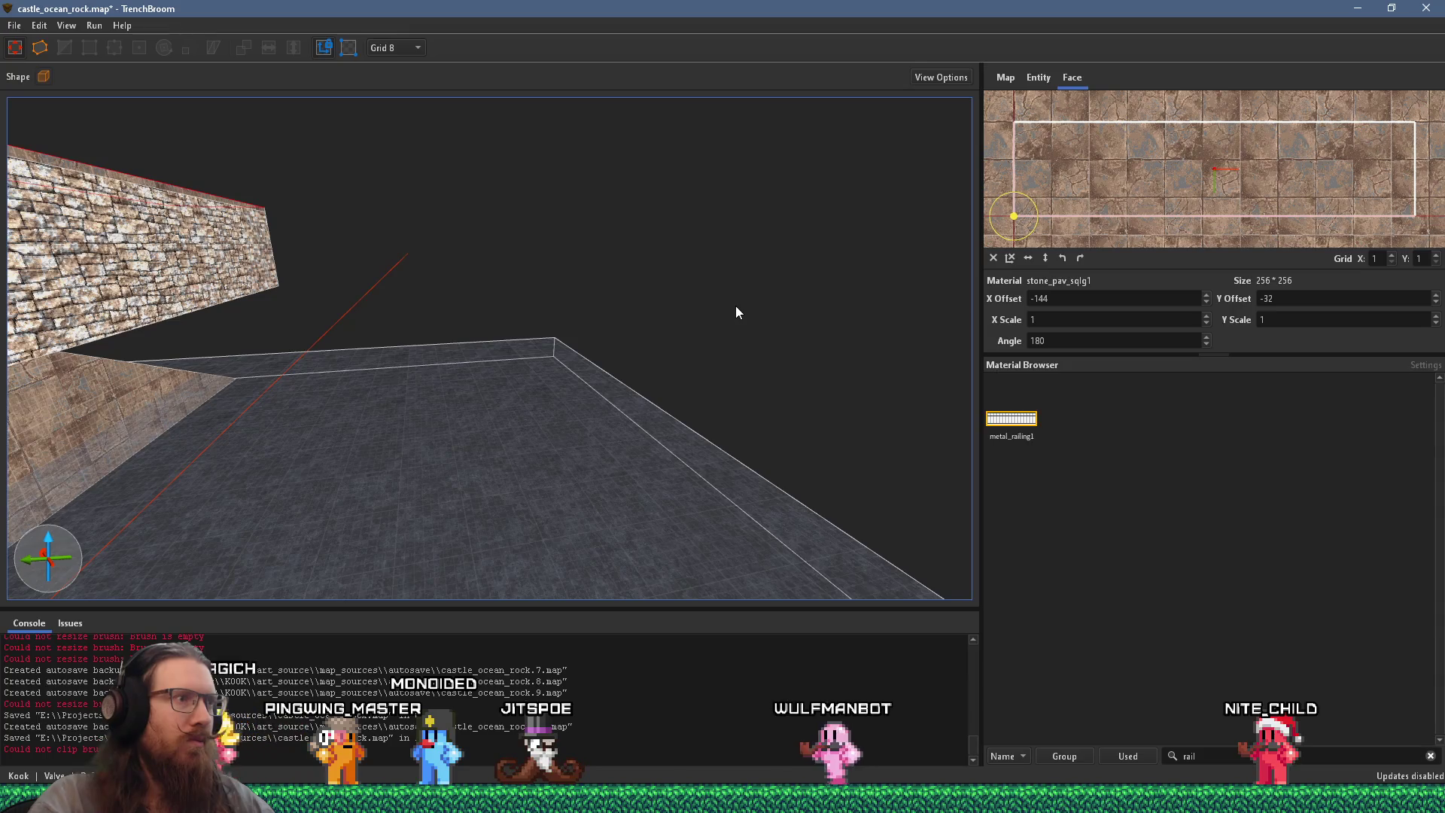
scroll(571, 324, down, 5)
click(589, 229)
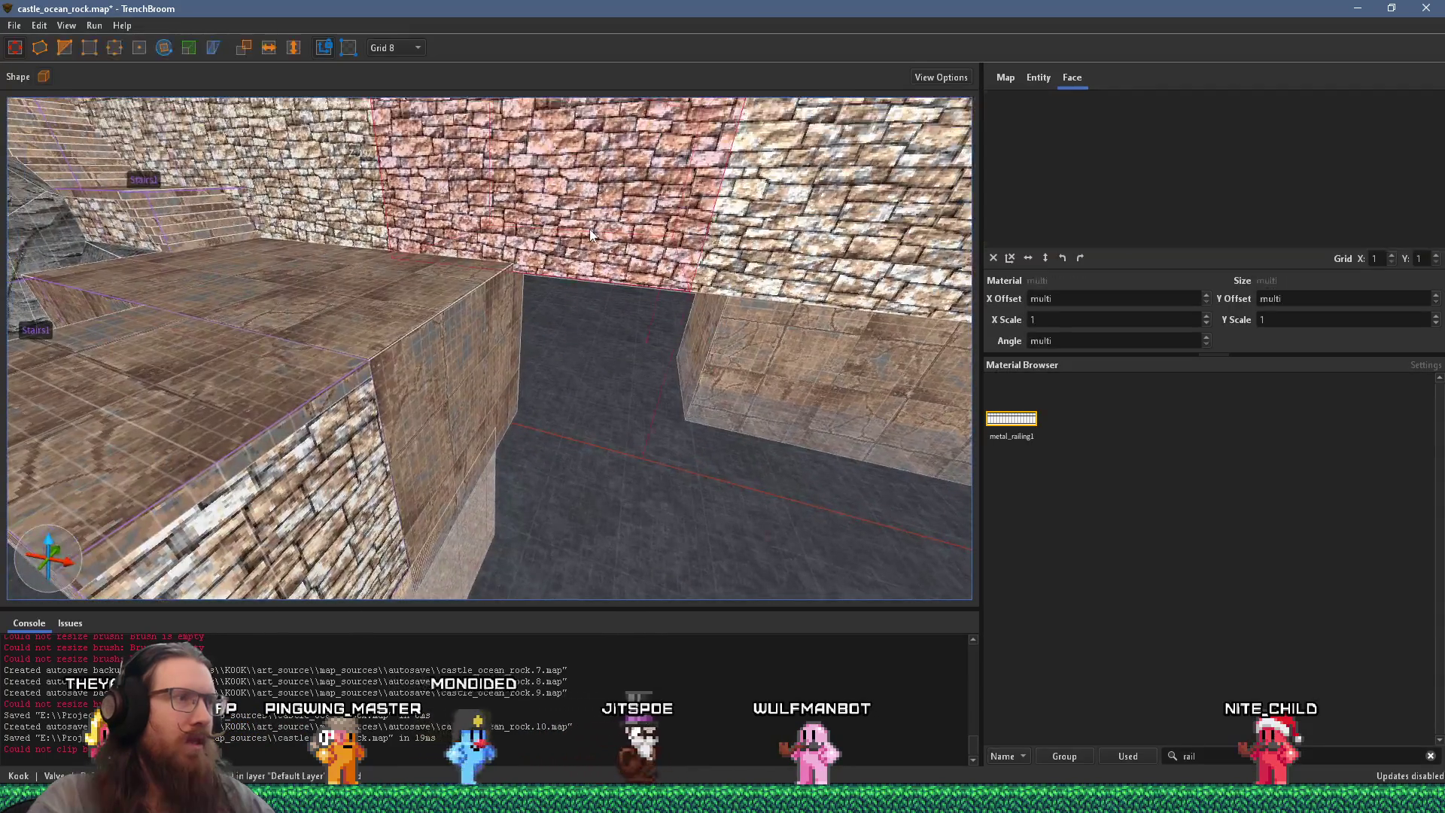
scroll(589, 229, down, 3)
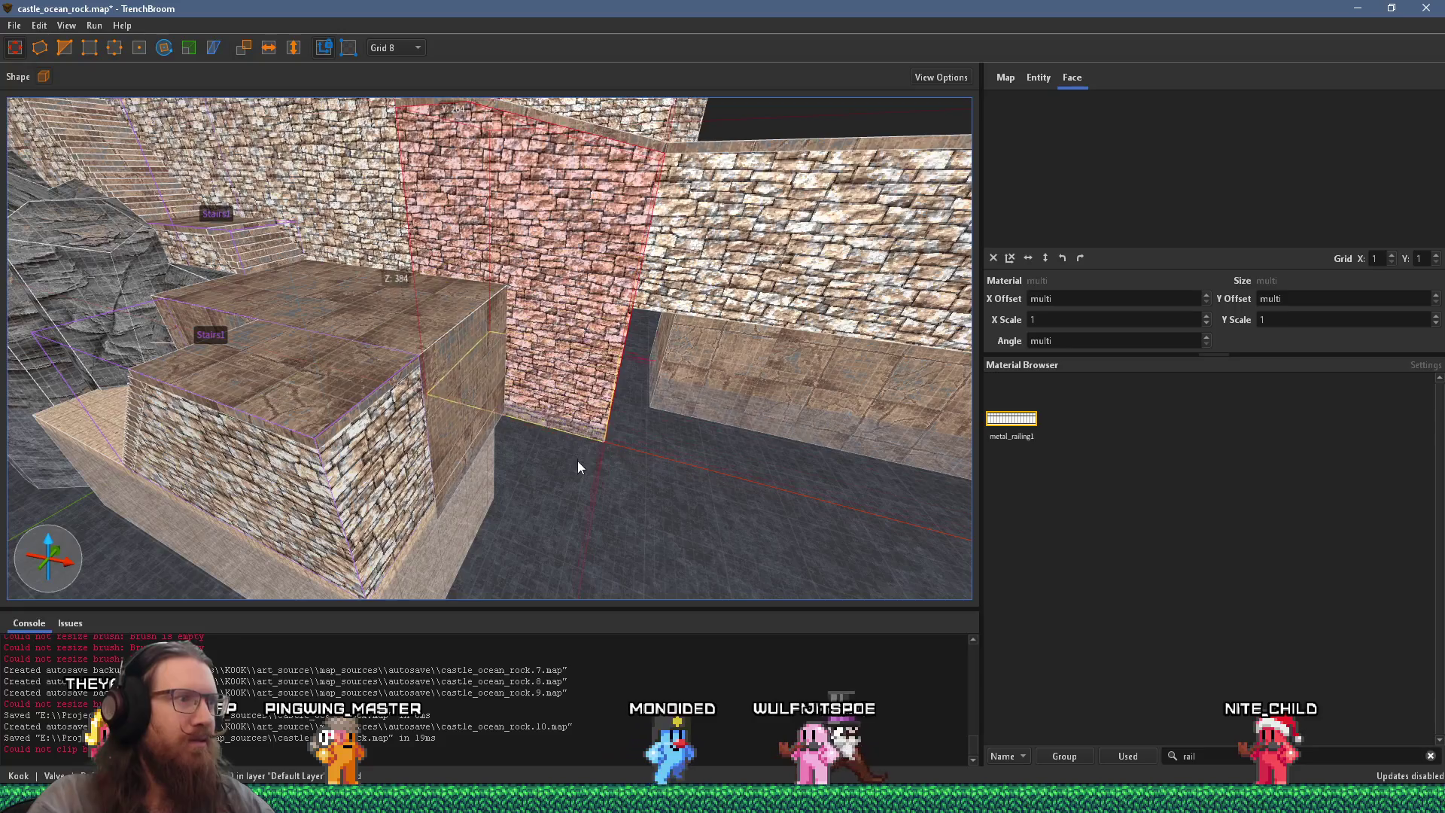
click(655, 436)
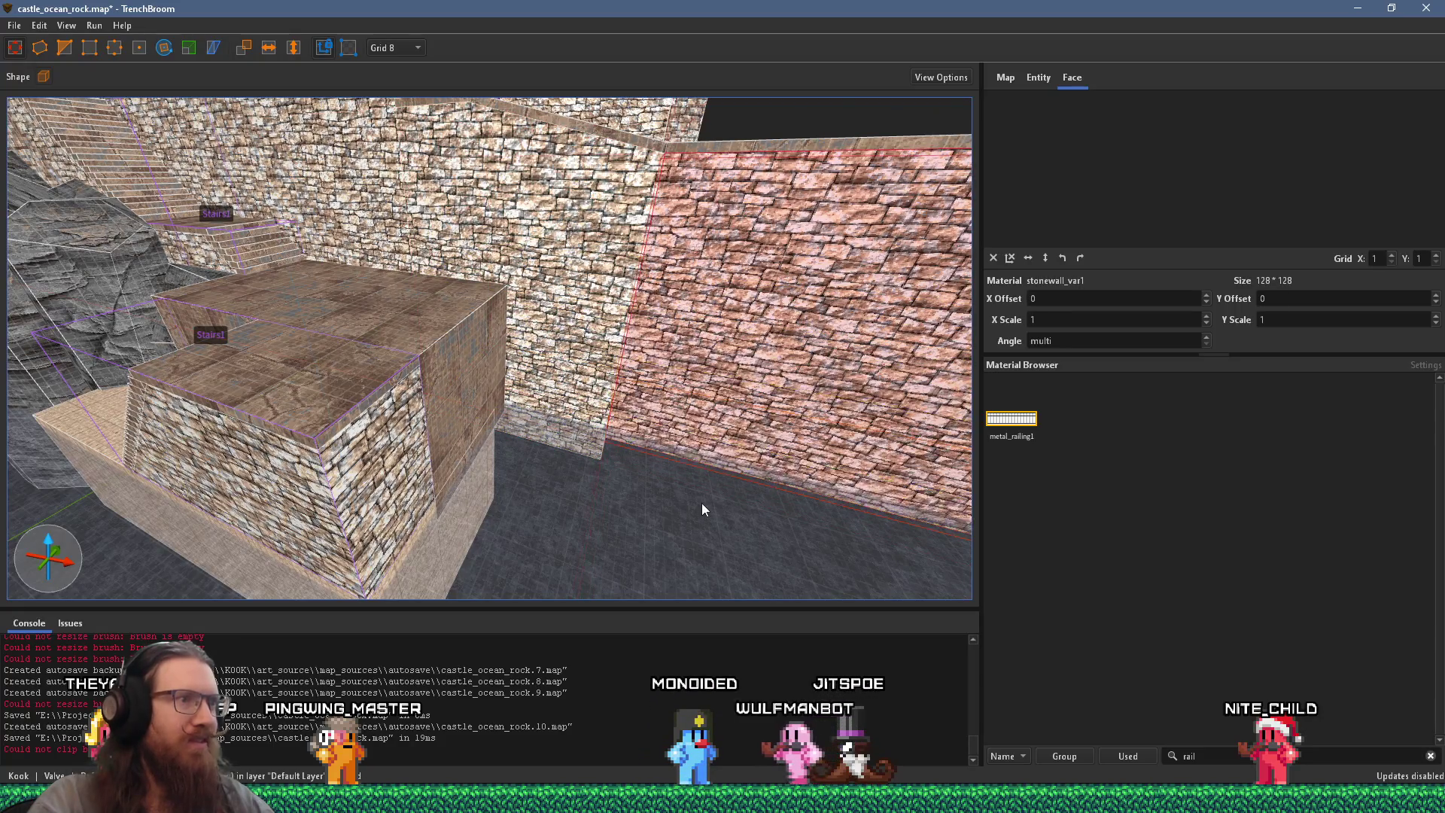
key(alt+Tab)
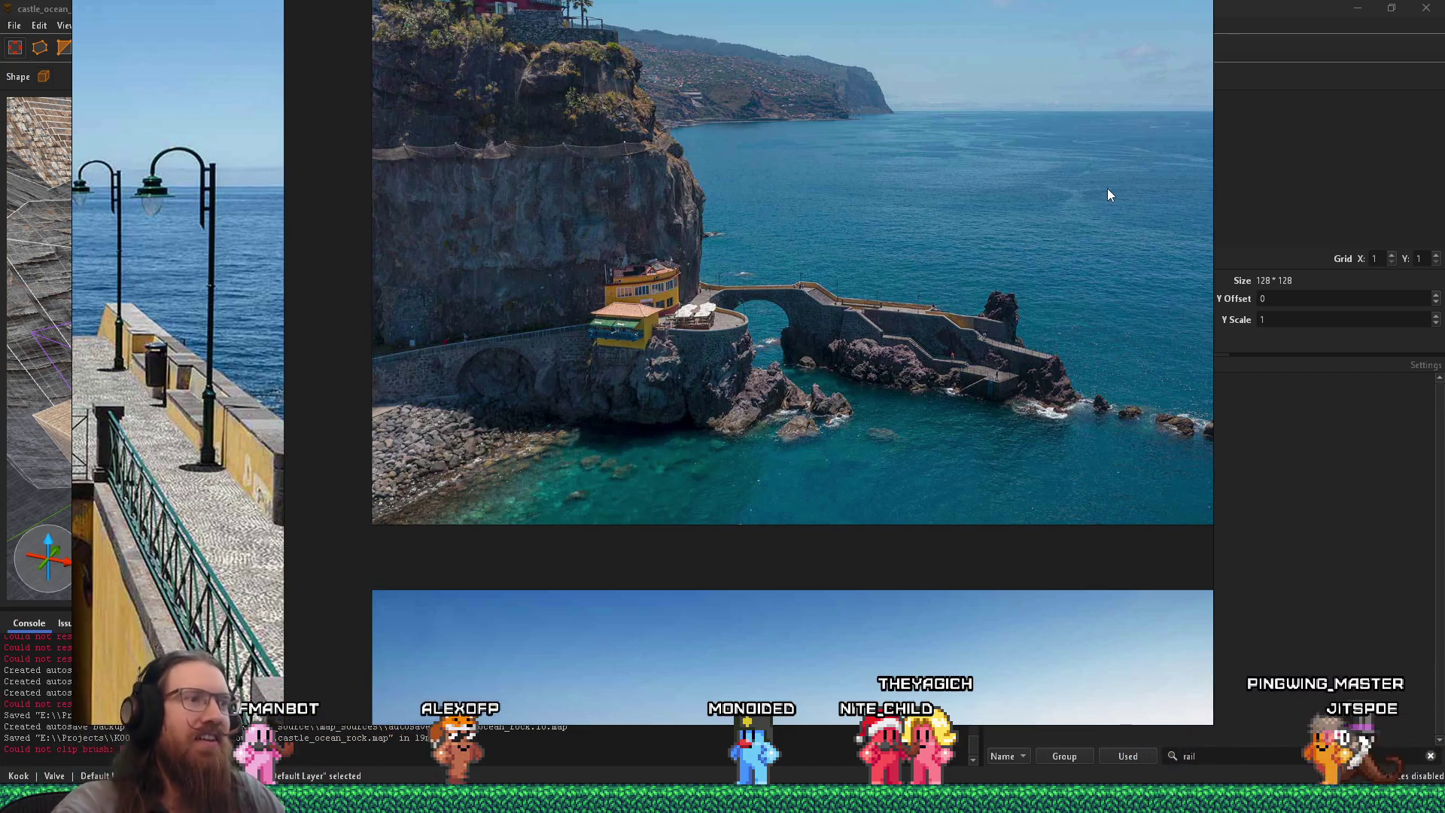
key(alt+Tab)
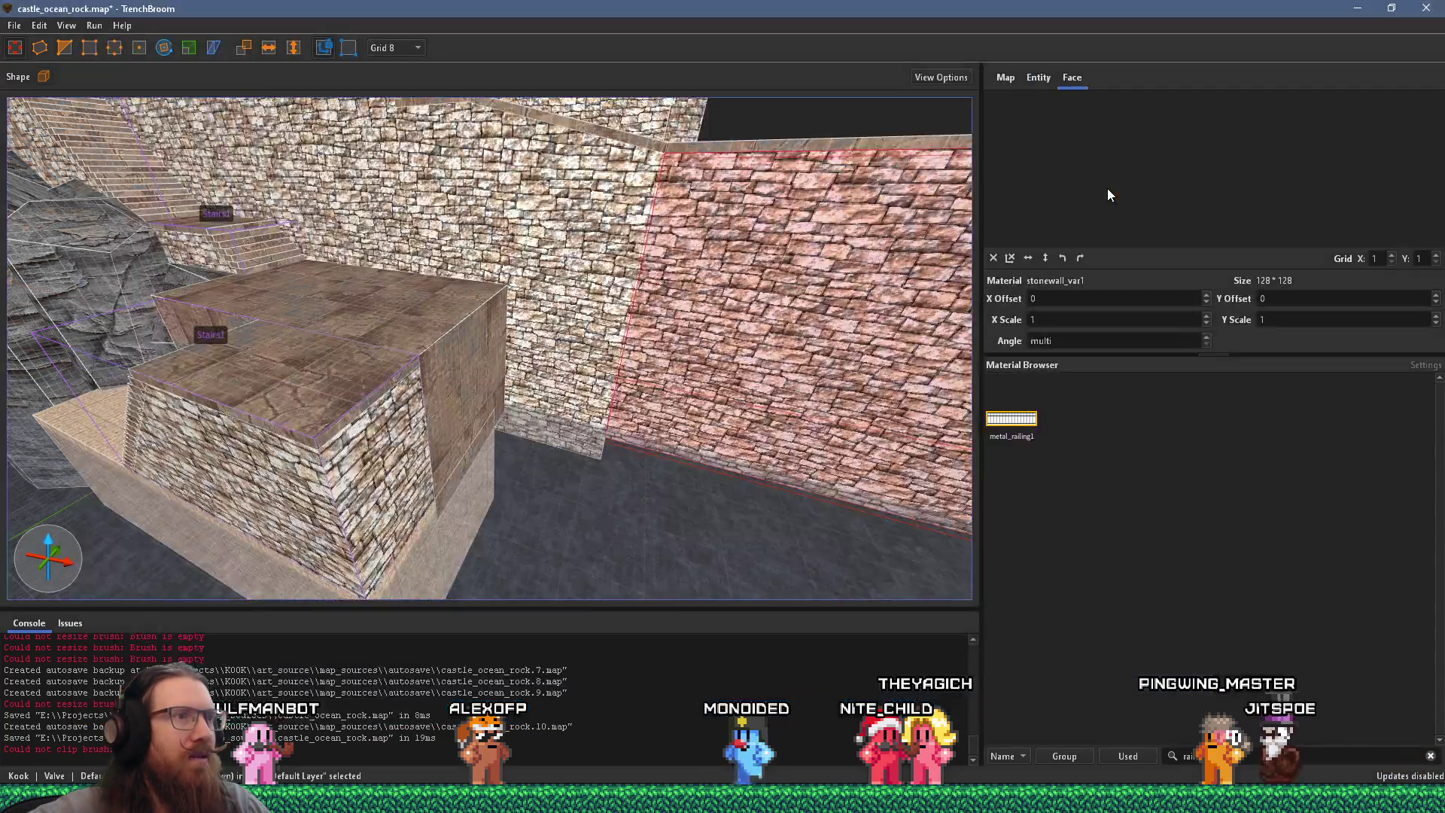
Step: Inspect the stone box's left wall face and top, briefly checking the reference photos
mouse_move(527, 377)
mouse_down()
mouse_move(486, 360)
mouse_move(438, 260)
mouse_move(500, 235)
mouse_up()
click(501, 235)
alt+click(632, 258)
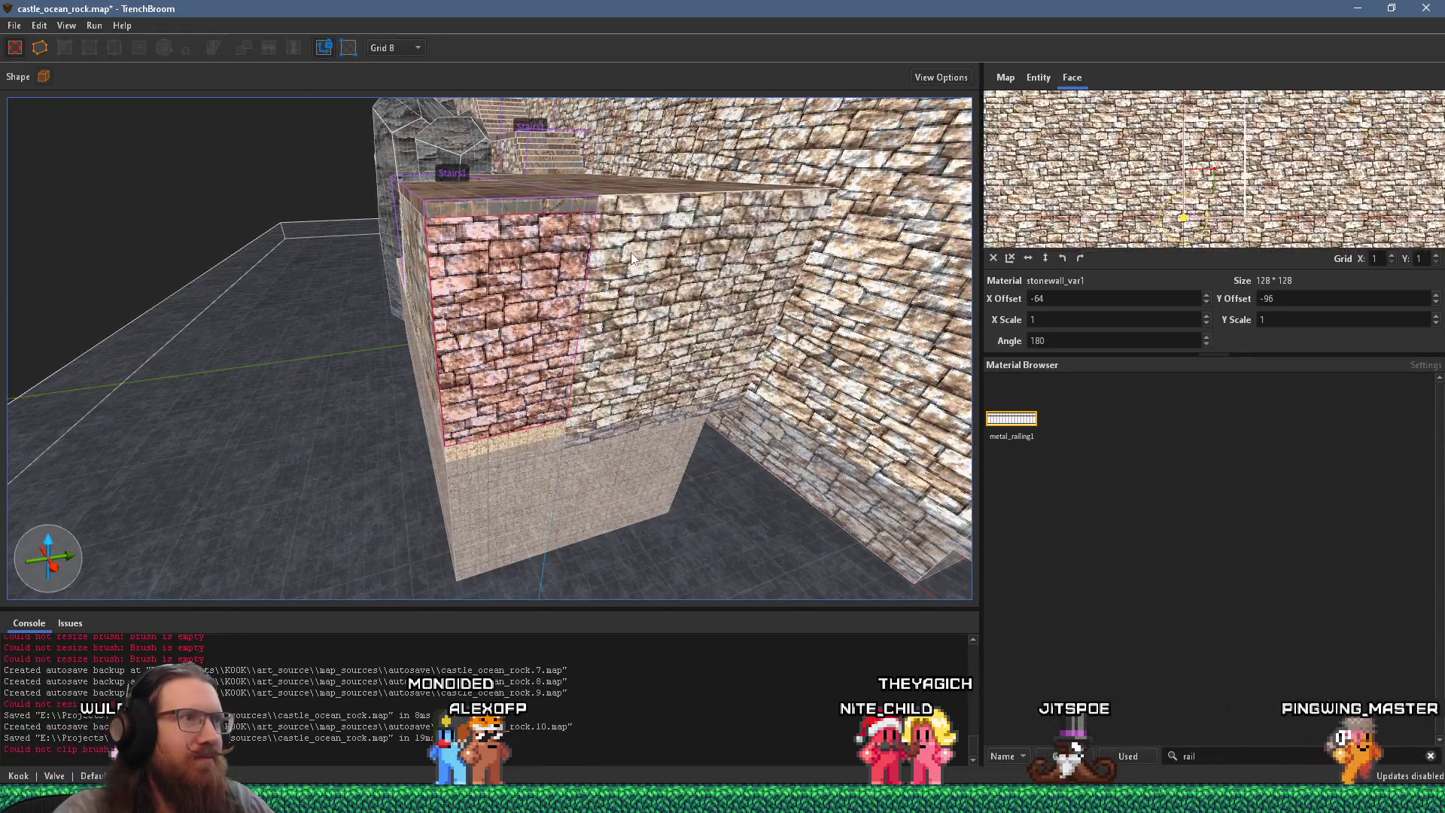
drag(611, 262, 597, 472)
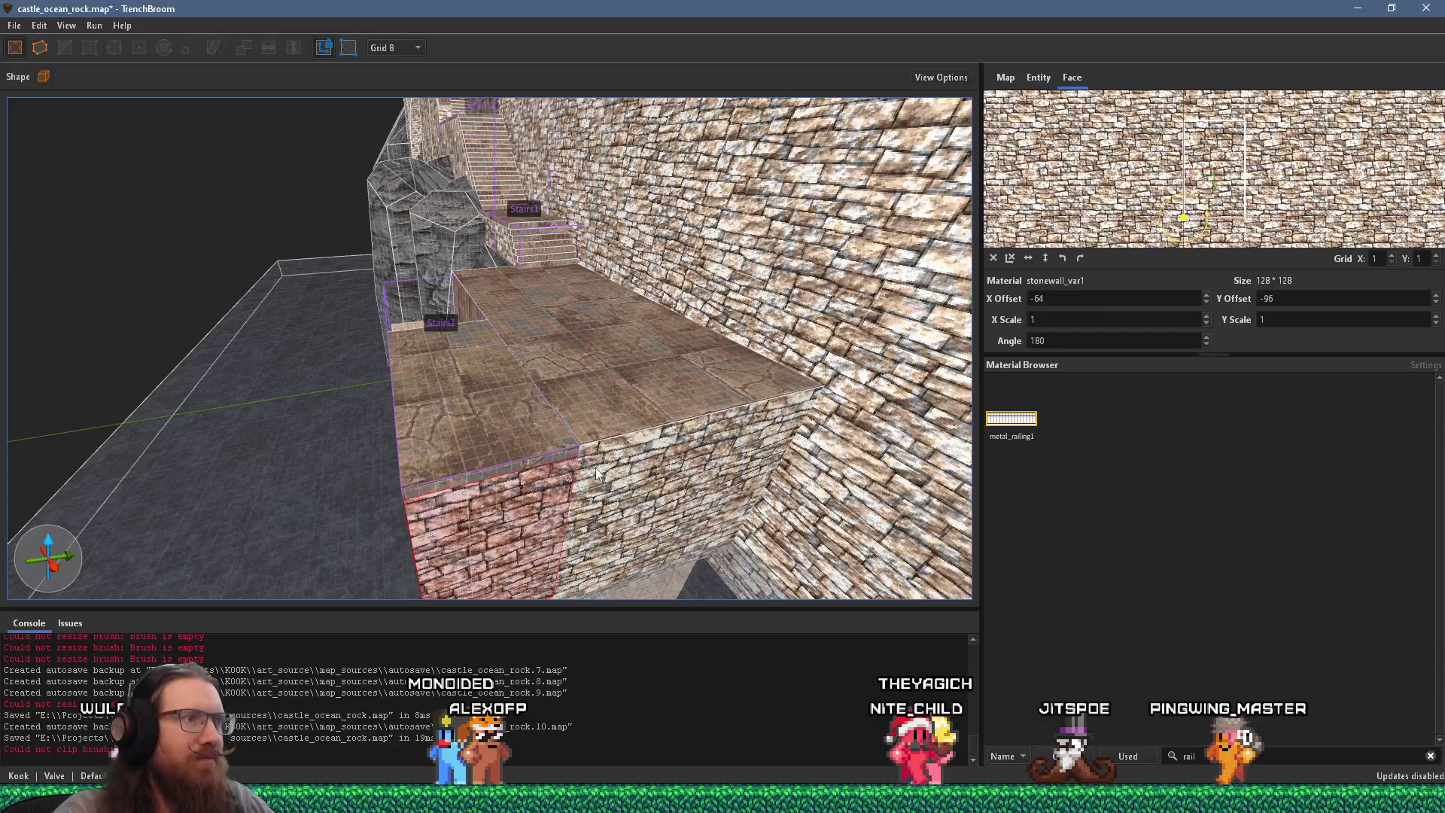
key(alt+Tab)
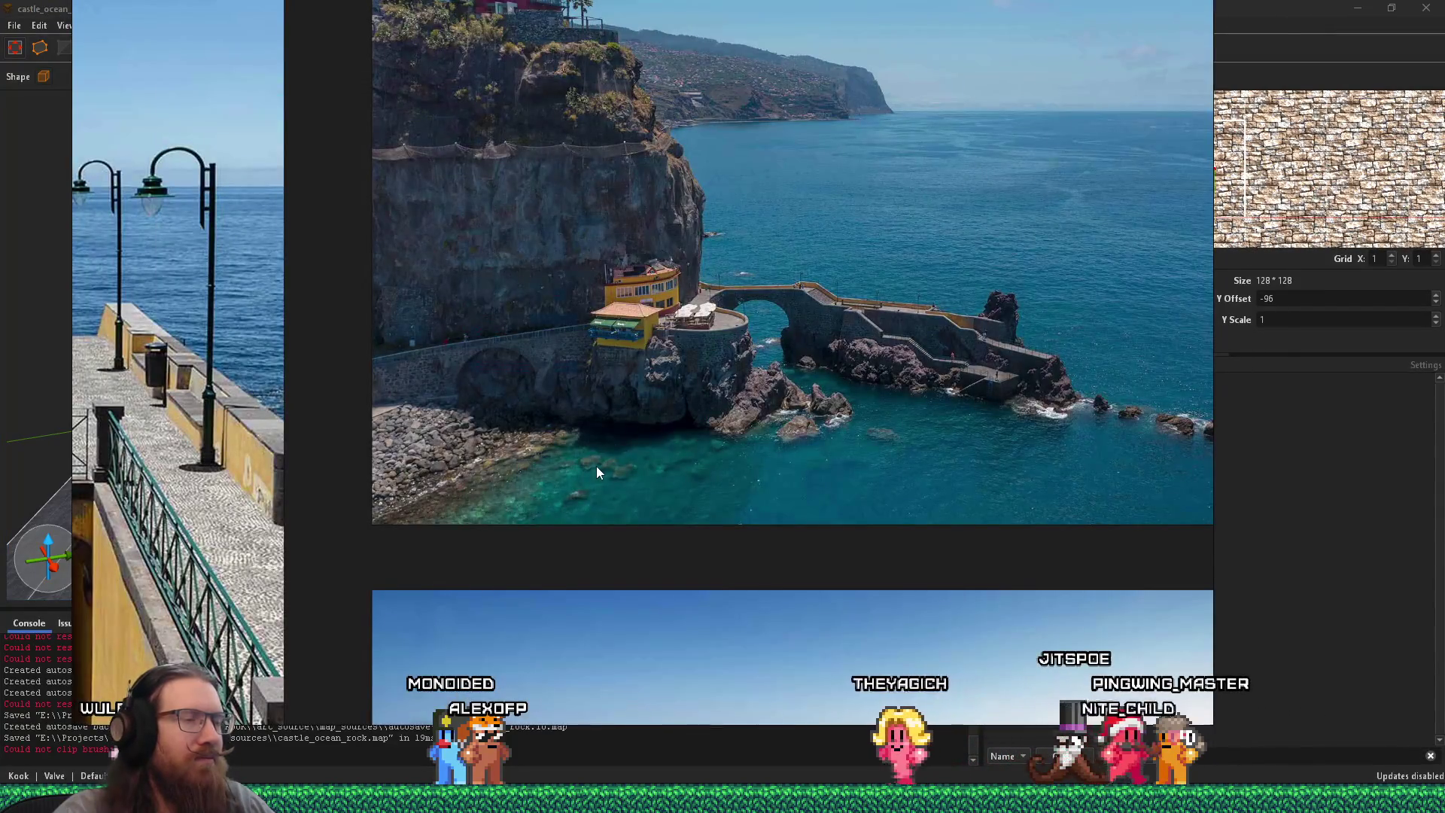
key(alt+Tab)
Step: Select the stone box brush and inspect its wall and top faces
click(559, 366)
mouse_move(557, 360)
mouse_down()
mouse_move(824, 333)
mouse_move(543, 328)
mouse_move(451, 290)
mouse_move(667, 317)
mouse_up()
shift+click(611, 418)
mouse_move(611, 411)
mouse_down()
mouse_move(626, 354)
mouse_move(574, 323)
mouse_move(575, 305)
mouse_move(497, 403)
mouse_move(501, 353)
mouse_move(590, 445)
mouse_move(642, 434)
mouse_move(566, 413)
mouse_move(652, 391)
mouse_move(75, 264)
mouse_move(199, 324)
mouse_move(155, 236)
mouse_move(429, 369)
mouse_up()
click(503, 355)
click(571, 449)
key(Escape)
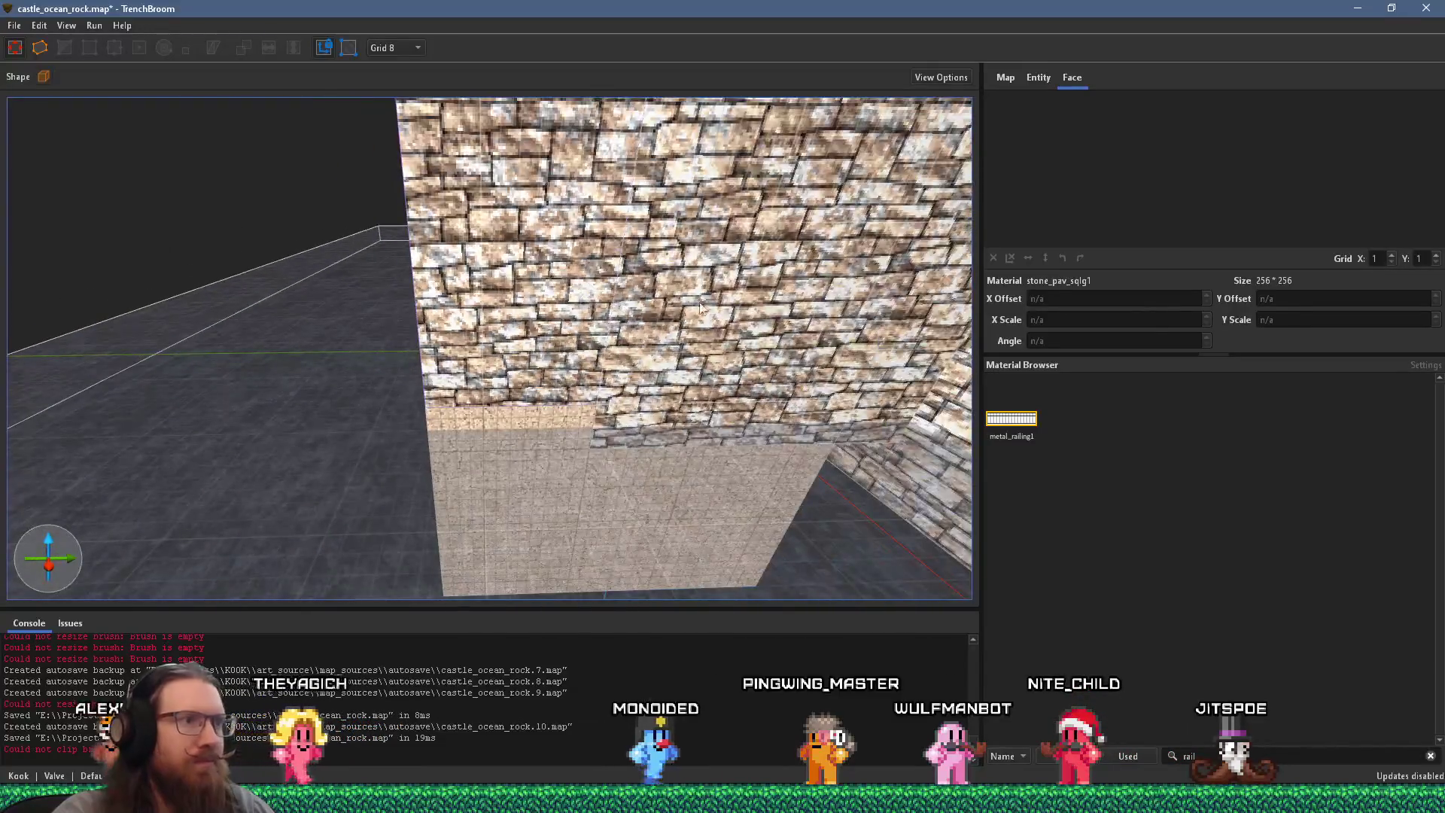
Step: Inspect the surrounding wall and concrete faces, then switch to the reference photos
shift+click(703, 504)
drag(706, 458, 527, 387)
click(527, 387)
mouse_move(729, 400)
mouse_down()
mouse_move(529, 390)
mouse_move(610, 394)
mouse_move(878, 477)
mouse_move(779, 424)
mouse_up()
key(alt+Tab)
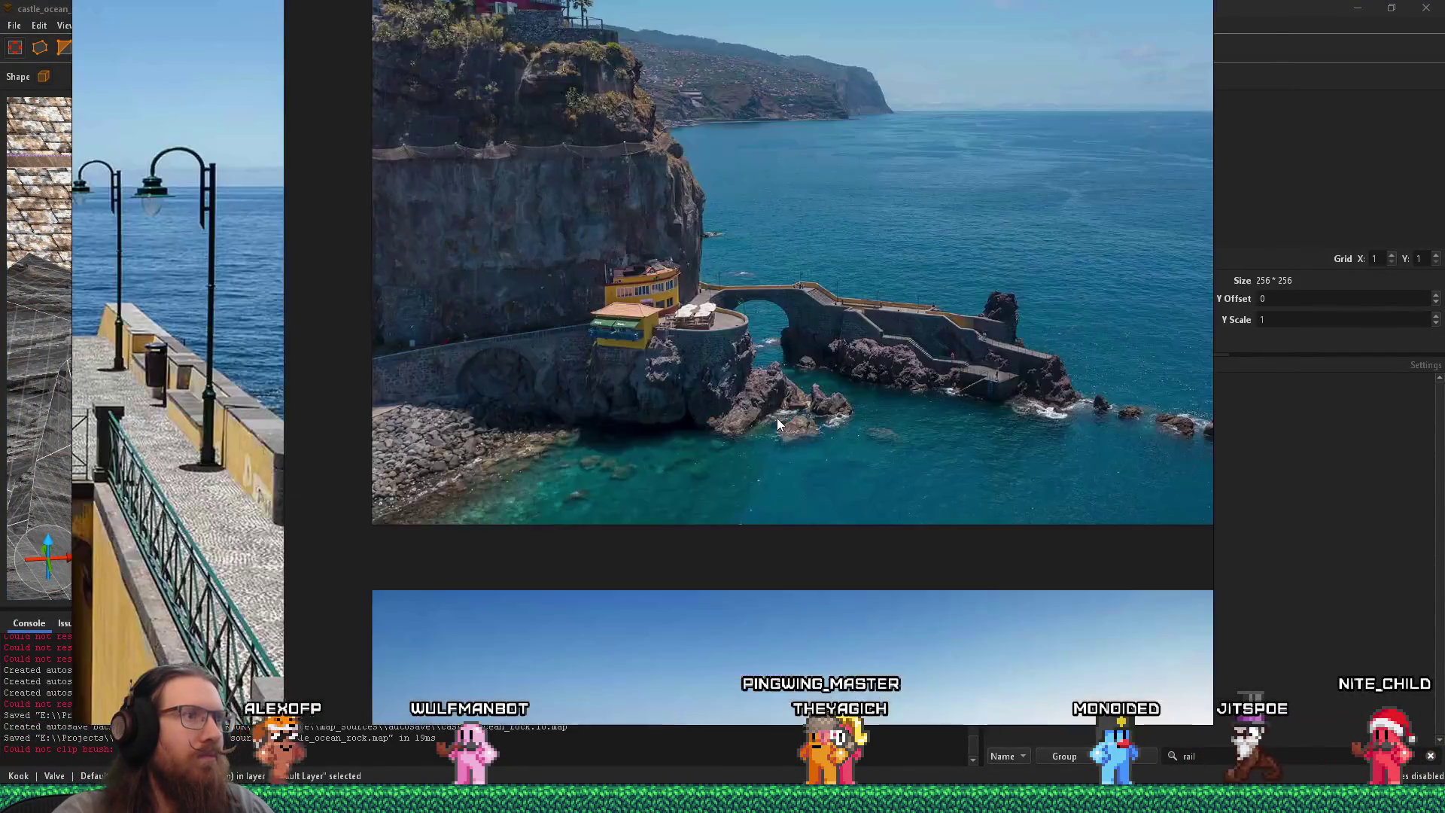
Step: Zoom the reference board and stay on the pier photo
scroll(910, 353, up, 4)
scroll(909, 353, down, 5)
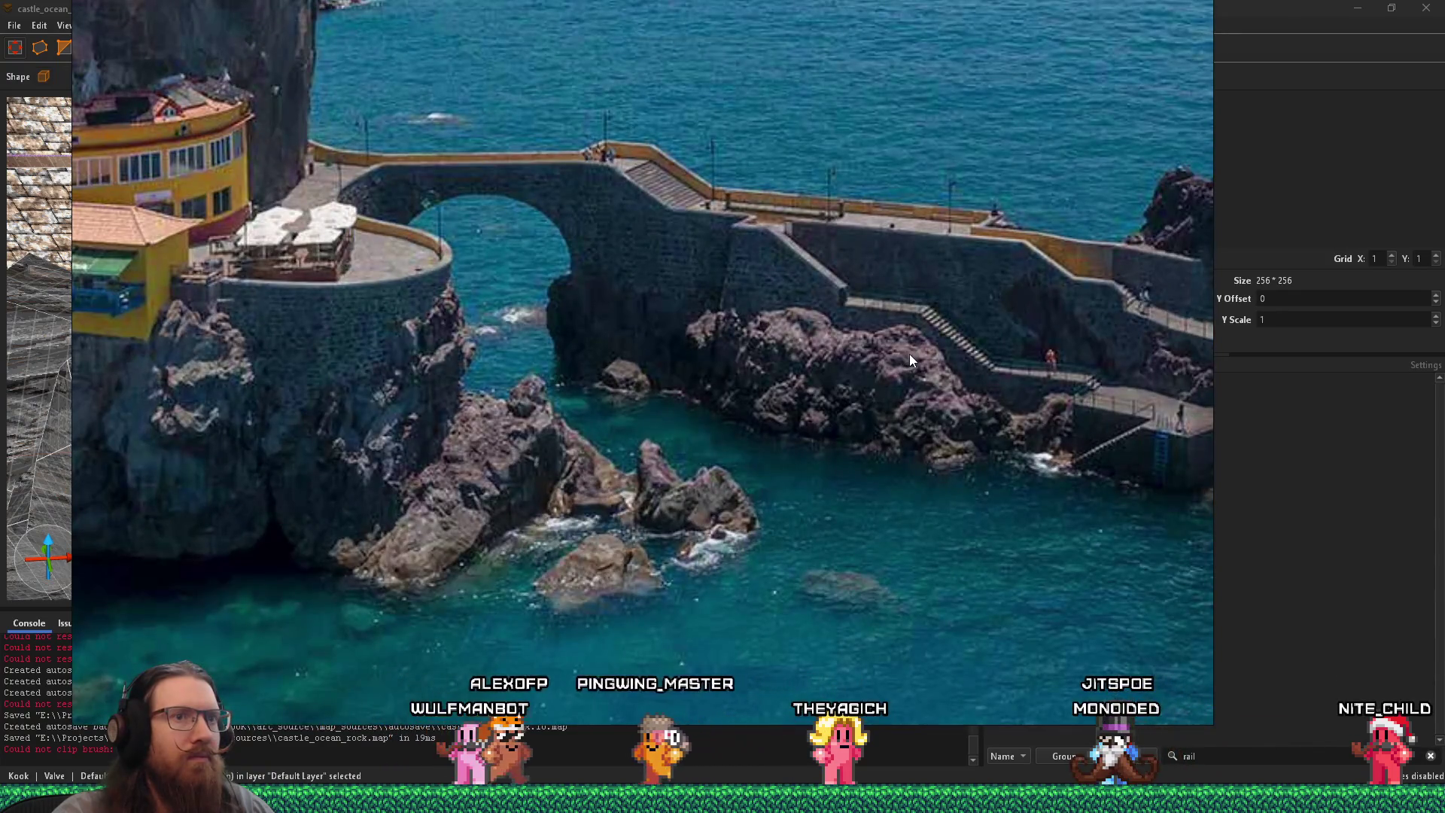
scroll(643, 369, up, 5)
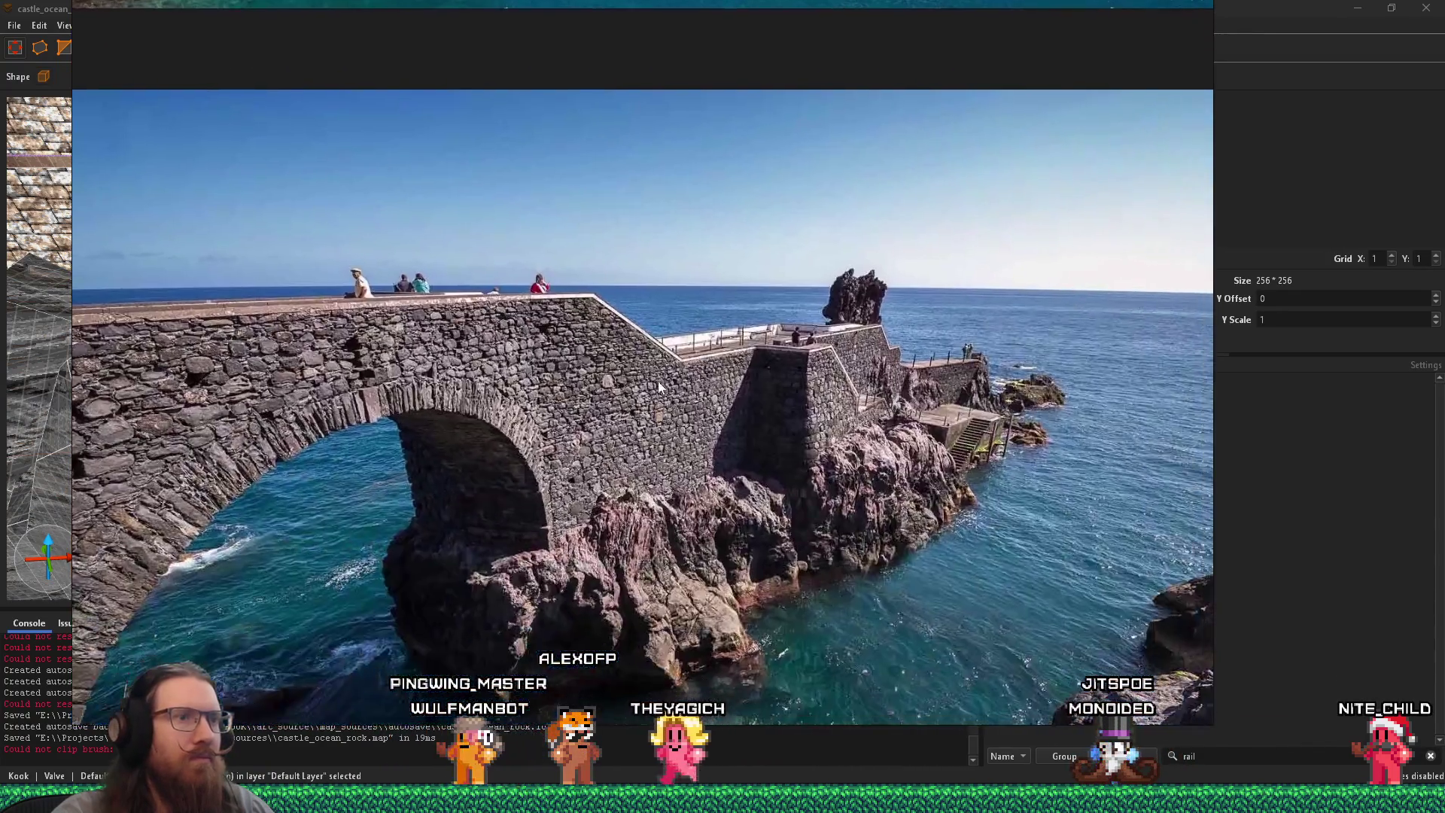
scroll(528, 368, up, 3)
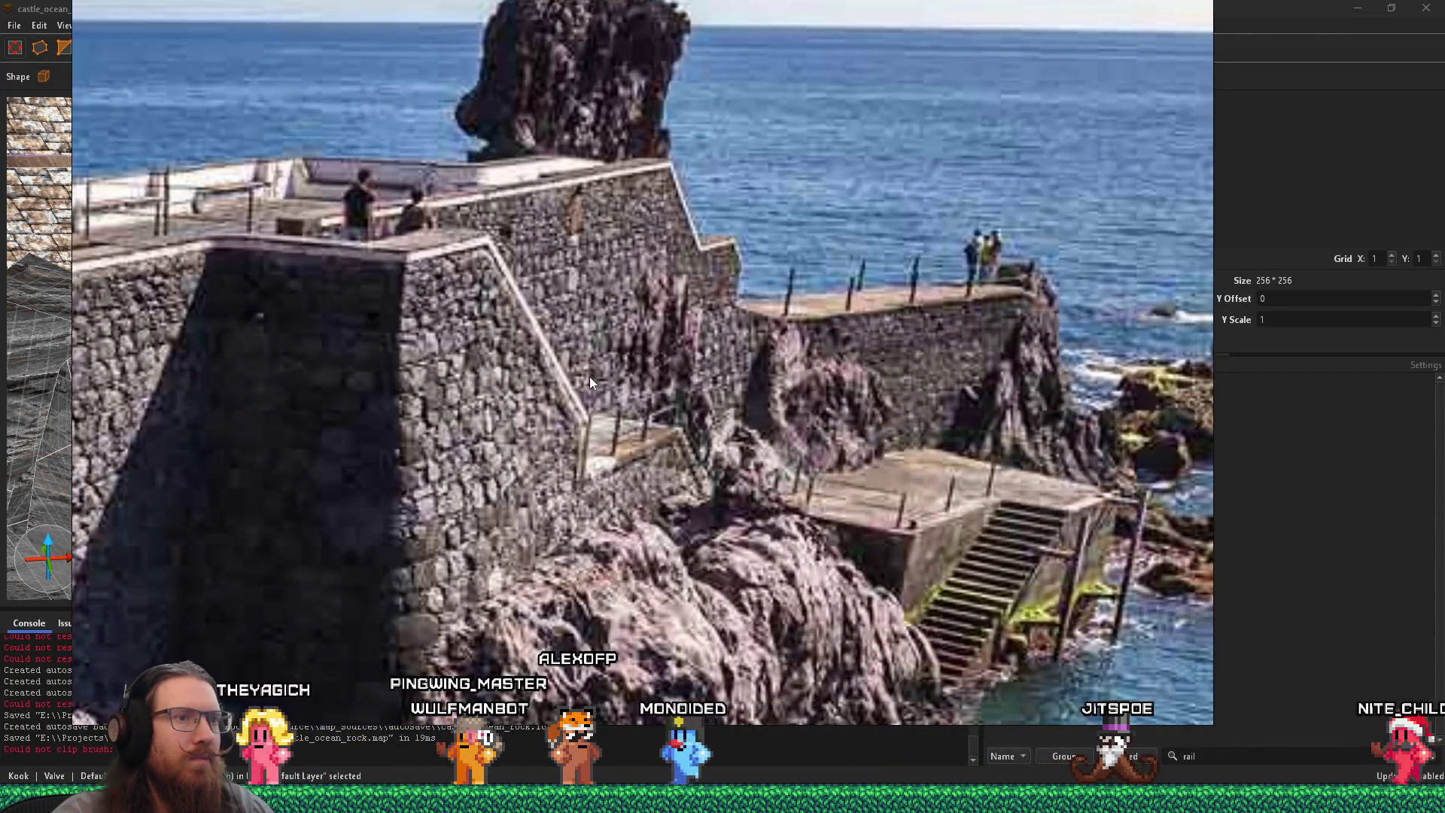
key(alt+Tab)
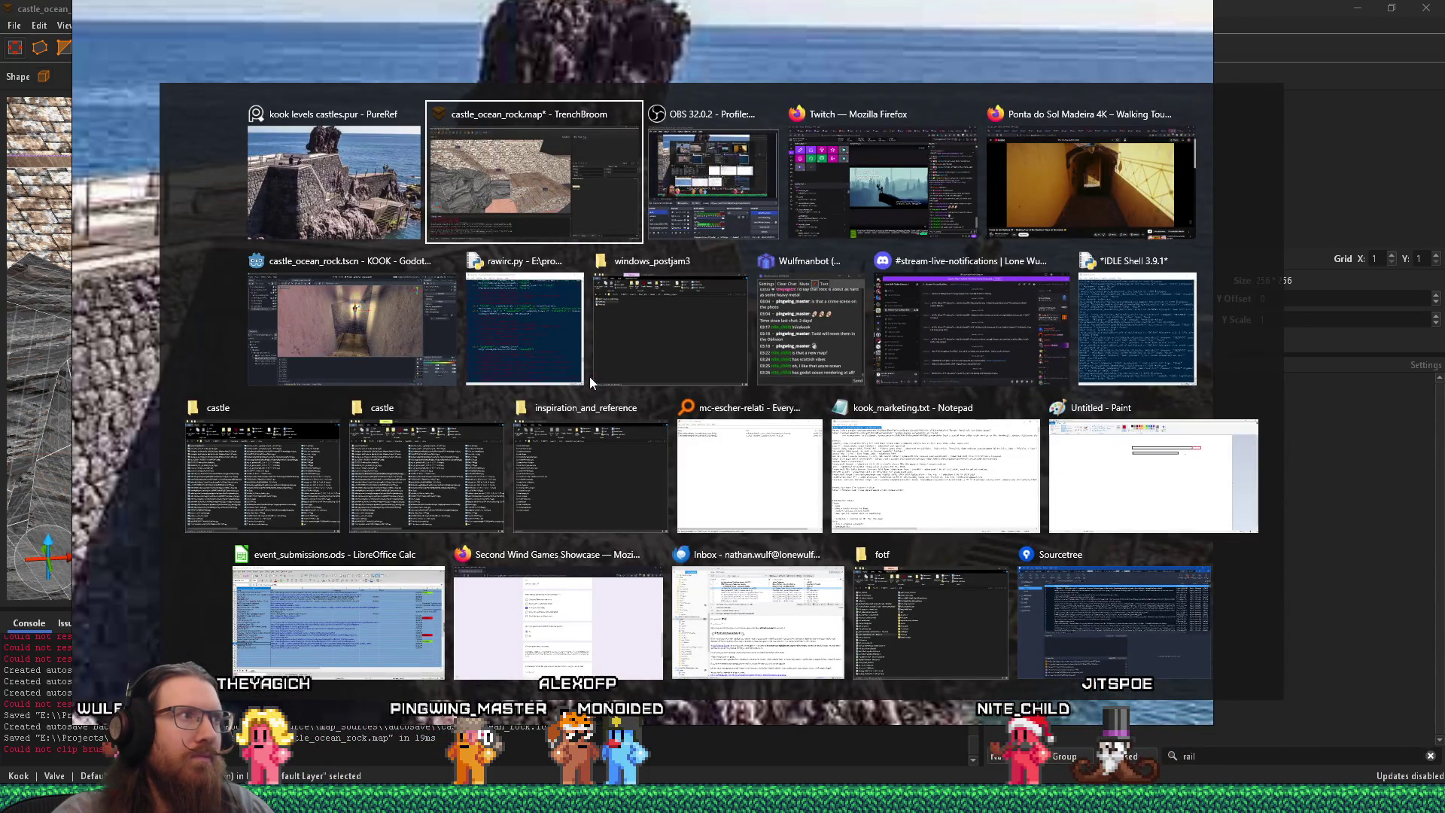
key(alt+shift+Tab)
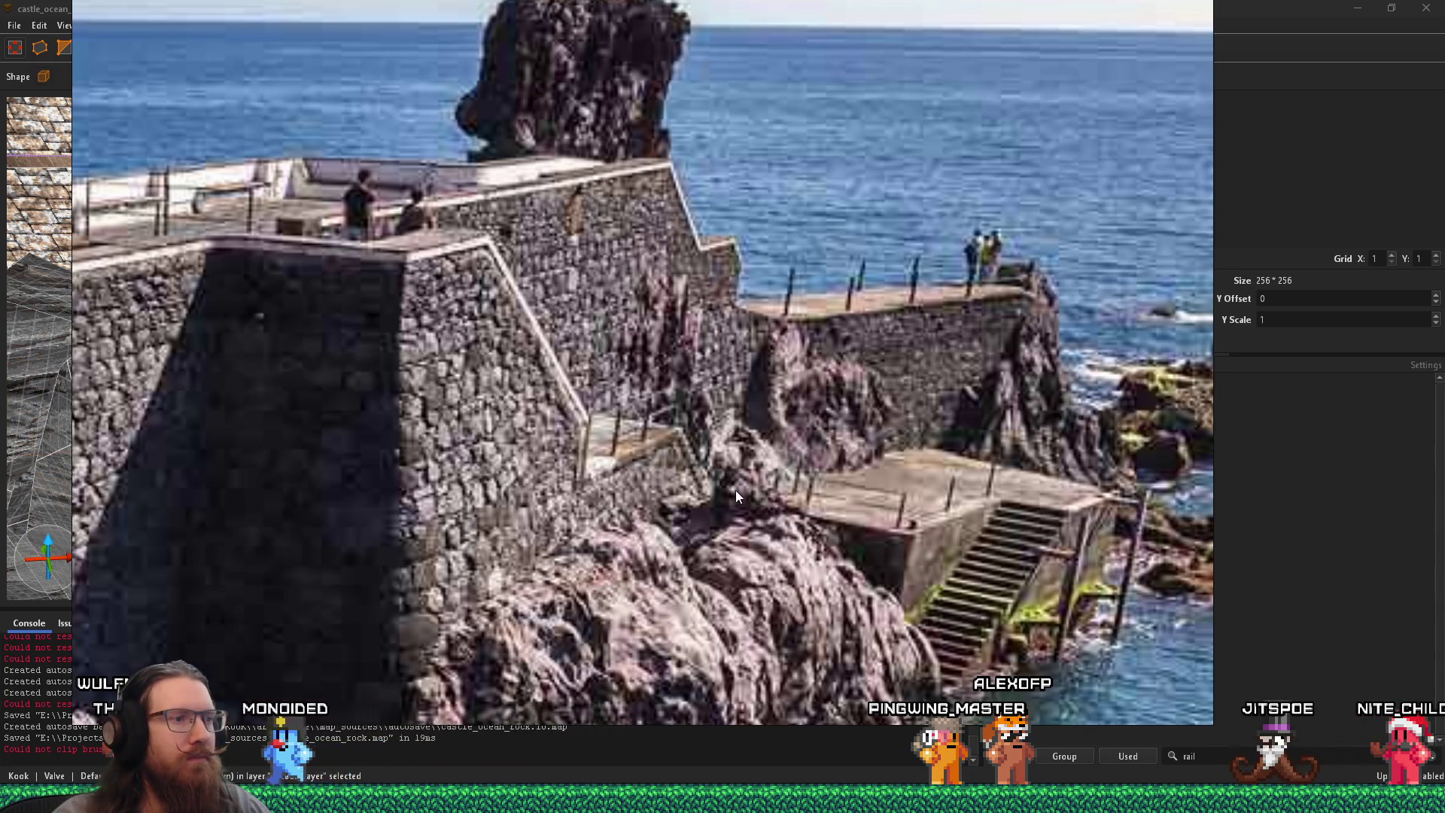
Step: Pan and zoom the pier photo toward the rocks, then reposition the window
drag(795, 531, 840, 357)
scroll(760, 369, up, 5)
drag(710, 318, 905, 199)
scroll(859, 280, down, 3)
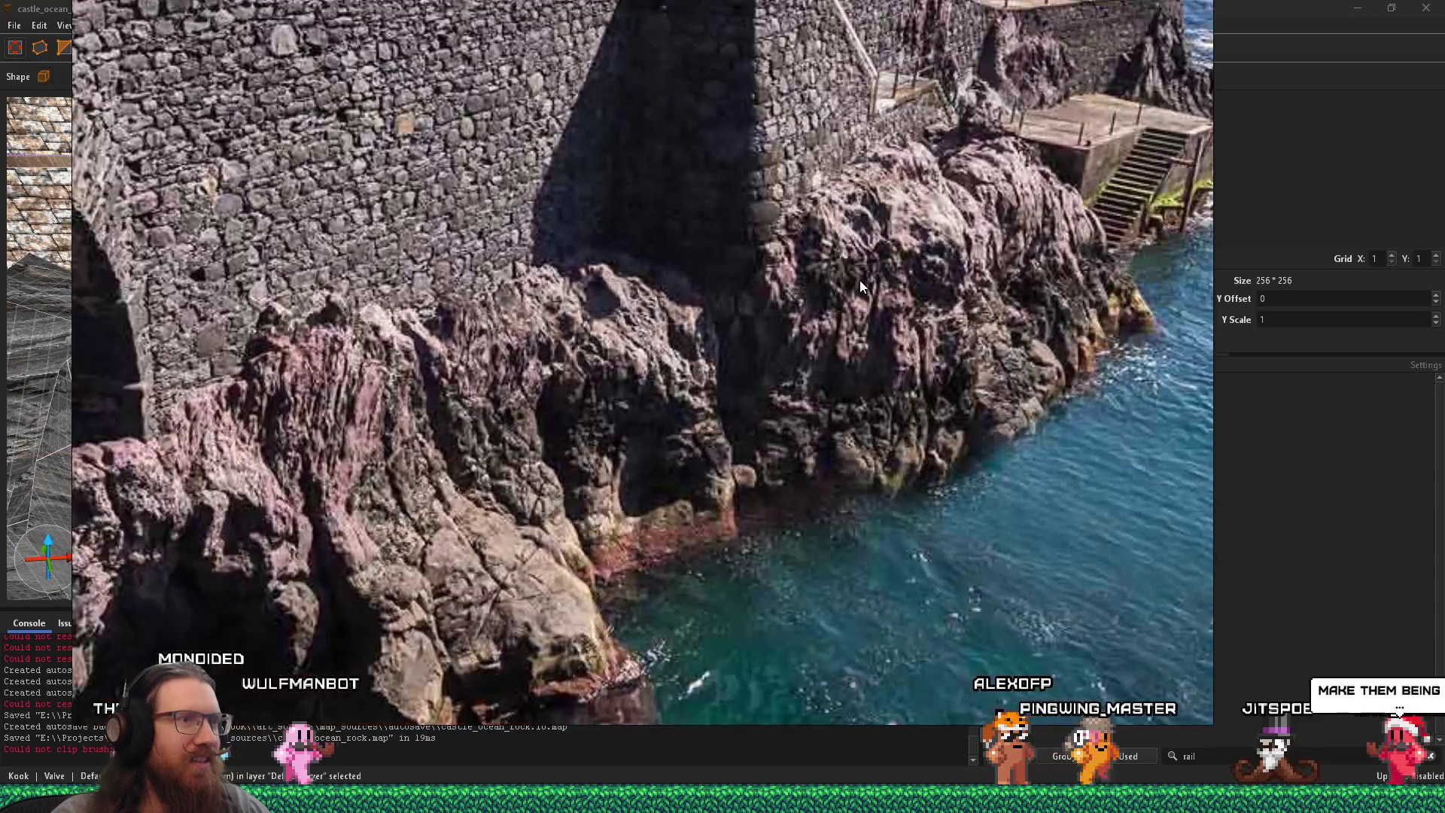
scroll(854, 291, down, 3)
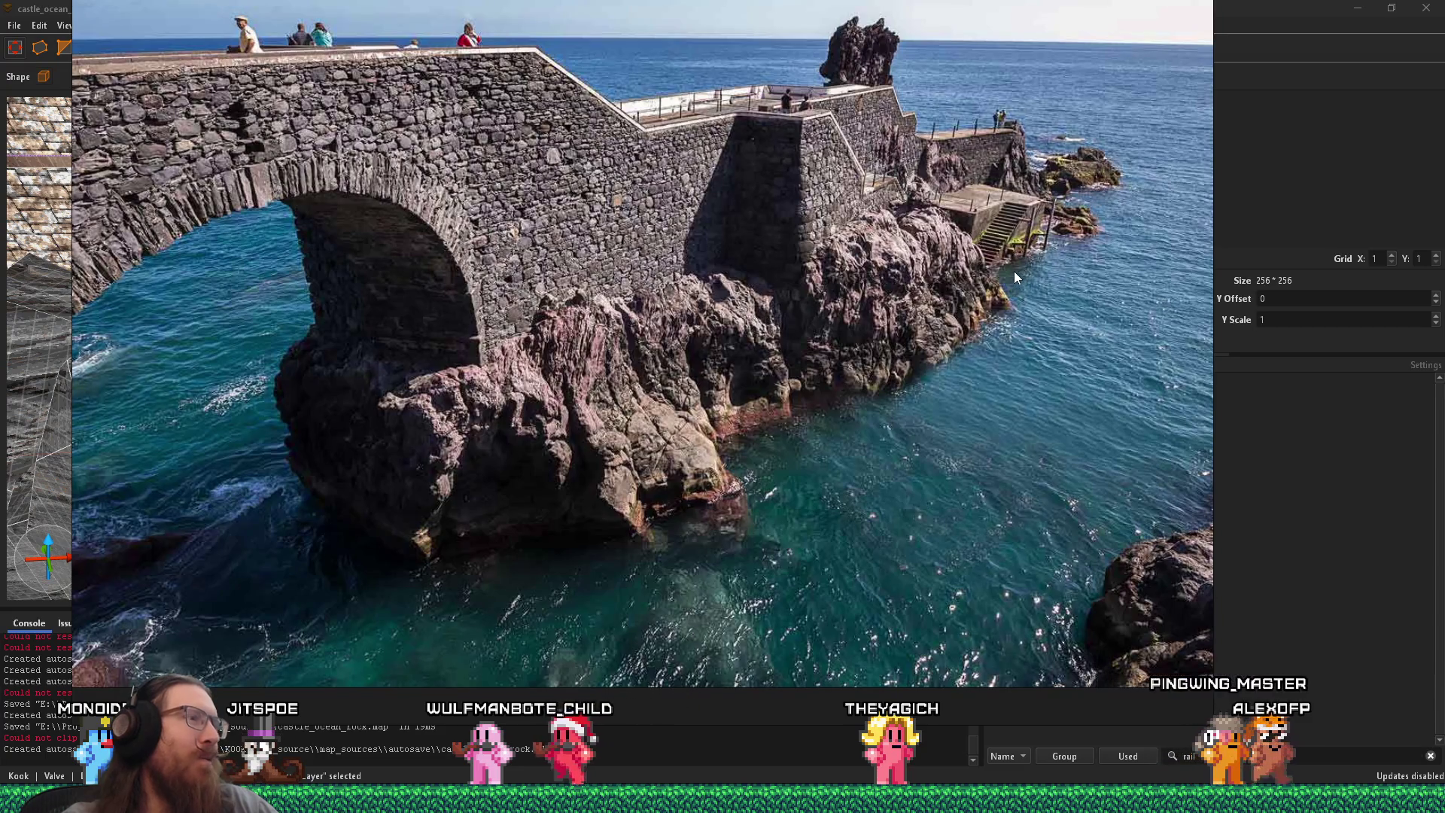
mouse_move(985, 279)
mouse_down()
mouse_move(954, 292)
mouse_move(991, 300)
mouse_up()
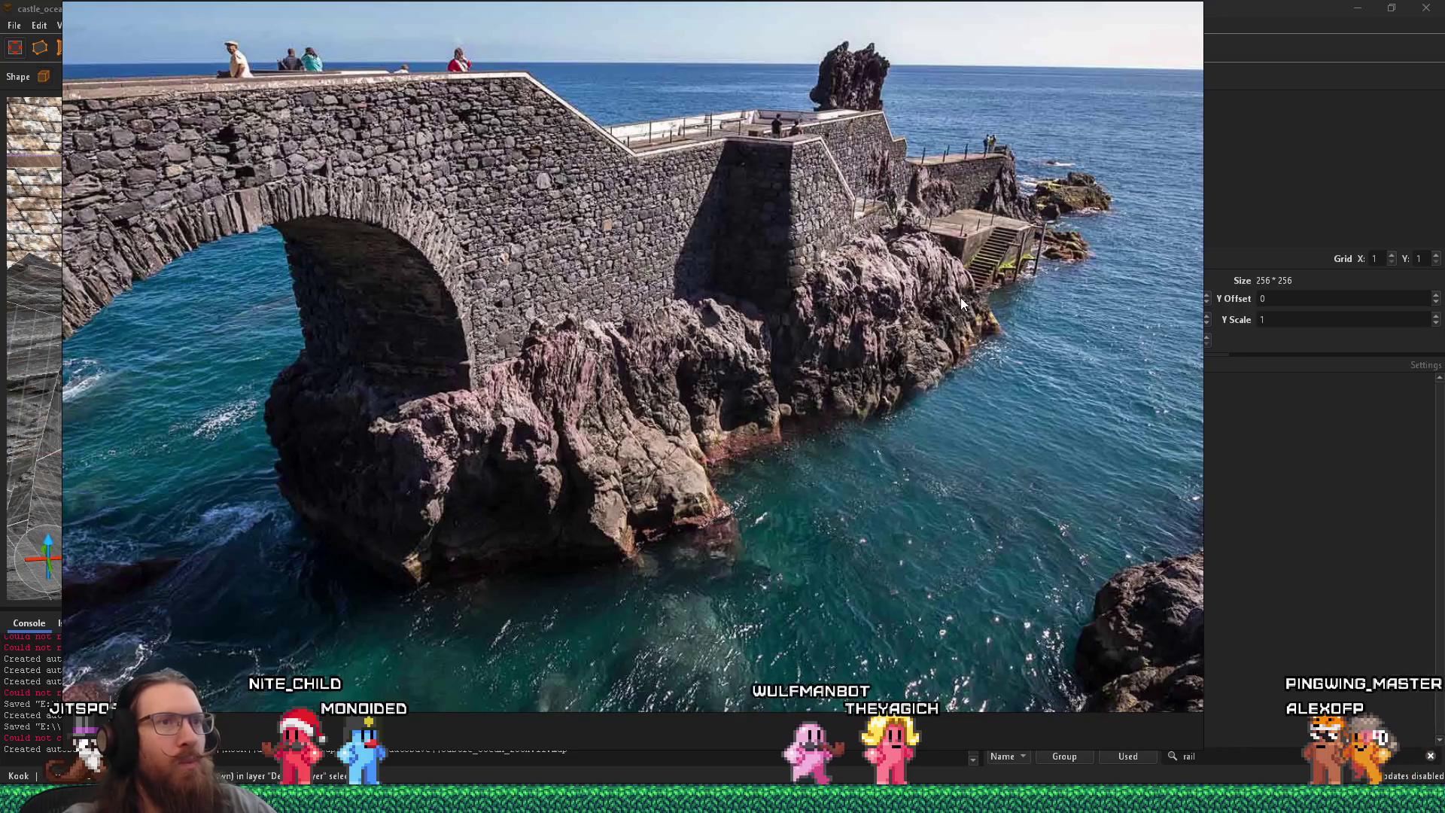
Step: Switch from PureRef back to the TrenchBroom map window
key(alt+Tab)
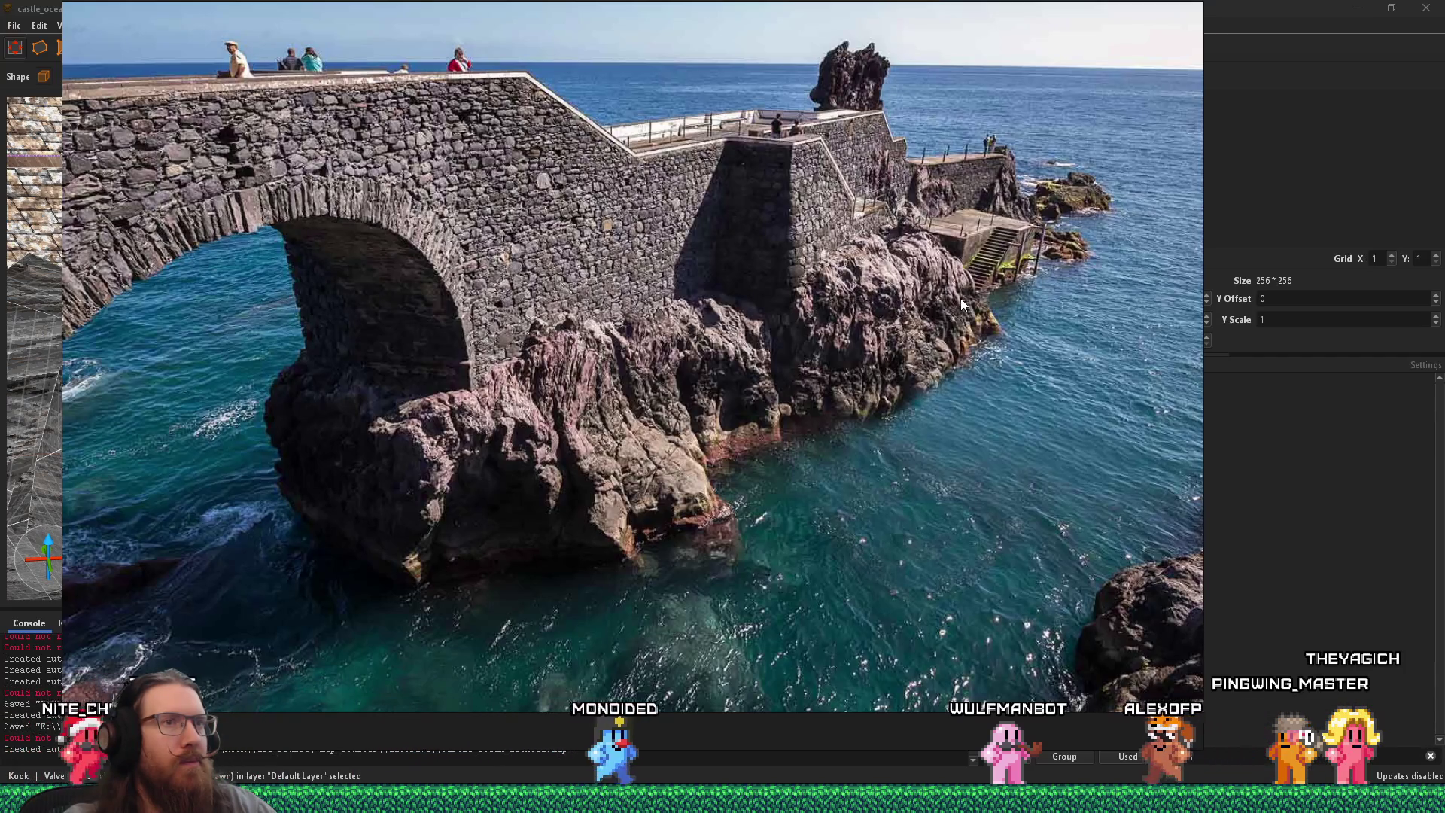
key(alt+Tab)
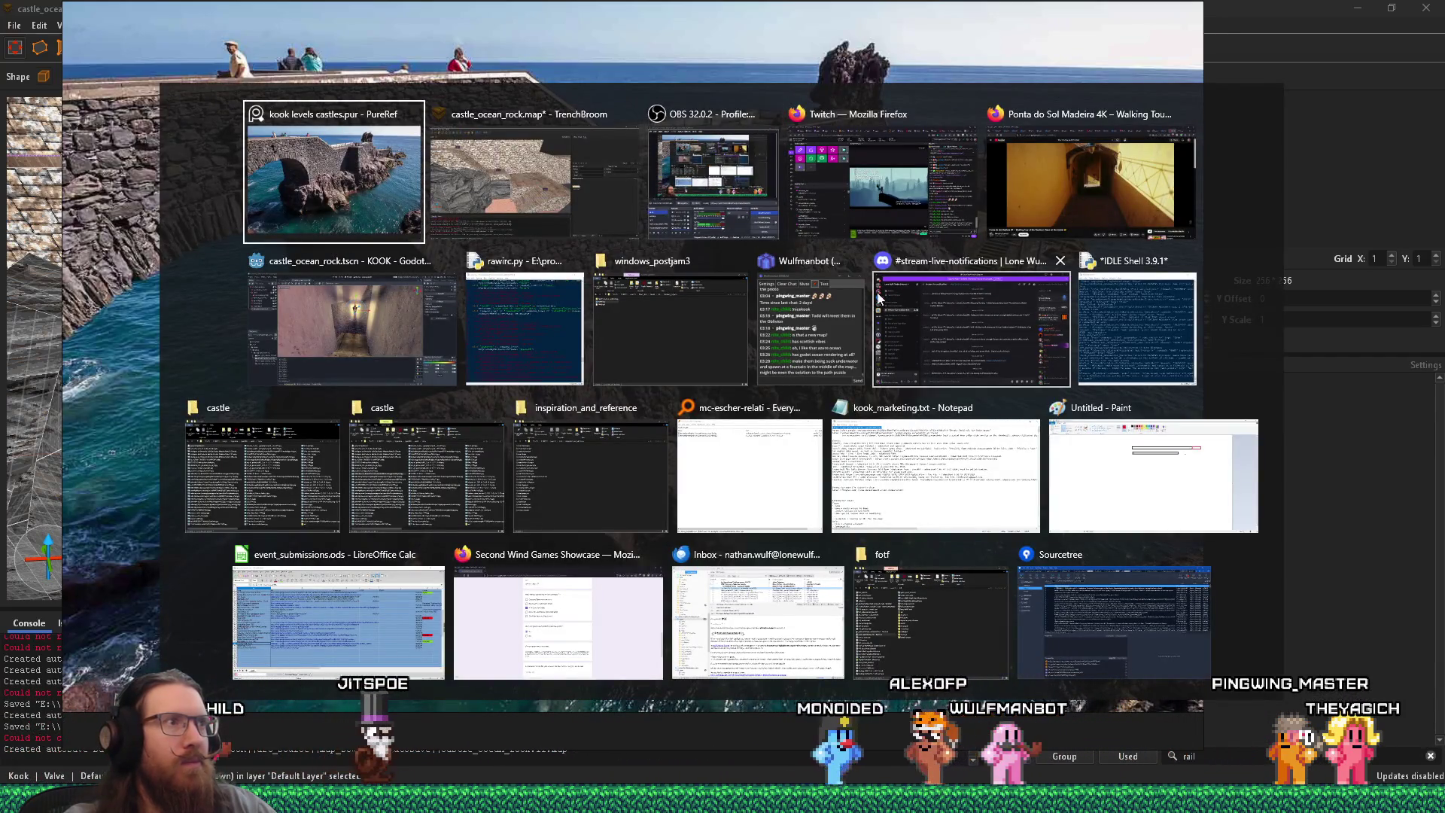
key(shift+Tab)
Step: Fly around the stairs, ledge and stone wall to frame the stone steps
scroll(617, 324, up, 10)
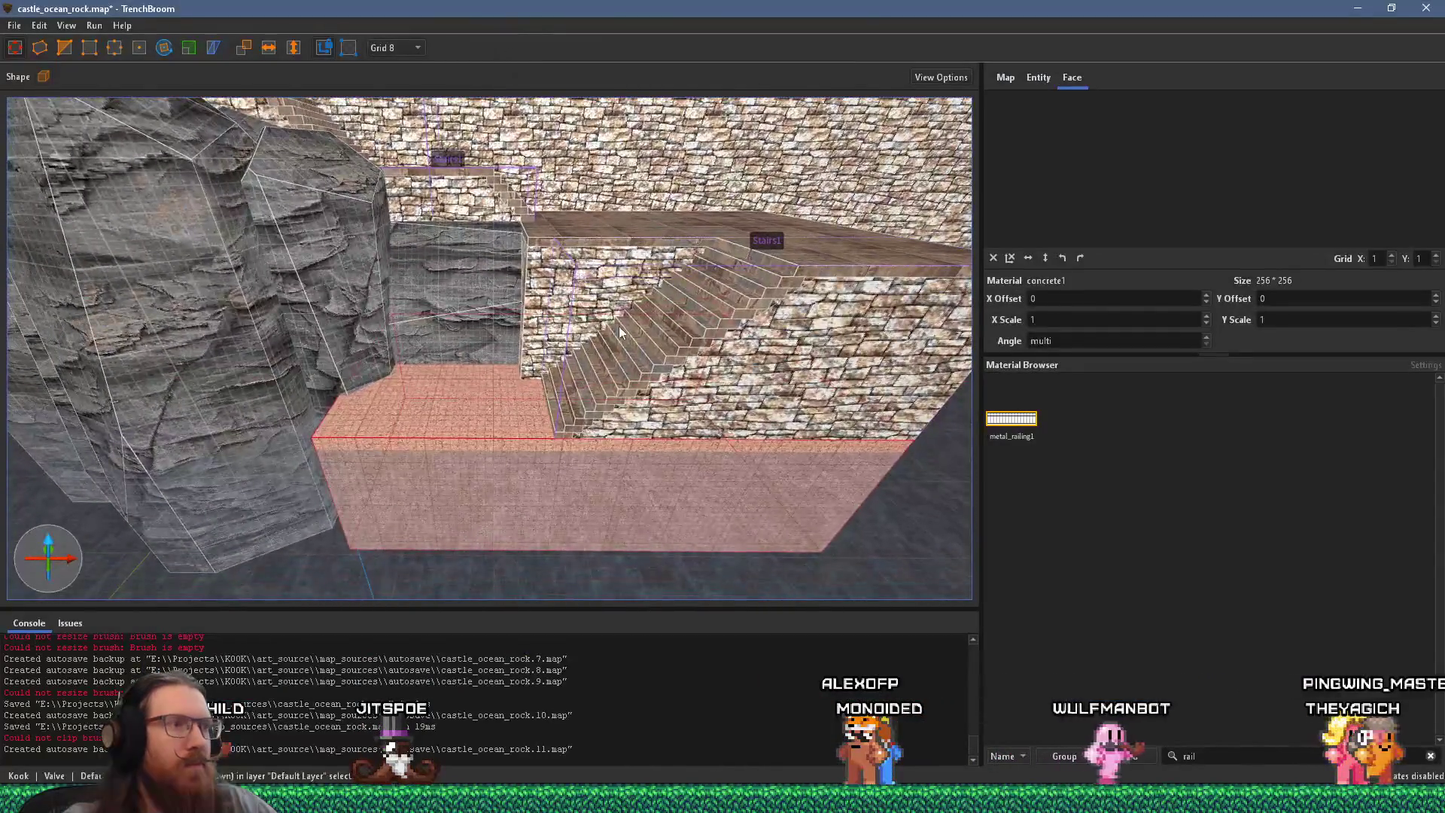
key(d)
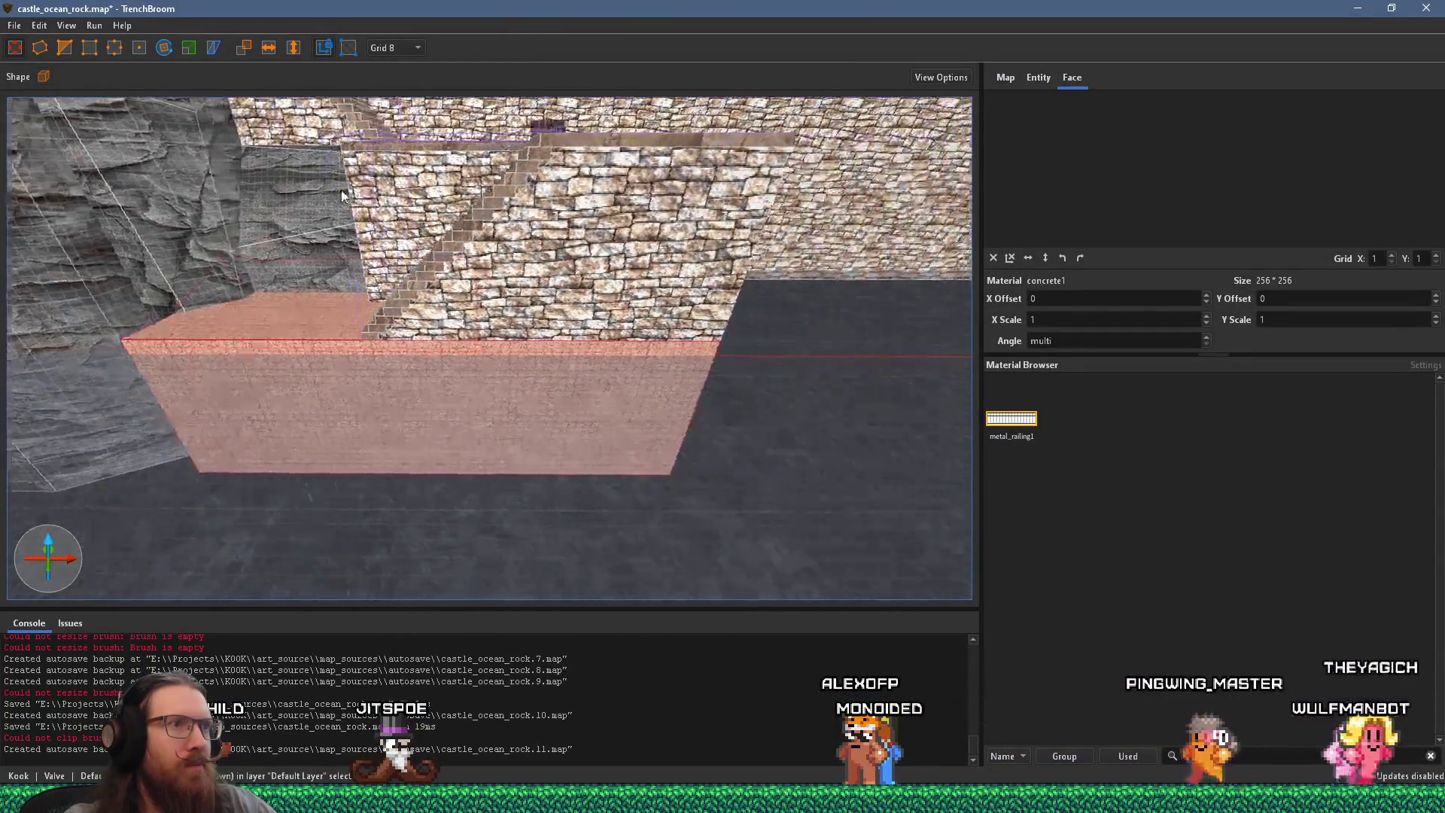
key(s)
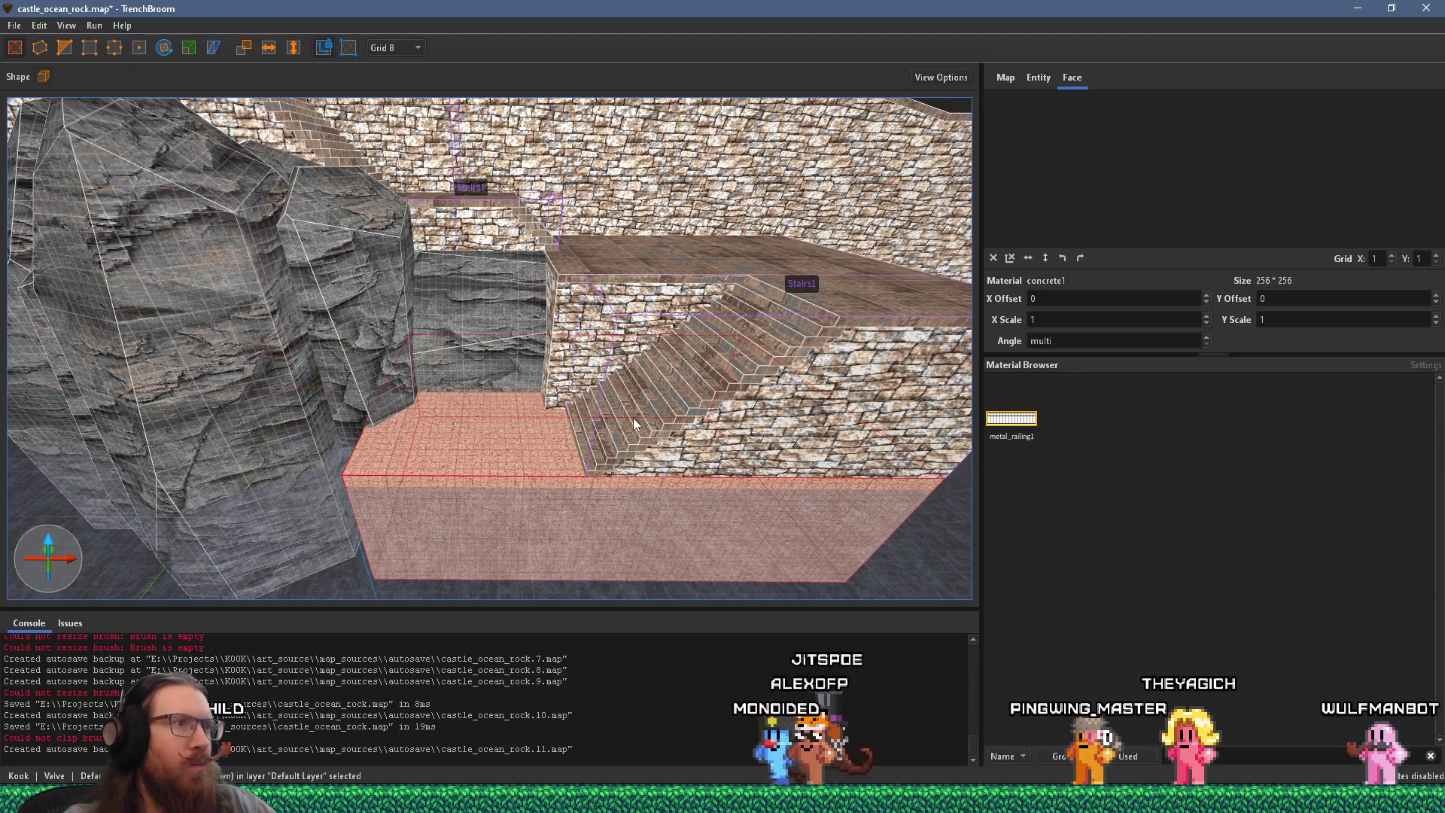
key(s)
key(a)
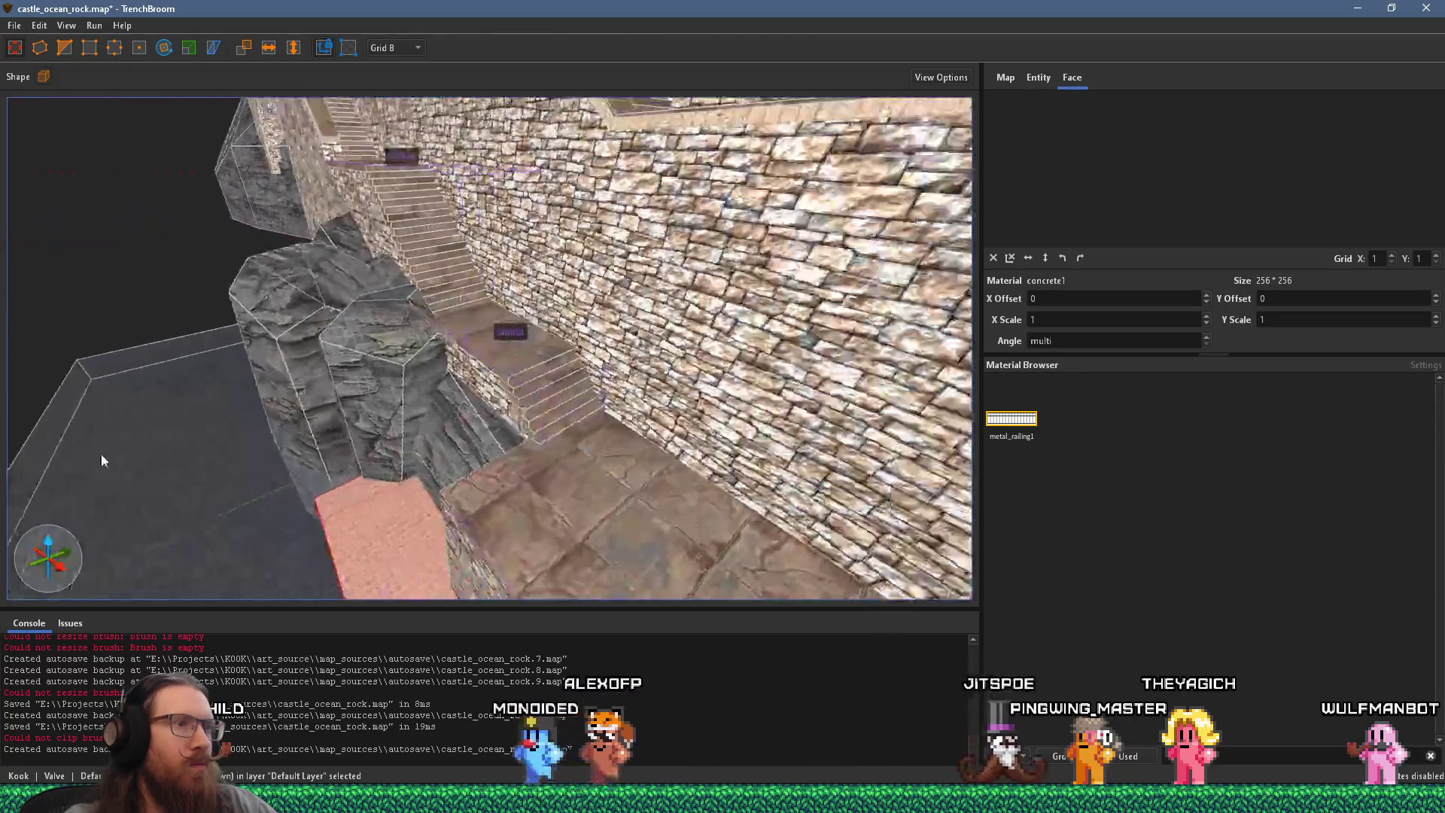
key(w)
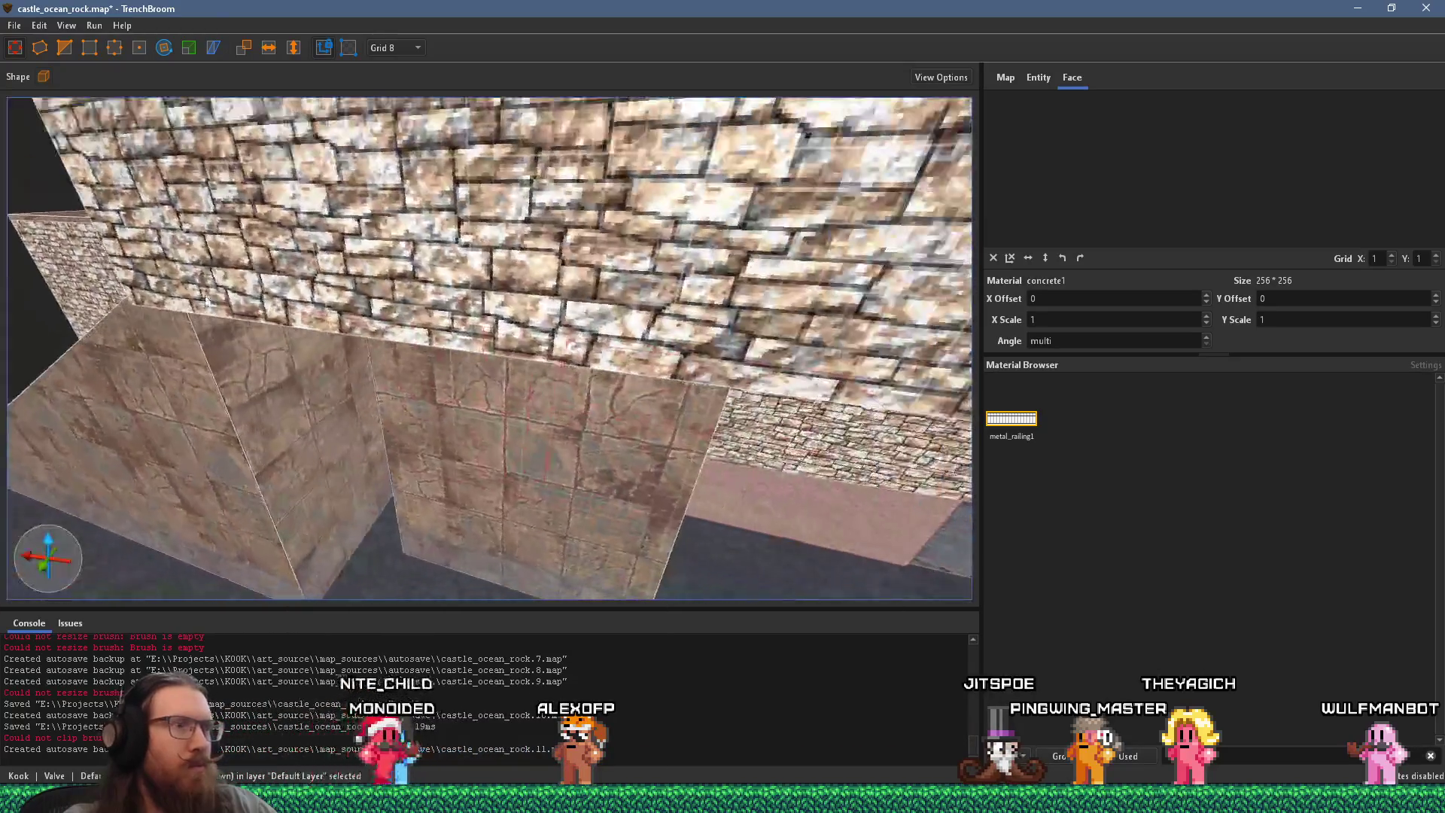
key(s)
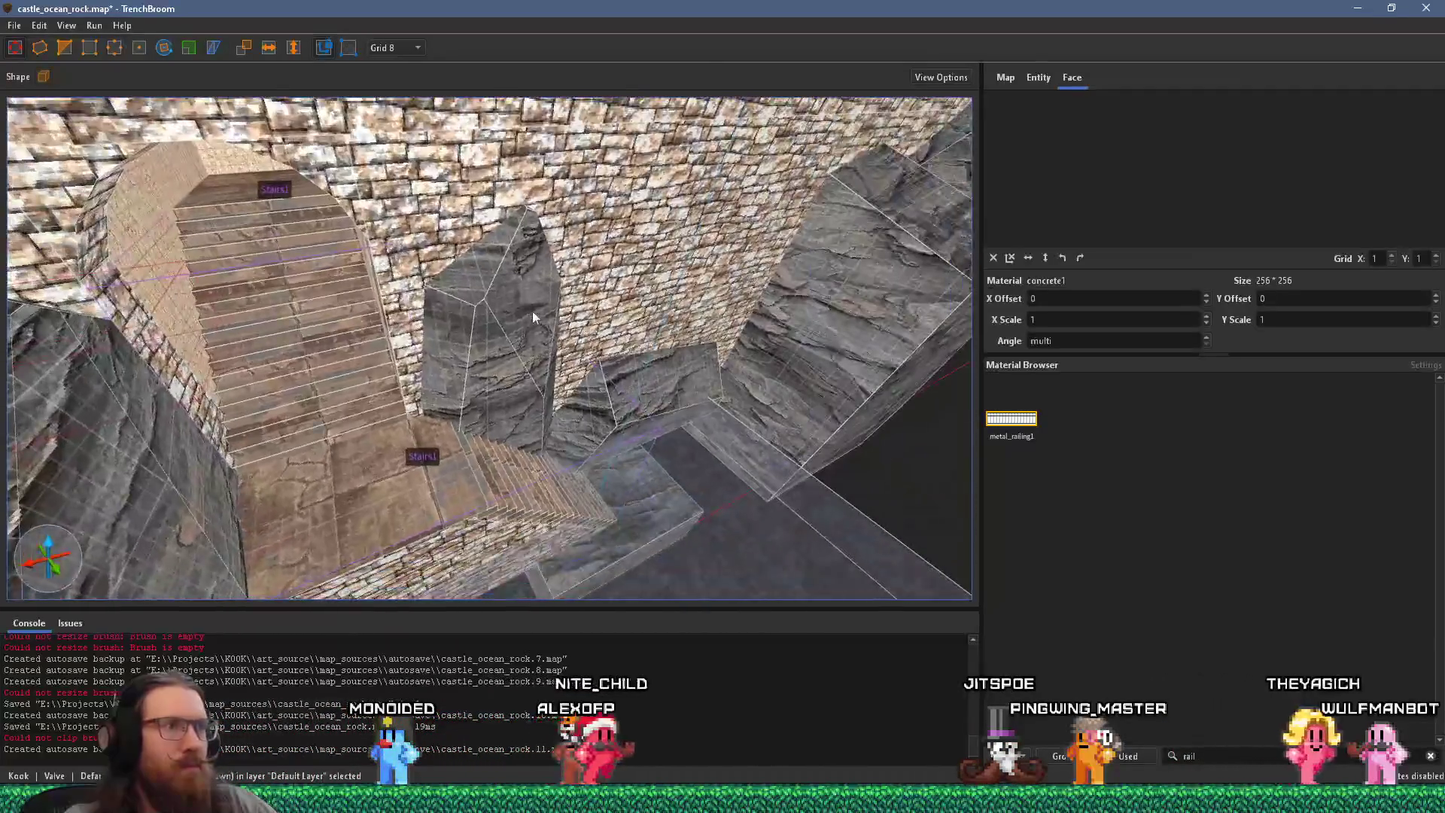
key(w)
key(w)
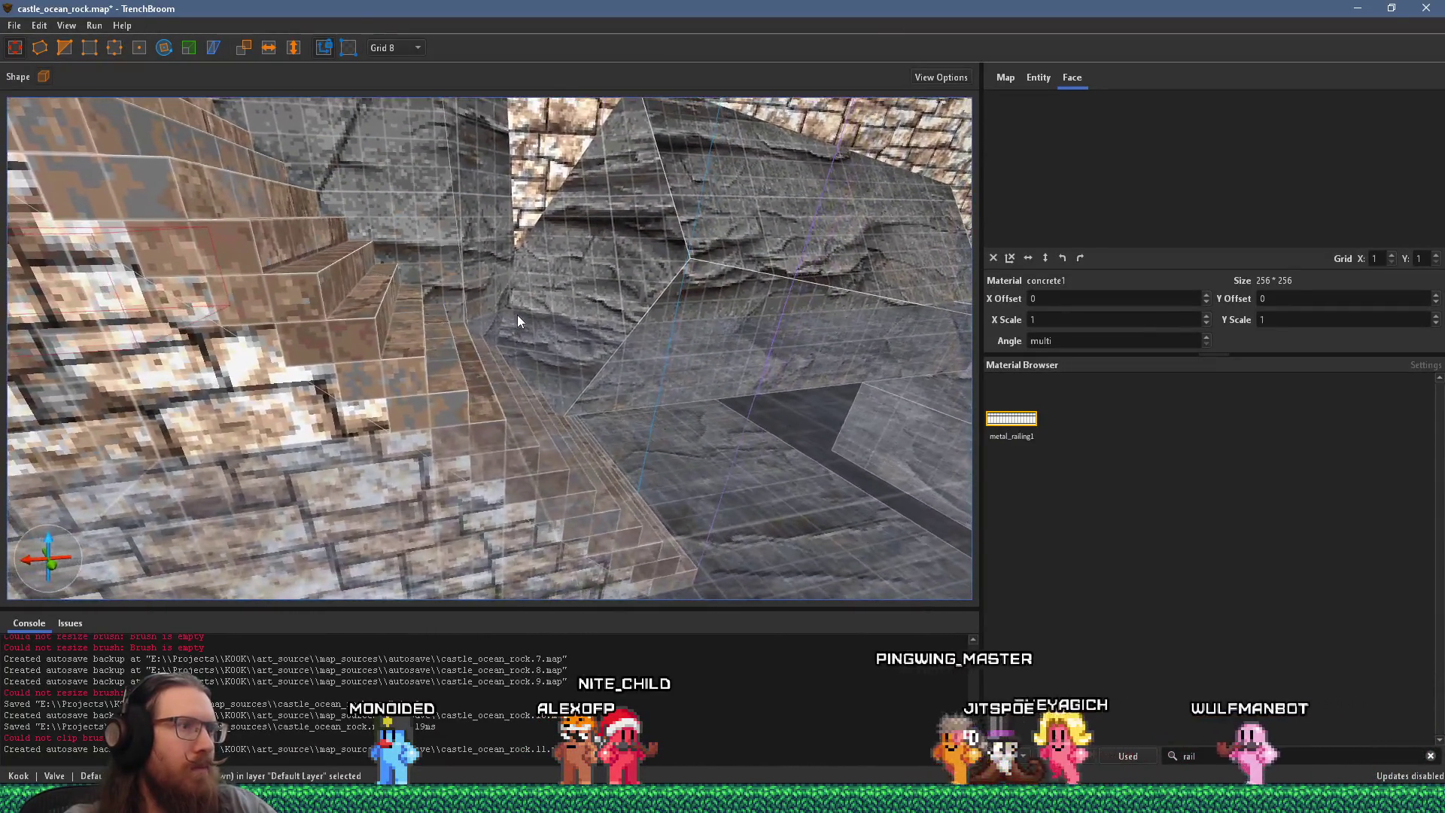
Step: Set the grid to 2 and raise the water brush's top from Z 52 to 86
click(412, 48)
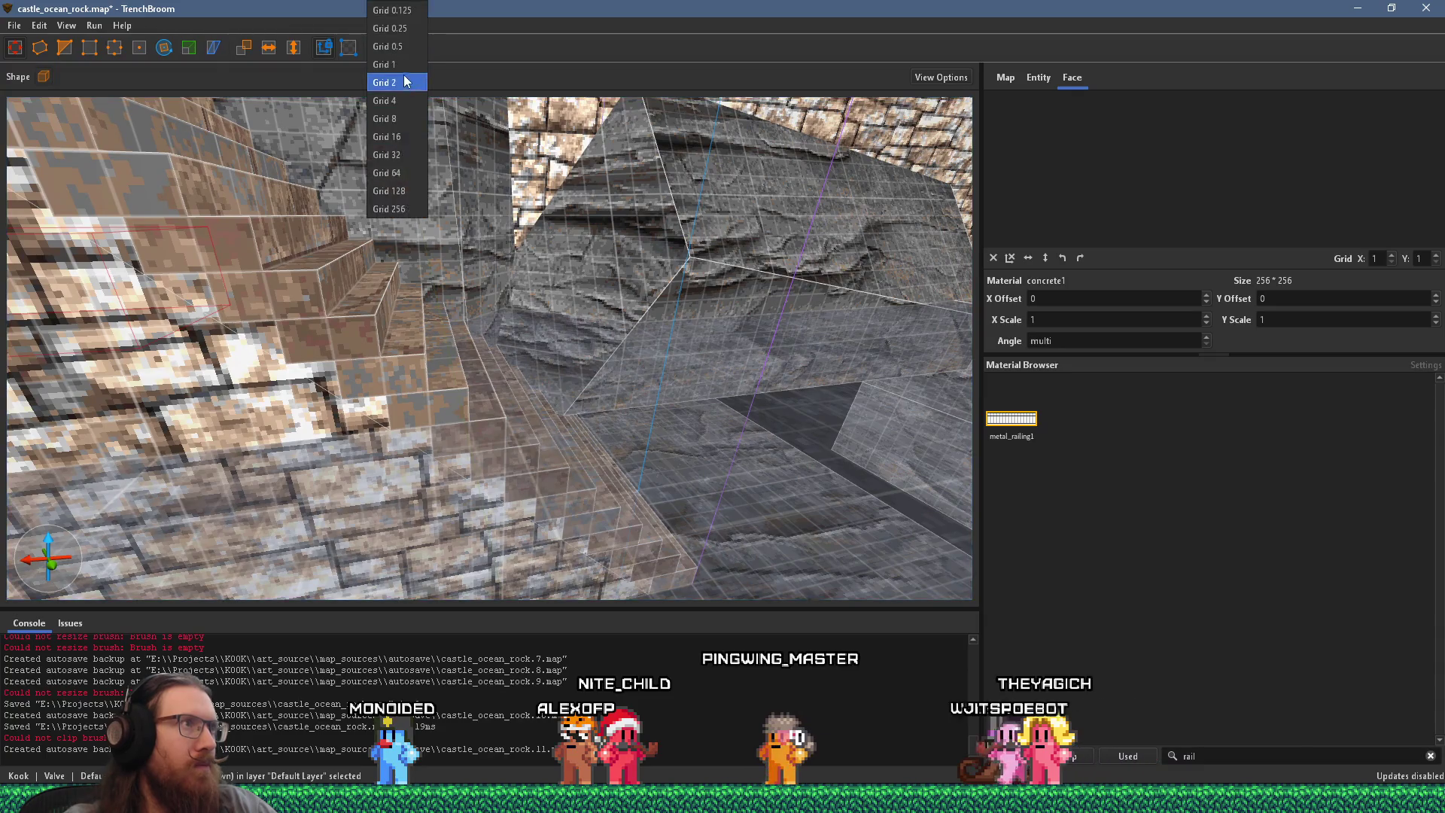
click(404, 82)
click(631, 443)
mouse_move(630, 440)
mouse_down()
mouse_move(533, 380)
mouse_move(302, 344)
mouse_move(433, 300)
mouse_move(631, 295)
mouse_move(498, 323)
mouse_move(440, 166)
mouse_move(481, 200)
mouse_move(517, 202)
mouse_move(792, 180)
mouse_up()
mouse_move(780, 447)
mouse_down()
mouse_move(760, 273)
mouse_move(667, 237)
mouse_move(624, 417)
mouse_move(671, 381)
mouse_move(460, 363)
mouse_move(572, 277)
mouse_move(568, 264)
mouse_up()
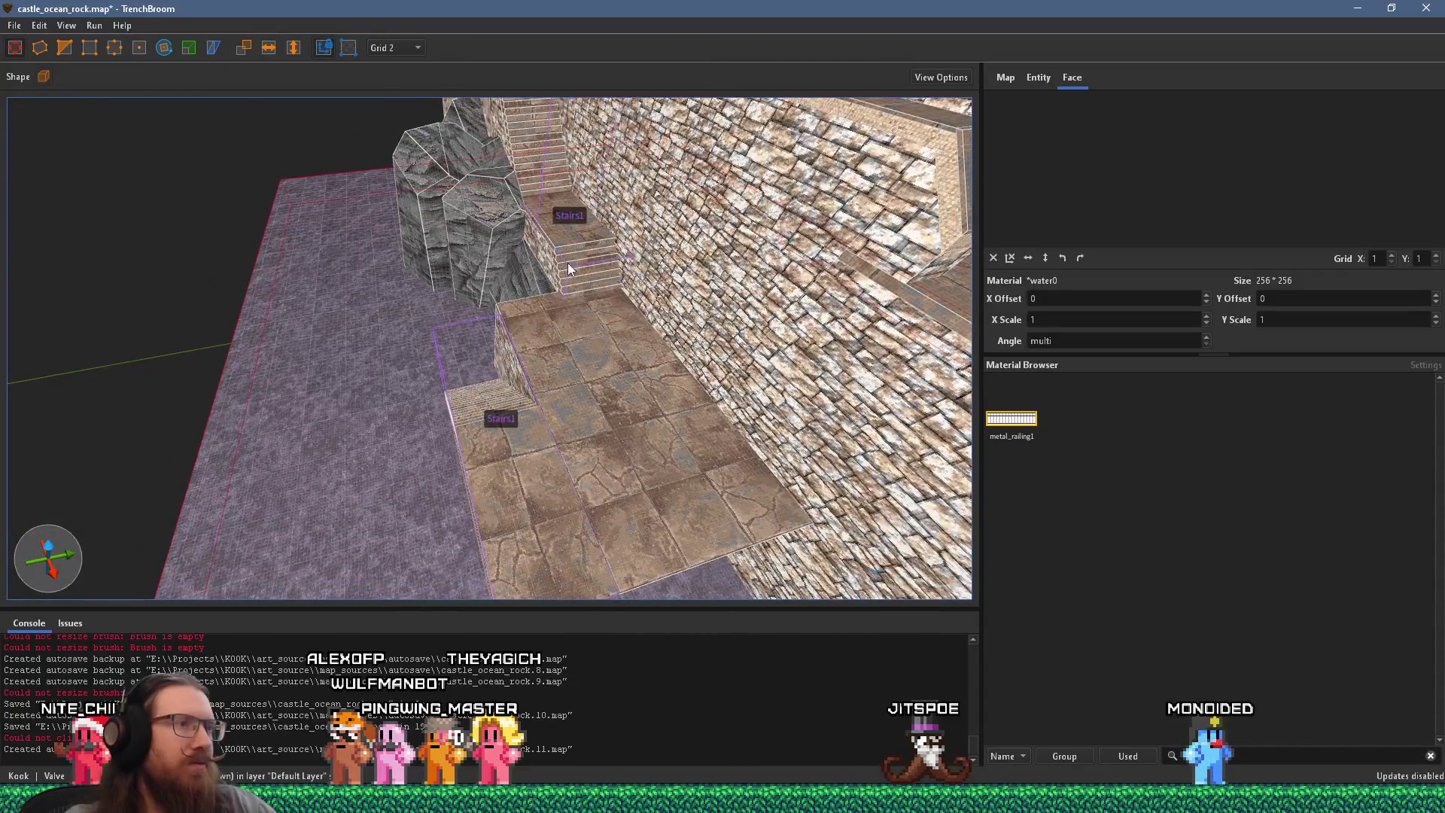
Step: Save castle_ocean_rock and compile it with the qbsp profile
click(25, 27)
click(34, 96)
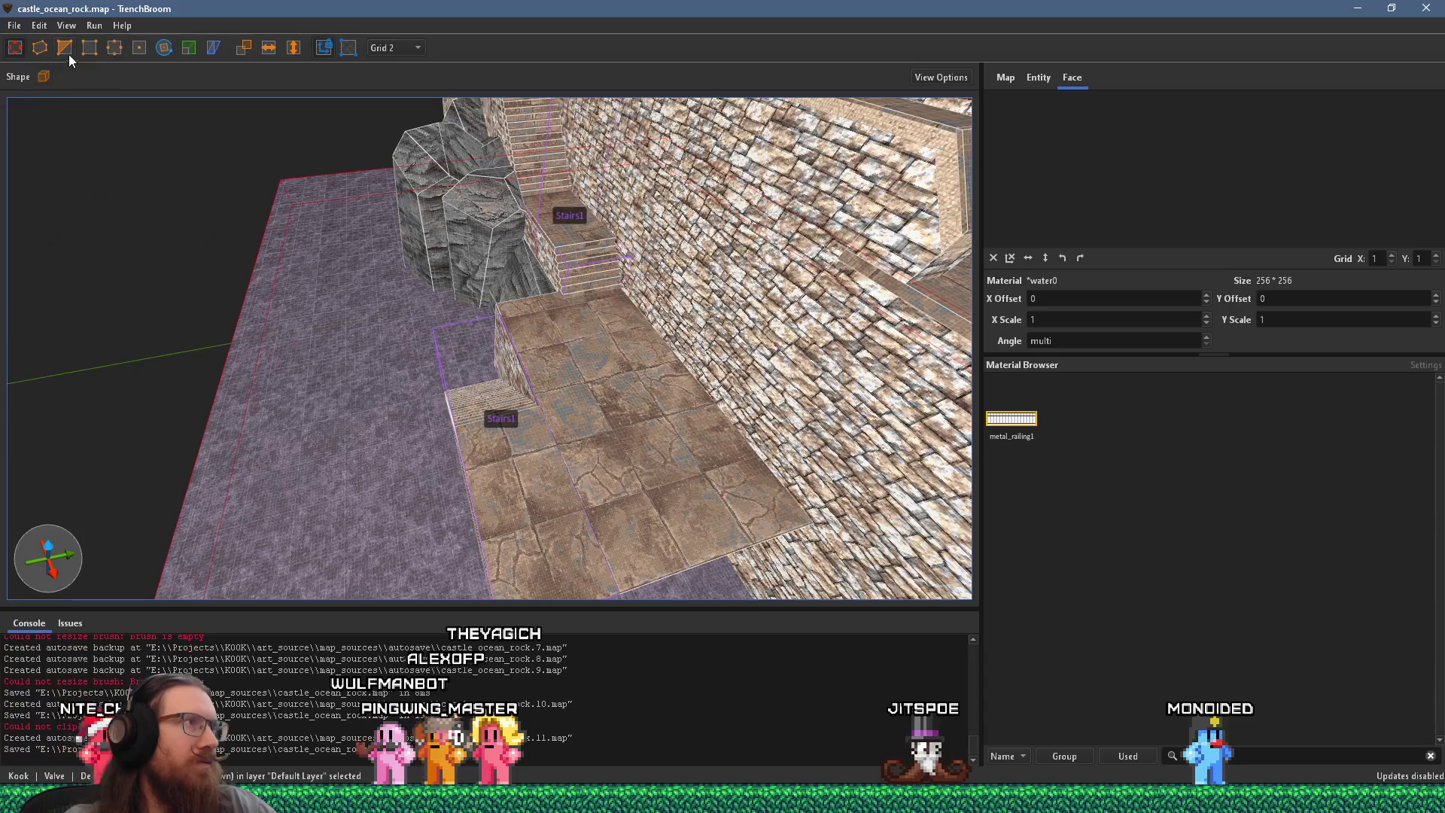
click(96, 27)
click(135, 43)
click(930, 601)
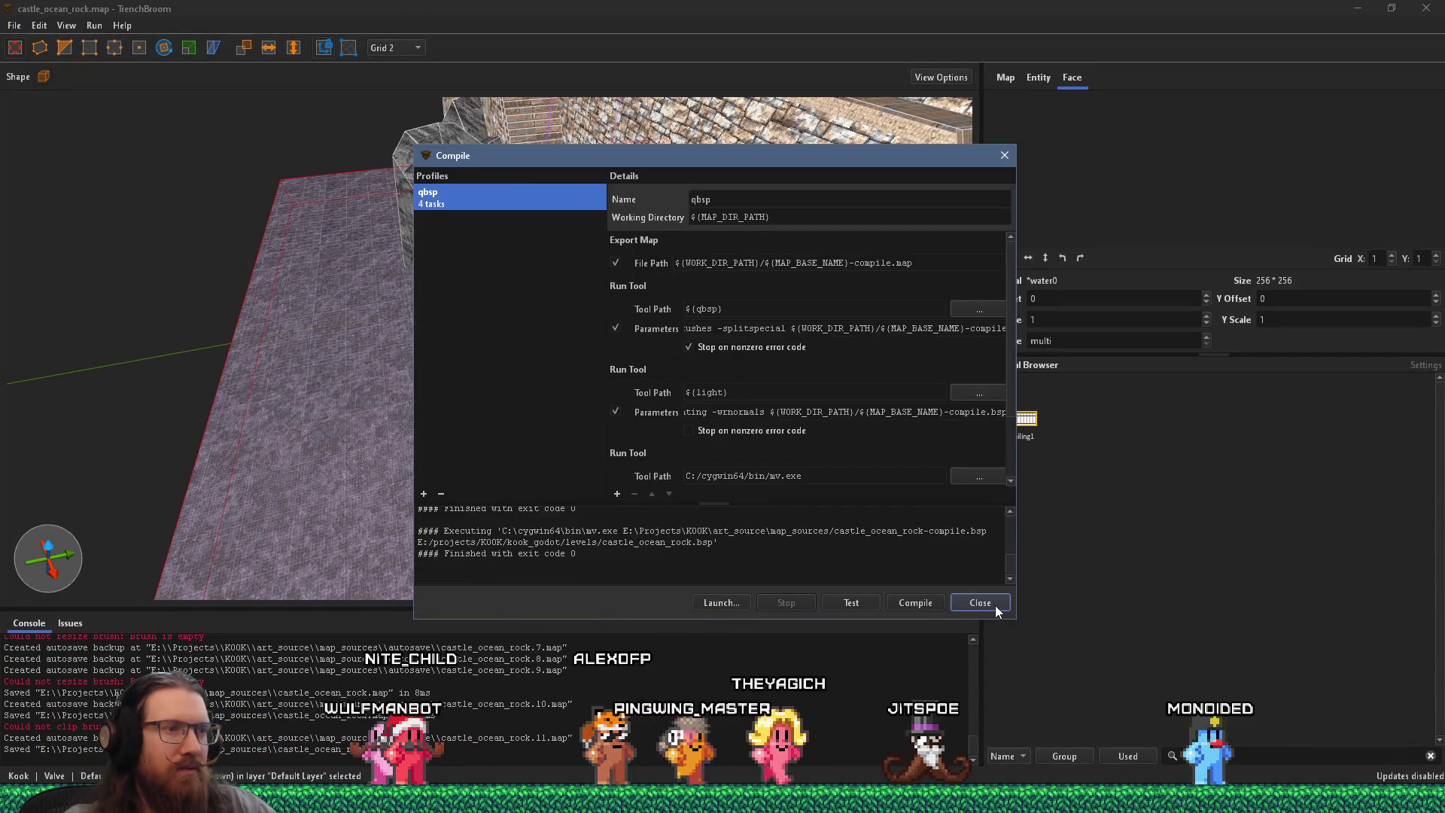
click(983, 602)
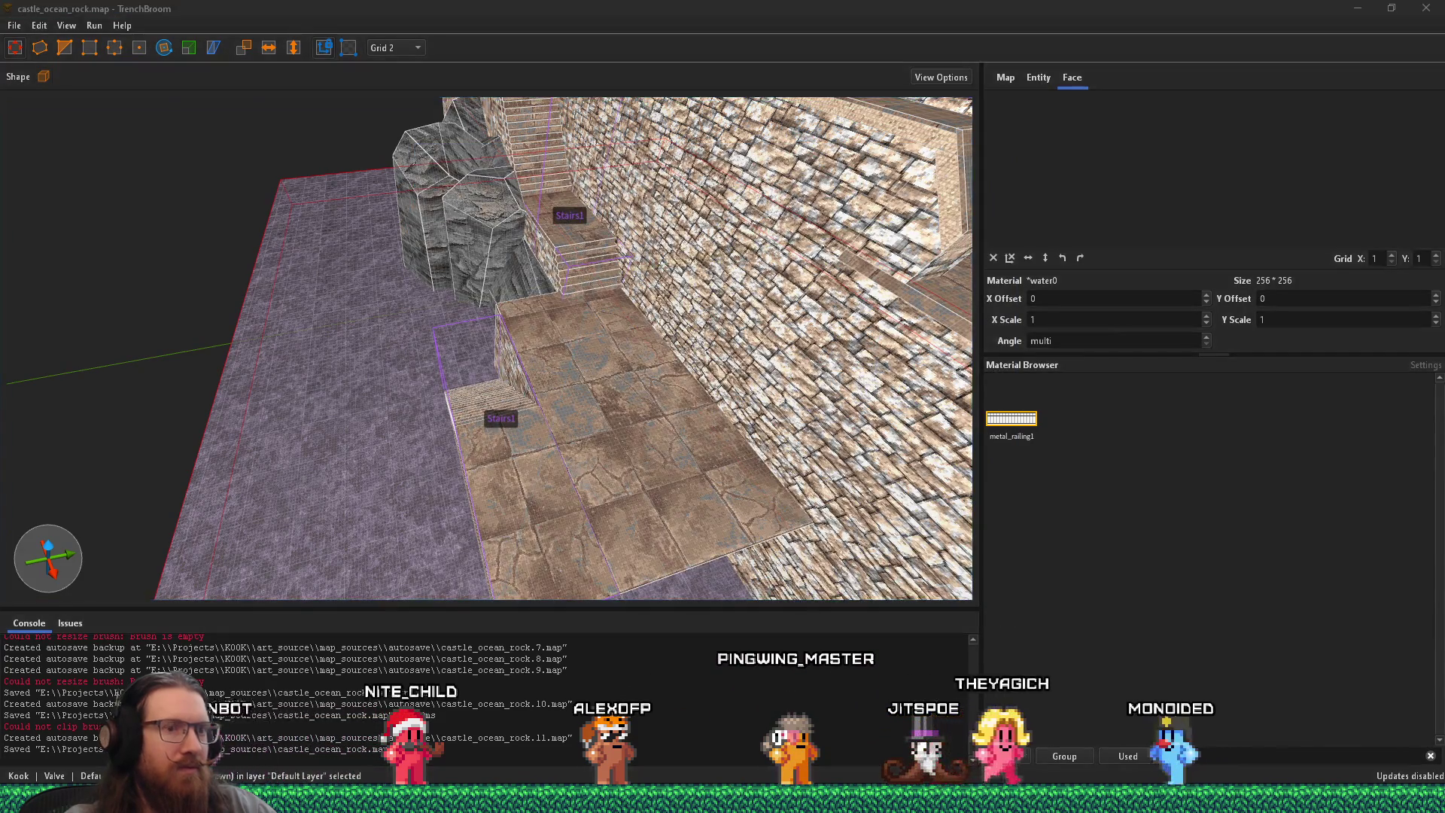
click(1204, 800)
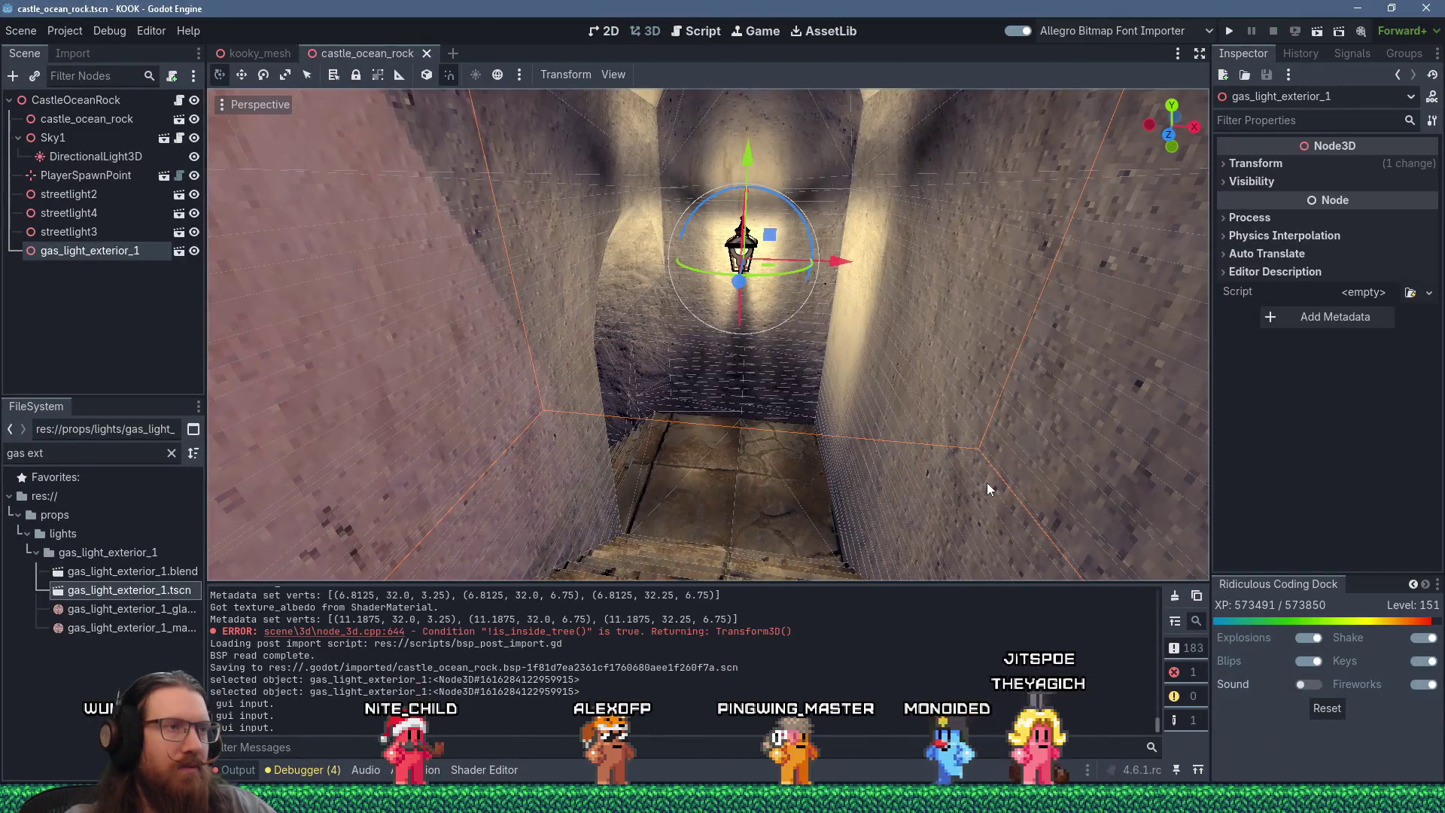
Step: Run the game and walk up the stairs, over the pyramid steps to the pit railing, then open the console
click(1231, 30)
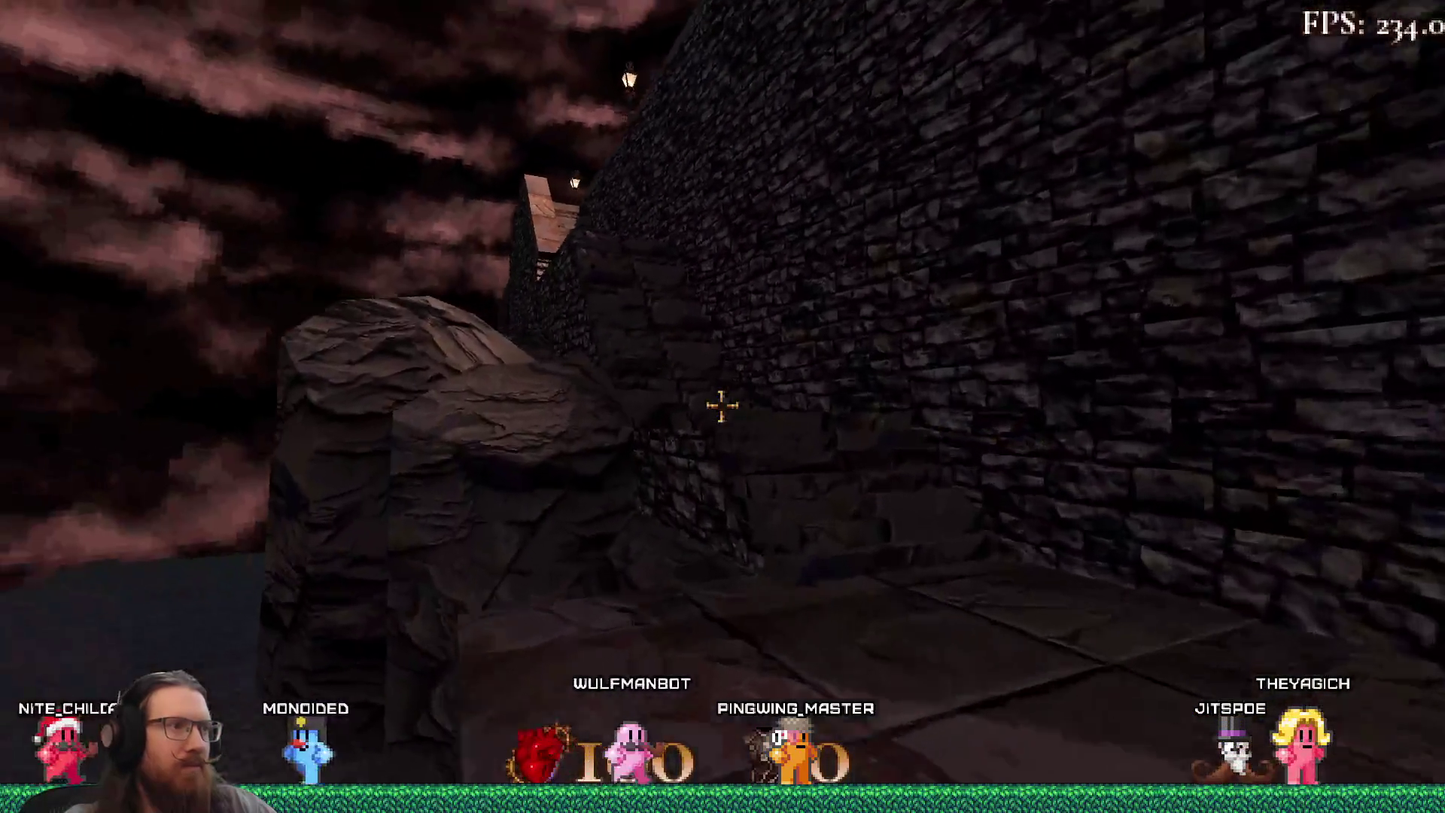
key(w)
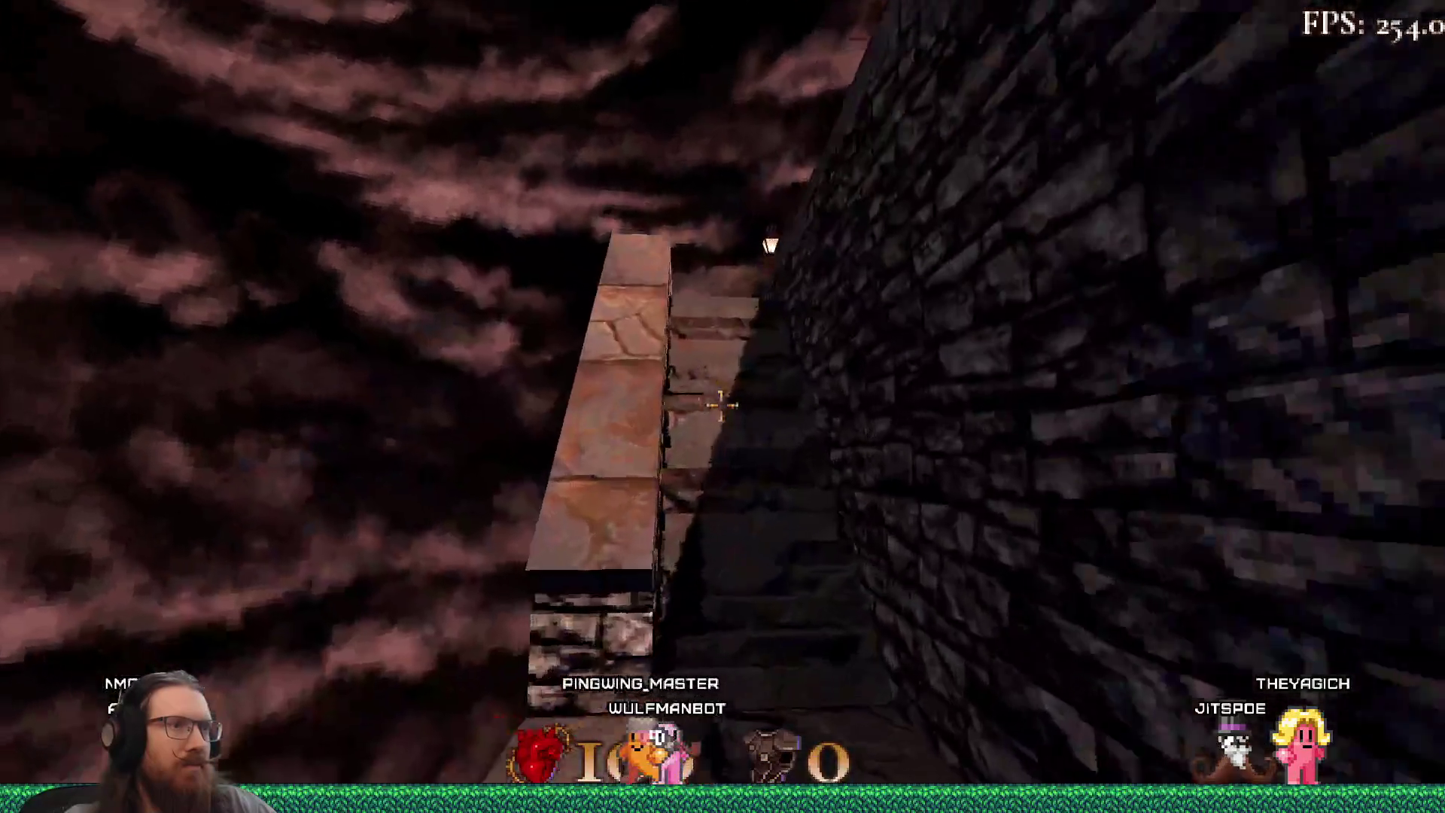
key(w)
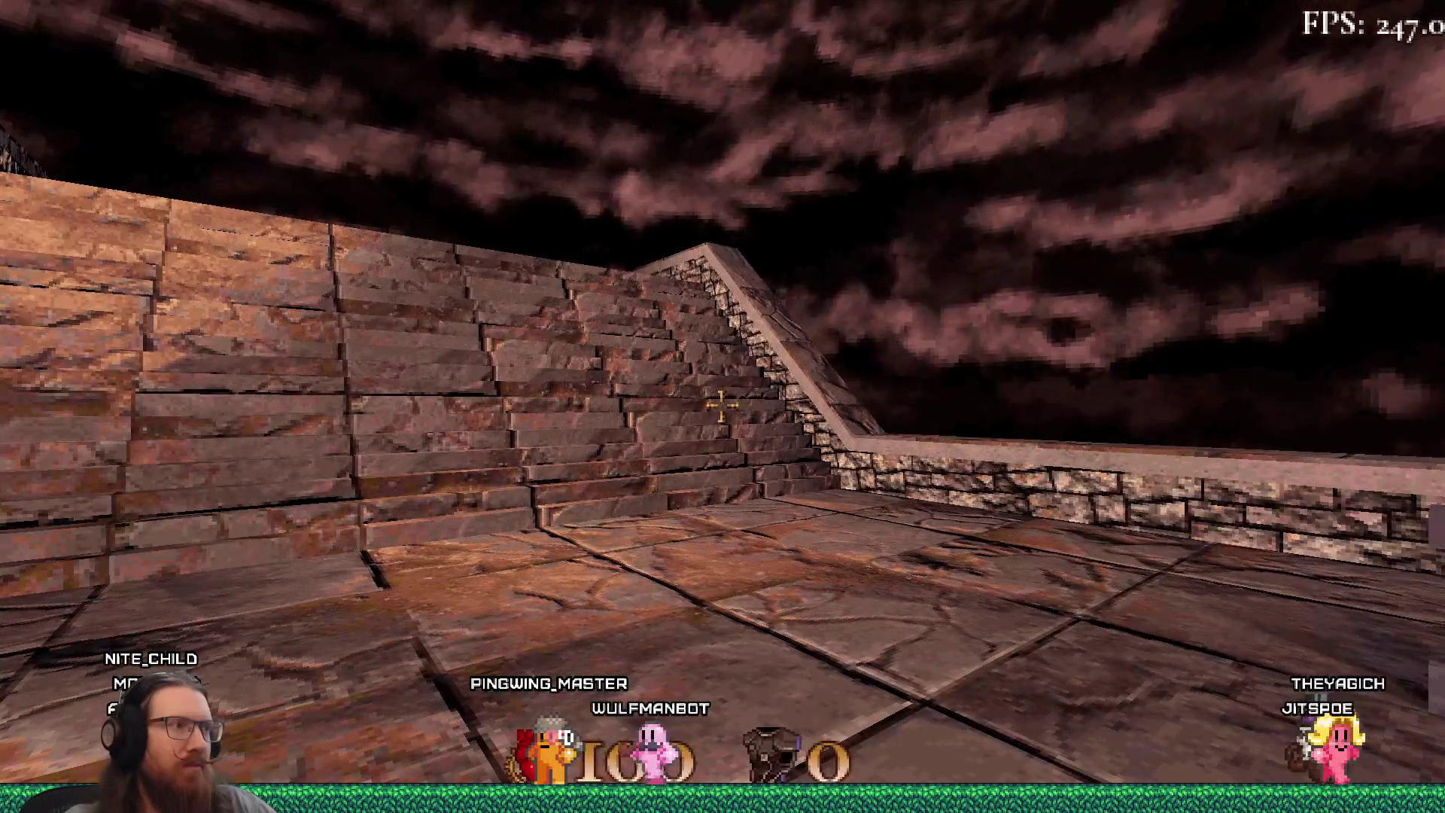
key(w)
key(w)
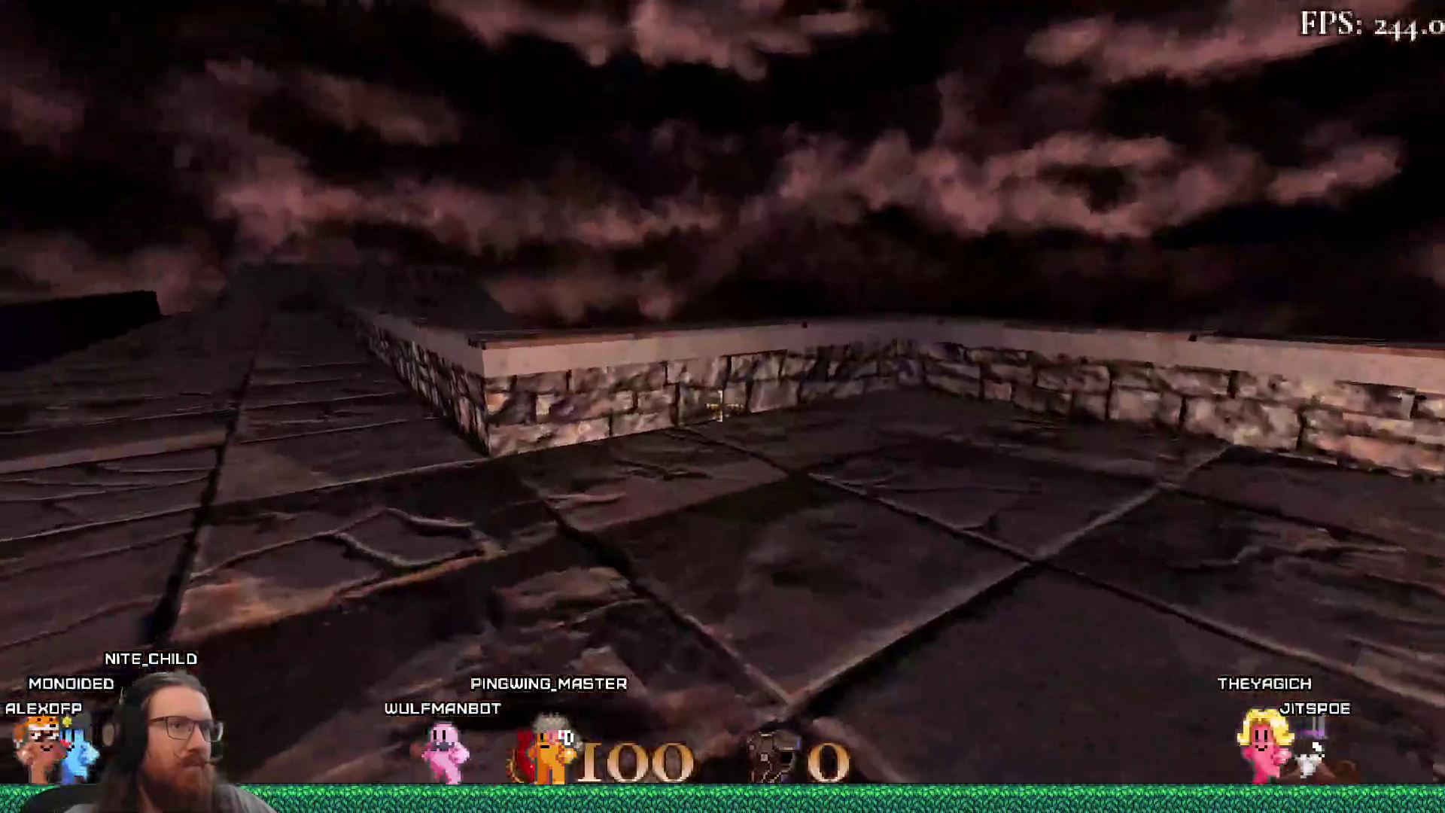
key(w)
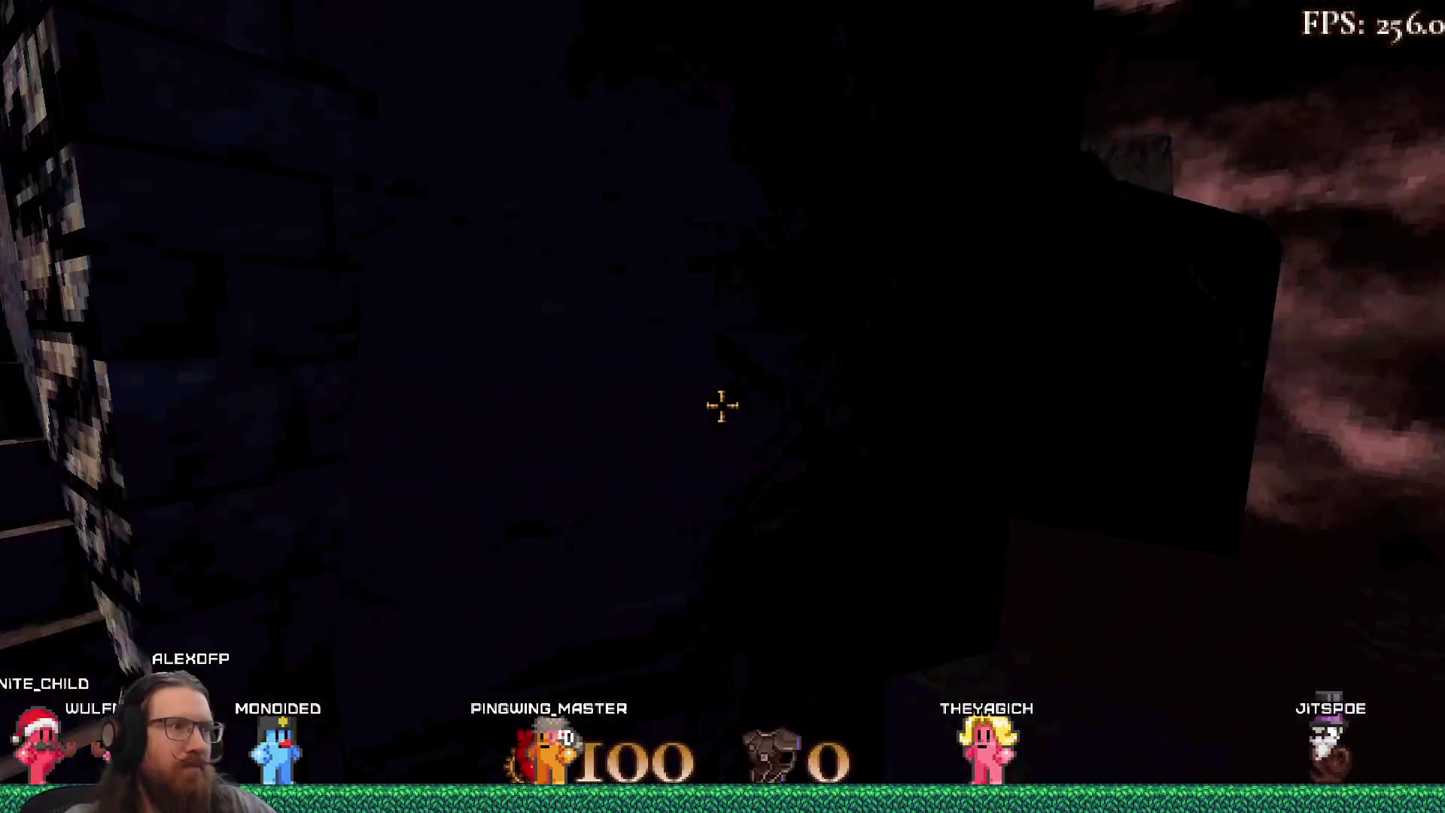
key(w)
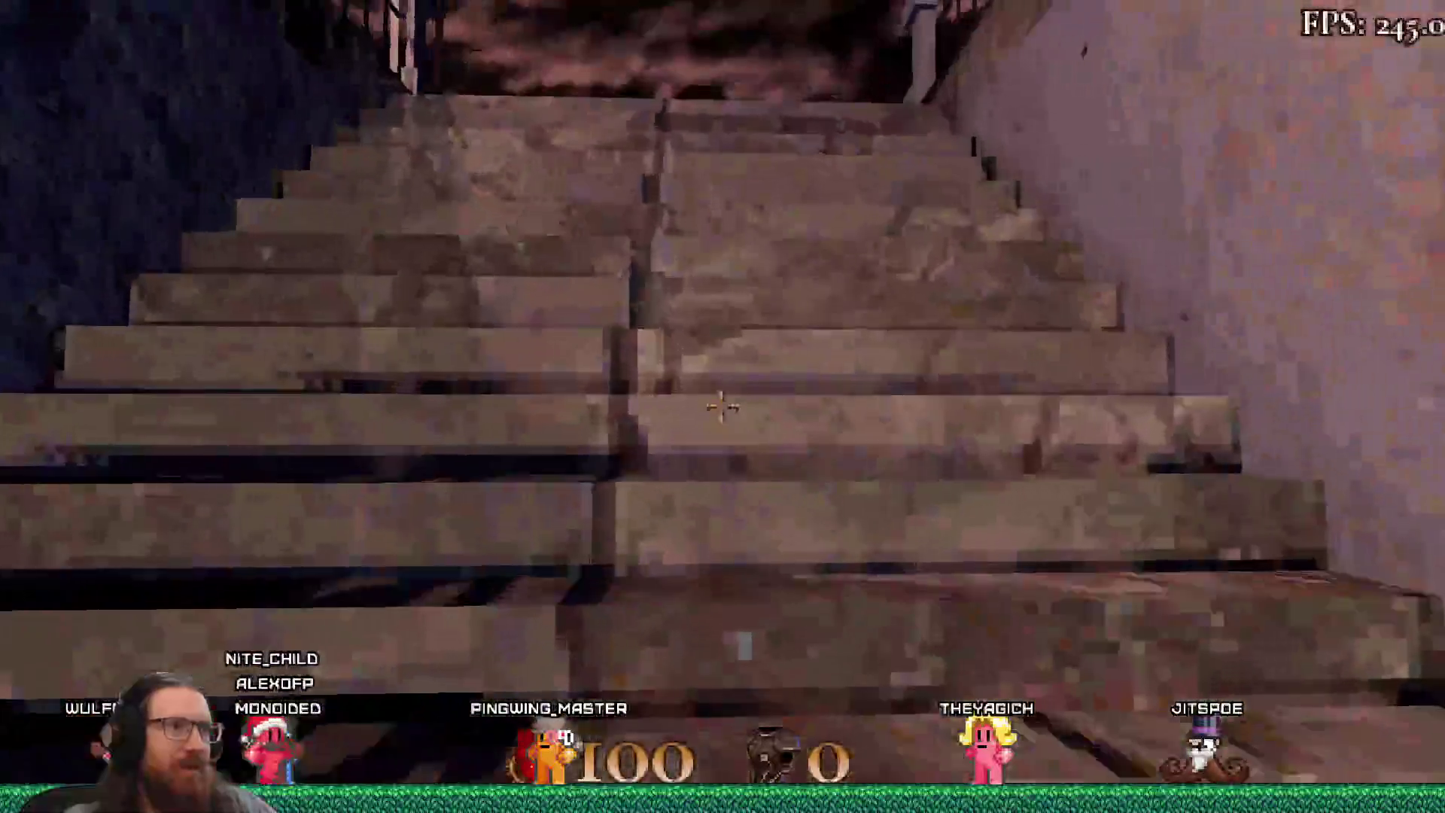
key(w)
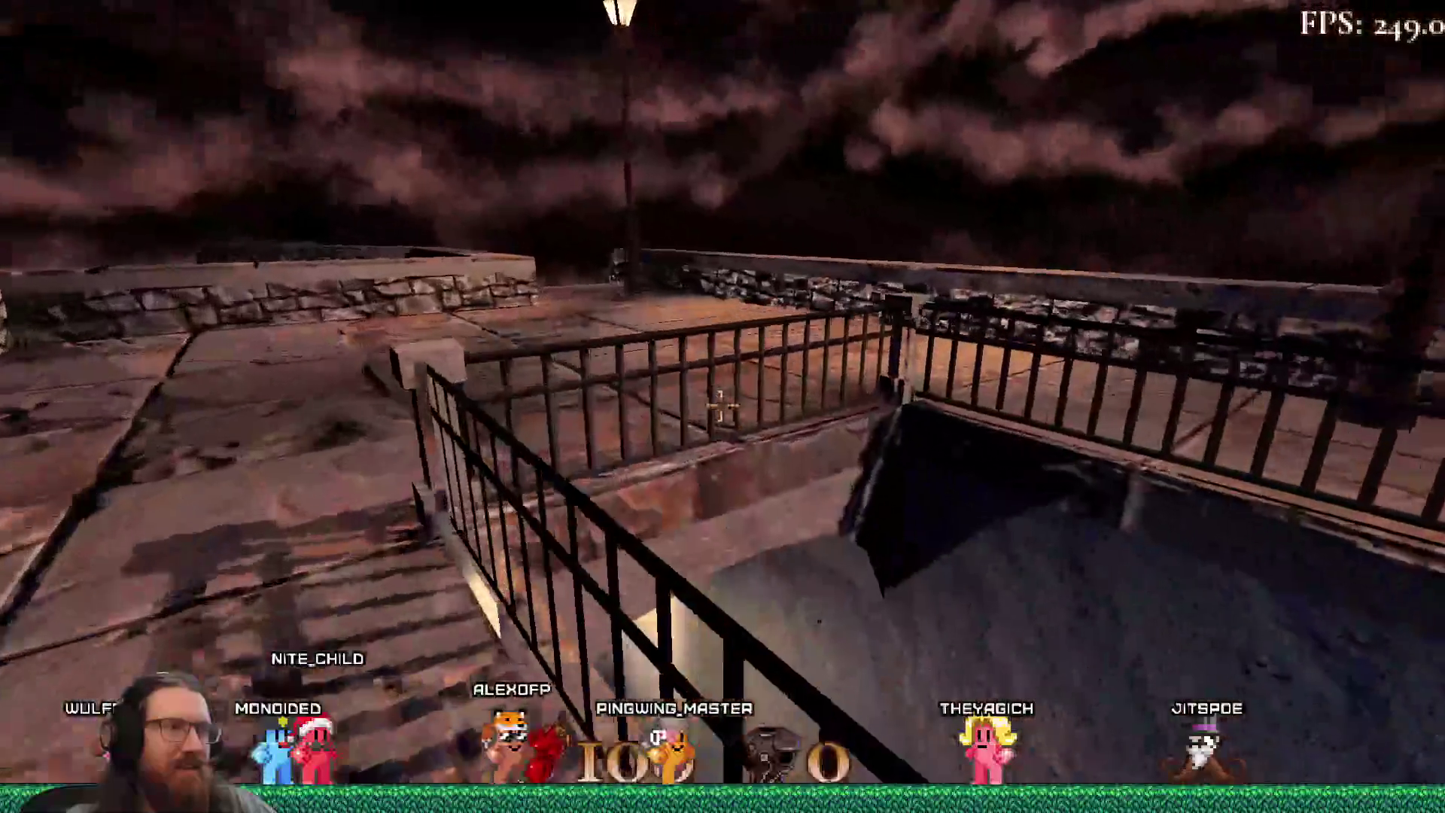
key(w)
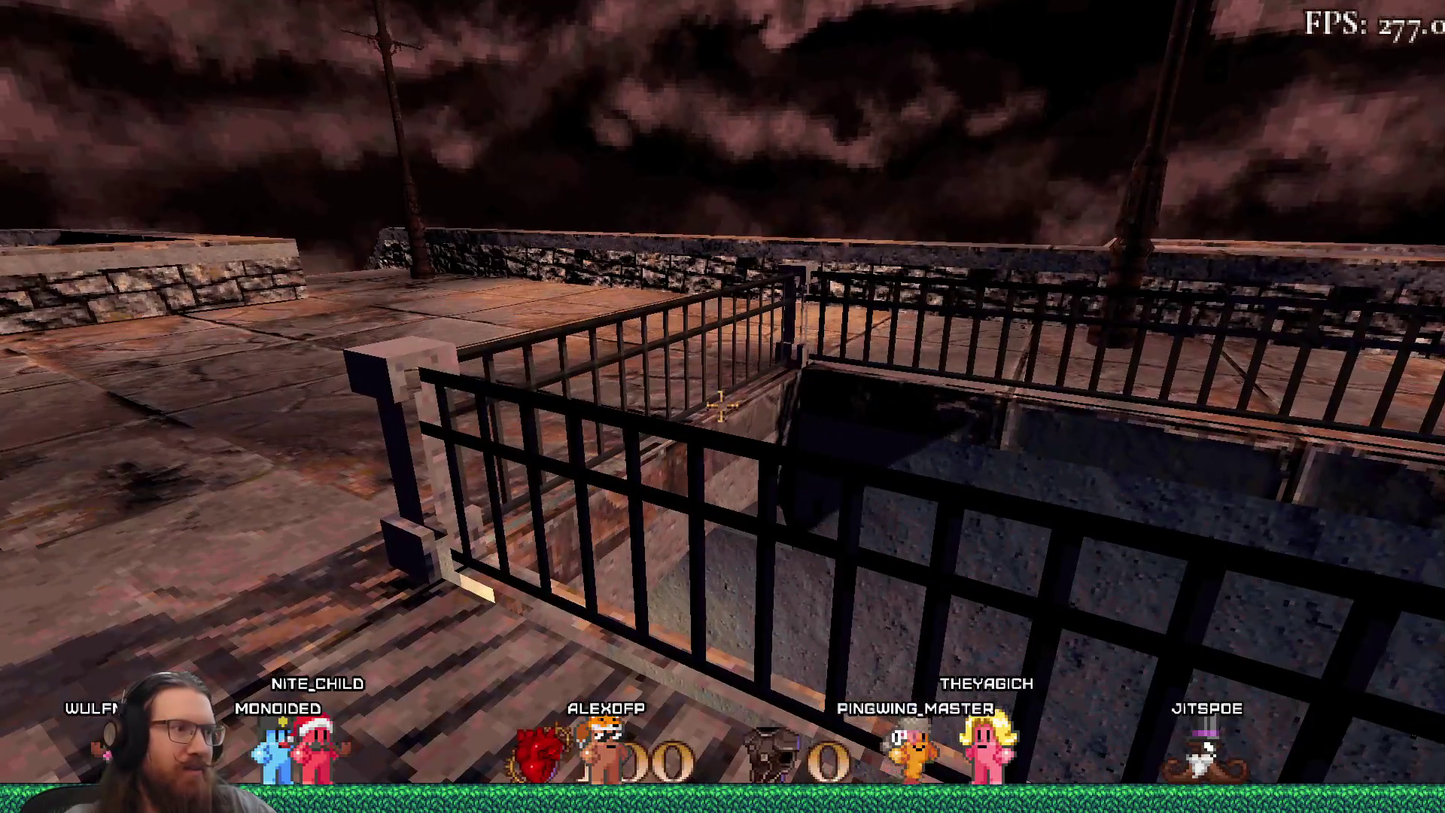
key(grave)
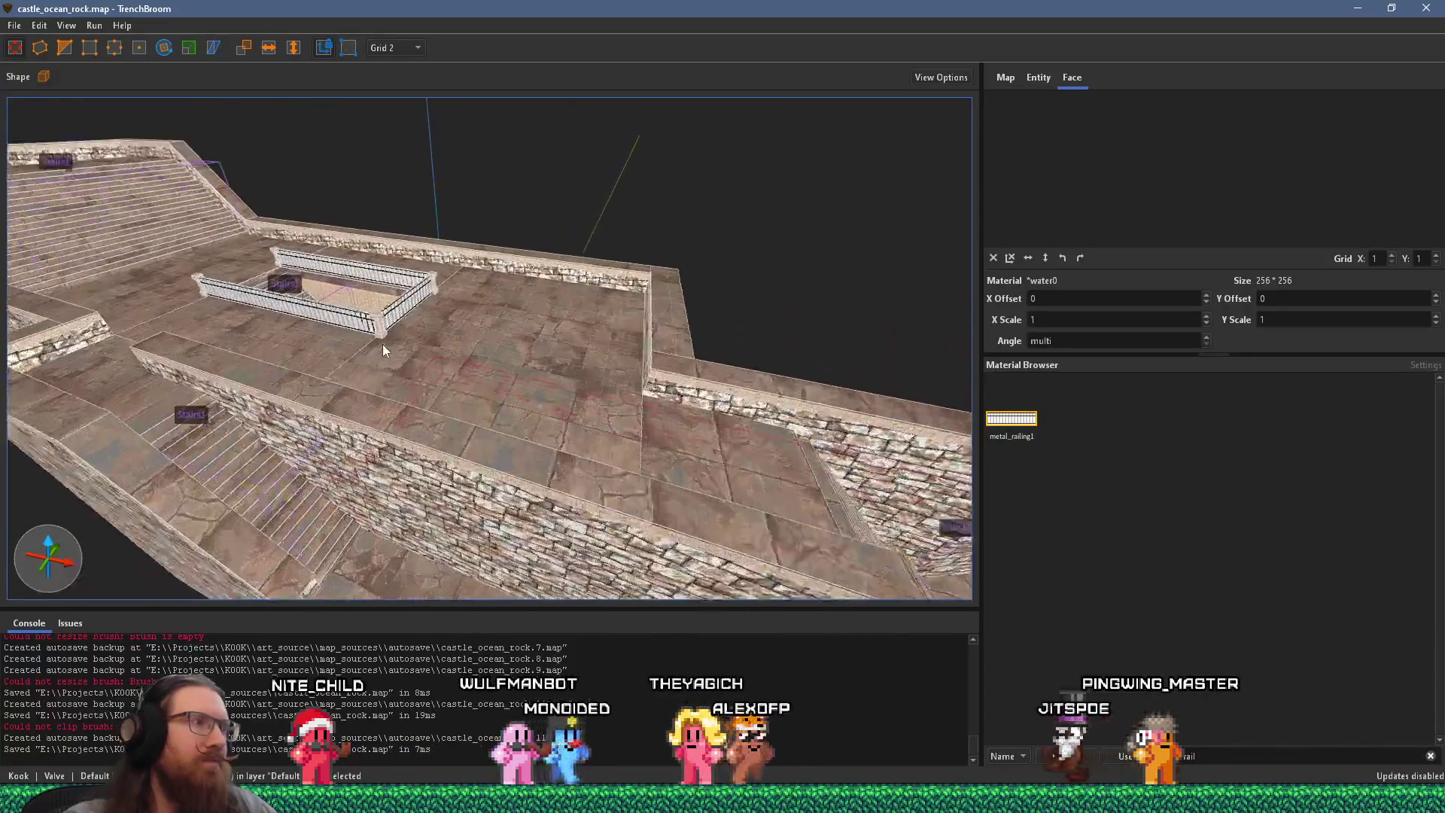
Step: Make the front and back stairwell railings a func_detail_fence entity, then deselect them
scroll(783, 526, up, 3)
click(475, 418)
ctrl+click(607, 366)
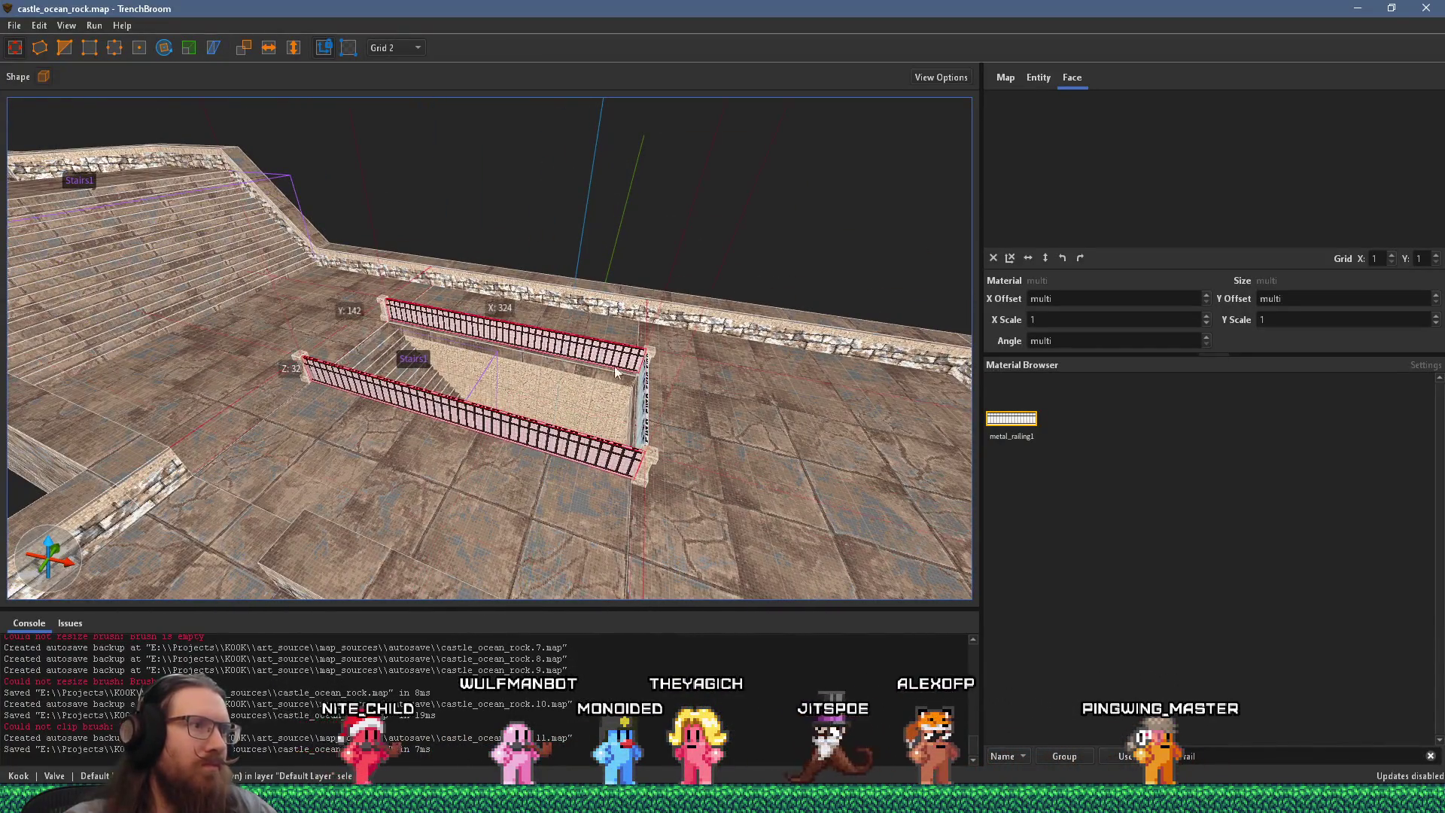
right_click(646, 388)
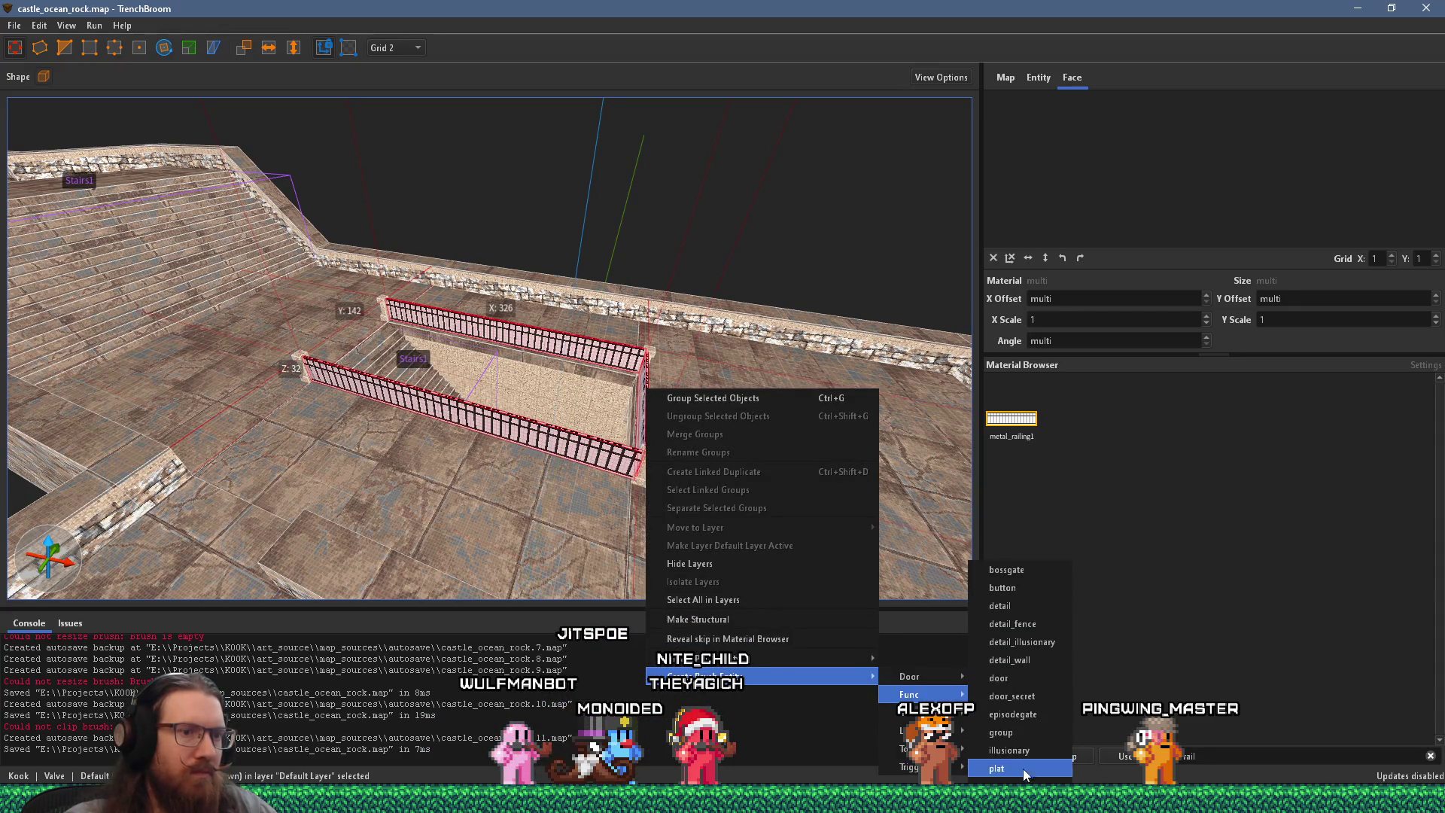
click(1039, 625)
scroll(603, 499, down, 3)
key(Escape)
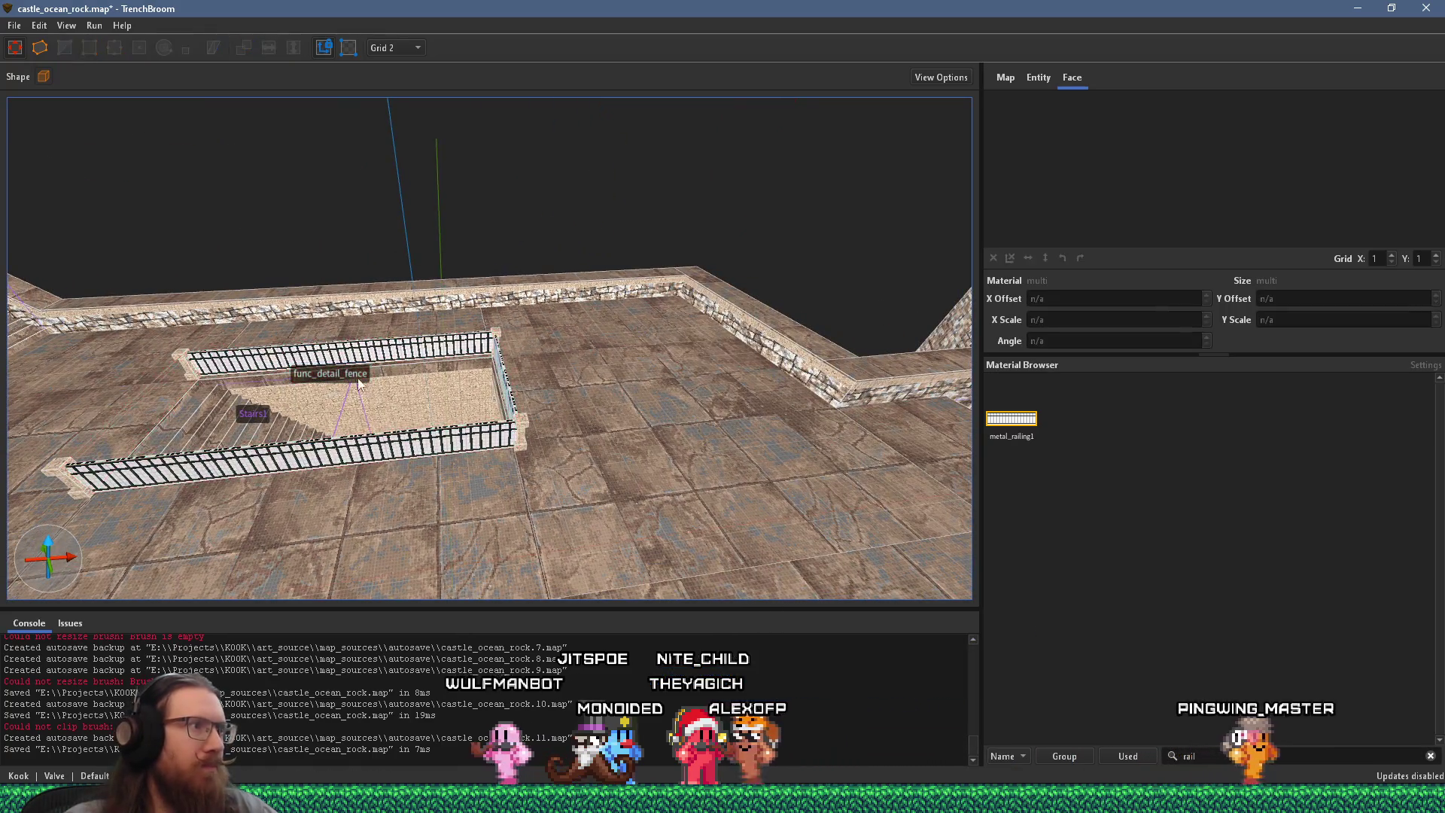
scroll(561, 449, up, 10)
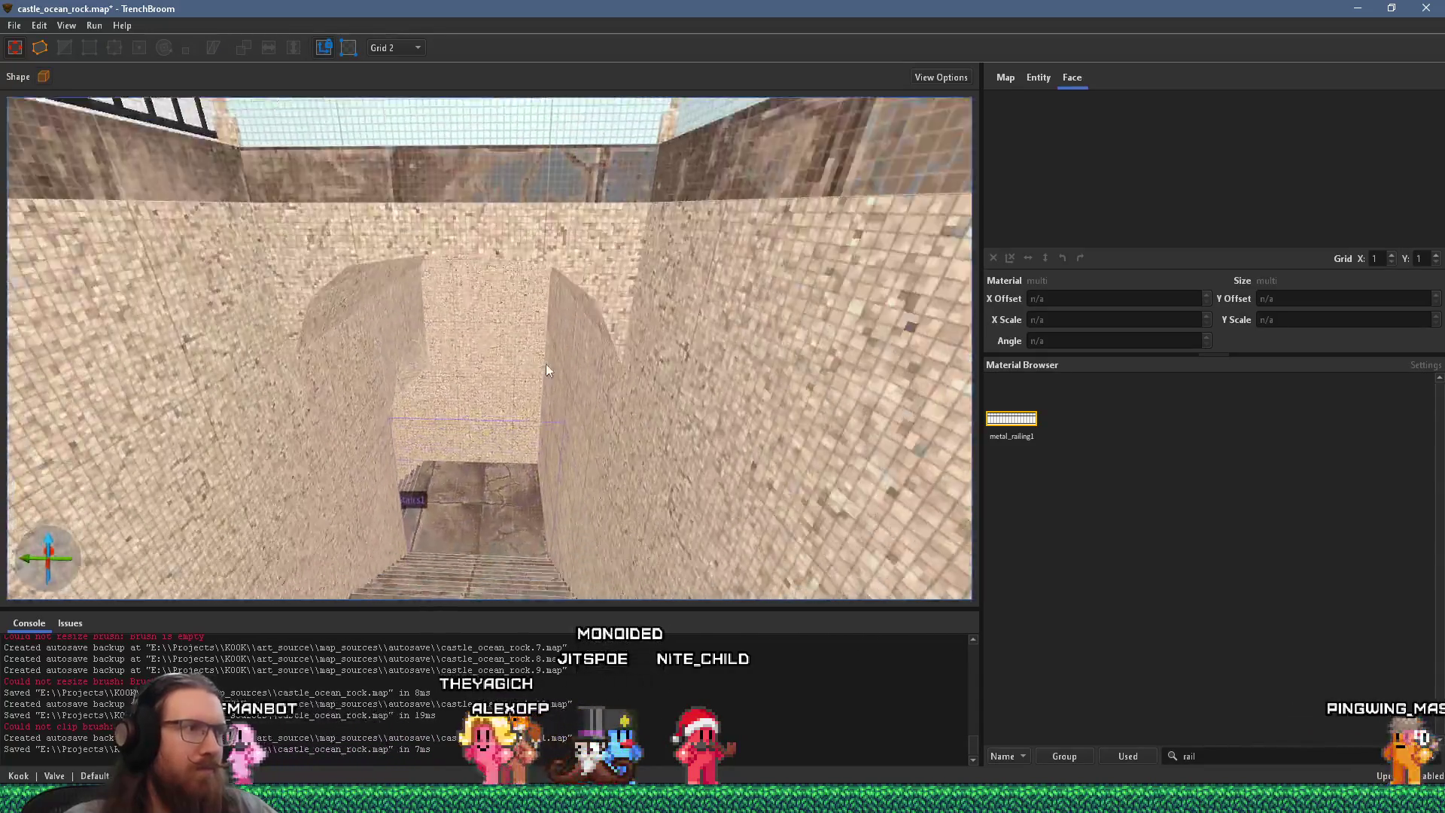
Step: Select the arch's left wall brush and its upper-left and top arch segments
scroll(502, 364, down, 5)
click(330, 311)
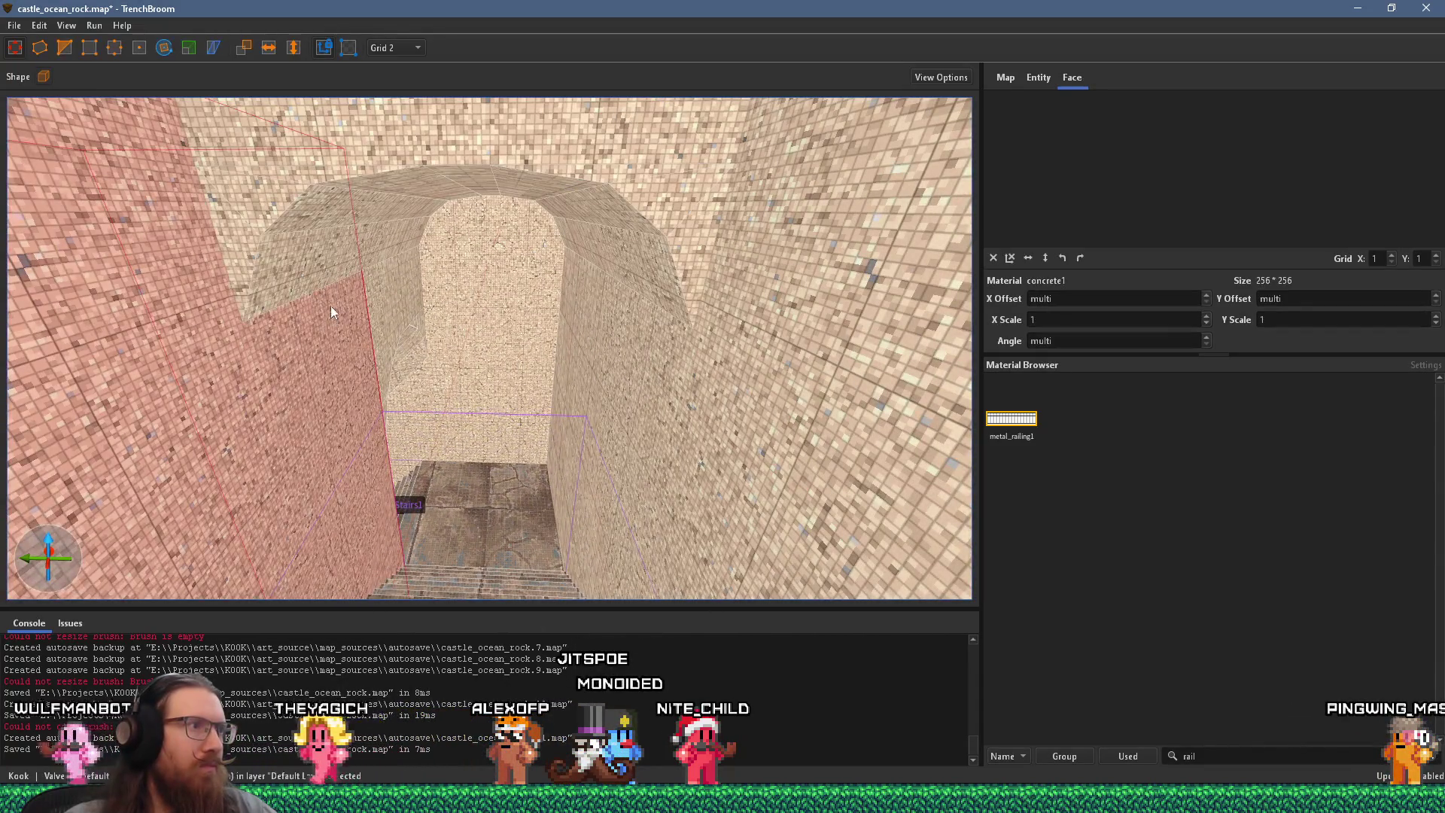
ctrl+click(315, 269)
ctrl+click(318, 202)
ctrl+click(414, 172)
scroll(586, 160, up, 1)
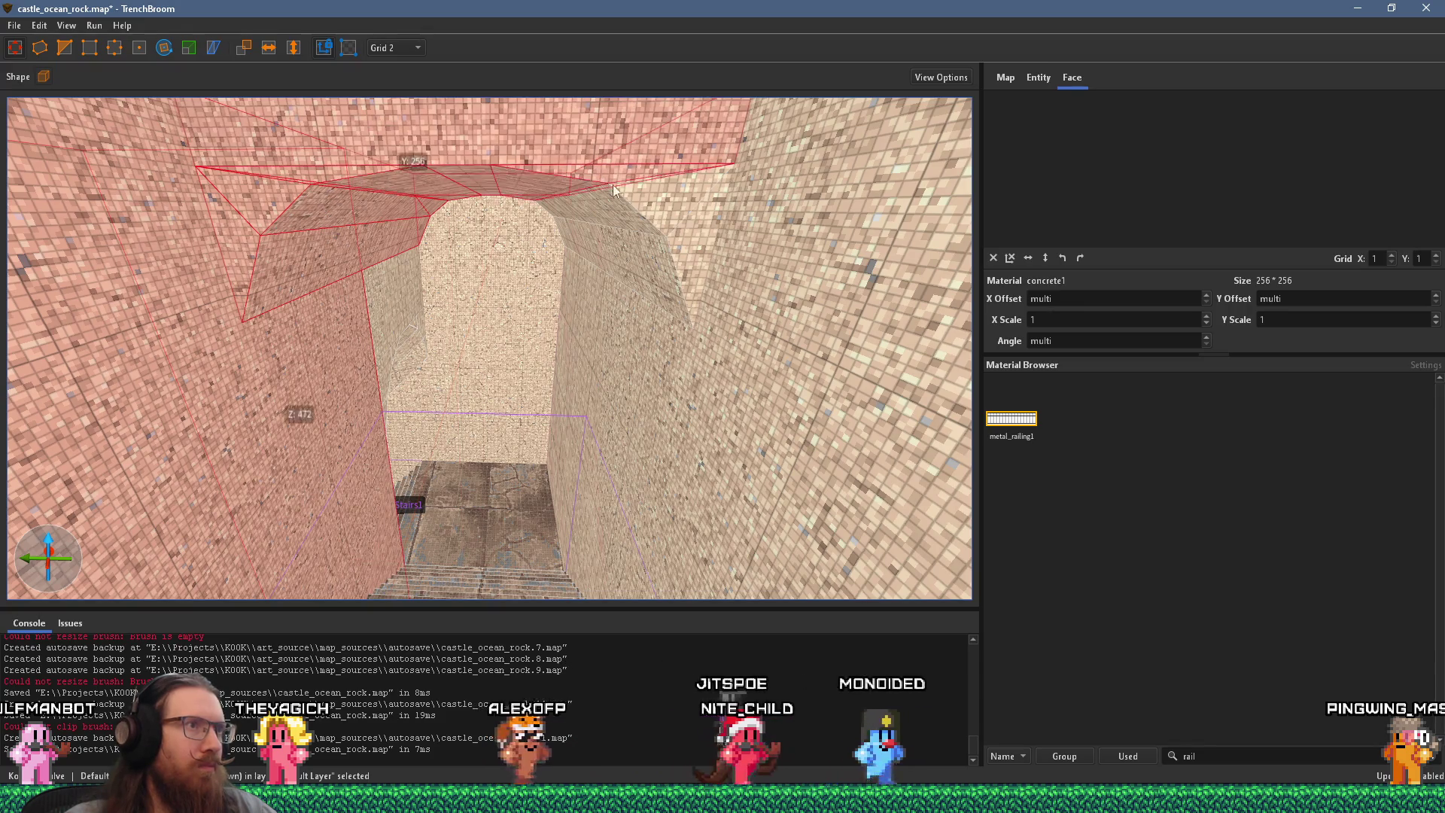
scroll(451, 404, up, 5)
scroll(450, 399, down, 6)
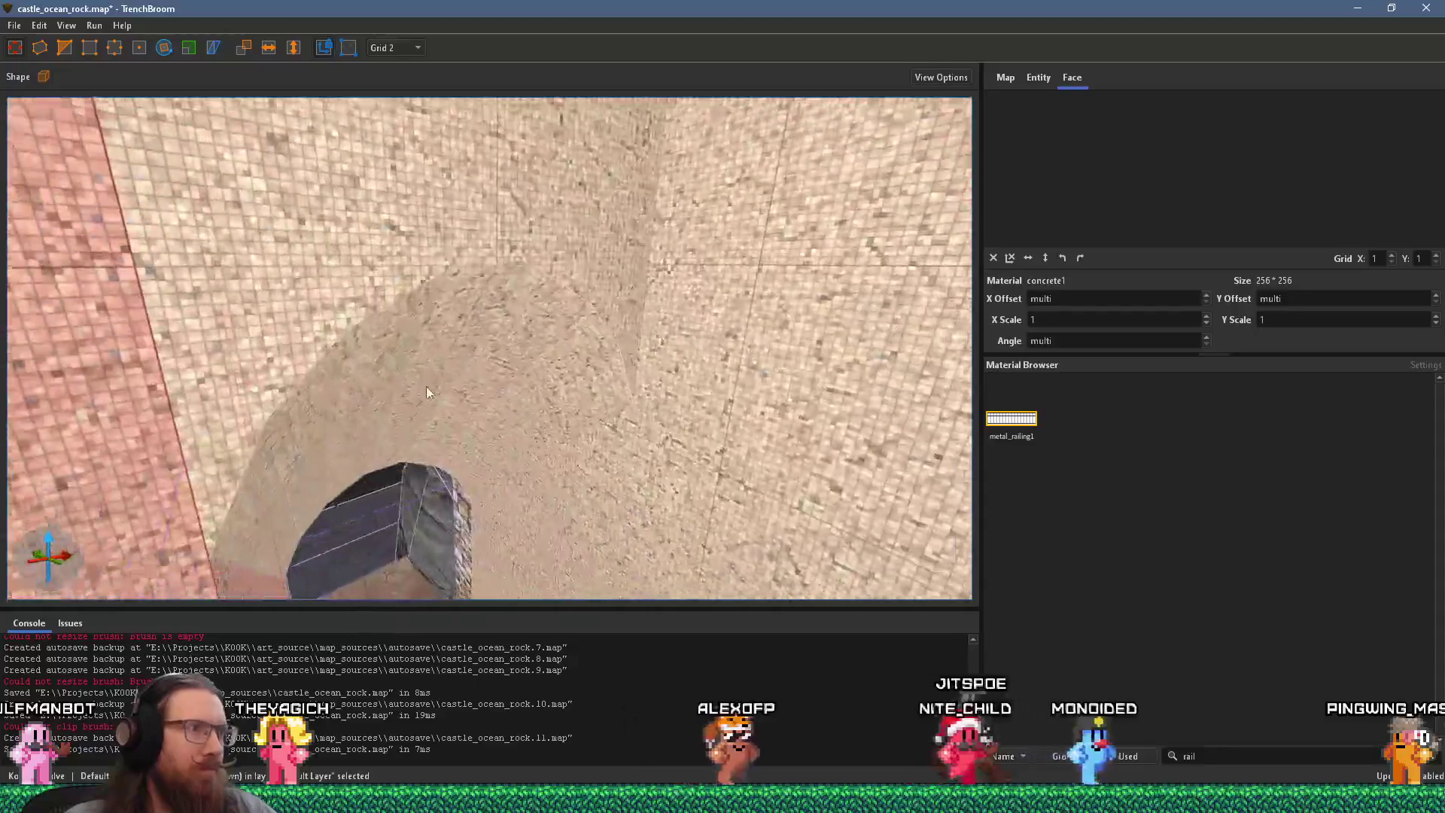
Step: Reselect the left wall, then drag-select the arch brushes, right wall and pillars together
click(246, 372)
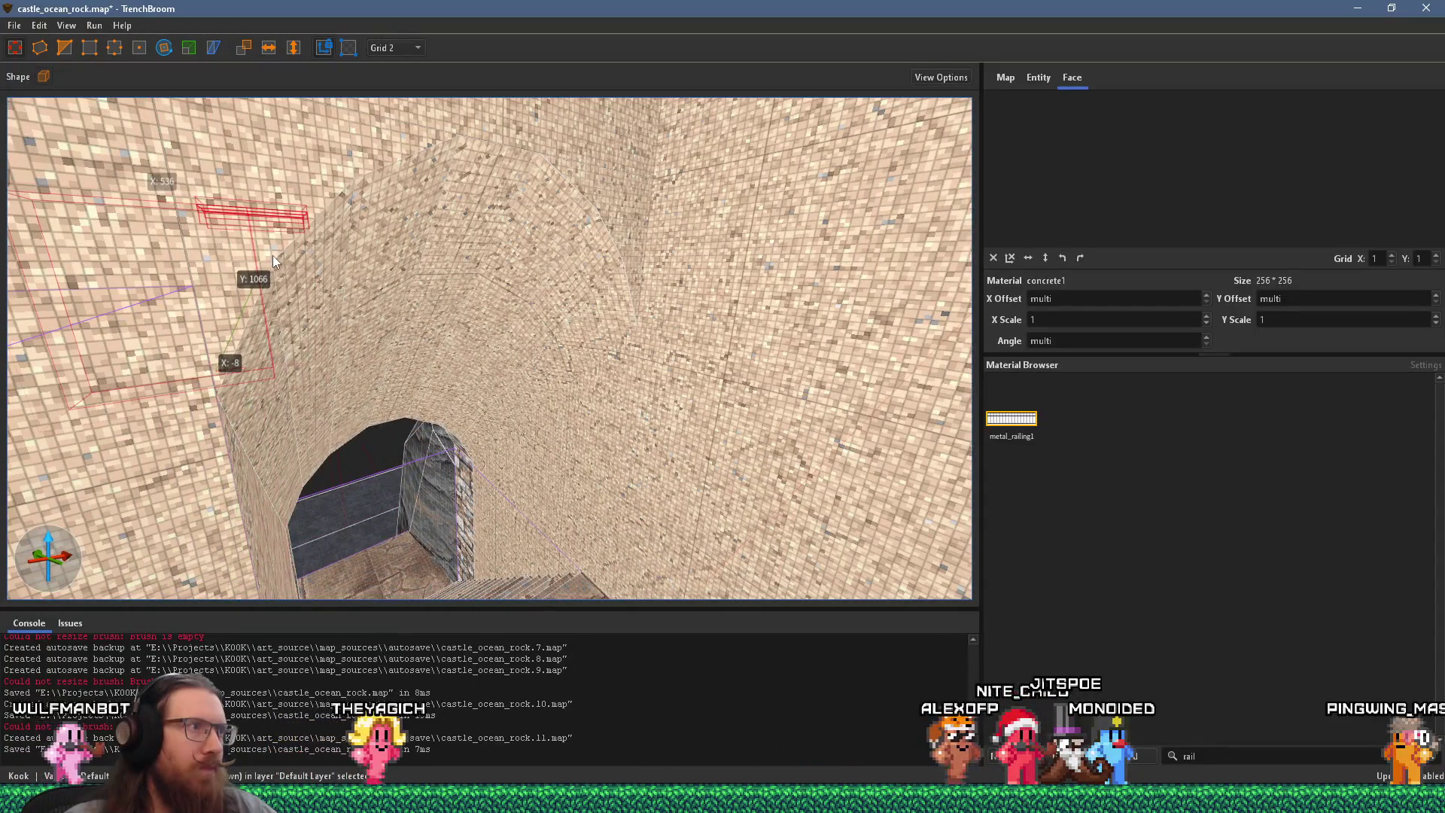
click(273, 256)
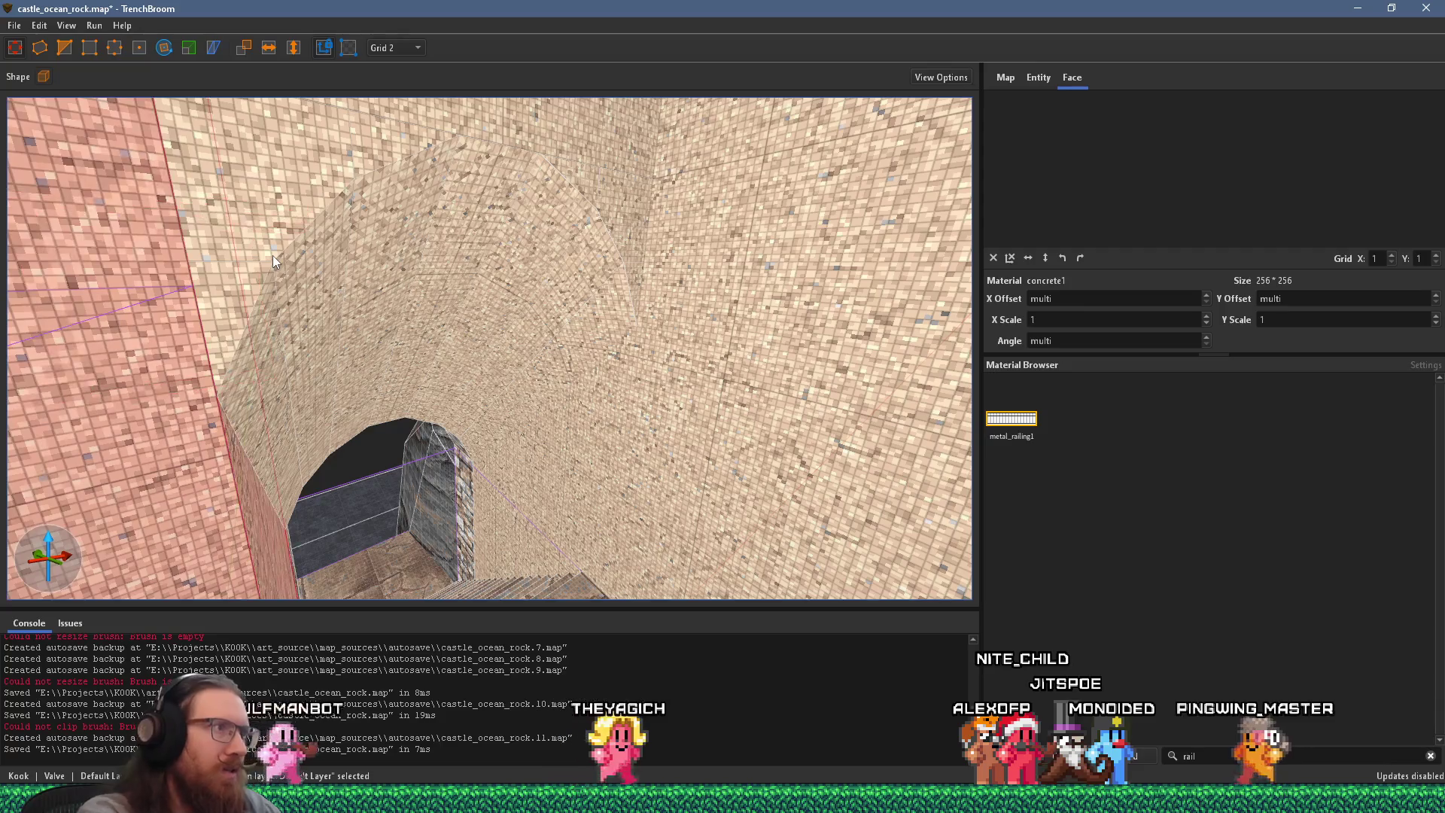
key(a)
mouse_move(342, 259)
mouse_down()
mouse_move(465, 170)
mouse_move(715, 272)
mouse_up()
key(w)
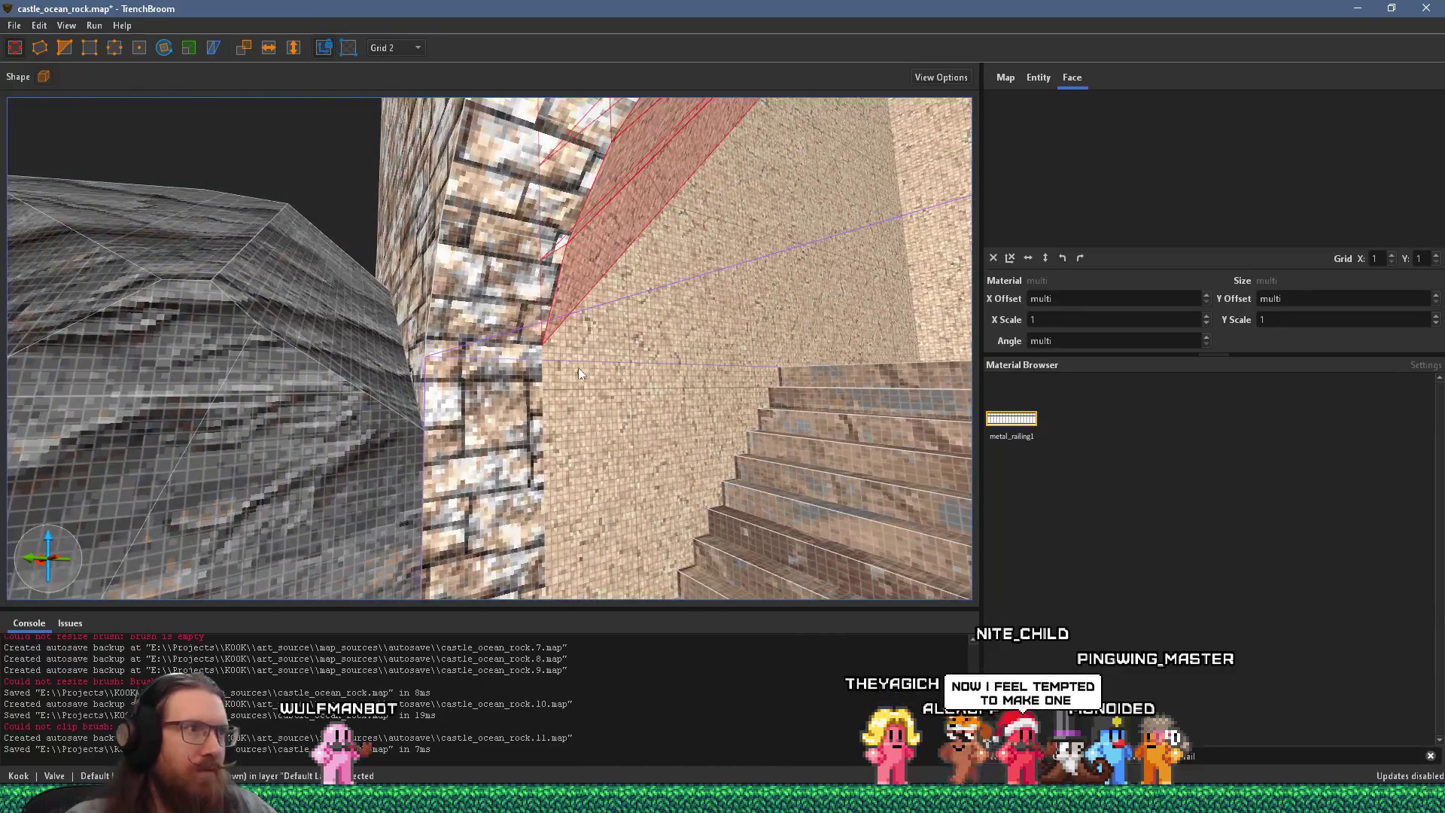
mouse_move(576, 373)
mouse_down()
mouse_move(516, 366)
mouse_move(511, 172)
mouse_up()
Step: Fly around the arch and down the stairwell to check the selection, then bring up its actions
key(s)
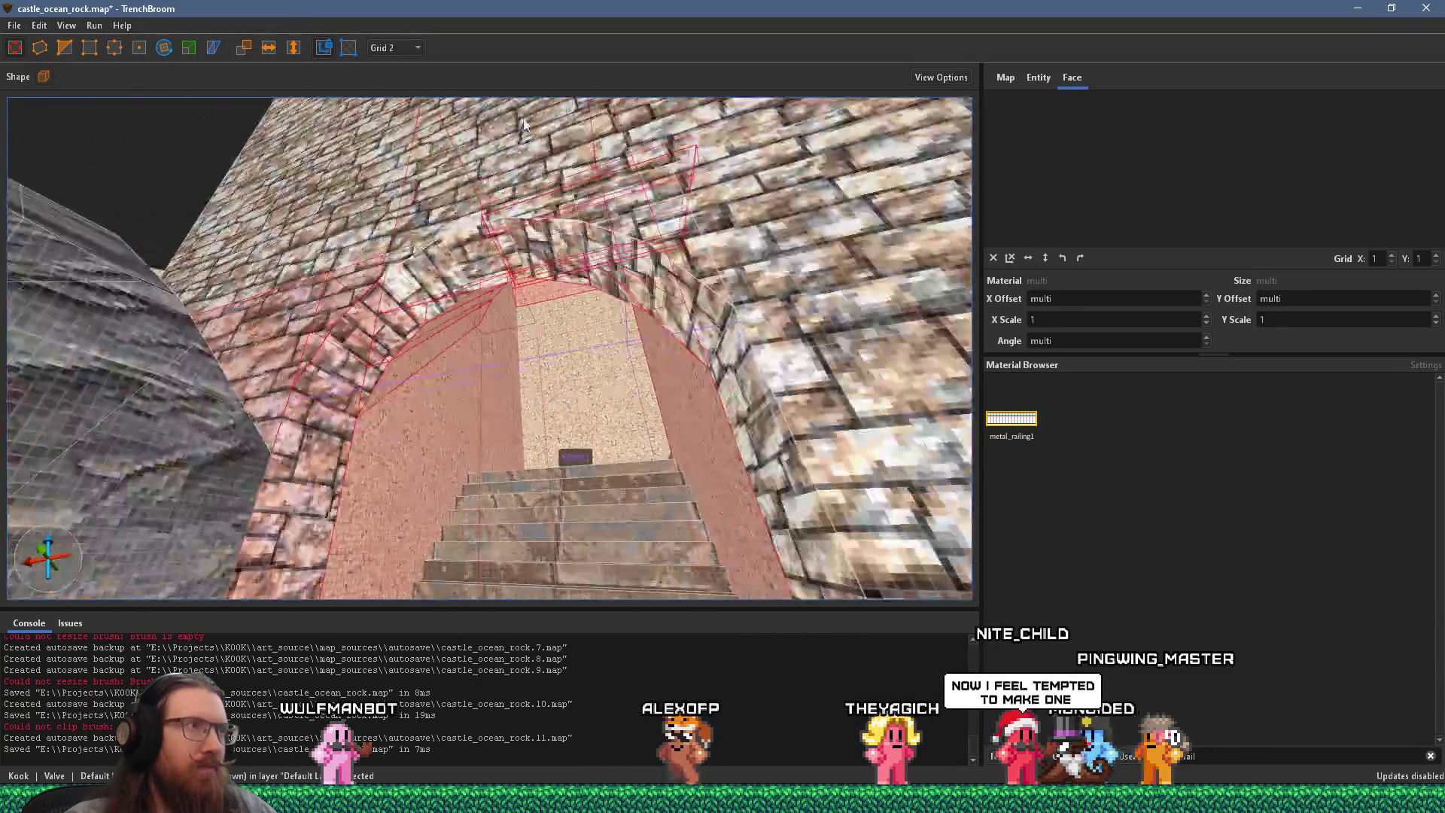
key(w)
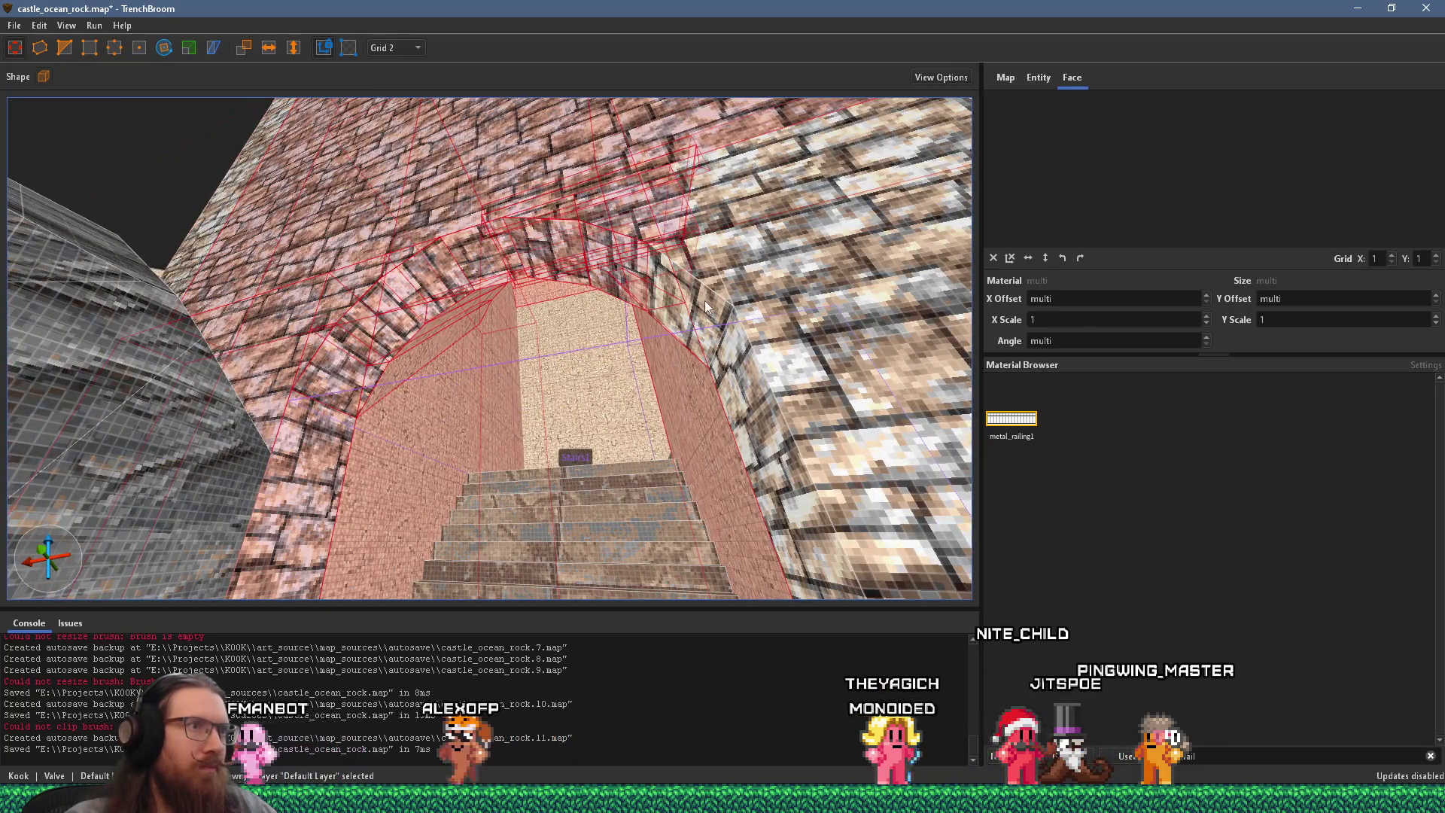
key(w)
key(w)
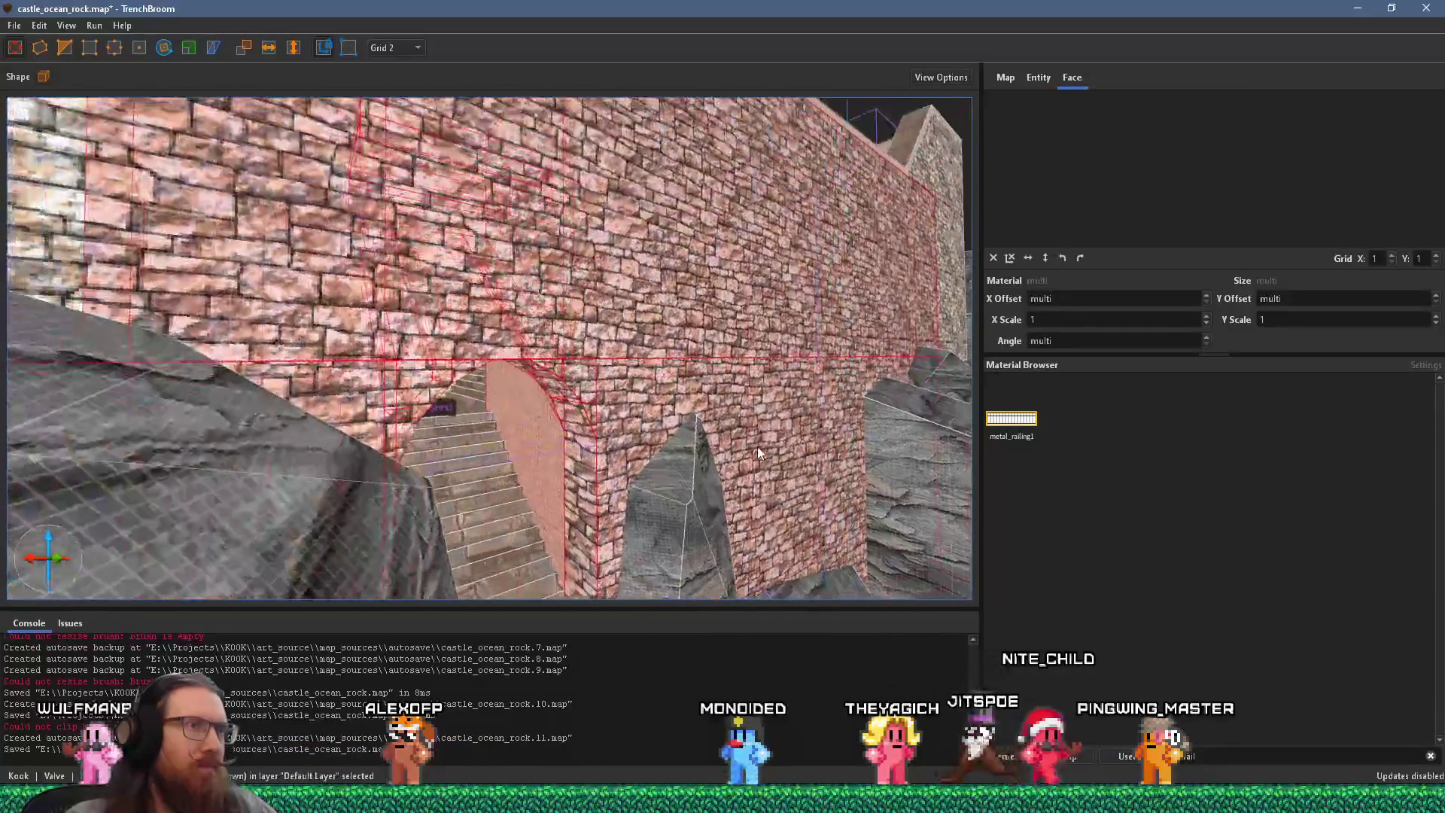
key(s)
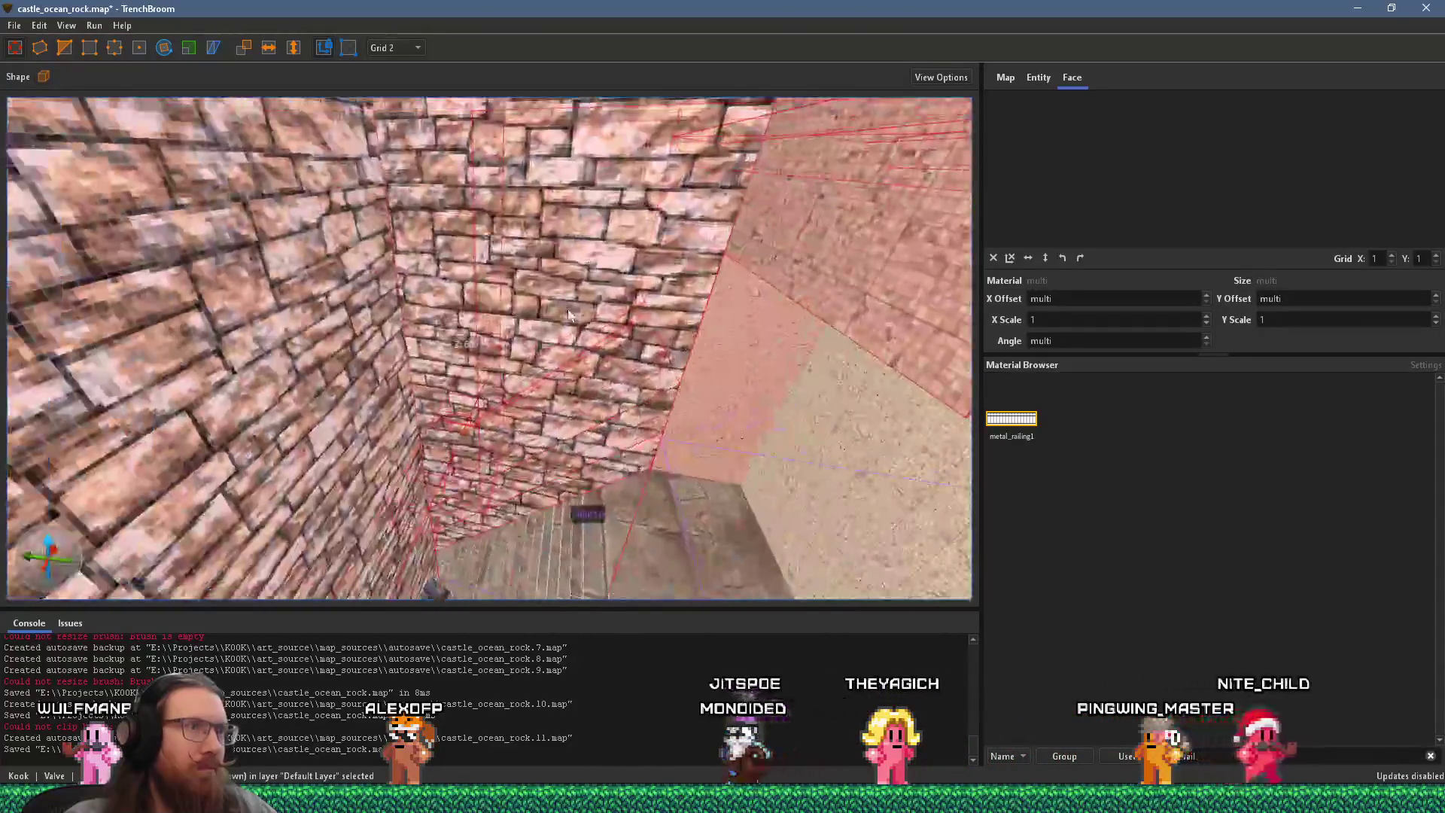
key(w)
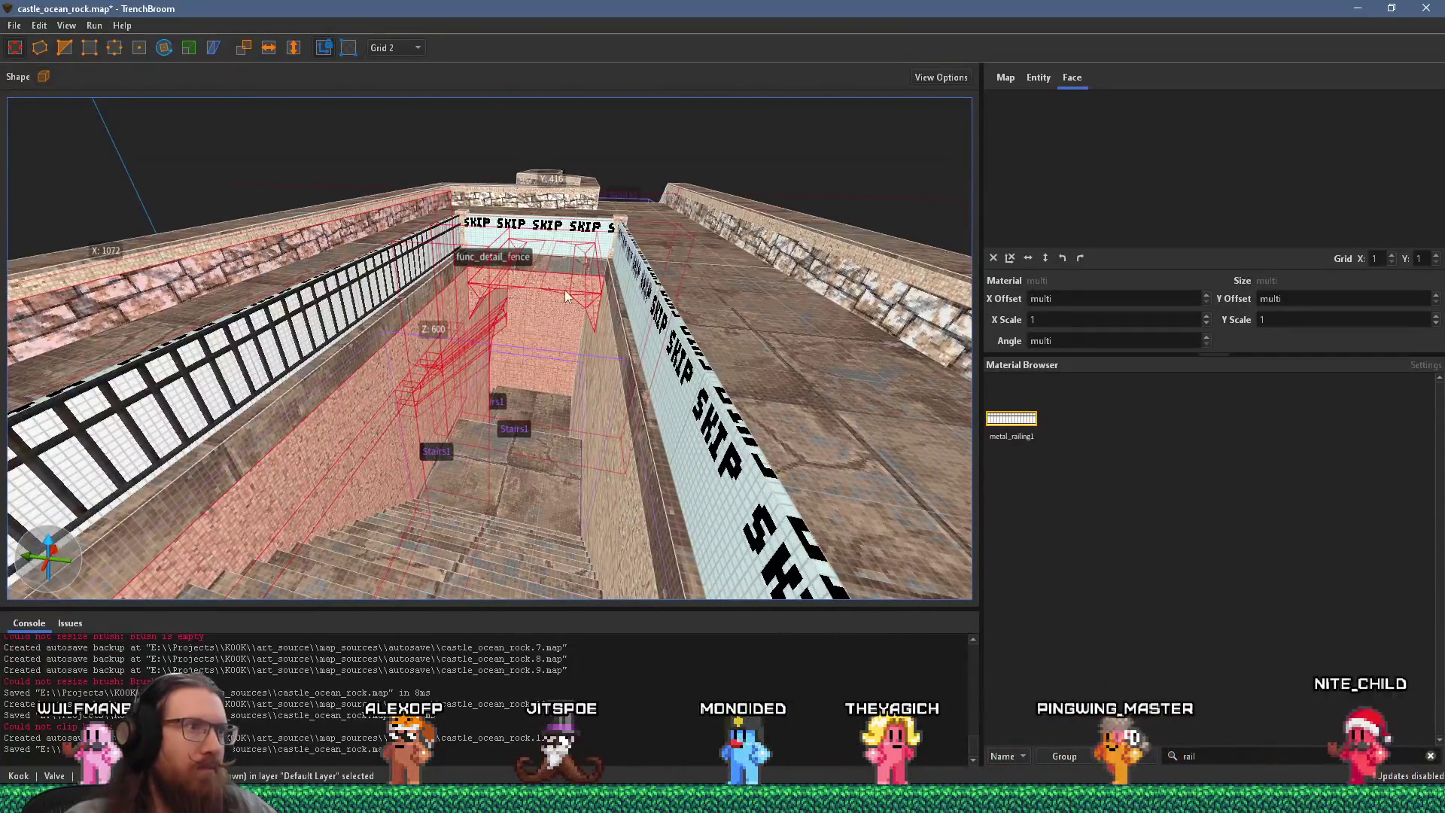
key(w)
key(s)
right_click(638, 359)
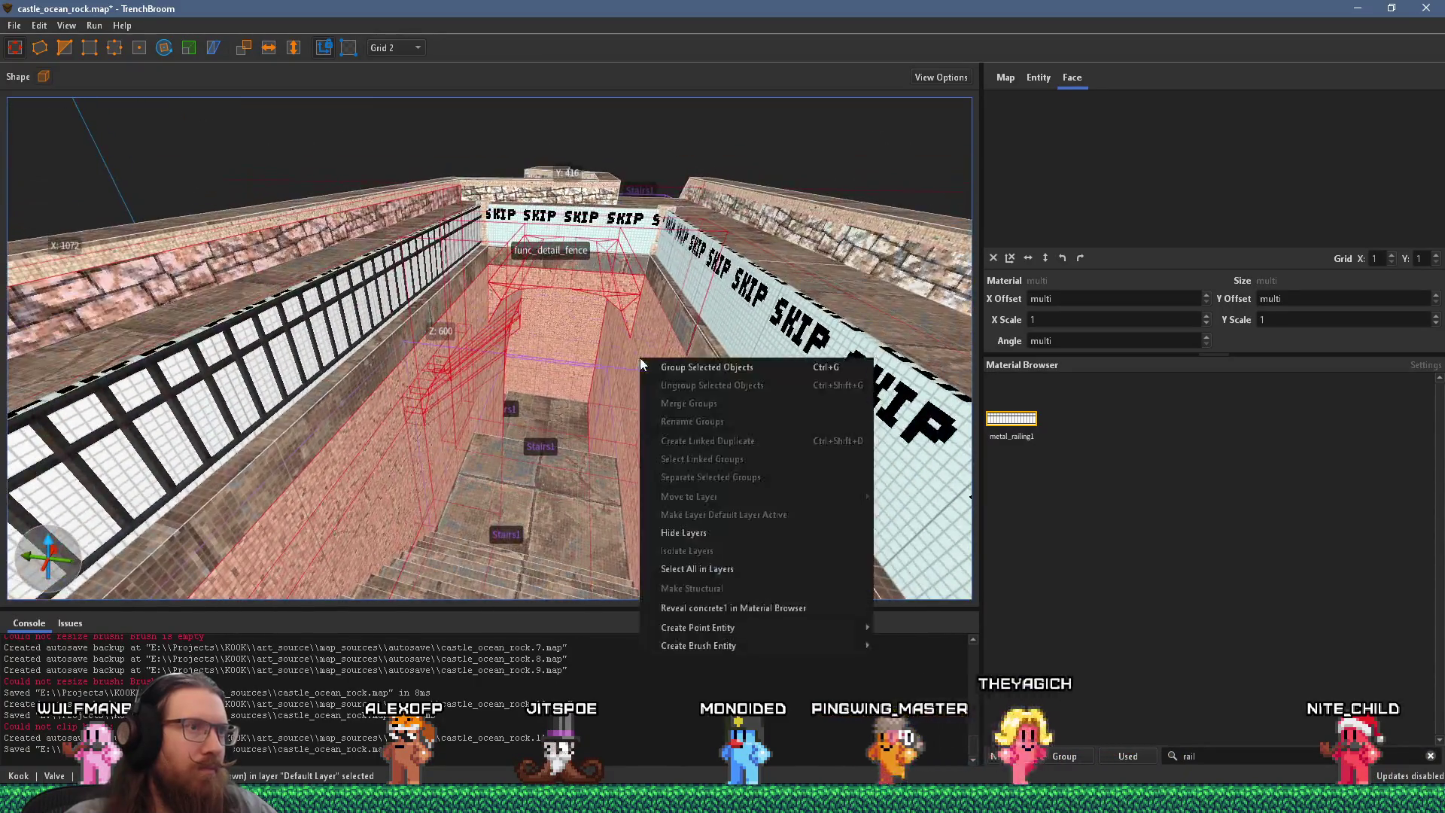
Step: Turn the selected brushes into a func_group and set its _phong to 1
mouse_move(750, 645)
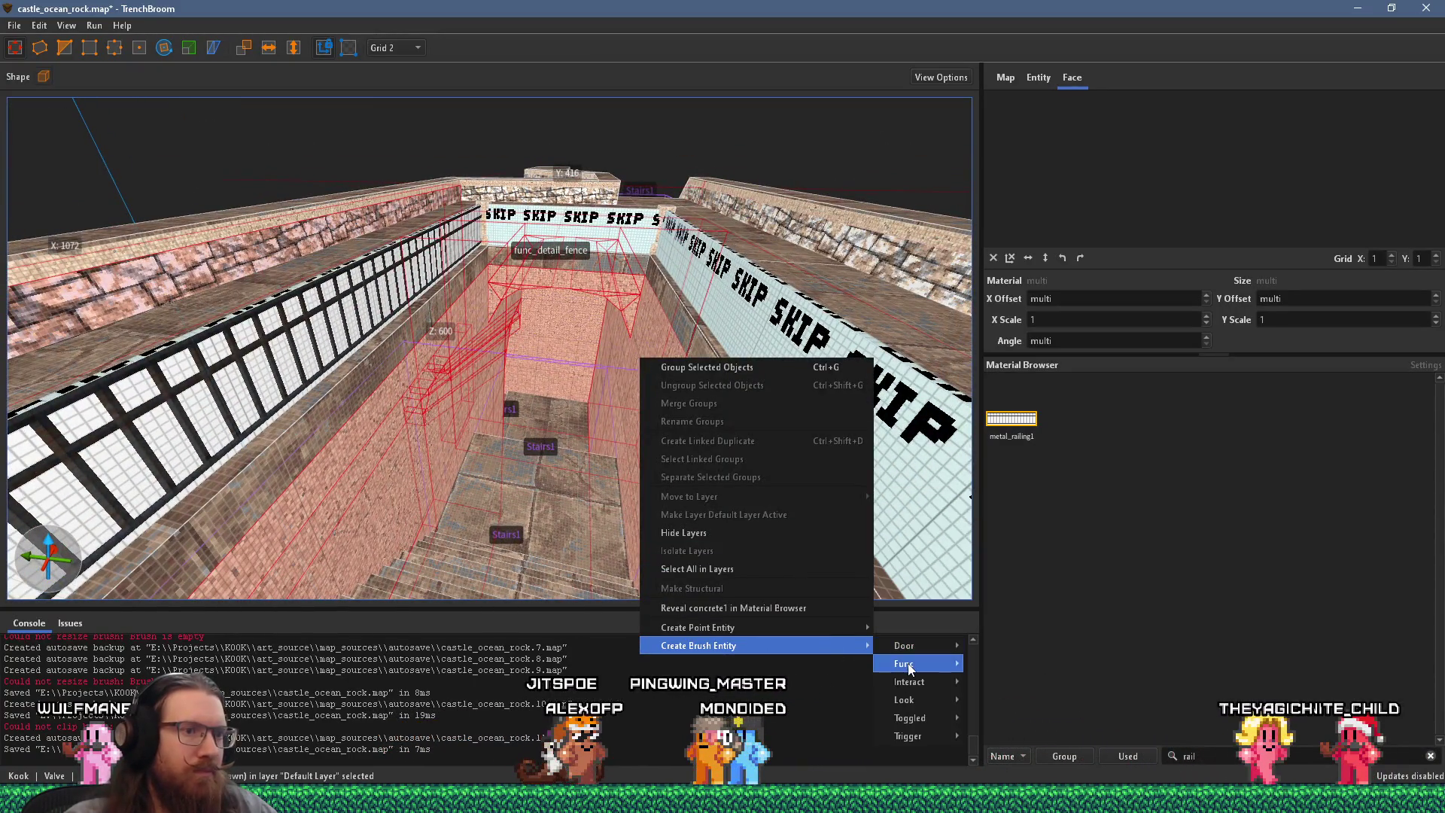
mouse_move(944, 668)
click(1007, 732)
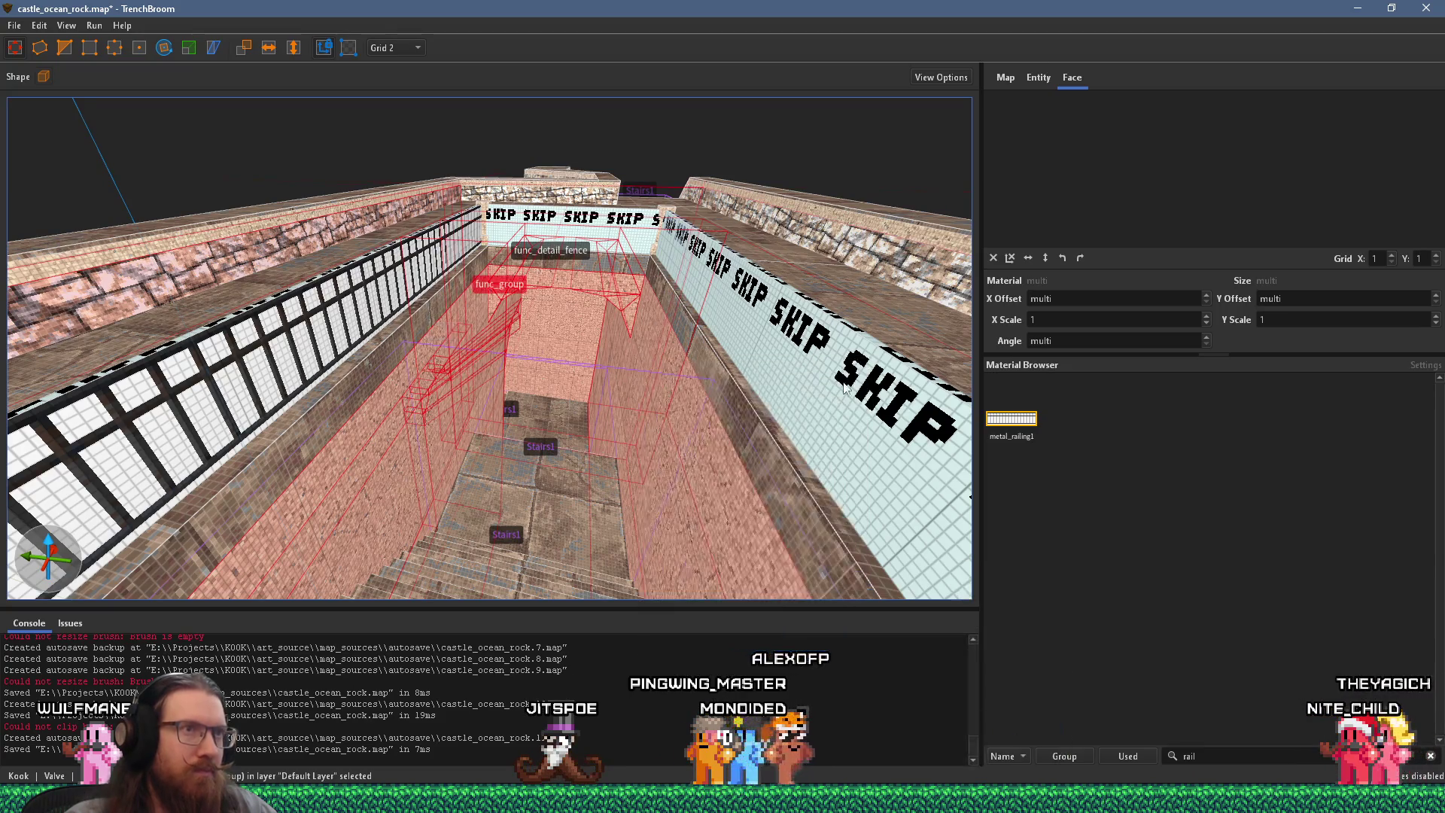
click(1045, 75)
double_click(1072, 131)
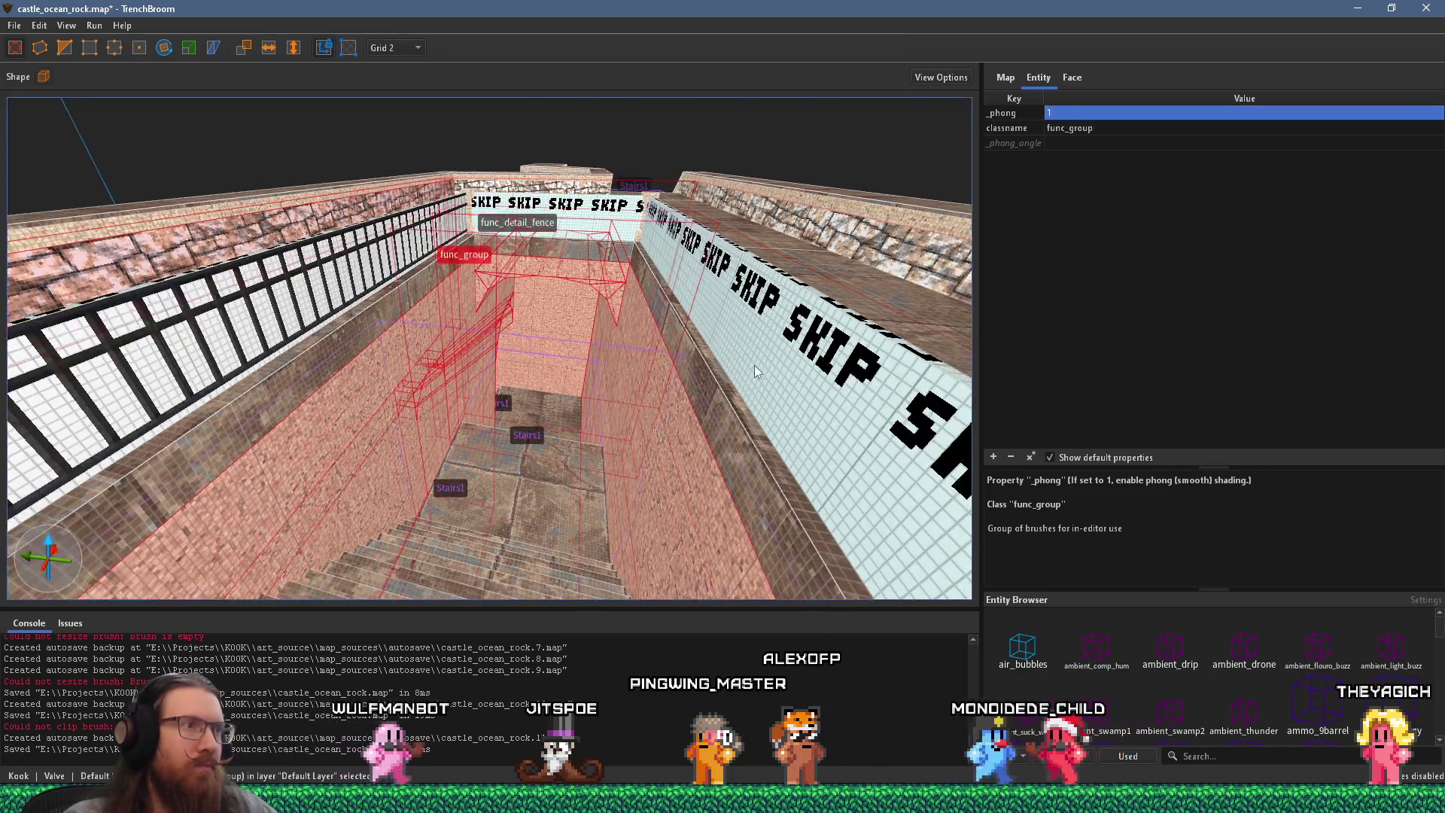
key(Escape)
Step: Save the map, then reselect the arch func_group and pick its _phong_angle property
click(15, 26)
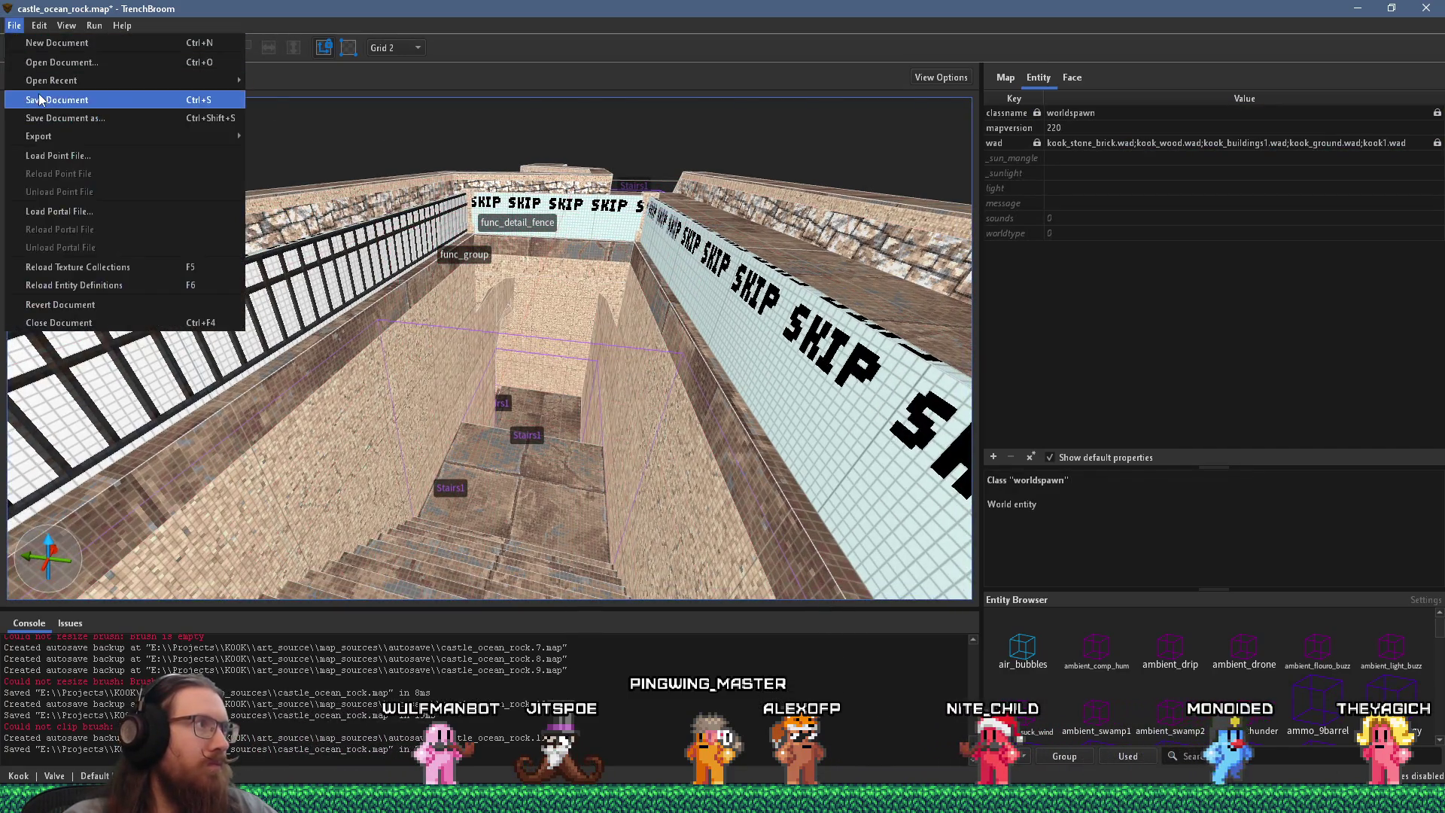
click(46, 97)
click(624, 360)
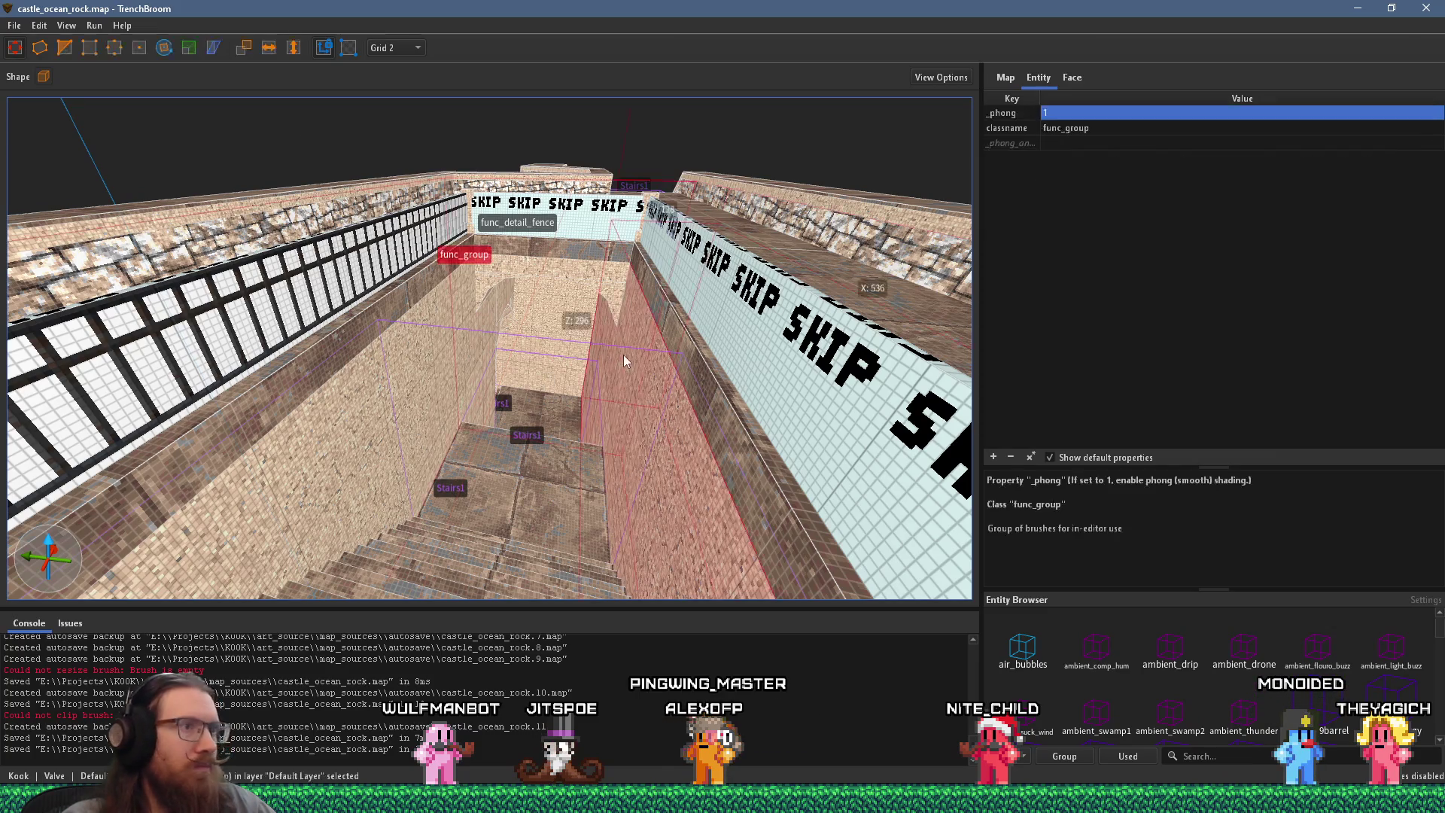
click(1060, 142)
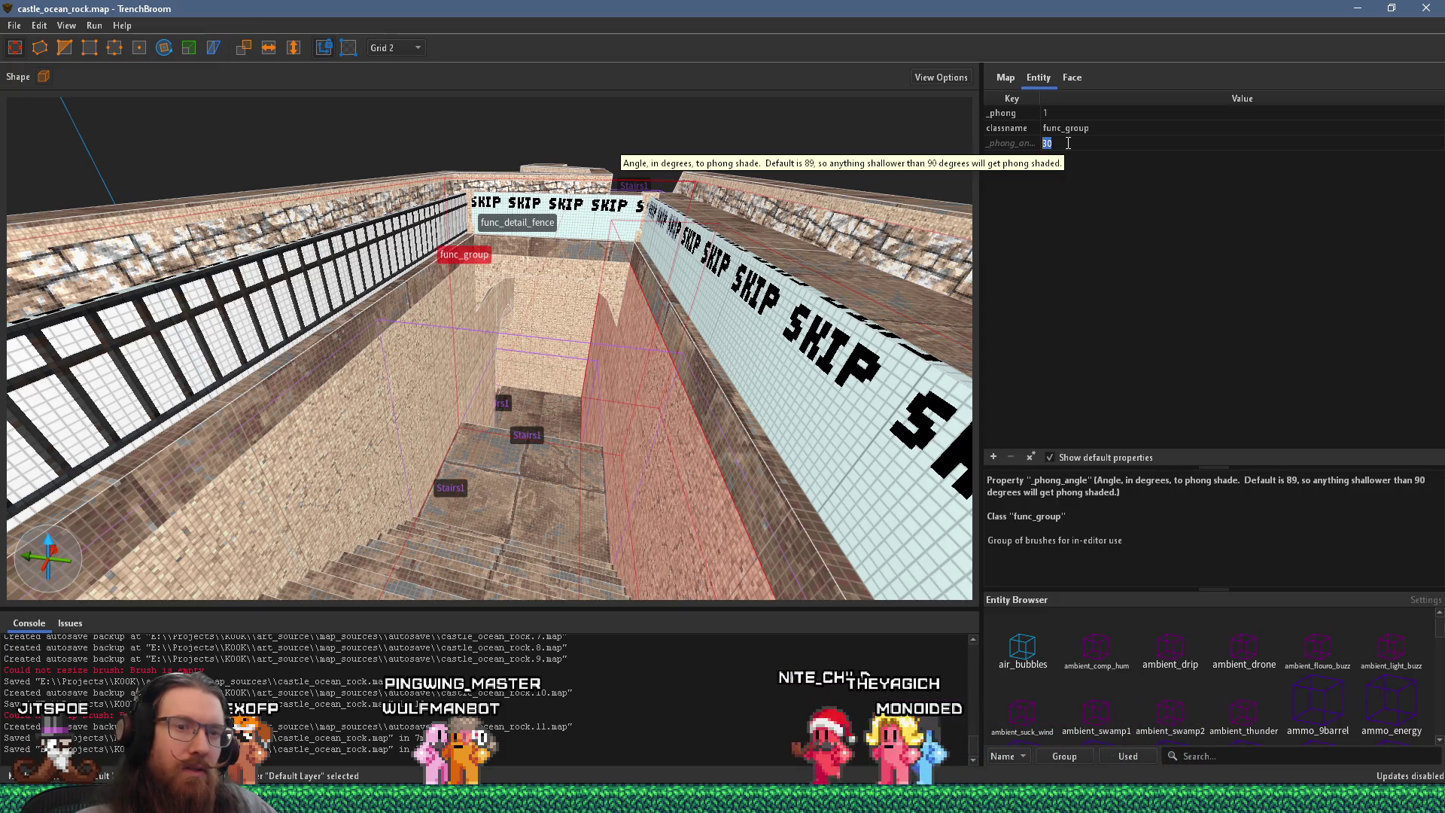
Step: Try _phong_angle 30 and 50 on the arch, comparing its shading, and settle on 40
key(Return)
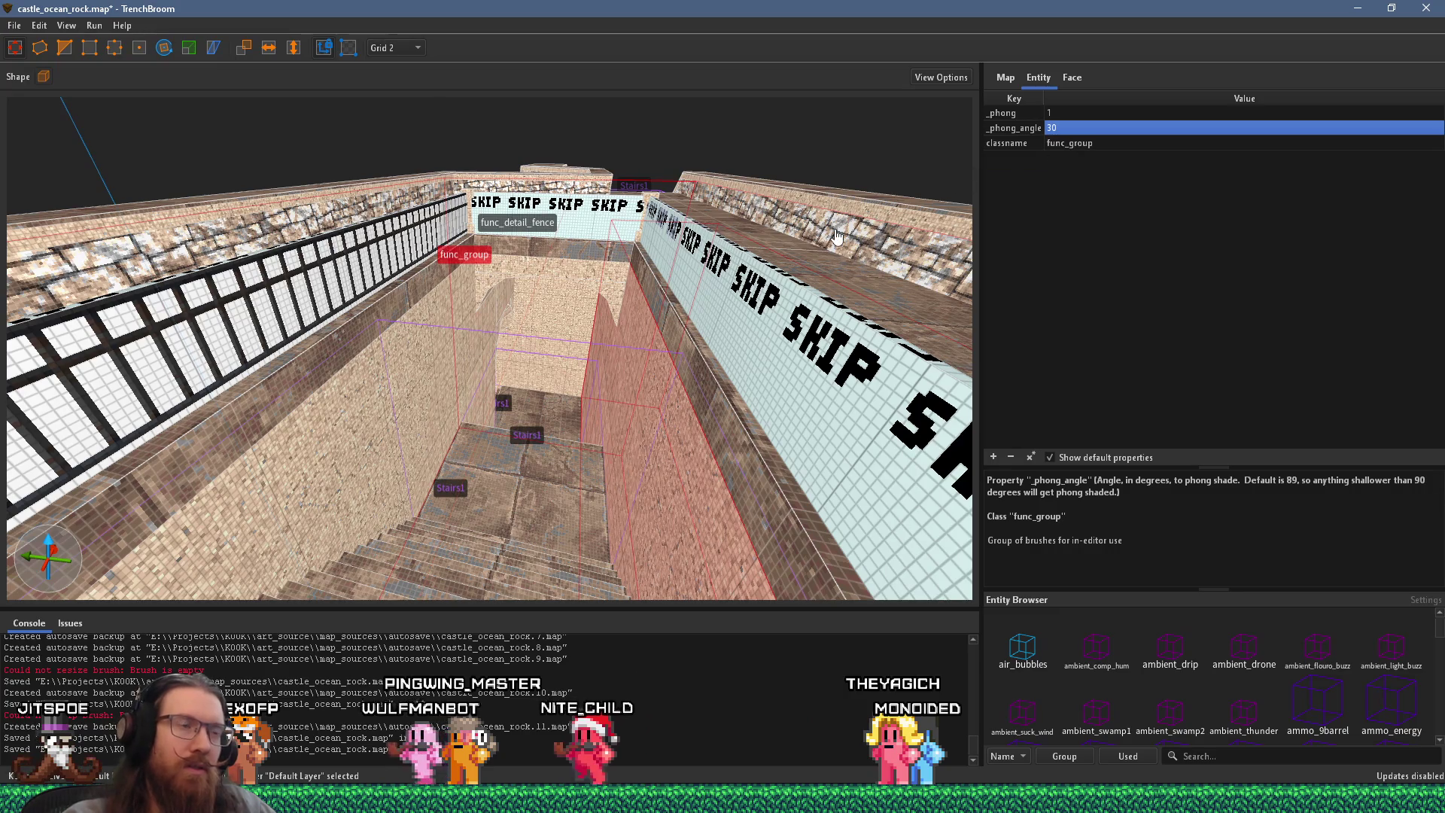
click(1074, 129)
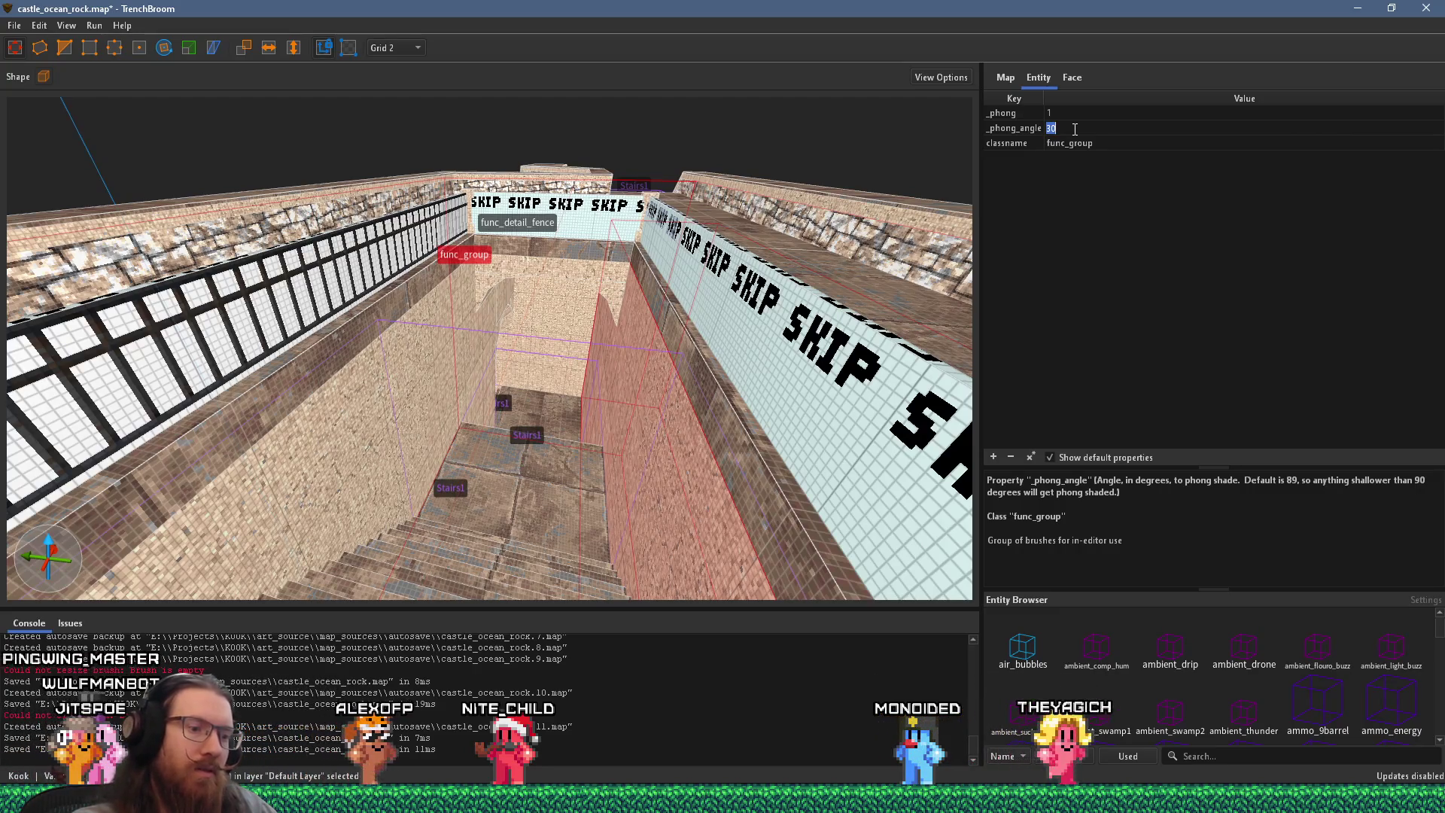
text(50)
key(Return)
mouse_move(572, 407)
mouse_down()
mouse_move(542, 304)
mouse_move(557, 365)
mouse_move(500, 306)
mouse_move(463, 322)
mouse_move(401, 294)
mouse_up()
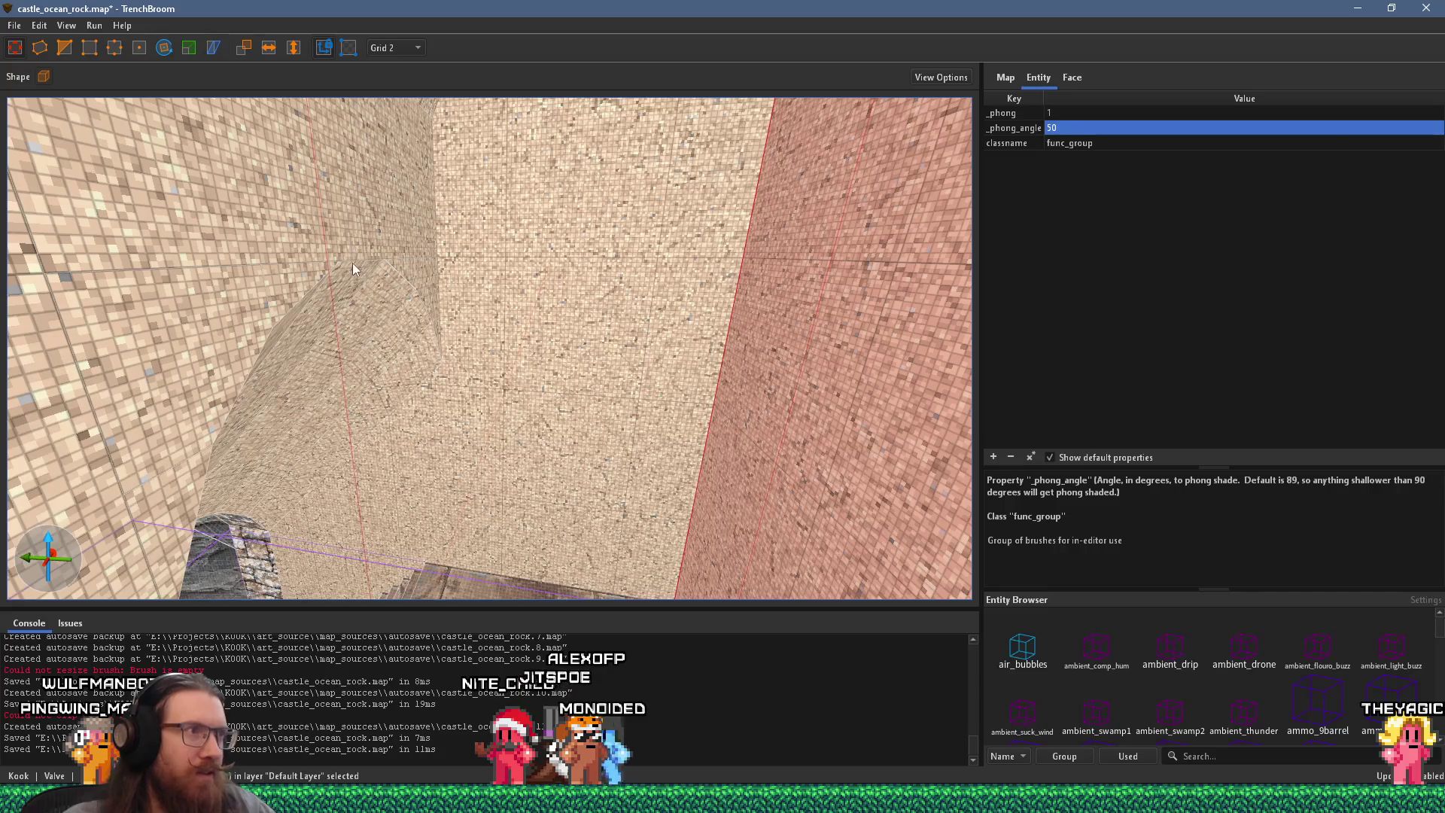
drag(354, 269, 378, 257)
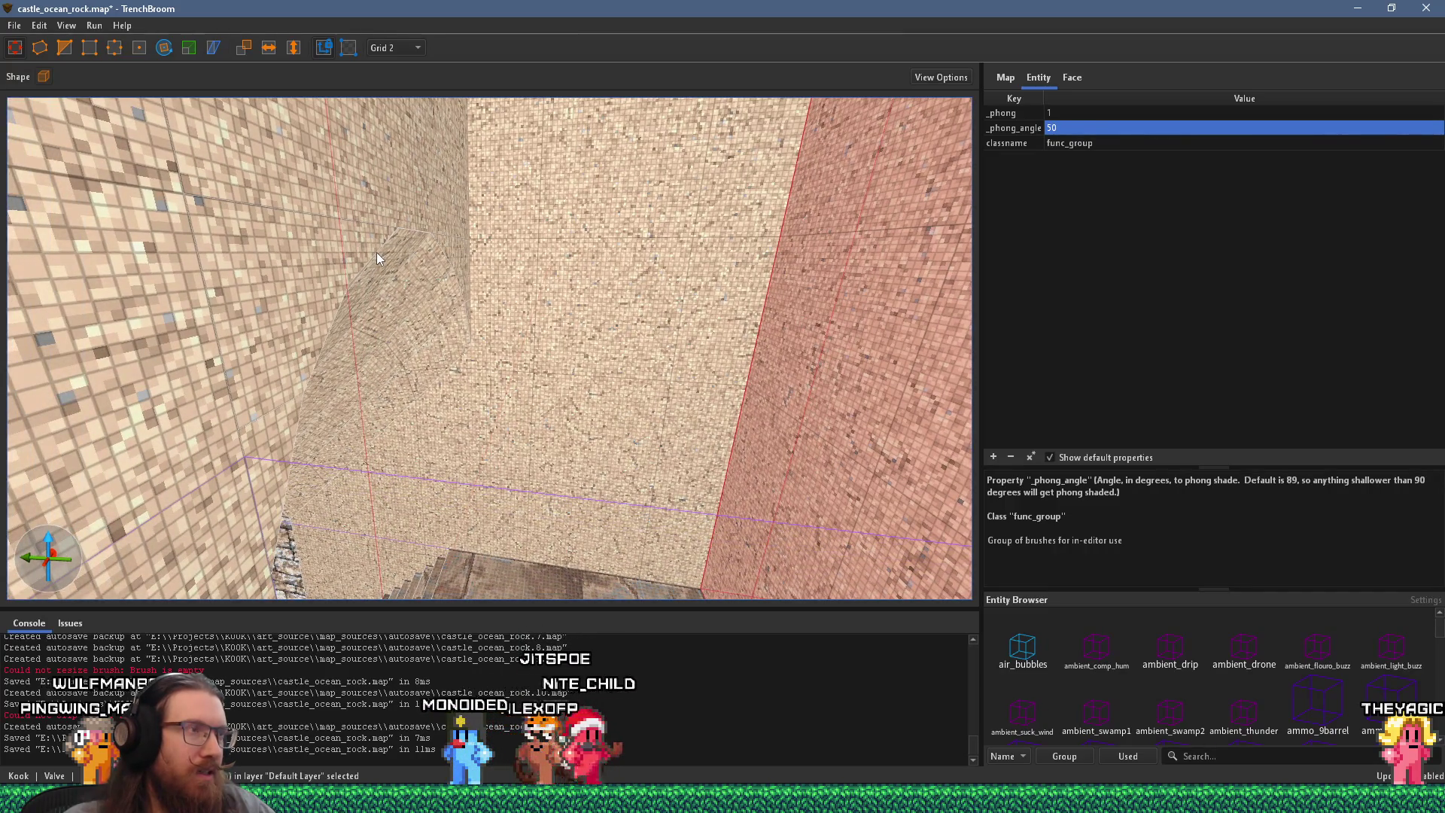
double_click(1075, 127)
text(40)
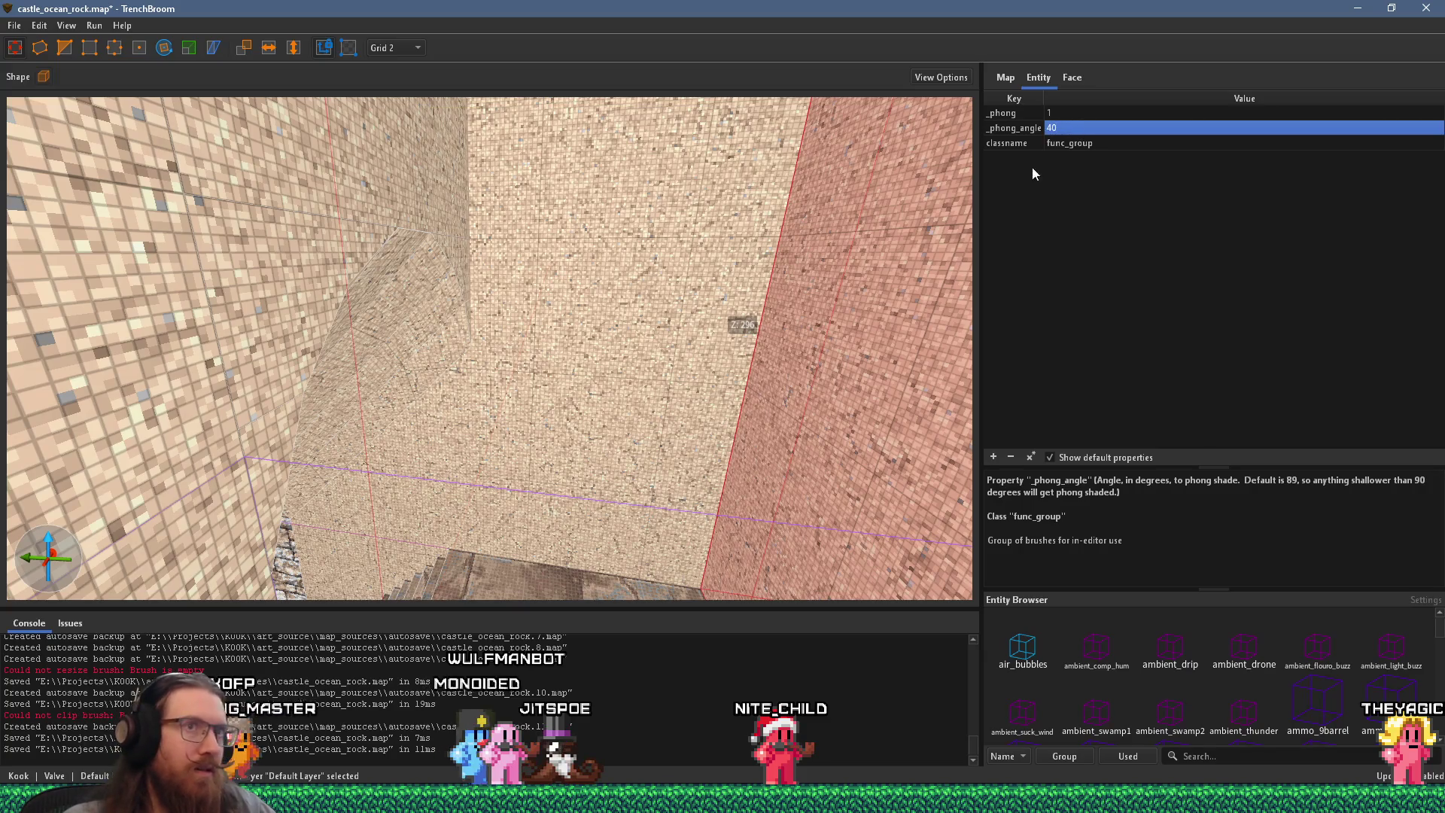
drag(828, 241, 742, 238)
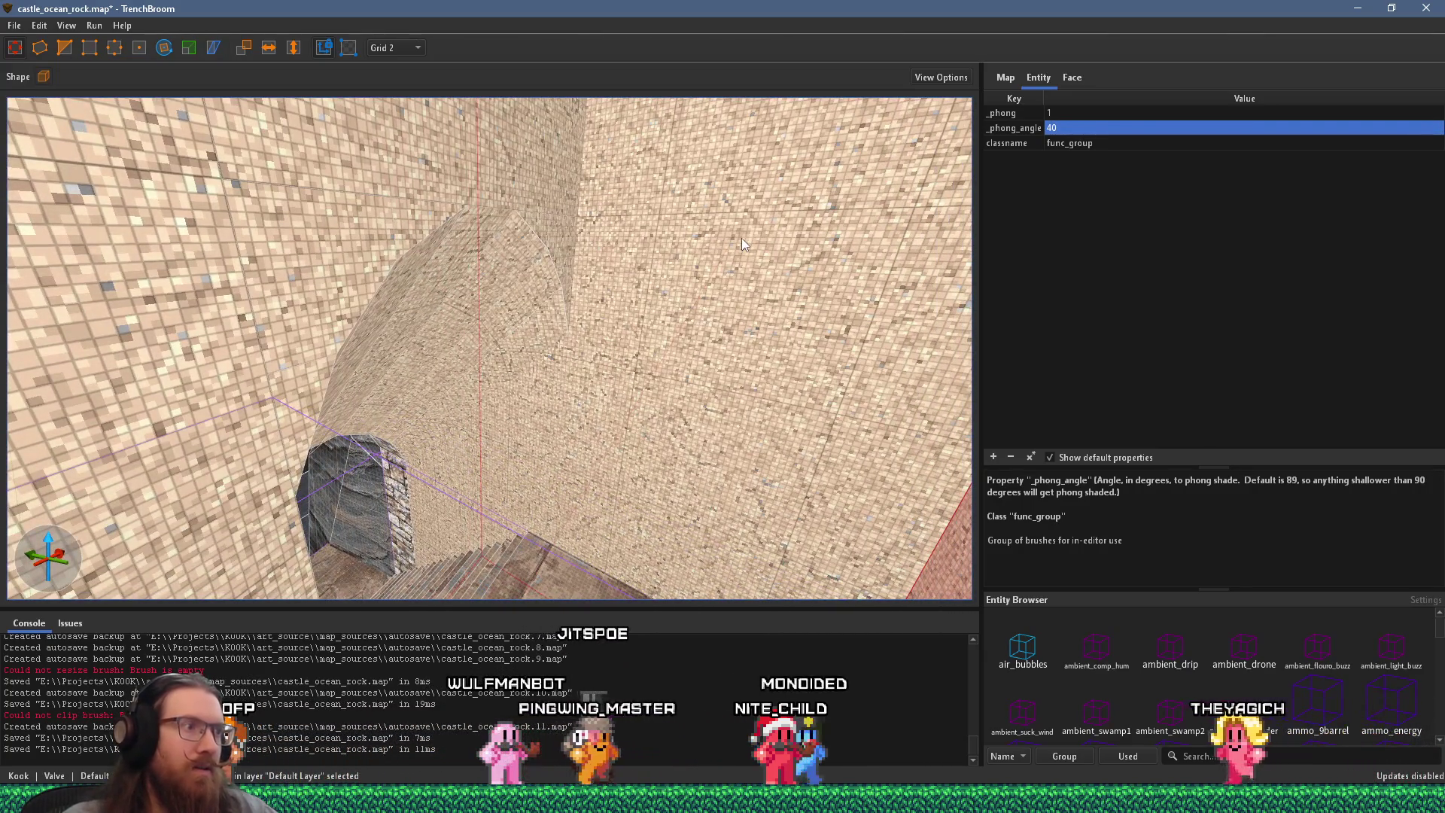
key(Escape)
drag(649, 254, 716, 273)
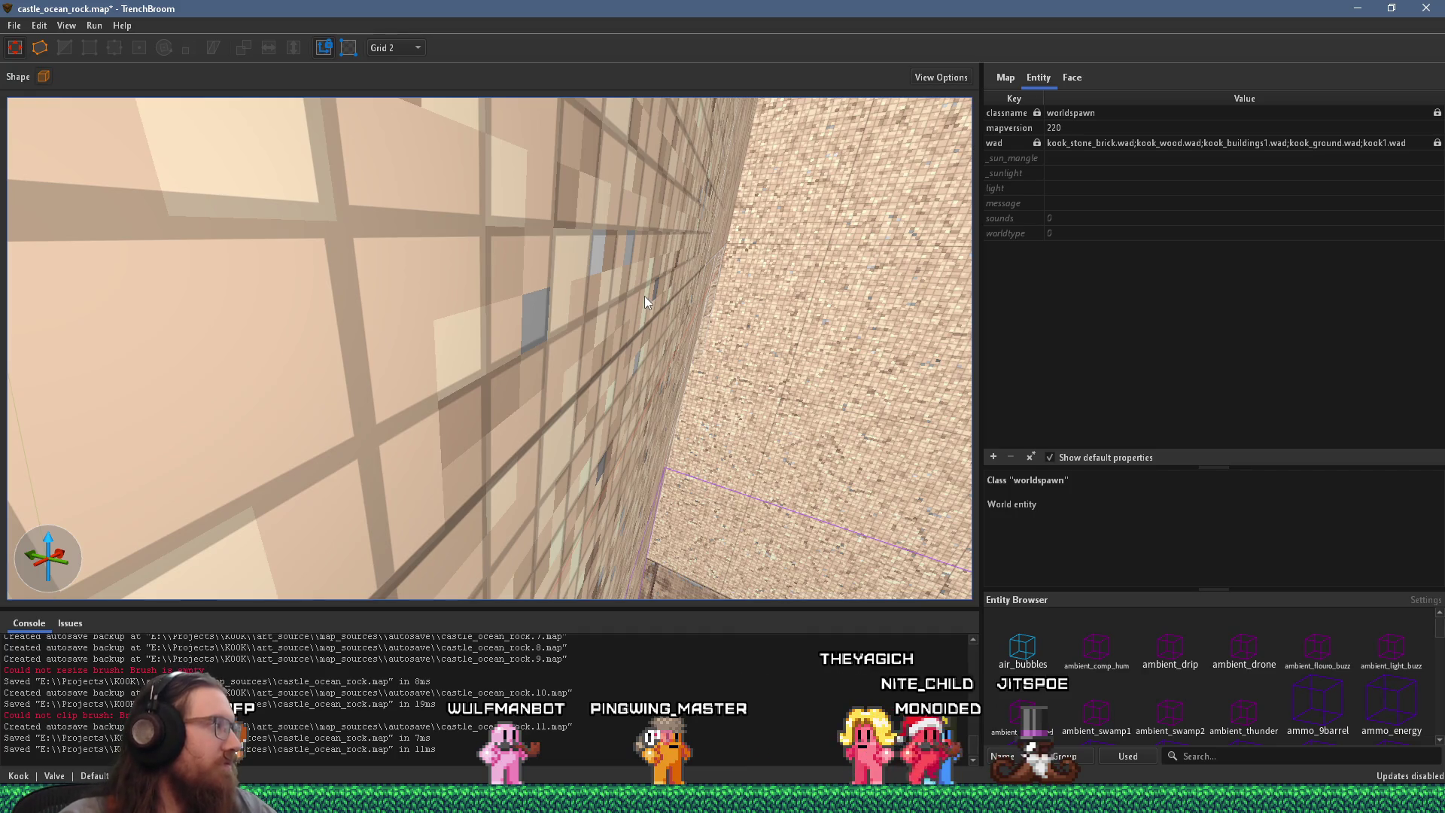
Step: Save castle_ocean_rock.map after viewing the stairwell from above
mouse_move(644, 296)
mouse_down()
mouse_move(626, 291)
mouse_move(625, 316)
mouse_move(418, 149)
mouse_up()
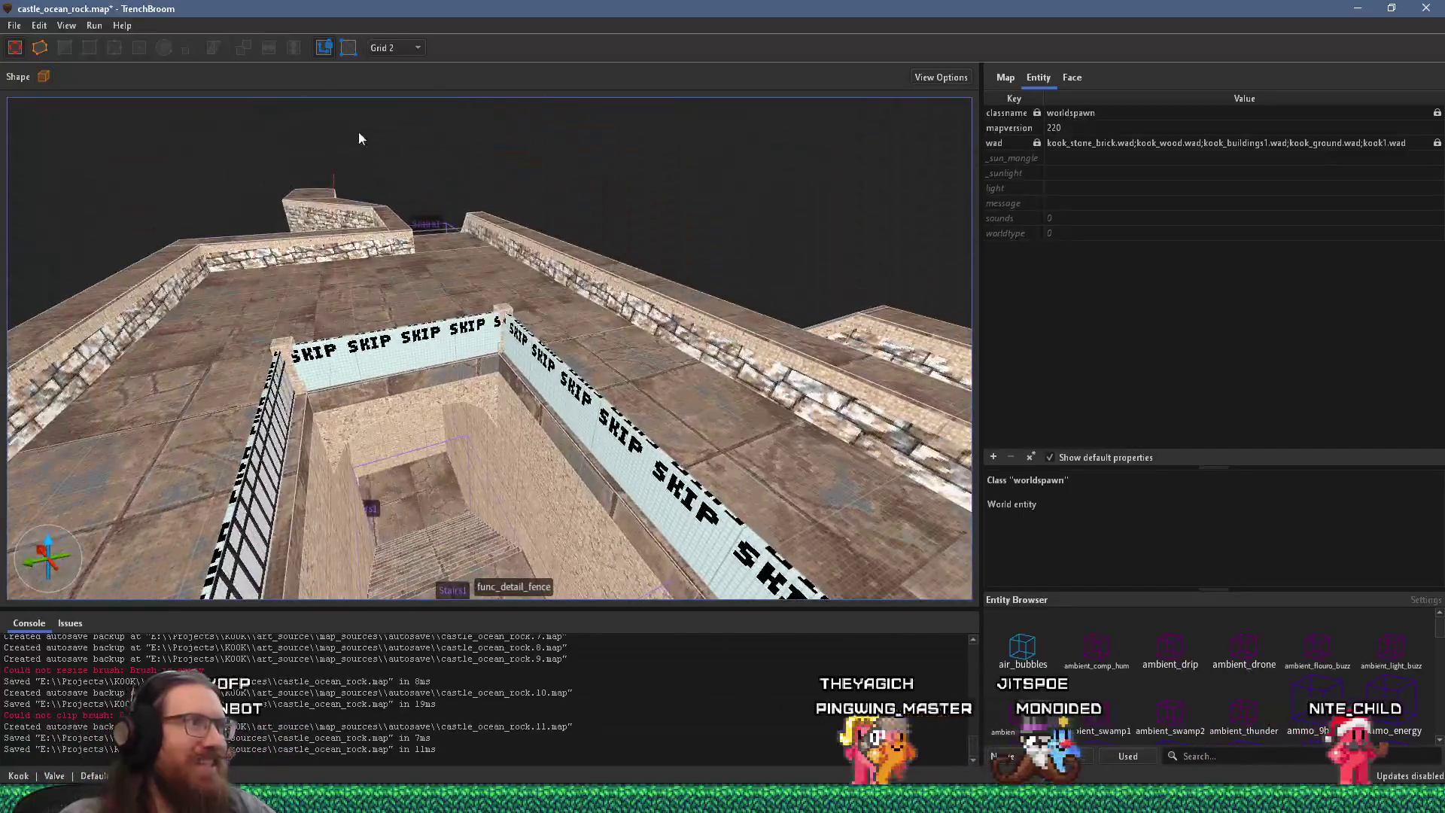
click(14, 25)
click(31, 99)
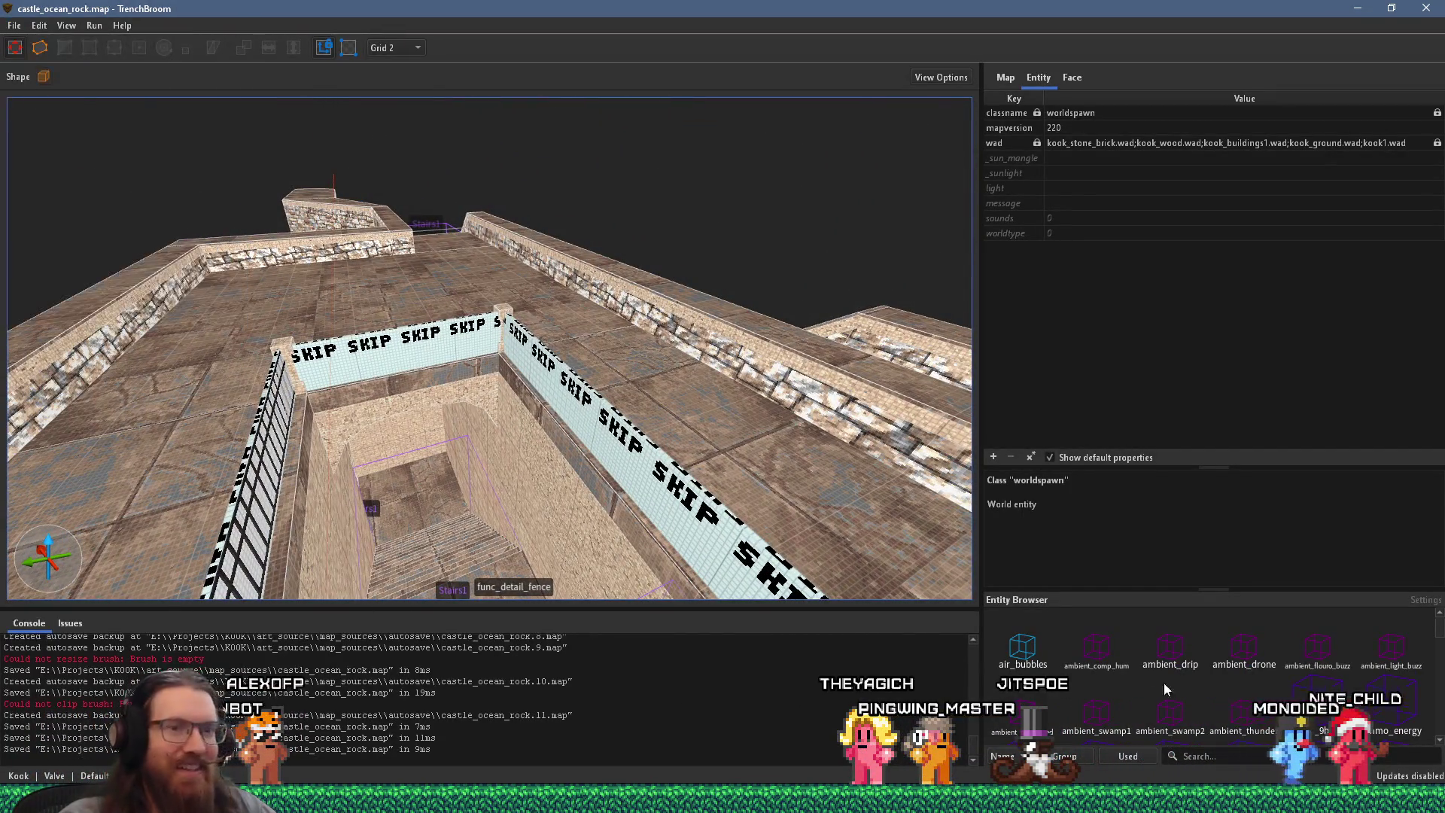
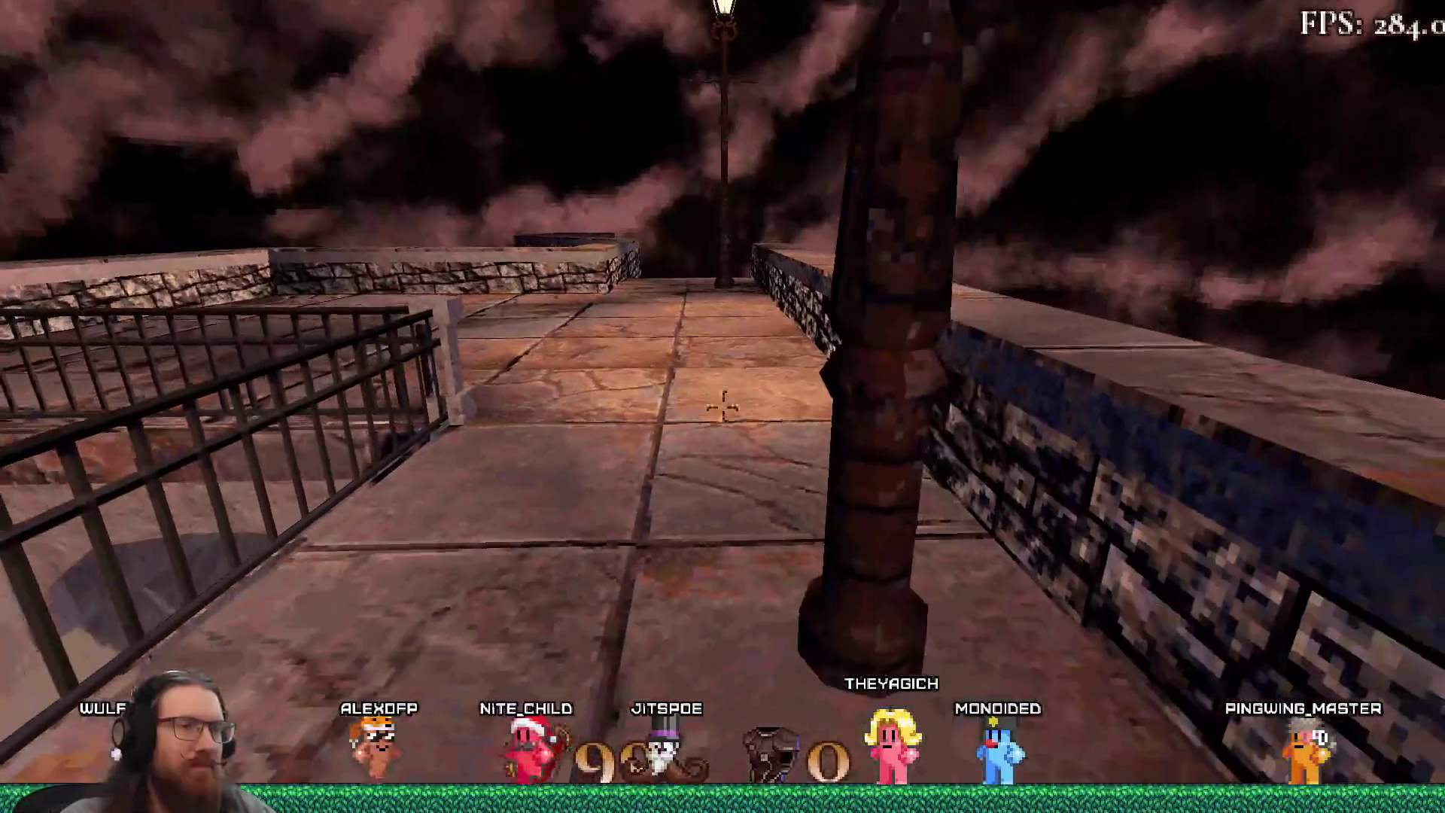
Step: Walk along the castle's stone walkway and climb the stairs toward the lamp-lit plaza
key(s)
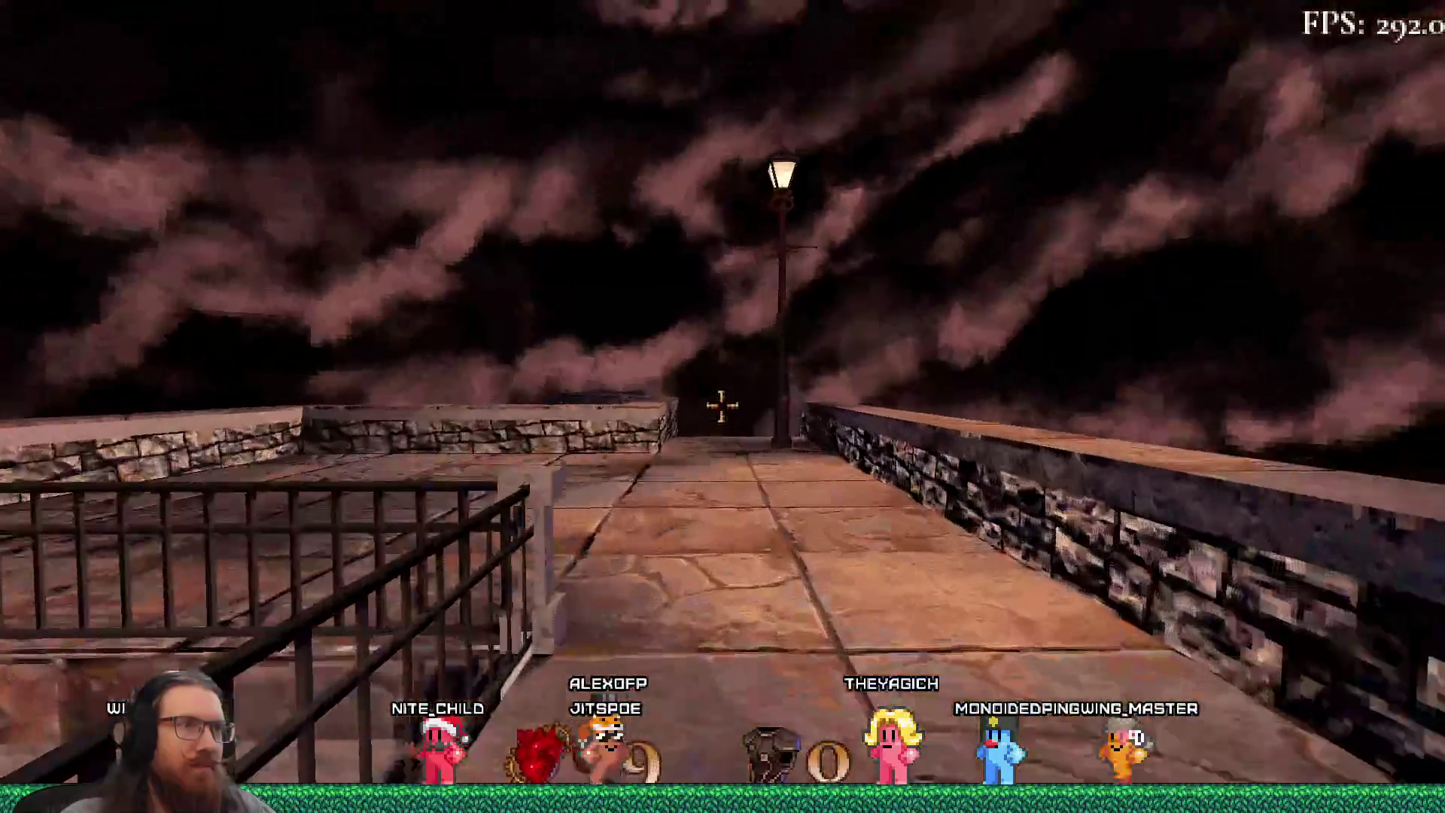
key(w)
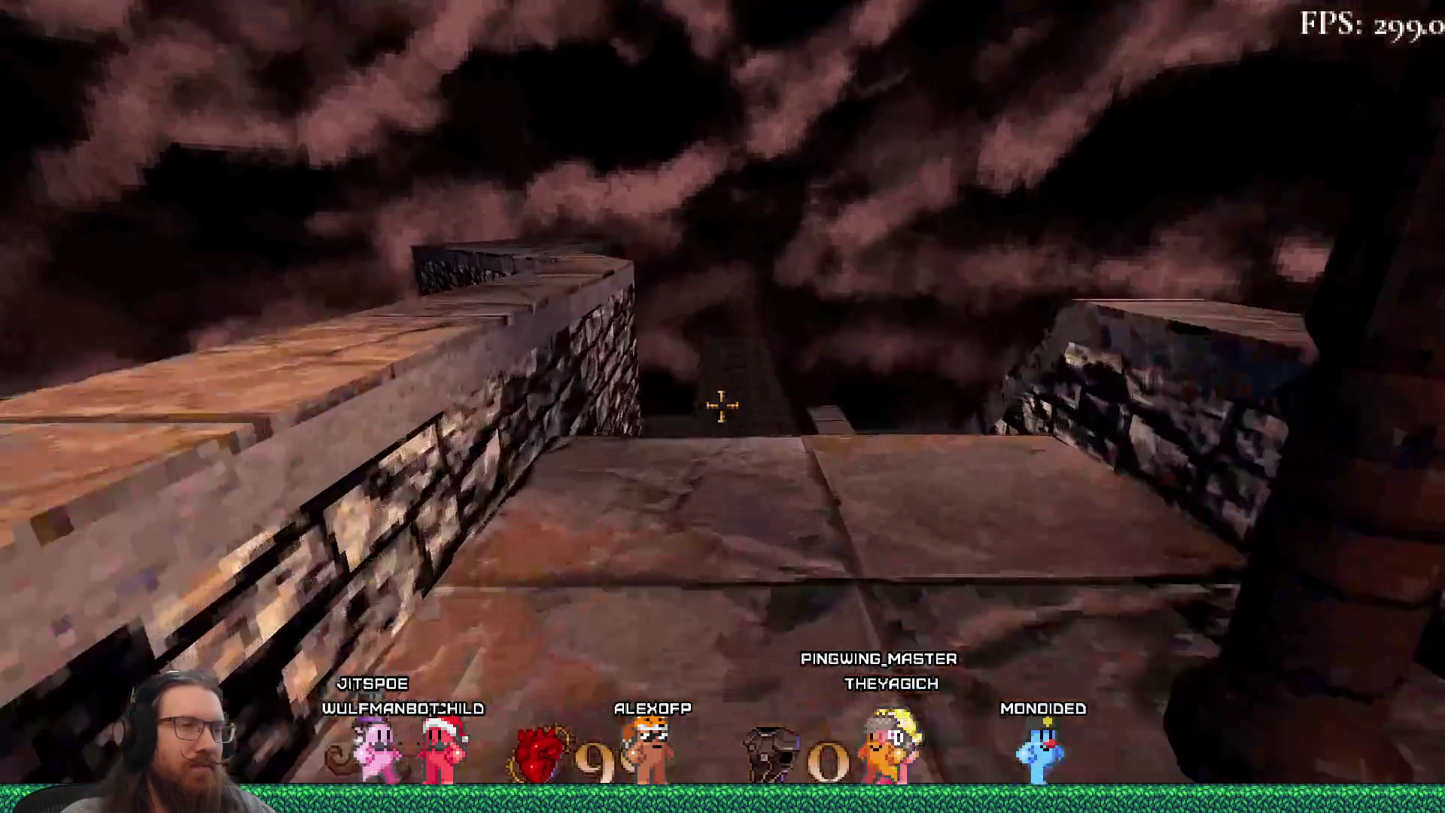
key(w)
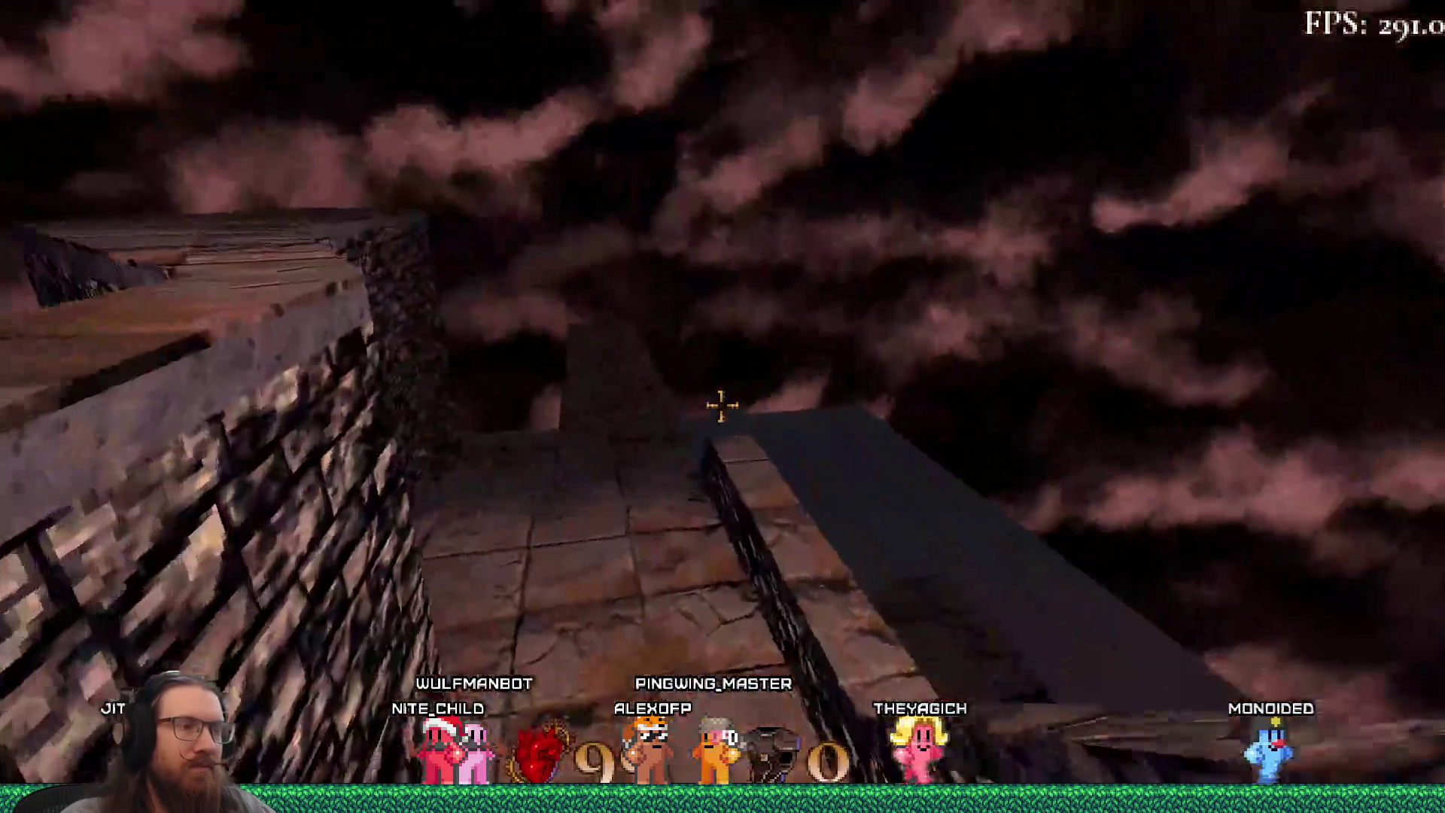
key(w)
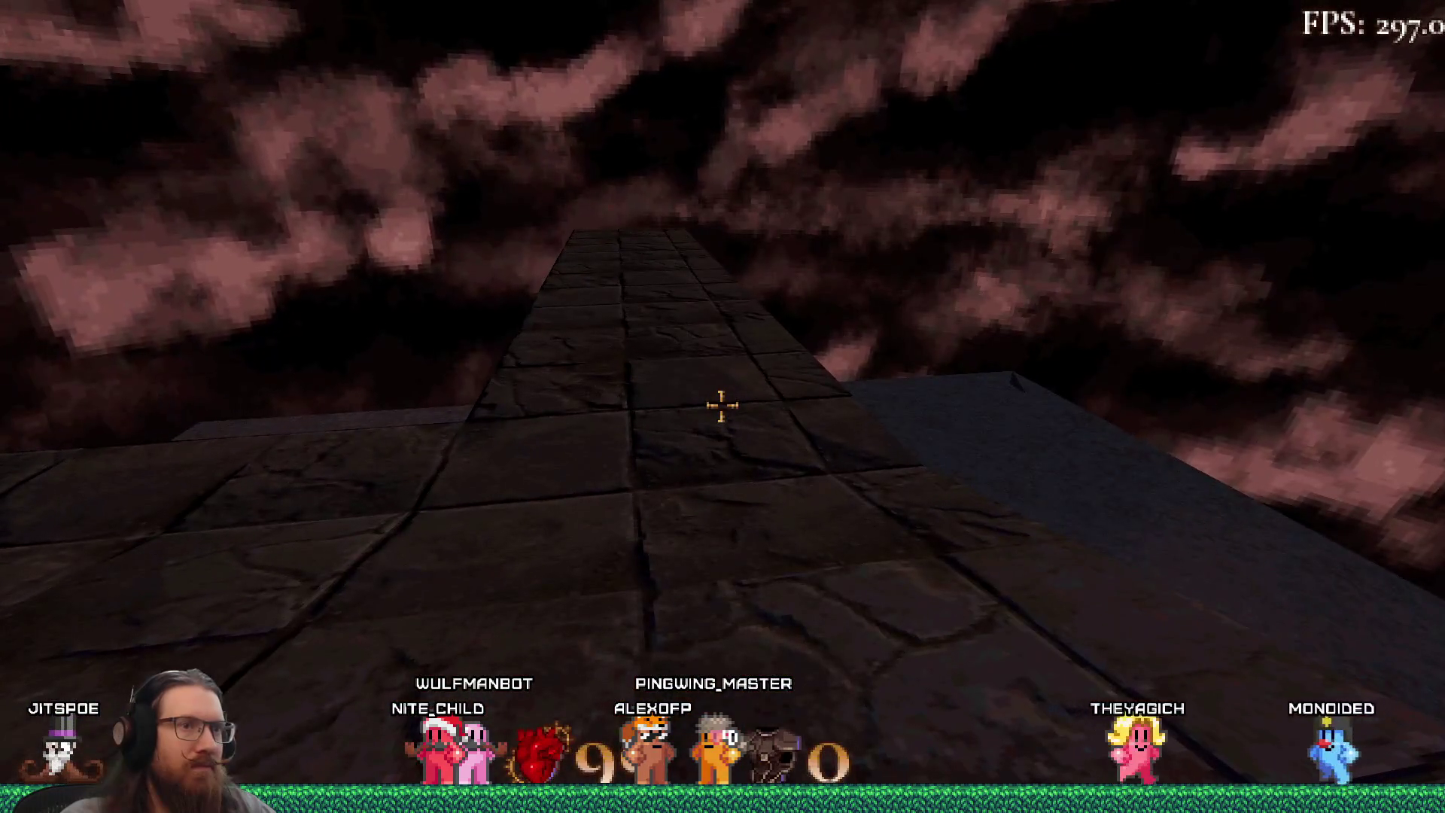
key(w)
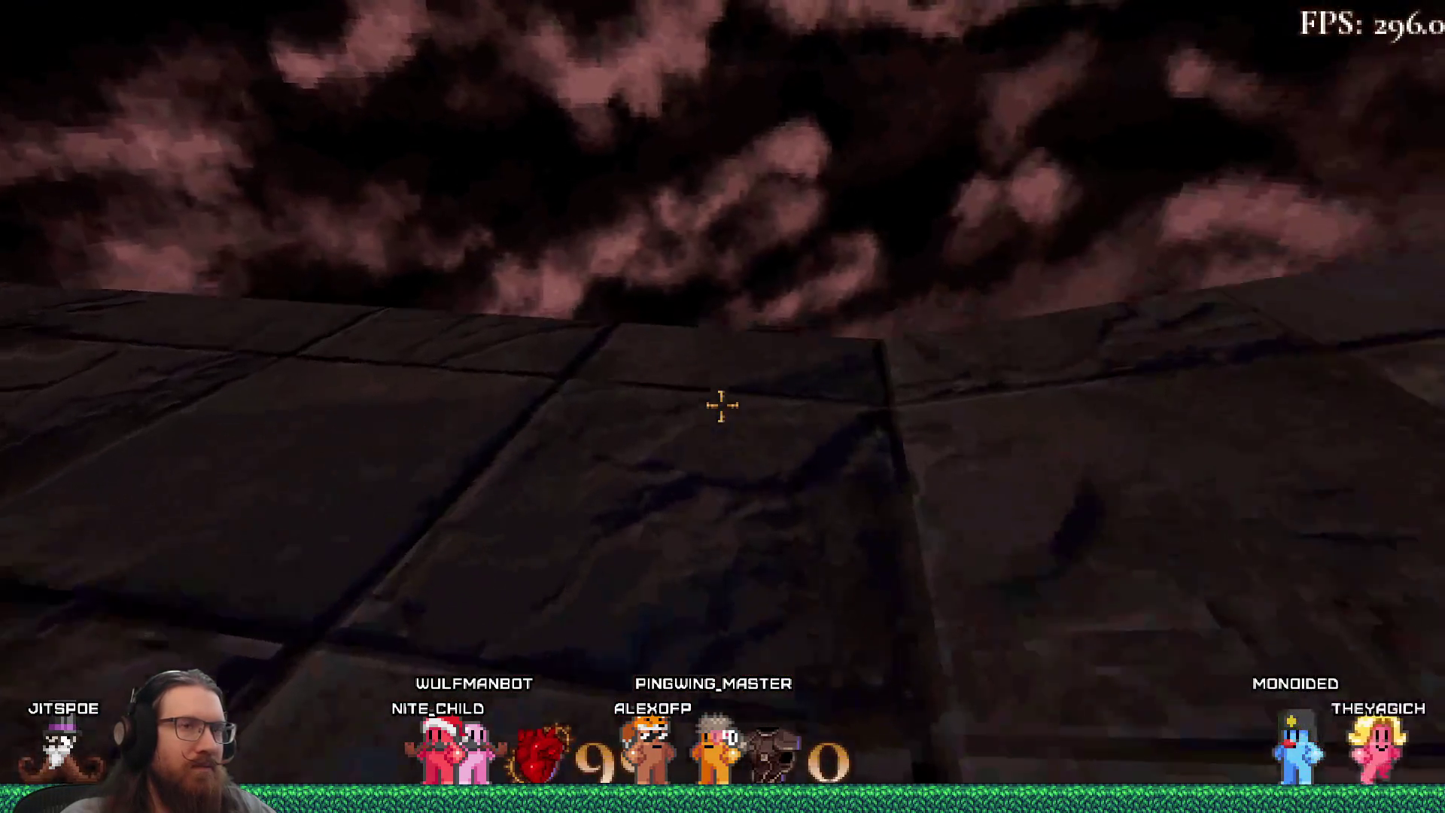
key(w)
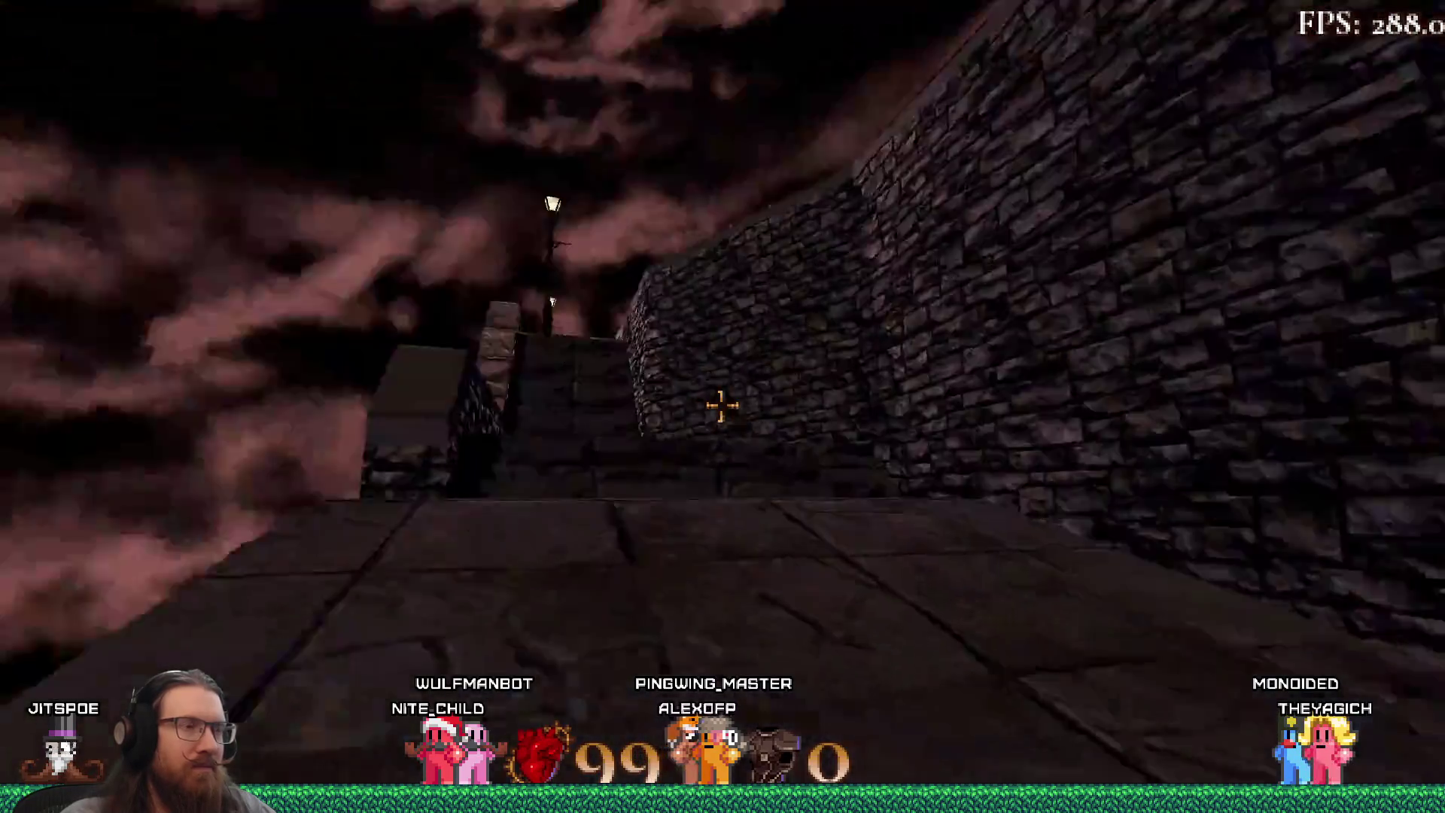
key(w)
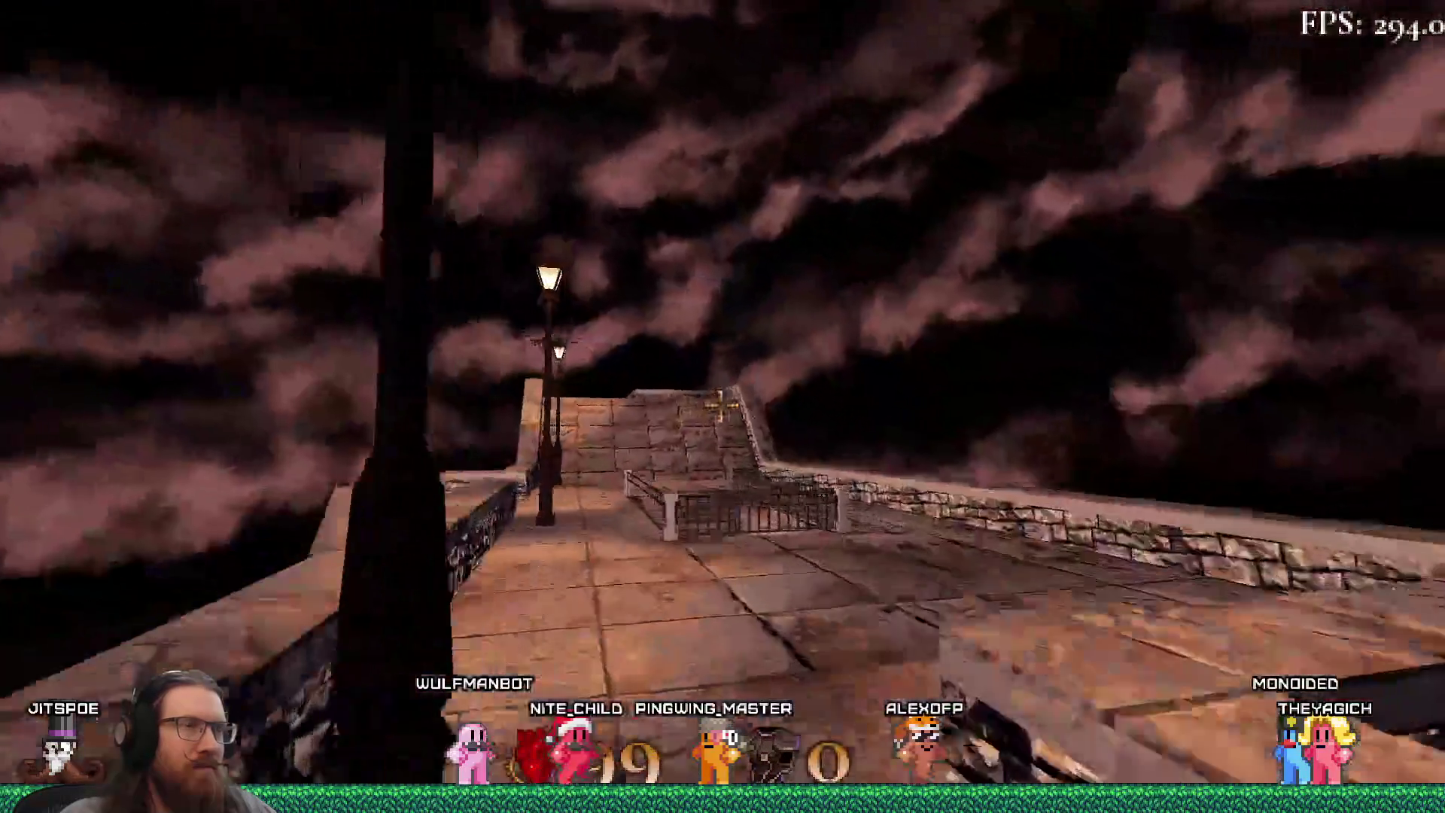
key(w)
Step: Exit KOOK by entering the quit command in the development console
key(grave)
text(qui)
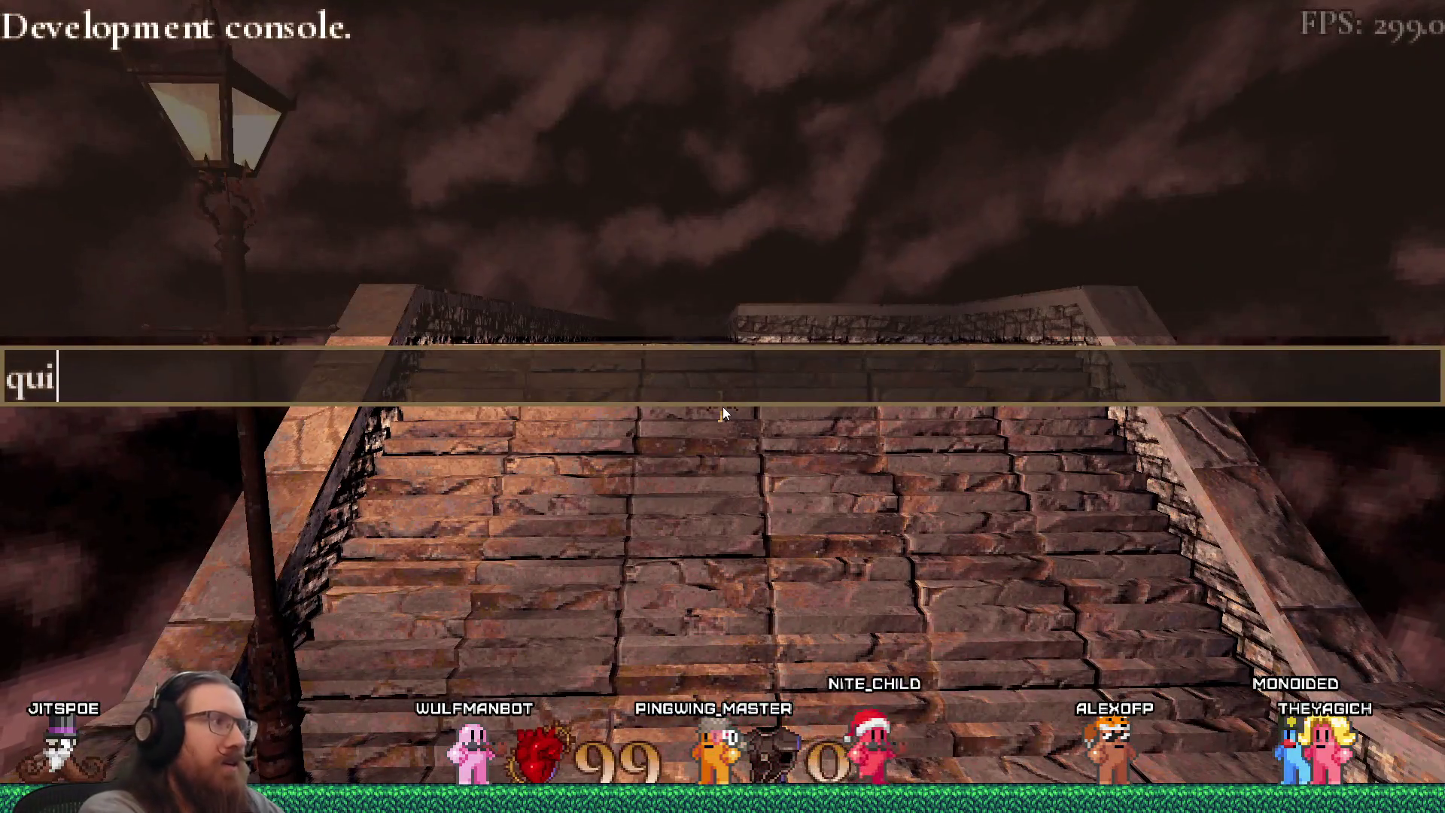
text(t)
key(Return)
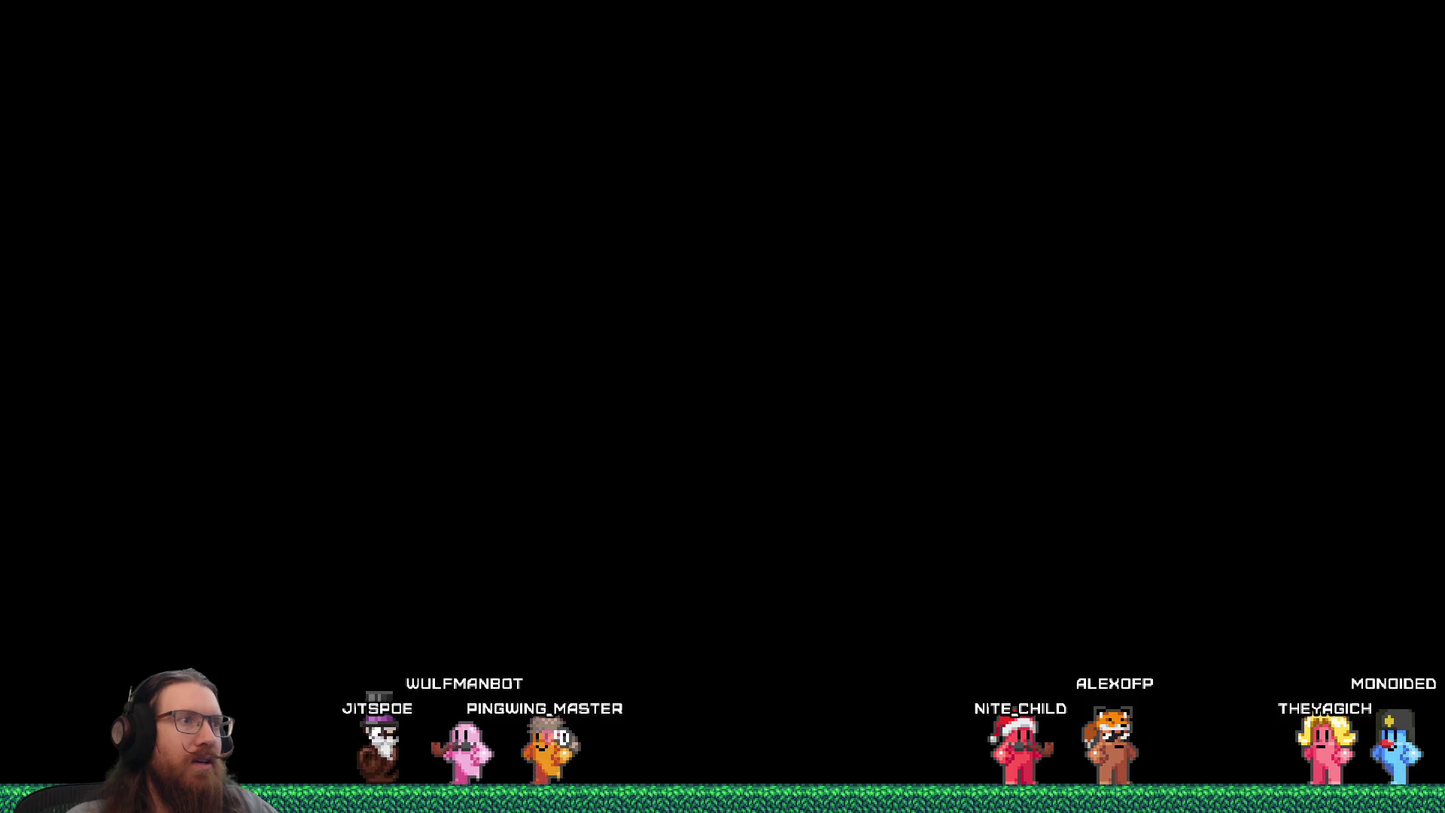
Step: Zoom and pan the PureRef board across the sea-stack and arched-bridge photos, then switch to TrenchBroom
scroll(738, 352, up, 3)
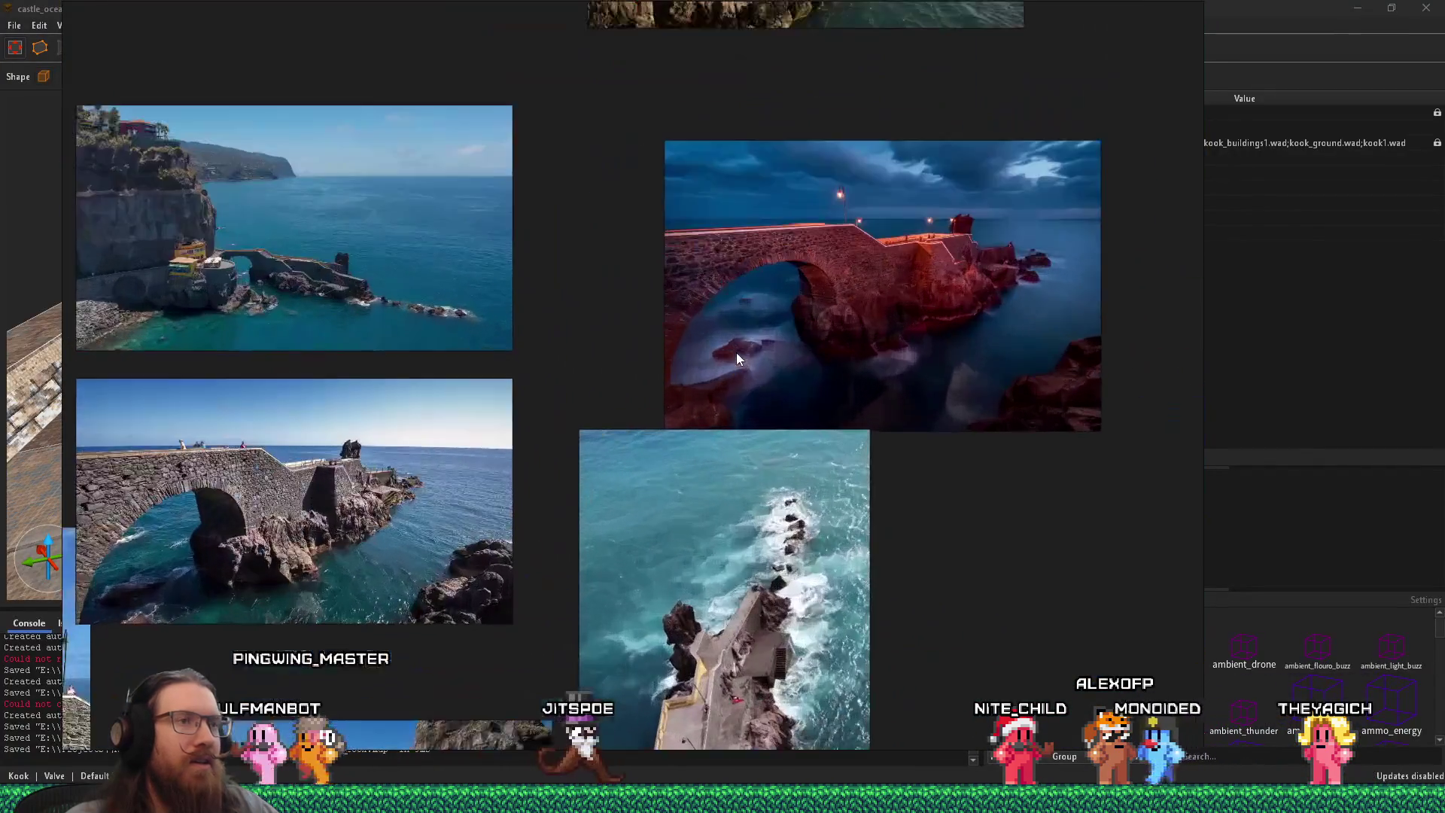
scroll(744, 355, up, 2)
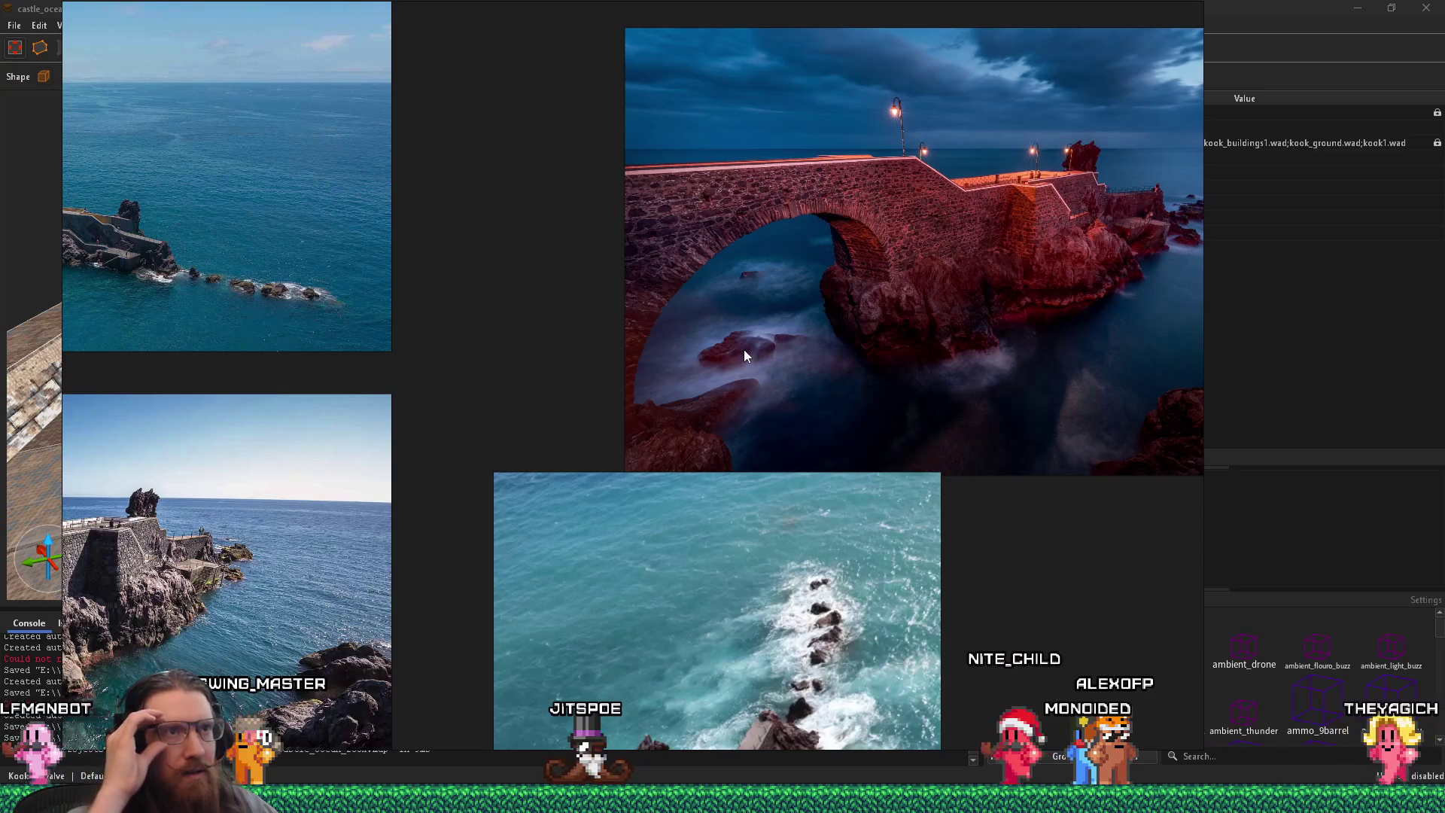
scroll(744, 348, down, 2)
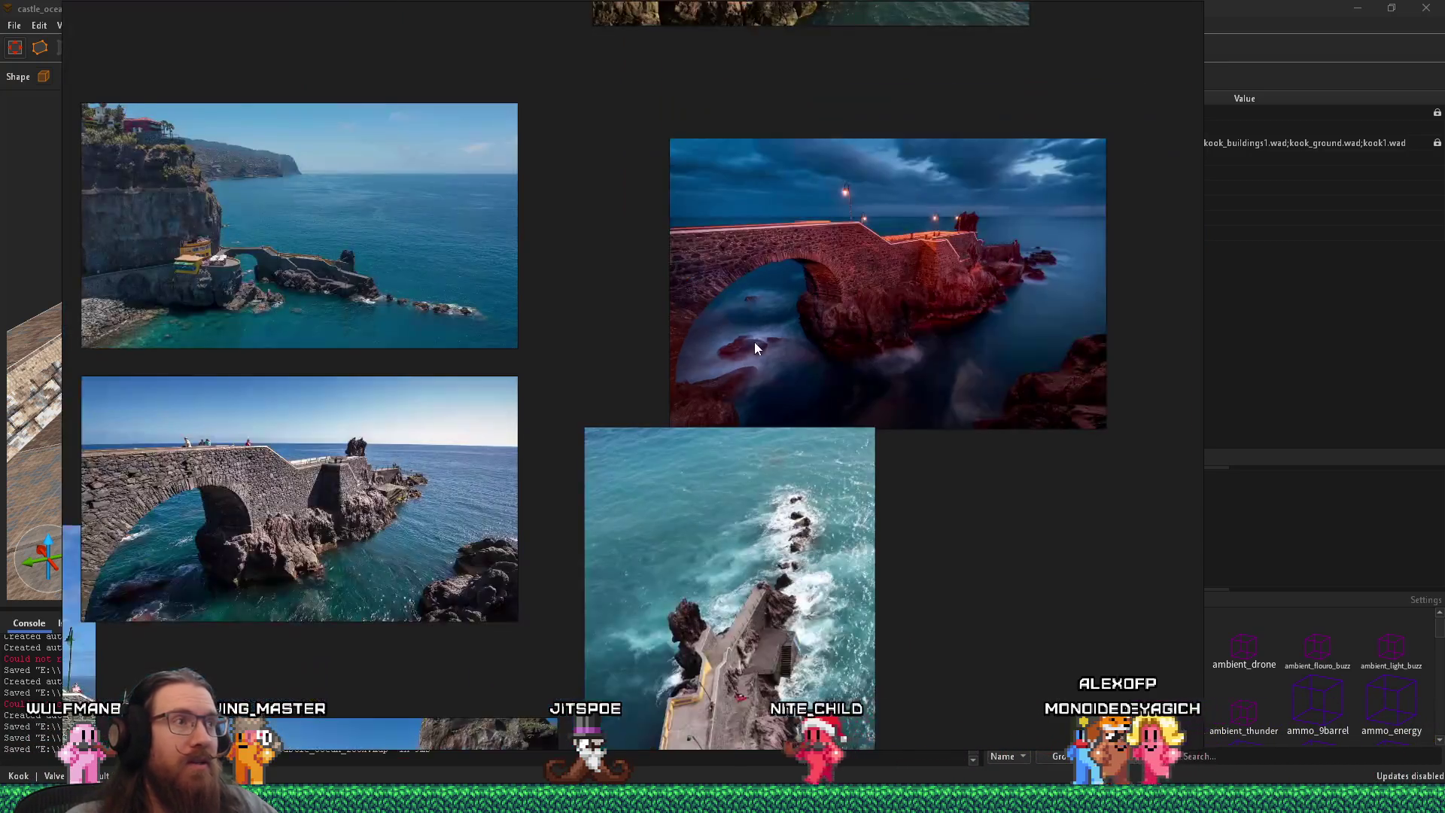
scroll(754, 341, up, 2)
drag(910, 290, 910, 320)
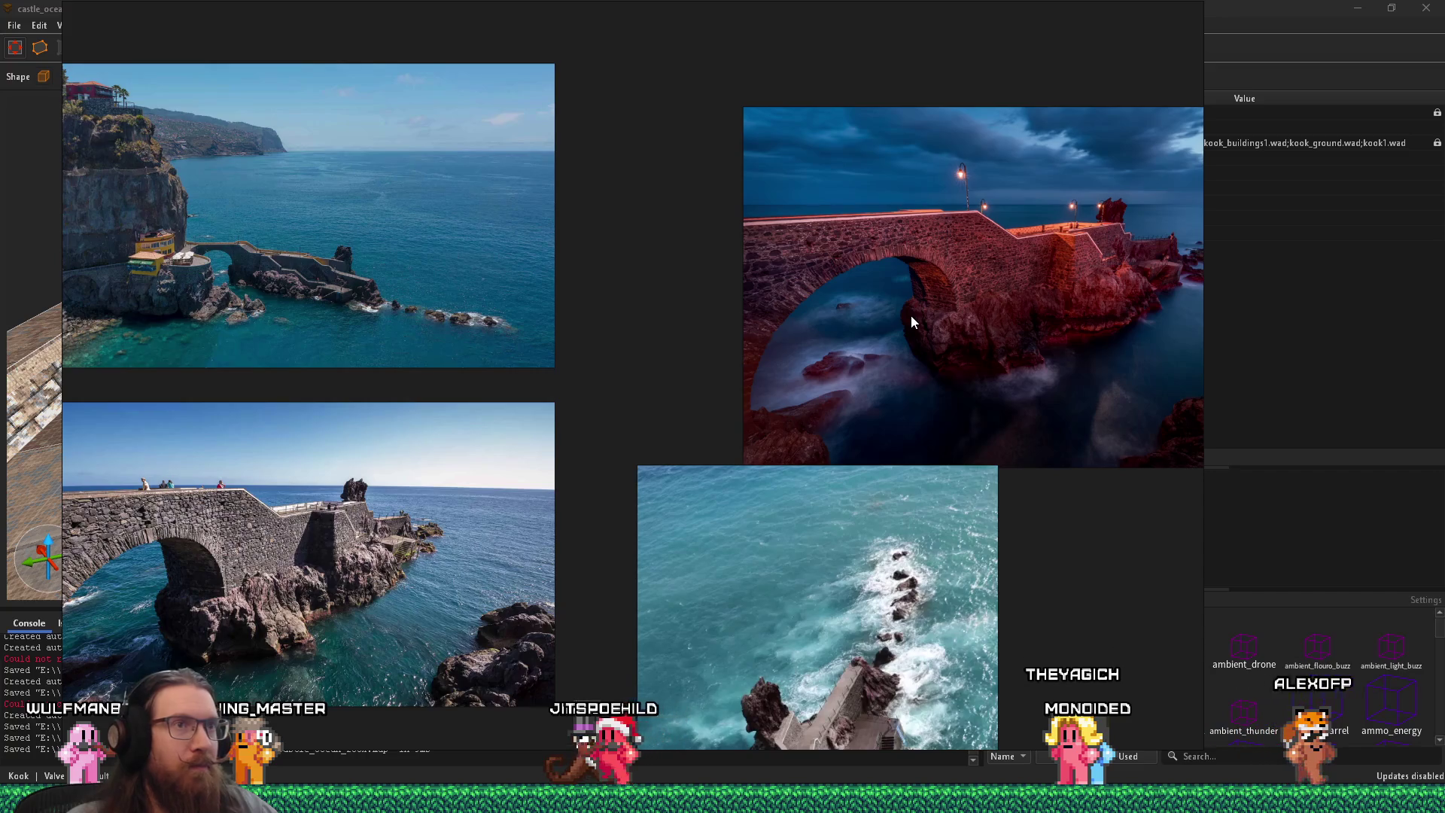
key(alt+Tab)
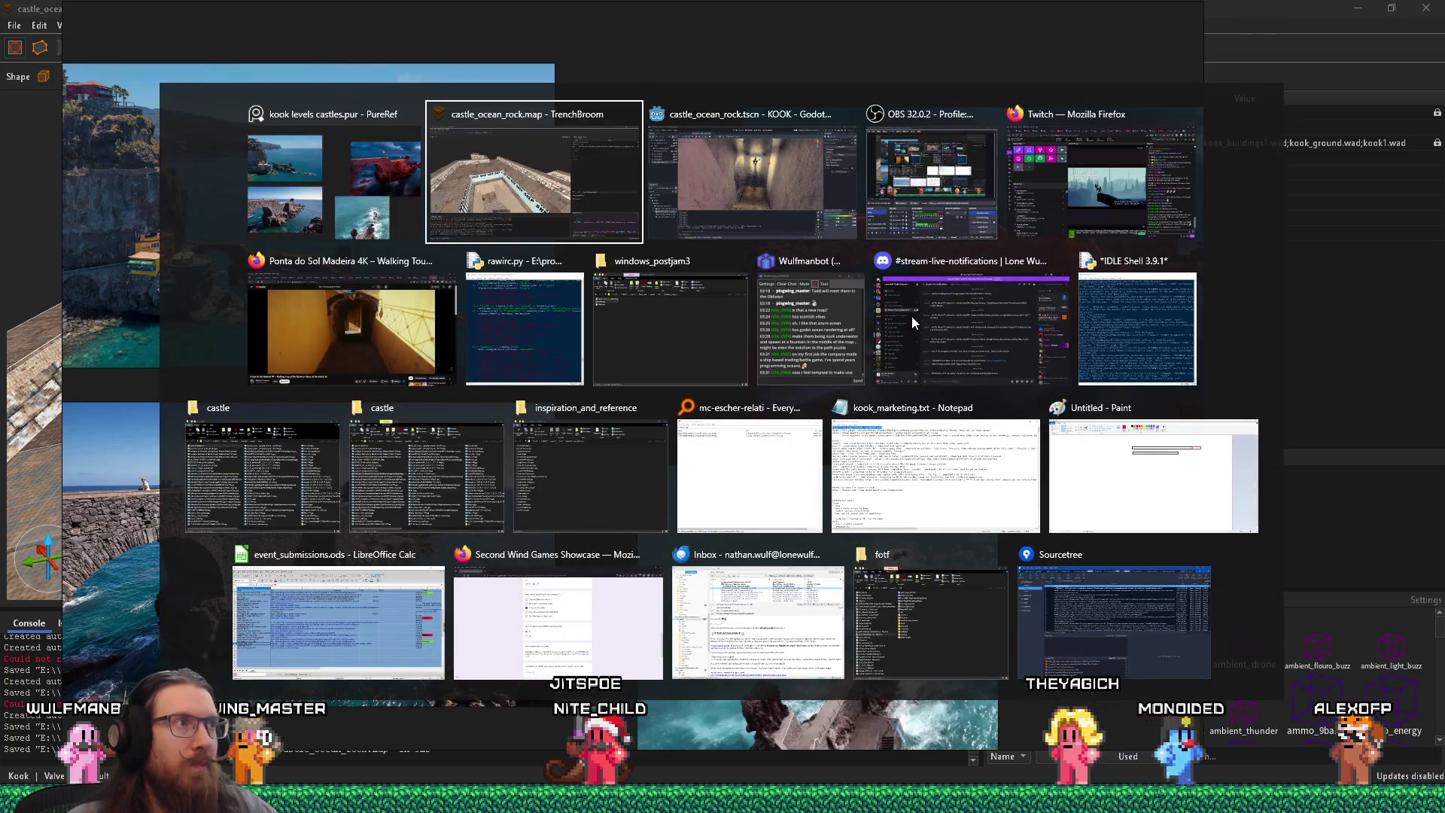
key(alt+Tab)
key(alt+Tab)
key(alt+Tab)
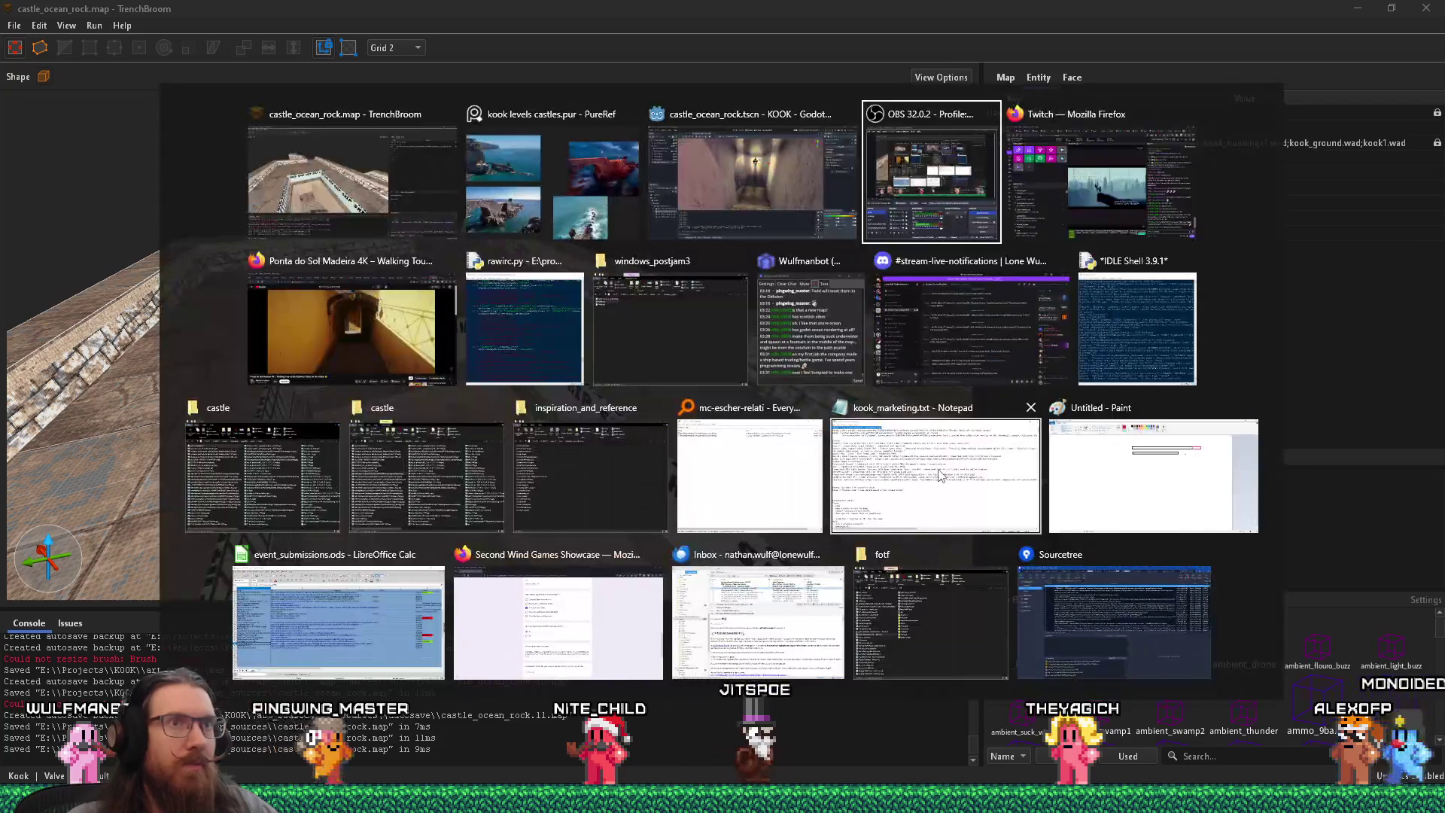
Step: Select CastleOceanRock in Godot, then compile castle_ocean_rock.map with qbsp in TrenchBroom
key(alt+shift+Tab)
key(alt+shift+Tab)
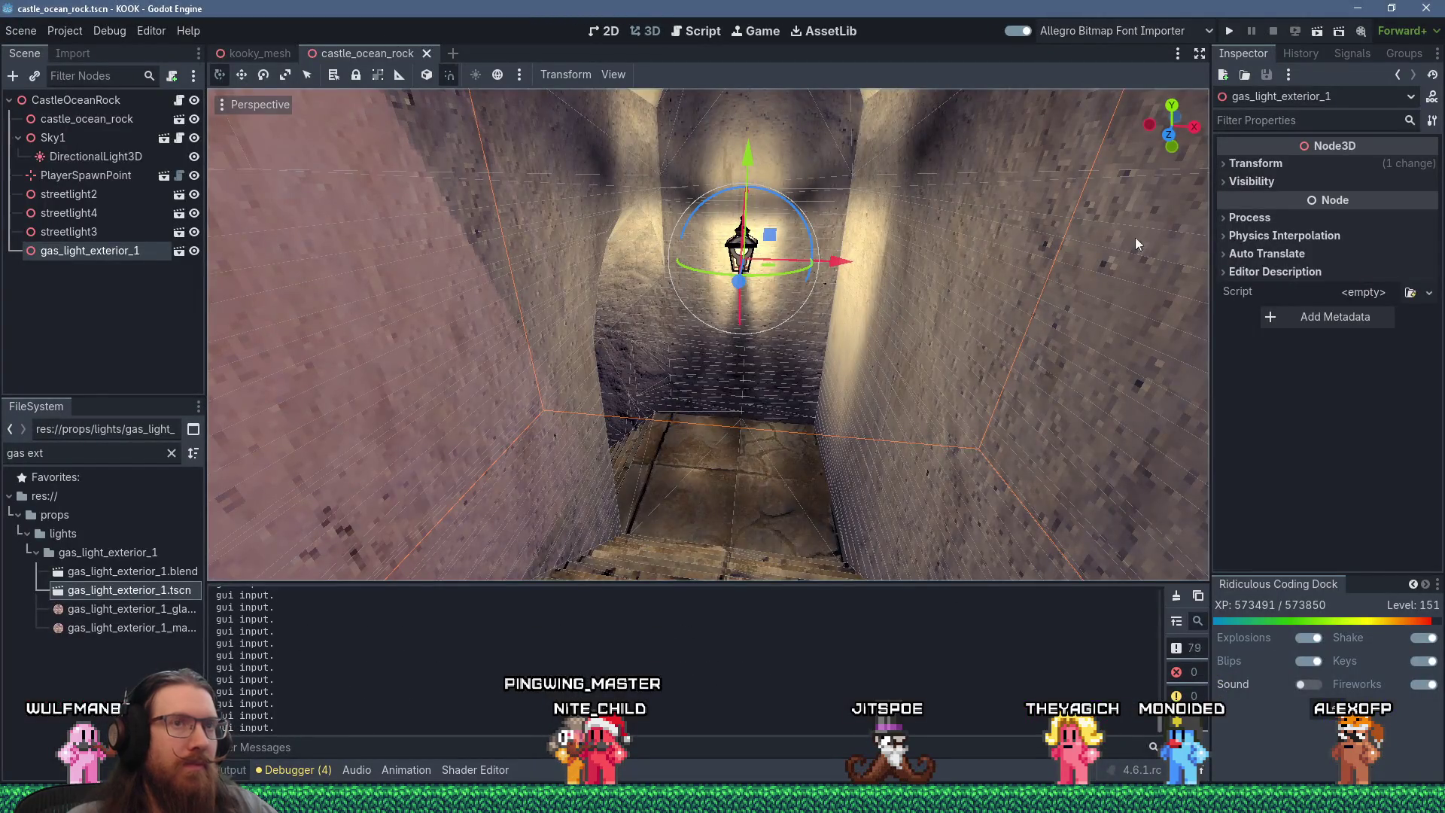
click(93, 105)
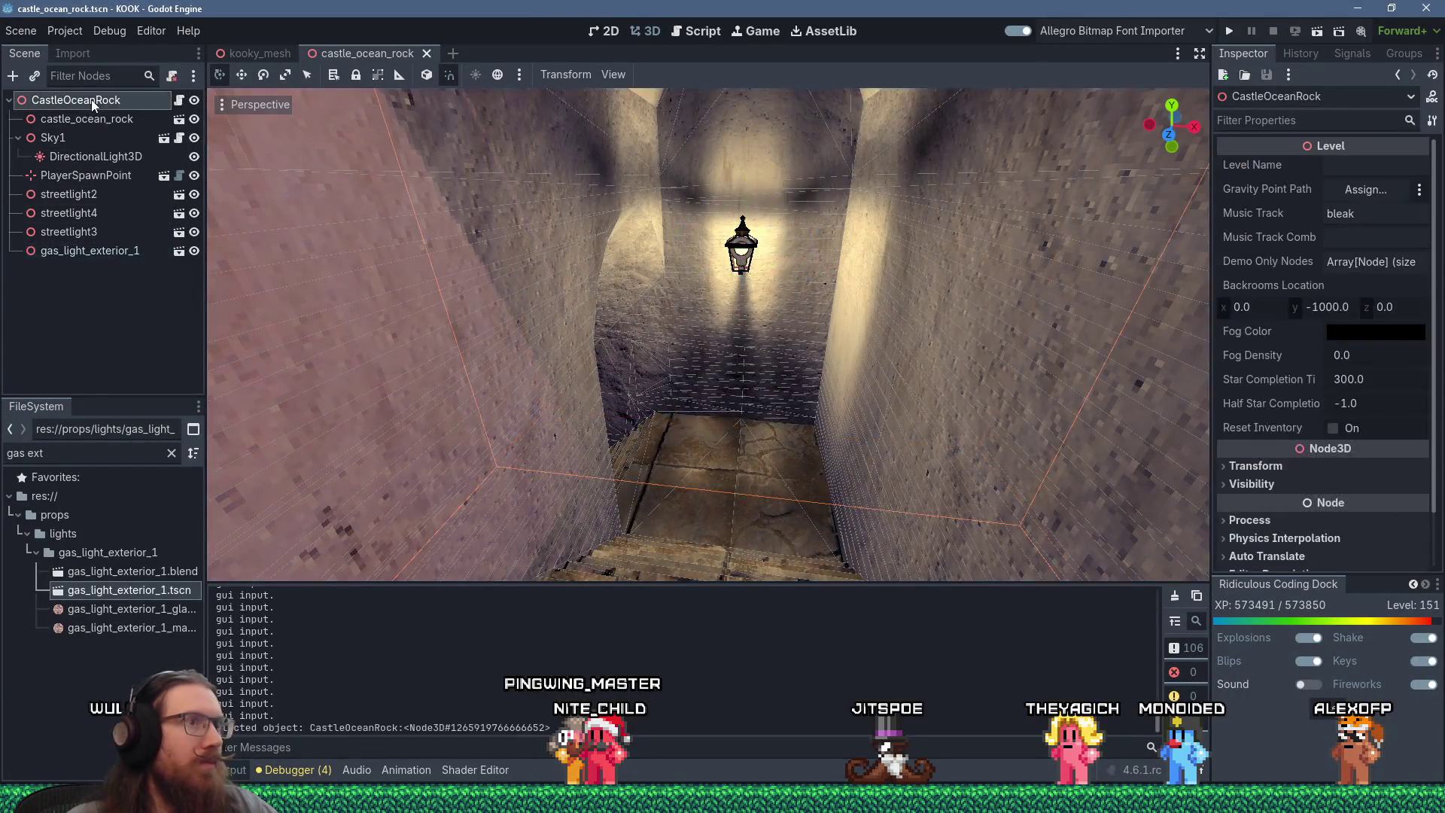
key(alt+Tab)
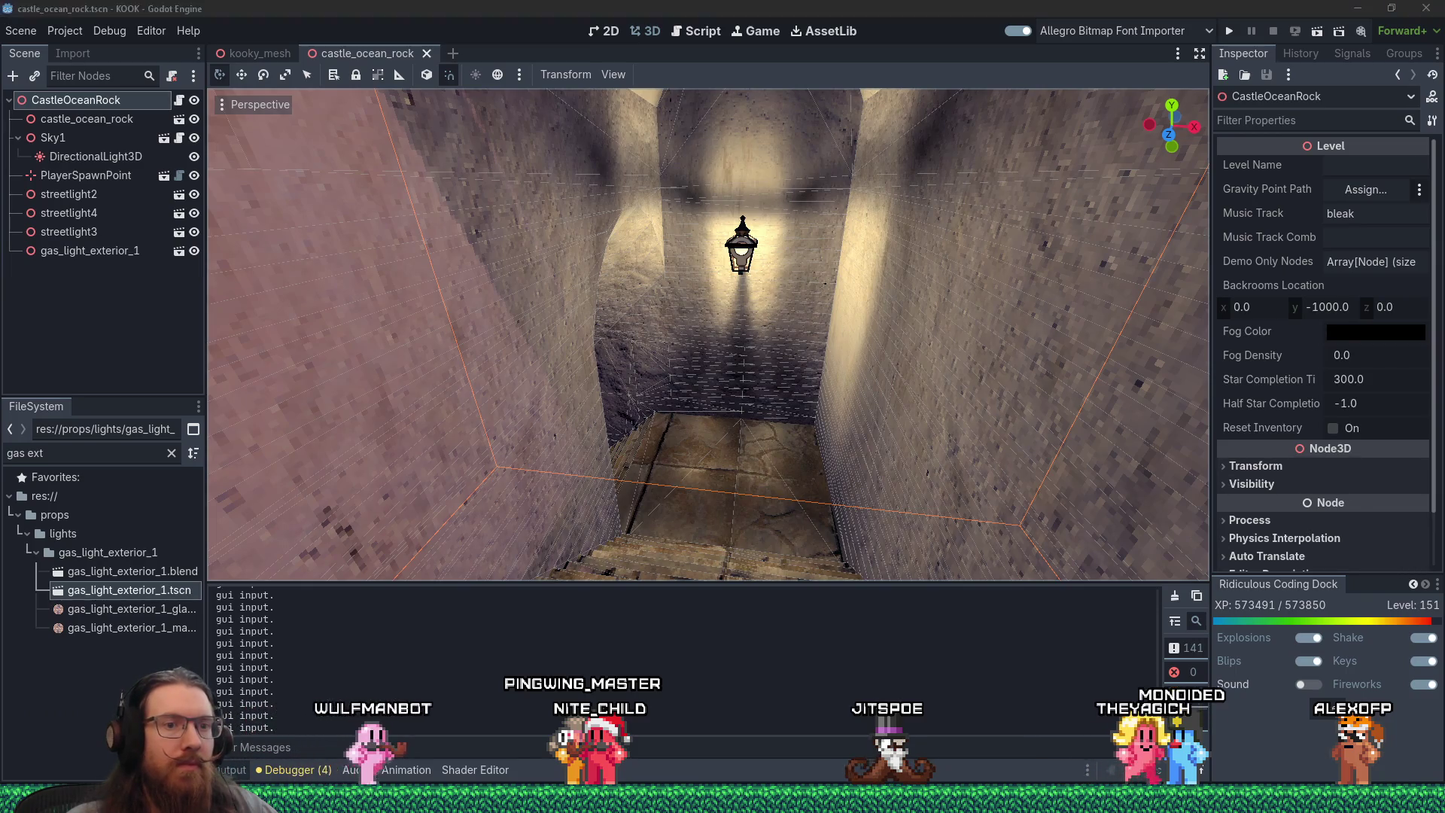
click(94, 26)
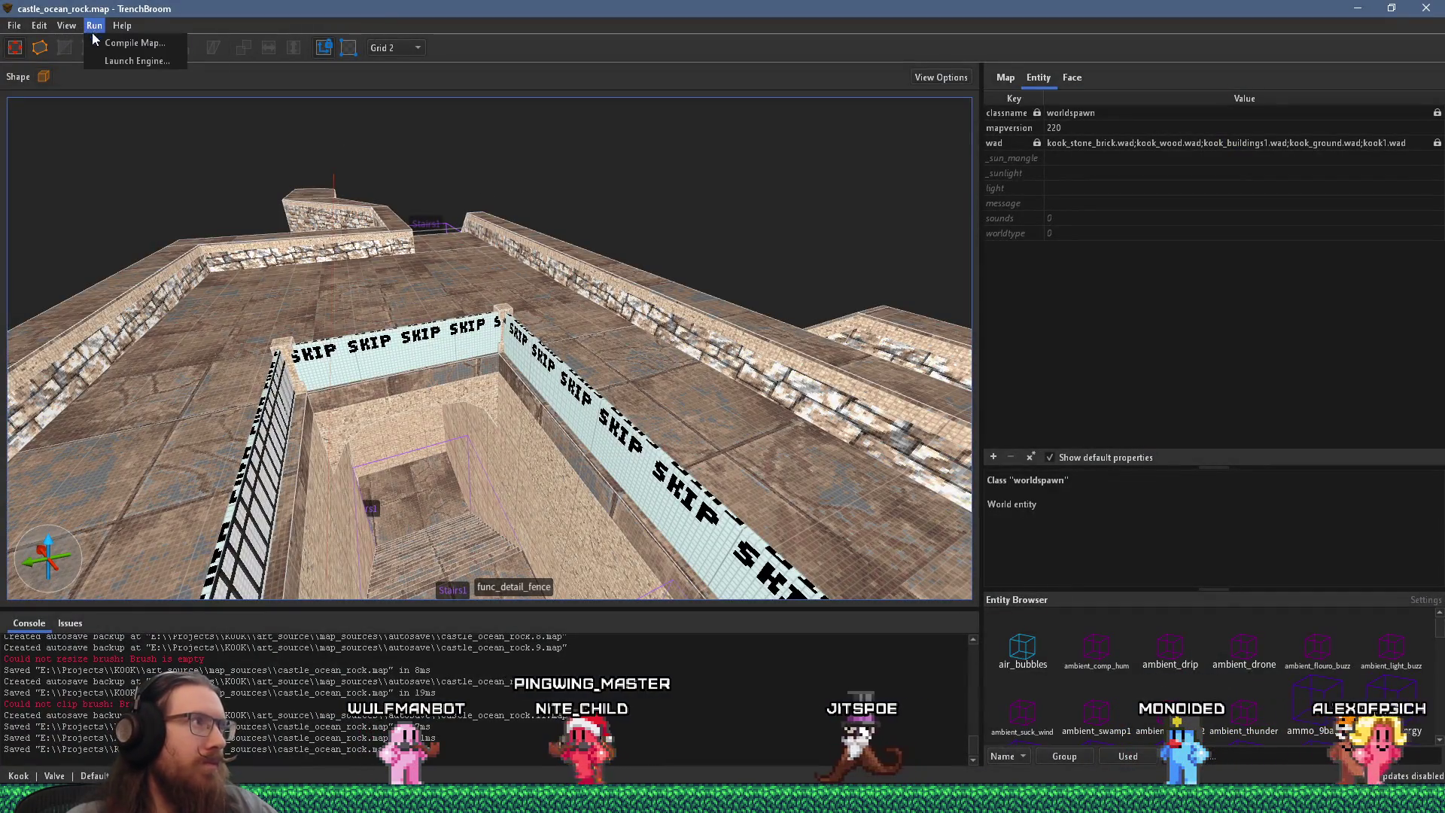
click(121, 41)
click(920, 604)
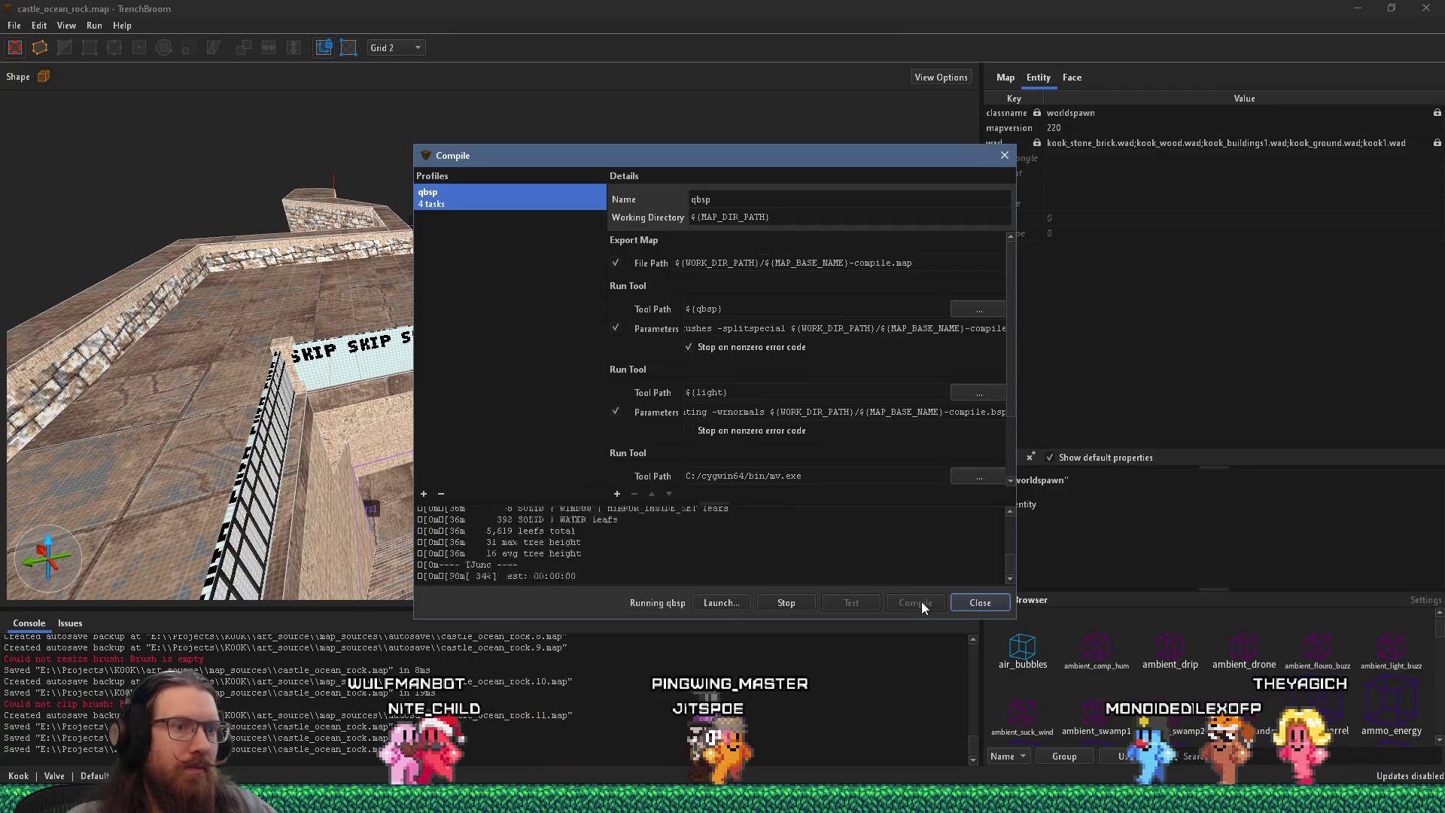
click(980, 602)
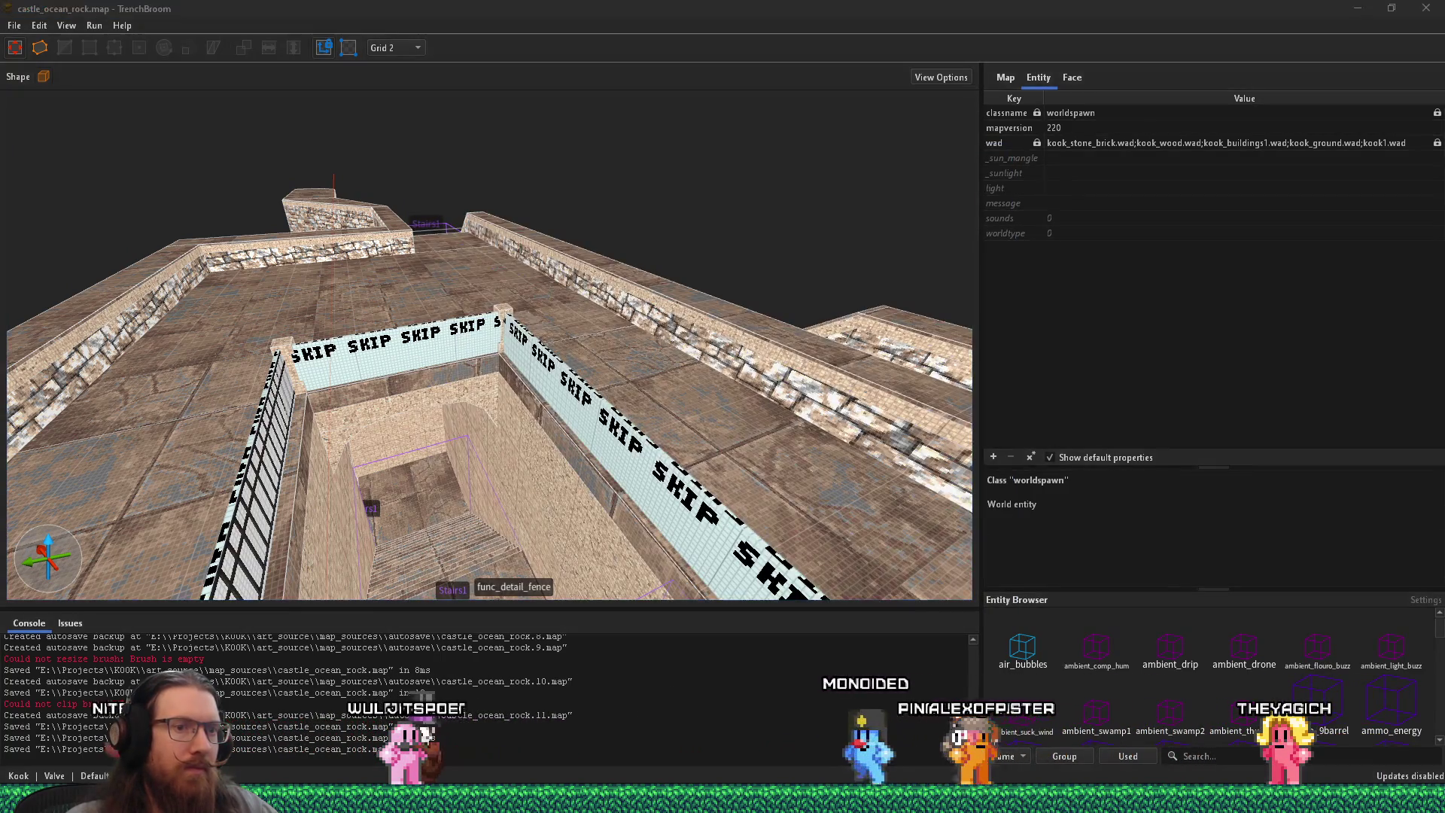
key(alt+Tab)
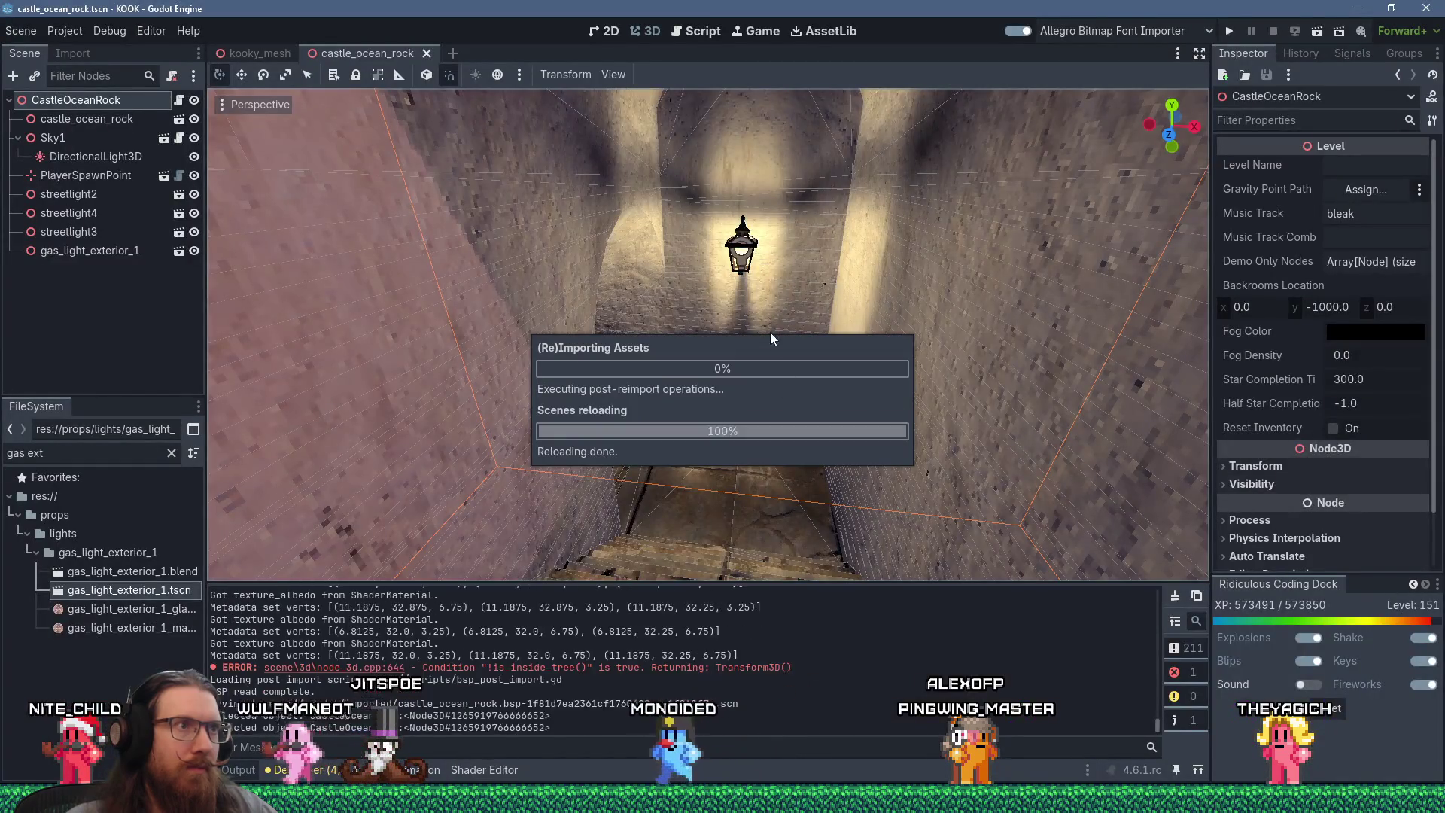
Step: Orbit and zoom around the recompiled level to inspect the rock tunnel, stairs and castle walls
scroll(735, 299, down, 5)
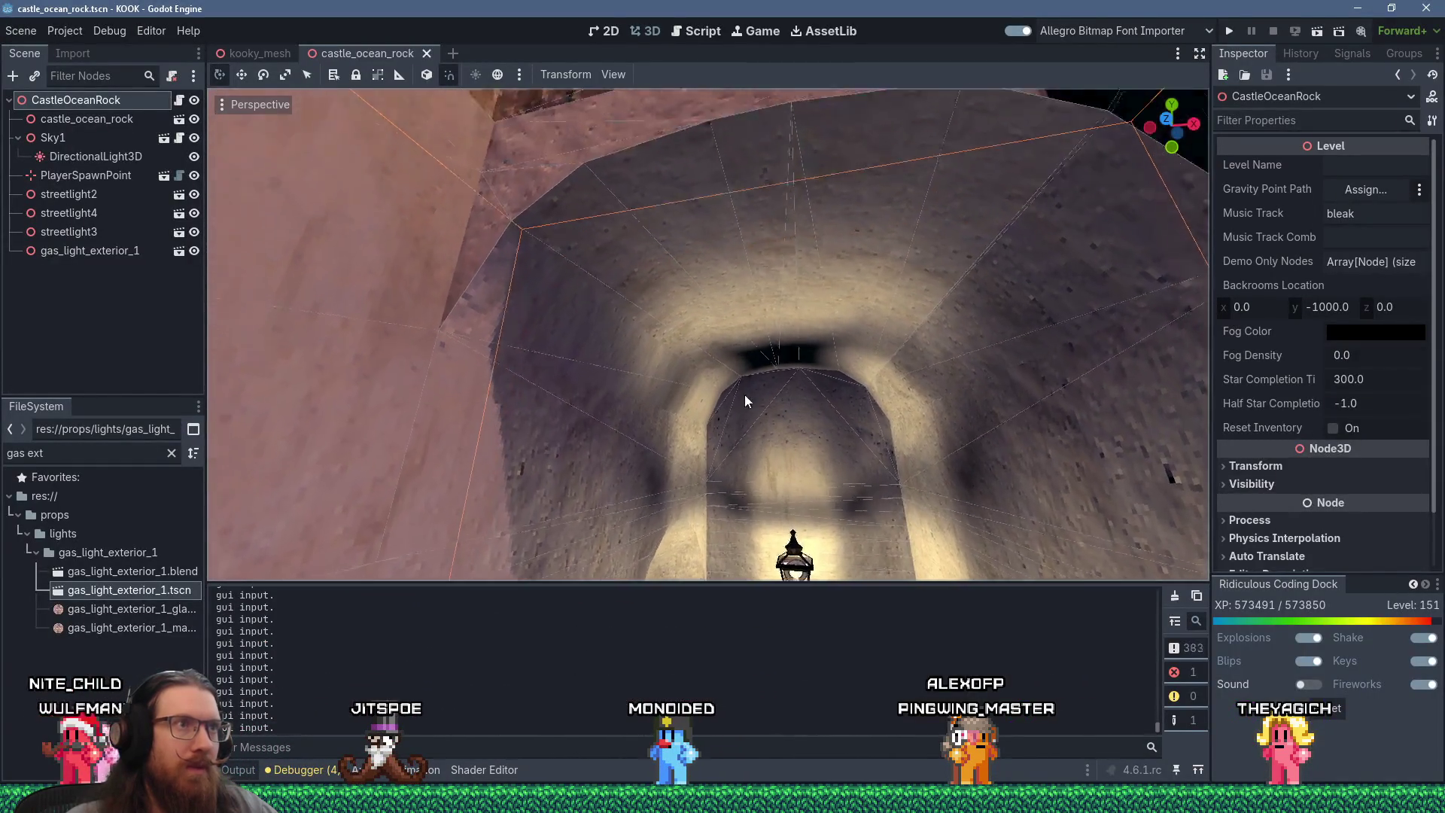
scroll(808, 338, up, 8)
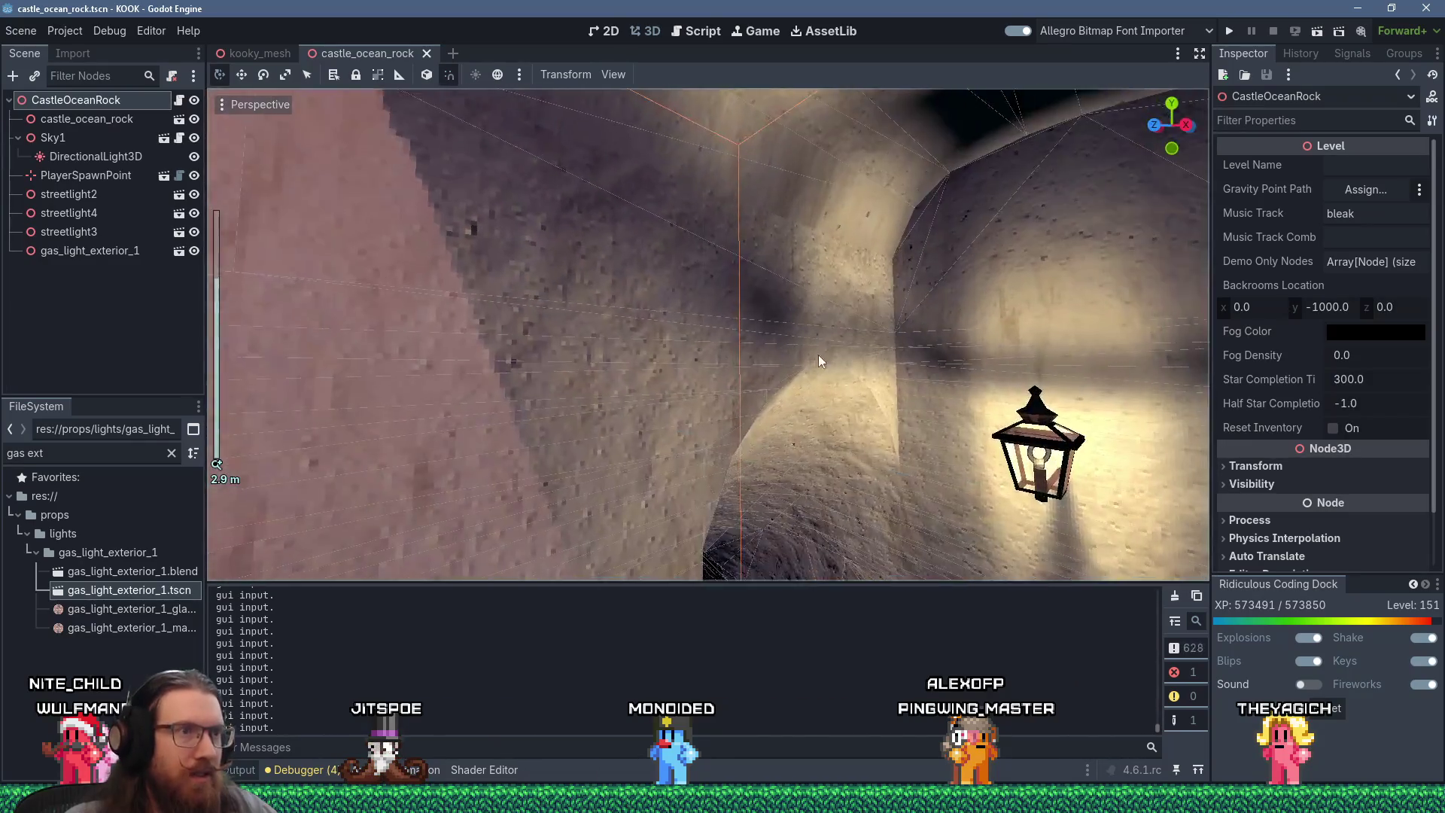
mouse_move(781, 304)
mouse_down()
mouse_move(655, 400)
mouse_move(535, 388)
mouse_move(535, 454)
mouse_move(683, 566)
mouse_move(530, 241)
mouse_move(832, 143)
mouse_up()
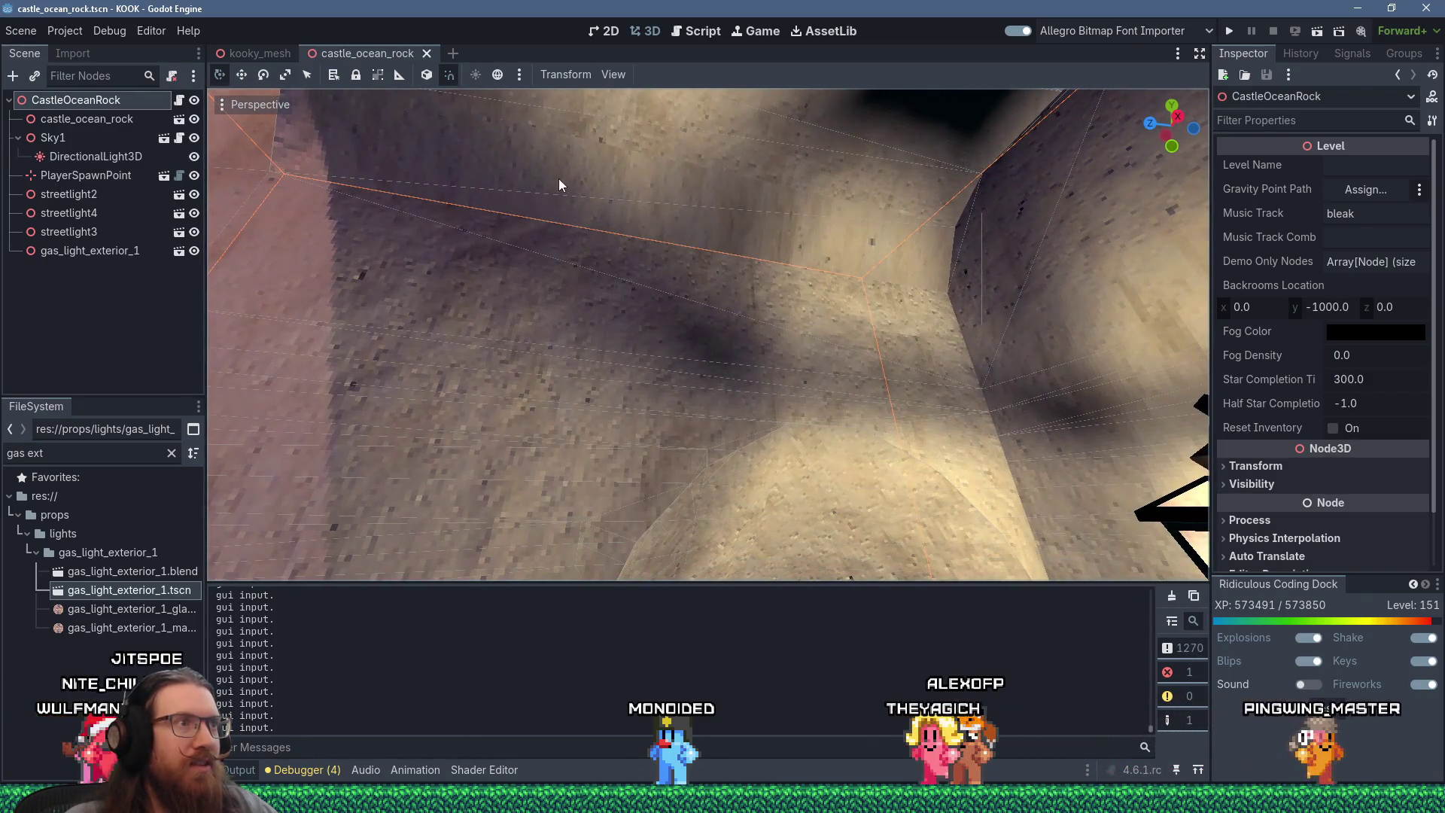
mouse_move(811, 252)
mouse_down()
mouse_move(783, 429)
mouse_move(674, 251)
mouse_move(904, 432)
mouse_move(597, 175)
mouse_move(598, 226)
mouse_move(952, 146)
mouse_move(804, 267)
mouse_move(781, 264)
mouse_move(833, 277)
mouse_up()
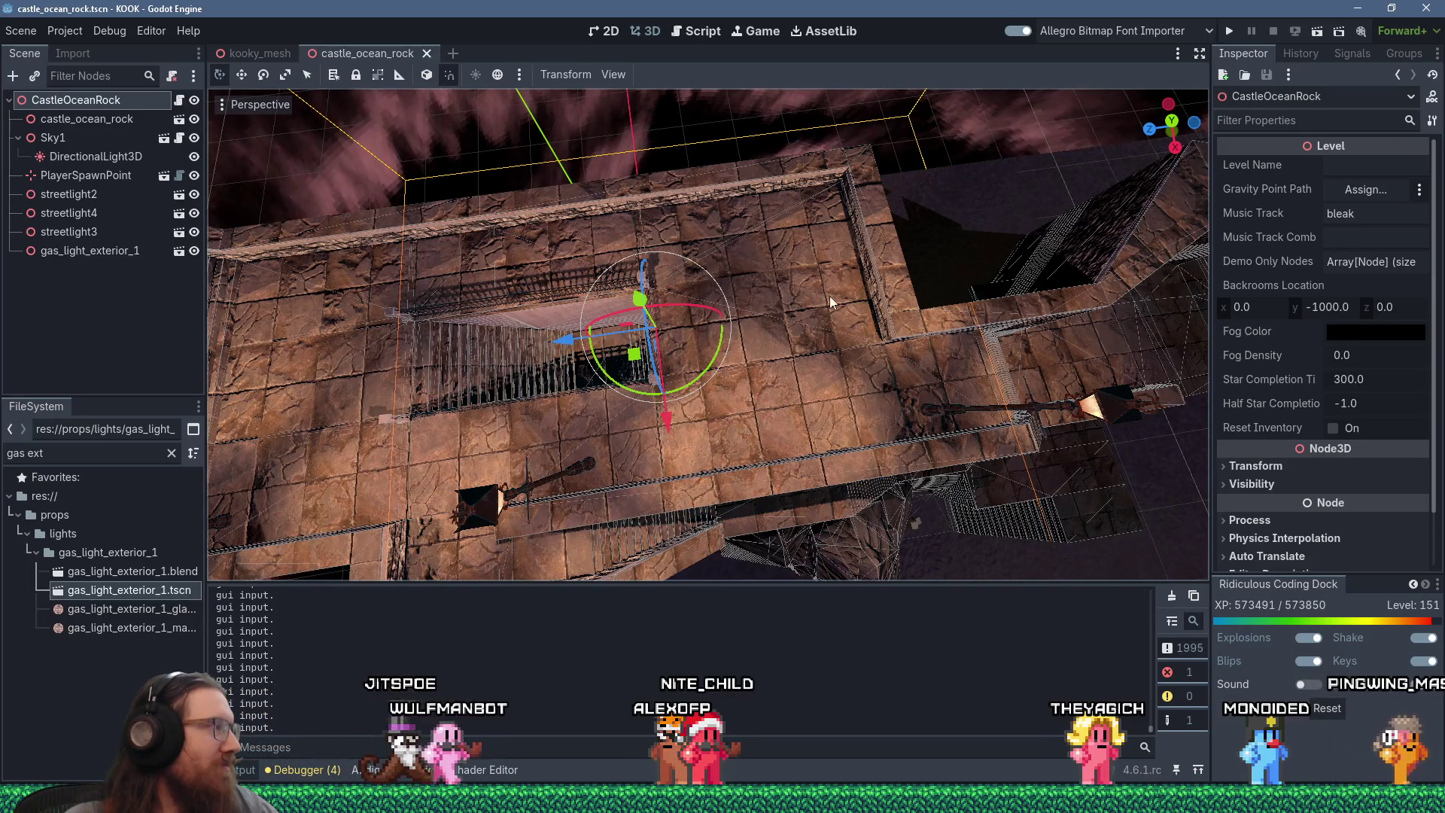
mouse_move(793, 341)
mouse_down()
mouse_move(853, 246)
mouse_move(995, 309)
mouse_move(950, 340)
mouse_move(753, 223)
mouse_move(977, 314)
mouse_move(526, 262)
mouse_move(284, 313)
mouse_move(471, 259)
mouse_move(739, 141)
mouse_move(1056, 187)
mouse_move(427, 364)
mouse_move(410, 336)
mouse_move(304, 292)
mouse_up()
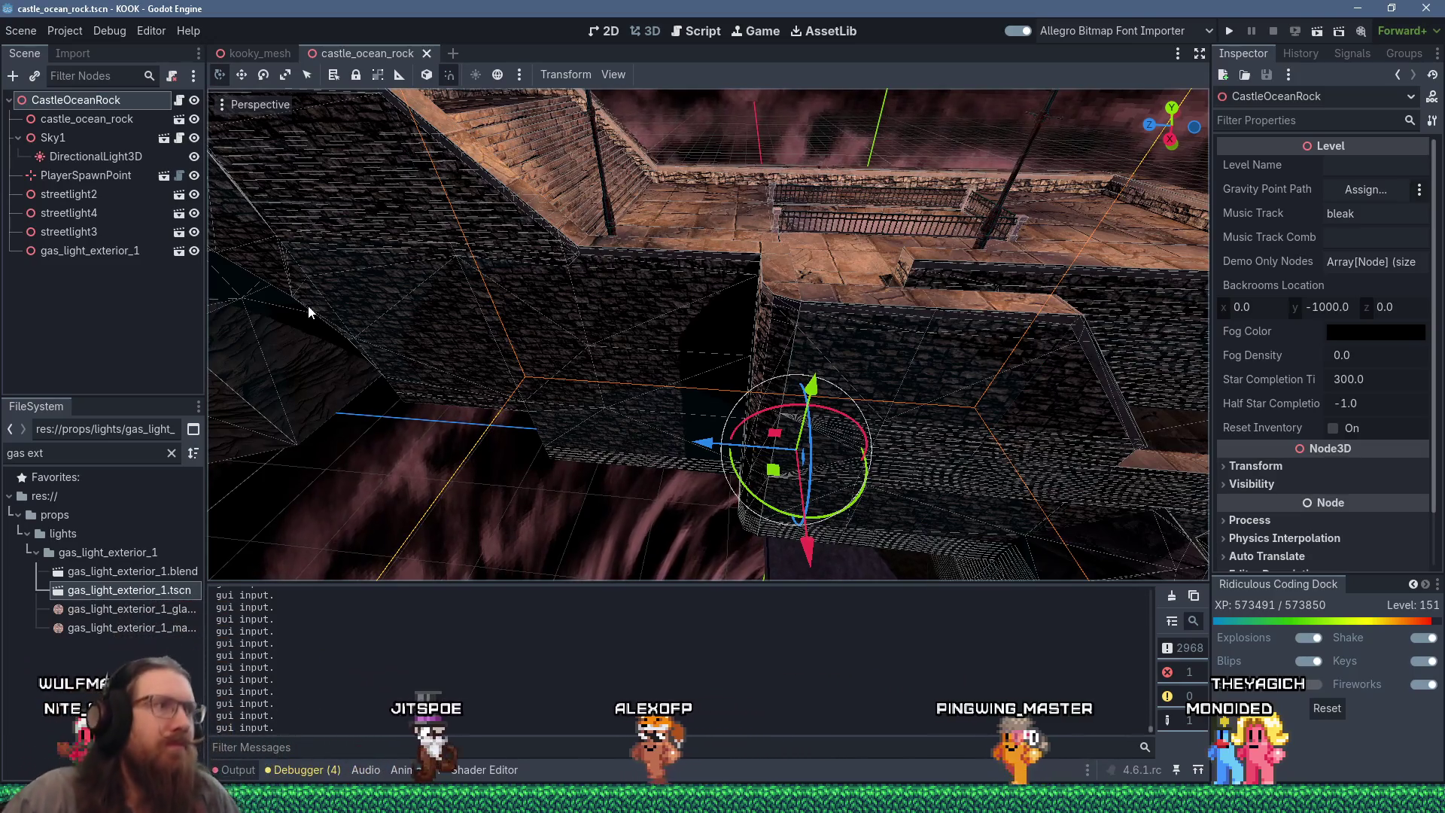
drag(575, 210, 882, 429)
key(alt+Tab)
key(alt+Tab)
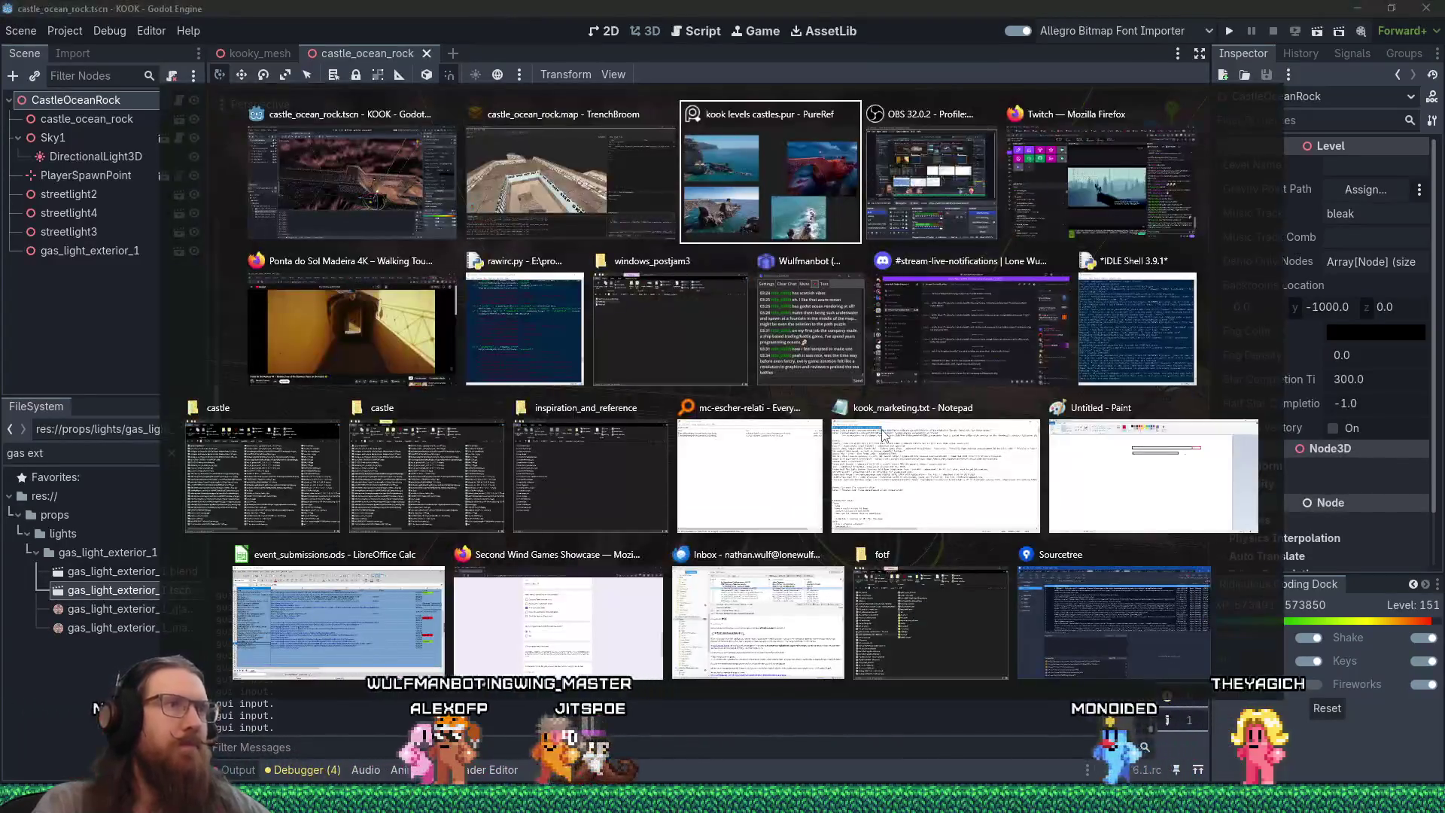
Step: Browse the coastal sea-arch photos, then return to Godot and orbit out around the castle
scroll(728, 429, down, 3)
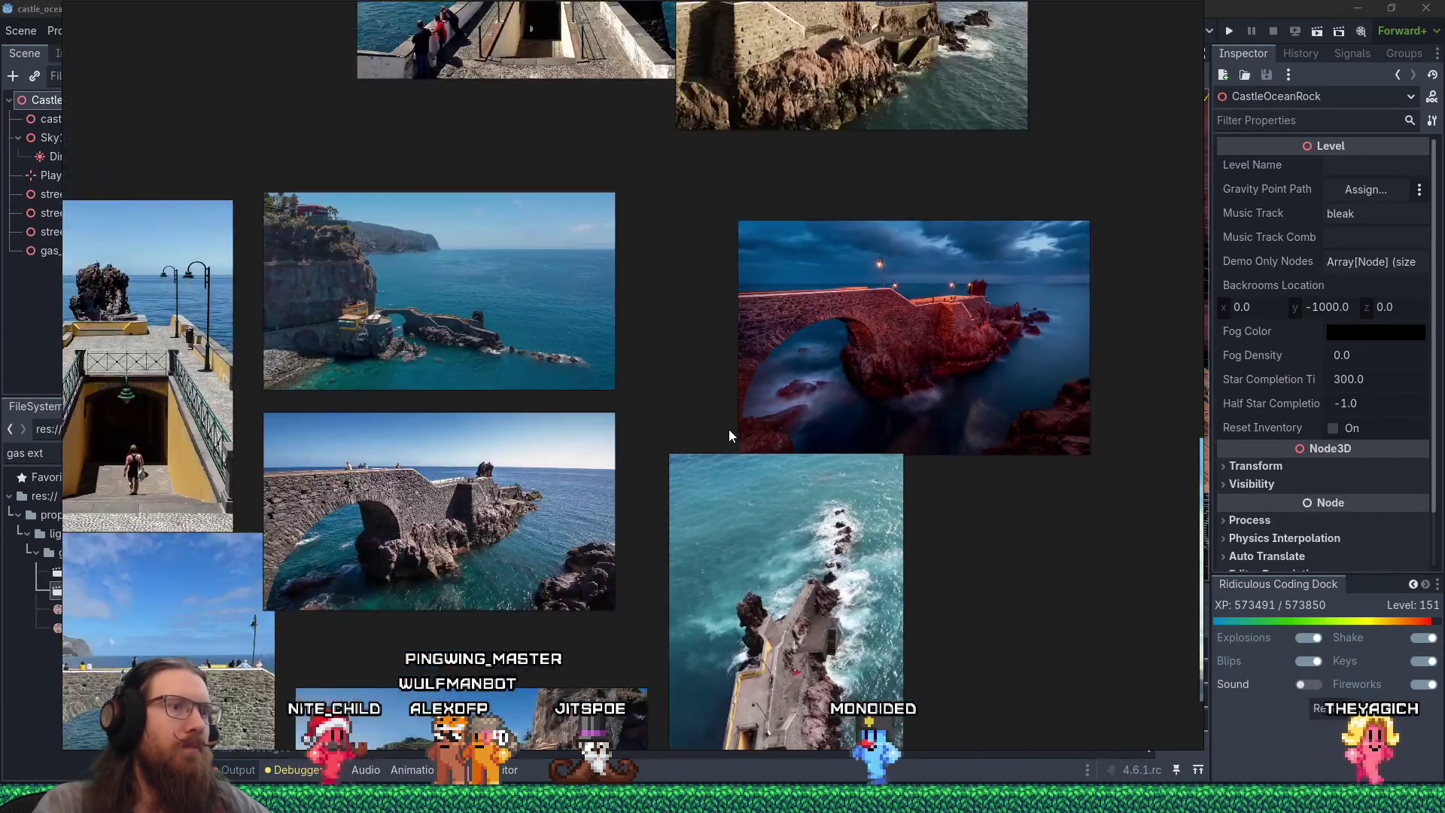
scroll(828, 421, up, 2)
scroll(814, 390, down, 3)
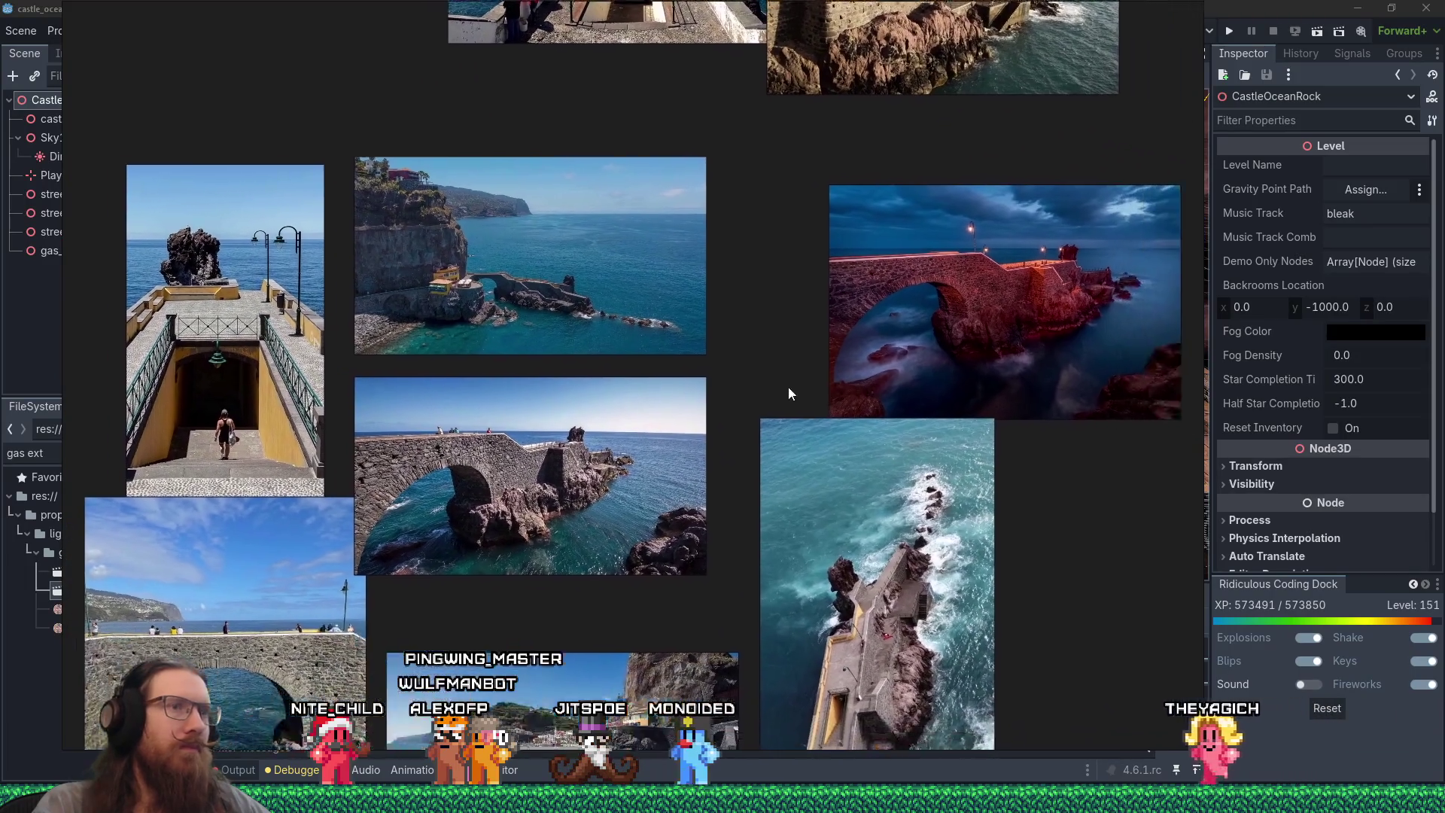
key(alt+Tab)
mouse_move(812, 442)
mouse_down()
mouse_move(775, 387)
mouse_move(683, 369)
mouse_up()
scroll(784, 398, down, 2)
Step: Duplicate a lamp post as streetlight5 and move it along the castle wall and upward
click(697, 364)
key(ctrl+d)
key(f)
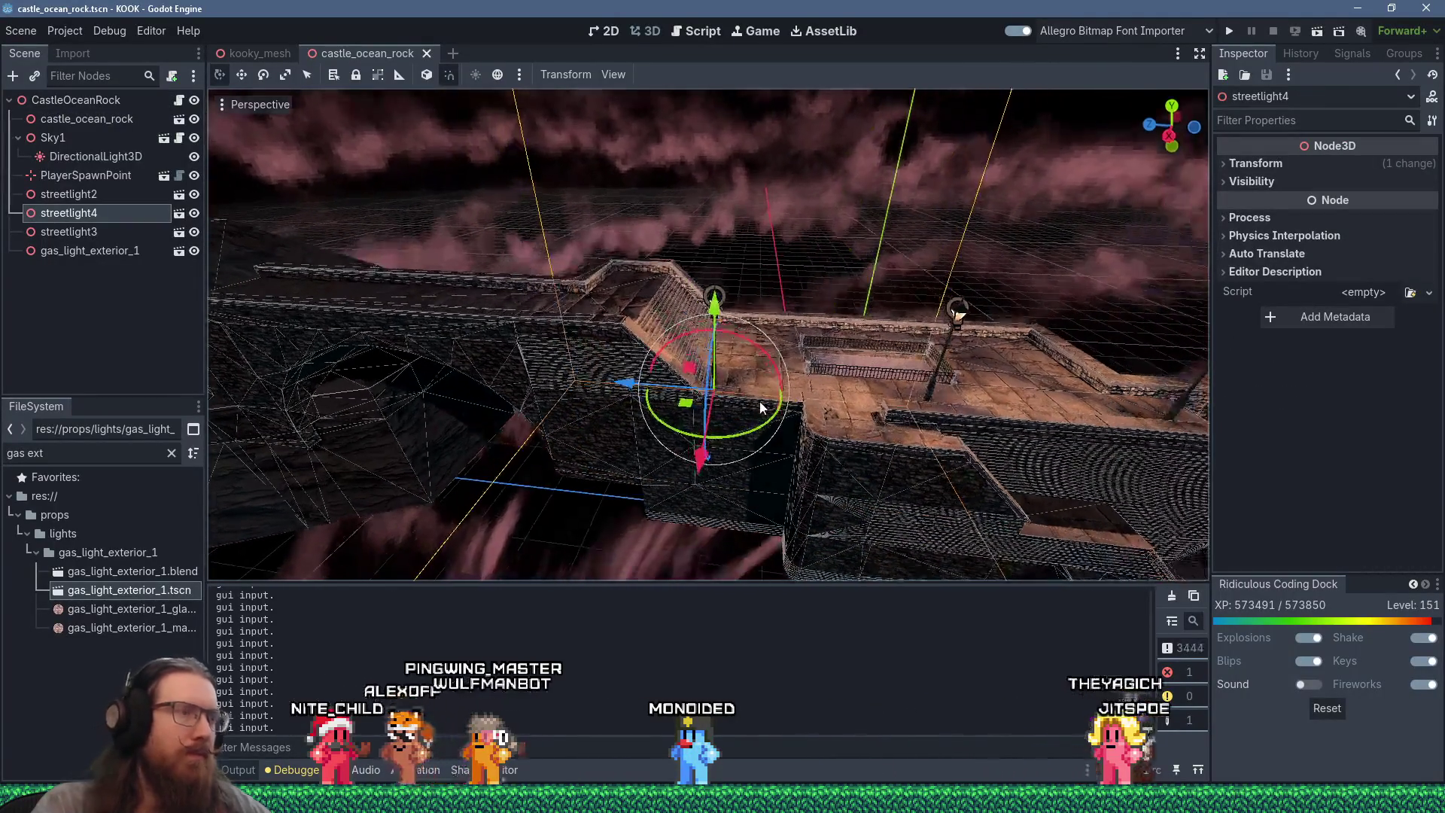
drag(624, 383, 453, 372)
mouse_move(531, 289)
mouse_down()
mouse_move(526, 201)
mouse_move(557, 216)
mouse_up()
scroll(557, 217, up, 5)
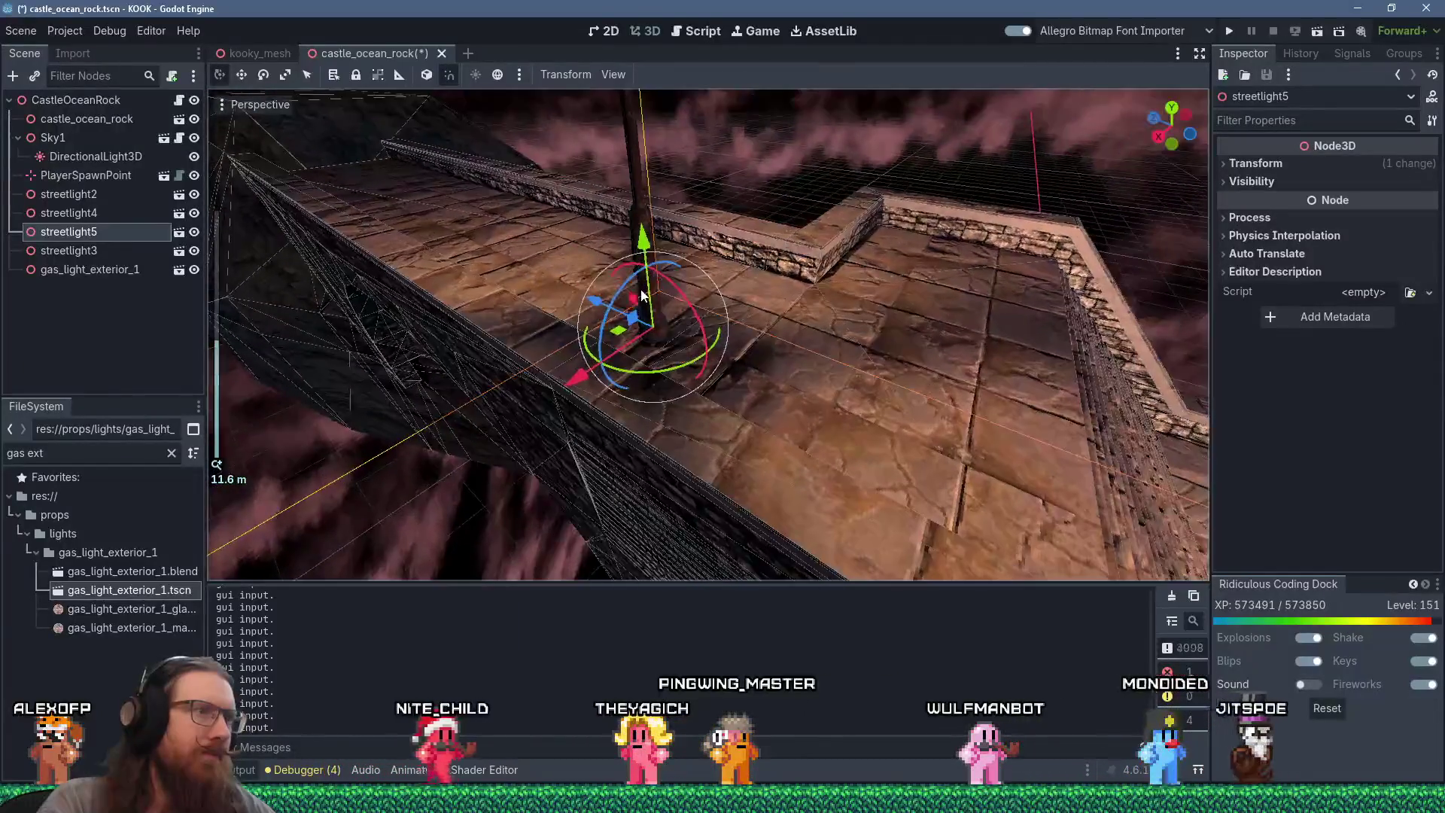
mouse_move(591, 301)
mouse_down()
mouse_move(657, 286)
mouse_move(597, 286)
mouse_up()
scroll(596, 286, up, 4)
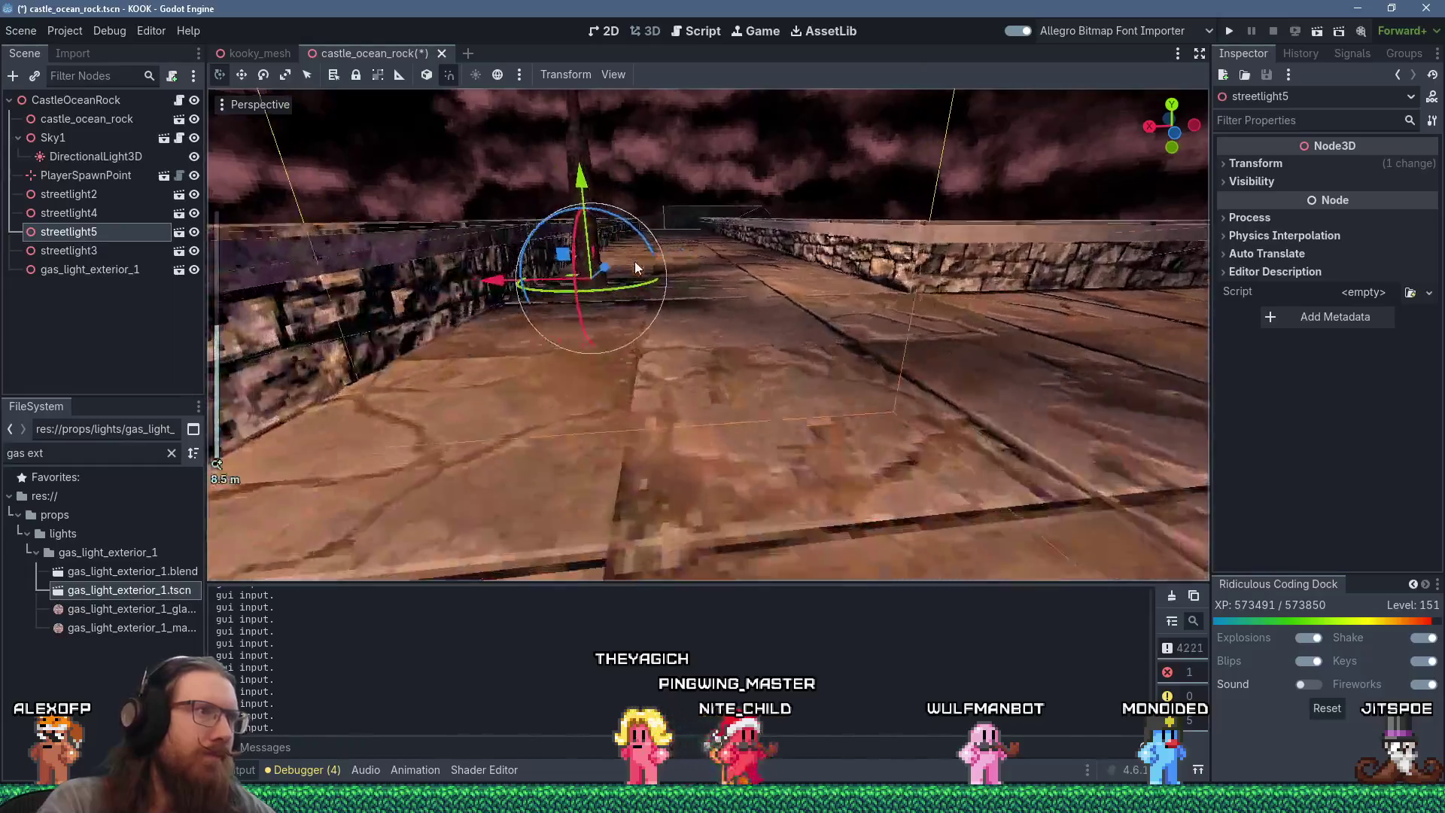
mouse_move(617, 150)
mouse_down()
mouse_move(697, 277)
mouse_move(718, 377)
mouse_move(689, 382)
mouse_move(522, 319)
mouse_move(637, 235)
mouse_up()
scroll(630, 407, down, 10)
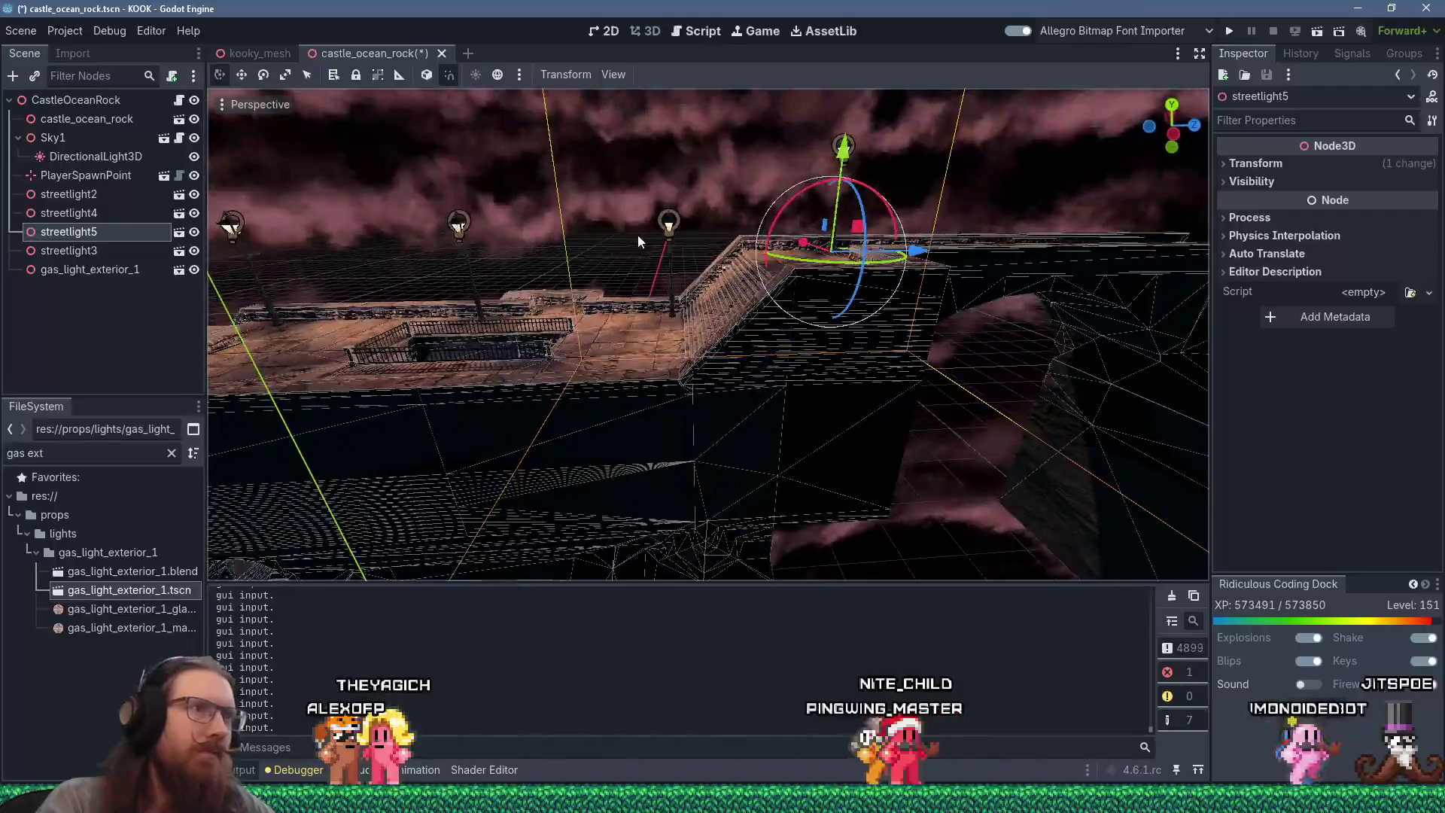
mouse_move(315, 428)
mouse_down()
mouse_move(472, 499)
mouse_move(414, 421)
mouse_move(974, 403)
mouse_move(635, 440)
mouse_move(784, 211)
mouse_move(698, 332)
mouse_move(713, 188)
mouse_move(536, 346)
mouse_move(723, 248)
mouse_move(806, 300)
mouse_move(865, 374)
mouse_up()
scroll(534, 352, up, 3)
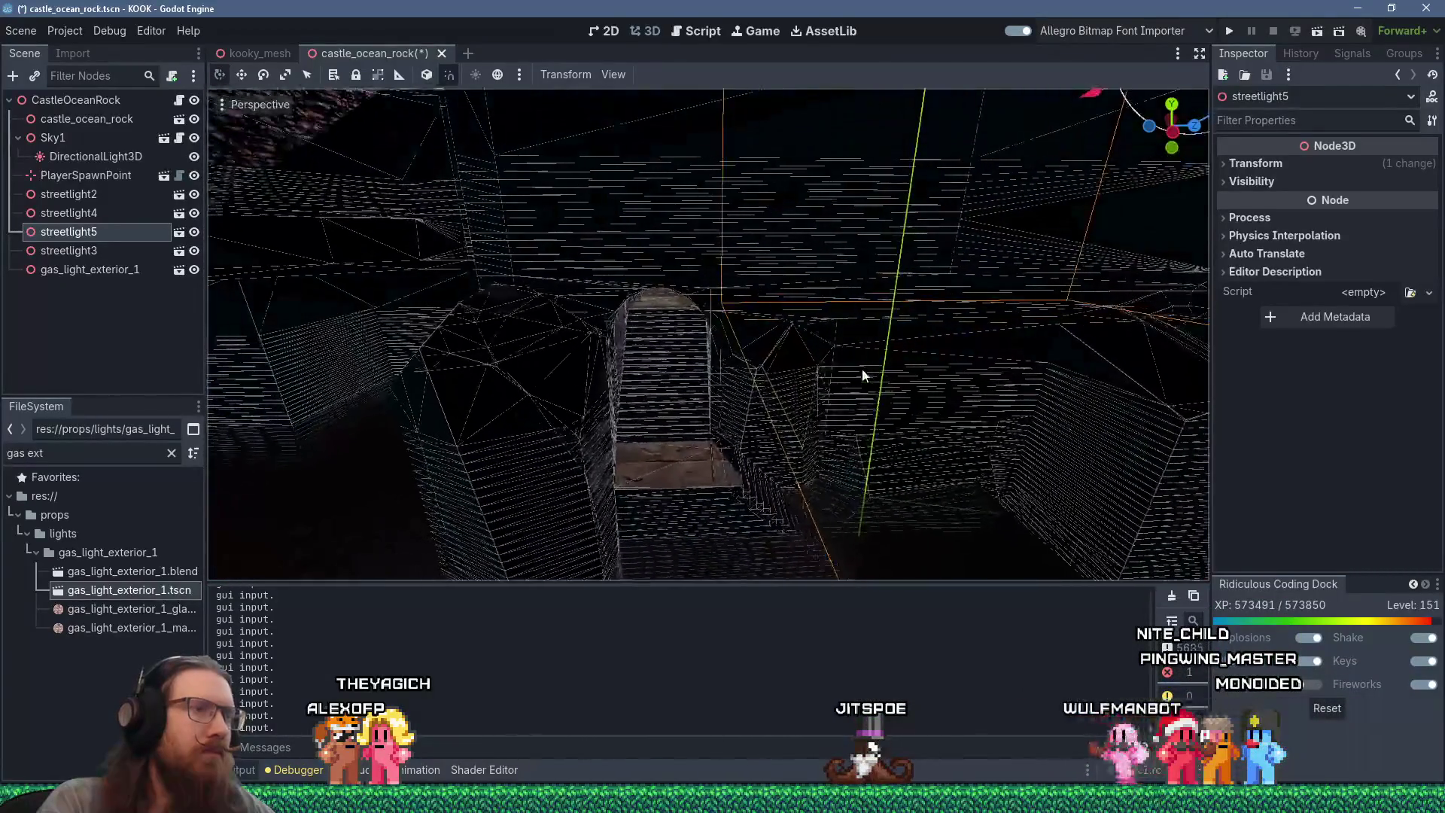
Step: Glance at the coastal rock photos, pull back to a wide castle view, and select the sun light
key(alt+Tab)
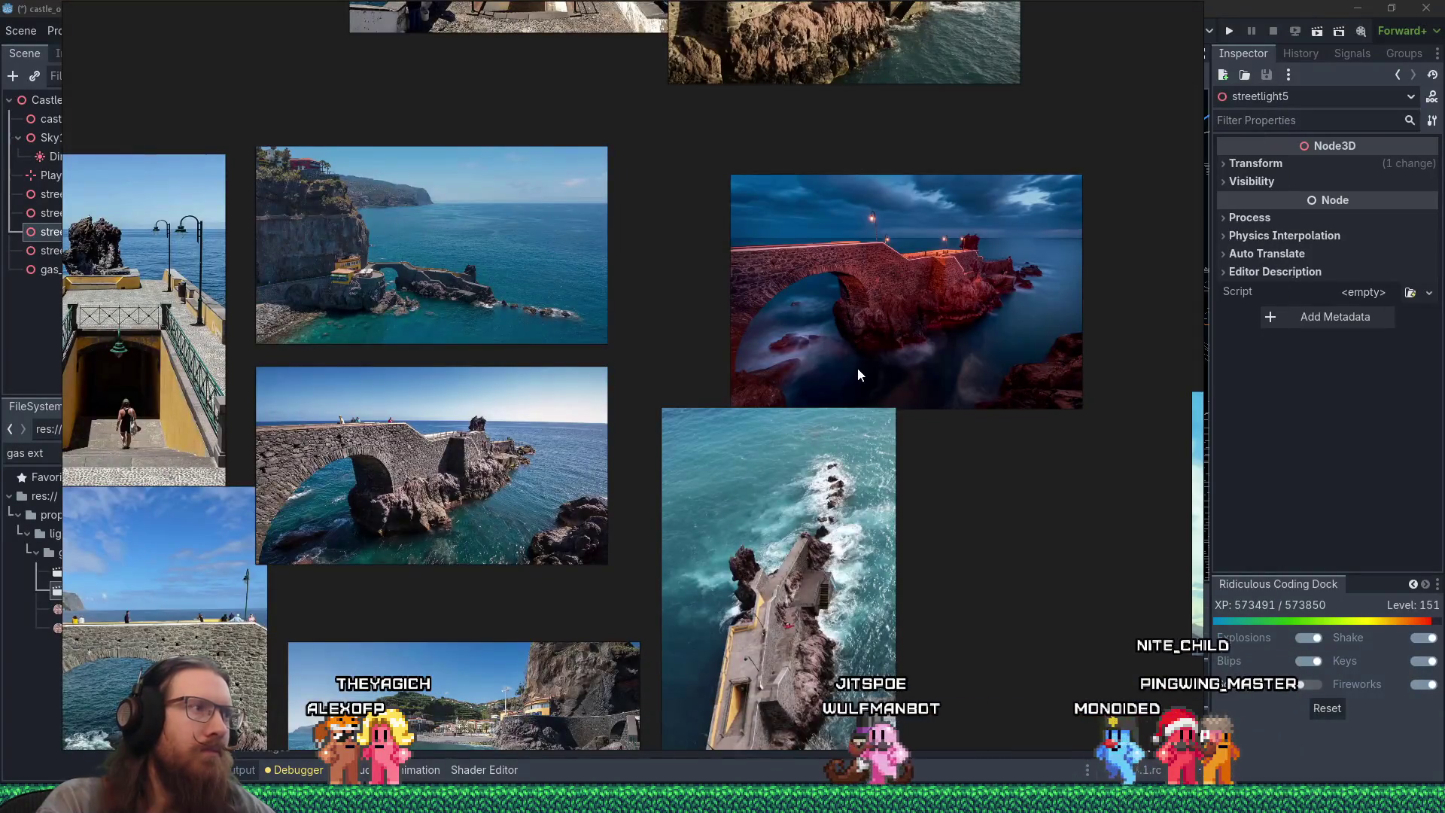
key(alt+Tab)
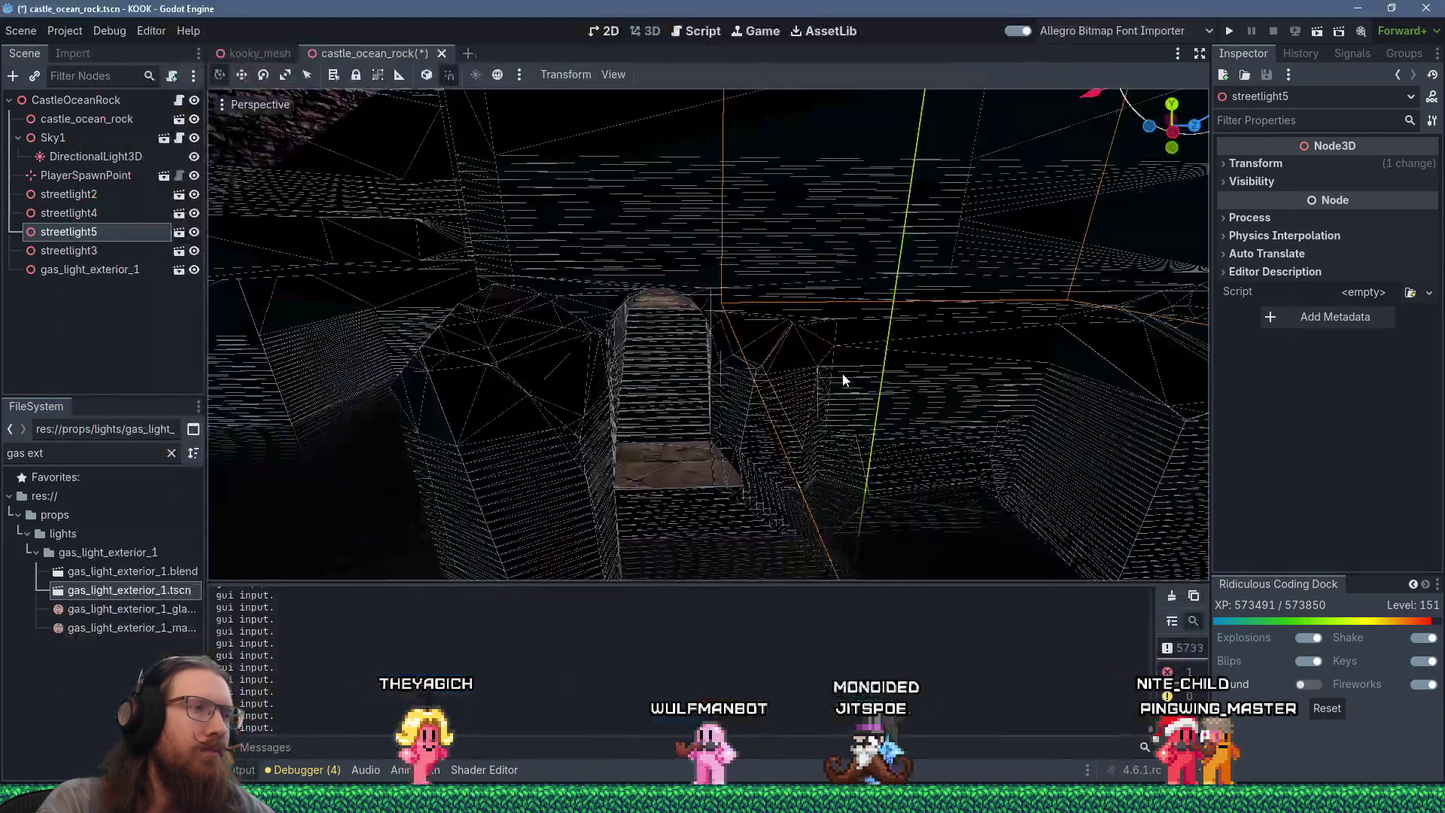
mouse_move(797, 359)
mouse_down()
mouse_move(277, 376)
mouse_move(635, 400)
mouse_move(611, 391)
mouse_move(617, 282)
mouse_move(572, 256)
mouse_up()
scroll(611, 391, up, 3)
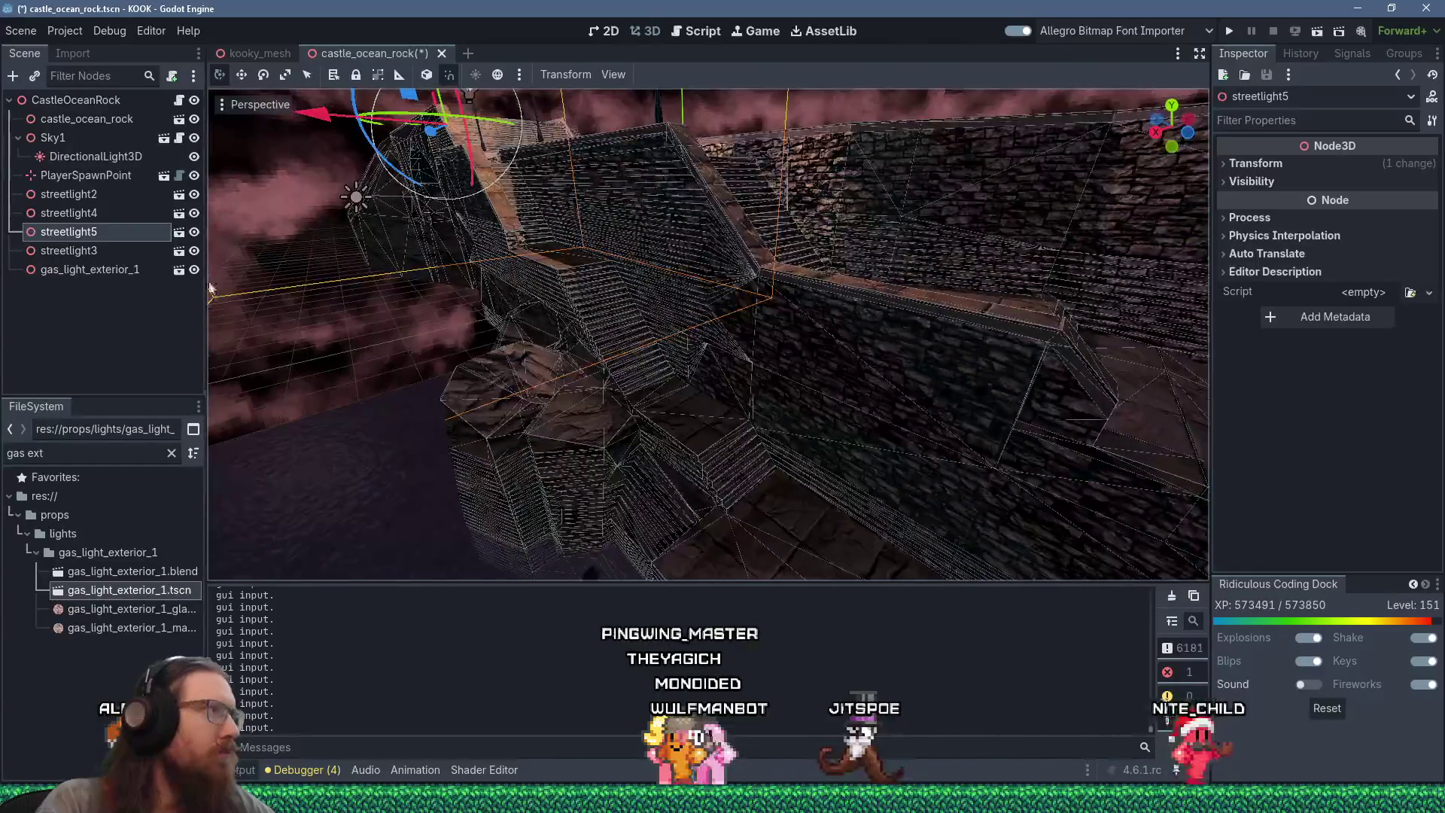
click(96, 155)
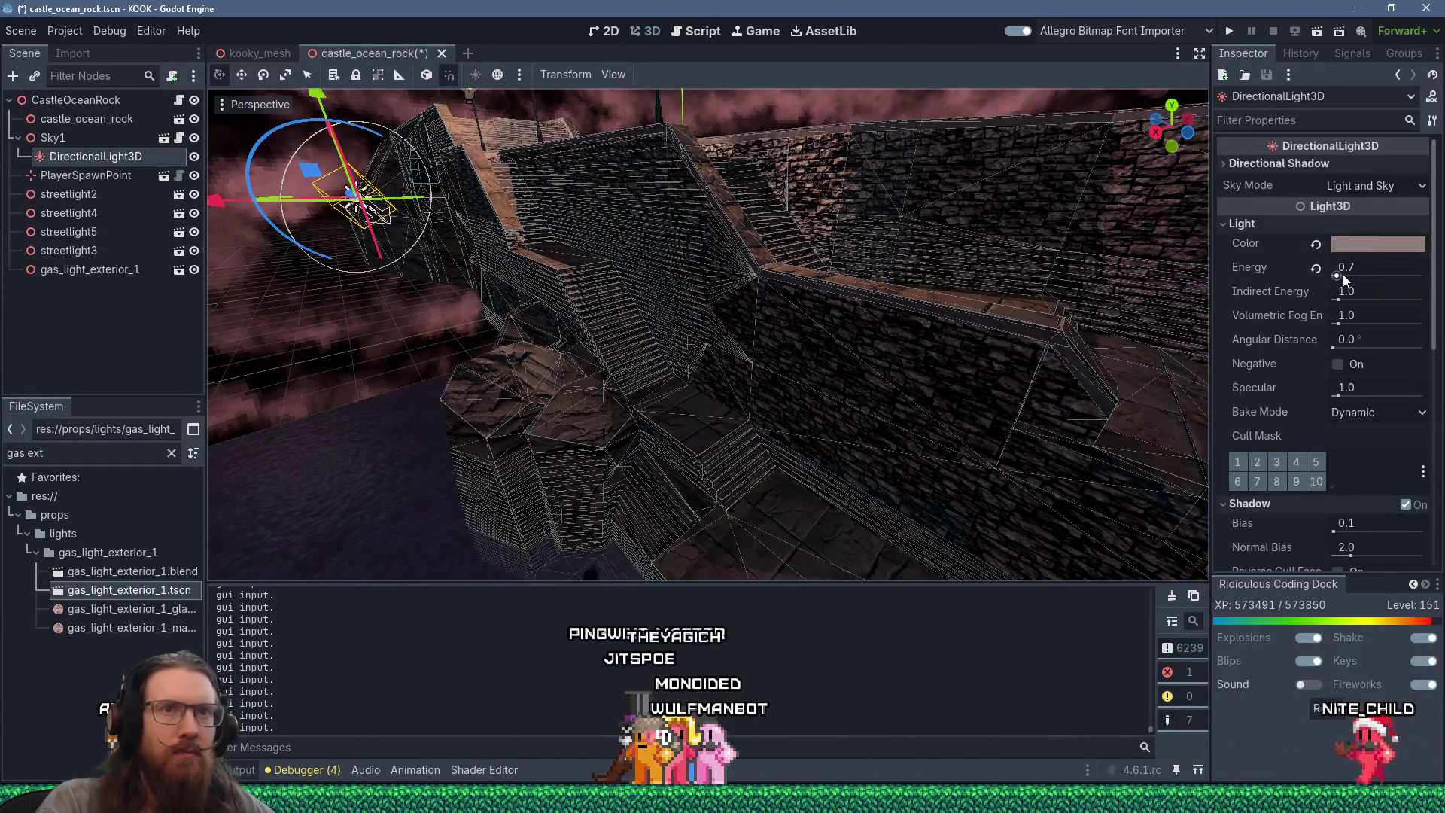
Step: Set the DirectionalLight3D's Light Color to pale pink ffe4e3 in the colour picker
drag(1339, 276, 1339, 276)
click(1348, 244)
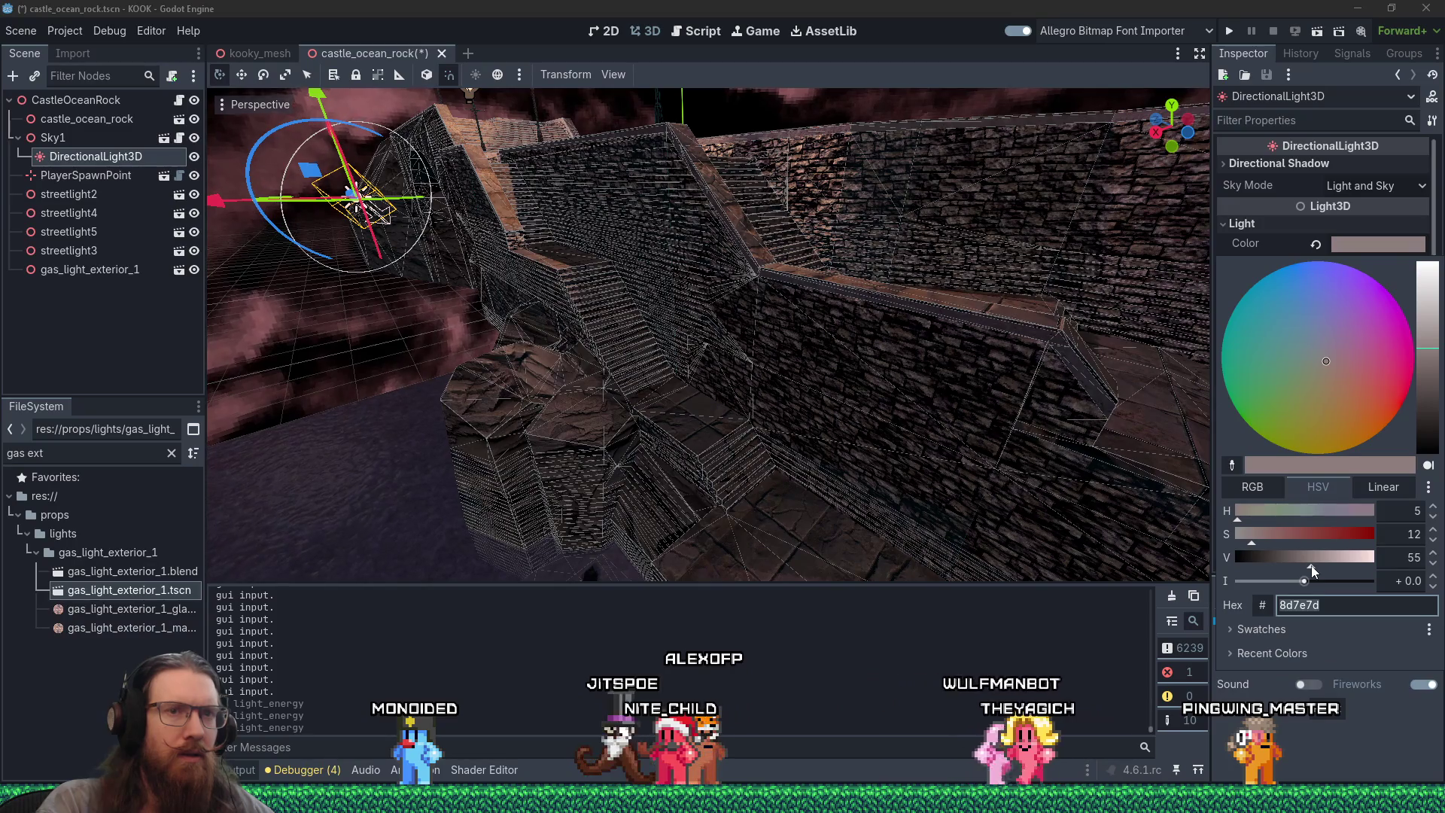
click(1263, 490)
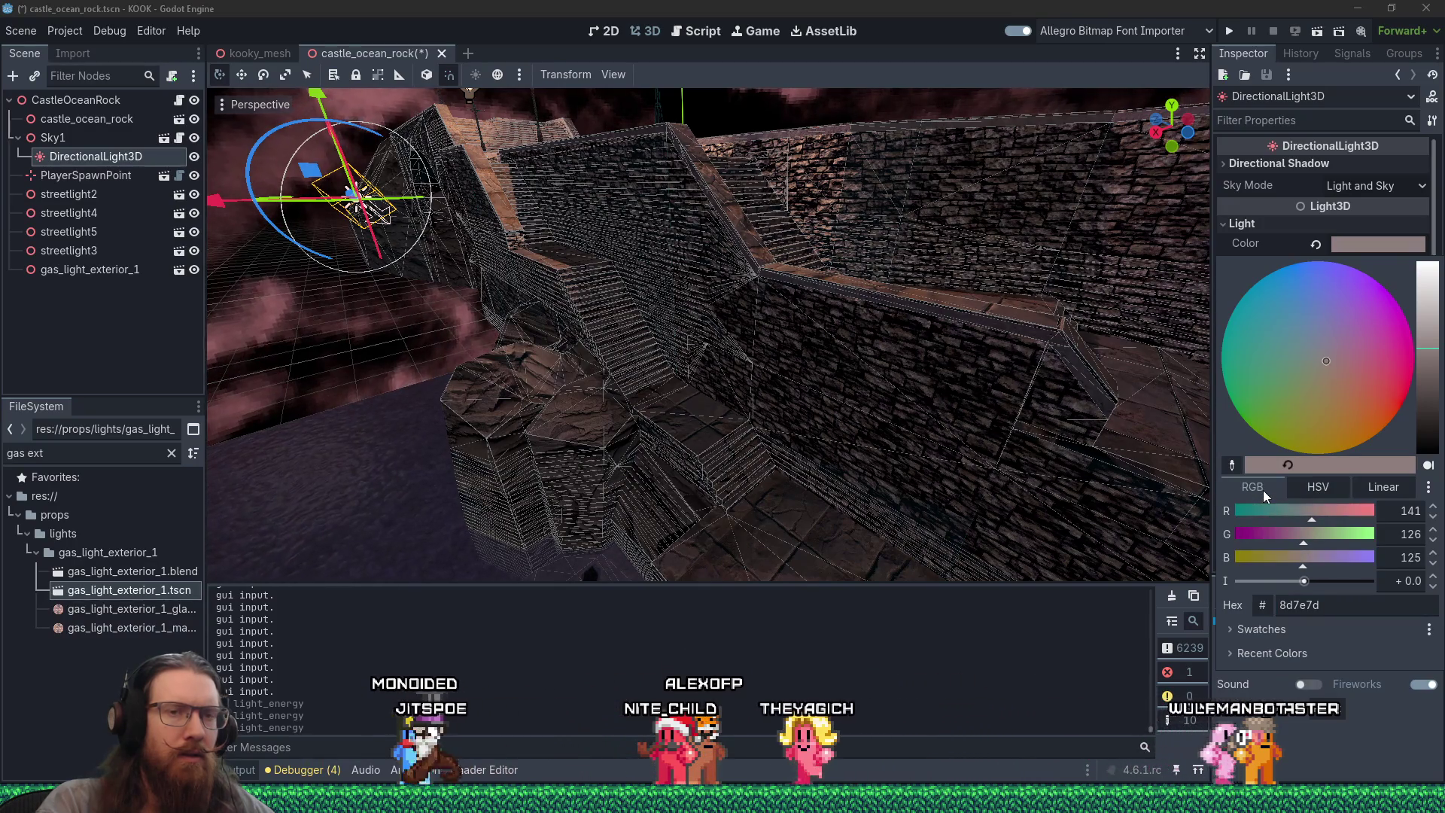
mouse_move(1305, 582)
mouse_down()
mouse_move(1351, 584)
mouse_move(1318, 584)
mouse_up()
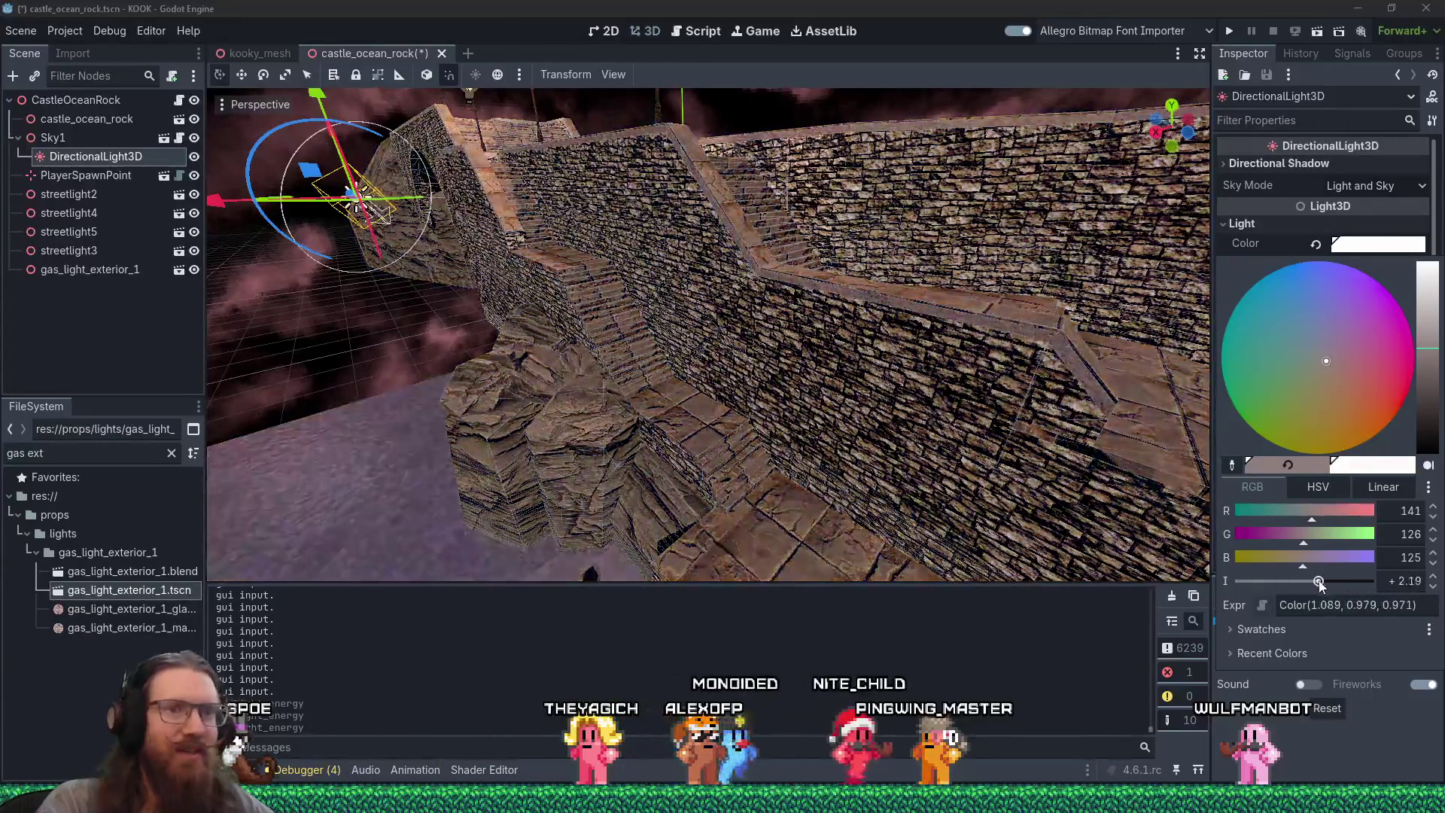
key(Escape)
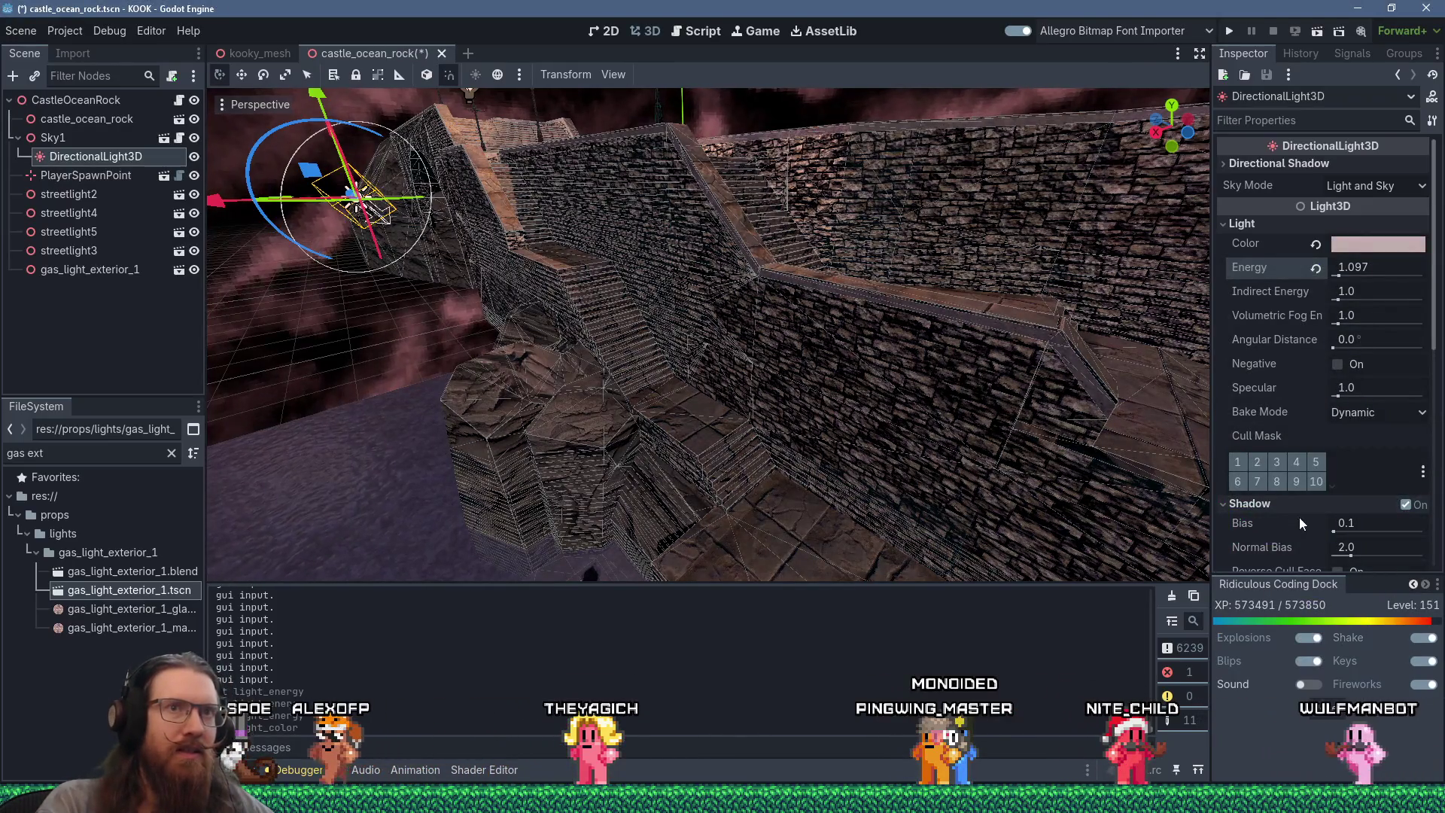
click(1366, 248)
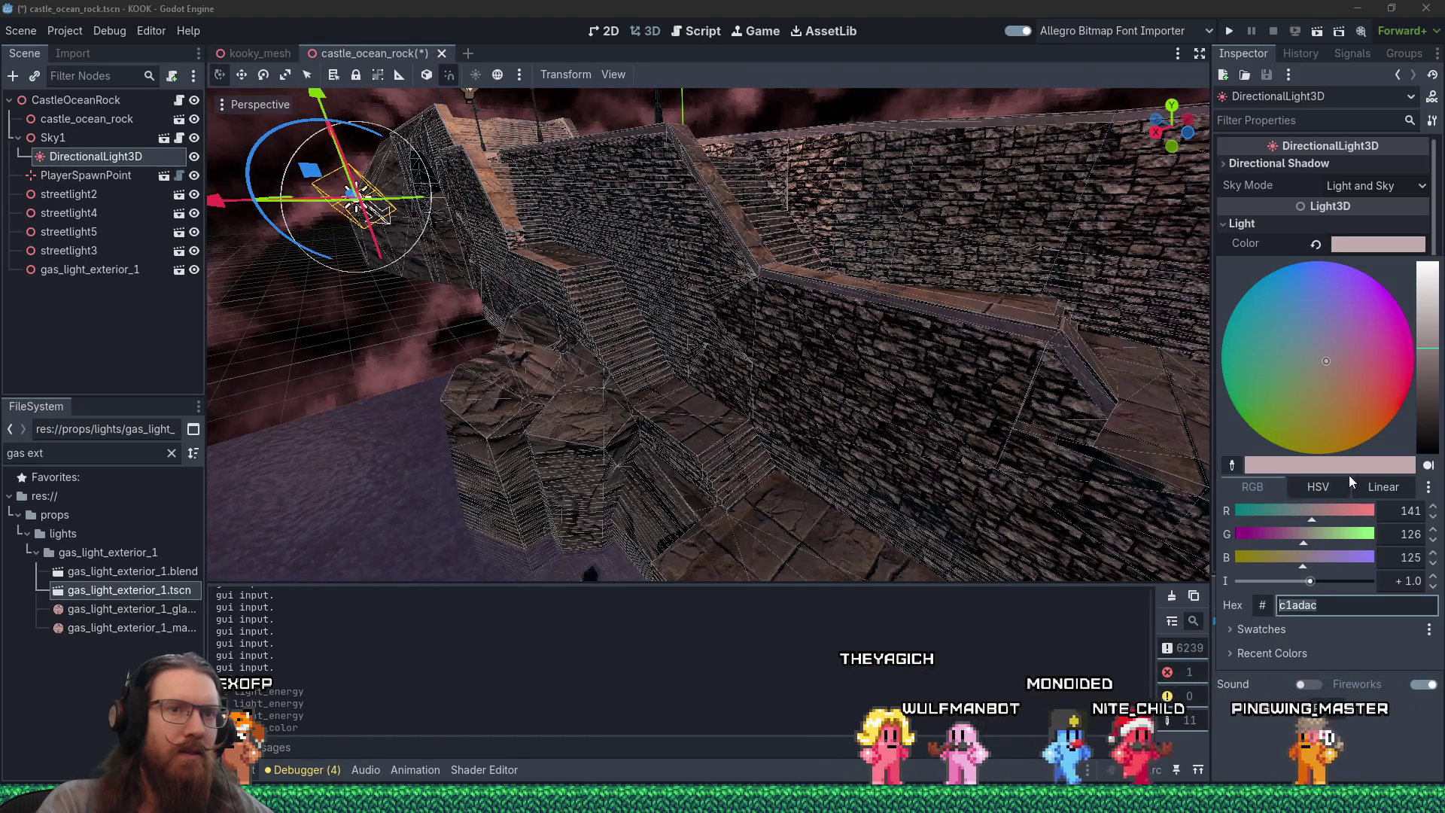
click(1382, 482)
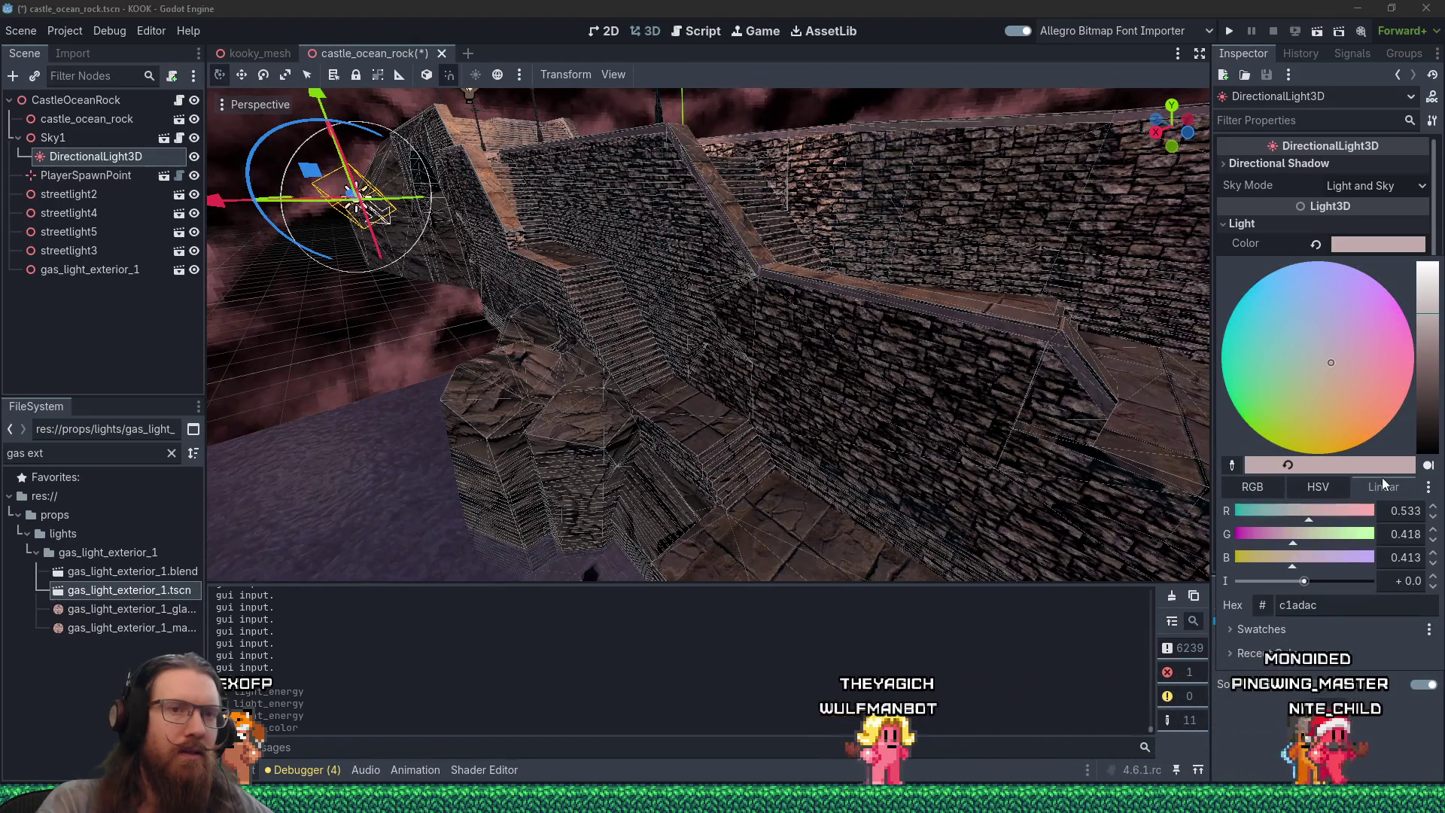
click(1261, 486)
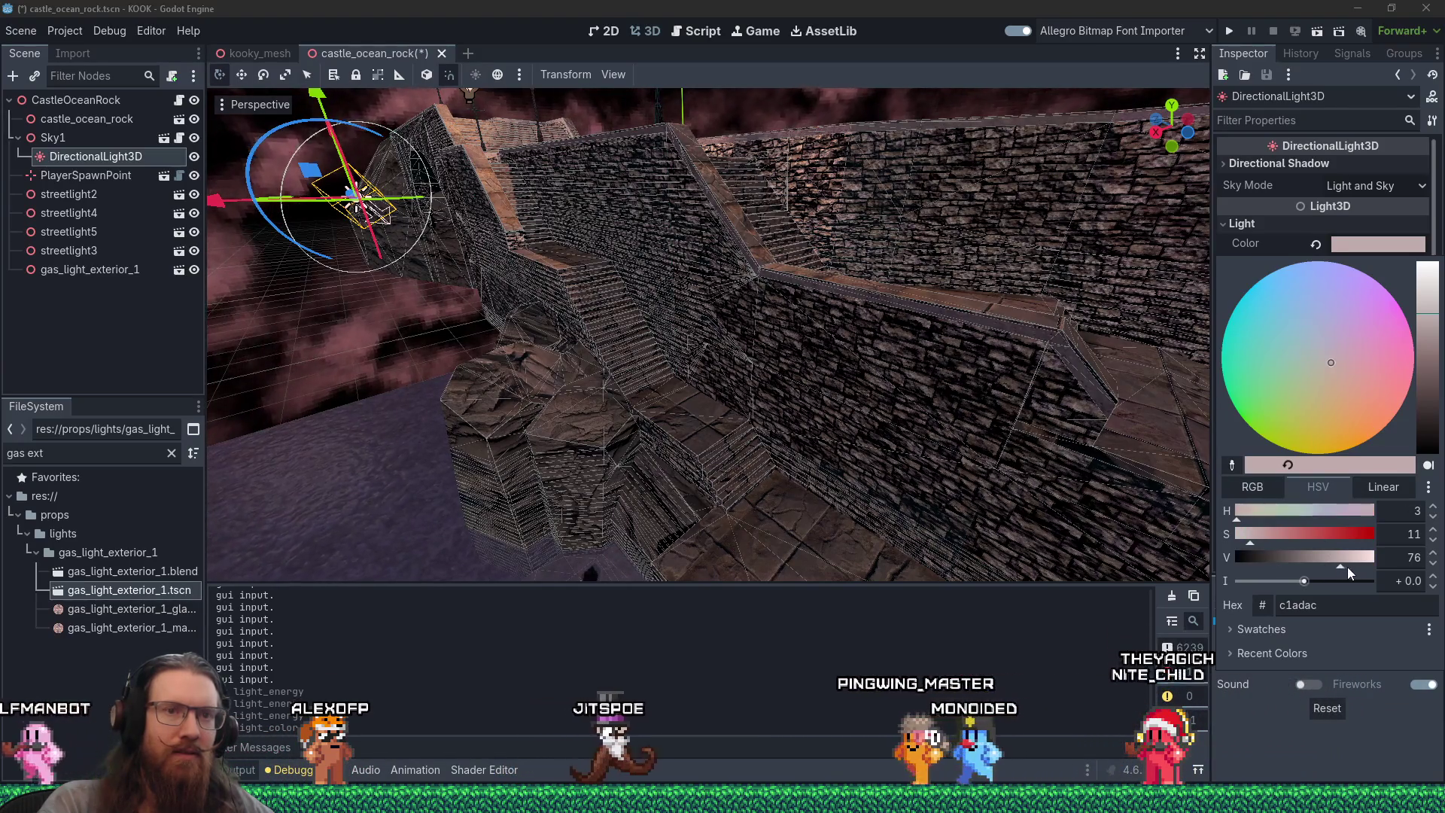
drag(1348, 567, 1376, 557)
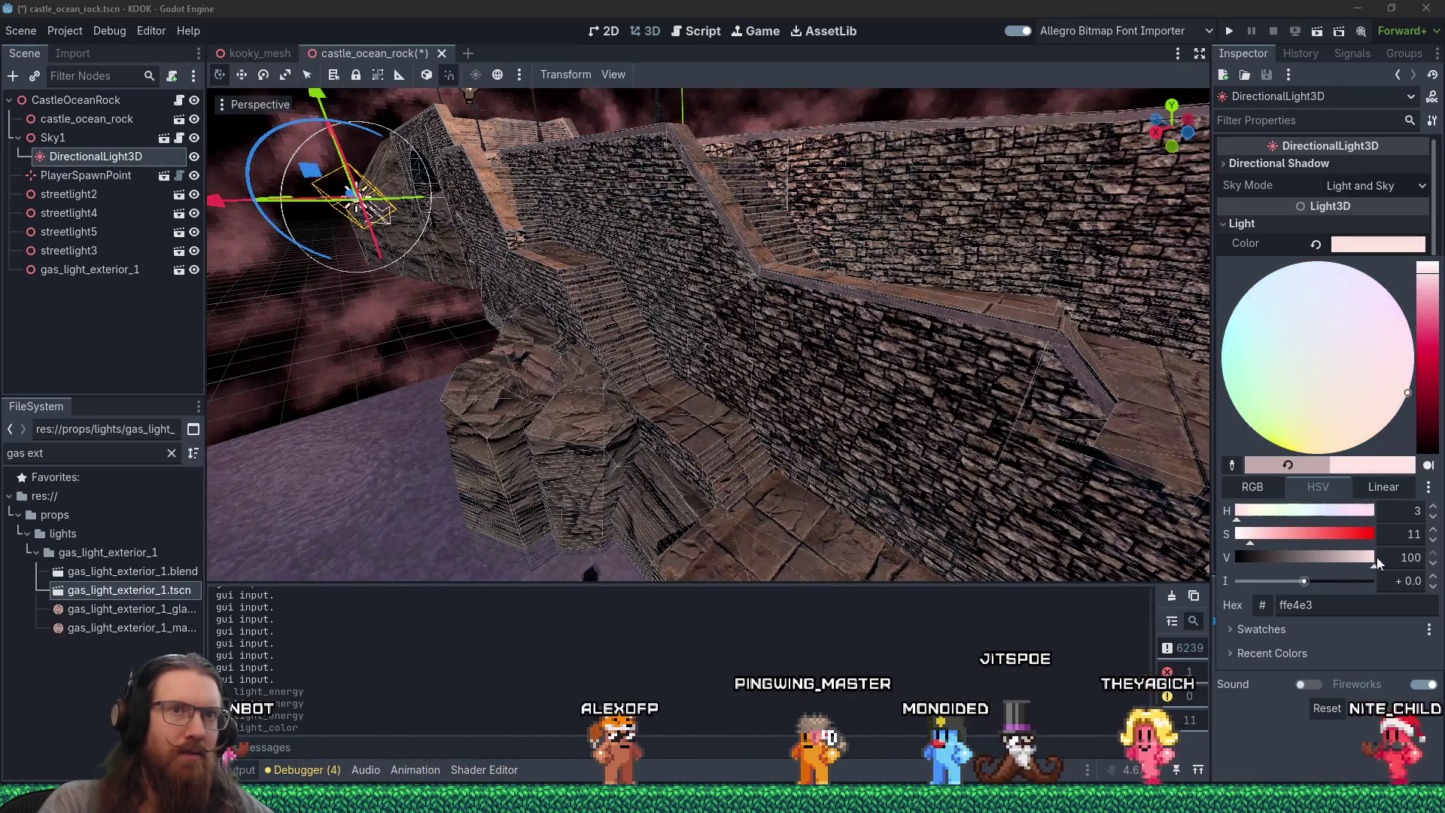
mouse_move(1091, 519)
mouse_down()
mouse_move(995, 515)
mouse_move(918, 427)
mouse_up()
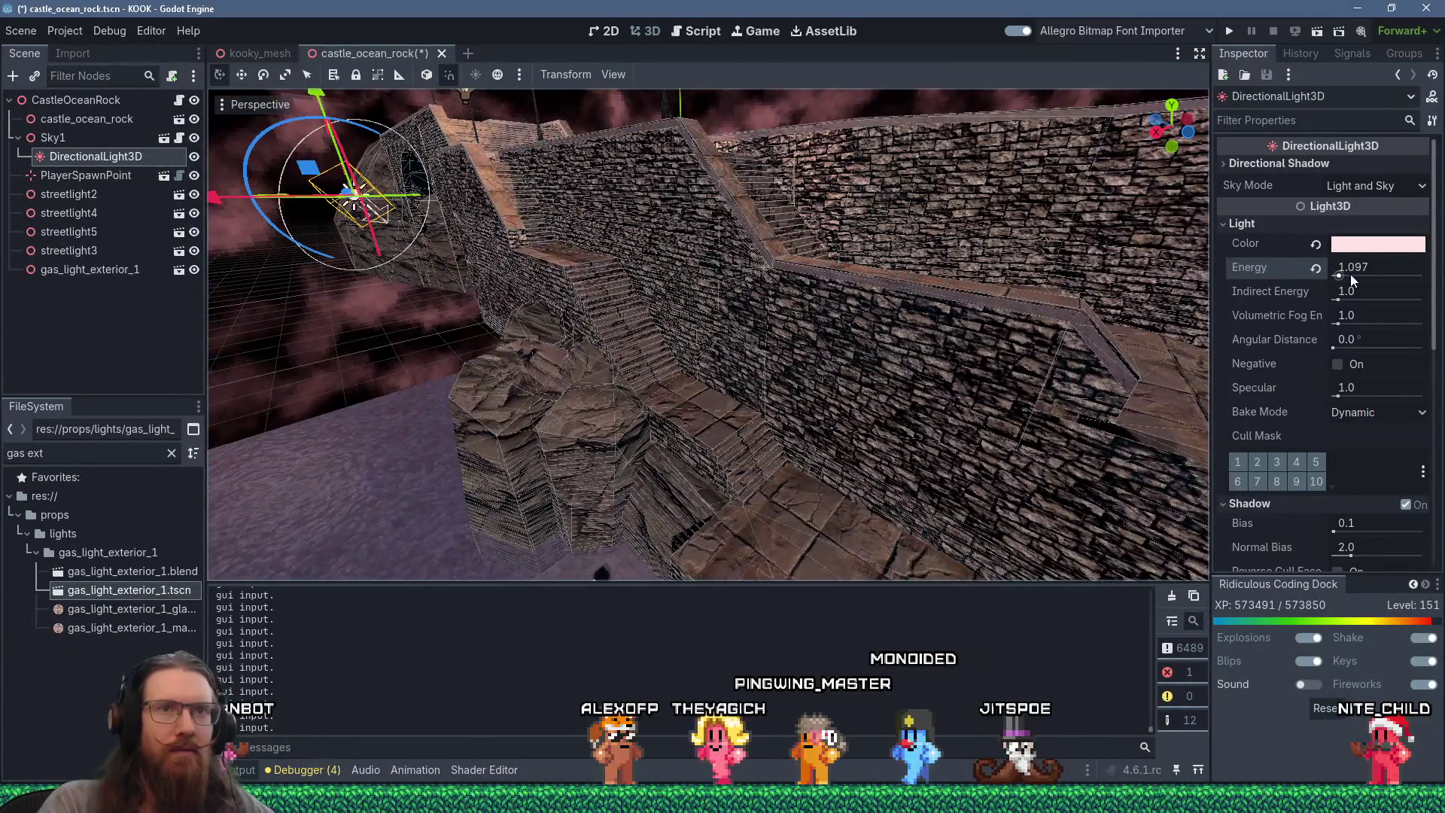
Step: Set the sun light's Energy to 0.8 and frame the light in the viewport
text(0.8)
key(Return)
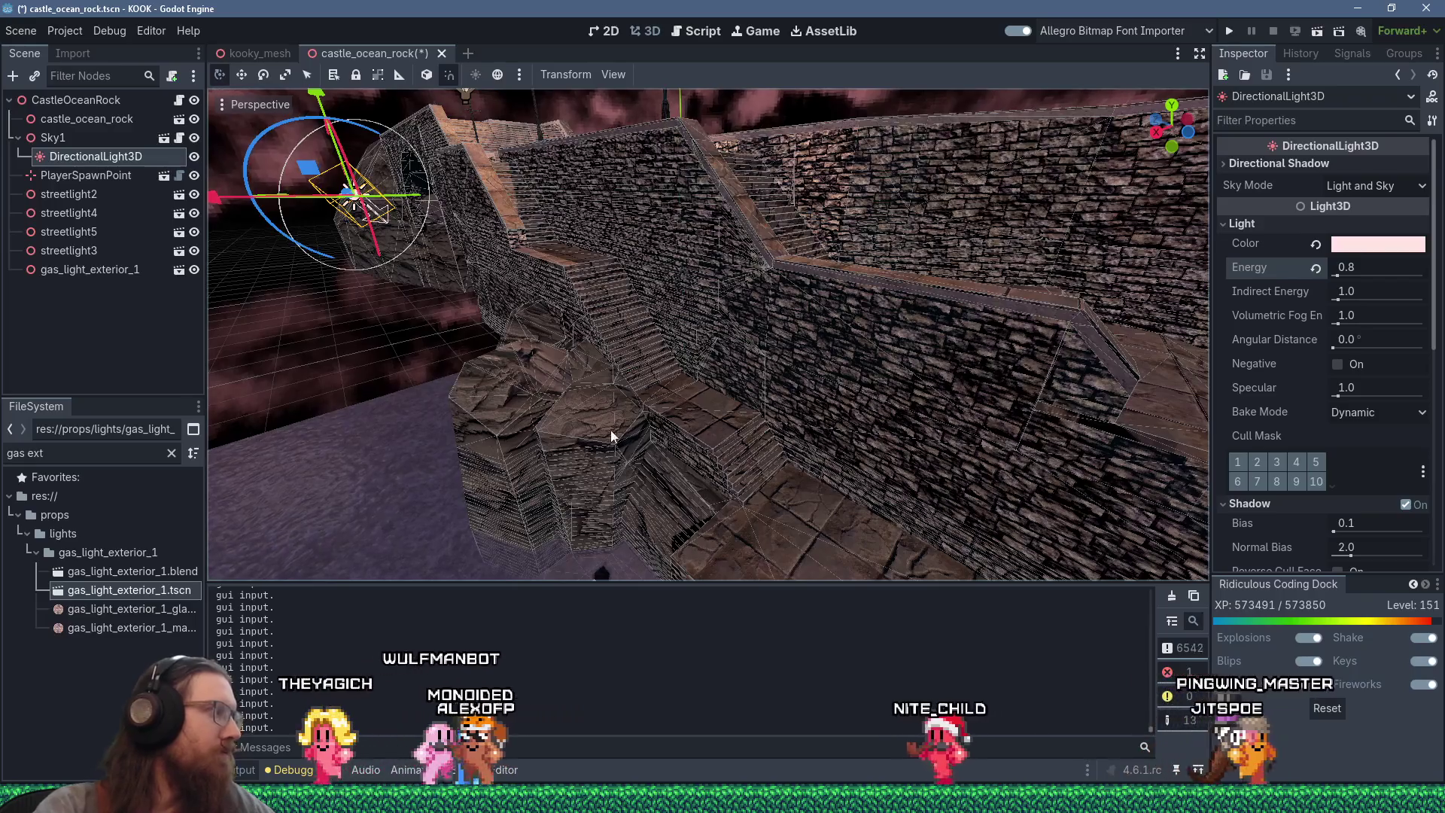
key(f)
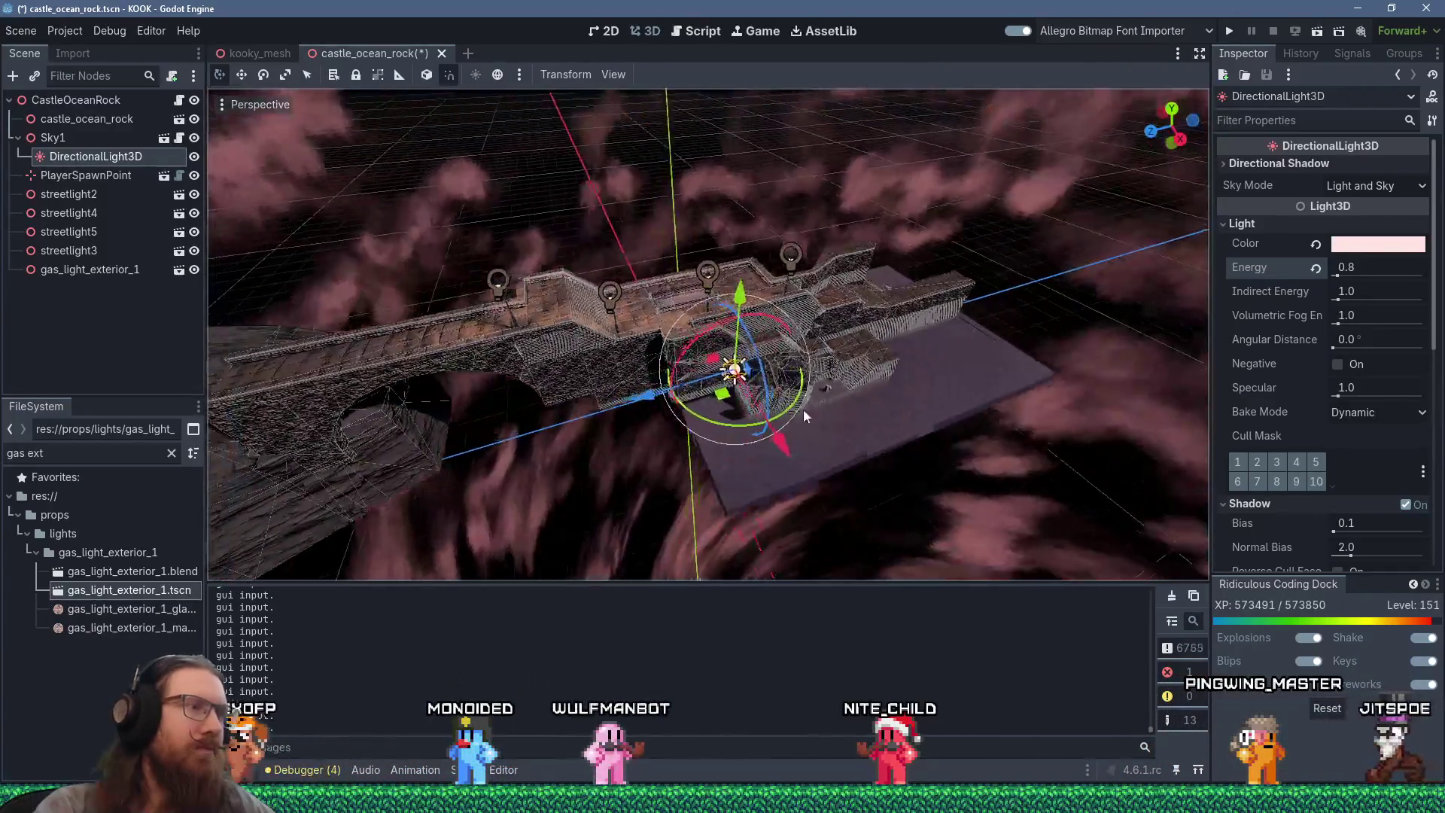
mouse_move(803, 409)
mouse_down()
mouse_move(1063, 399)
mouse_move(797, 383)
mouse_move(723, 310)
mouse_move(706, 319)
mouse_up()
scroll(828, 387, down, 3)
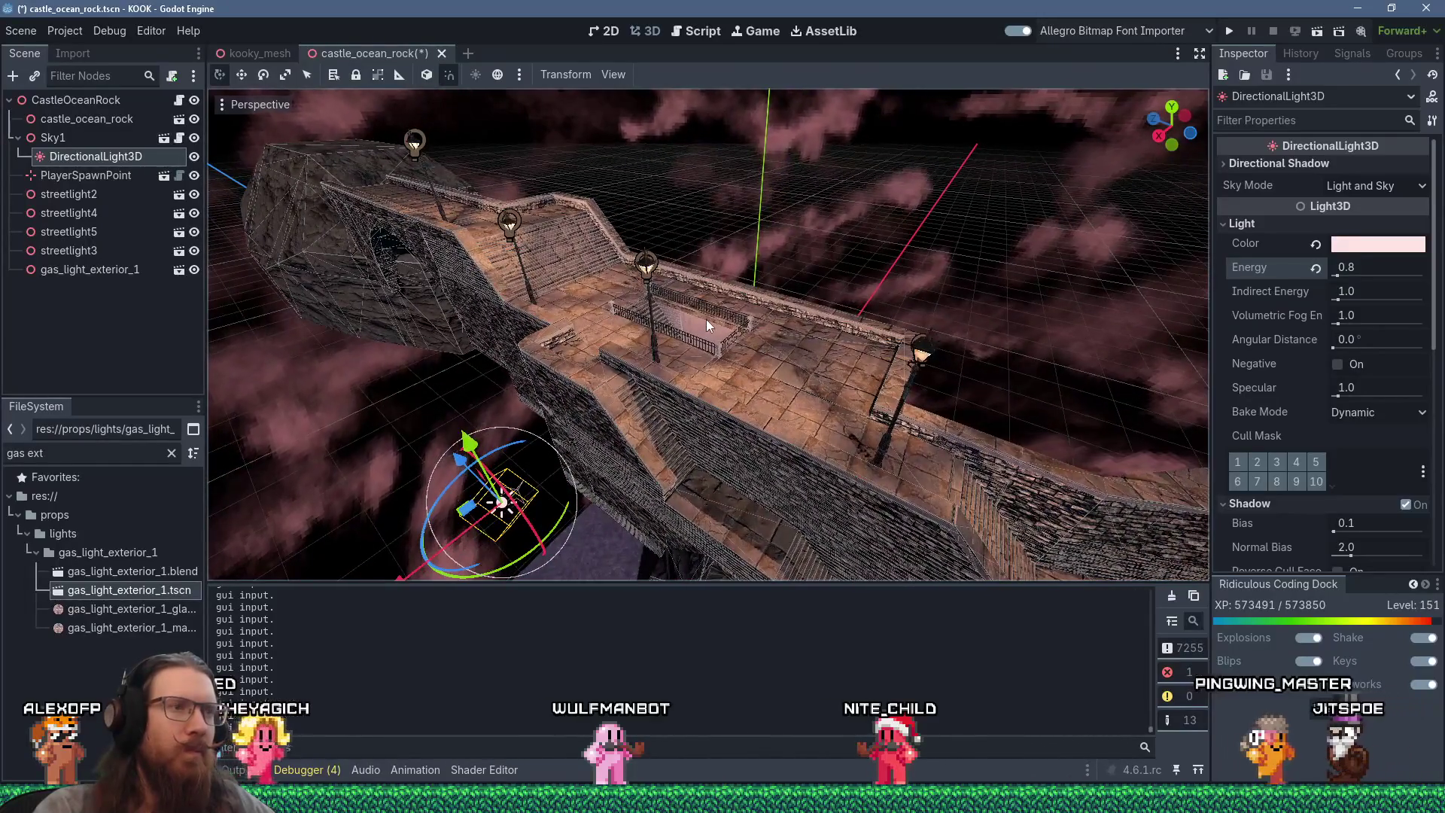
scroll(706, 320, up, 2)
mouse_move(706, 319)
mouse_down()
mouse_move(698, 449)
mouse_move(774, 423)
mouse_move(671, 444)
mouse_move(831, 441)
mouse_move(765, 451)
mouse_move(861, 435)
mouse_move(1022, 516)
mouse_move(1098, 508)
mouse_move(1036, 431)
mouse_move(783, 358)
mouse_move(640, 399)
mouse_move(736, 460)
mouse_move(756, 446)
mouse_up()
scroll(688, 429, down, 3)
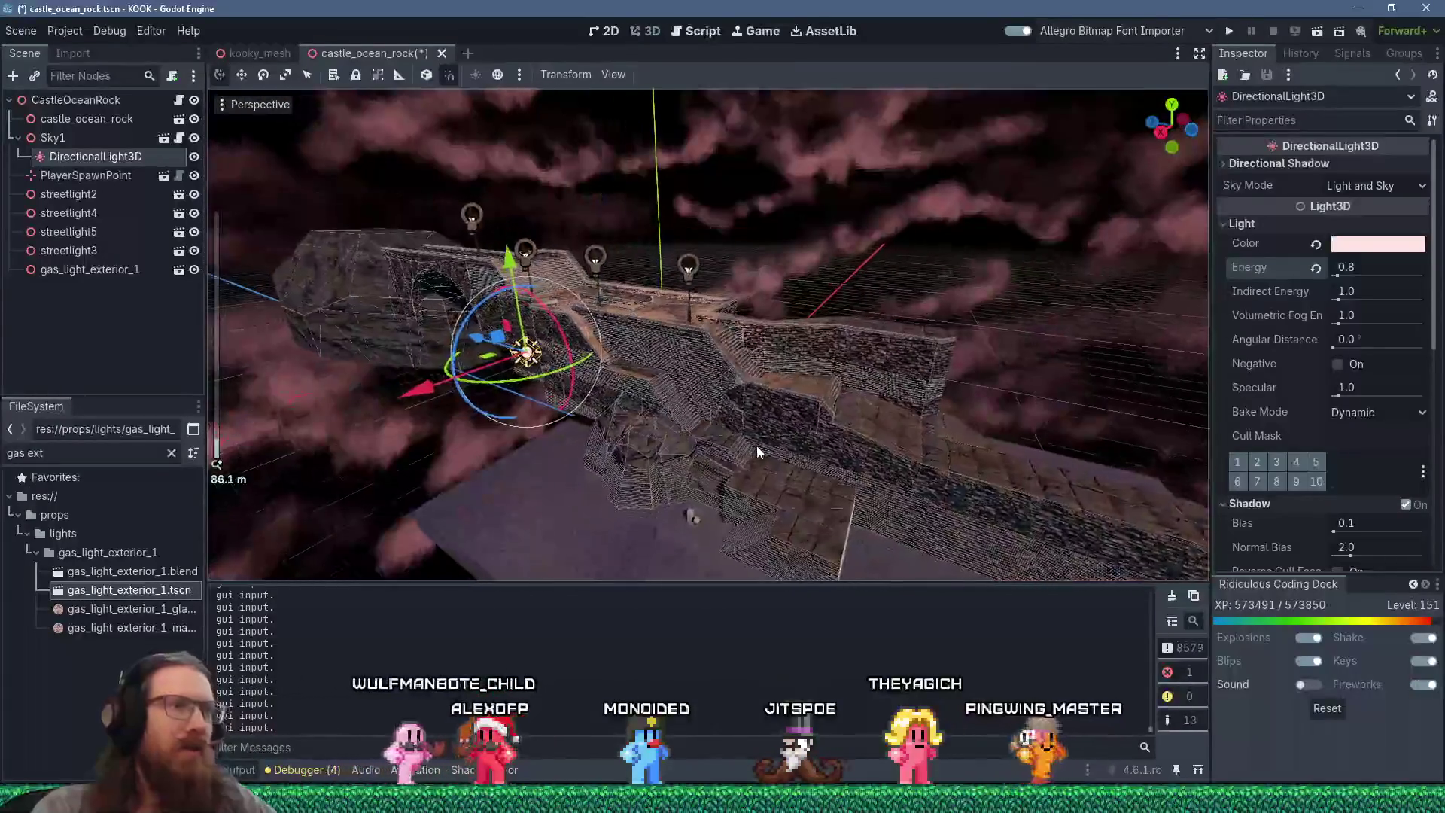
key(super+Tab)
key(Right)
key(Left)
key(Left)
key(Return)
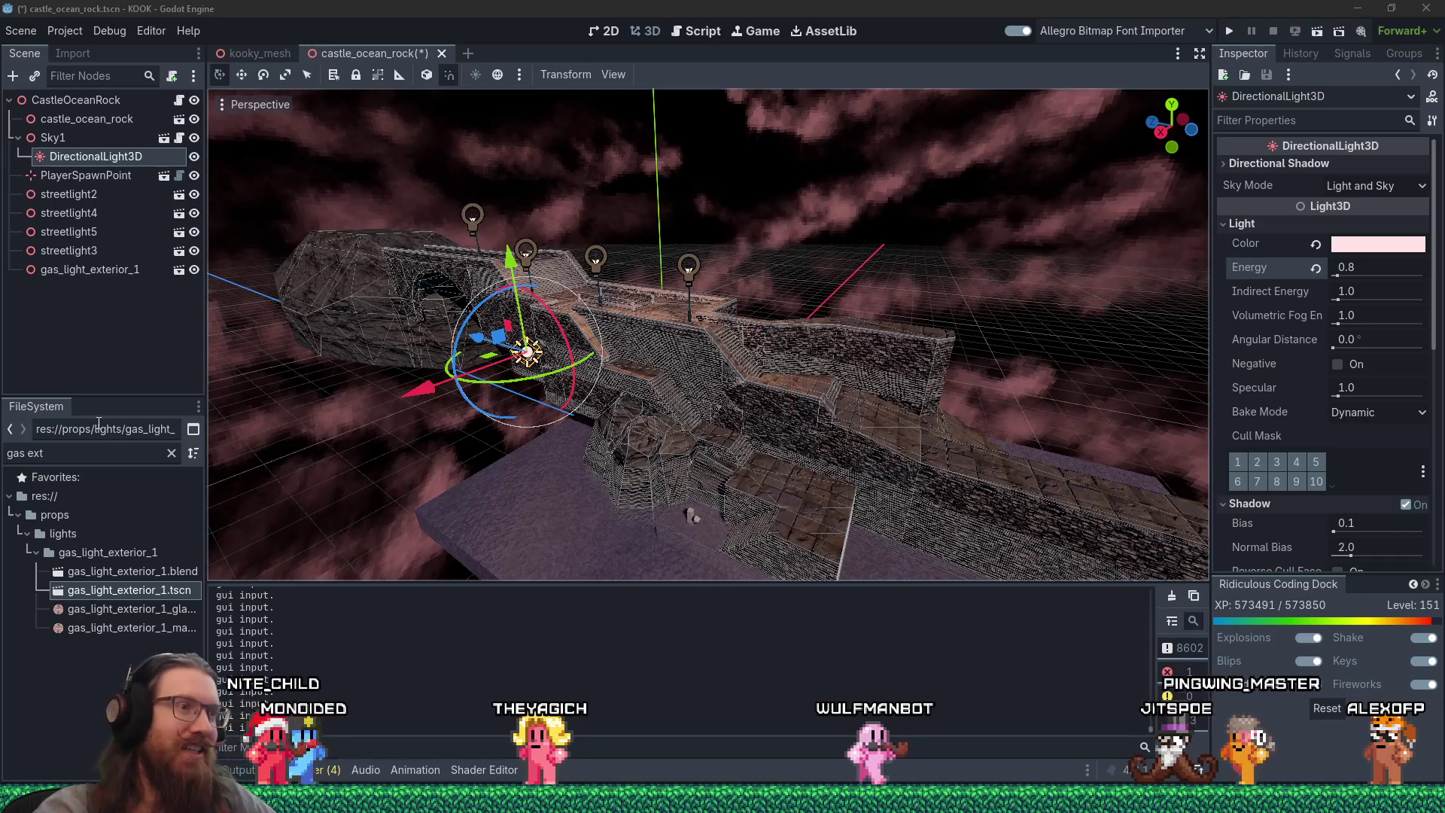
mouse_move(519, 389)
mouse_down()
mouse_move(789, 366)
mouse_move(636, 367)
mouse_up()
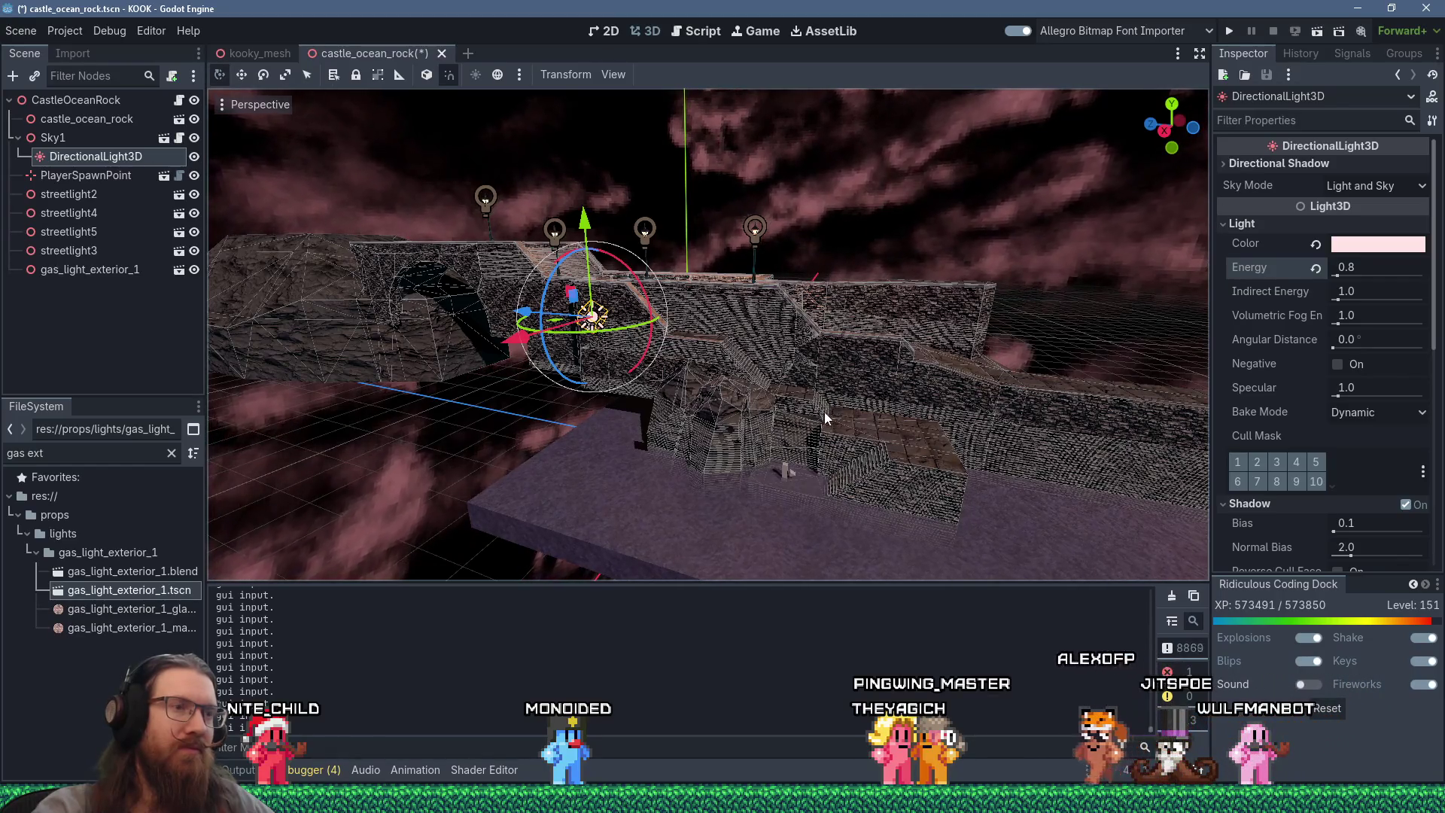
scroll(824, 411, up, 6)
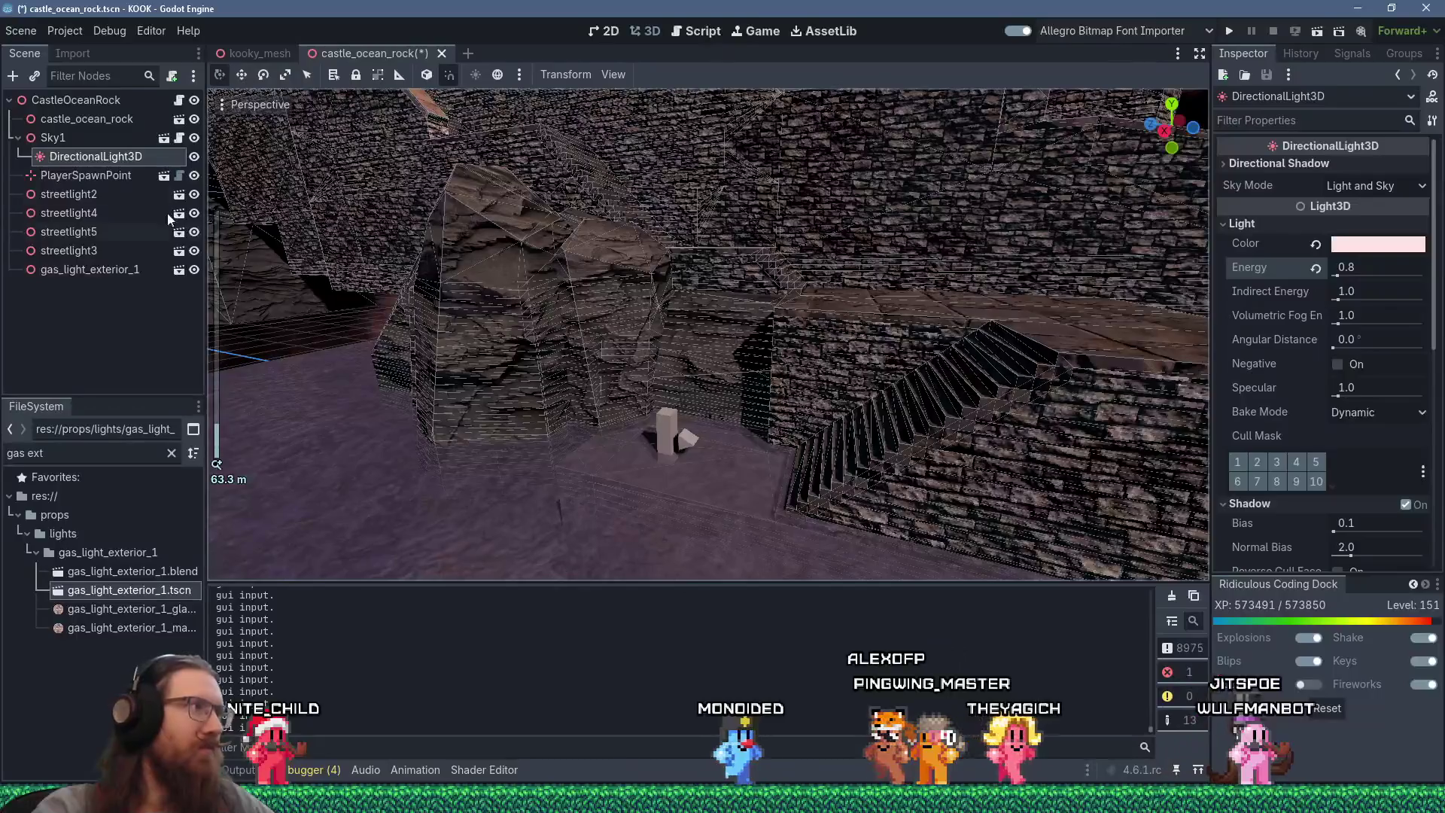
click(115, 81)
text(bo)
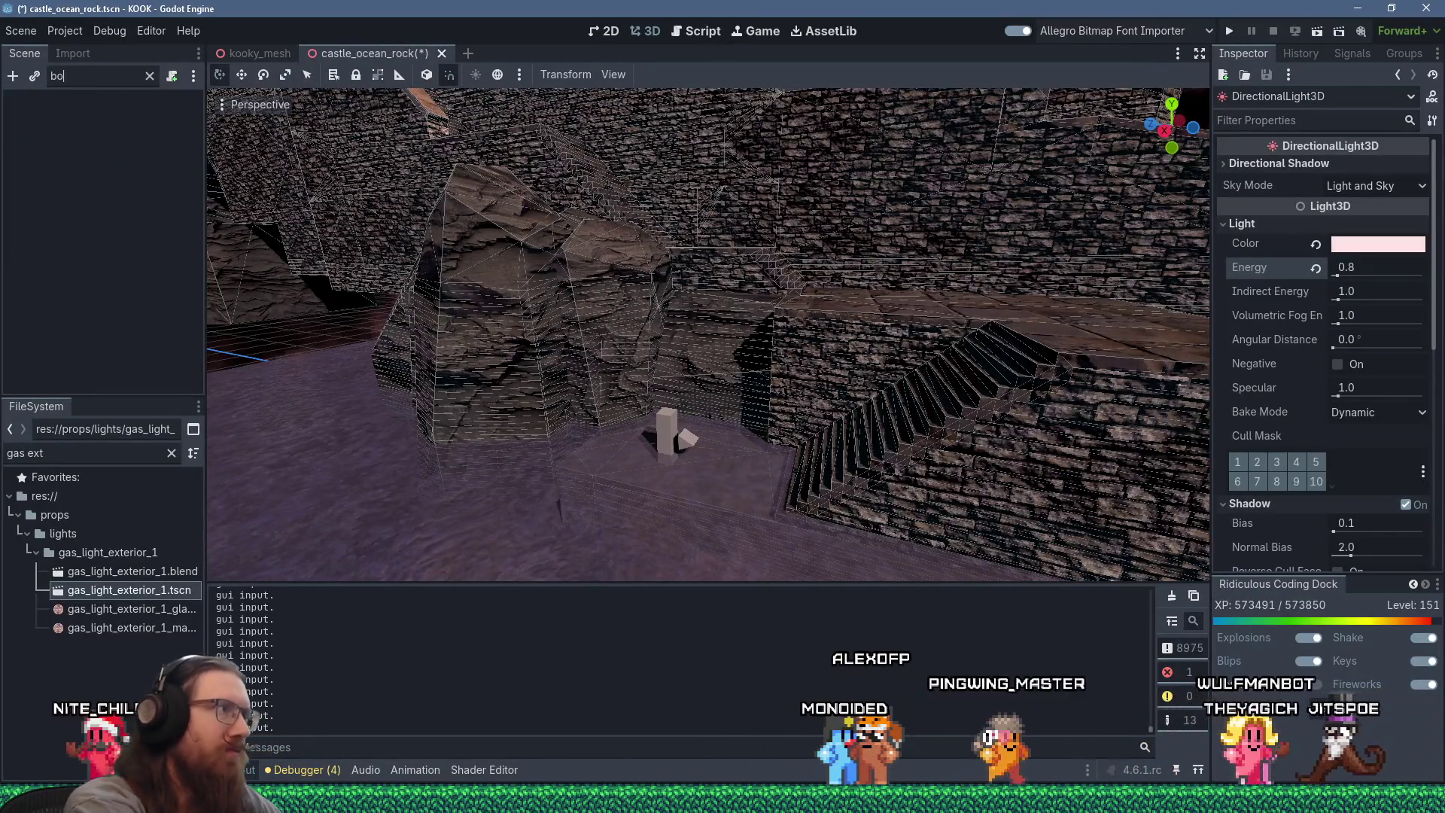
key(BackSpace)
key(BackSpace)
key(BackSpace)
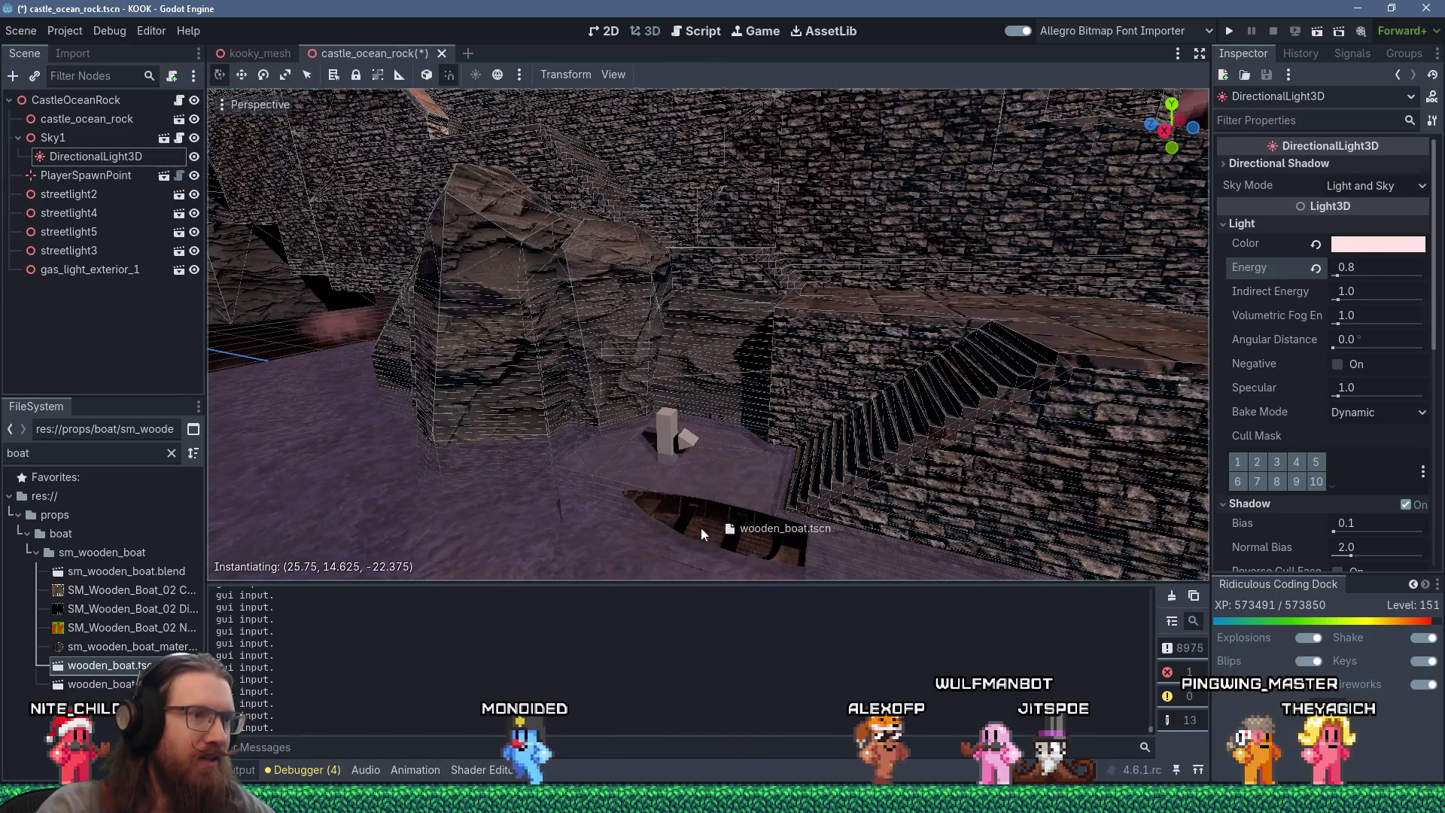
drag(709, 526, 709, 526)
scroll(665, 527, up, 5)
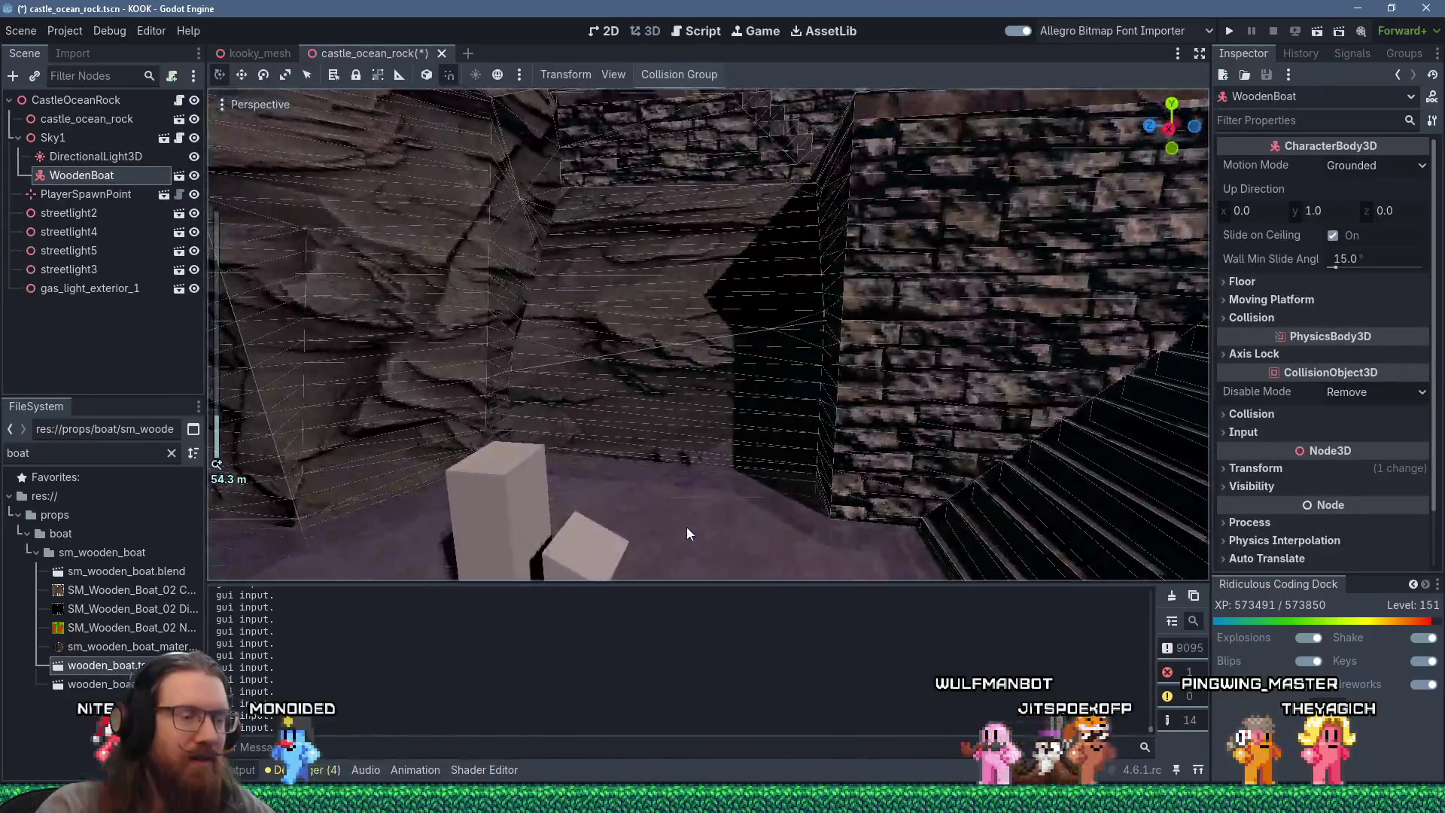
key(f)
scroll(691, 301, up, 4)
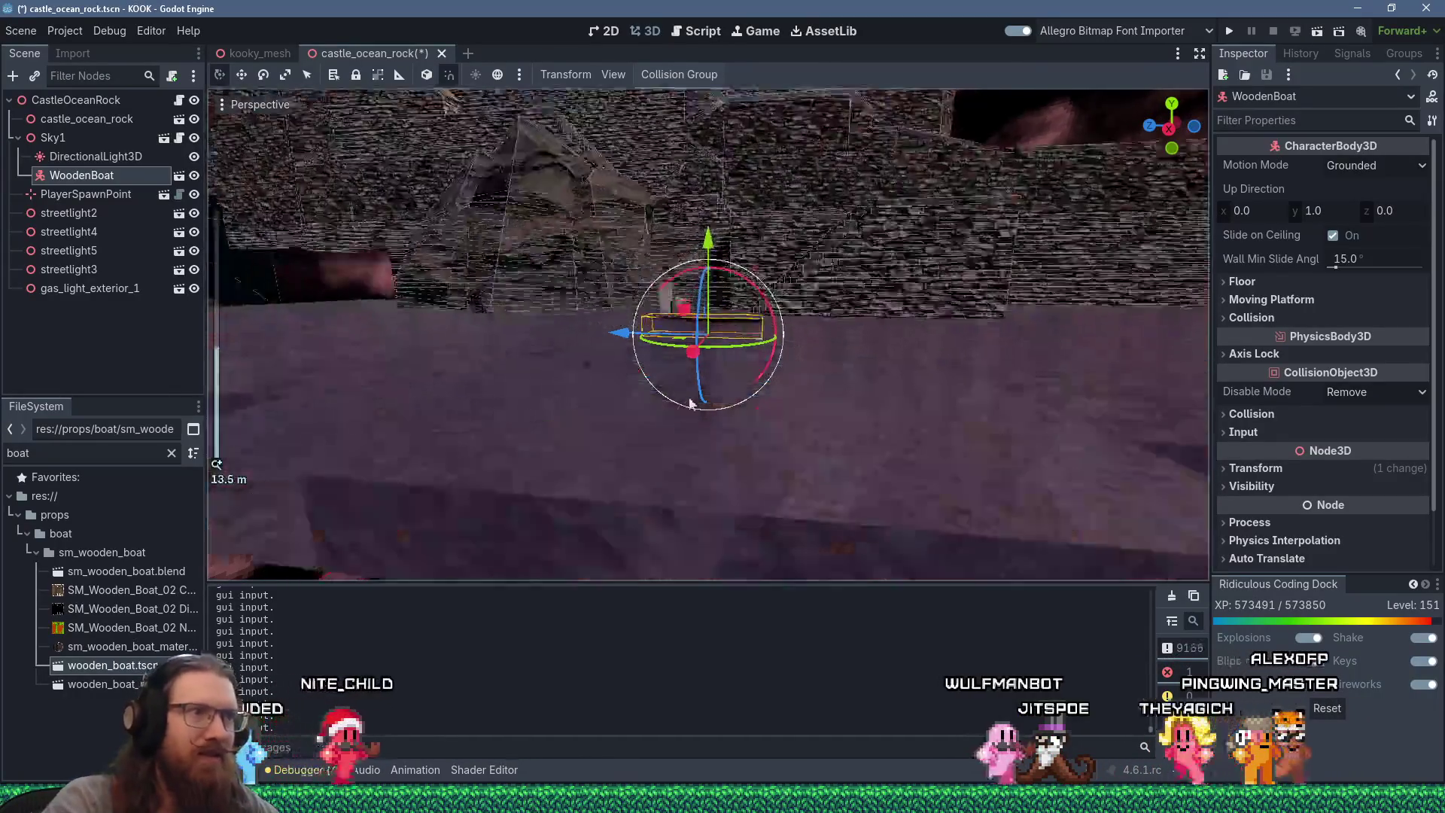
mouse_move(691, 301)
mouse_down()
mouse_move(725, 357)
mouse_move(846, 278)
mouse_up()
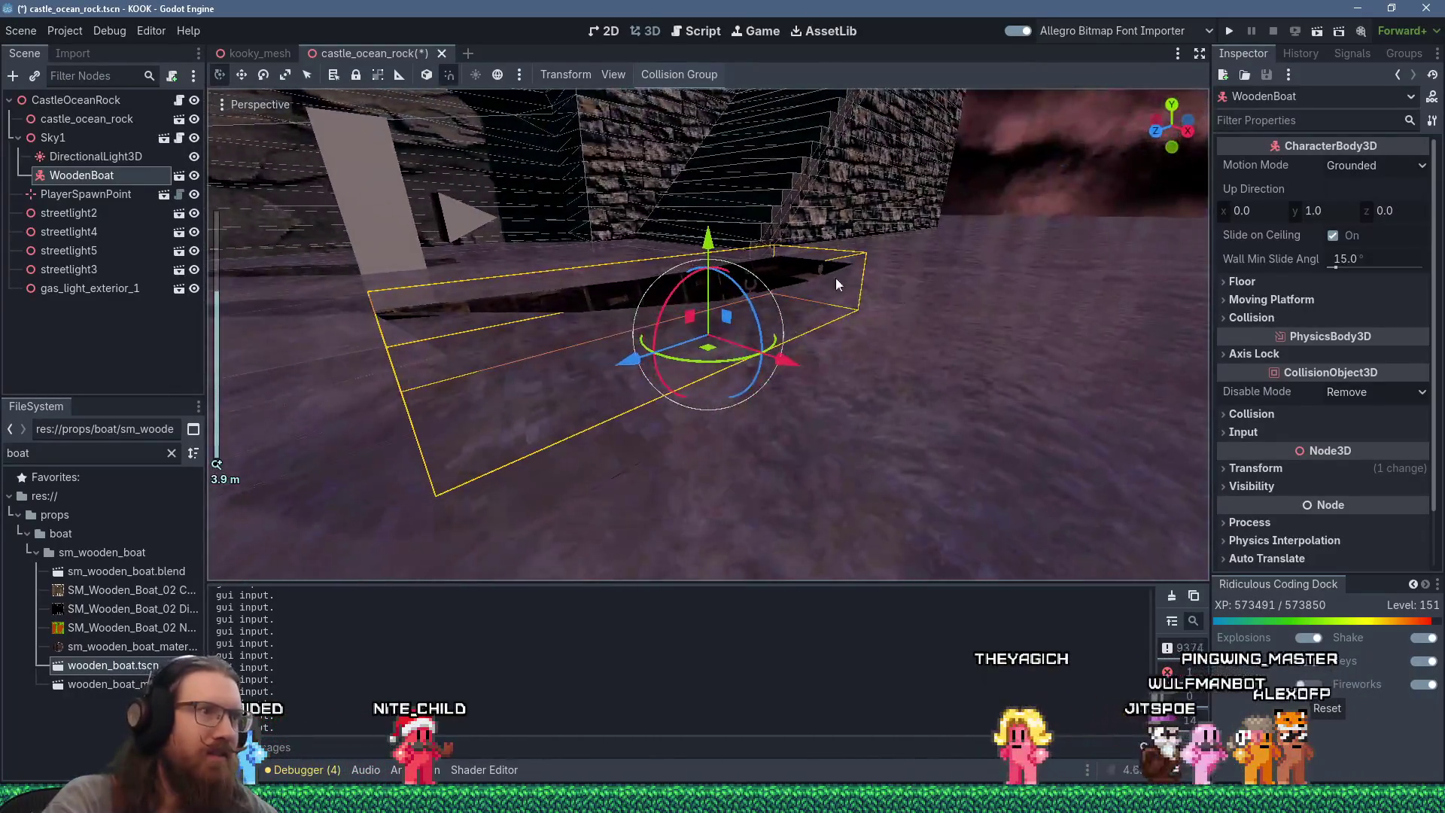
mouse_move(718, 247)
mouse_down()
mouse_move(726, 197)
mouse_move(728, 274)
mouse_move(584, 364)
mouse_move(591, 324)
mouse_move(474, 385)
mouse_move(517, 381)
mouse_up()
scroll(629, 371, down, 2)
mouse_move(629, 371)
mouse_down()
mouse_move(677, 387)
mouse_move(659, 419)
mouse_up()
click(559, 280)
mouse_move(560, 277)
mouse_down()
mouse_move(847, 141)
mouse_move(680, 174)
mouse_move(549, 141)
mouse_move(354, 143)
mouse_move(520, 155)
mouse_move(607, 368)
mouse_move(630, 385)
mouse_move(664, 271)
mouse_move(694, 247)
mouse_move(734, 279)
mouse_move(870, 248)
mouse_move(866, 229)
mouse_move(603, 259)
mouse_up()
scroll(829, 255, up, 2)
scroll(603, 259, down, 2)
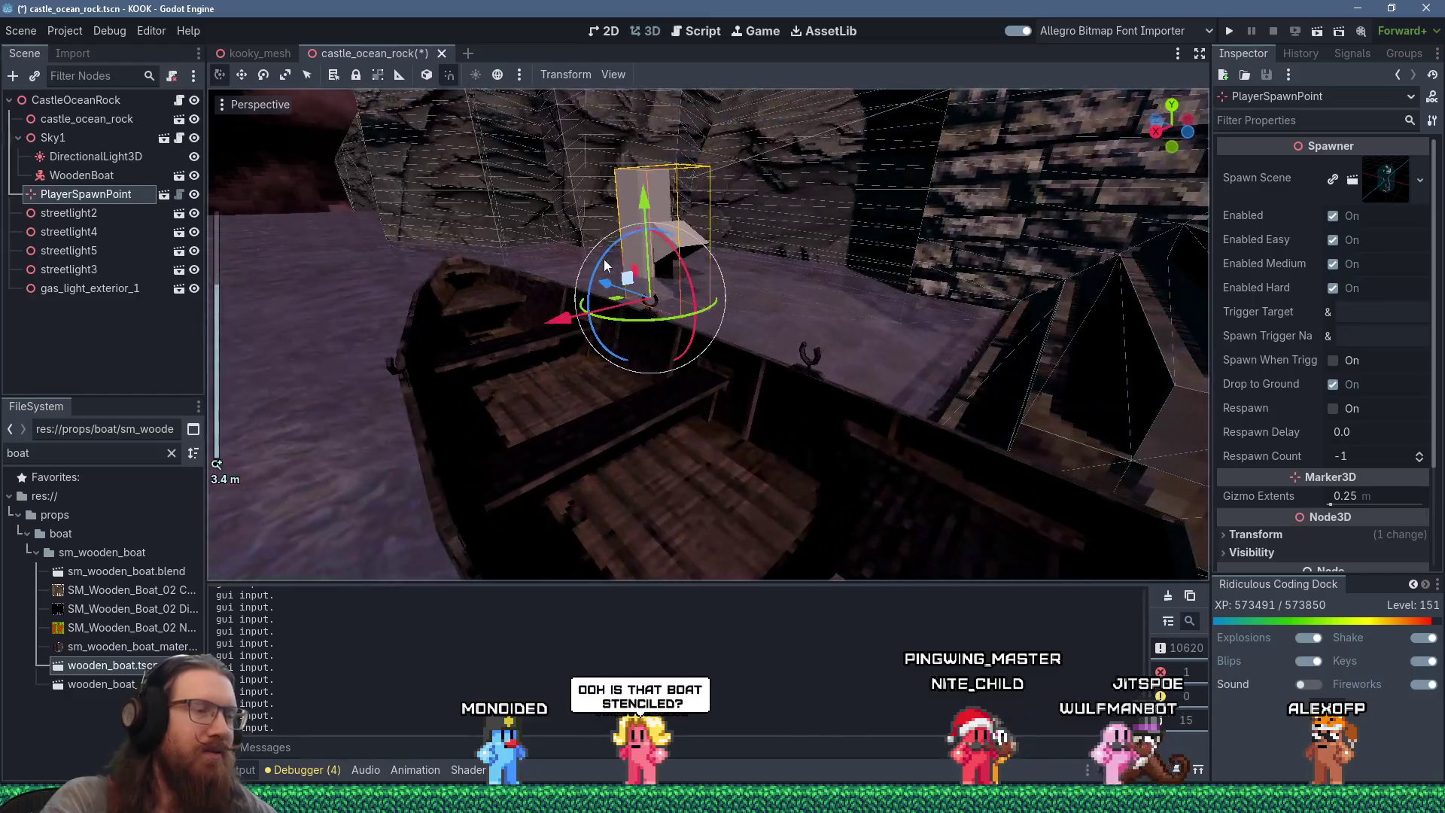
scroll(563, 336, up, 2)
mouse_move(587, 329)
mouse_down()
mouse_move(563, 336)
mouse_move(530, 311)
mouse_move(513, 333)
mouse_move(545, 409)
mouse_move(490, 405)
mouse_move(528, 389)
mouse_move(551, 409)
mouse_up()
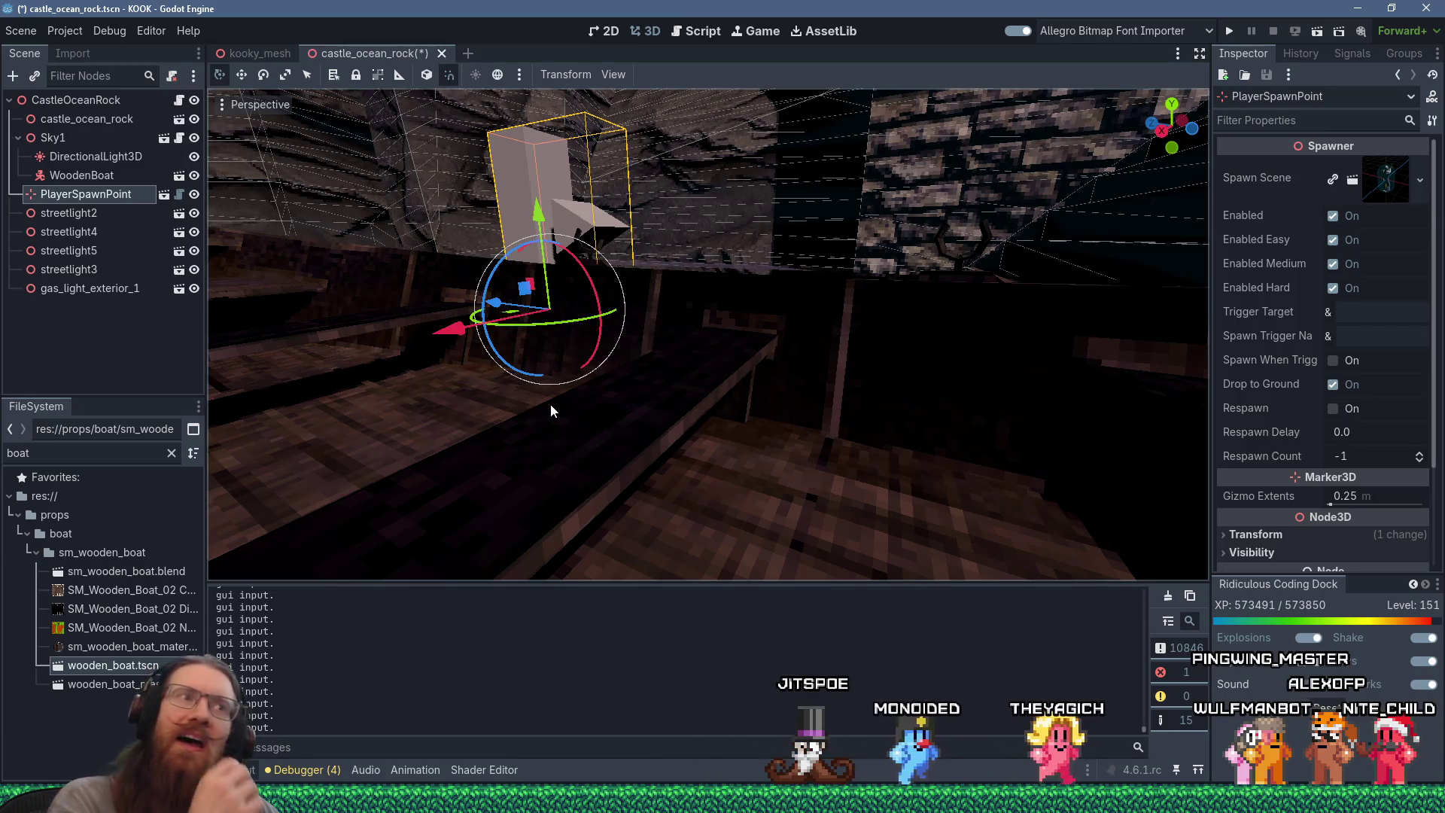
scroll(687, 343, down, 4)
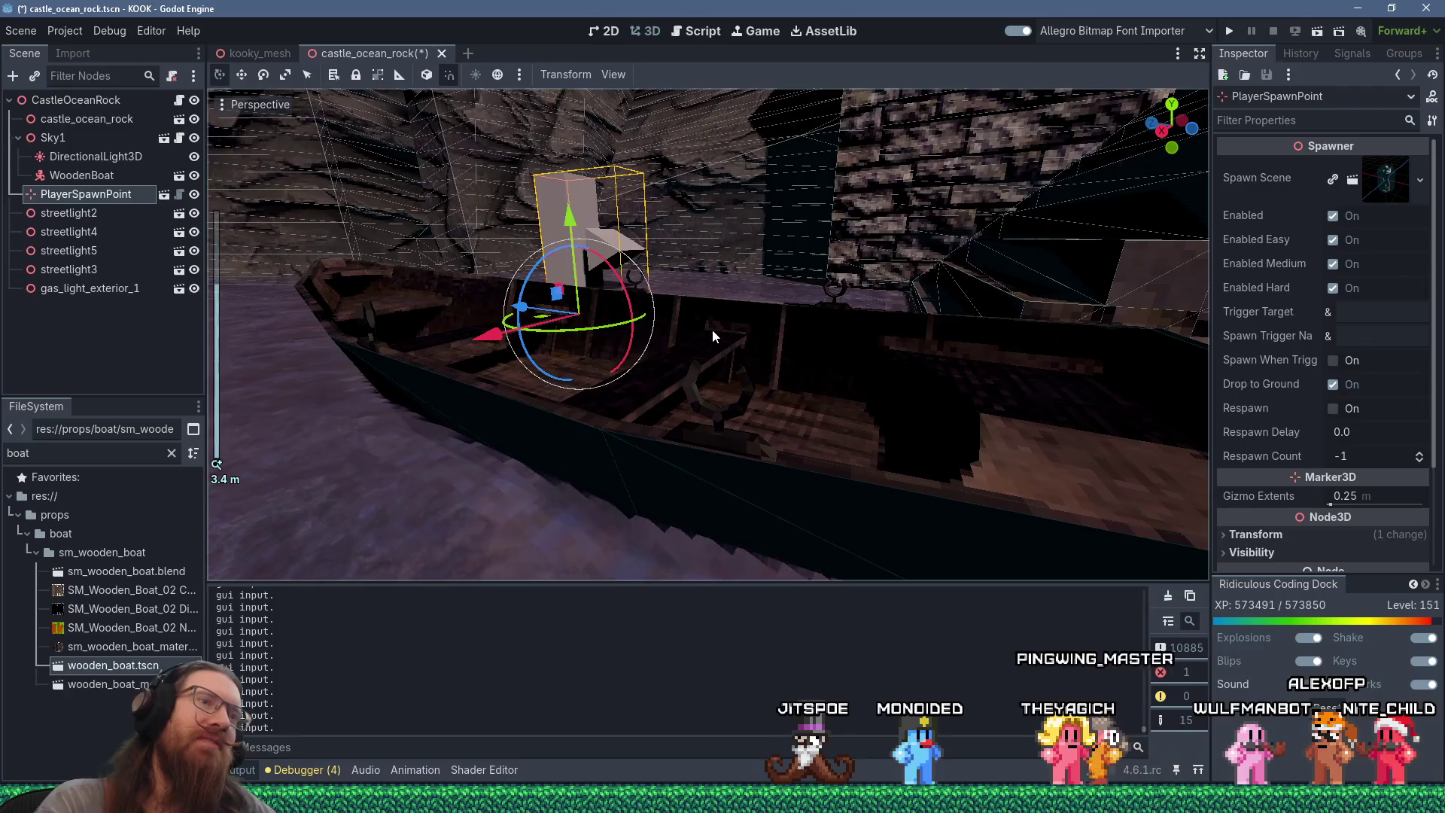
mouse_move(712, 330)
mouse_down()
mouse_move(797, 367)
mouse_move(808, 395)
mouse_move(666, 434)
mouse_move(539, 422)
mouse_move(767, 332)
mouse_move(806, 287)
mouse_move(779, 349)
mouse_move(614, 447)
mouse_move(572, 443)
mouse_move(568, 387)
mouse_move(621, 331)
mouse_move(711, 296)
mouse_move(801, 290)
mouse_move(791, 329)
mouse_up()
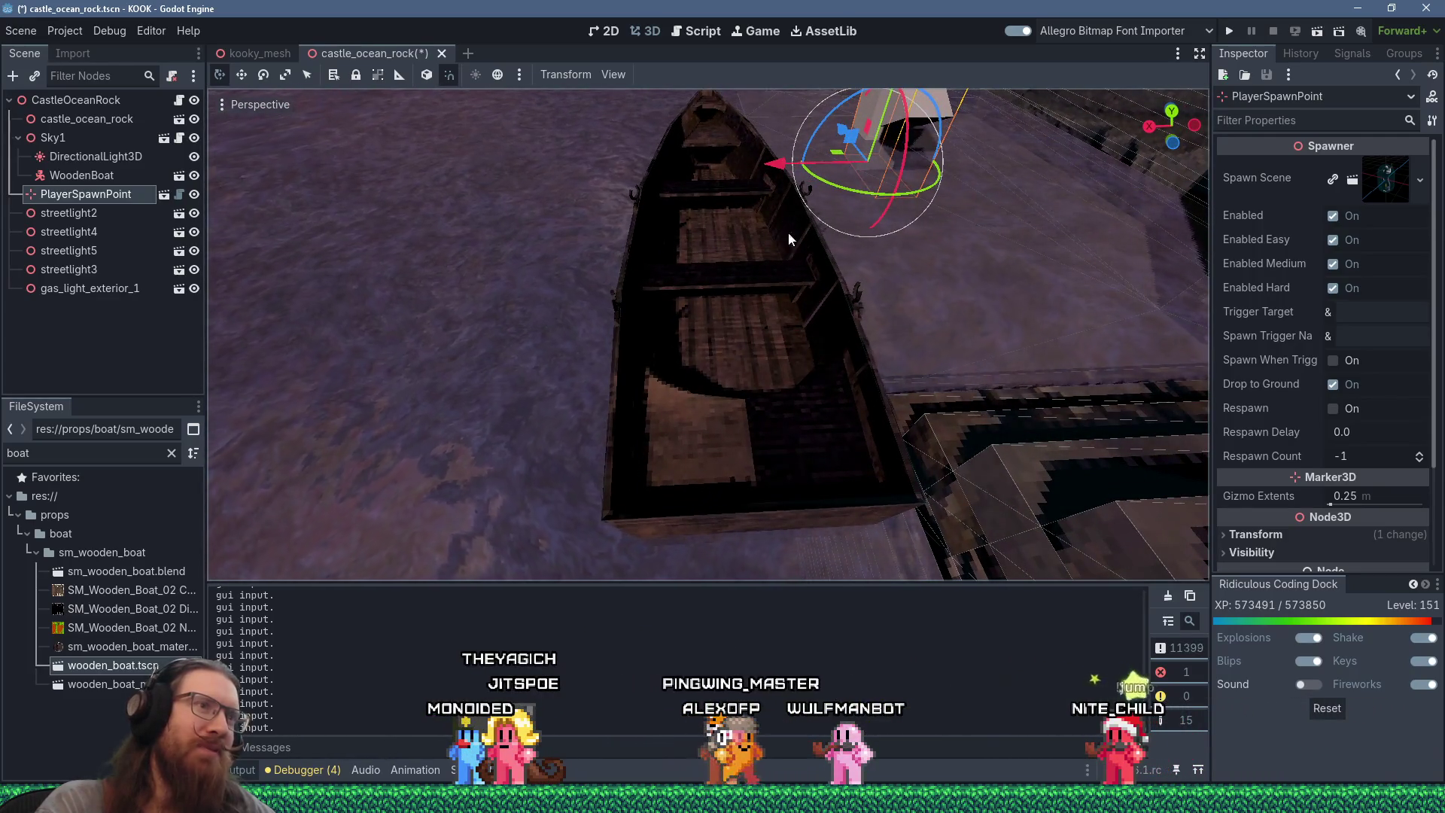
mouse_move(751, 471)
mouse_down()
mouse_move(947, 486)
mouse_move(693, 313)
mouse_up()
scroll(838, 437, up, 3)
drag(766, 412, 874, 428)
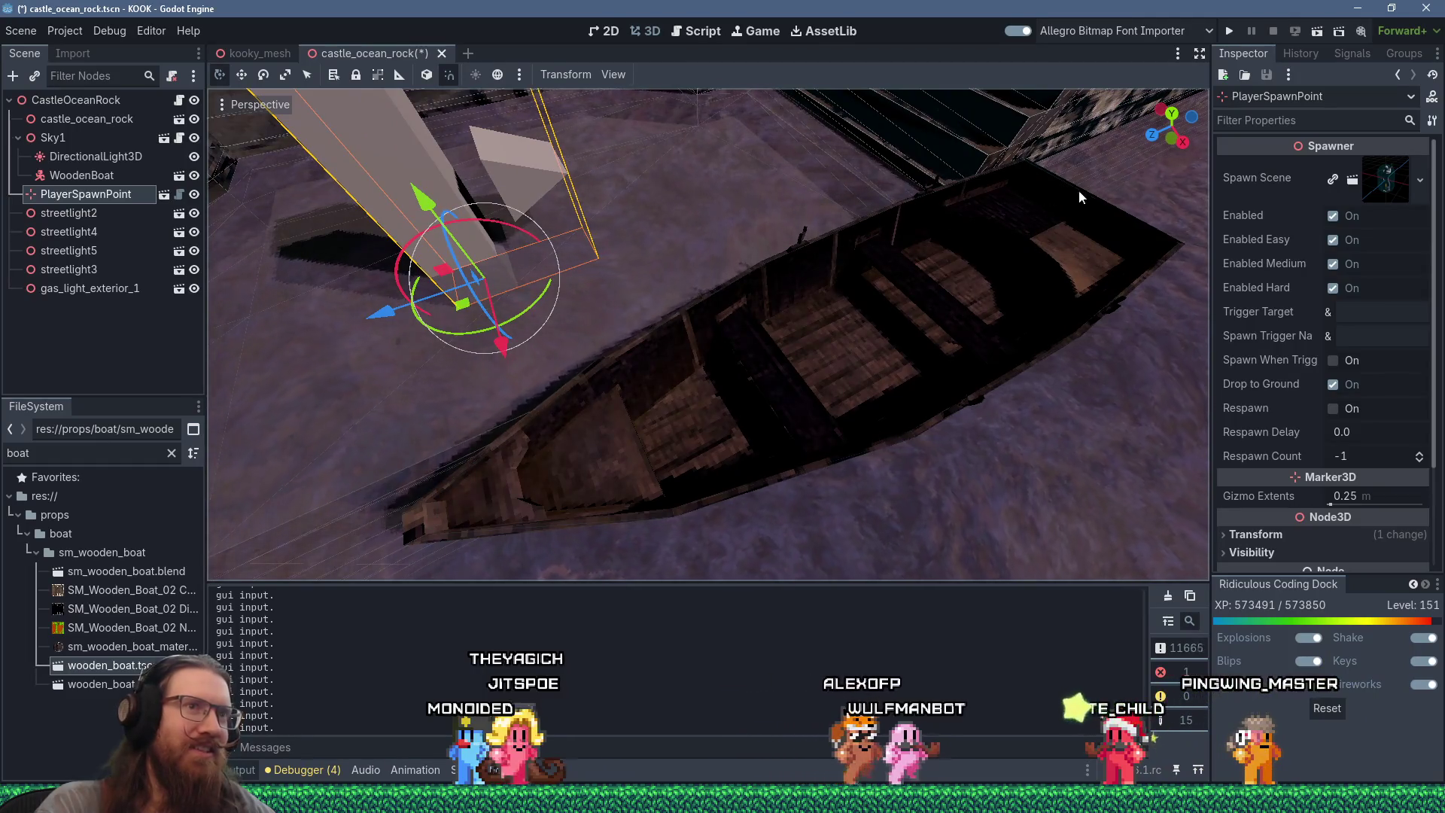
mouse_move(774, 361)
mouse_down()
mouse_move(864, 232)
mouse_move(819, 339)
mouse_move(746, 411)
mouse_move(475, 364)
mouse_move(494, 196)
mouse_move(490, 216)
mouse_move(476, 206)
mouse_move(517, 306)
mouse_move(707, 400)
mouse_move(820, 363)
mouse_move(655, 357)
mouse_move(518, 277)
mouse_move(530, 206)
mouse_move(486, 223)
mouse_move(550, 372)
mouse_move(779, 328)
mouse_move(812, 437)
mouse_move(781, 476)
mouse_move(652, 481)
mouse_move(812, 372)
mouse_move(1000, 304)
mouse_move(934, 372)
mouse_move(855, 400)
mouse_up()
Step: Rotate WoodenBoat around its Y axis to a new heading, orbiting to check its position
click(855, 400)
mouse_move(842, 459)
mouse_down()
mouse_move(733, 442)
mouse_move(817, 437)
mouse_move(869, 395)
mouse_move(888, 350)
mouse_move(829, 323)
mouse_move(727, 364)
mouse_move(672, 525)
mouse_move(848, 547)
mouse_move(879, 530)
mouse_move(820, 531)
mouse_move(811, 508)
mouse_move(841, 509)
mouse_up()
scroll(838, 502, up, 5)
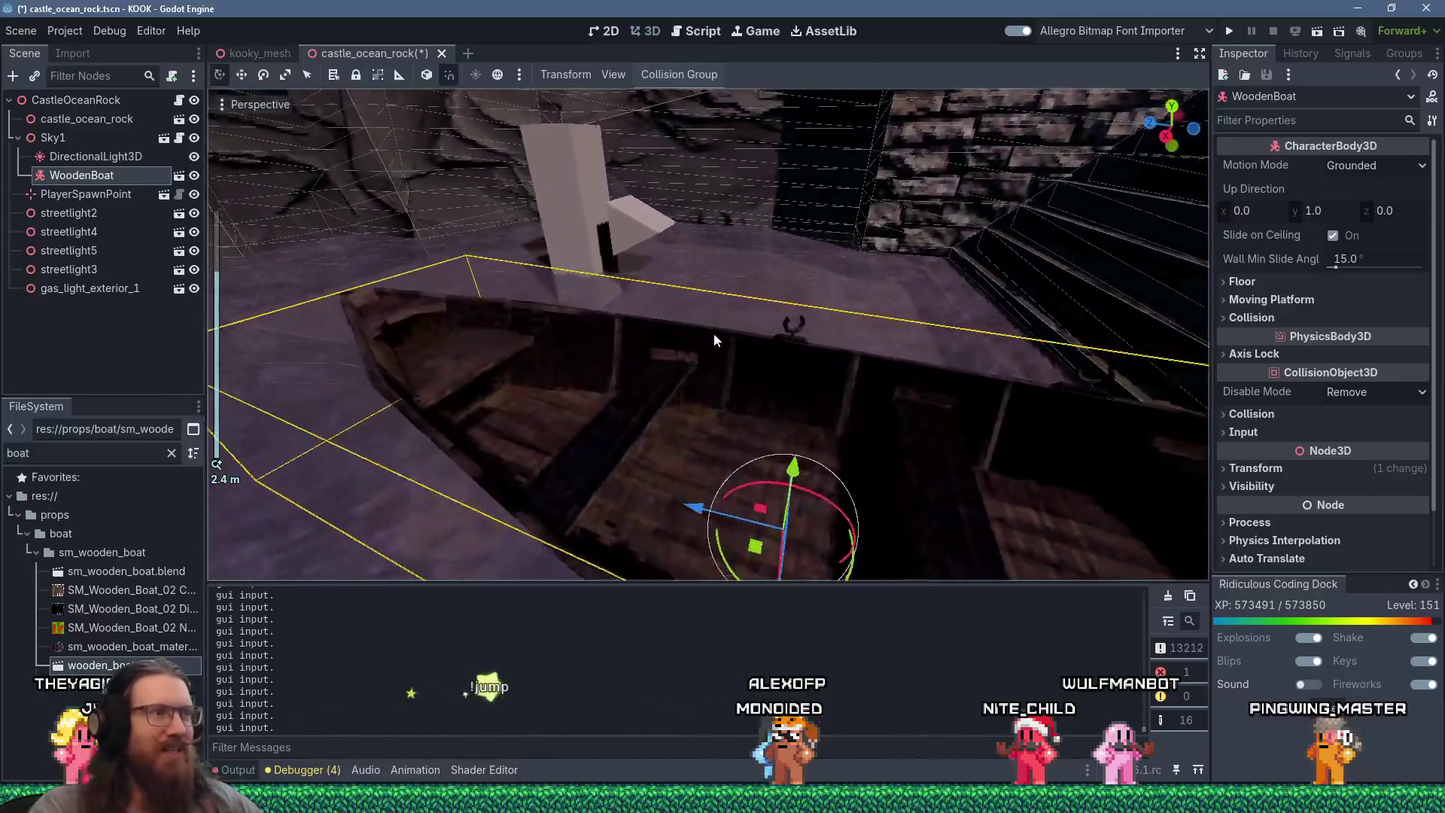
scroll(713, 341, down, 3)
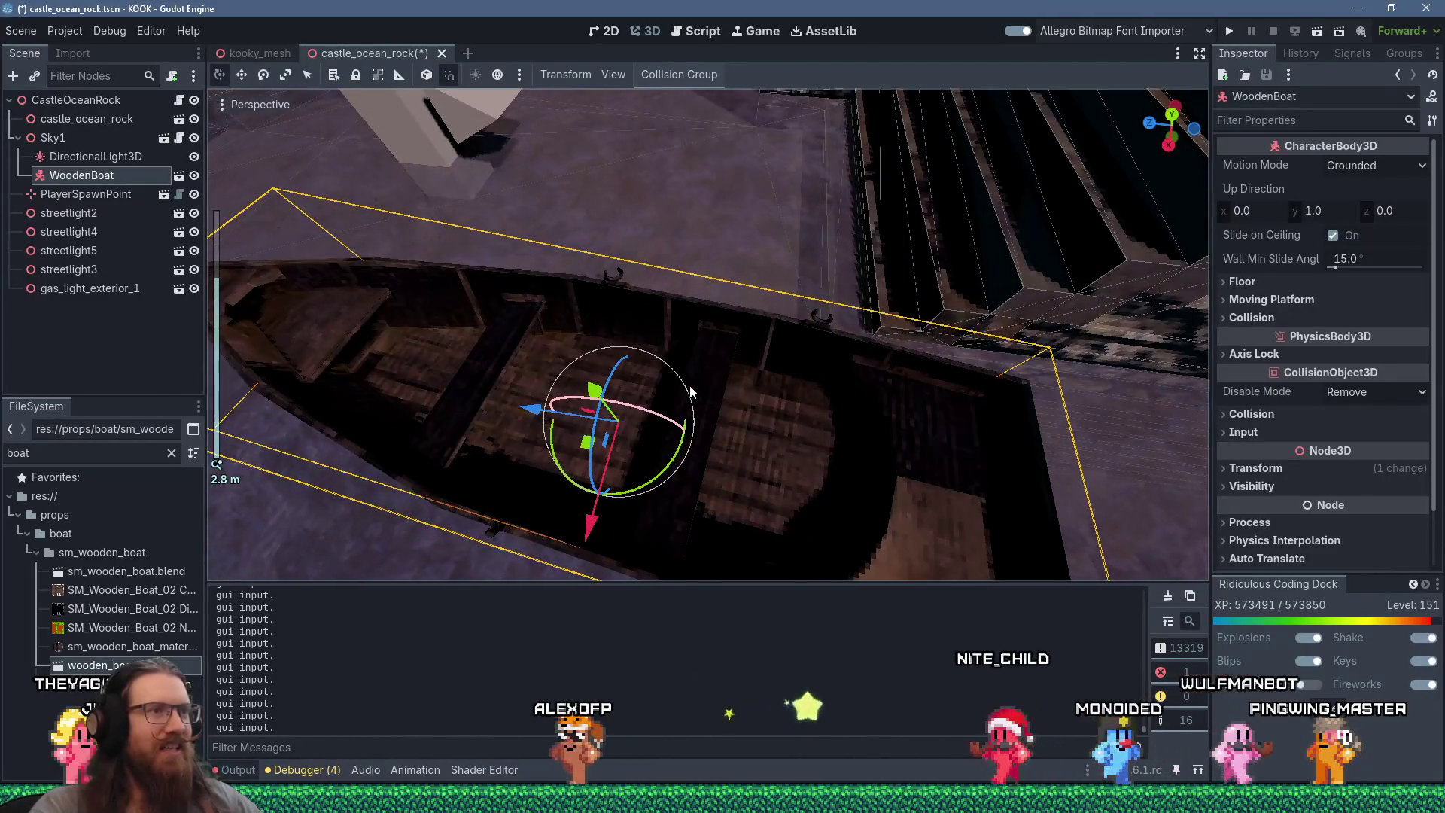
mouse_move(734, 413)
mouse_down()
mouse_move(621, 332)
mouse_move(589, 328)
mouse_up()
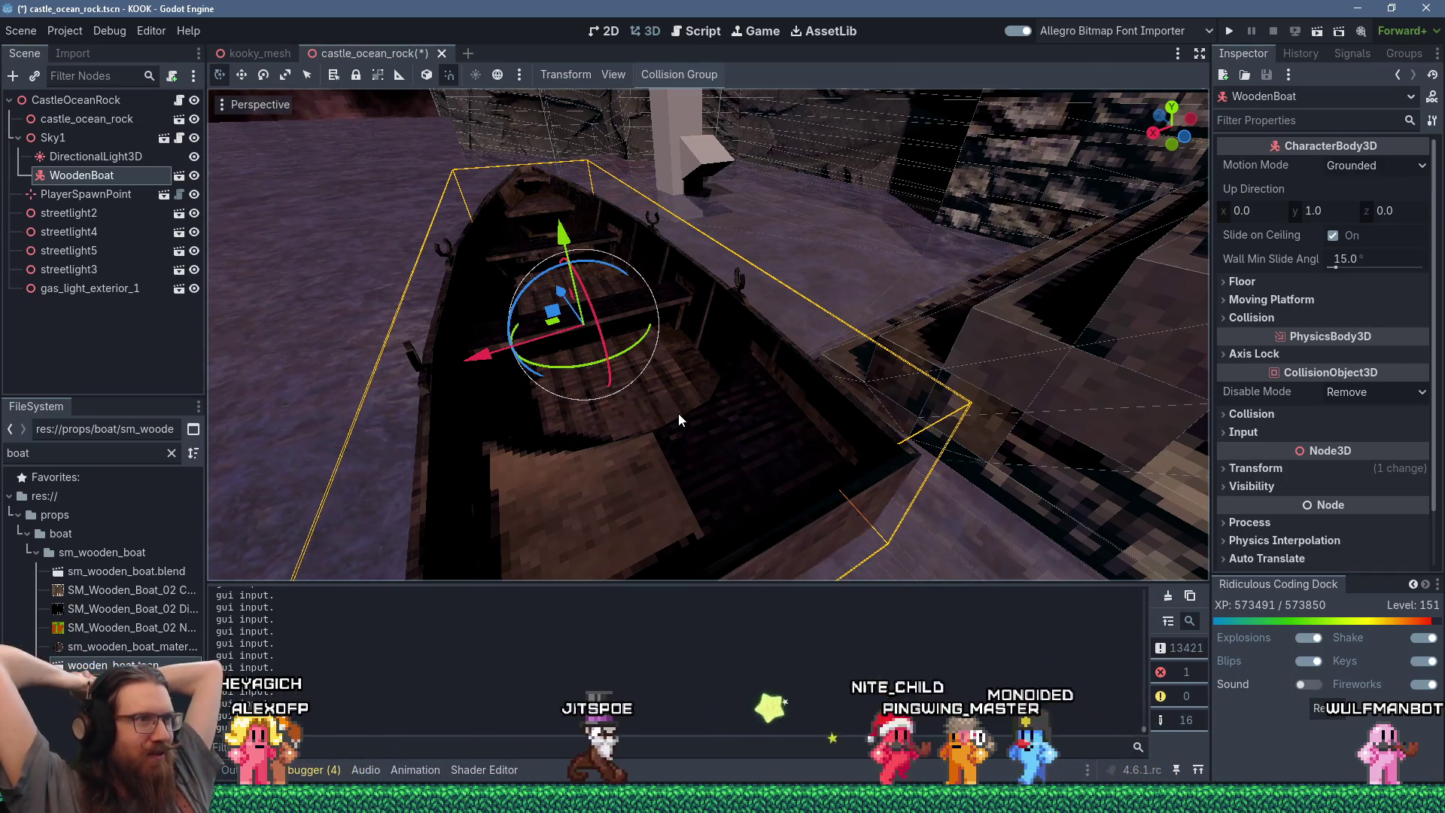
mouse_move(675, 414)
mouse_down()
mouse_move(821, 390)
mouse_move(951, 498)
mouse_move(793, 483)
mouse_move(892, 396)
mouse_move(910, 400)
mouse_up()
mouse_move(758, 432)
mouse_down()
mouse_move(835, 411)
mouse_move(736, 493)
mouse_move(599, 508)
mouse_move(471, 448)
mouse_move(442, 329)
mouse_move(467, 191)
mouse_move(517, 135)
mouse_move(556, 119)
mouse_move(477, 194)
mouse_move(648, 414)
mouse_move(819, 332)
mouse_move(806, 413)
mouse_move(726, 463)
mouse_move(581, 339)
mouse_move(572, 200)
mouse_move(601, 162)
mouse_move(640, 158)
mouse_move(687, 404)
mouse_move(829, 243)
mouse_move(955, 241)
mouse_move(949, 260)
mouse_up()
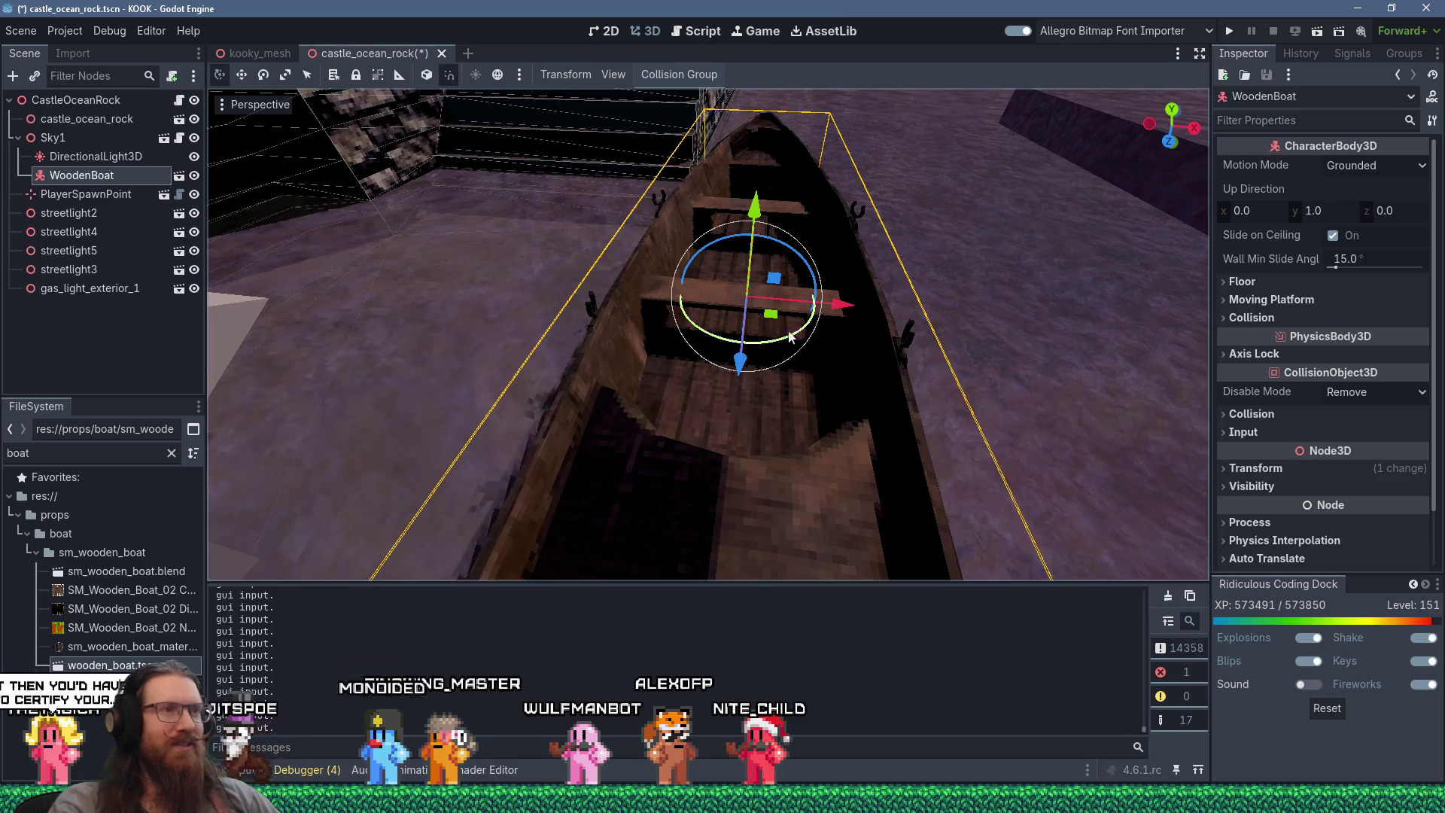
mouse_move(787, 340)
mouse_down()
mouse_move(808, 205)
mouse_move(677, 157)
mouse_move(593, 175)
mouse_move(759, 182)
mouse_move(915, 311)
mouse_move(830, 422)
mouse_move(896, 291)
mouse_move(723, 177)
mouse_move(607, 183)
mouse_up()
mouse_move(709, 199)
mouse_down()
mouse_move(477, 349)
mouse_move(900, 271)
mouse_up()
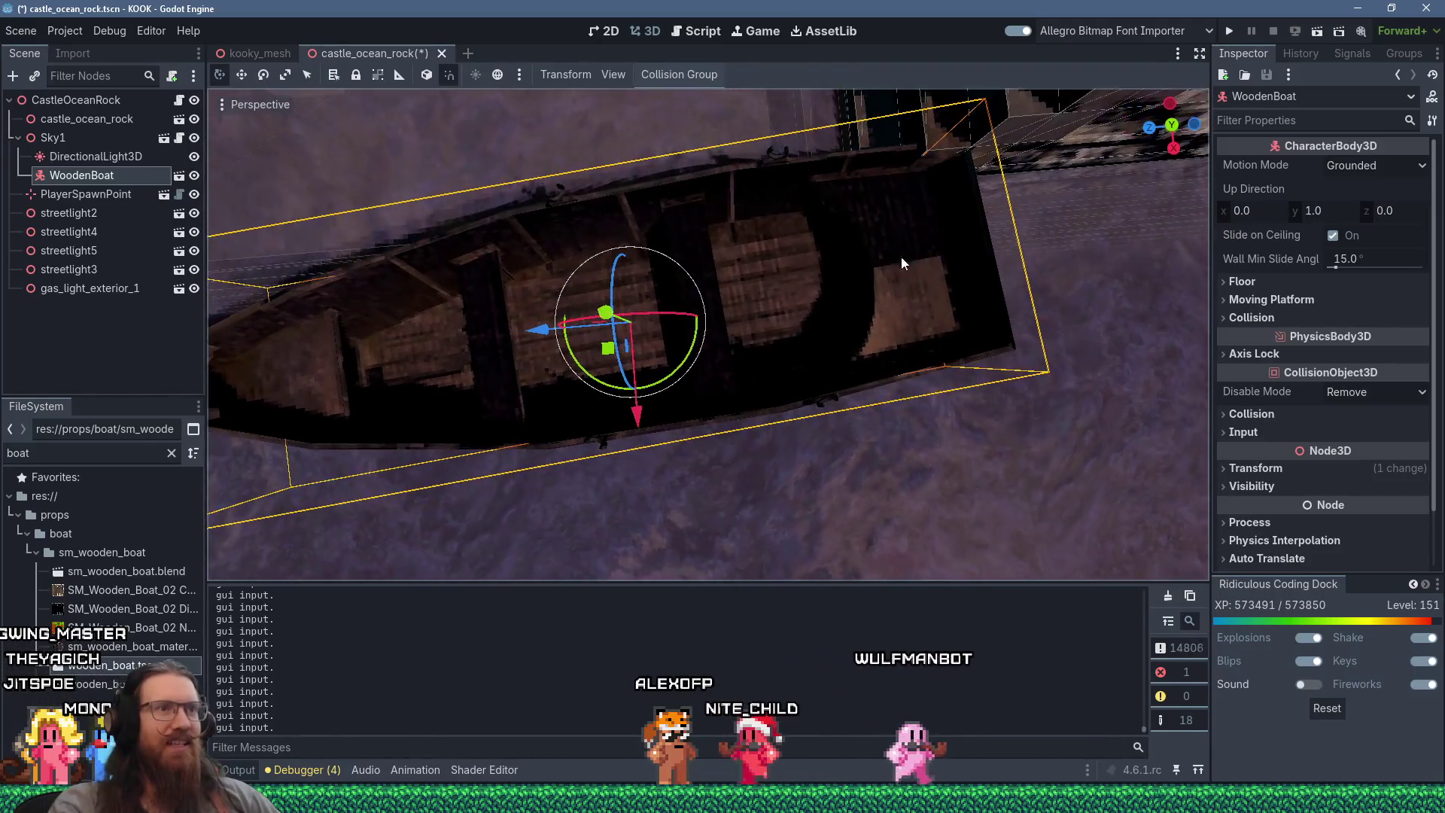
mouse_move(692, 347)
mouse_down()
mouse_move(653, 395)
mouse_move(494, 405)
mouse_move(335, 255)
mouse_move(223, 97)
mouse_up()
mouse_move(558, 367)
mouse_down()
mouse_move(509, 246)
mouse_move(598, 201)
mouse_move(724, 382)
mouse_move(627, 317)
mouse_move(587, 331)
mouse_move(712, 340)
mouse_move(726, 379)
mouse_move(816, 429)
mouse_move(836, 459)
mouse_move(723, 463)
mouse_move(636, 421)
mouse_move(864, 289)
mouse_move(964, 280)
mouse_move(938, 345)
mouse_move(981, 252)
mouse_move(878, 214)
mouse_move(859, 363)
mouse_move(738, 455)
mouse_move(598, 360)
mouse_move(820, 287)
mouse_move(886, 195)
mouse_move(942, 241)
mouse_move(871, 295)
mouse_move(915, 229)
mouse_move(789, 332)
mouse_up()
scroll(598, 361, down, 5)
Step: Move PlayerSpawnPoint over the wooden boat and lower it down inside
click(600, 317)
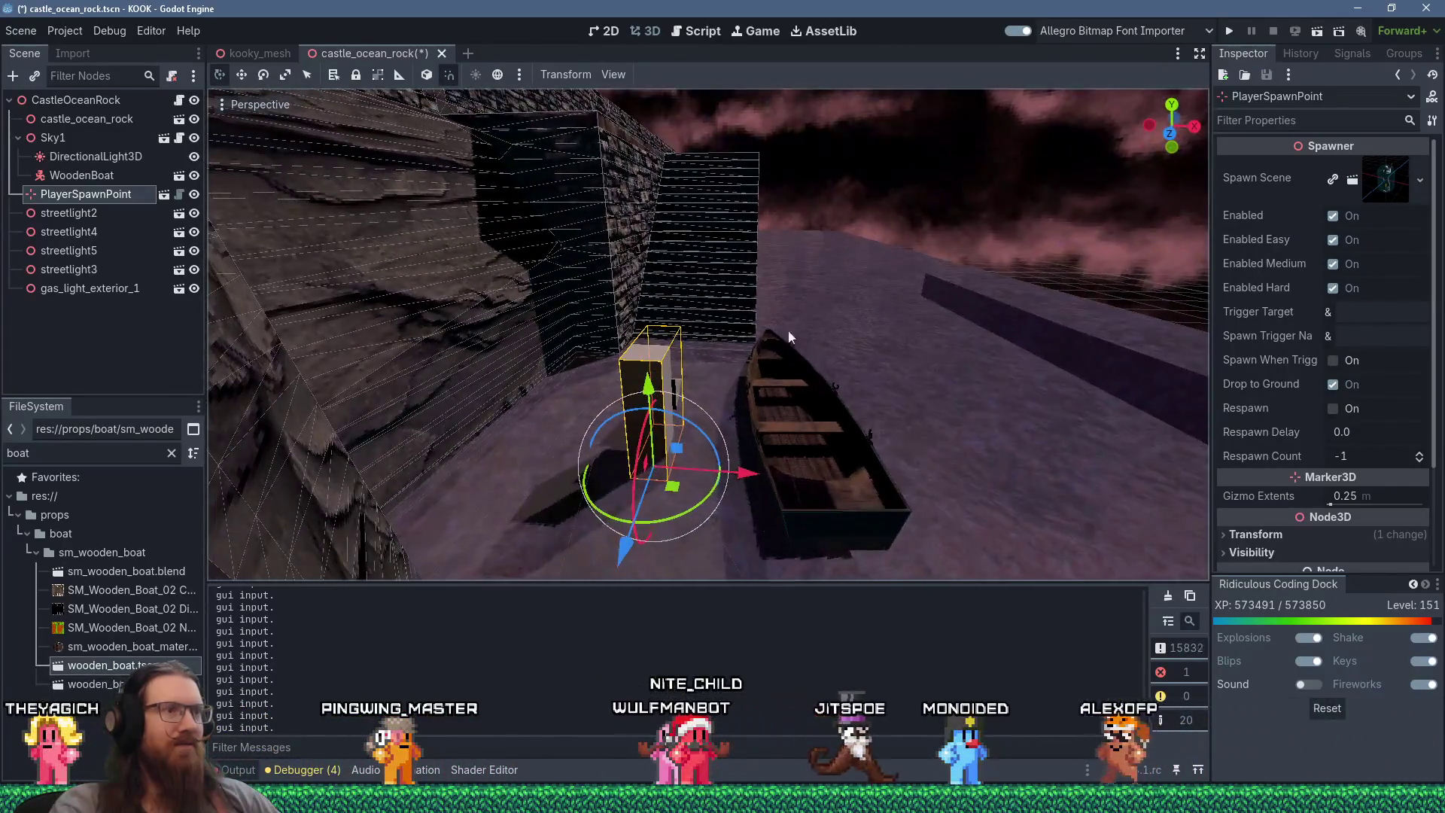
mouse_move(672, 487)
mouse_down()
mouse_move(679, 442)
mouse_move(819, 420)
mouse_up()
drag(805, 317, 821, 342)
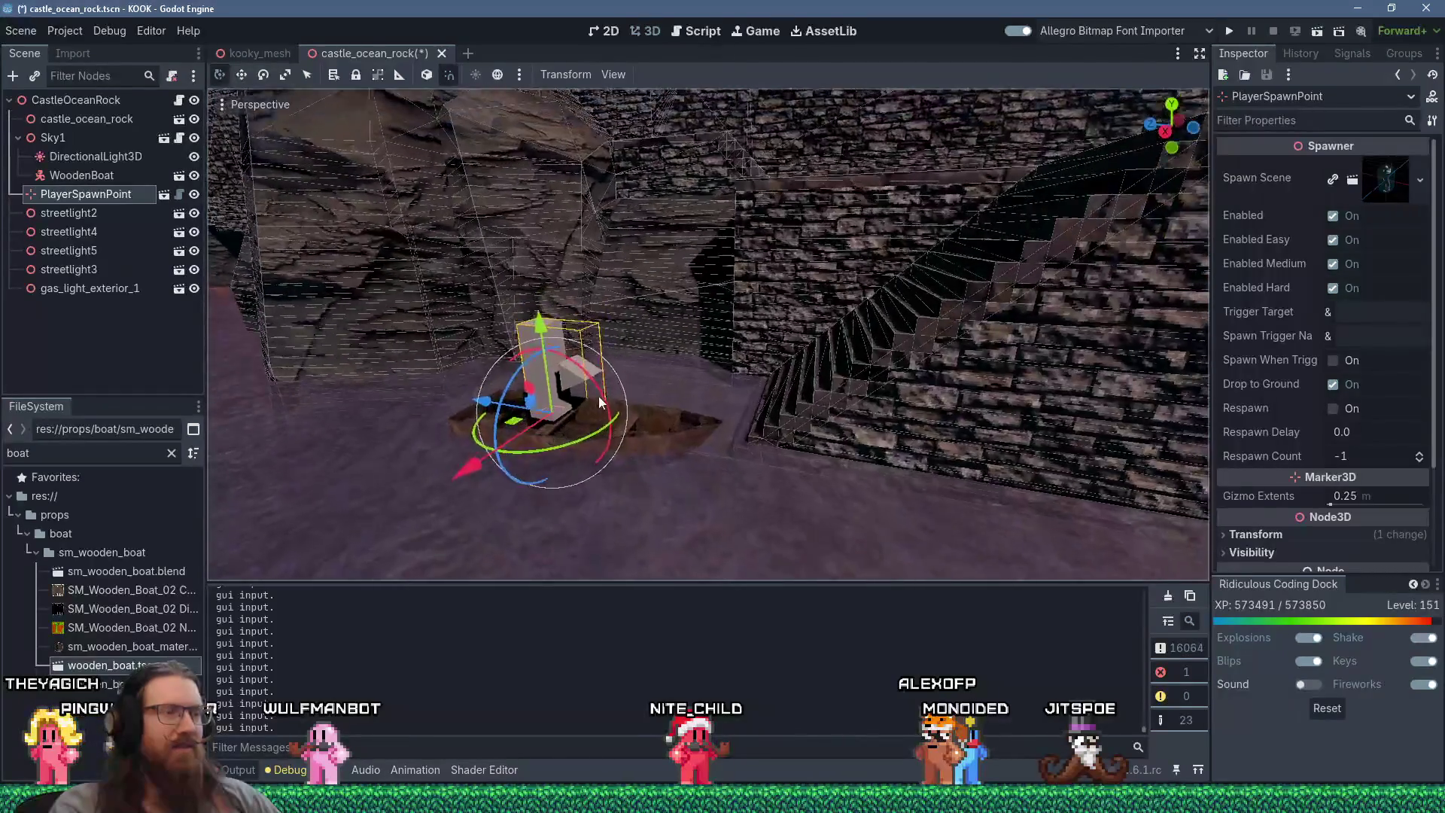
scroll(606, 396, up, 3)
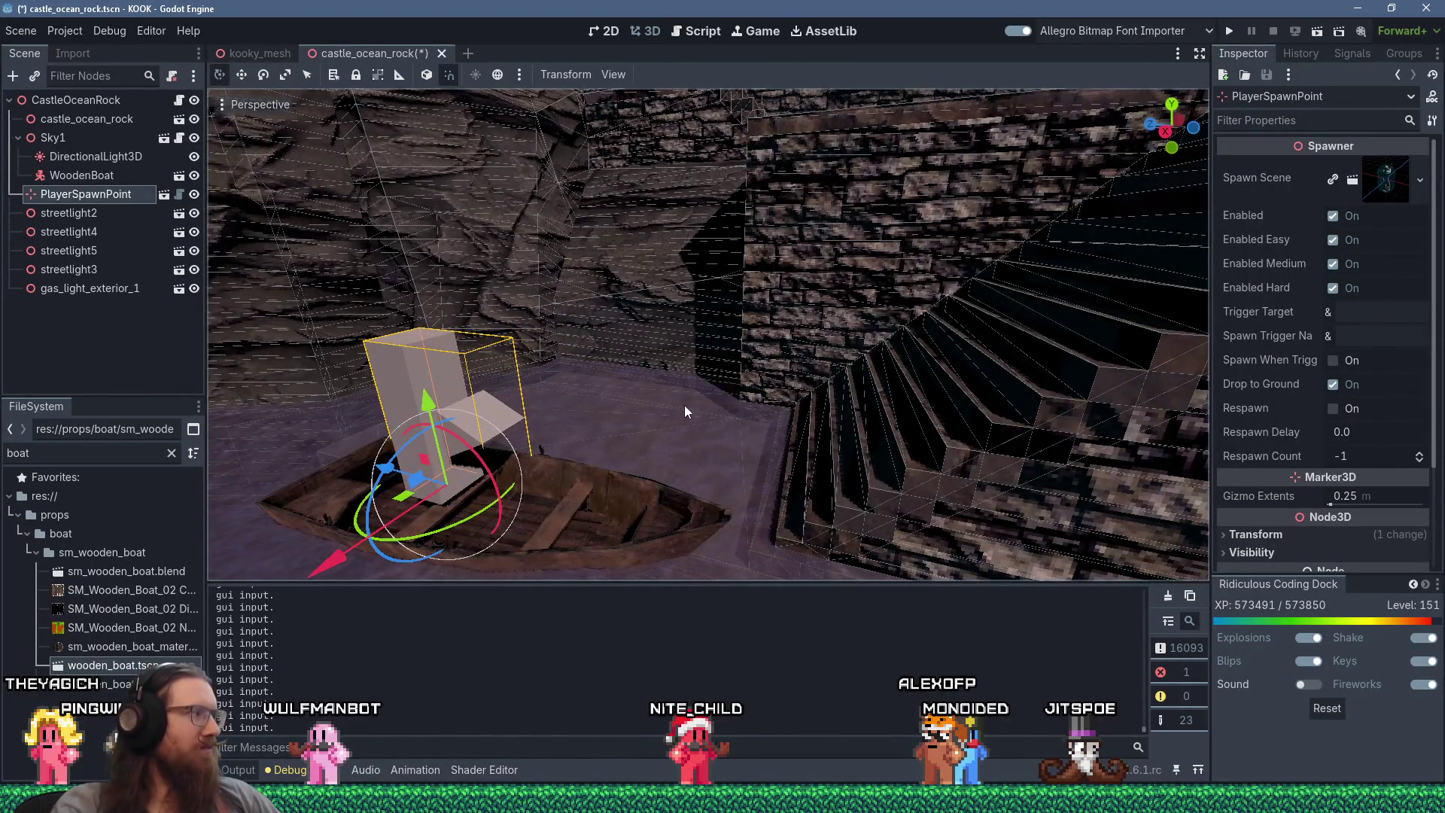
scroll(684, 405, up, 3)
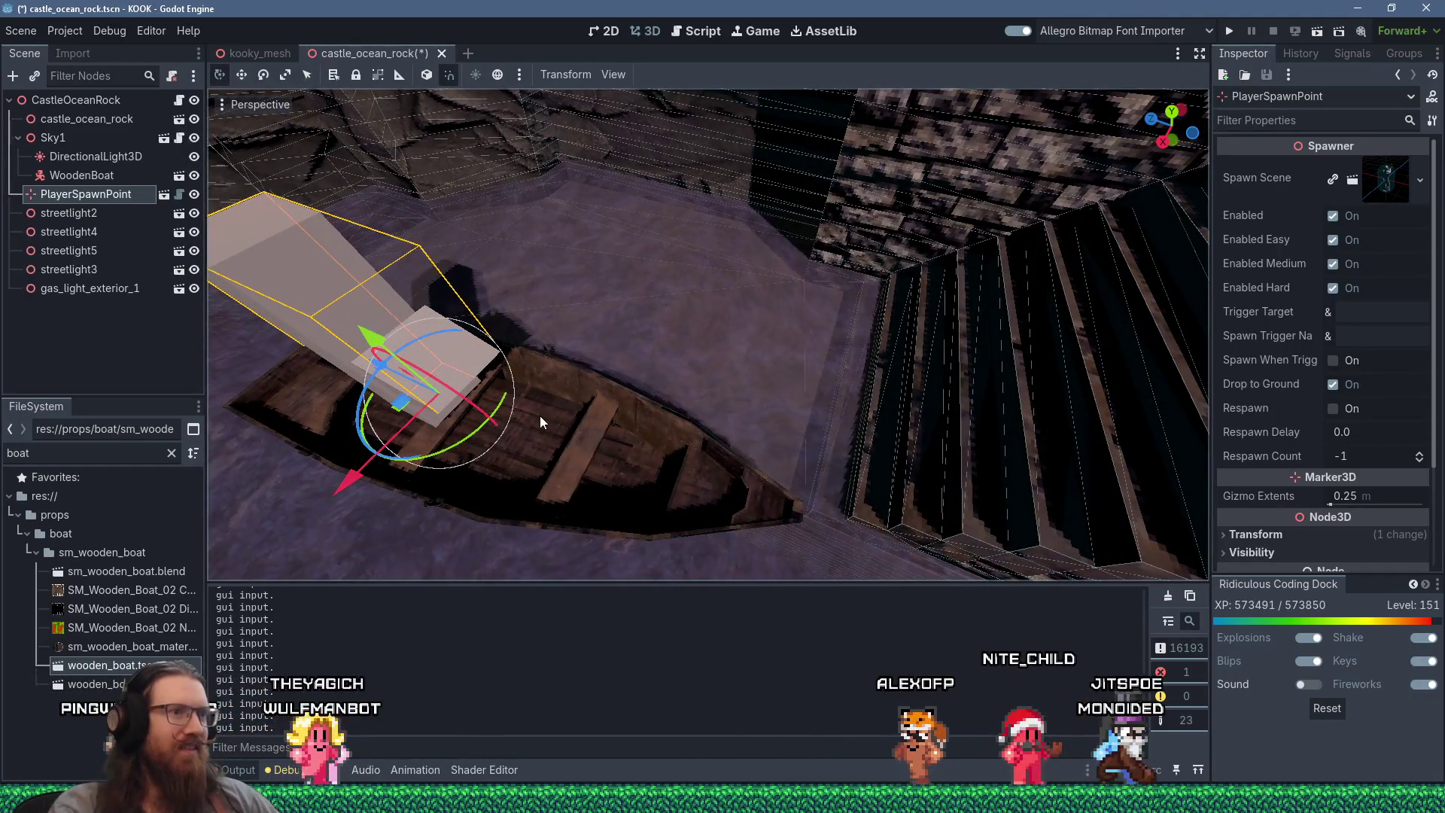
scroll(739, 384, down, 3)
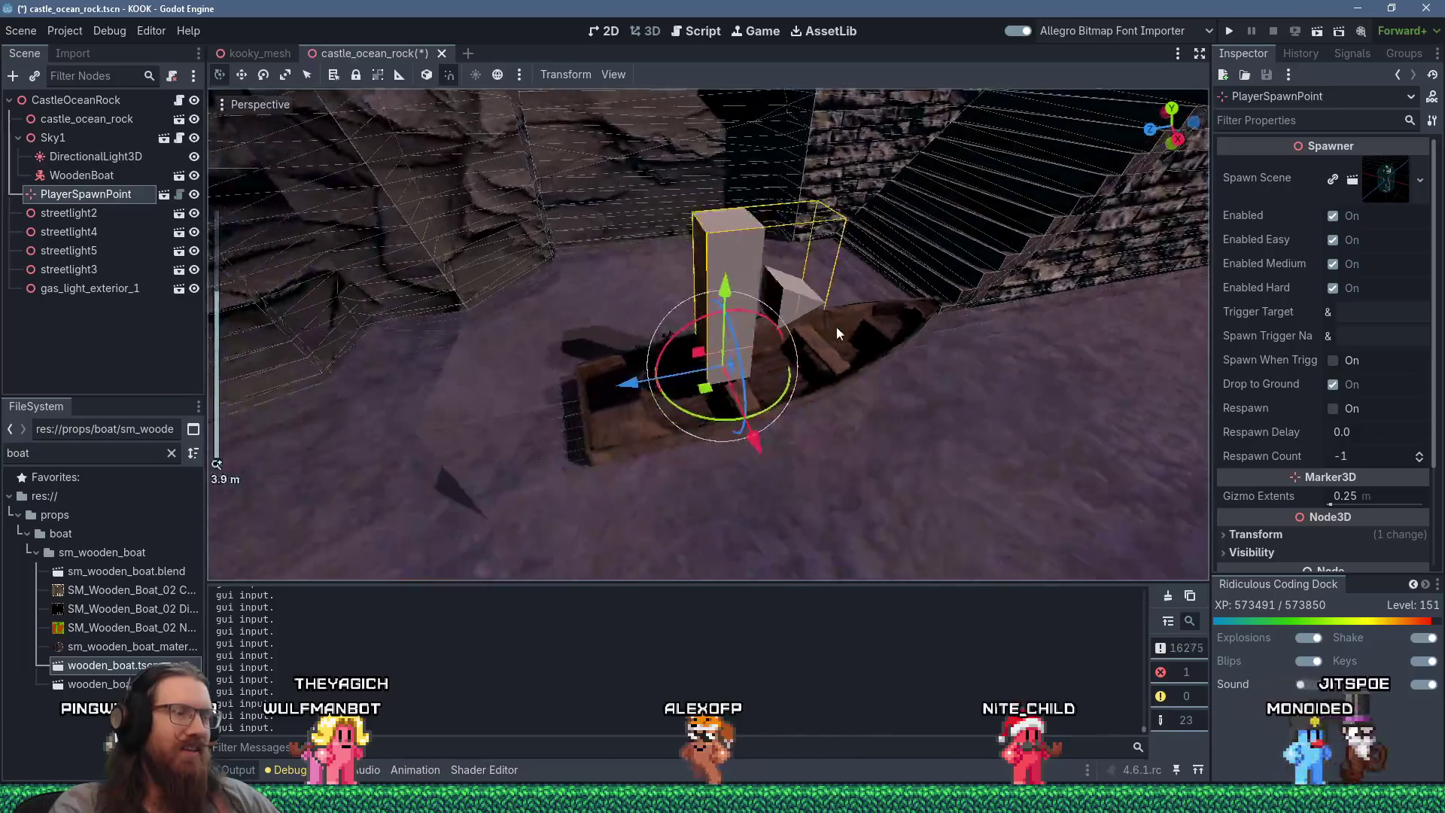
scroll(770, 377, up, 3)
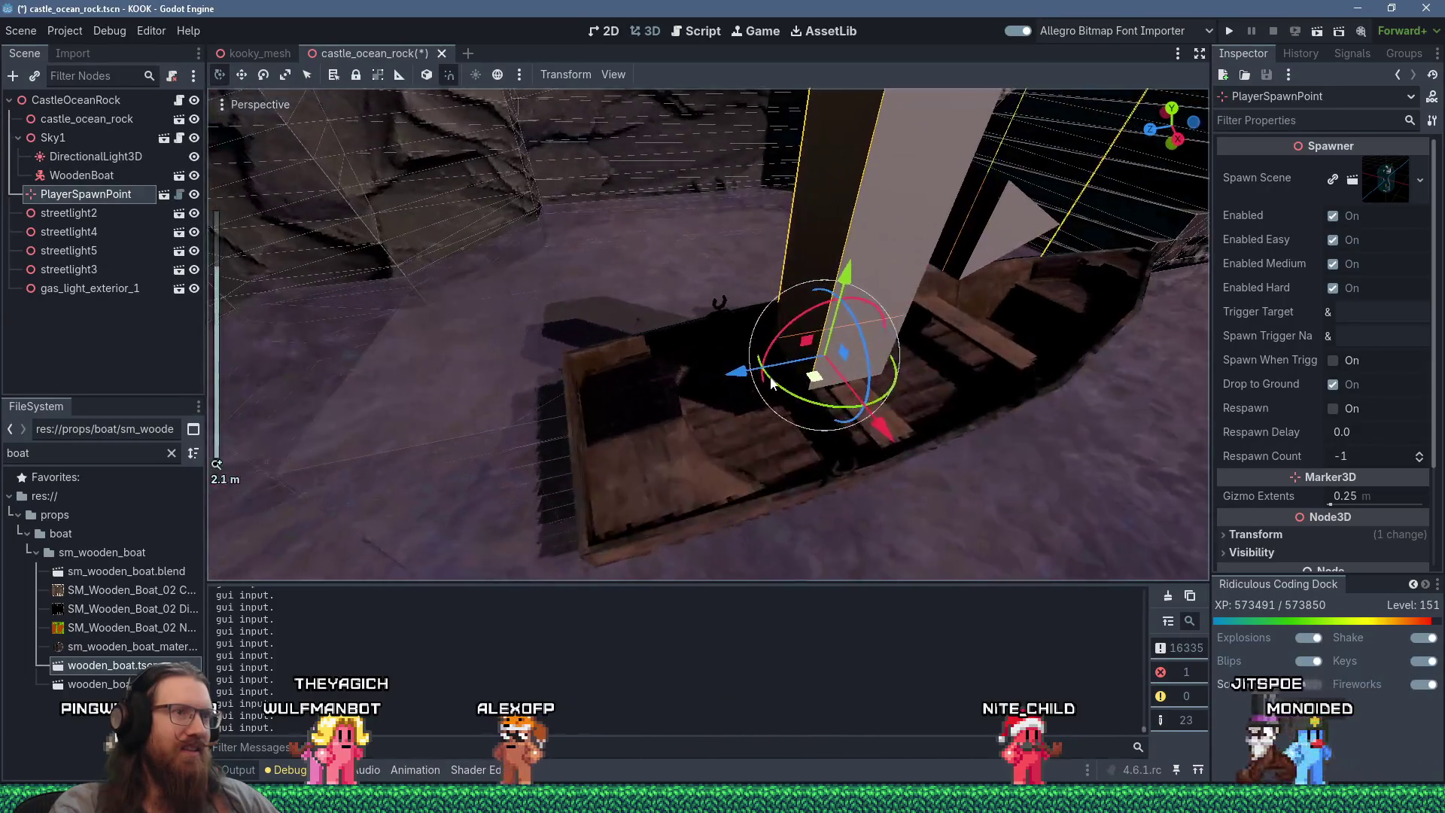
Step: Check the spawn placement from low angles around the boat, then save and run the project
mouse_move(770, 382)
mouse_down()
mouse_move(870, 306)
mouse_move(802, 245)
mouse_move(703, 214)
mouse_move(691, 173)
mouse_move(648, 291)
mouse_move(689, 378)
mouse_move(396, 358)
mouse_up()
mouse_move(762, 387)
mouse_down()
mouse_move(583, 400)
mouse_move(607, 336)
mouse_move(631, 328)
mouse_move(586, 327)
mouse_move(639, 418)
mouse_move(659, 421)
mouse_move(805, 390)
mouse_move(676, 377)
mouse_move(1004, 336)
mouse_move(920, 381)
mouse_move(911, 447)
mouse_move(737, 454)
mouse_up()
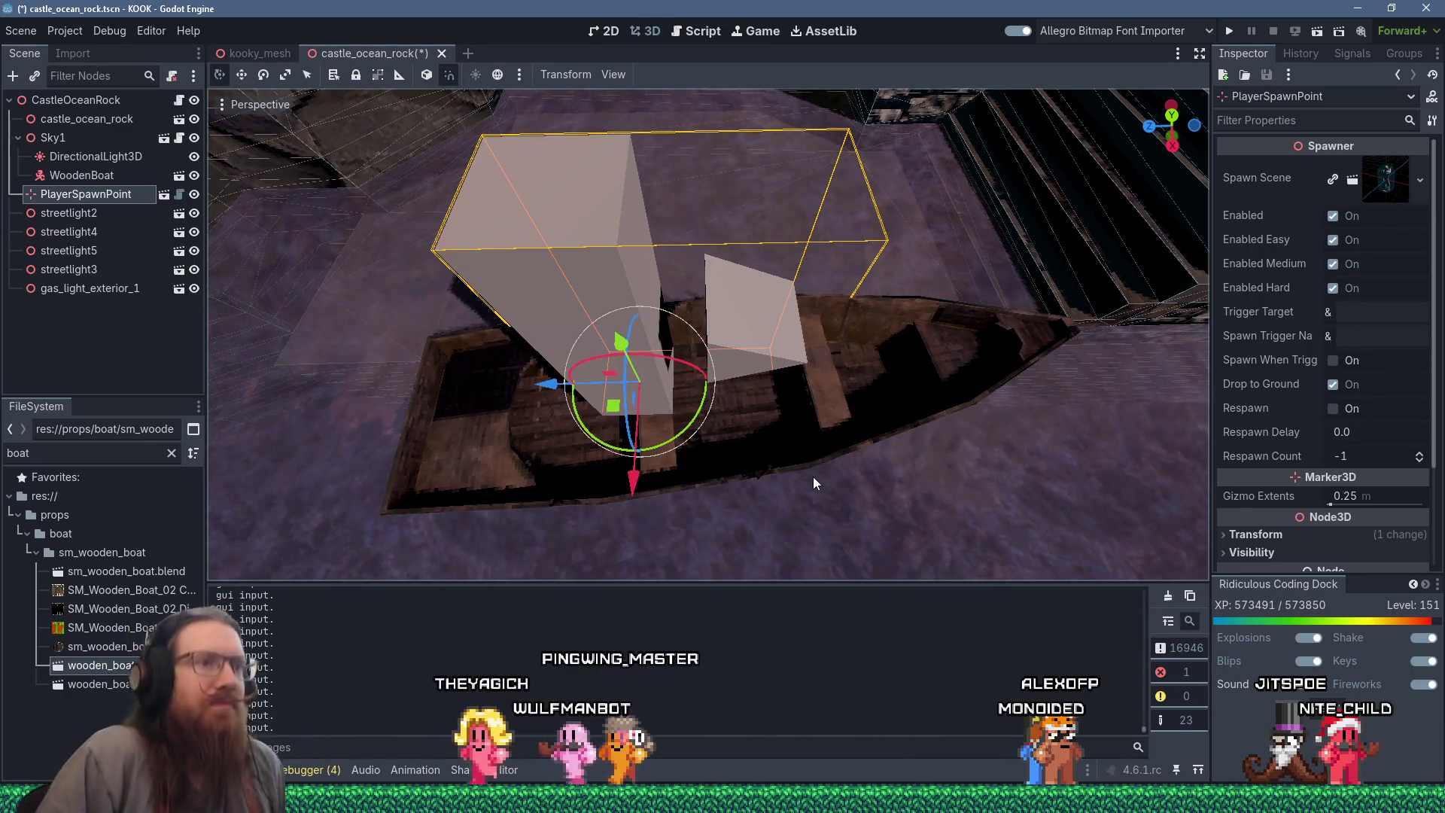
mouse_move(813, 477)
mouse_down()
mouse_move(843, 459)
mouse_move(861, 395)
mouse_move(833, 391)
mouse_move(869, 377)
mouse_move(735, 364)
mouse_move(943, 423)
mouse_move(824, 400)
mouse_move(911, 427)
mouse_move(876, 538)
mouse_move(748, 539)
mouse_move(636, 458)
mouse_move(461, 279)
mouse_up()
scroll(861, 396, up, 3)
scroll(813, 399, down, 5)
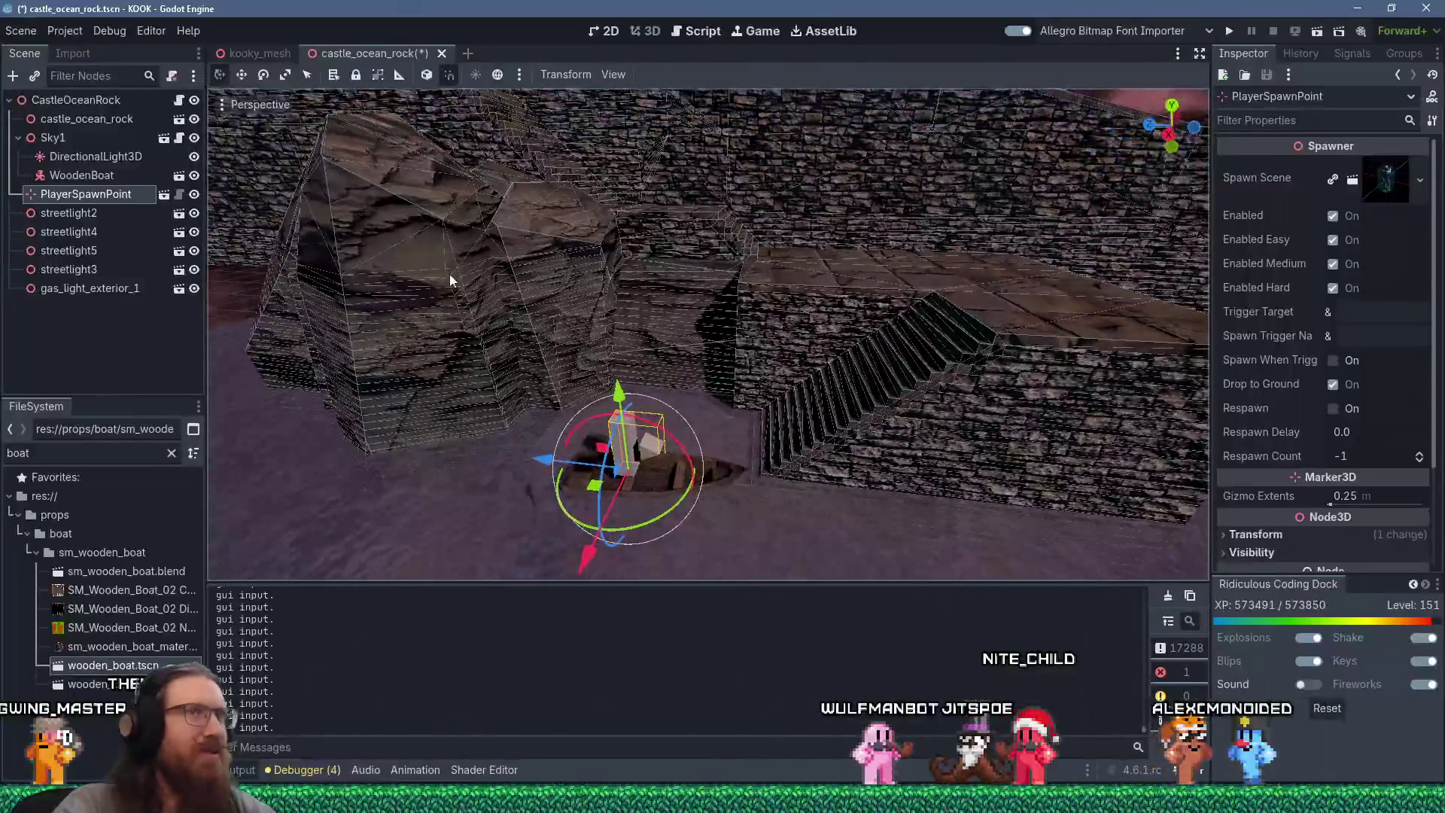
click(1228, 32)
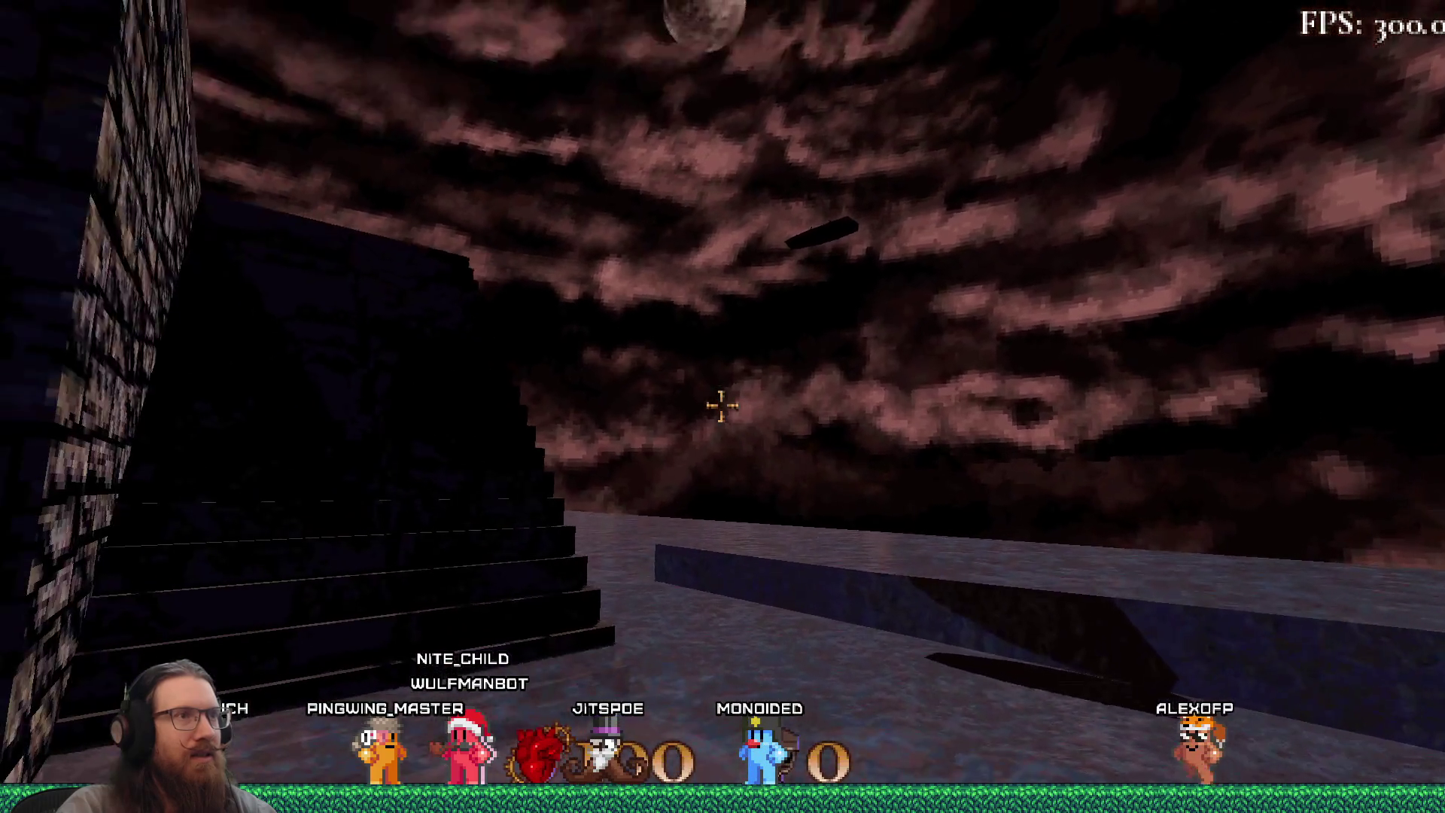
Step: Close the test run by entering quit in the game's developer console
key(grave)
text(quit)
key(Return)
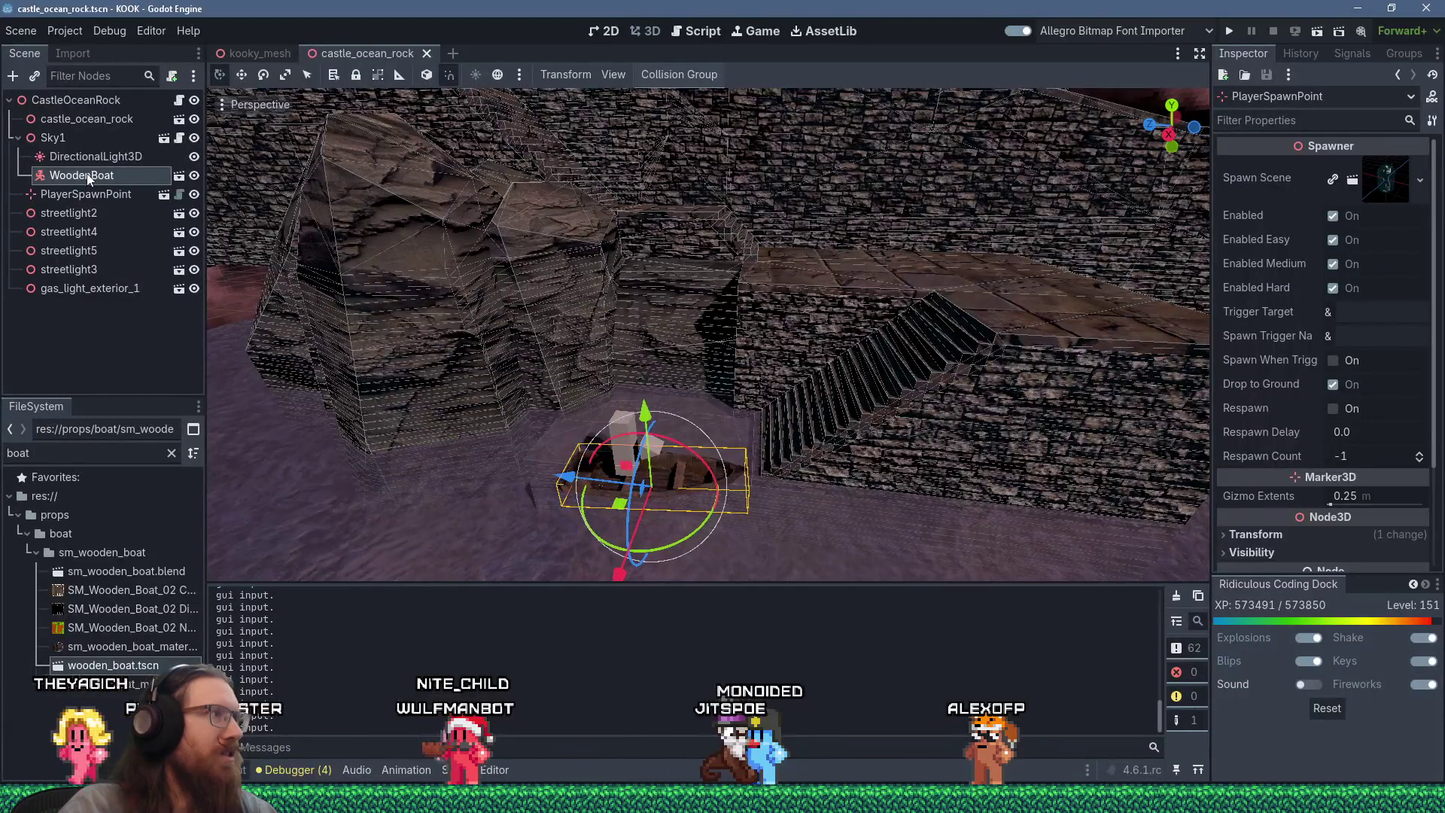
Step: Move WoodenBoat to the end of CastleOceanRock's children, rotate it -45° on Y, and relaunch
drag(88, 178, 64, 165)
drag(53, 101, 54, 103)
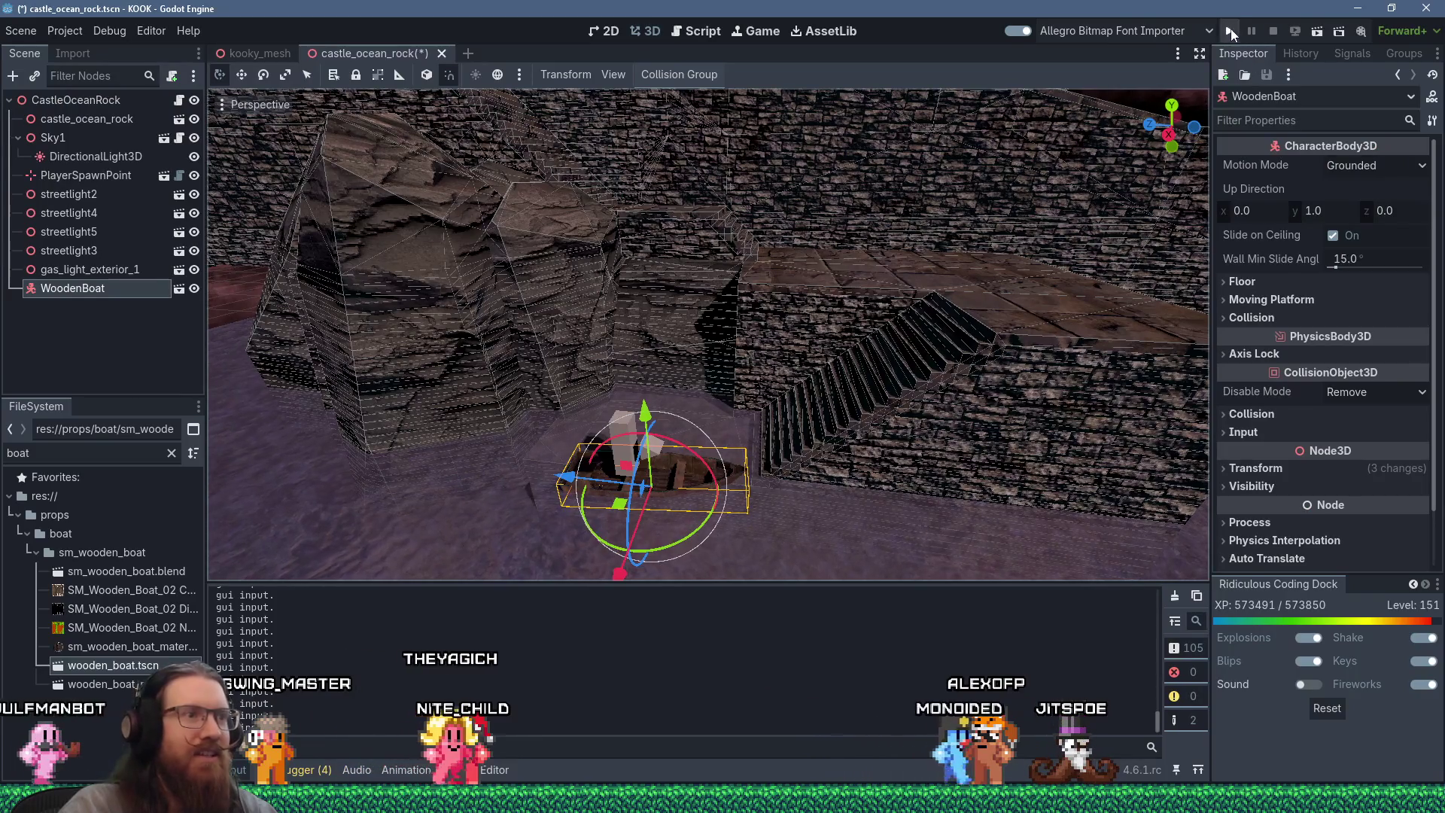
scroll(909, 393, up, 2)
scroll(909, 394, up, 3)
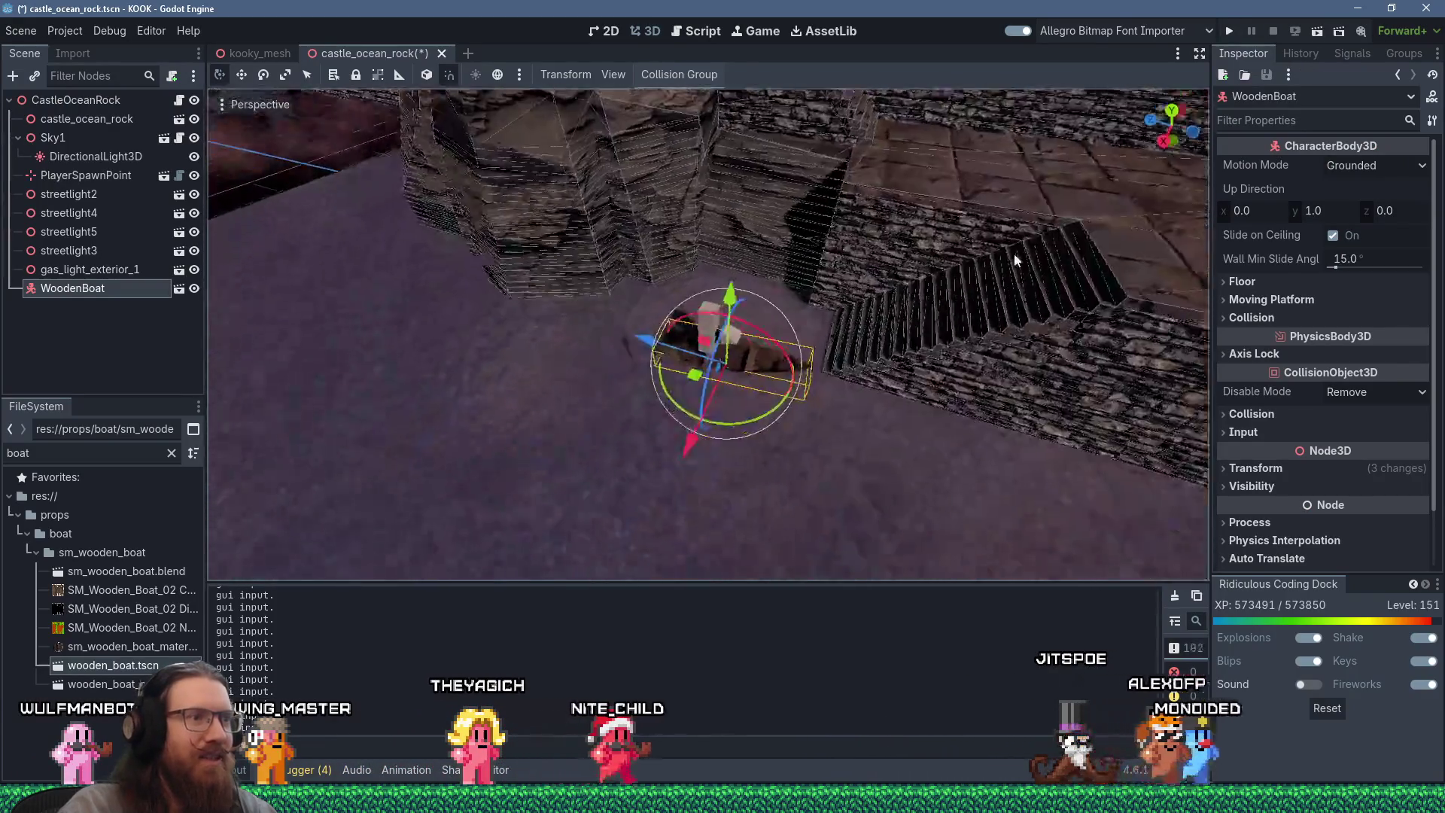
mouse_move(722, 440)
mouse_down()
mouse_move(779, 399)
mouse_move(713, 413)
mouse_move(655, 300)
mouse_move(687, 313)
mouse_move(740, 428)
mouse_move(846, 387)
mouse_up()
click(1229, 31)
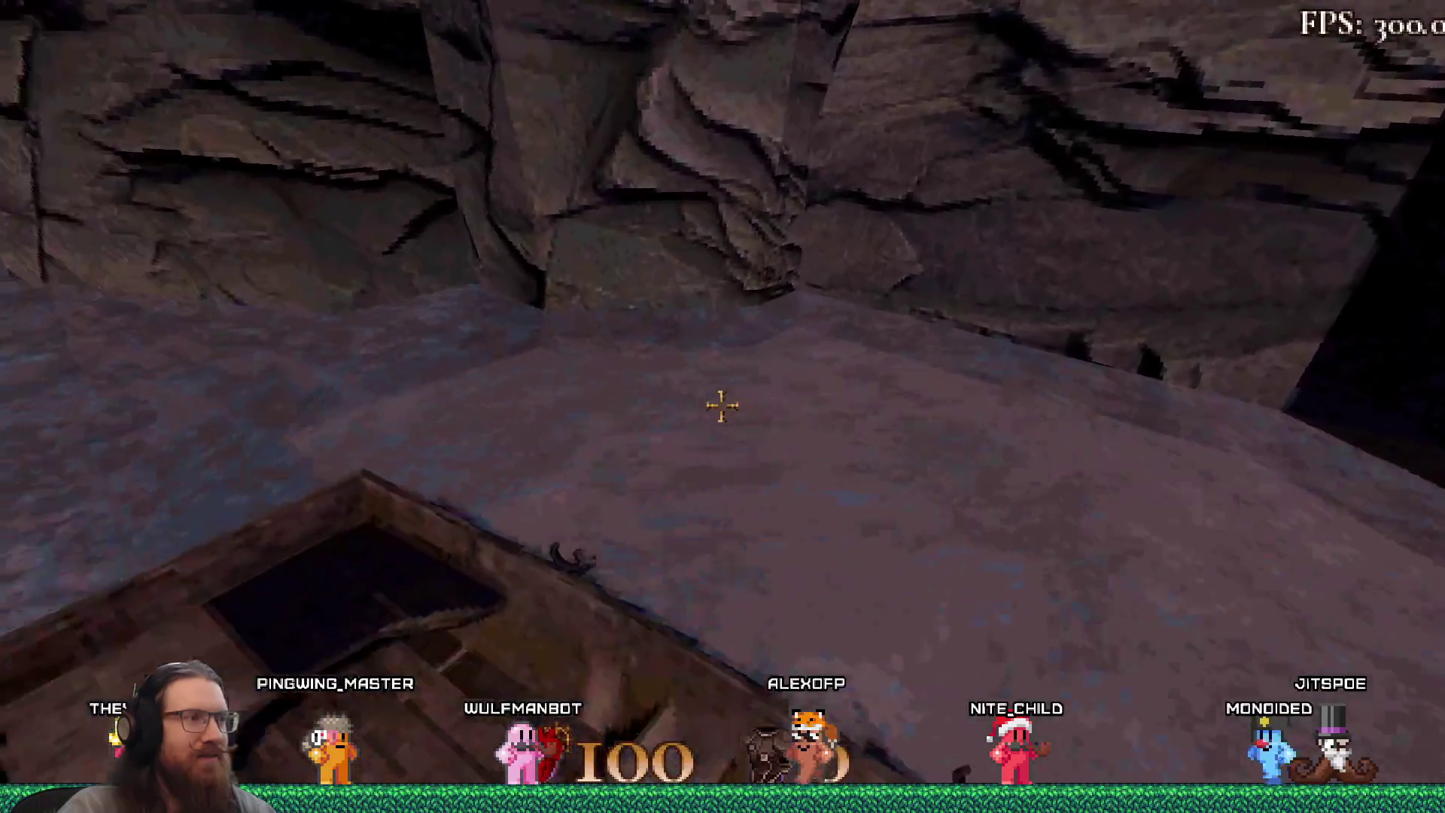
Step: Walk from the boat spawn up the dark stone stairs beside the brick wall onto the lit plaza
key(w)
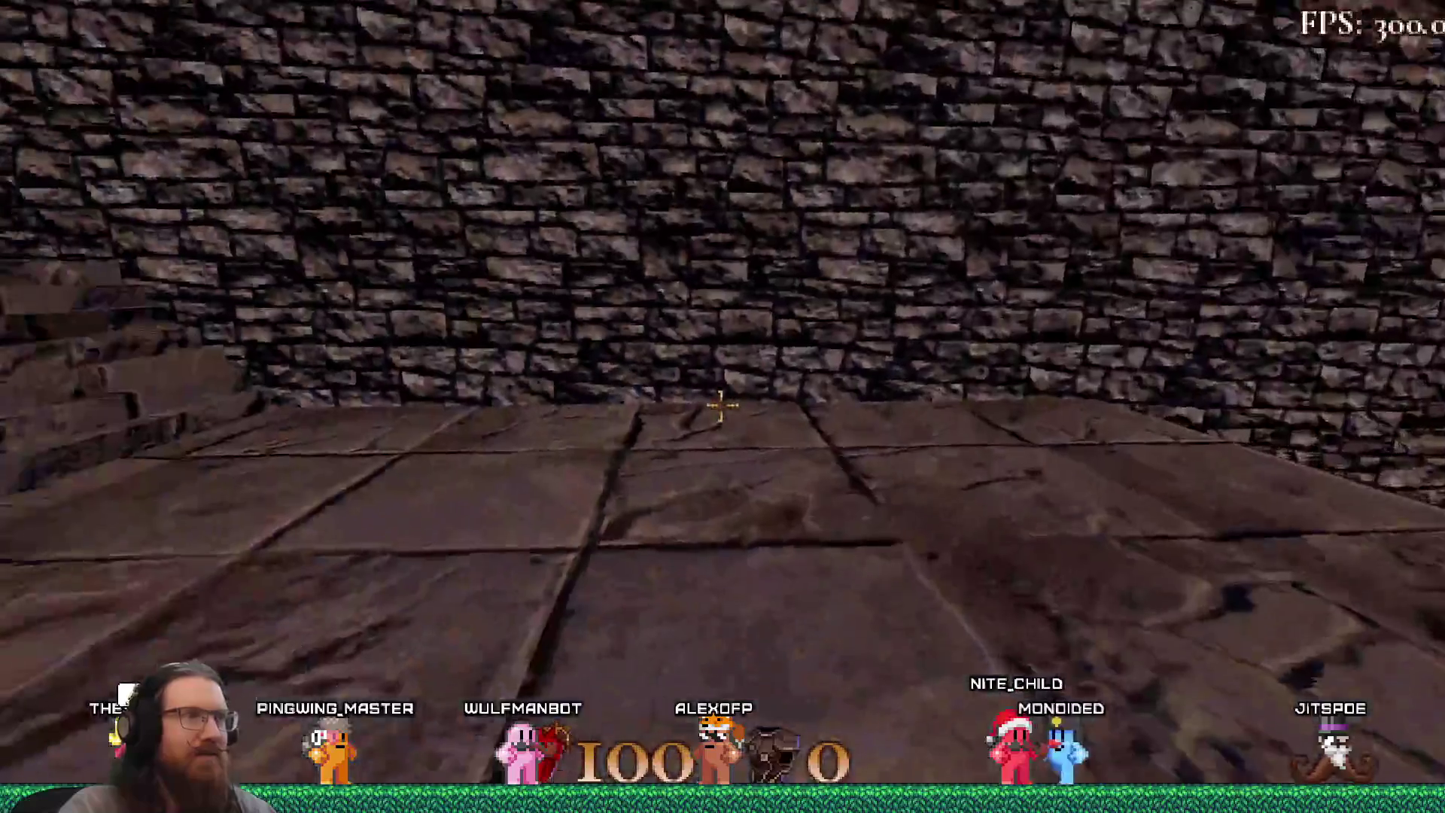
key(w)
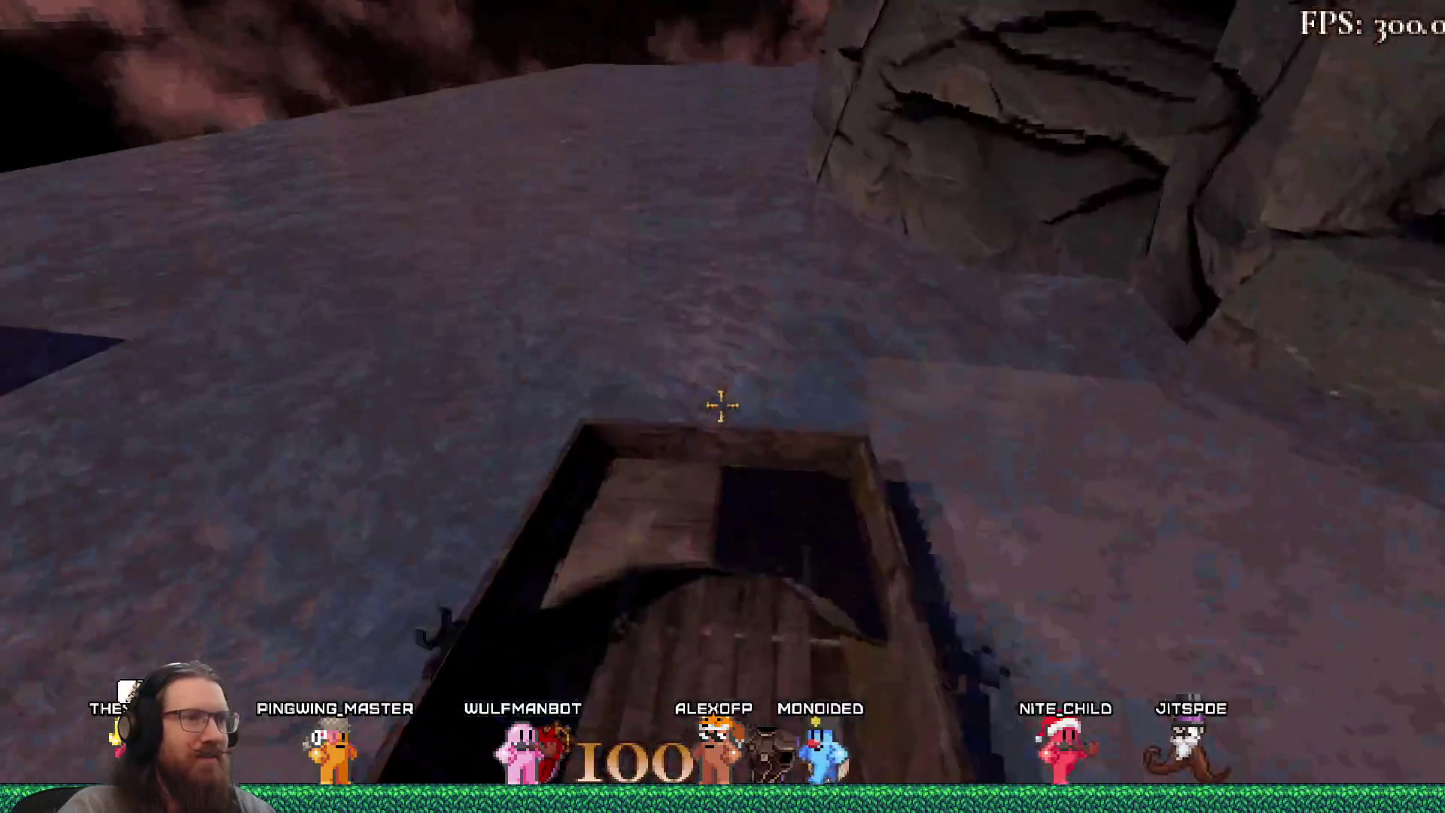
key(w)
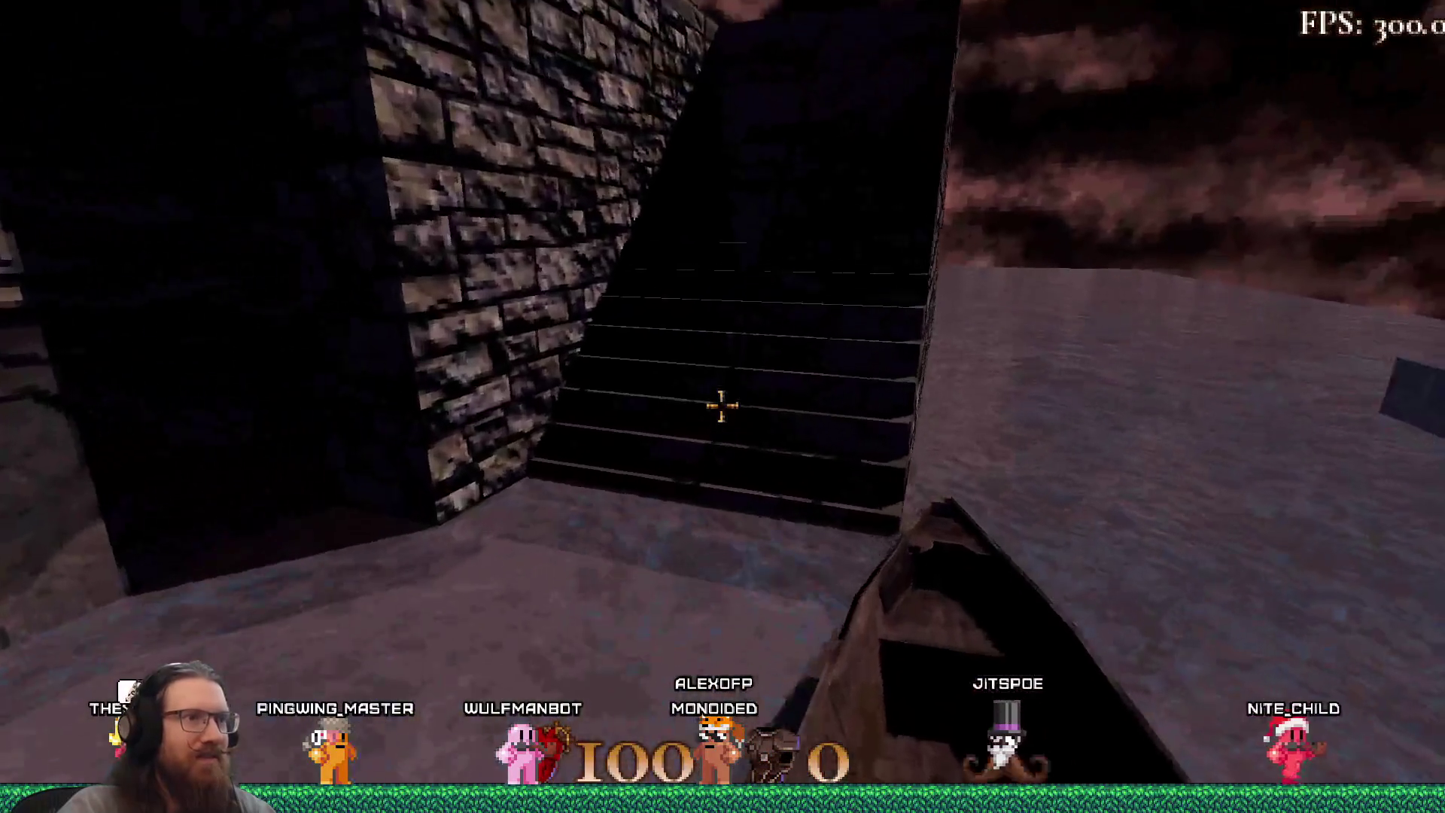
key(w)
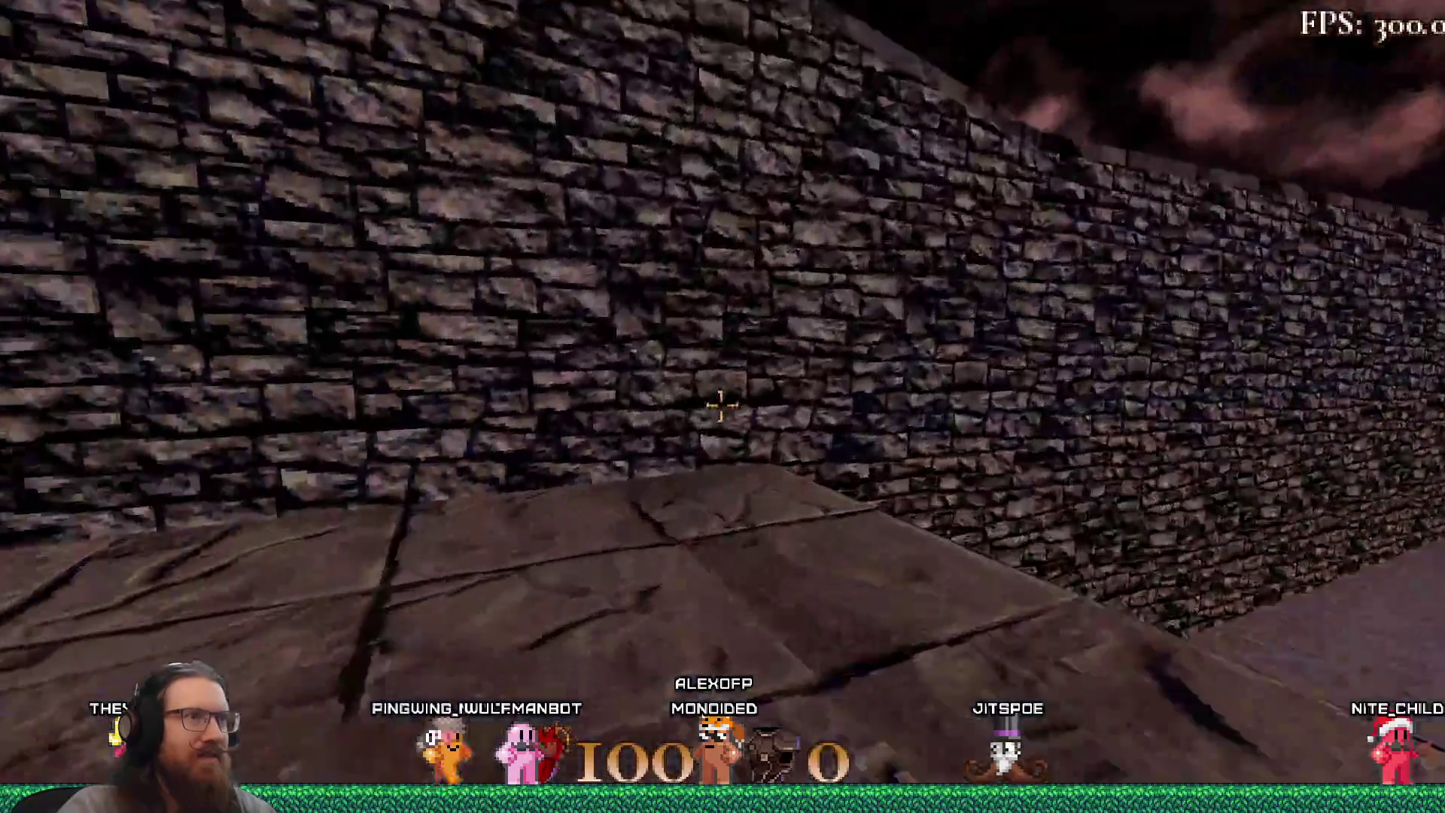
key(w)
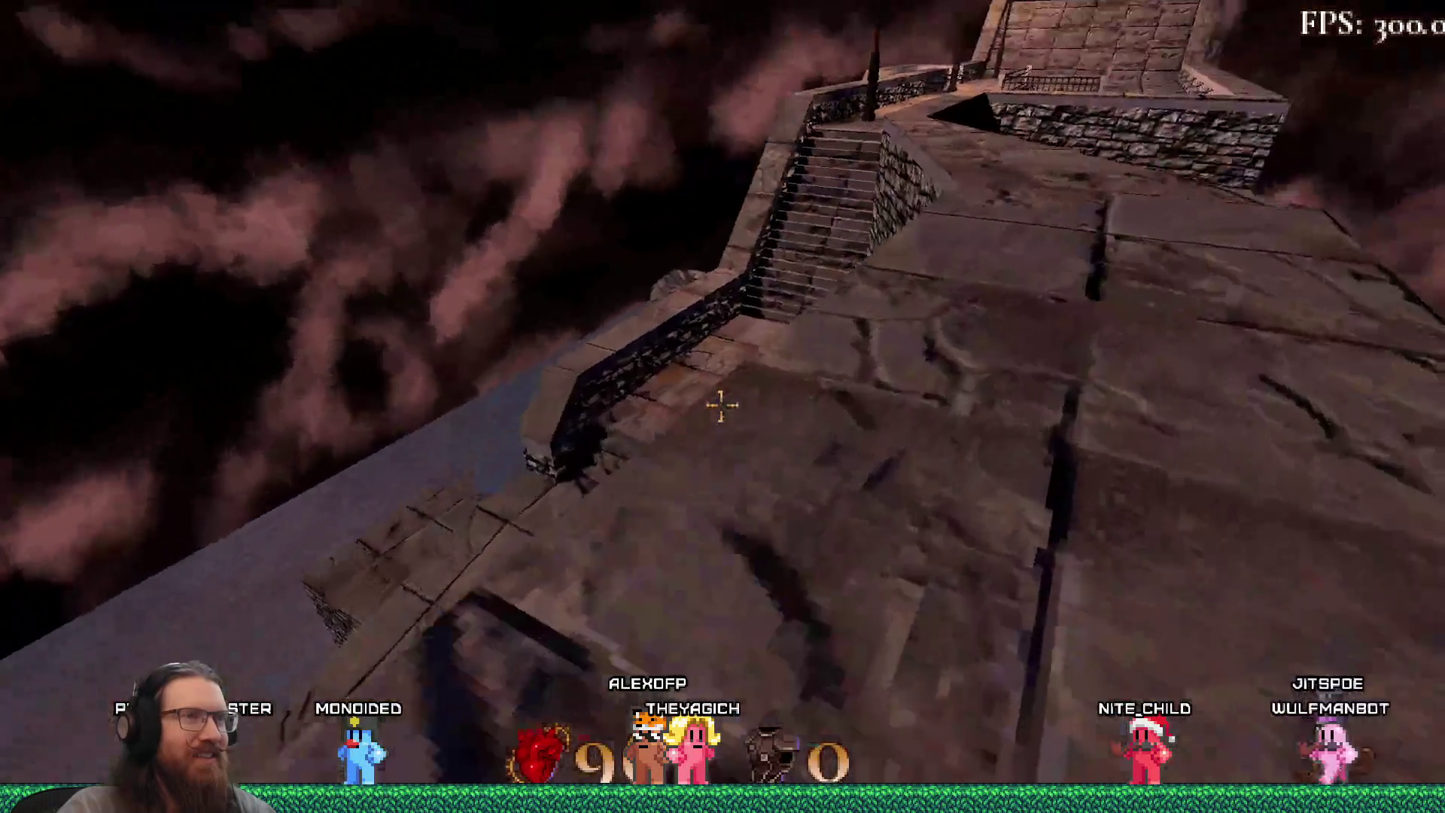
Step: Walk along the stone bridge and rooftop, down into the stairwell and back up
key(w)
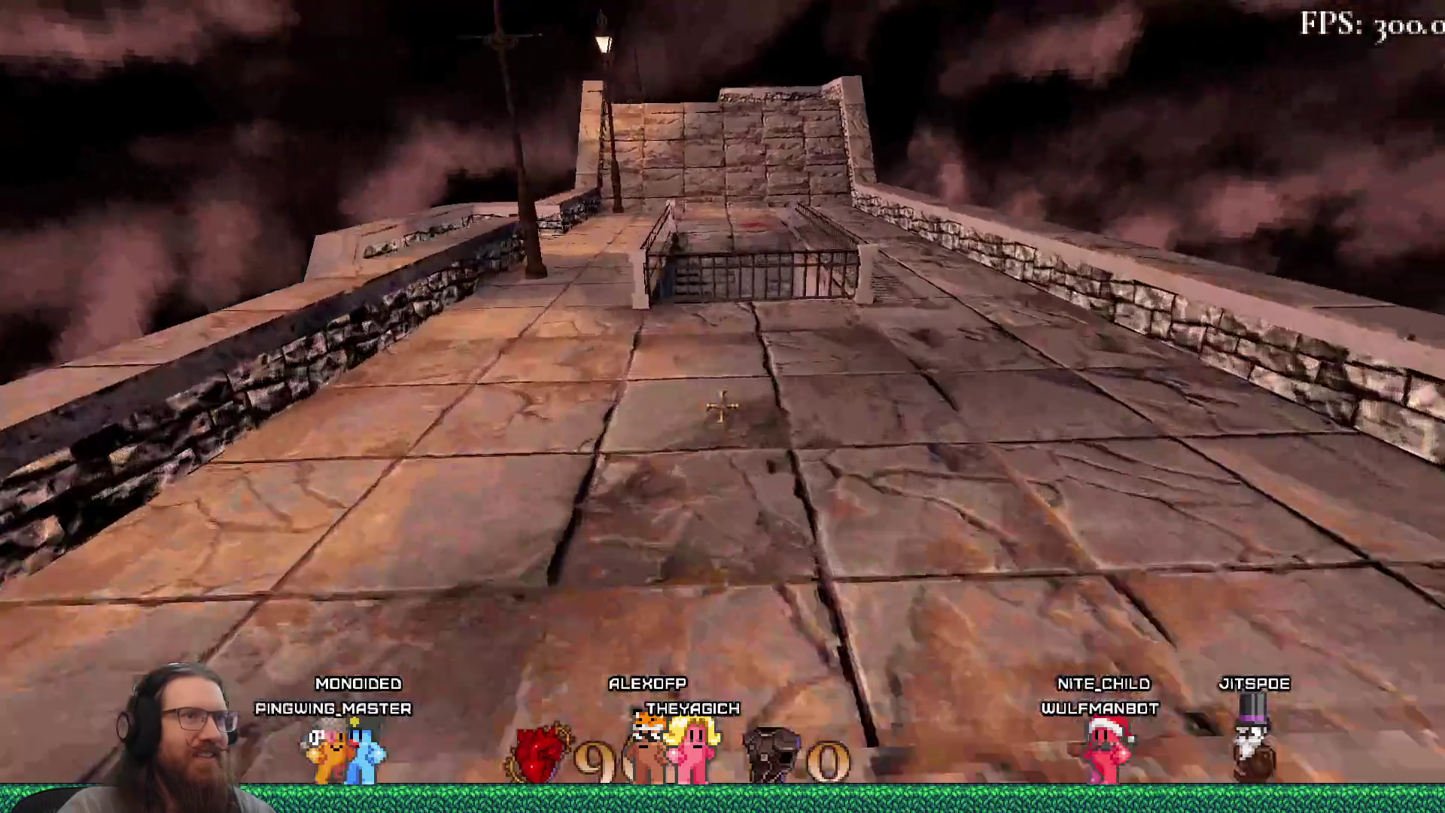
key(w)
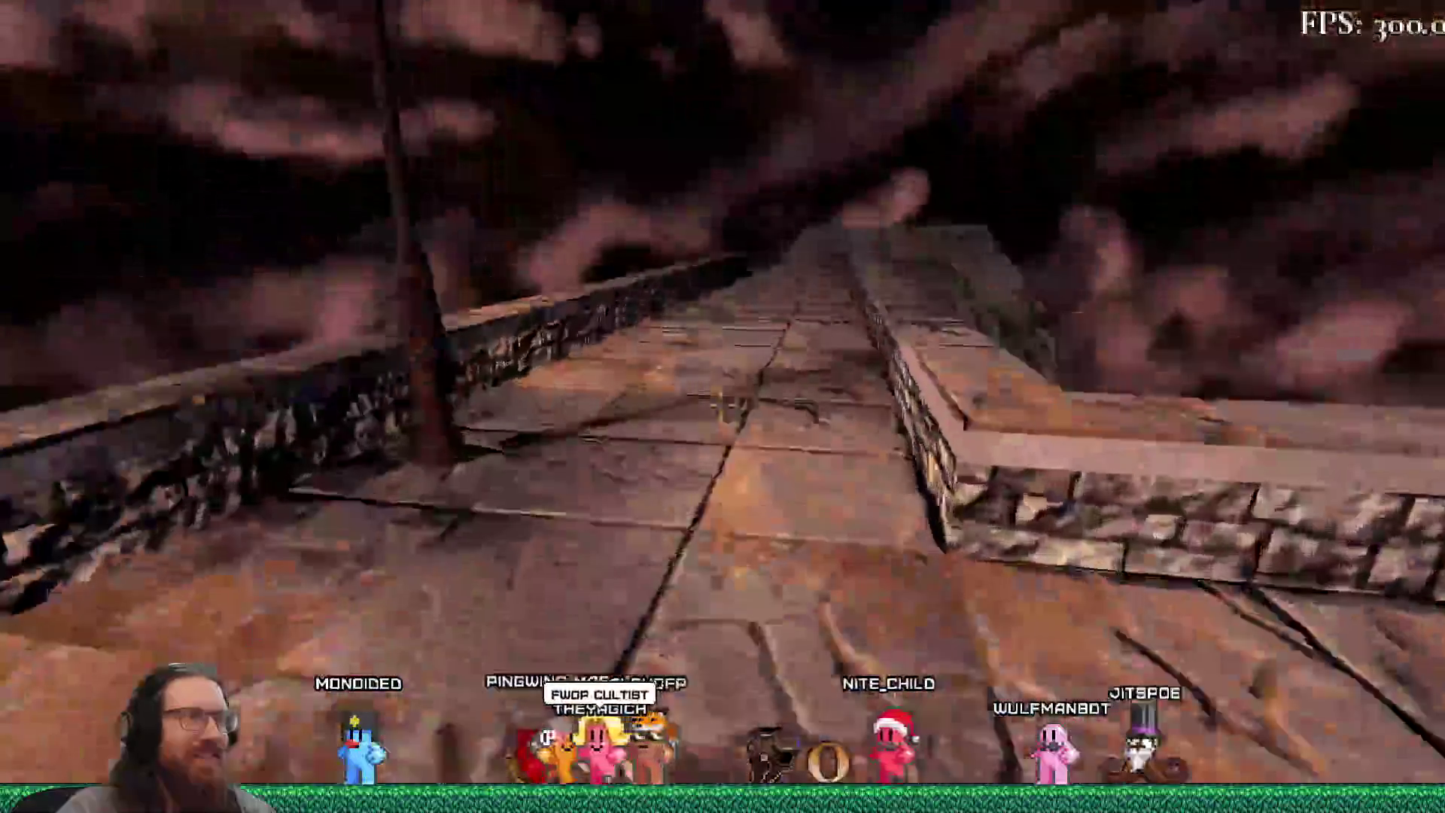
key(w)
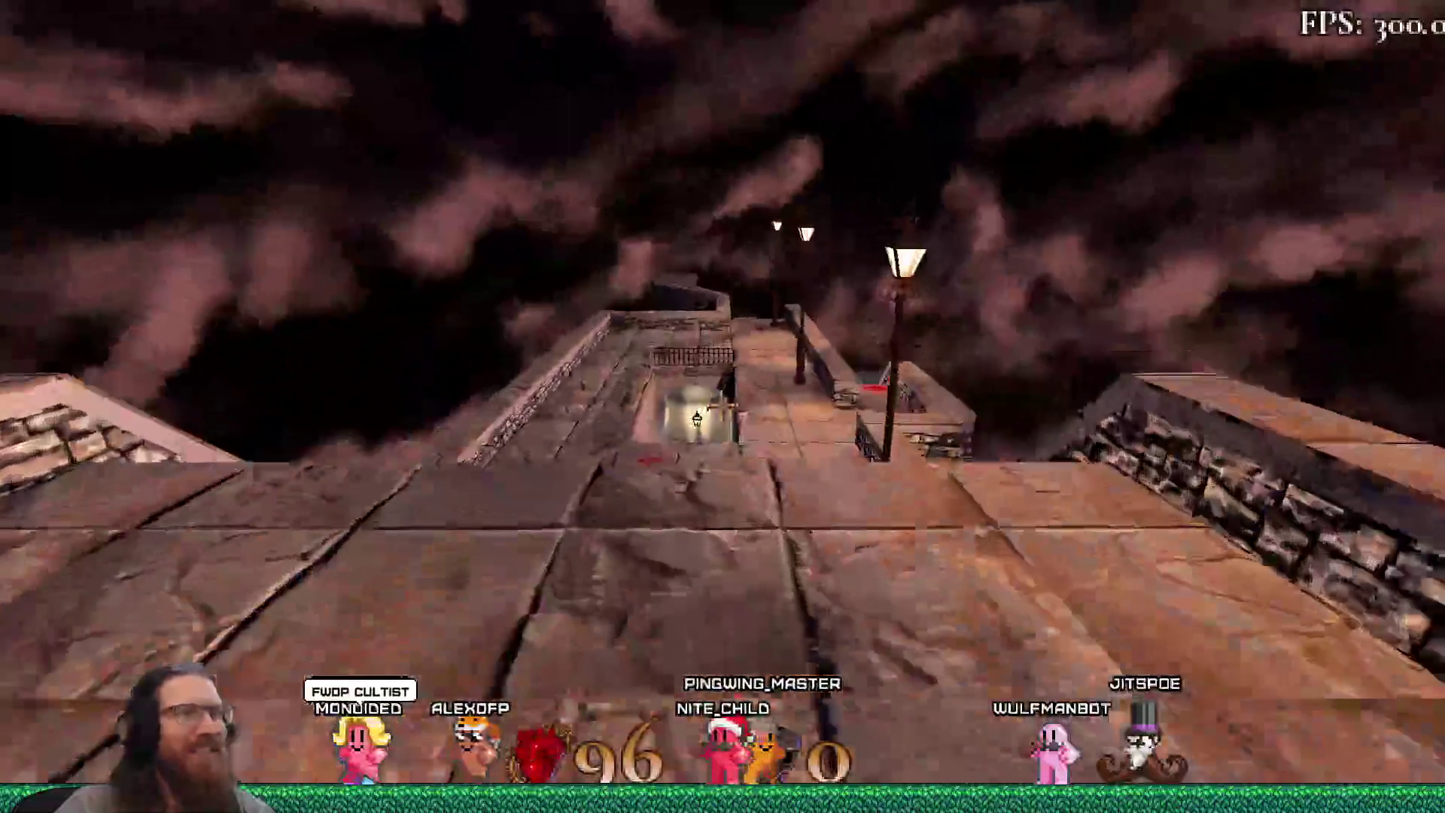
key(w)
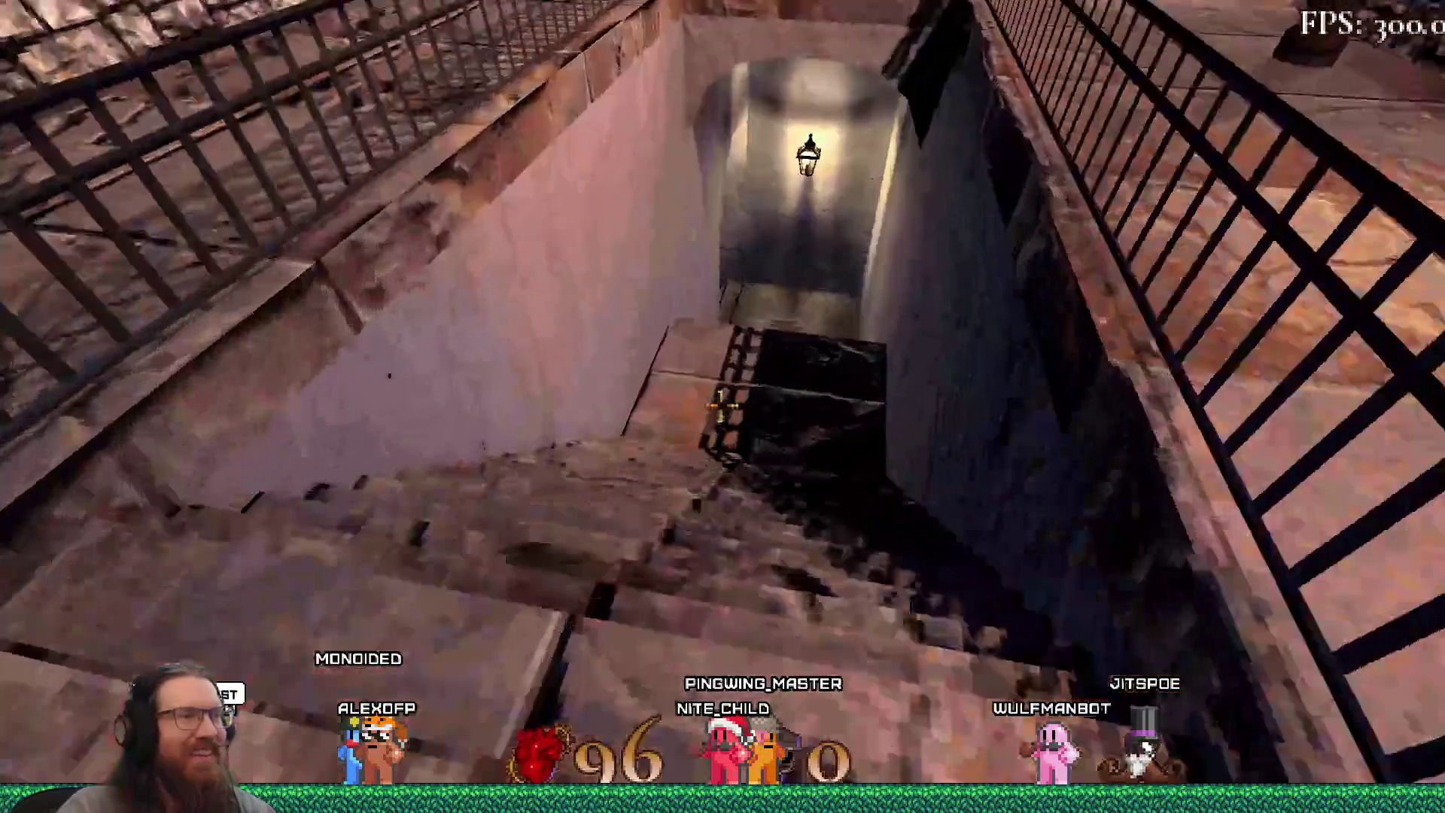
key(w)
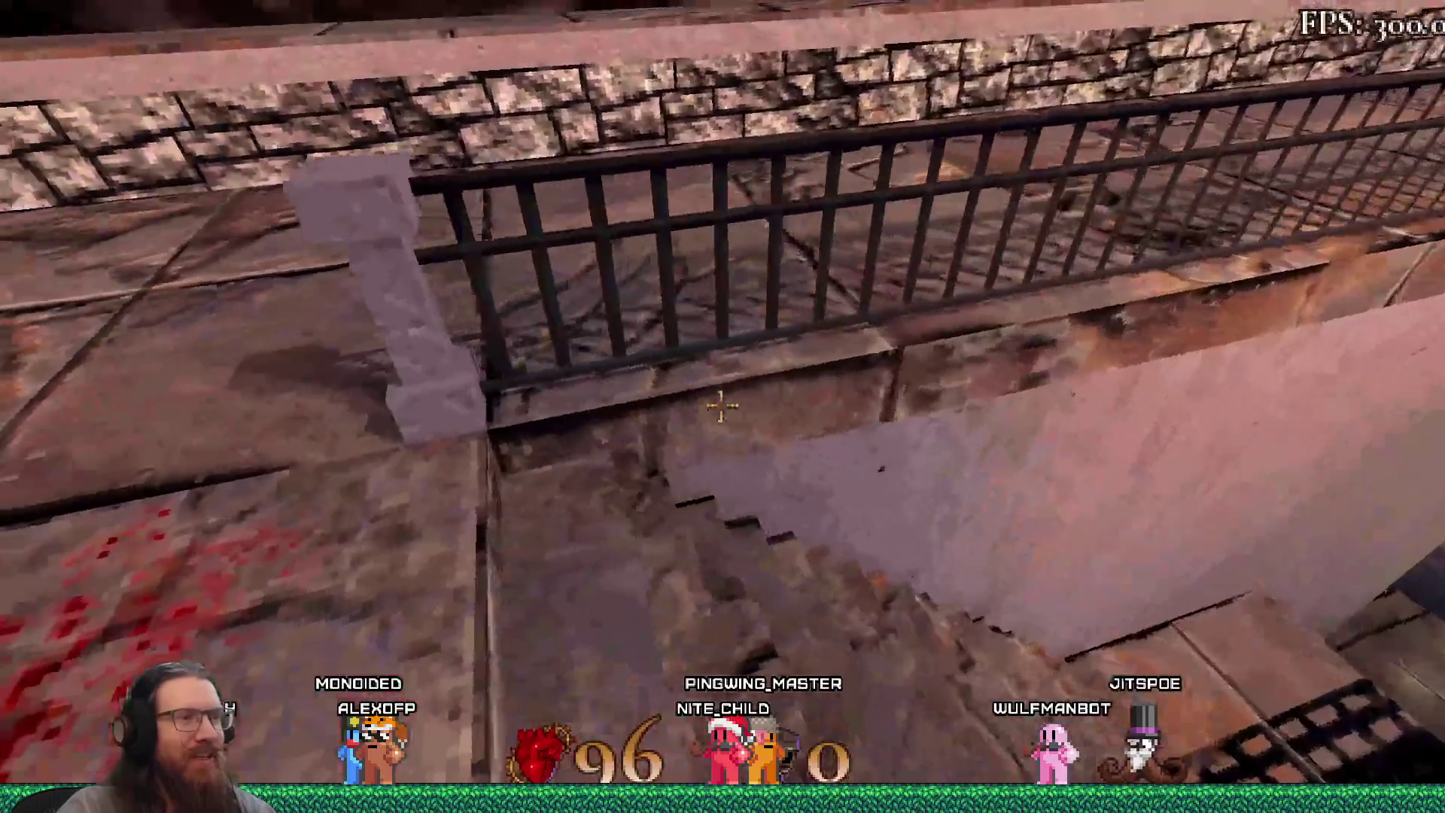
key(w)
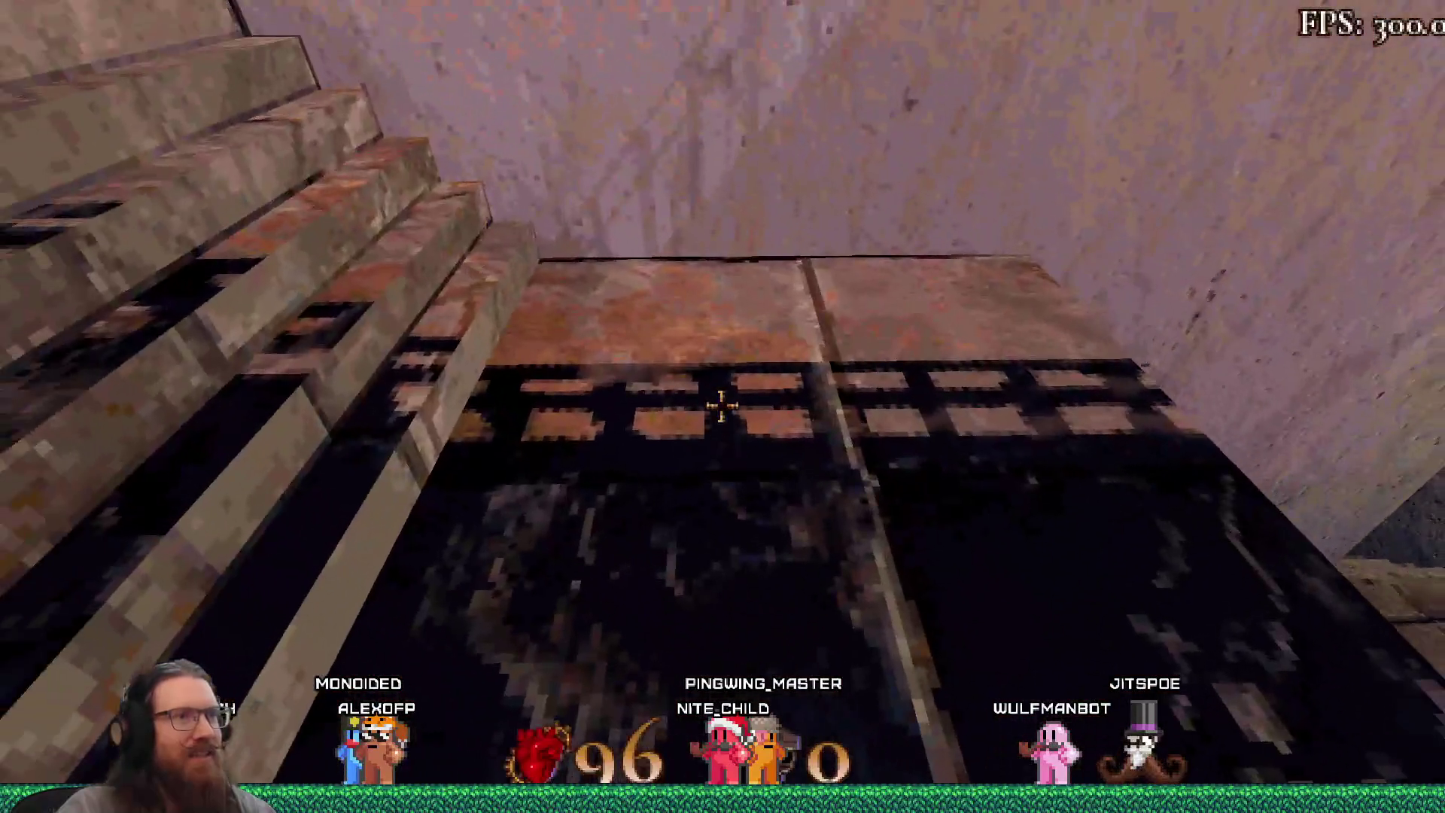
key(w)
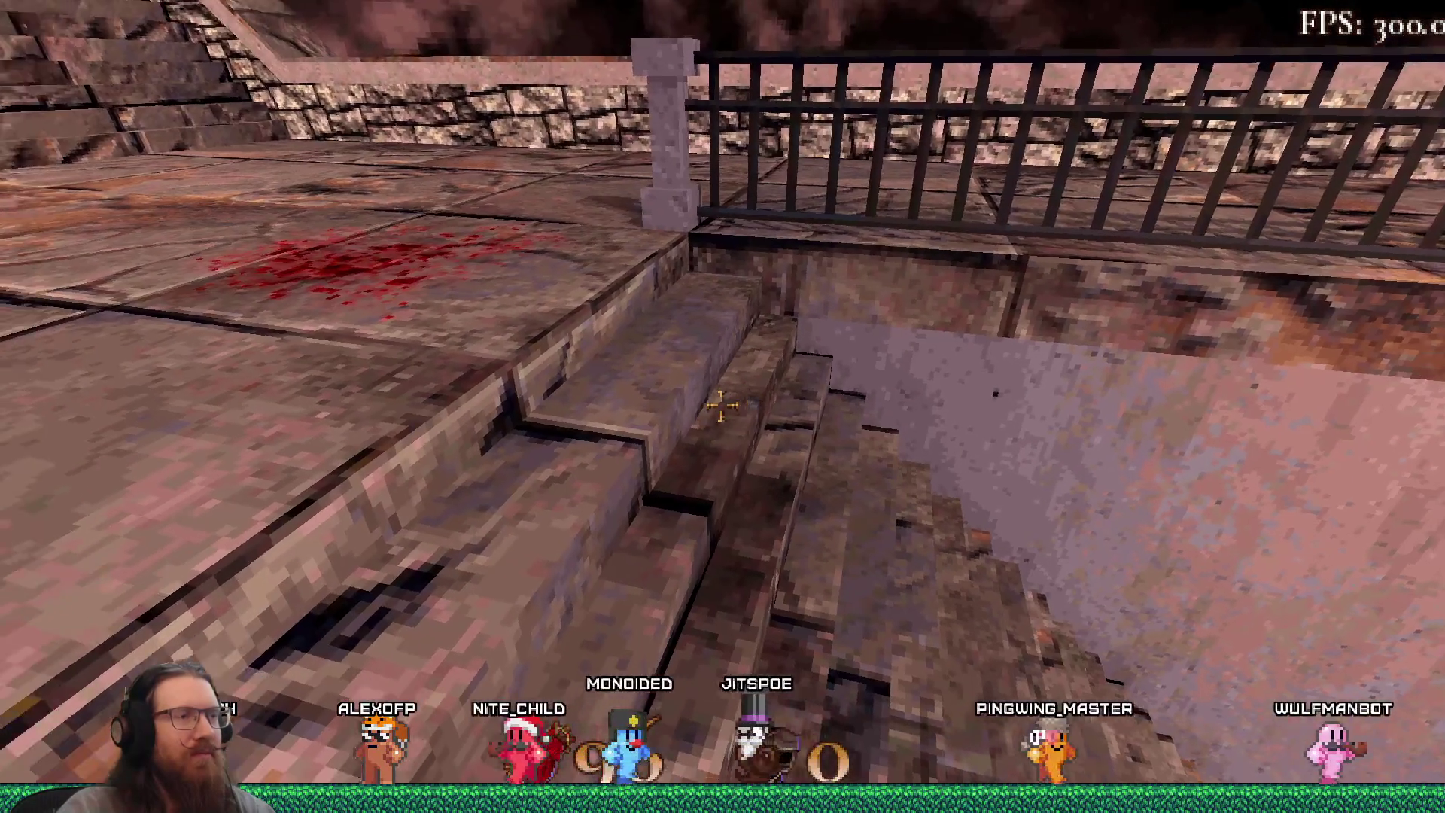
Step: Close the game by running quit in the developer console
key(grave)
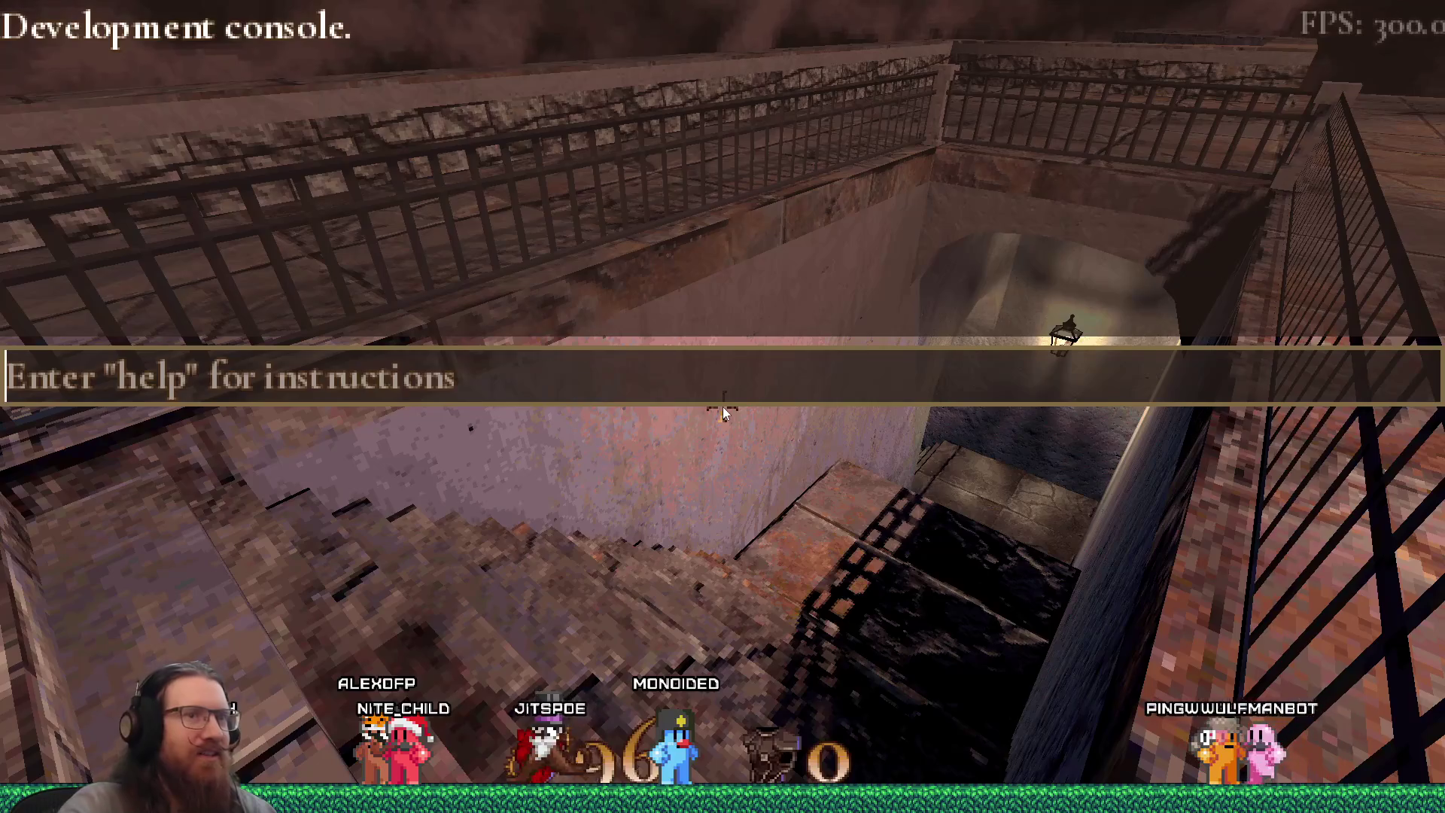
text(quit)
key(Return)
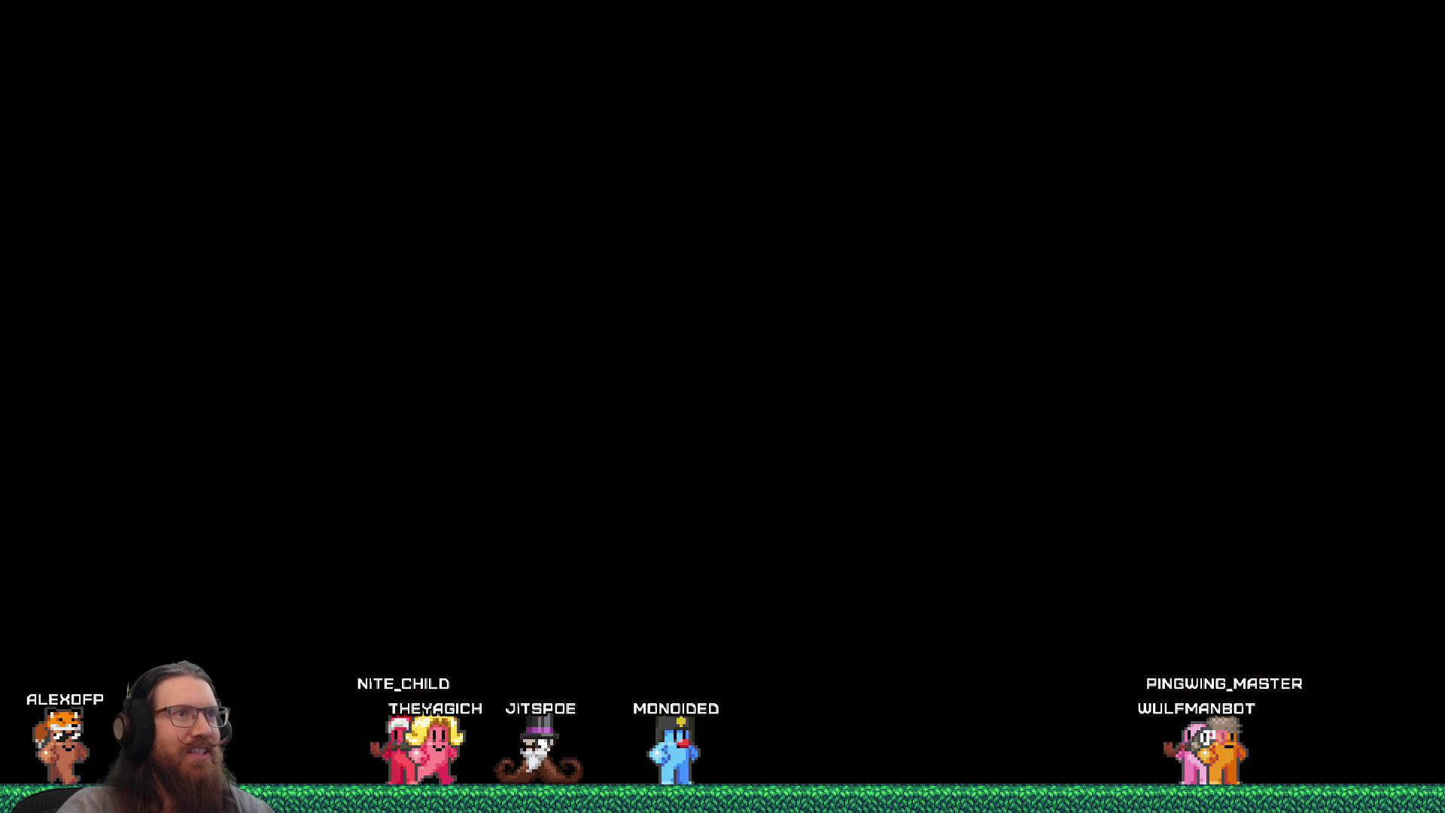
Step: Return to TrenchBroom and set the grid size to 8
key(ctrl+u)
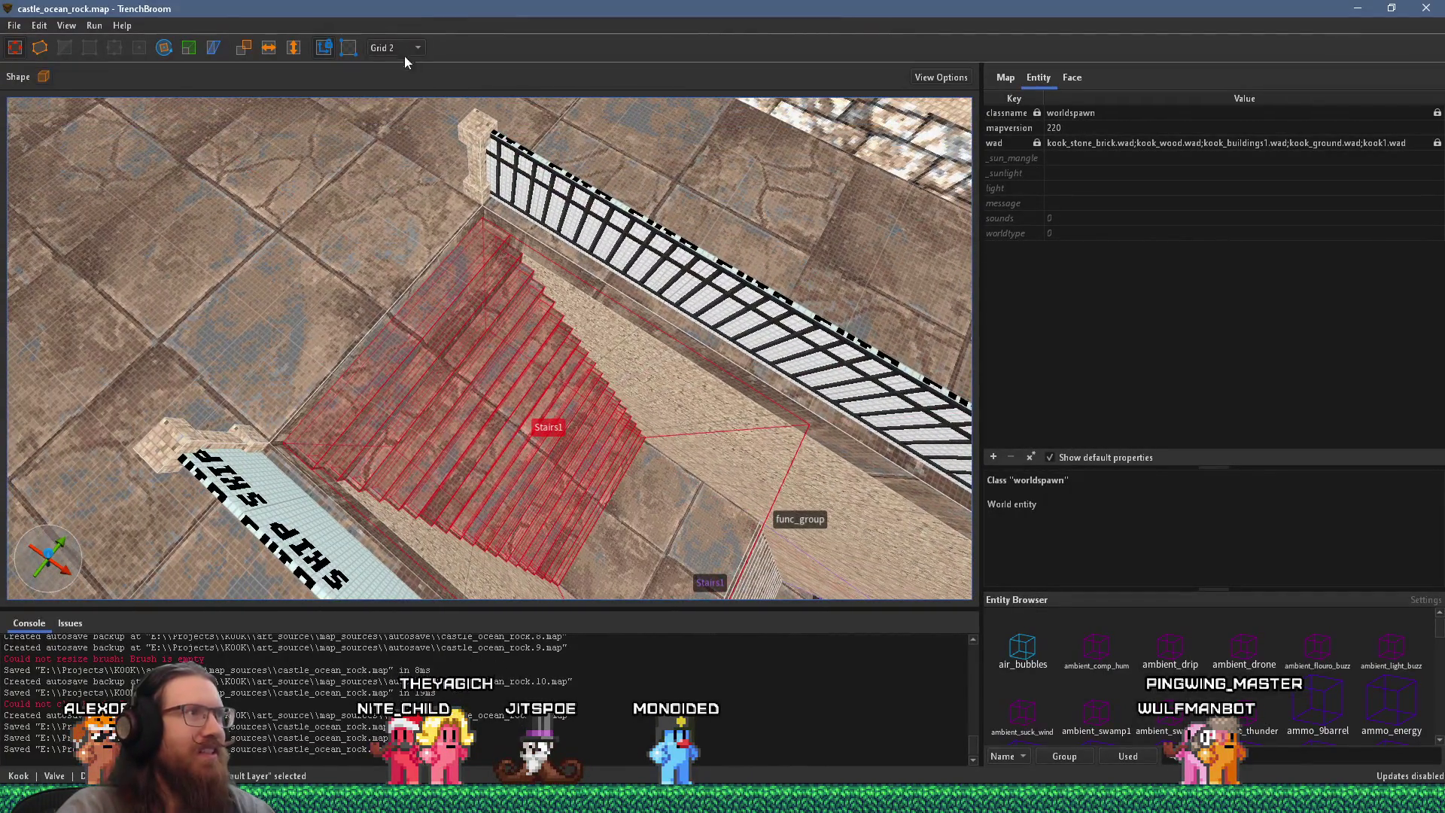
click(402, 49)
click(415, 117)
scroll(489, 307, up, 5)
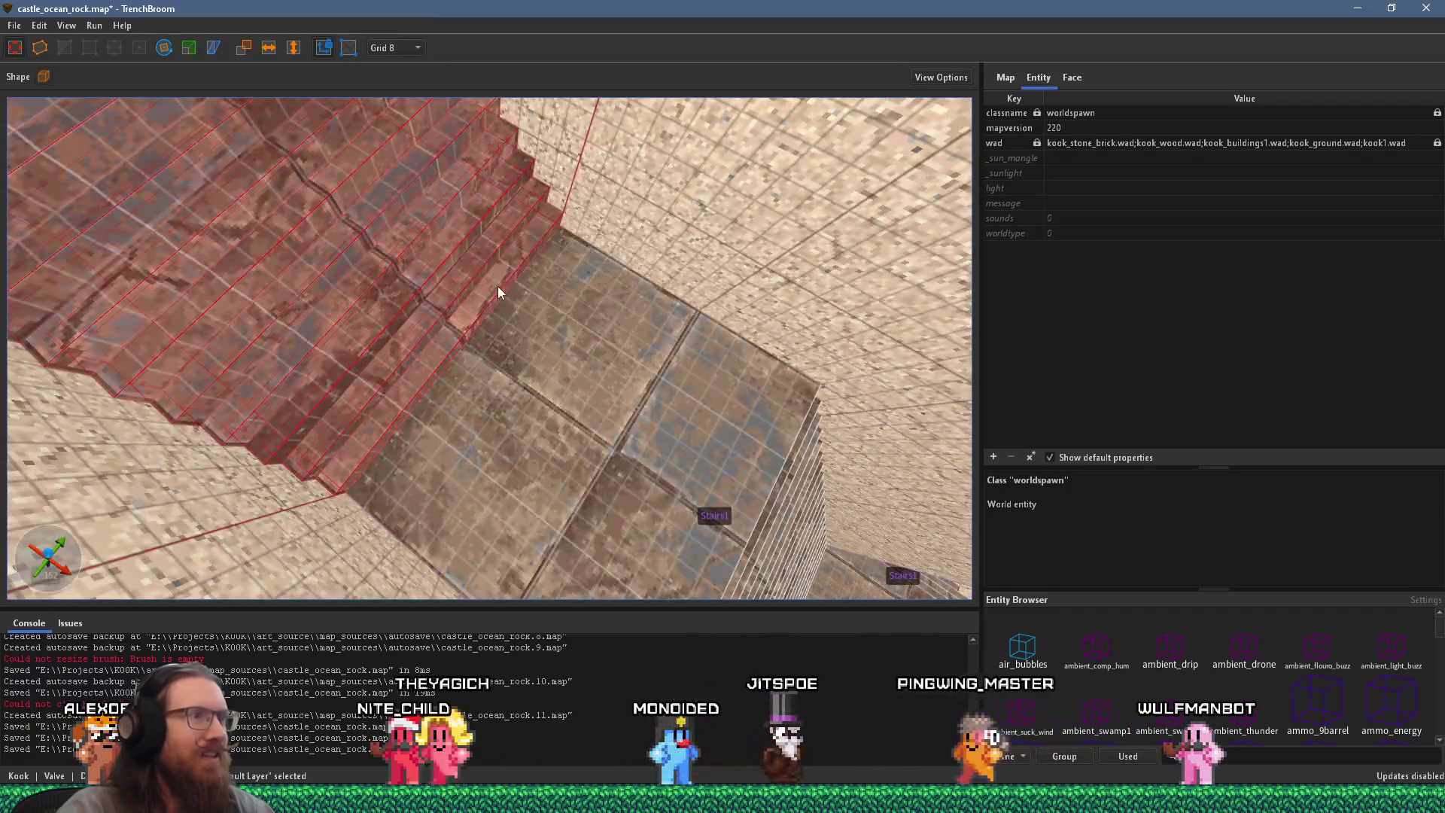
Step: Orbit to face the Stairs1 staircase and select its top step brush
key(Escape)
mouse_move(516, 341)
mouse_down()
mouse_move(462, 320)
mouse_move(412, 233)
mouse_move(431, 249)
mouse_up()
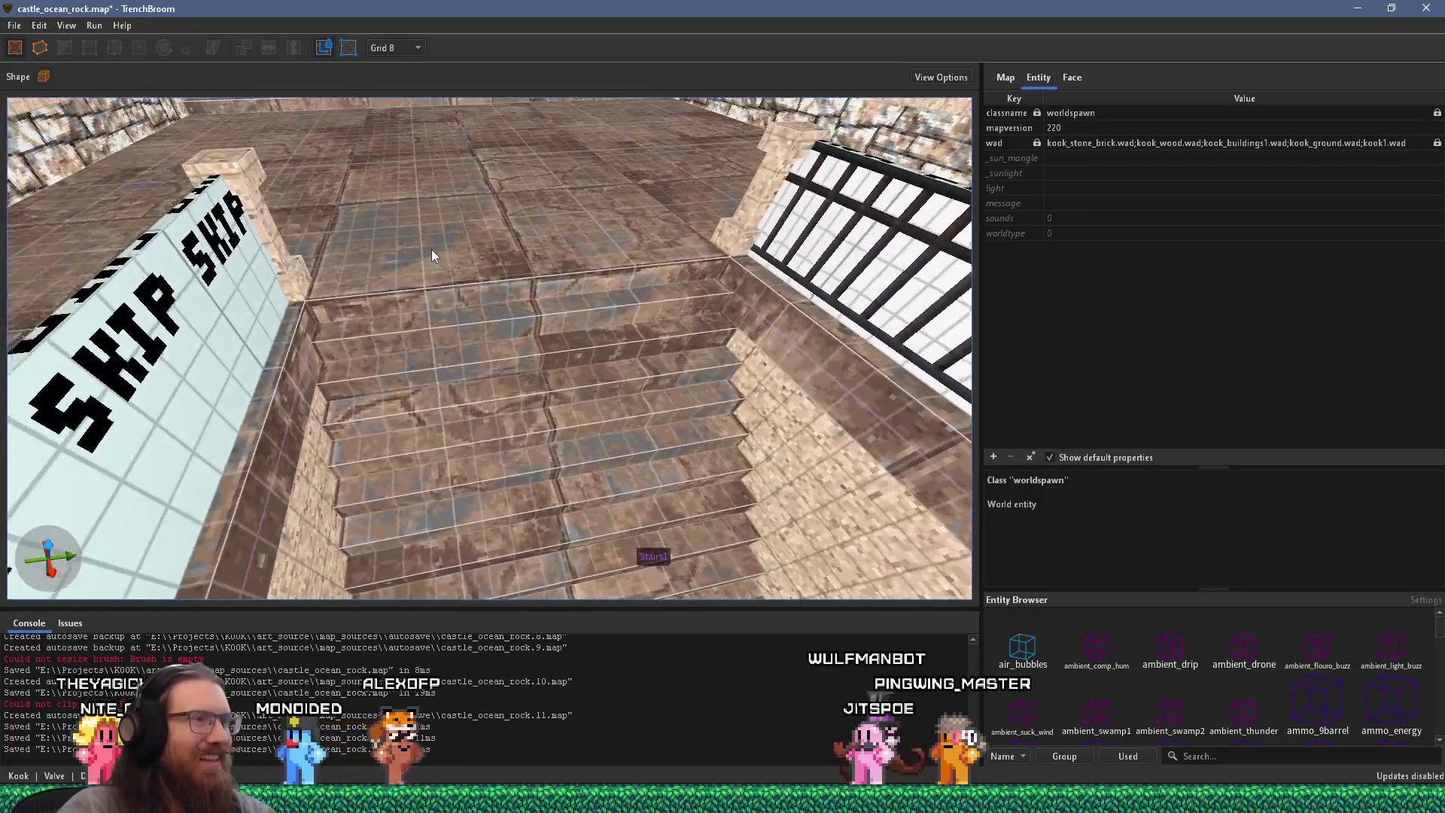
scroll(435, 252, up, 3)
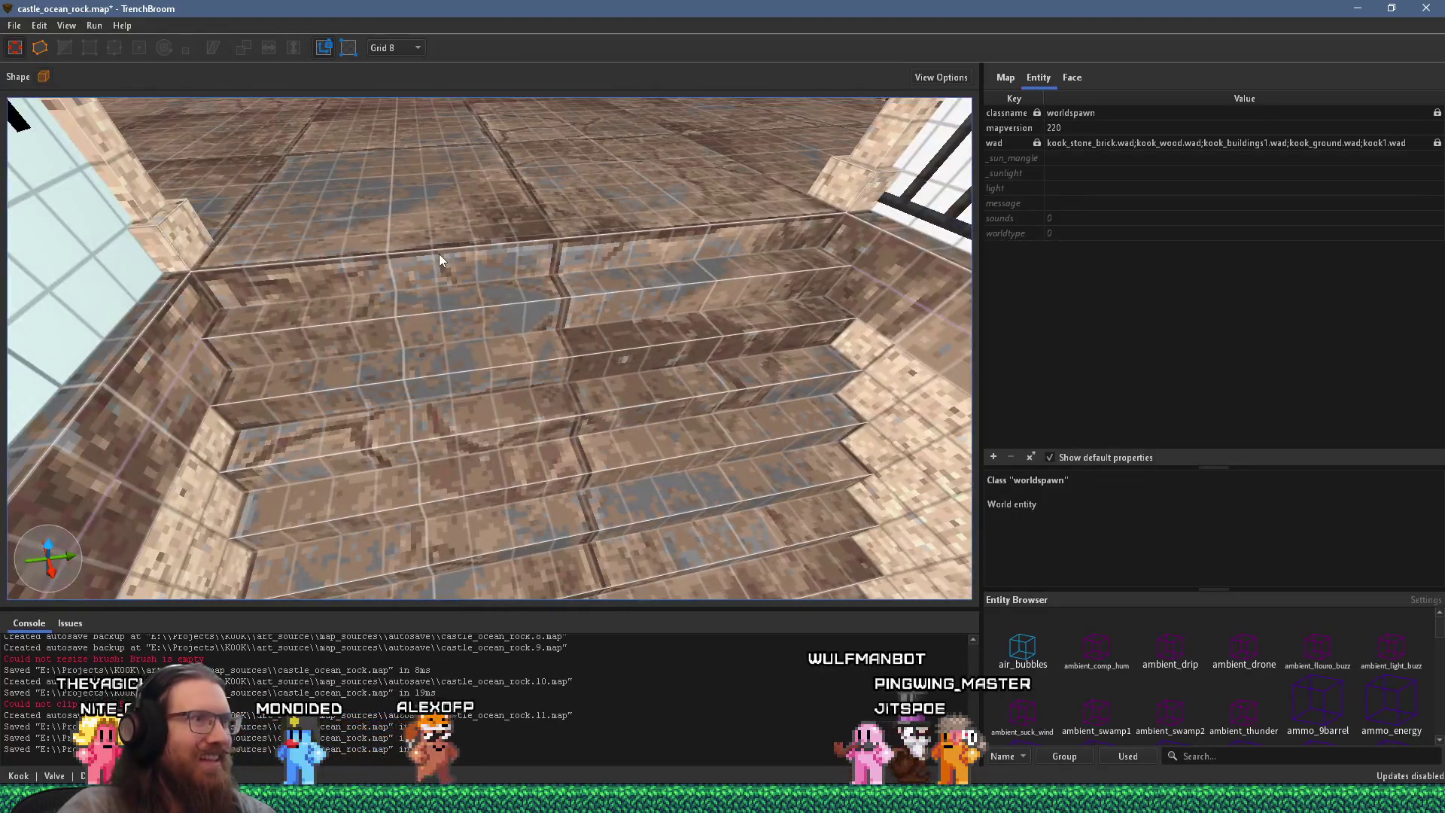
click(521, 255)
mouse_move(418, 286)
mouse_down()
mouse_move(511, 337)
mouse_move(748, 336)
mouse_up()
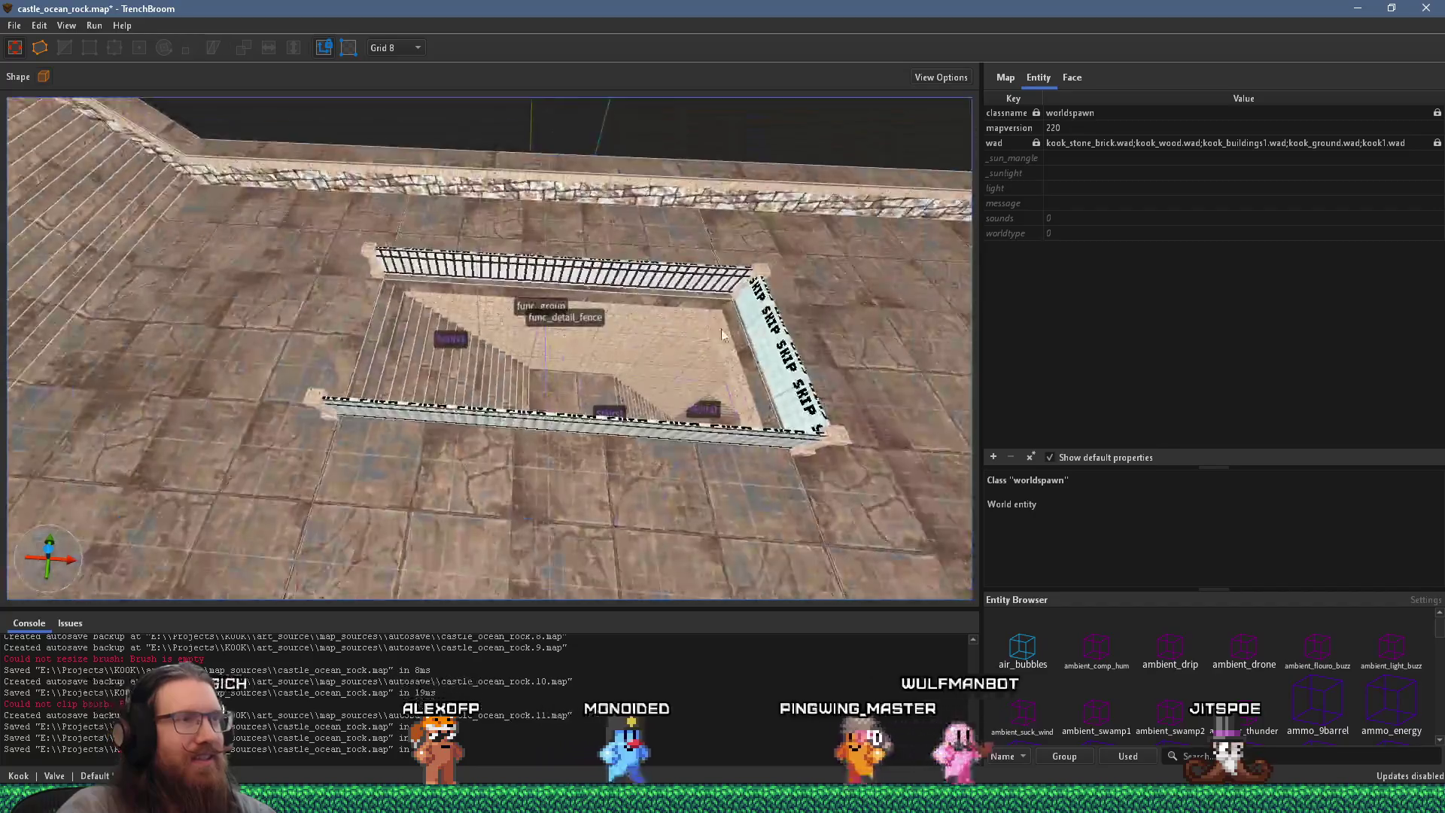
Step: Save castle_ocean_rock.map and swing the camera around the stairwell
click(14, 25)
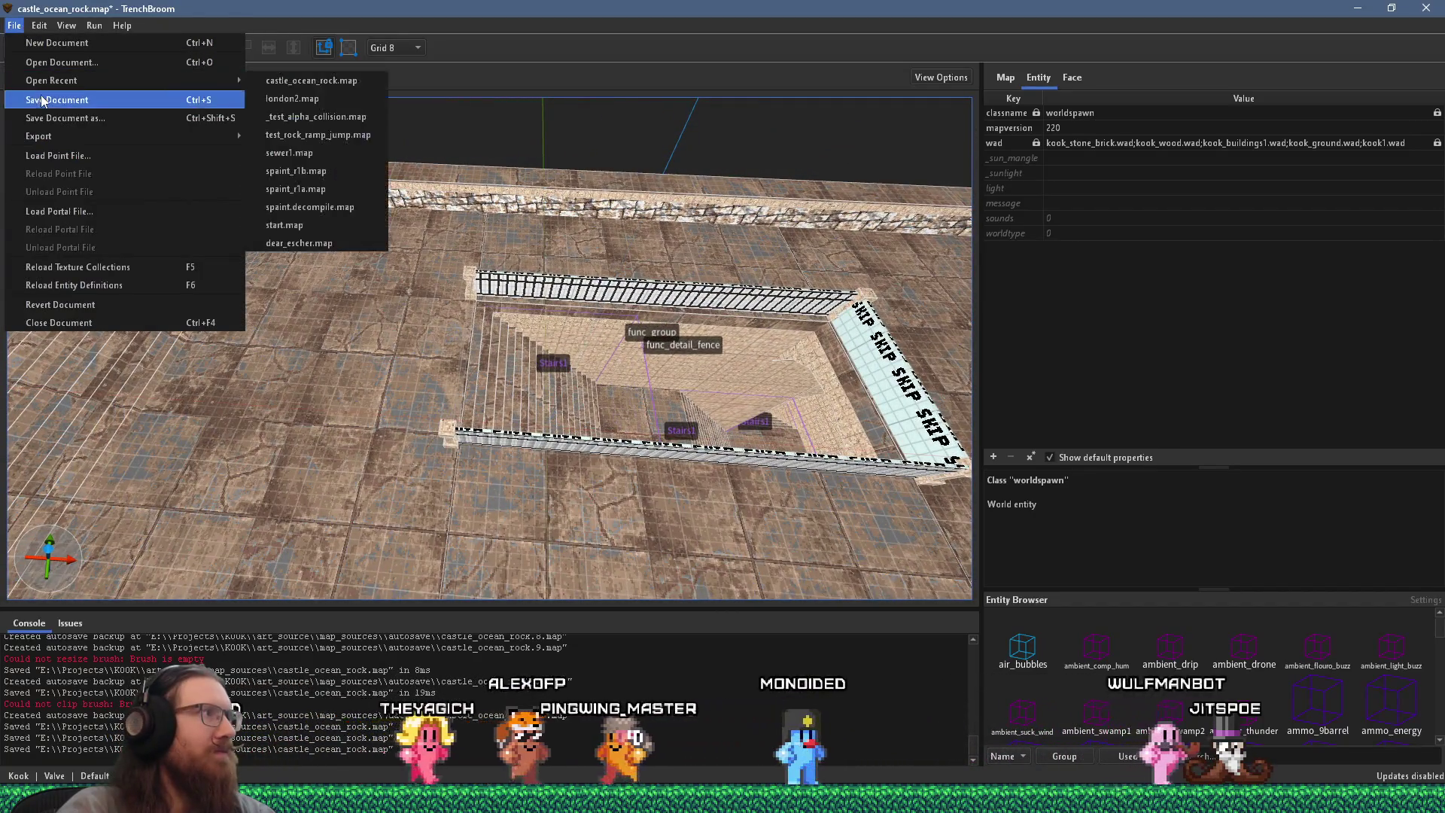
click(41, 100)
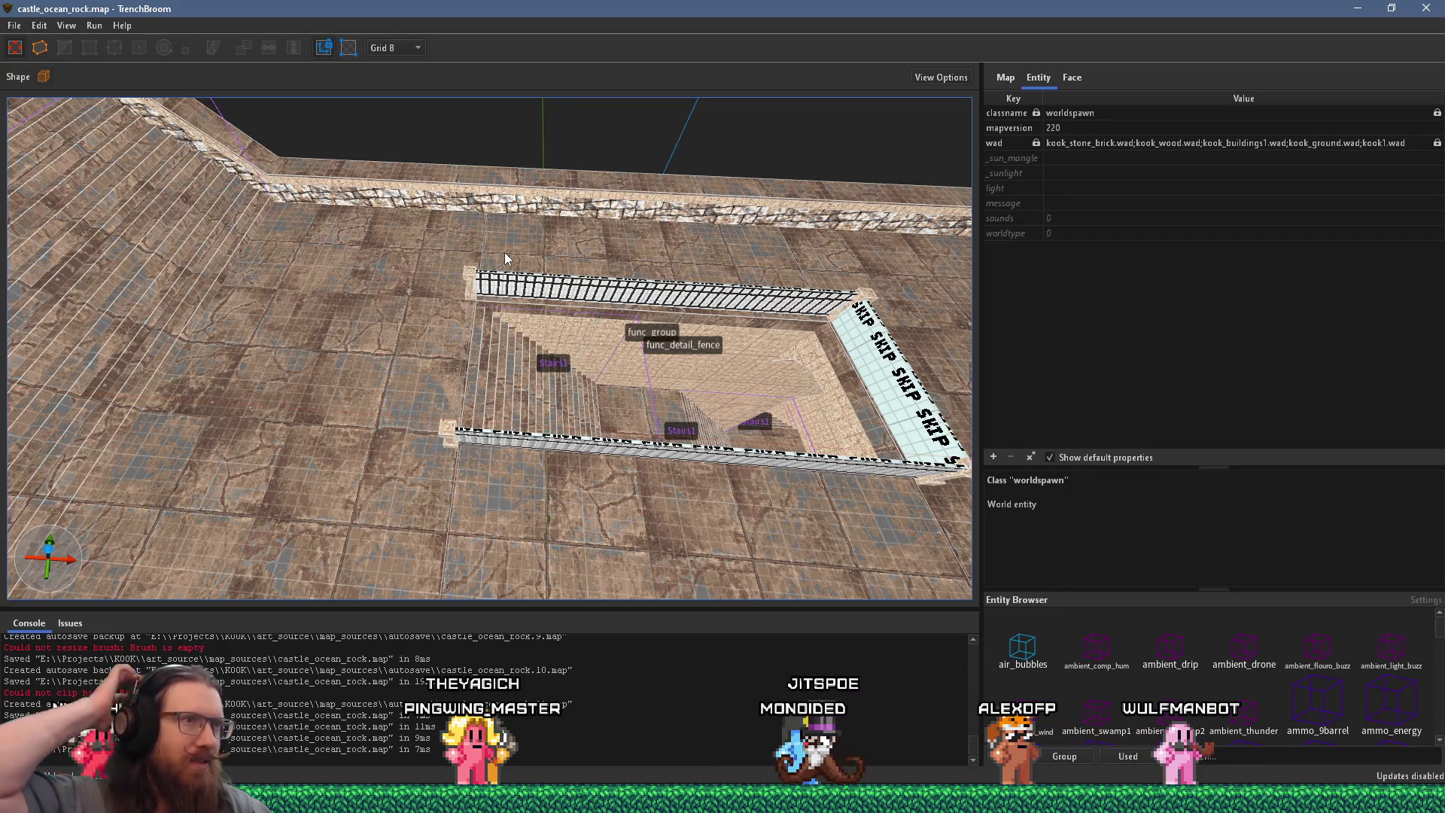
mouse_move(504, 259)
mouse_down()
mouse_move(637, 319)
mouse_move(447, 401)
mouse_move(495, 342)
mouse_up()
scroll(635, 316, up, 1)
key(super+Tab)
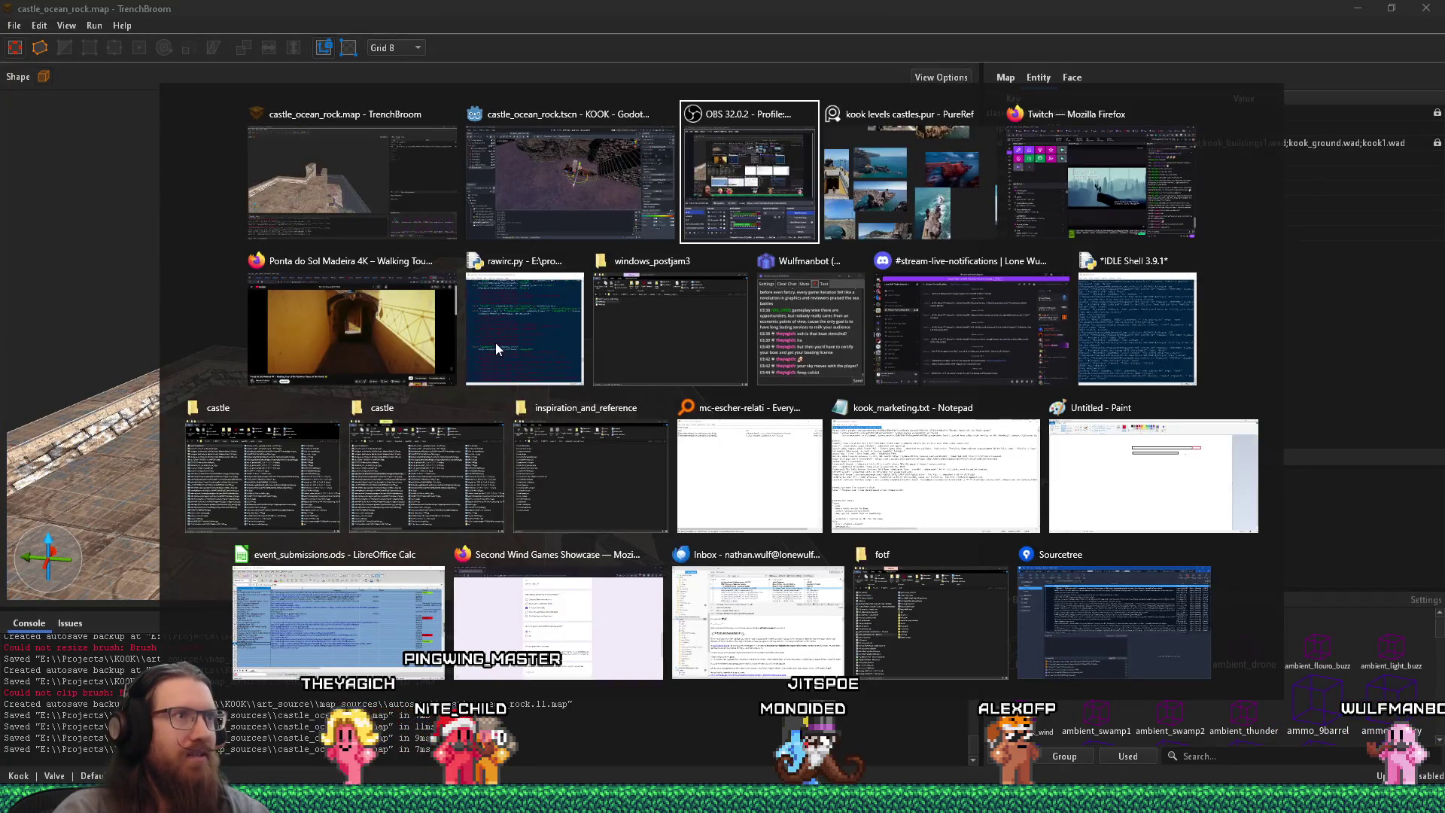
key(Escape)
mouse_move(495, 354)
mouse_down()
mouse_move(371, 423)
mouse_move(491, 336)
mouse_move(511, 415)
mouse_move(595, 383)
mouse_move(543, 458)
mouse_up()
key(alt+Tab)
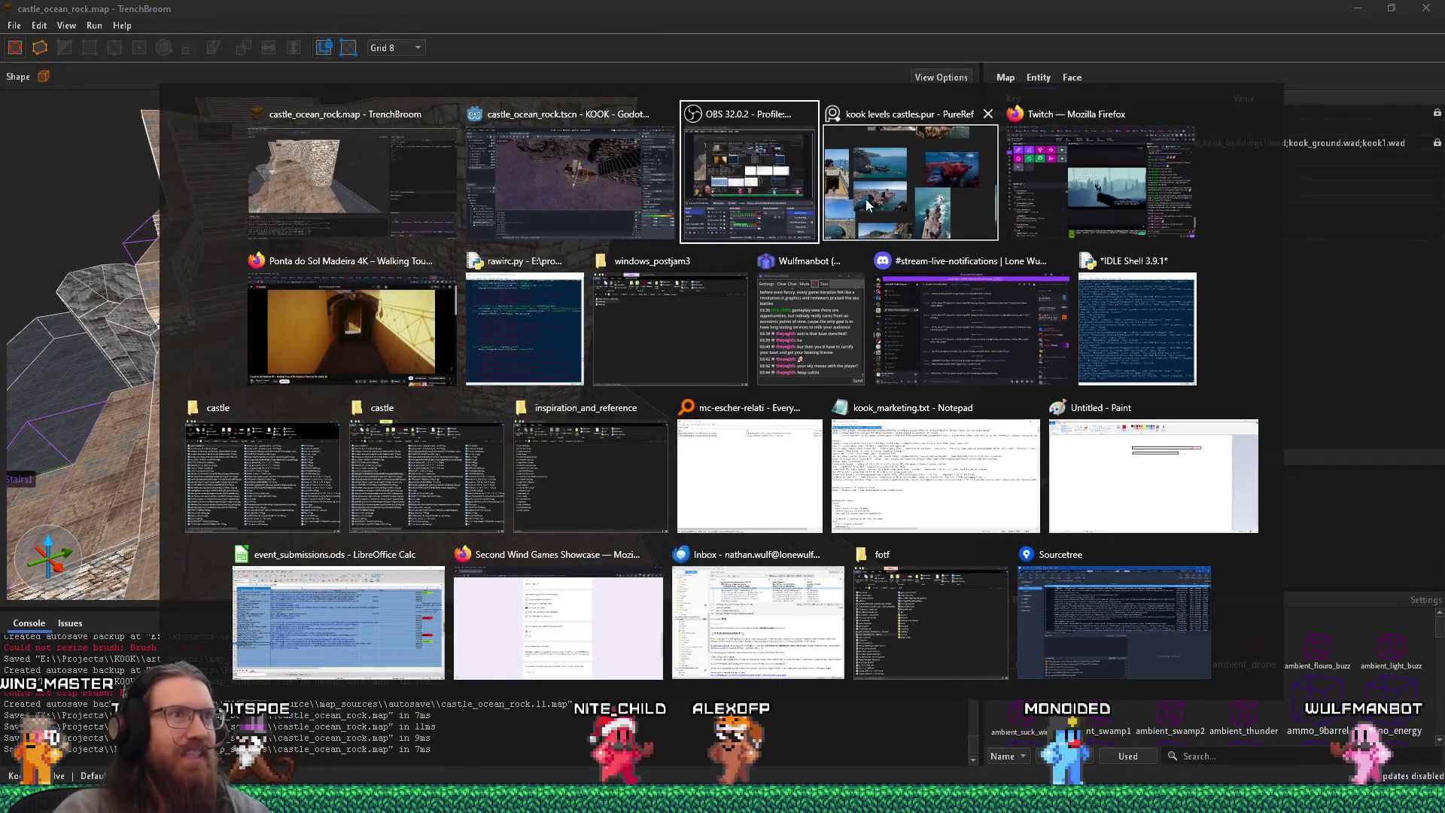
click(858, 205)
scroll(745, 419, up, 5)
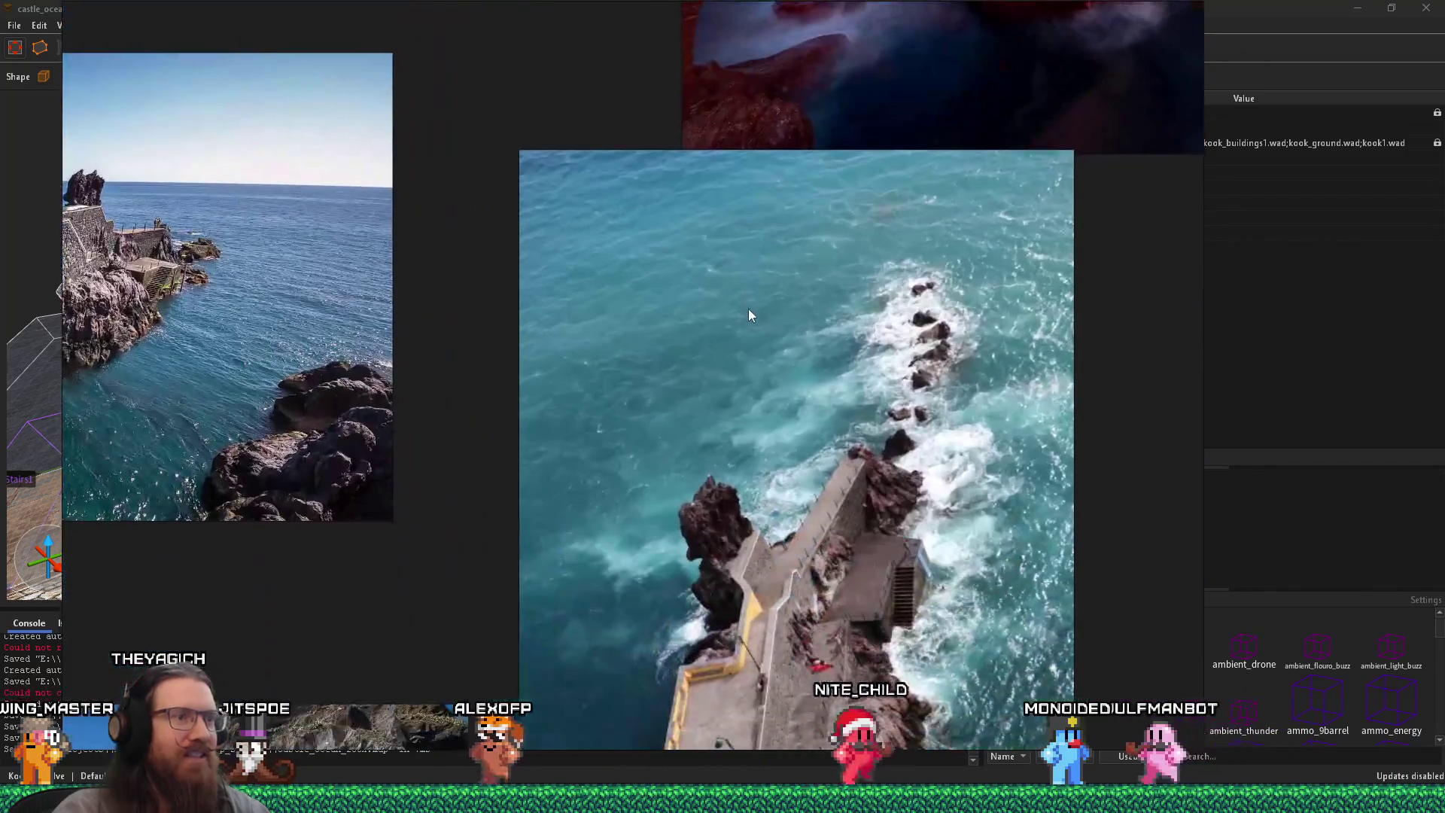
drag(750, 315, 694, 626)
scroll(760, 398, up, 5)
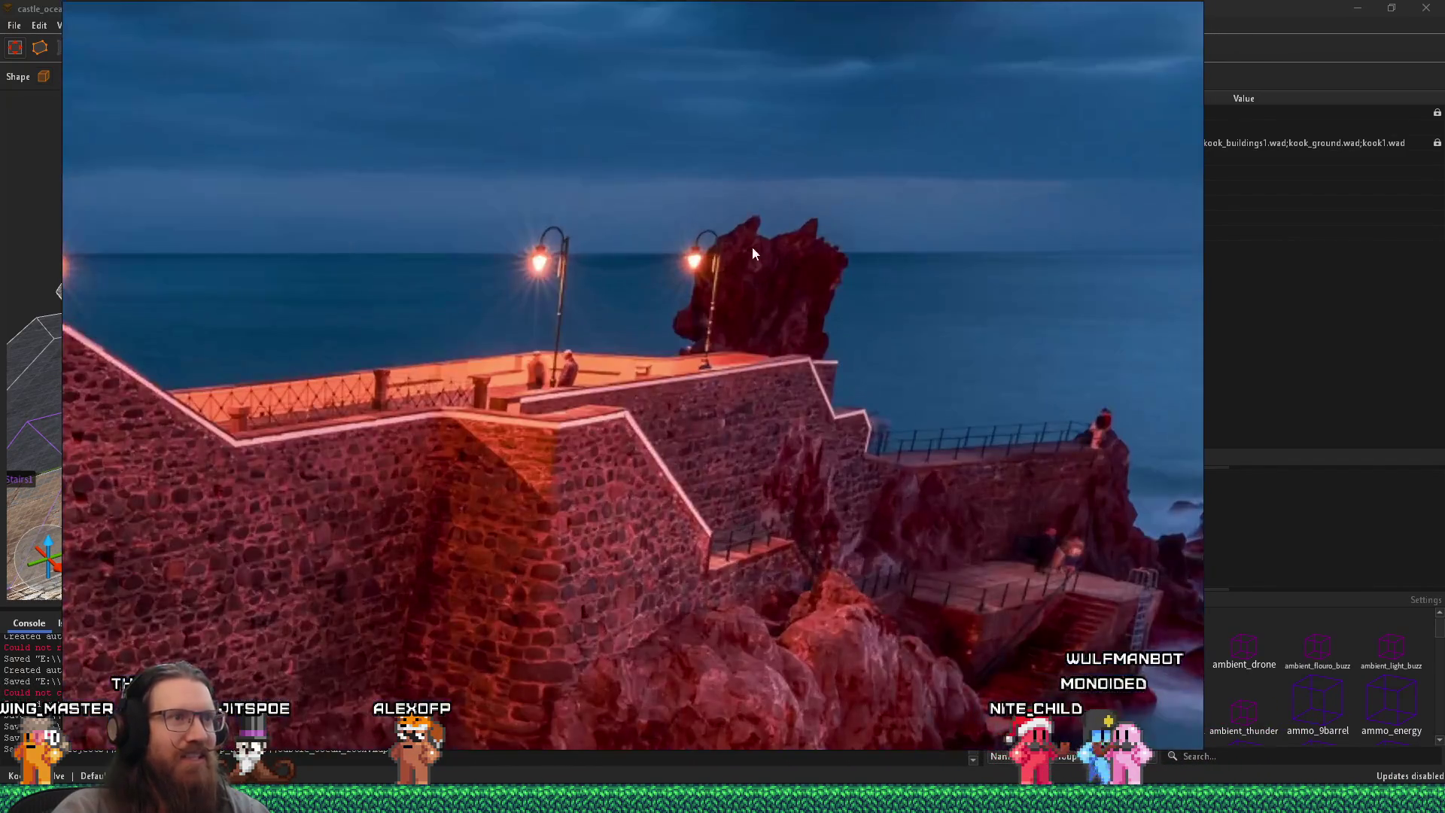
scroll(756, 314, down, 2)
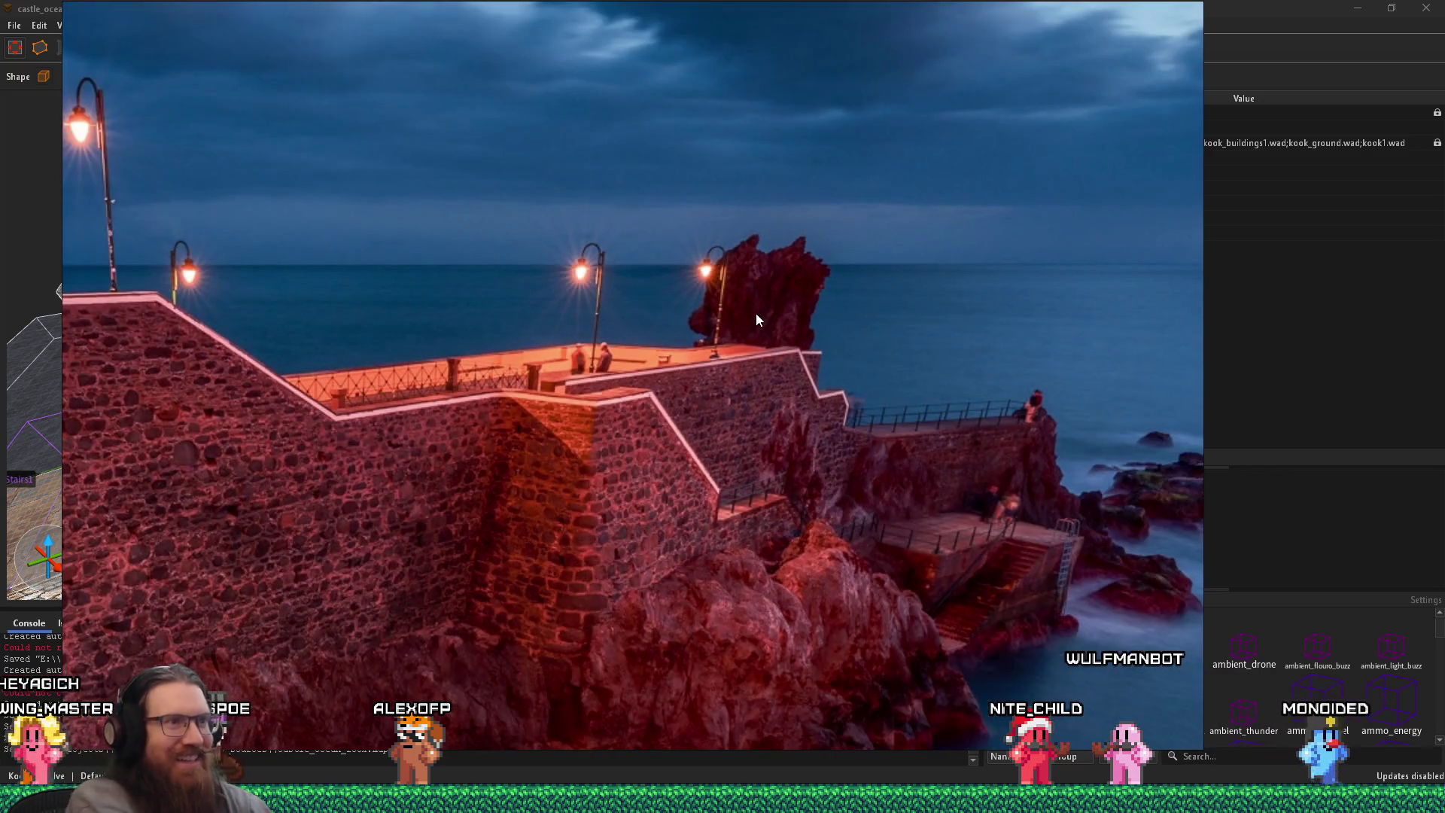
key(alt+Tab)
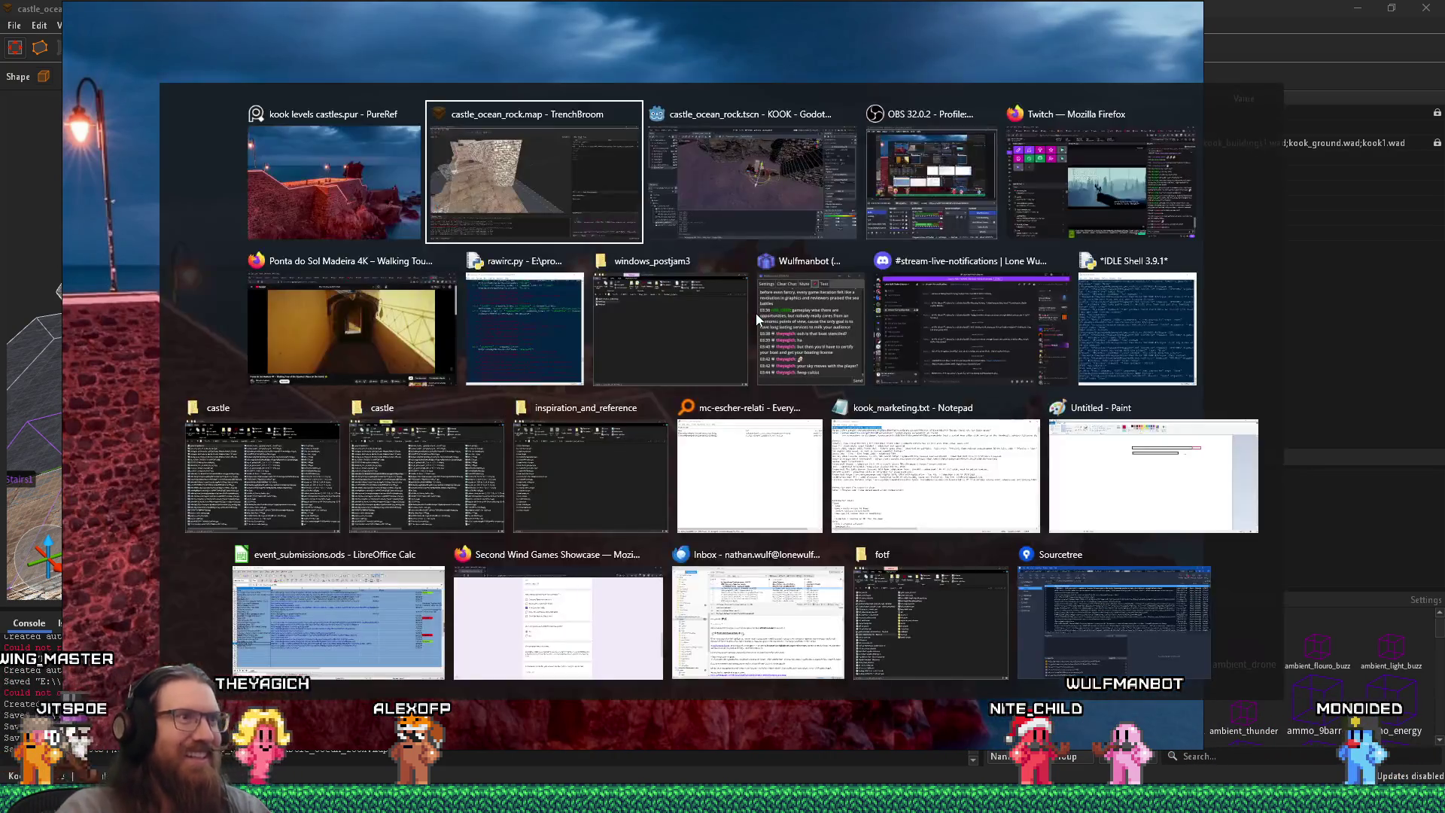
scroll(542, 384, down, 5)
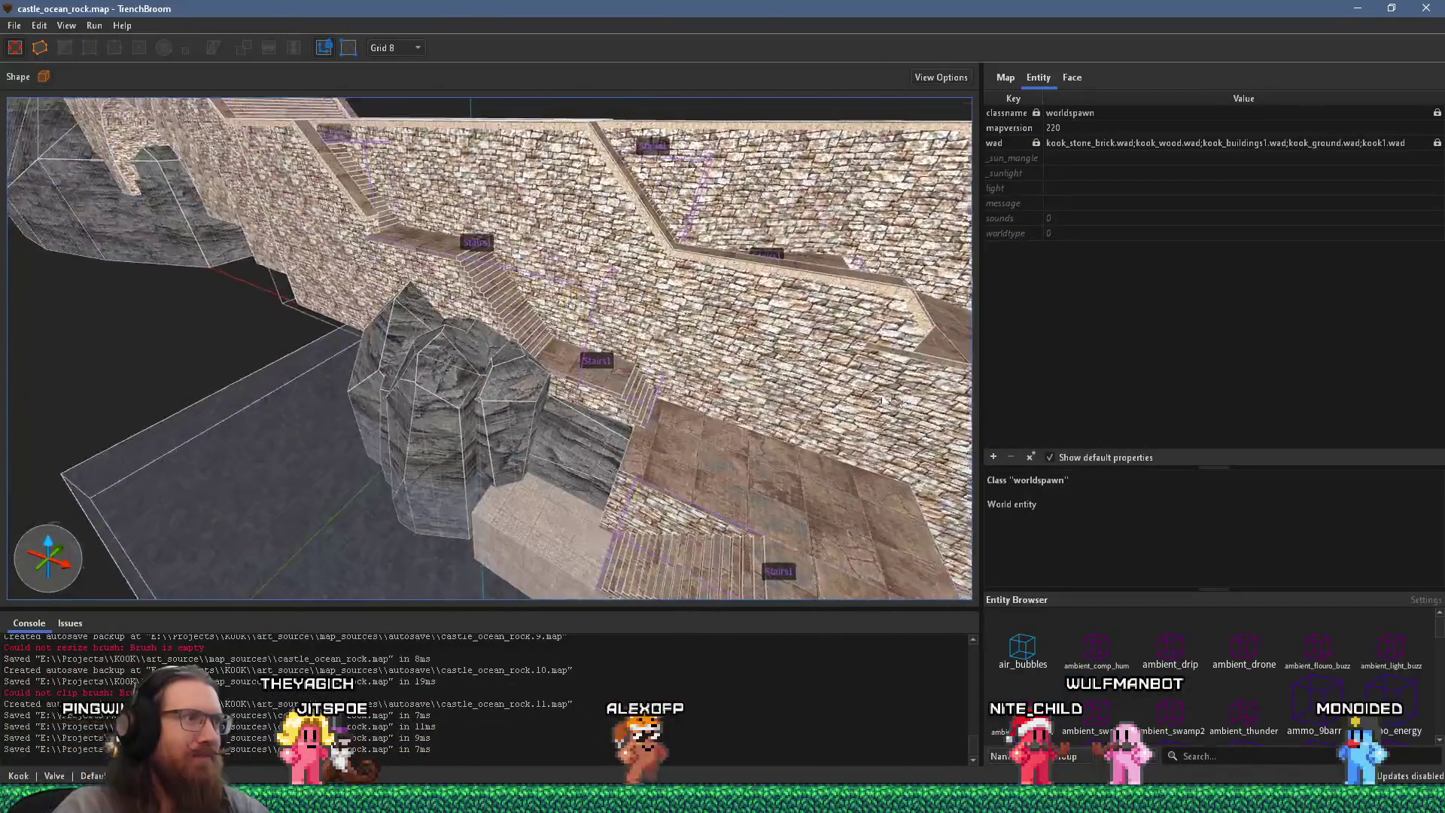
Step: Select the sea-stack rock brush, delete it, then undo to restore it
click(445, 441)
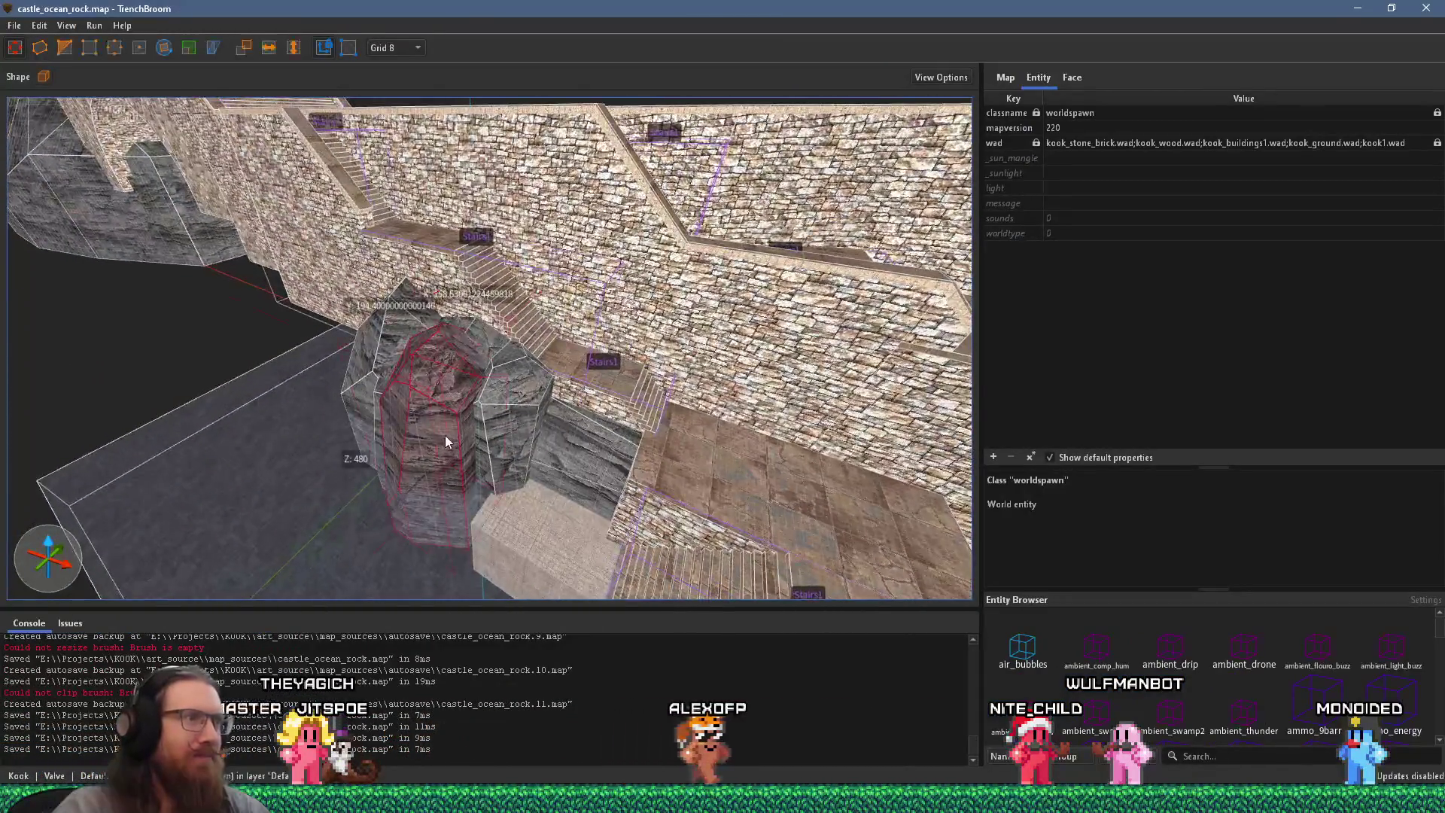
scroll(445, 435, down, 3)
key(Delete)
scroll(642, 427, down, 3)
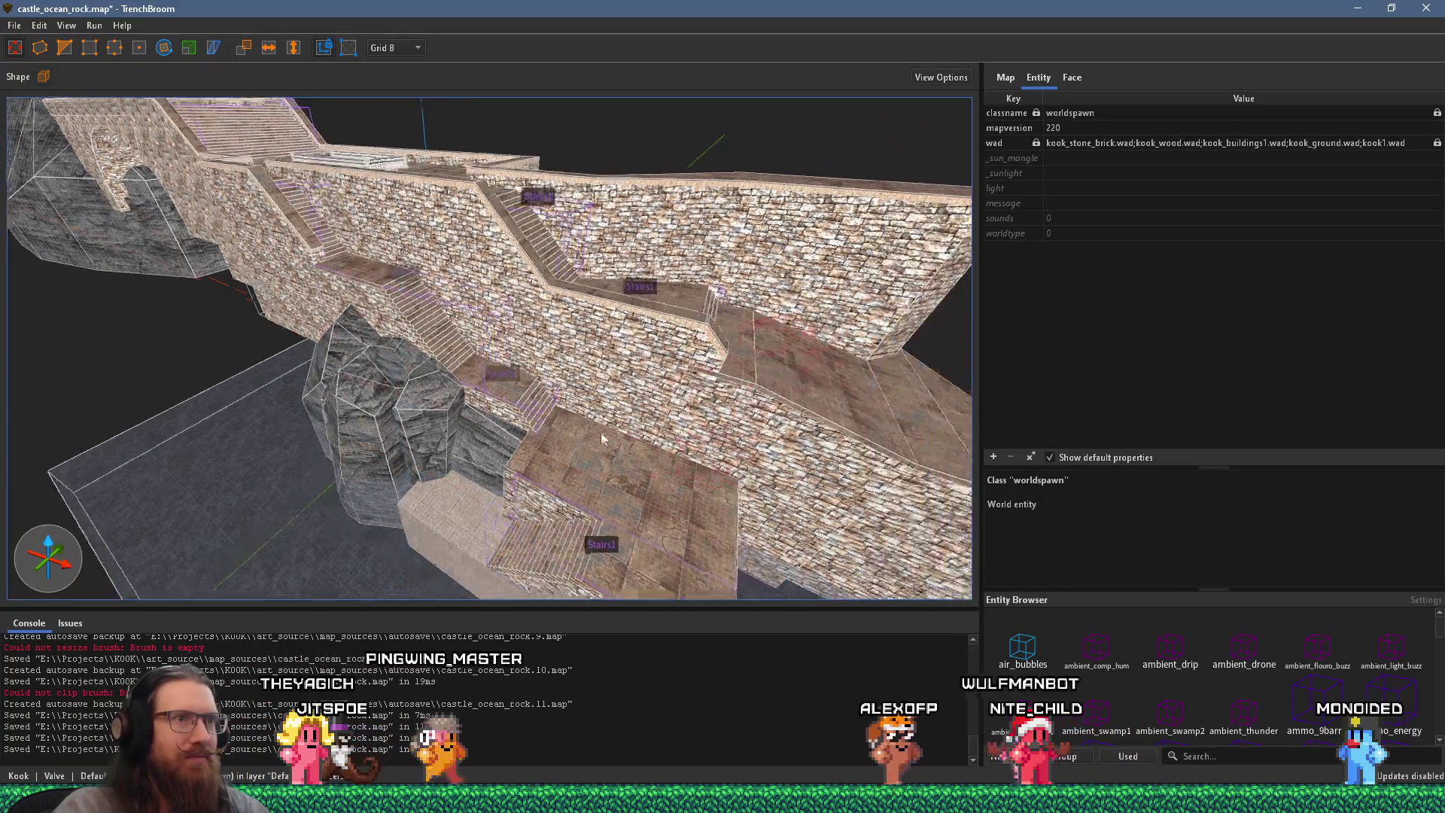
key(ctrl+z)
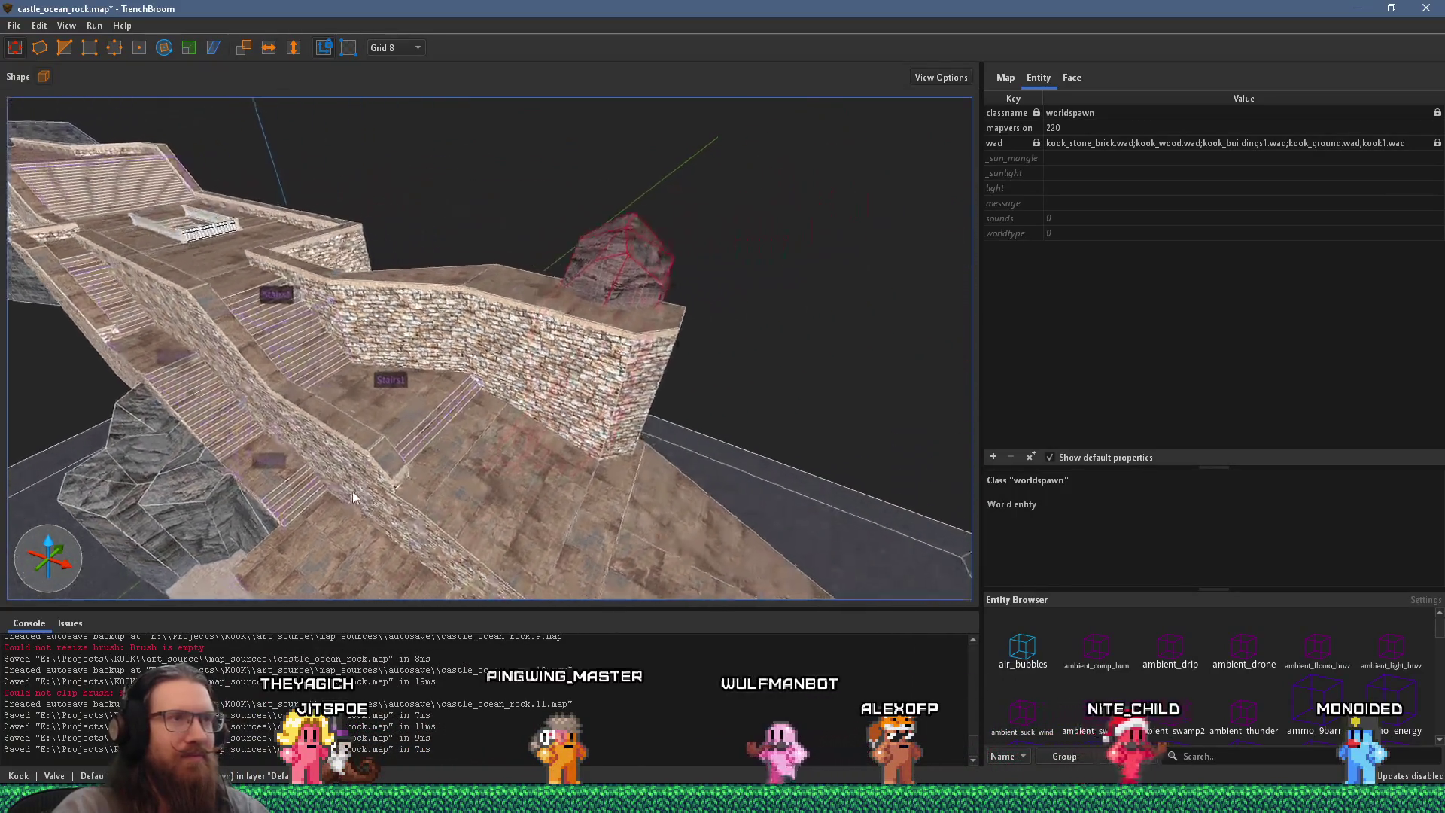
Step: Frame and orbit around the 158.531 × 194.4 × 480 rock, then switch to the Scale tool
key(ctrl+u)
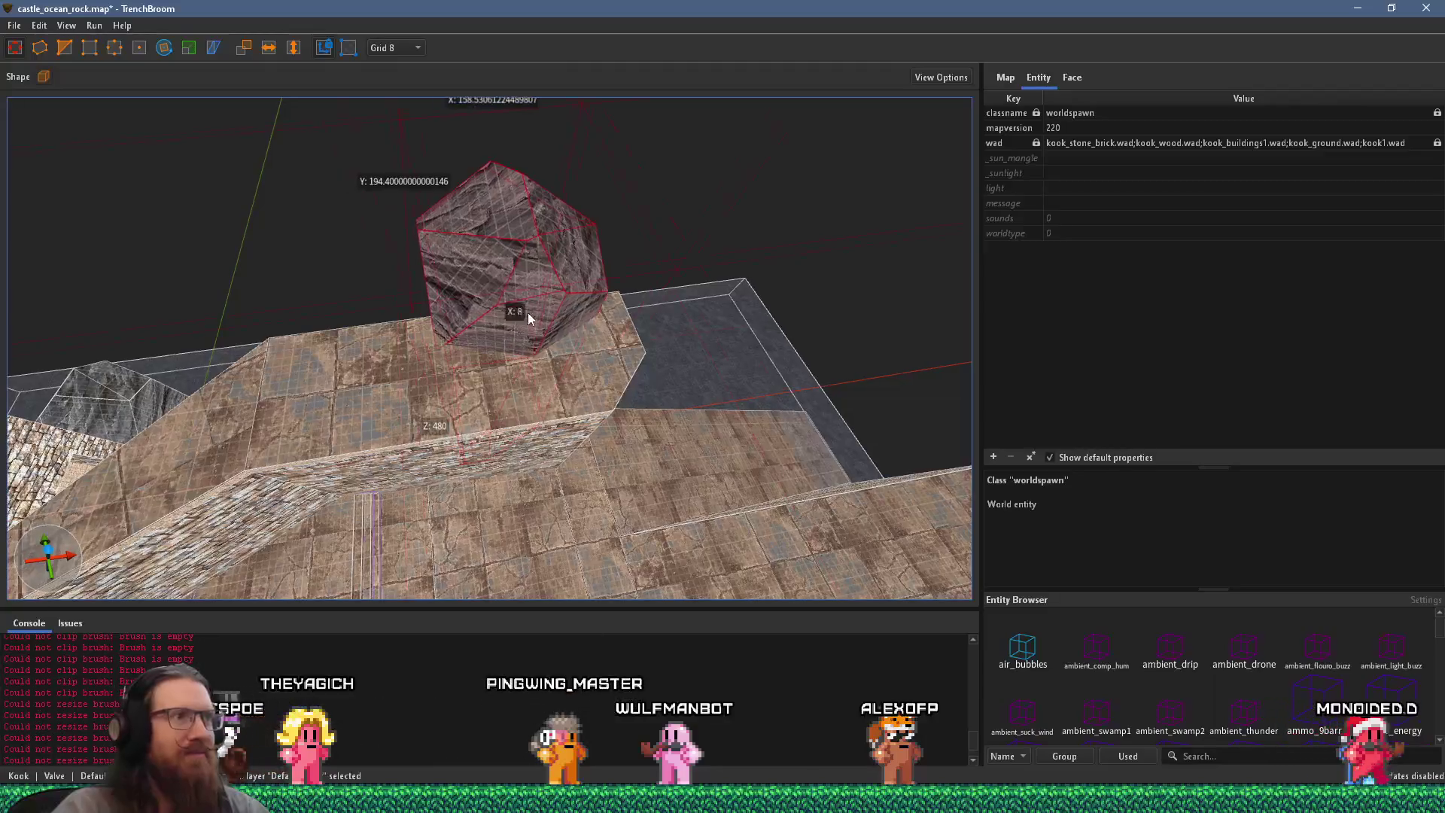
mouse_move(527, 313)
mouse_down()
mouse_move(665, 254)
mouse_move(585, 330)
mouse_move(656, 256)
mouse_up()
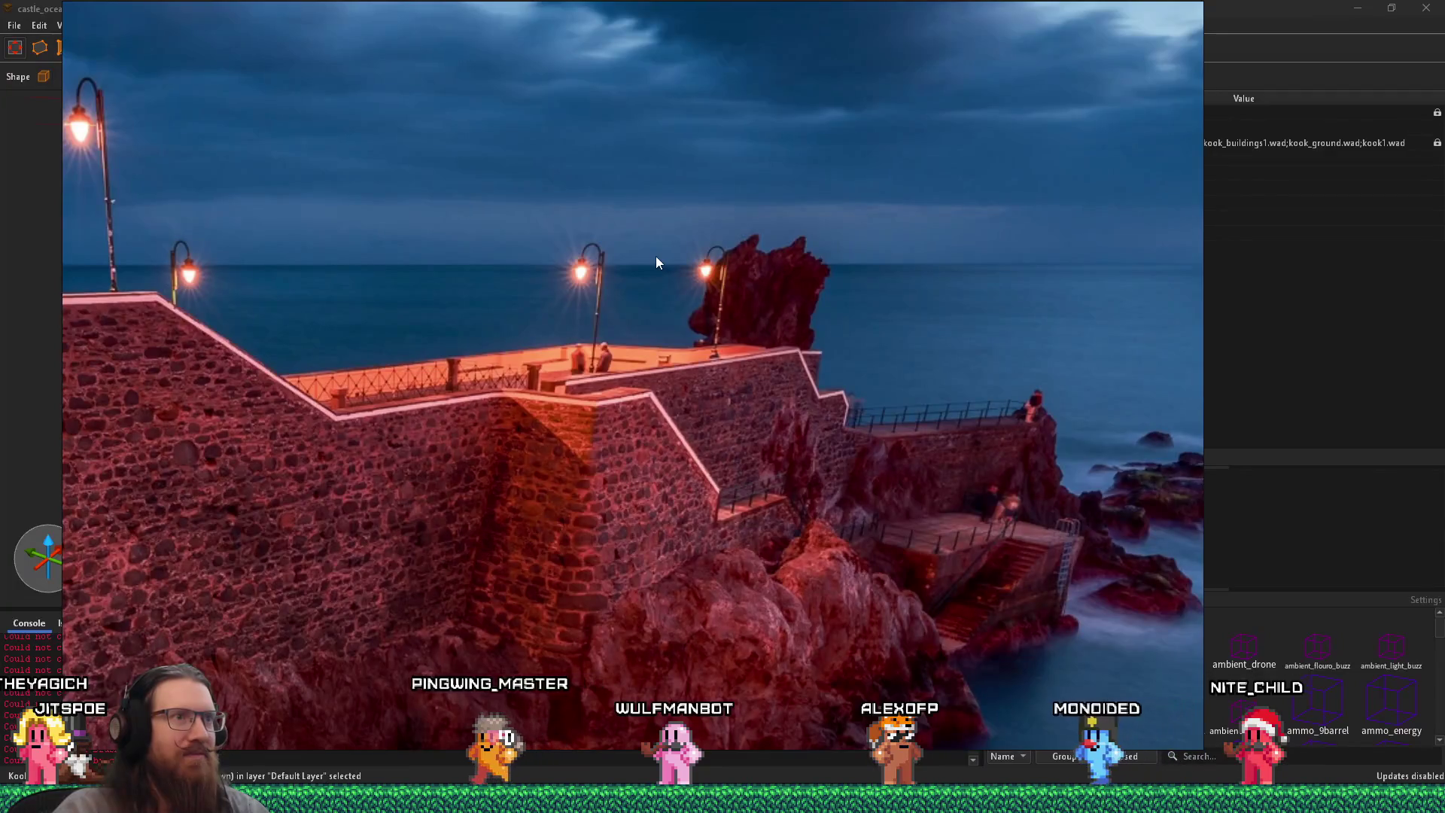
key(alt+Tab)
mouse_move(575, 420)
mouse_down()
mouse_move(591, 349)
mouse_move(438, 300)
mouse_move(679, 399)
mouse_up()
scroll(437, 300, down, 3)
mouse_move(727, 347)
mouse_down()
mouse_move(833, 413)
mouse_move(724, 345)
mouse_move(667, 363)
mouse_move(815, 363)
mouse_up()
click(188, 47)
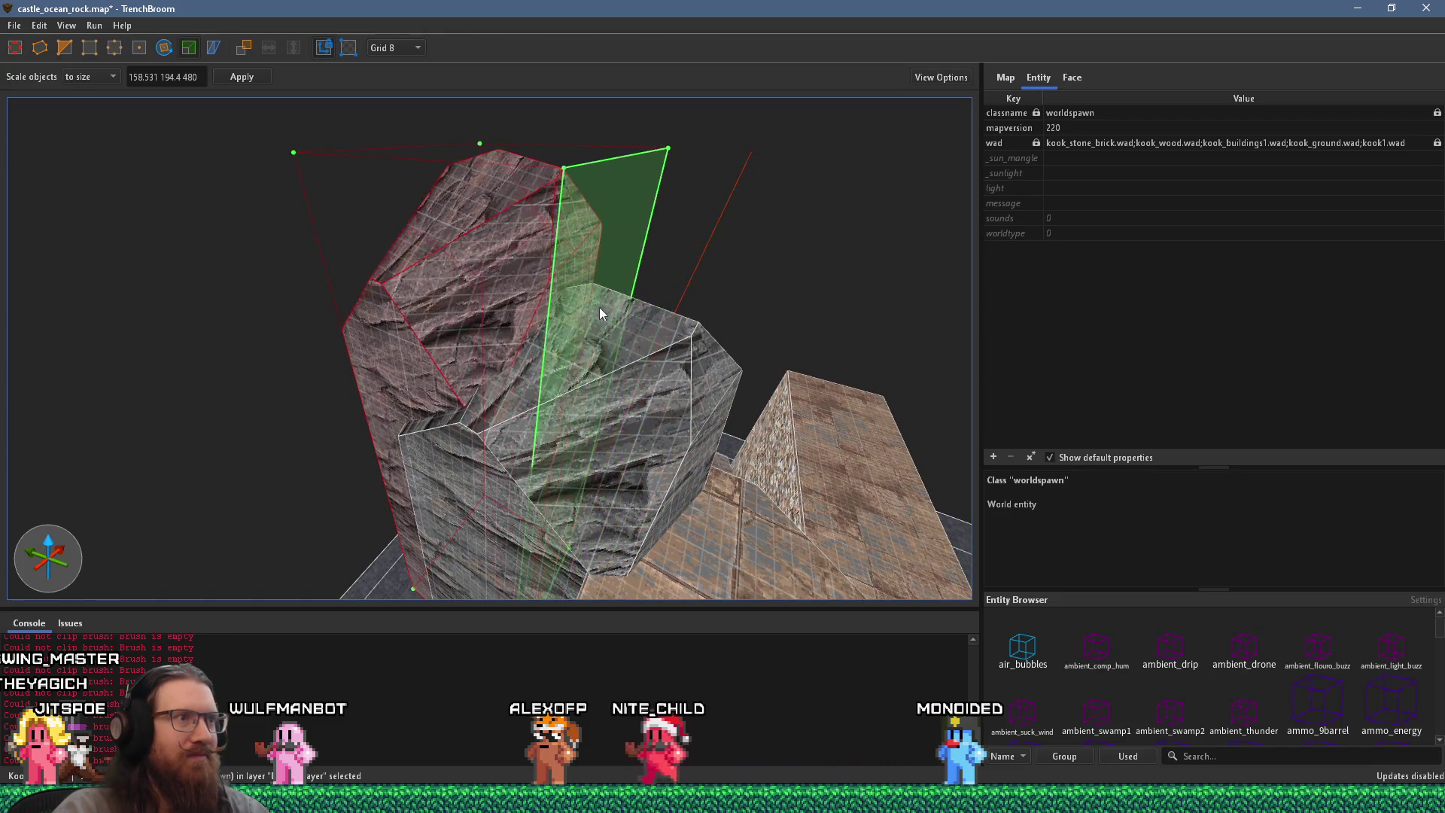
Step: Leave scaling and move the upper rock brush left and up to a new spot
mouse_move(555, 286)
mouse_down()
mouse_move(783, 409)
mouse_move(750, 325)
mouse_up()
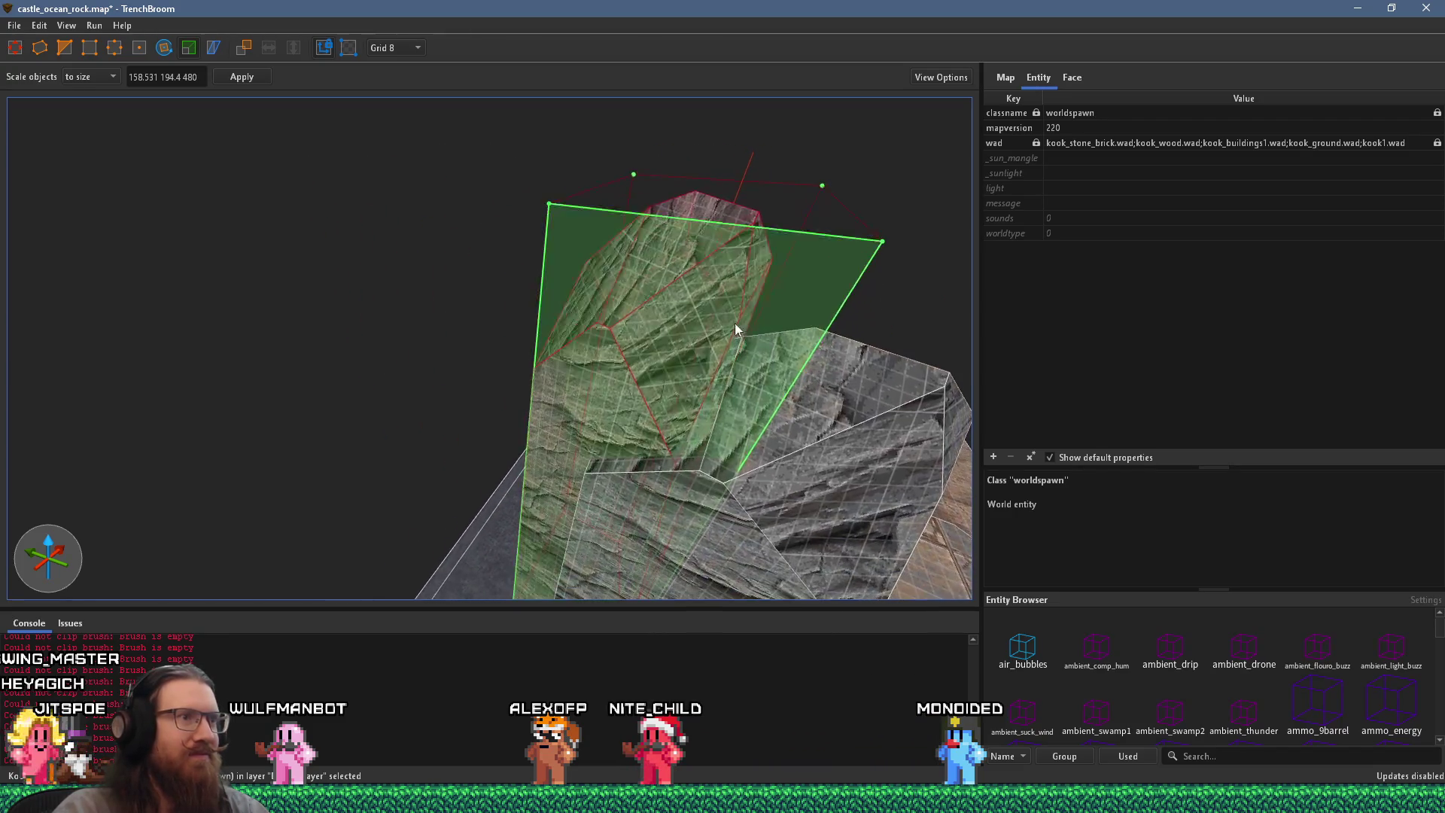
click(15, 46)
mouse_move(662, 301)
mouse_down()
mouse_move(569, 355)
mouse_move(675, 413)
mouse_move(679, 385)
mouse_move(553, 324)
mouse_move(611, 330)
mouse_move(595, 330)
mouse_up()
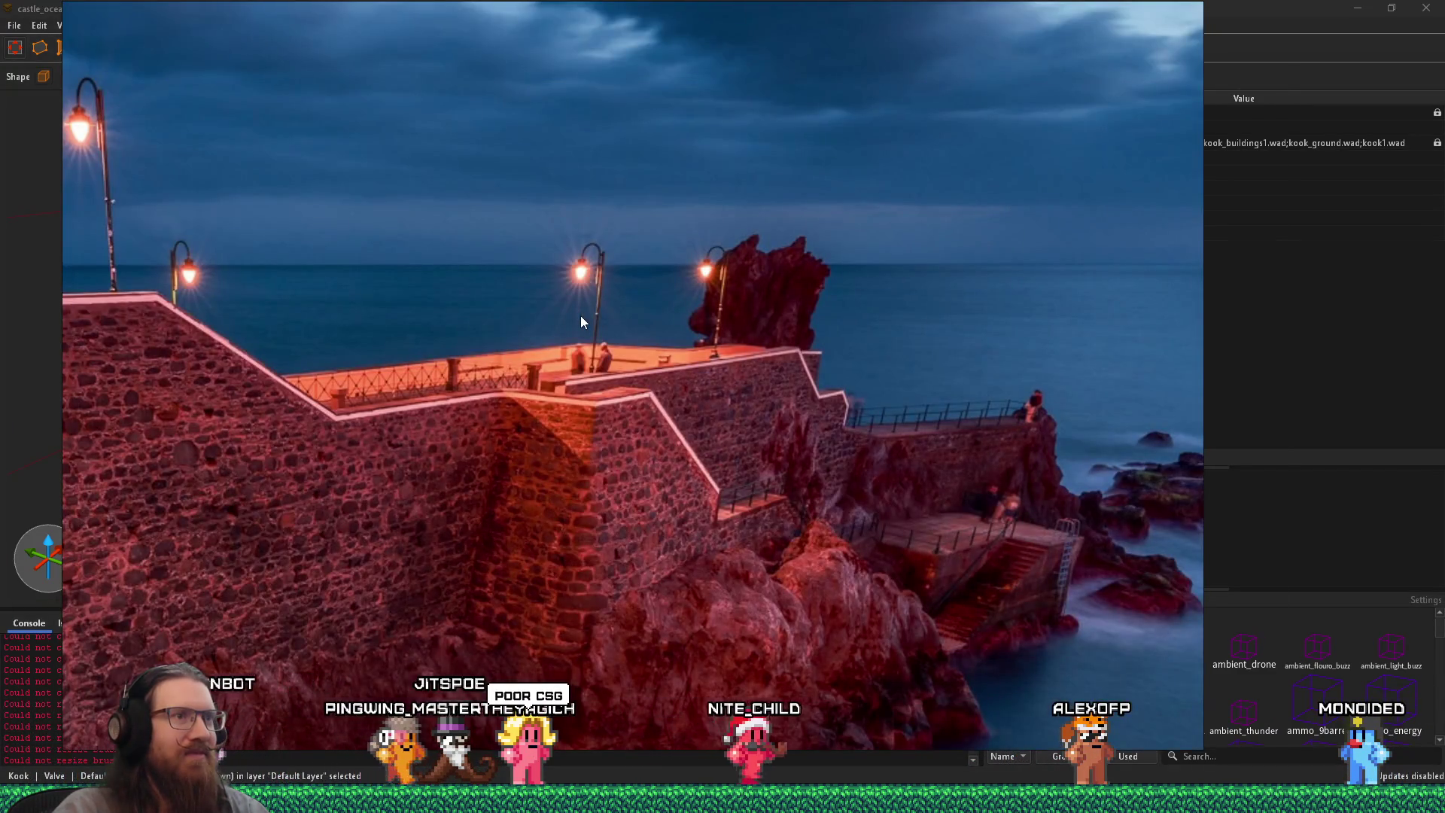
key(ctrl+a)
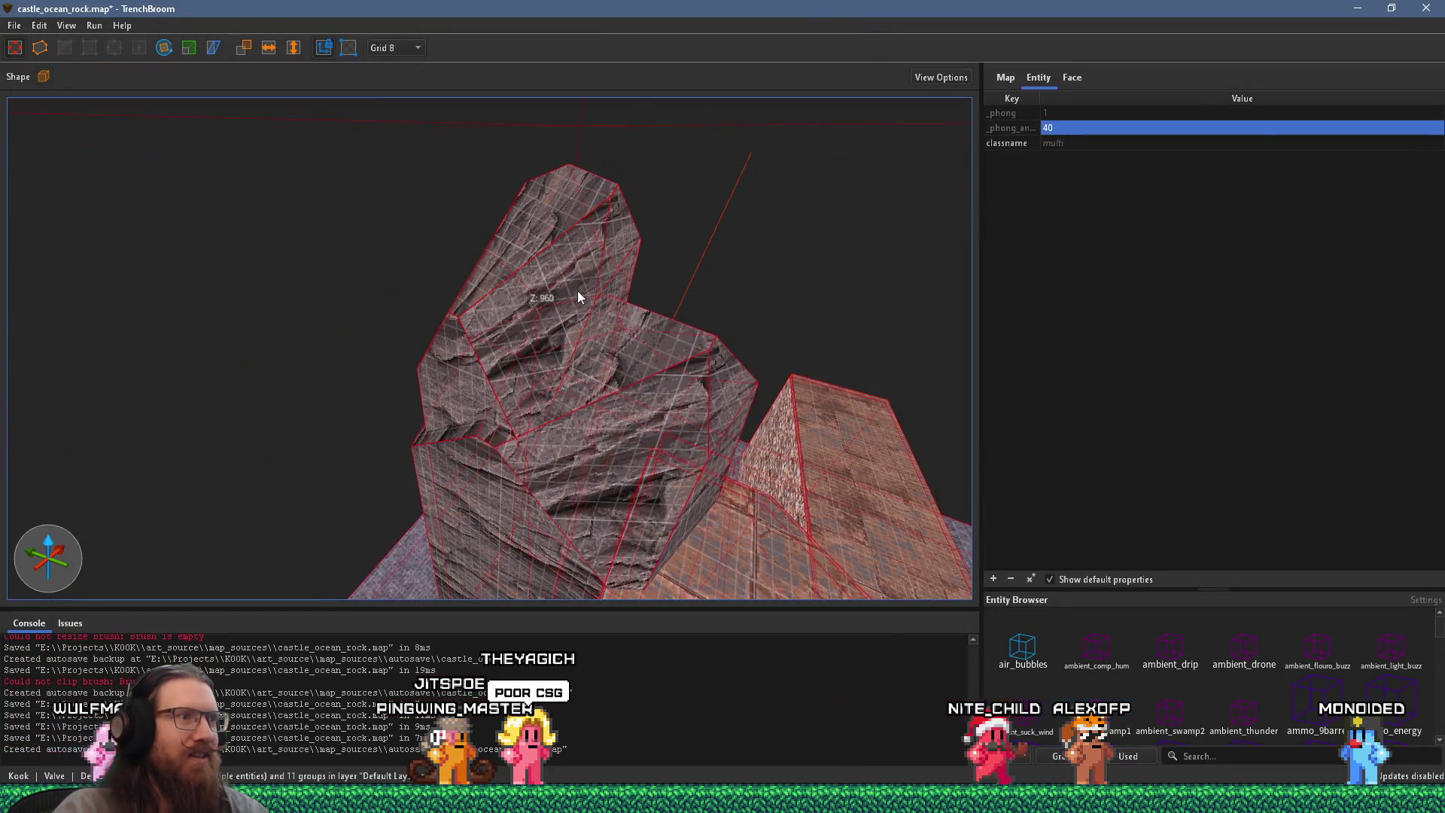
click(577, 291)
mouse_move(563, 281)
mouse_down()
mouse_move(513, 314)
mouse_move(517, 300)
mouse_move(409, 340)
mouse_move(554, 313)
mouse_move(275, 255)
mouse_move(224, 209)
mouse_move(248, 256)
mouse_move(319, 218)
mouse_move(400, 275)
mouse_move(458, 161)
mouse_move(413, 223)
mouse_move(397, 282)
mouse_move(468, 178)
mouse_move(504, 213)
mouse_move(610, 211)
mouse_move(448, 236)
mouse_up()
Step: Place a trial set of three clip points on the rock and discard them
mouse_move(677, 287)
mouse_down()
mouse_move(780, 323)
mouse_move(509, 442)
mouse_move(832, 341)
mouse_move(794, 281)
mouse_move(737, 309)
mouse_move(681, 371)
mouse_move(576, 270)
mouse_up()
click(65, 48)
mouse_move(452, 338)
mouse_down()
mouse_move(467, 392)
mouse_move(455, 442)
mouse_up()
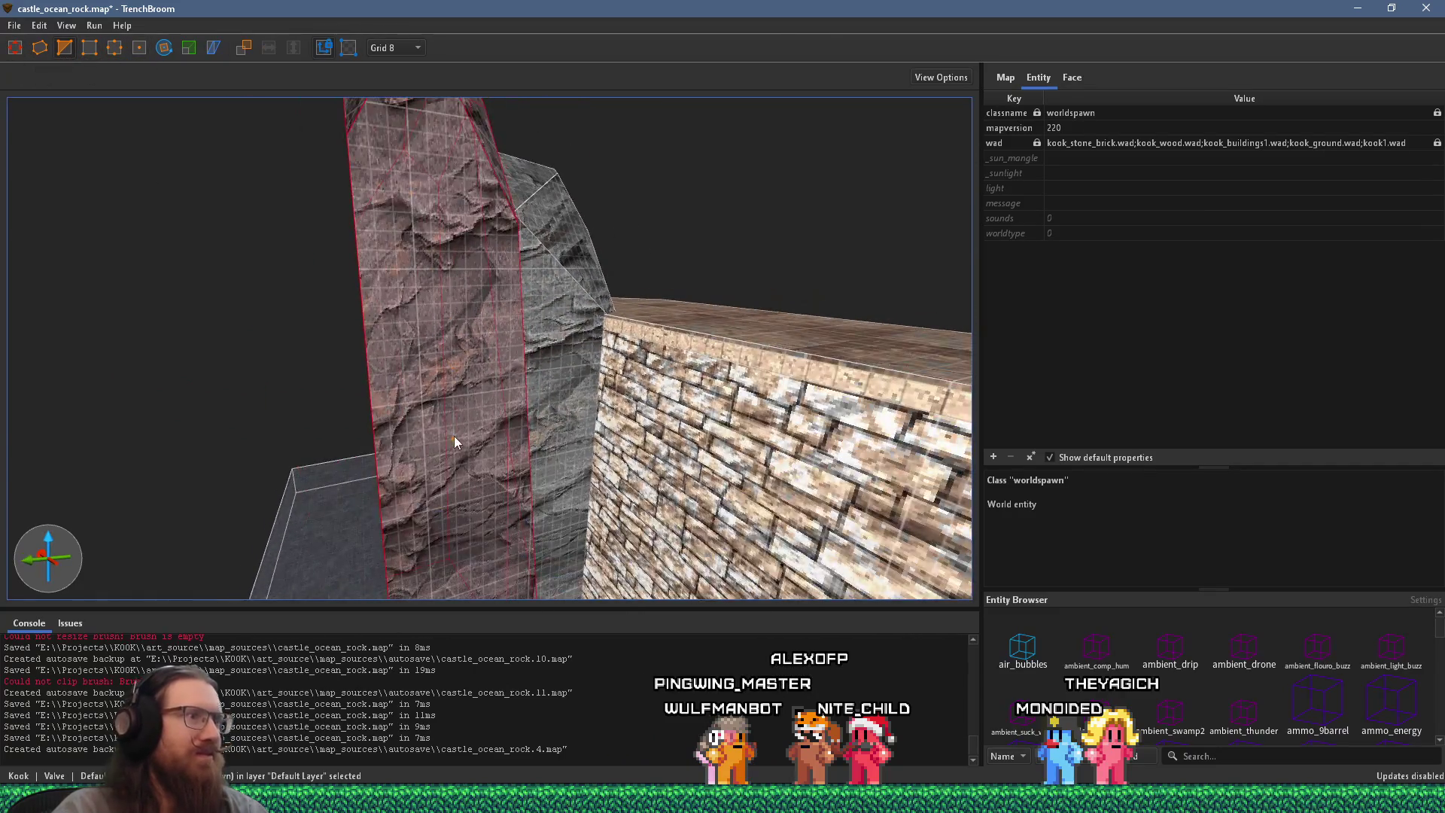
click(530, 493)
click(562, 497)
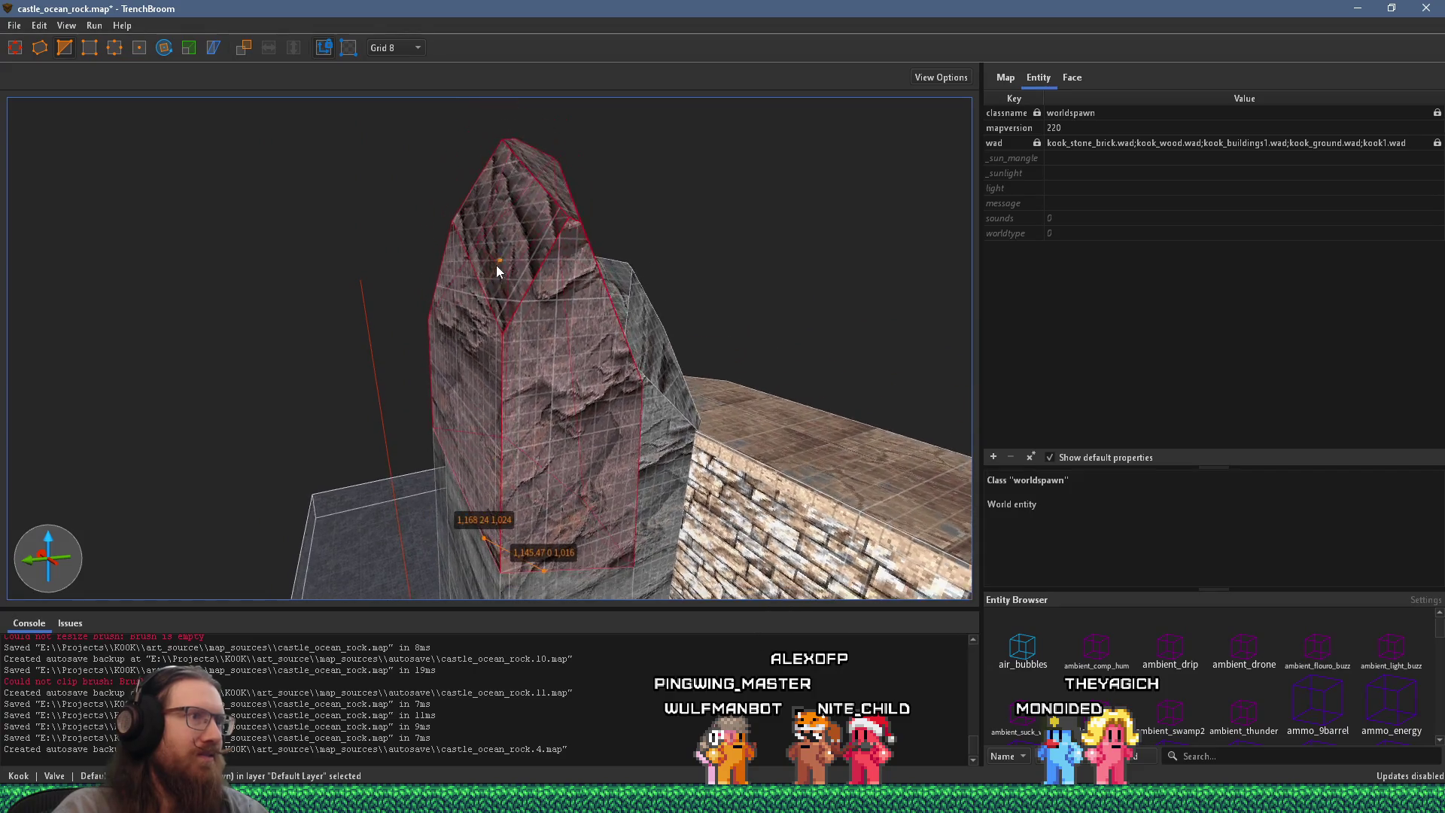
click(496, 241)
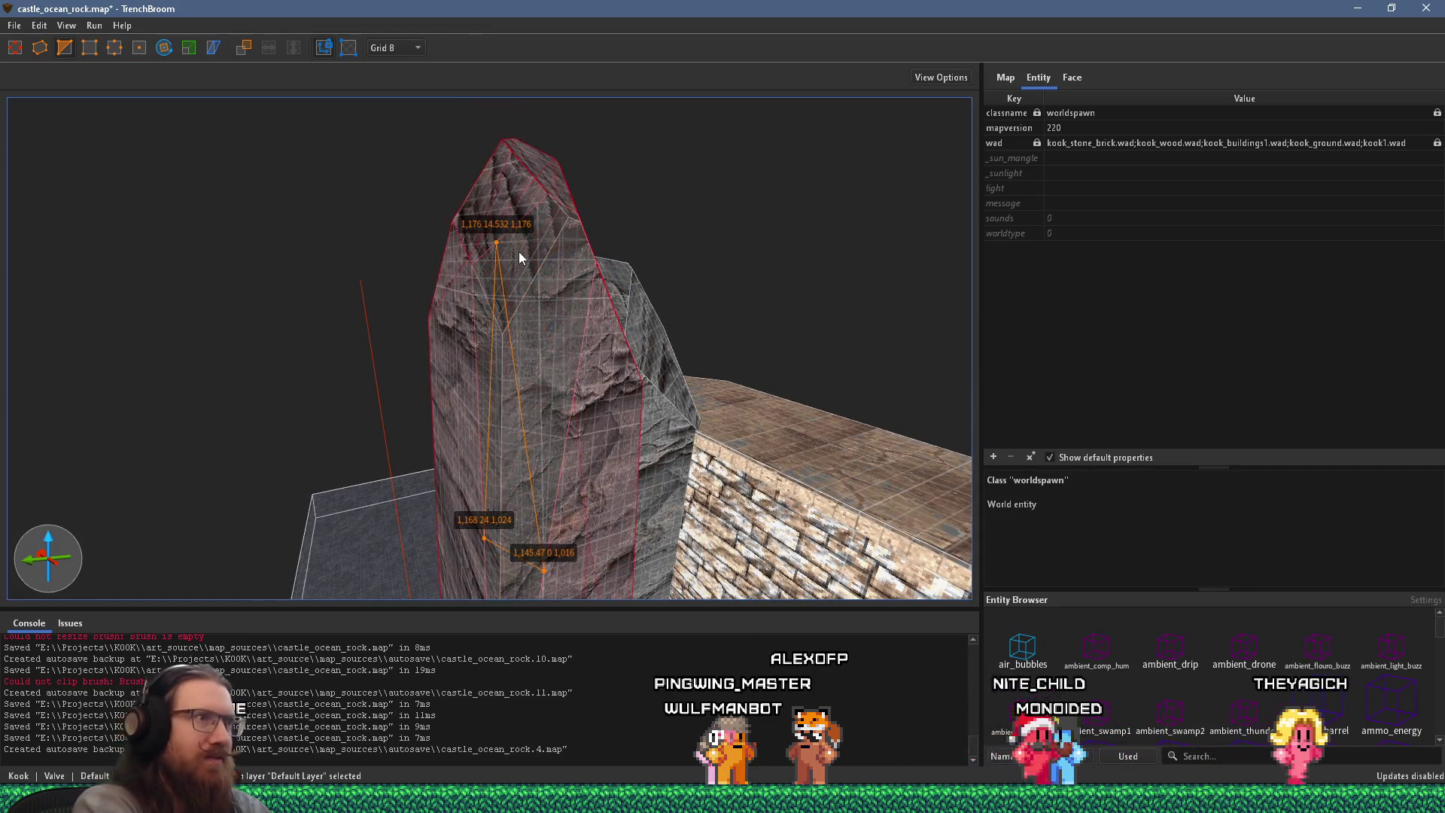
key(Return)
Step: Make the first angled cut across the rock top with three clip points
scroll(518, 317, up, 3)
click(509, 399)
click(436, 333)
scroll(452, 308, down, 3)
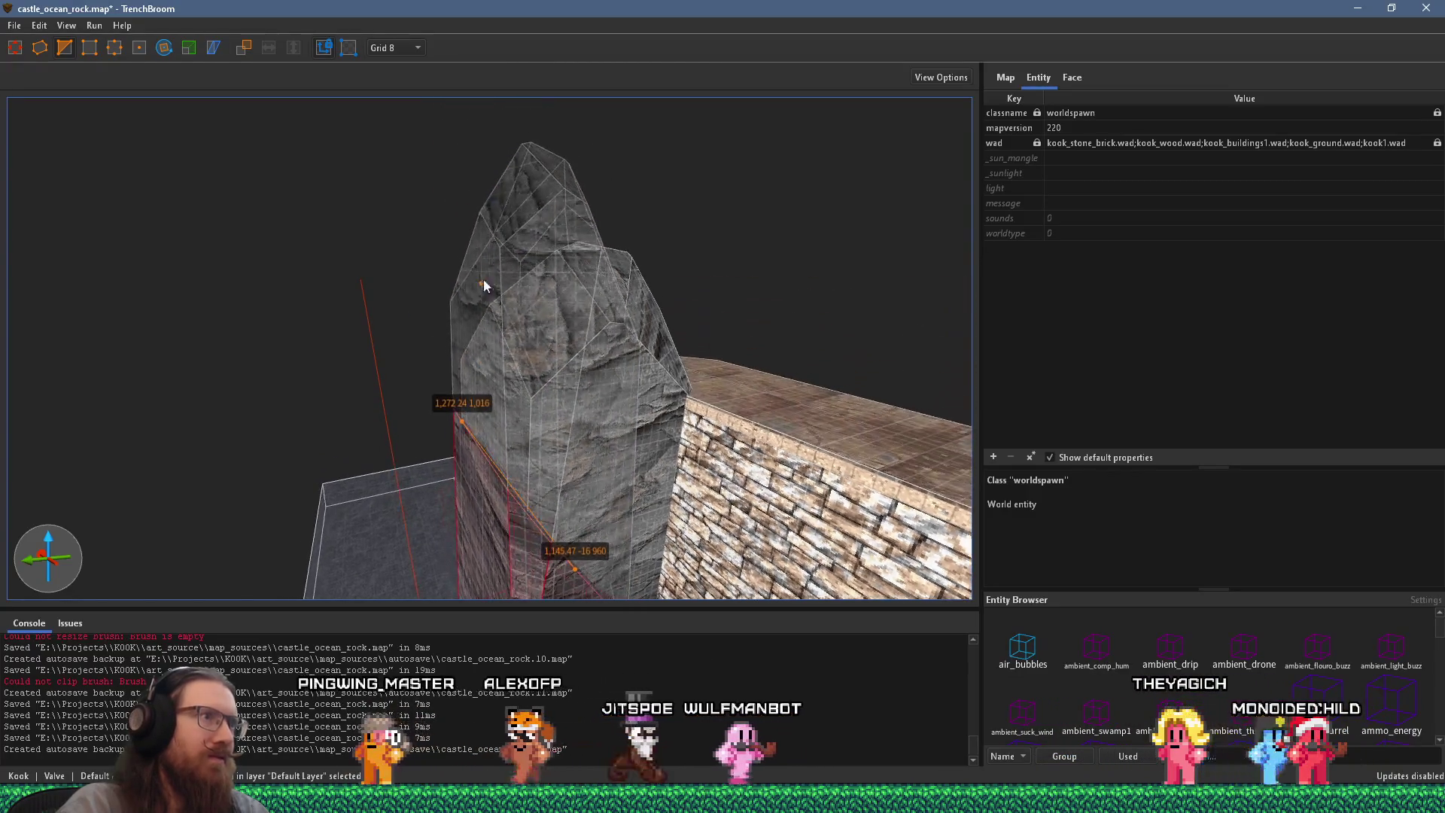
click(476, 269)
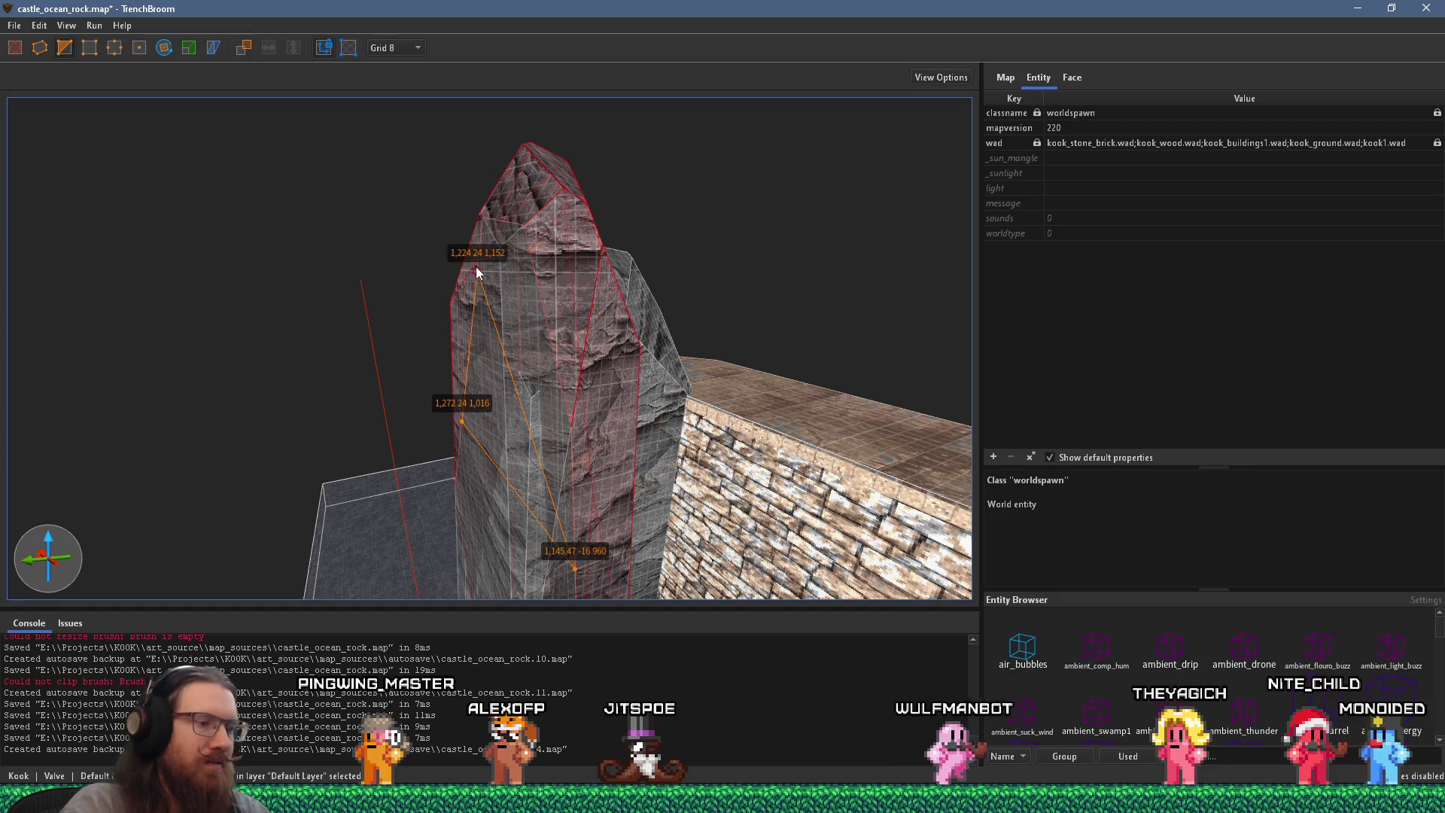
key(Return)
Step: Make a second angled cut running from the rock's side to its top
drag(408, 366, 682, 294)
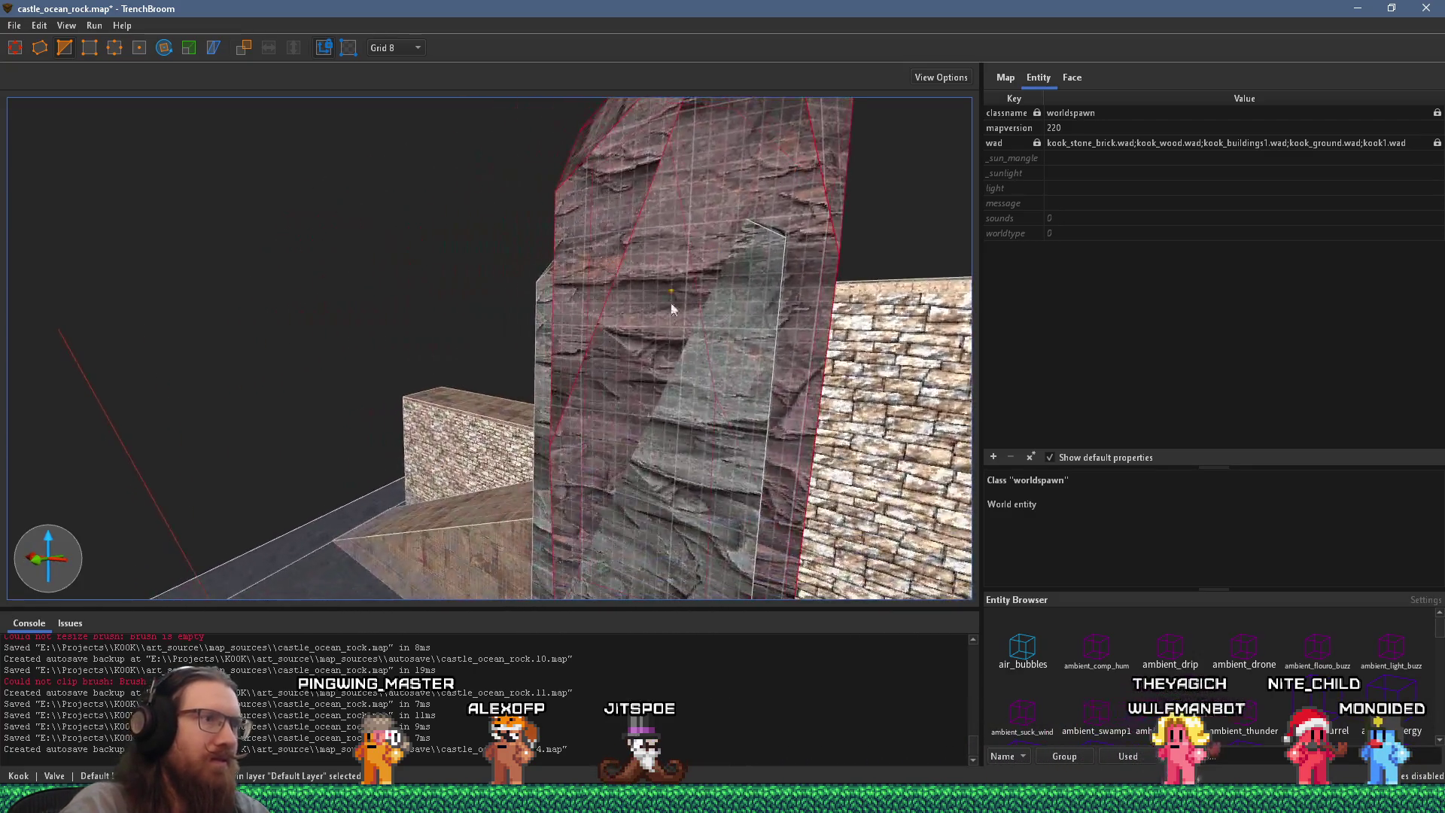
scroll(672, 456, down, 5)
click(837, 438)
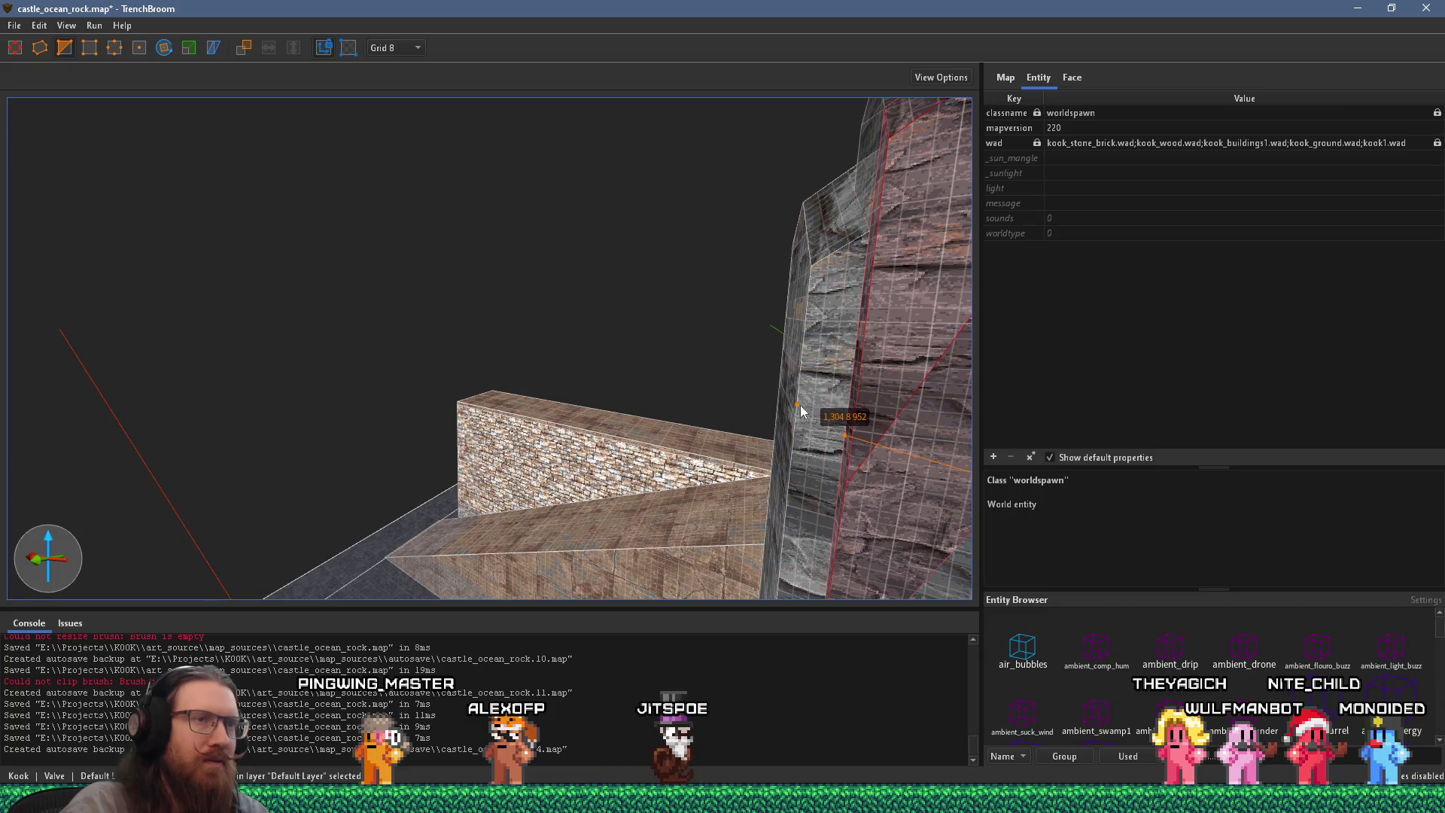
scroll(801, 331, down, 3)
click(687, 332)
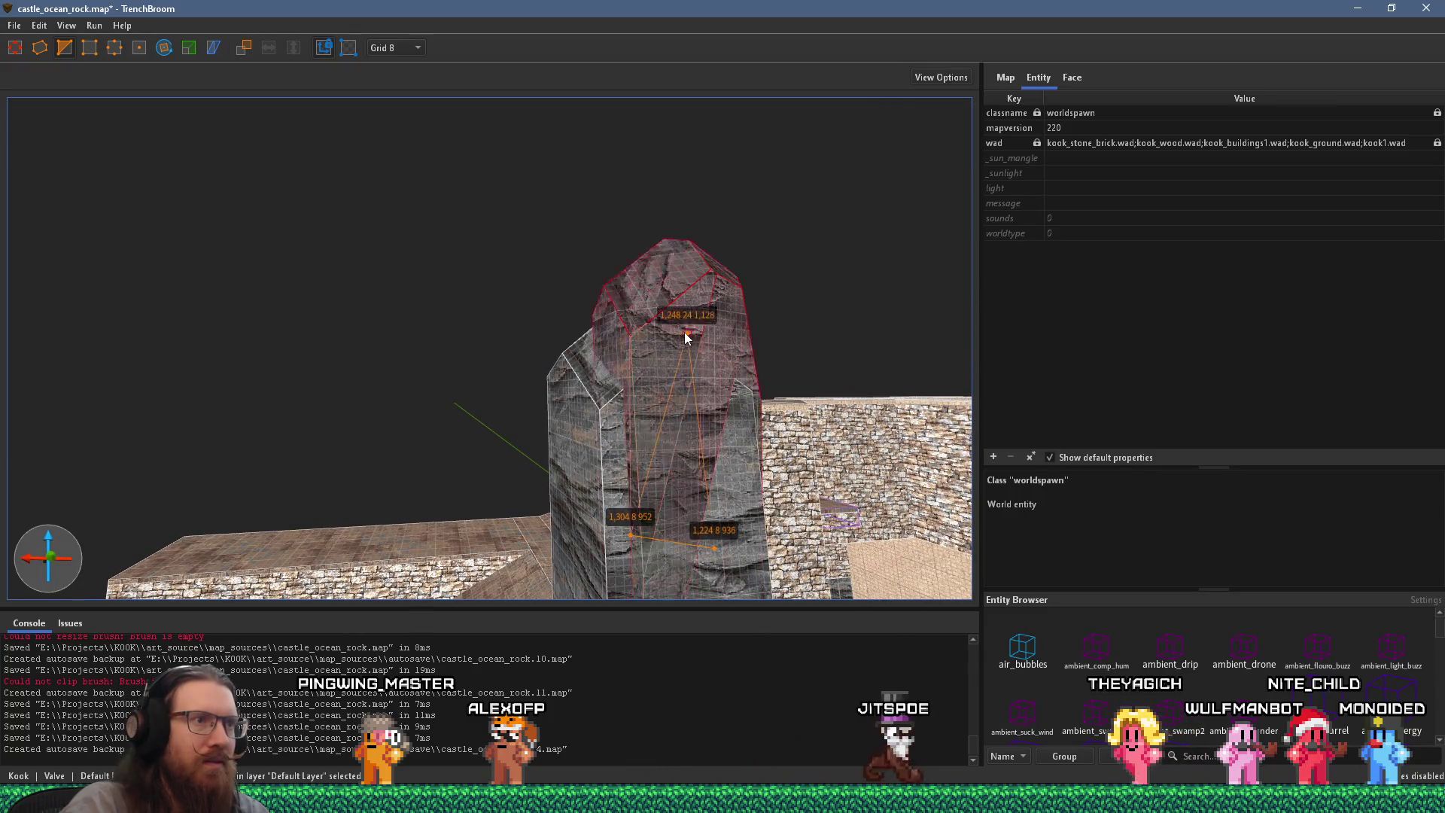
key(Return)
Step: Exit clipping and orbit back to look at the clipped rock
mouse_move(694, 336)
mouse_down()
mouse_move(756, 413)
mouse_move(378, 482)
mouse_move(247, 333)
mouse_move(343, 376)
mouse_up()
key(Escape)
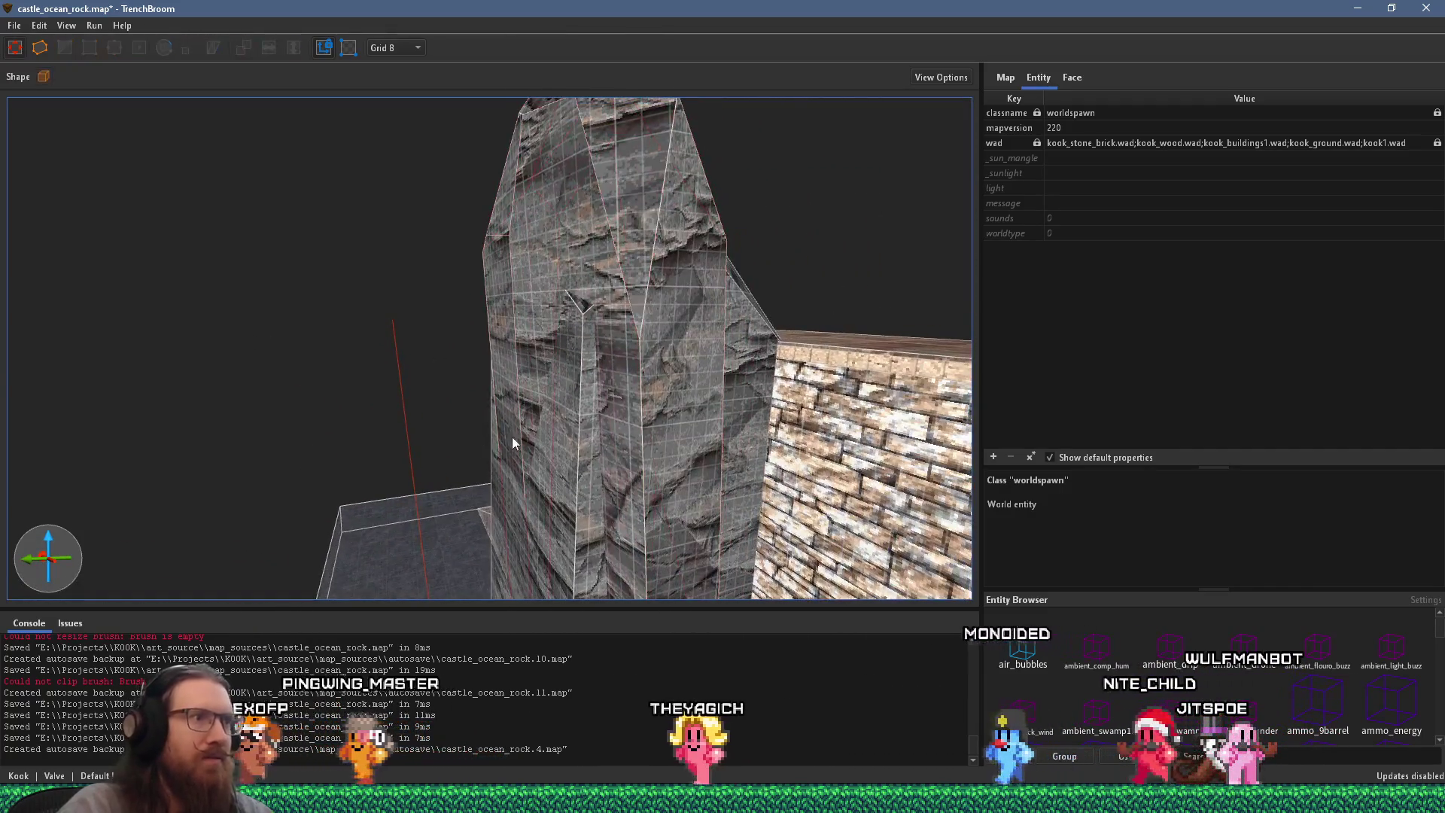
drag(548, 425, 352, 360)
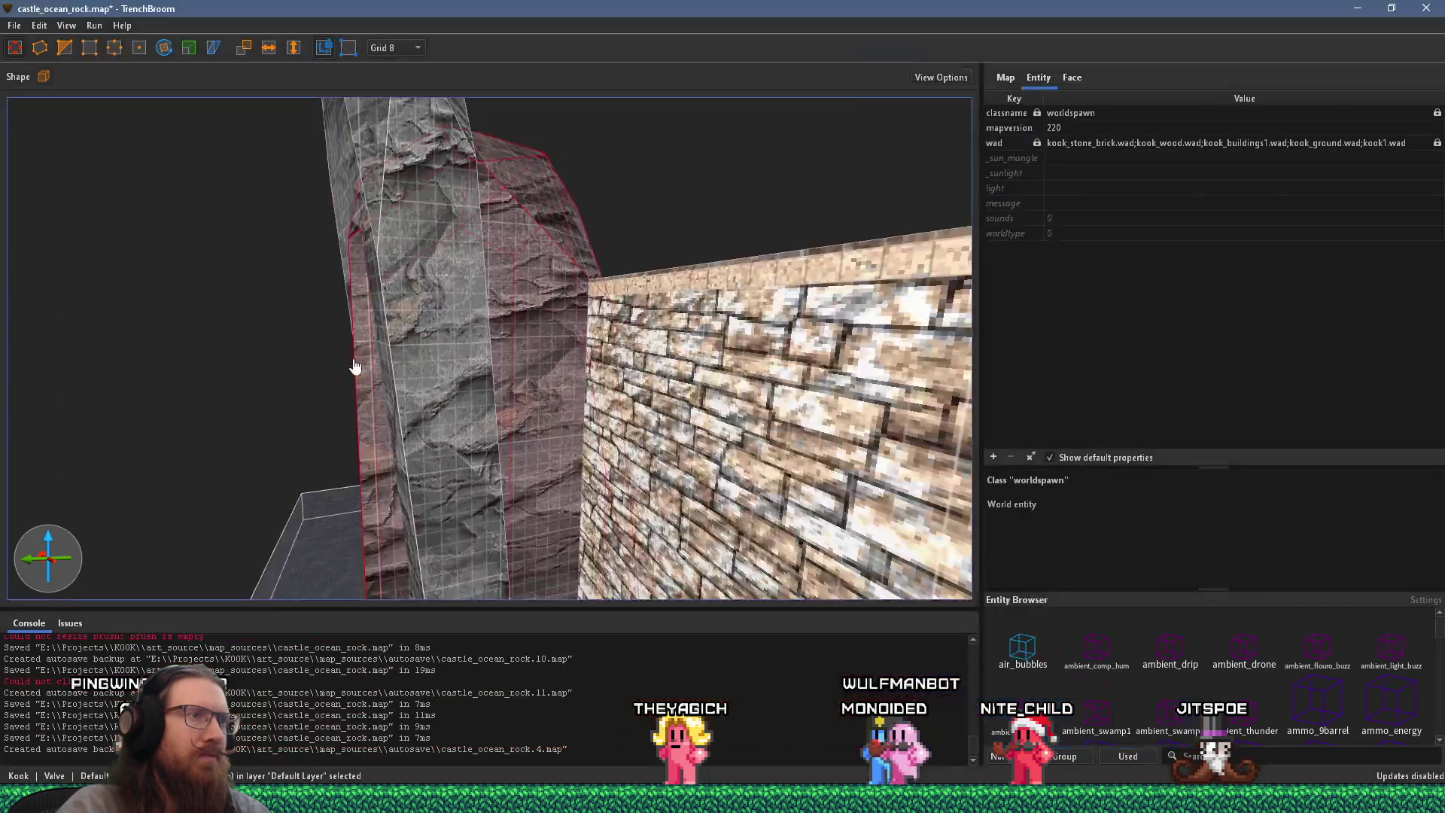
mouse_move(353, 364)
mouse_down()
mouse_move(354, 325)
mouse_move(344, 458)
mouse_move(448, 203)
mouse_move(516, 316)
mouse_up()
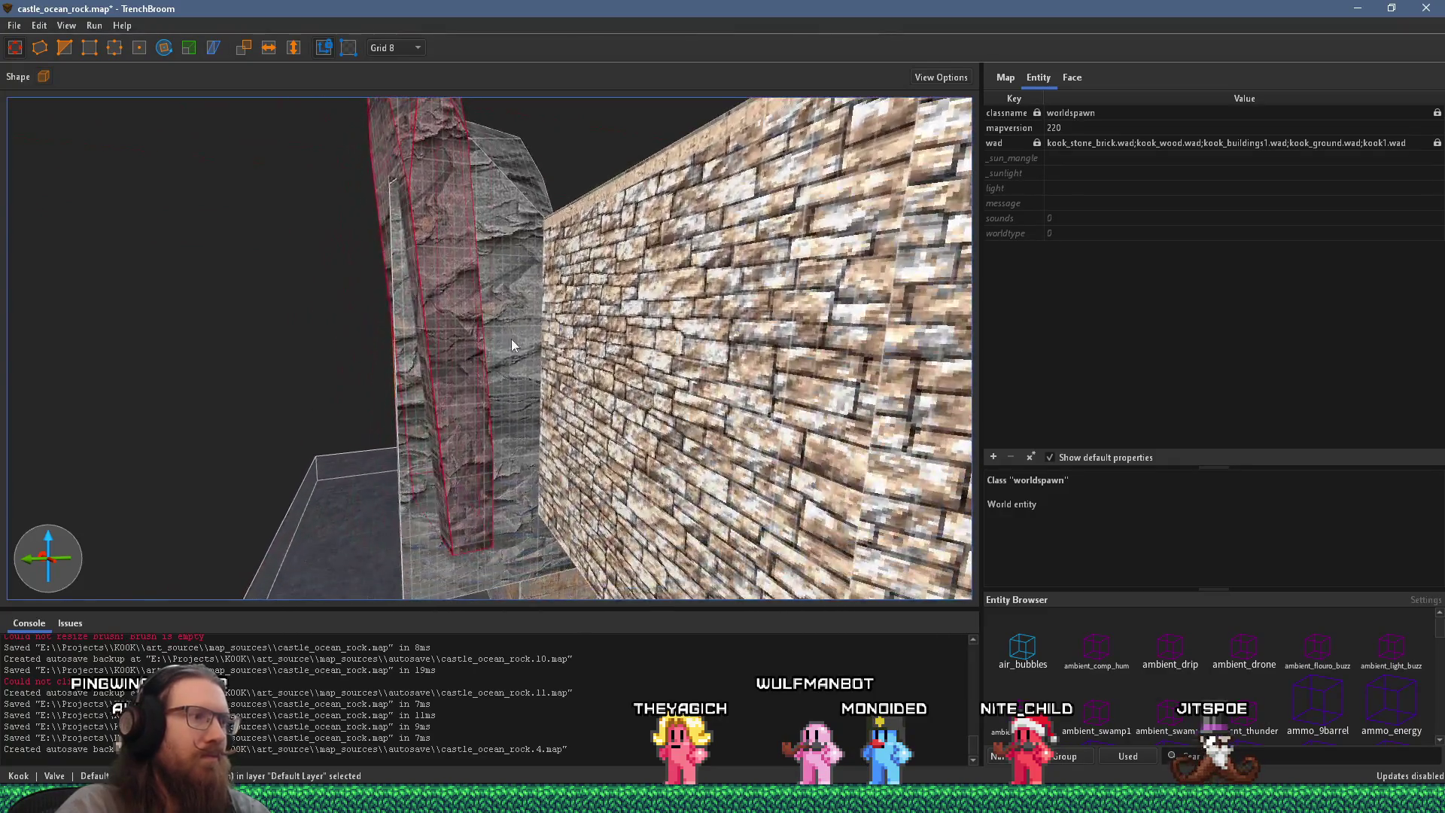
Step: Clip another slice off the rock using two clip points
mouse_move(439, 263)
mouse_down()
mouse_move(517, 472)
mouse_move(375, 314)
mouse_up()
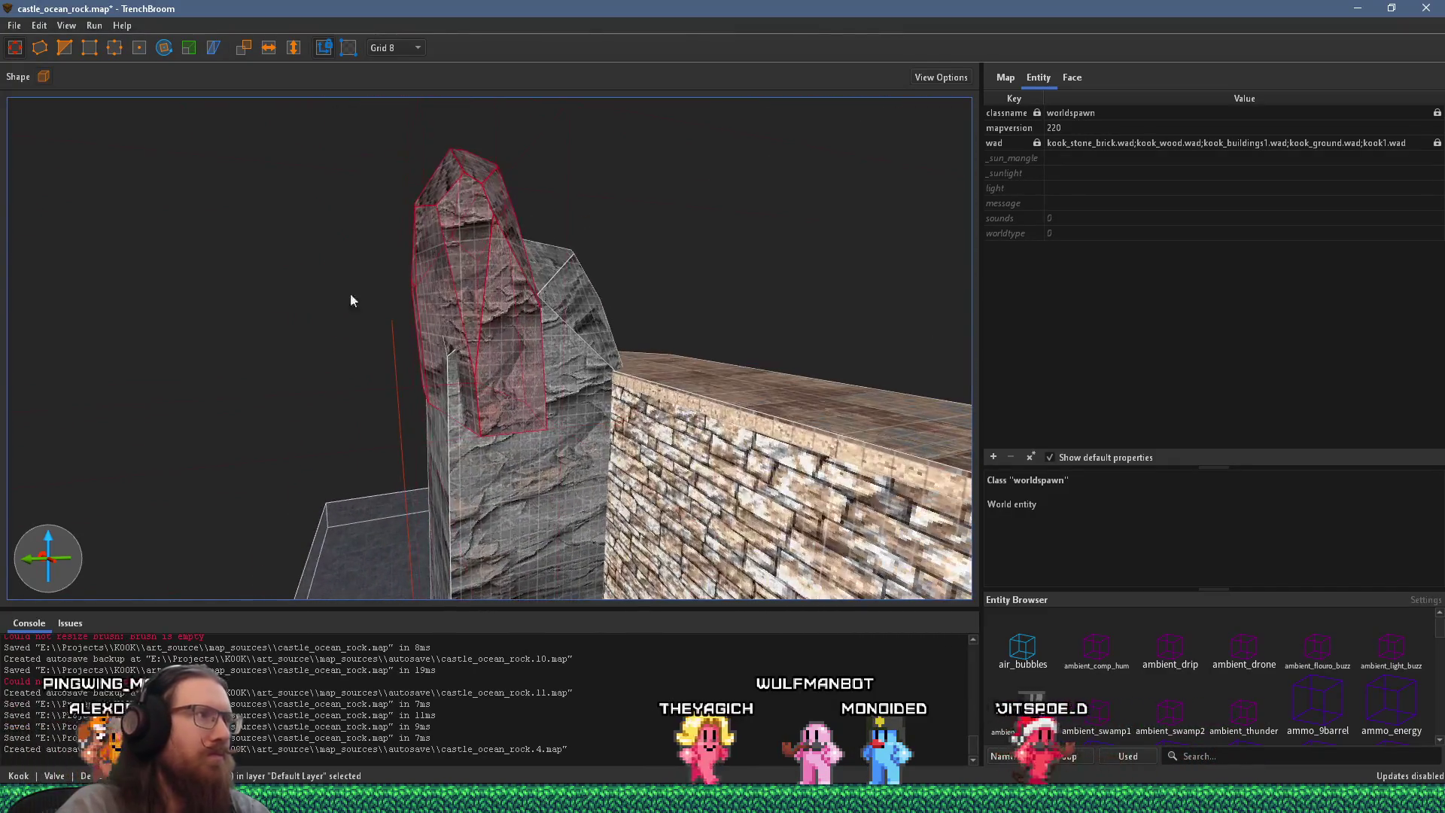
click(66, 47)
drag(480, 251, 311, 295)
click(321, 254)
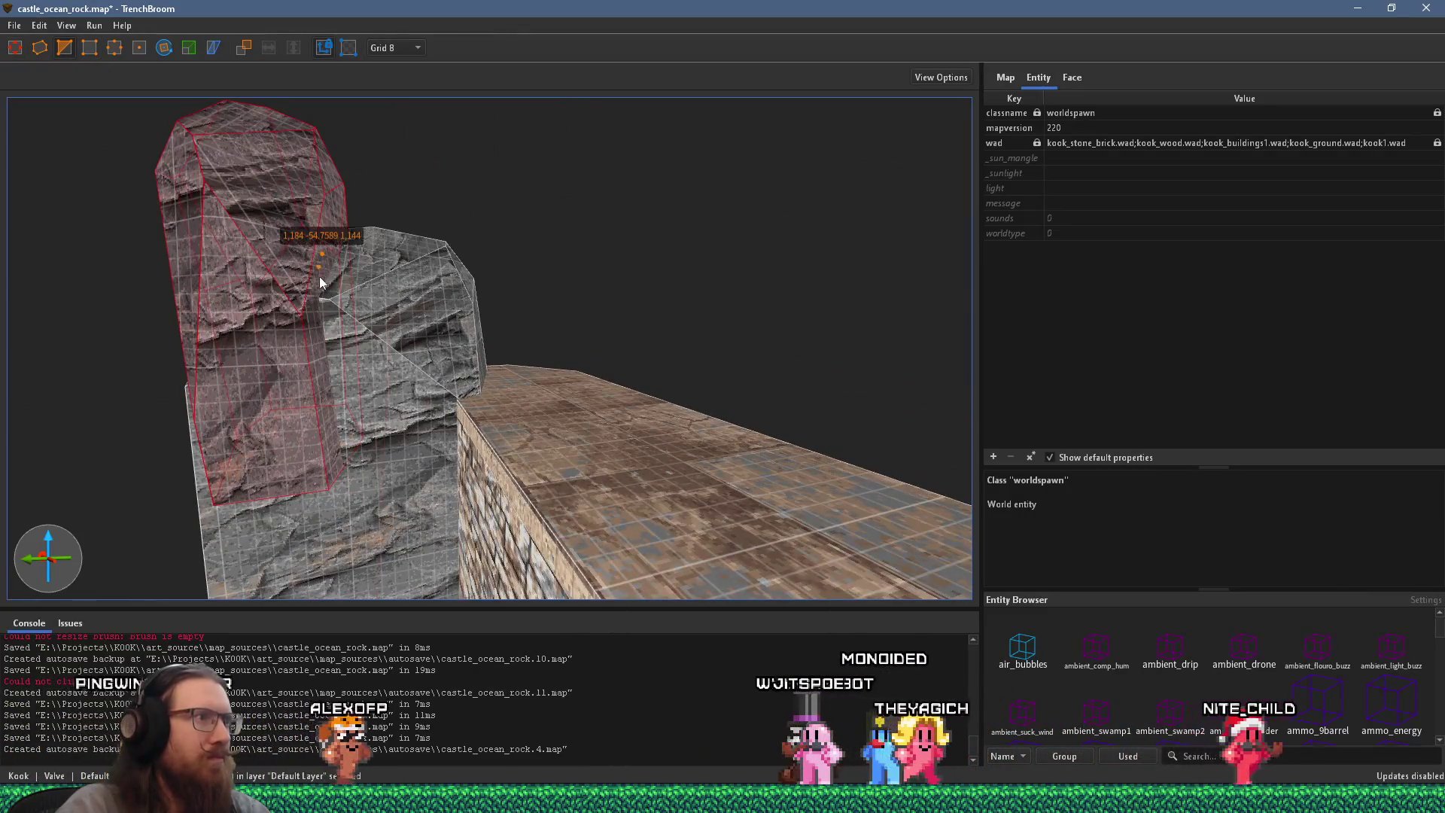
click(259, 382)
mouse_move(265, 390)
mouse_down()
mouse_move(333, 260)
mouse_move(404, 362)
mouse_move(521, 378)
mouse_up()
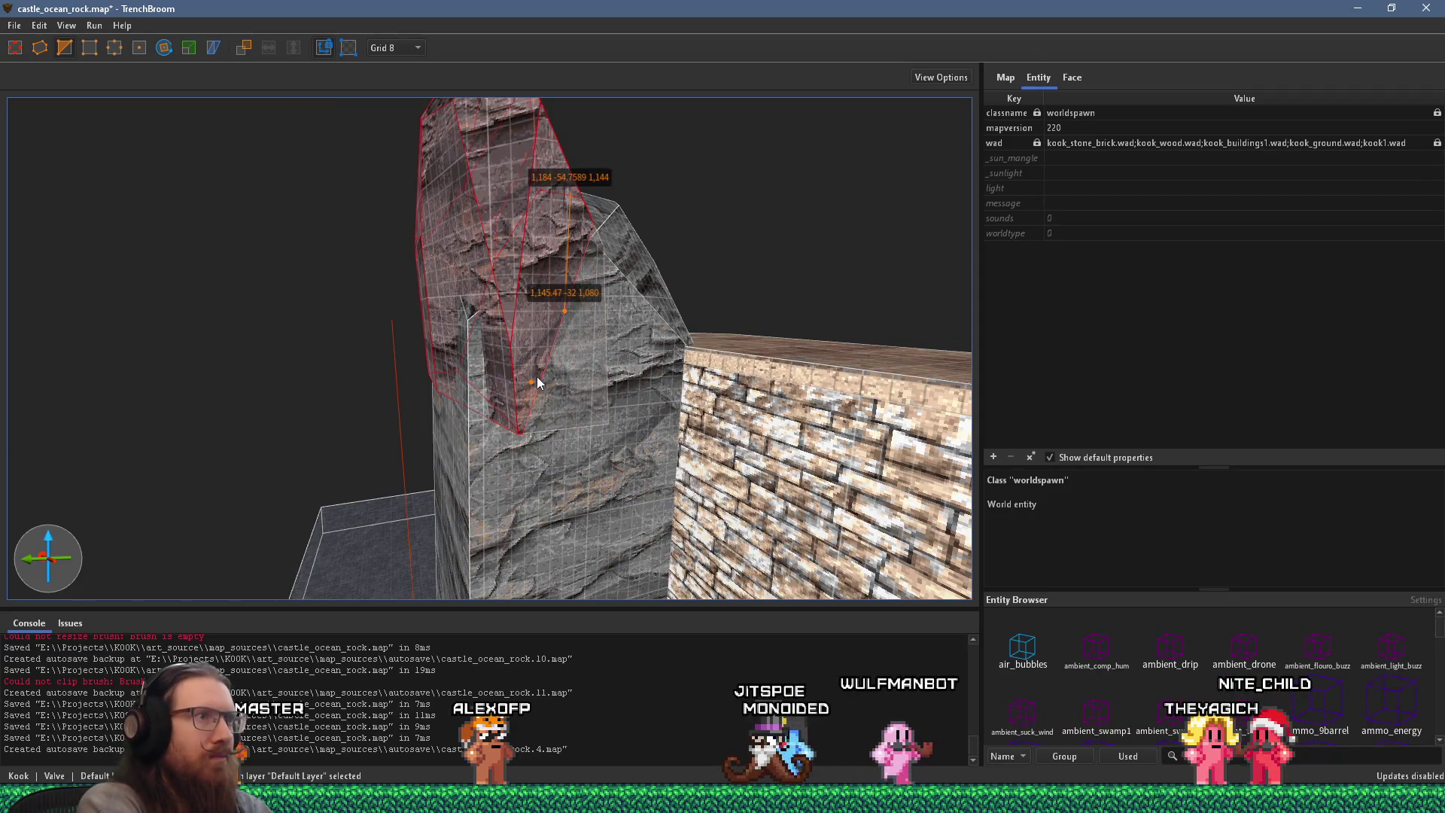
key(Escape)
scroll(611, 401, up, 5)
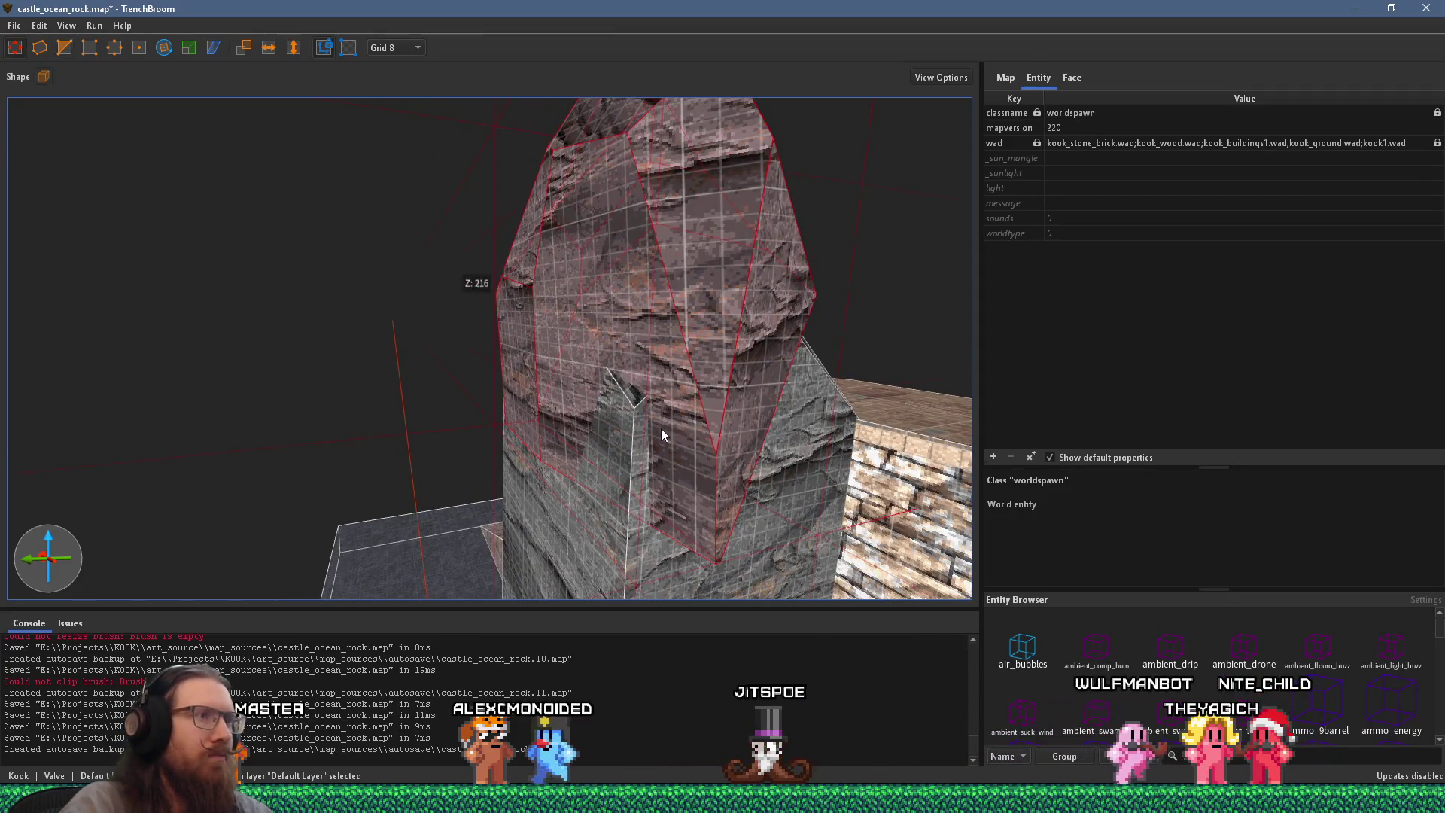
Step: Compare with the sea-cliff reference photo and select the rock piece
key(alt+Tab)
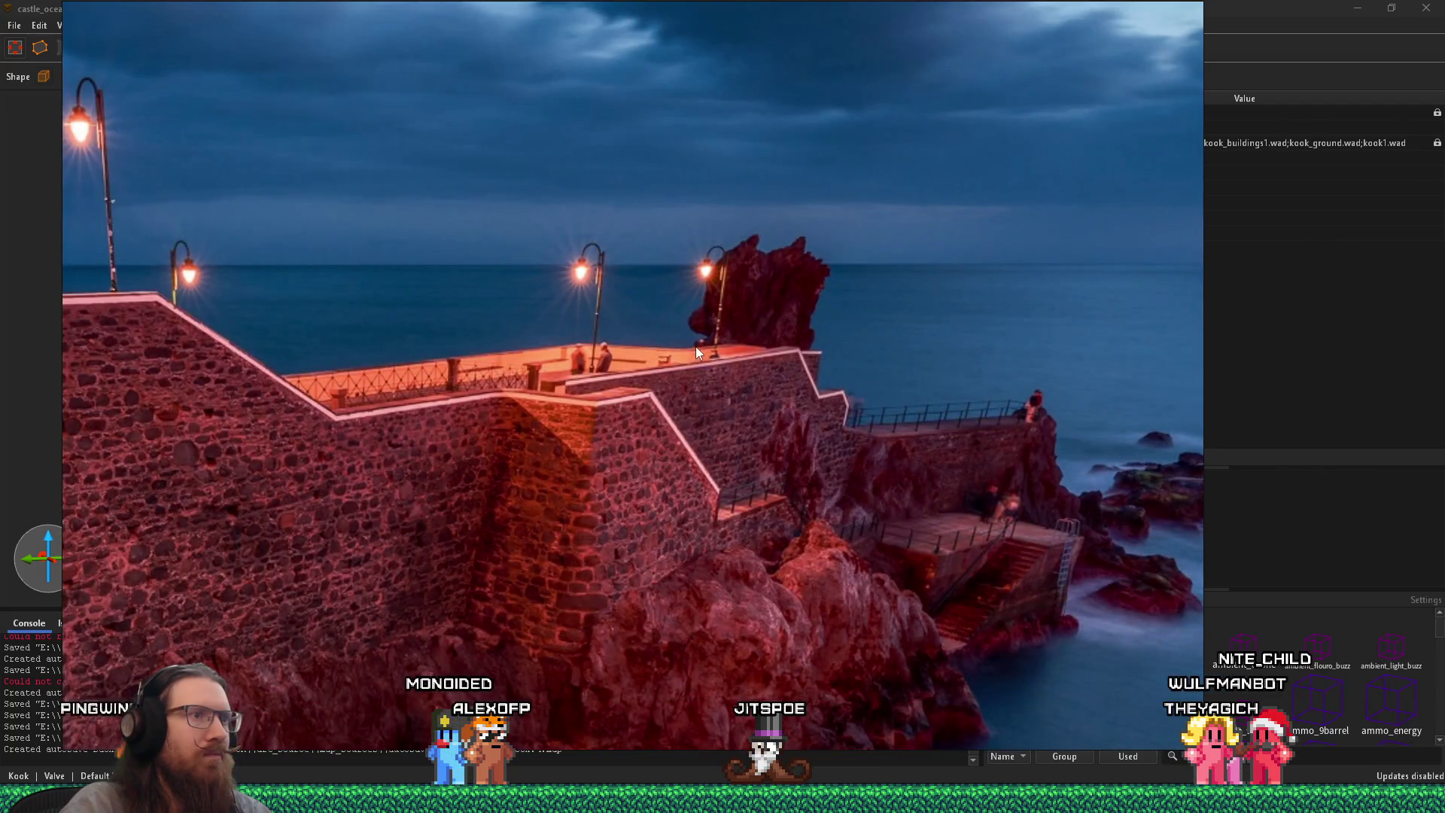
key(alt+Tab)
scroll(471, 350, up, 4)
click(527, 286)
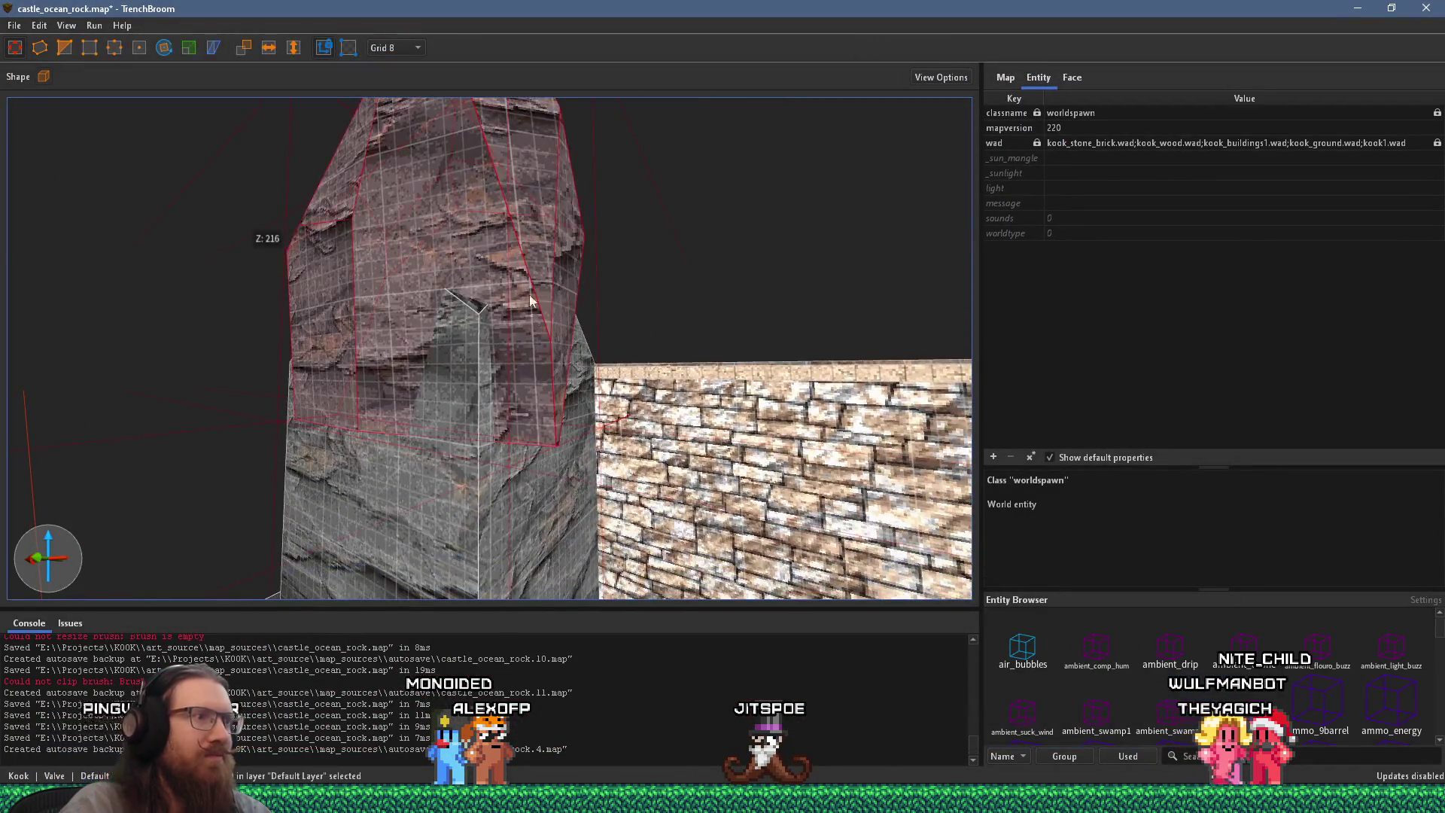
mouse_move(576, 426)
mouse_down()
mouse_move(117, 350)
mouse_move(337, 370)
mouse_move(119, 179)
mouse_up()
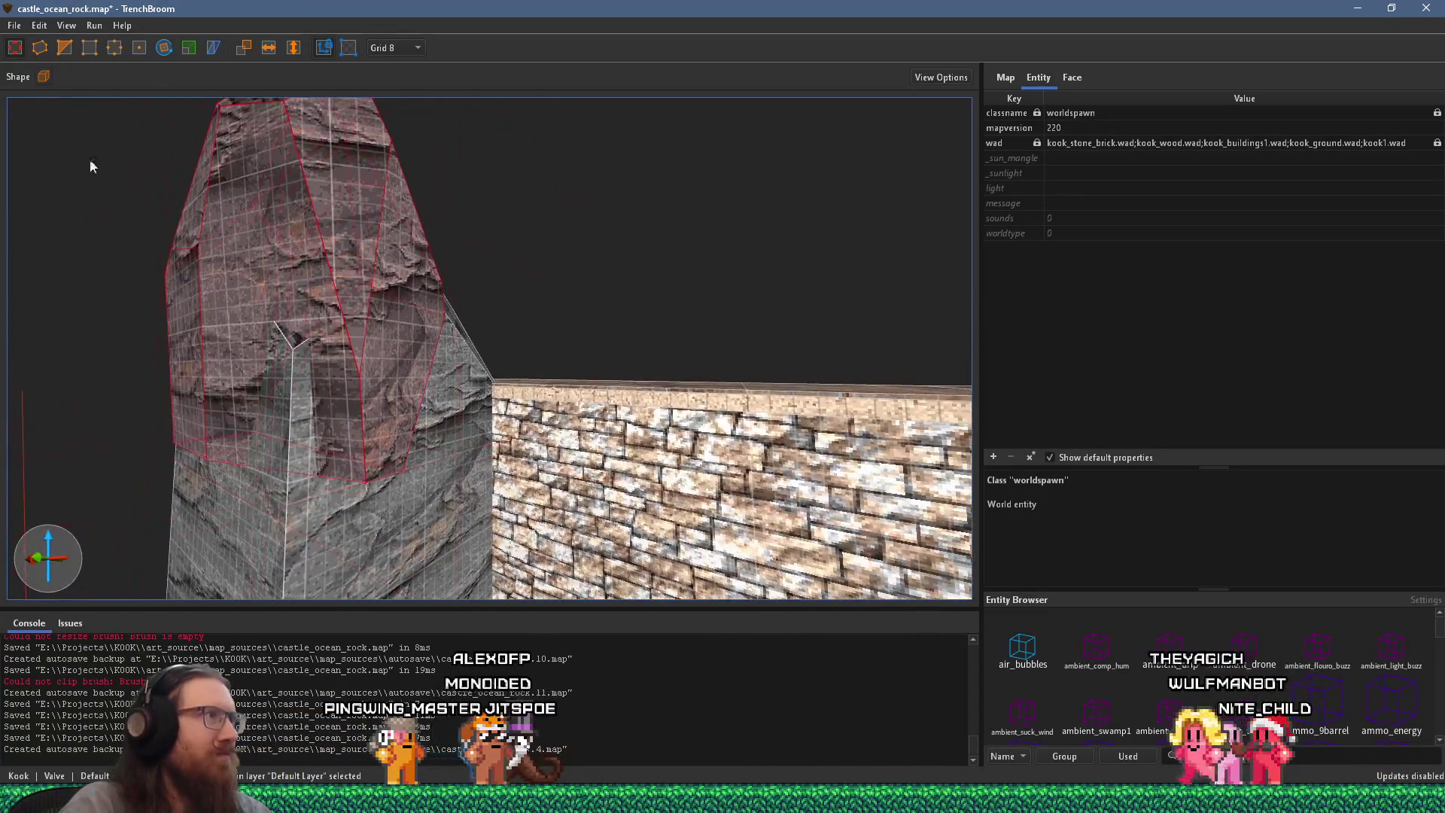
Step: Apply a further clip to the rock, then select the other rock piece
click(63, 48)
scroll(322, 189, down, 3)
mouse_move(322, 188)
mouse_down()
mouse_move(399, 316)
mouse_move(436, 332)
mouse_move(331, 338)
mouse_move(439, 210)
mouse_move(462, 384)
mouse_move(567, 332)
mouse_move(539, 406)
mouse_move(463, 485)
mouse_move(537, 467)
mouse_up()
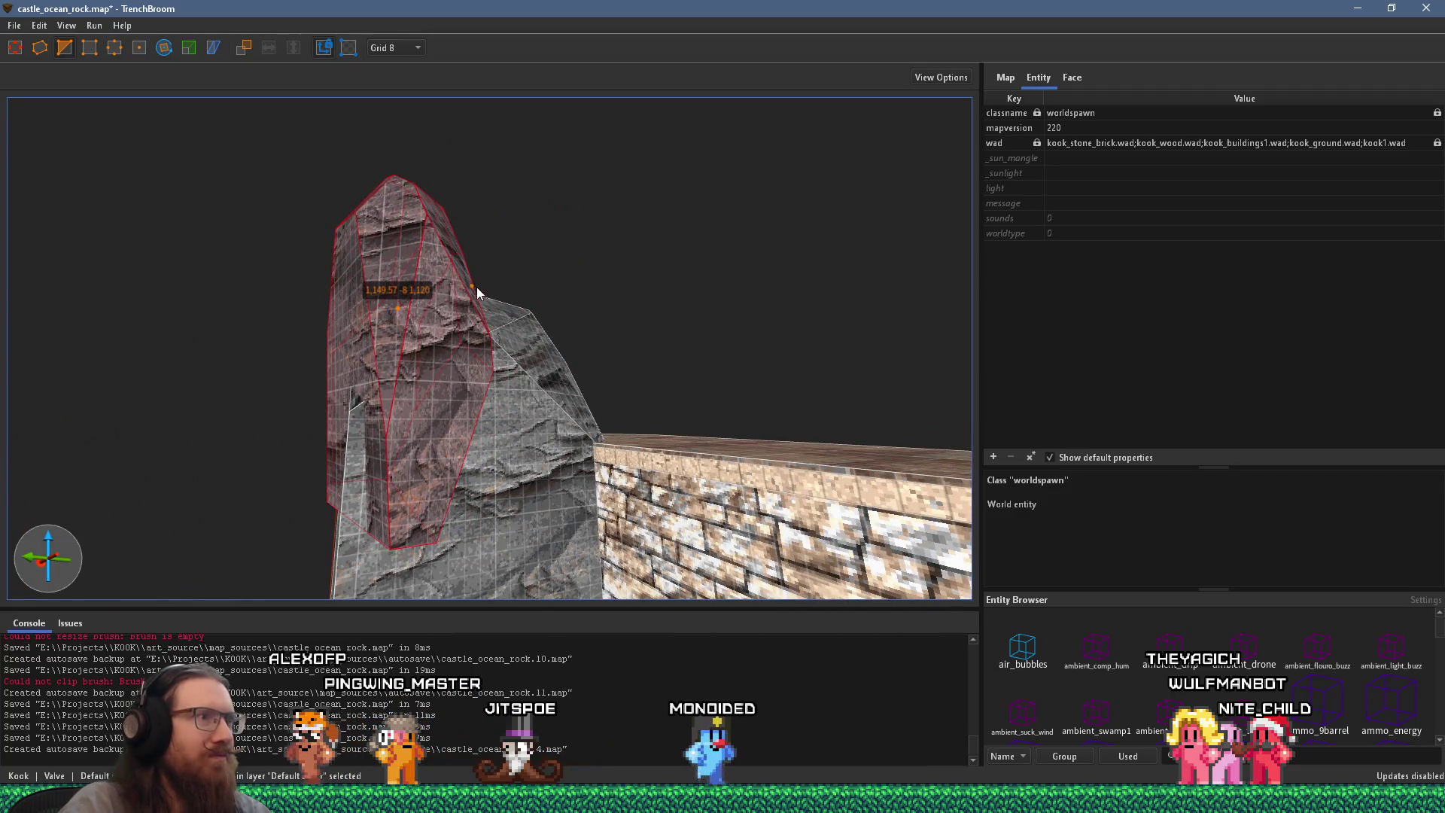
key(Return)
scroll(568, 332, down, 3)
scroll(539, 407, down, 3)
click(538, 466)
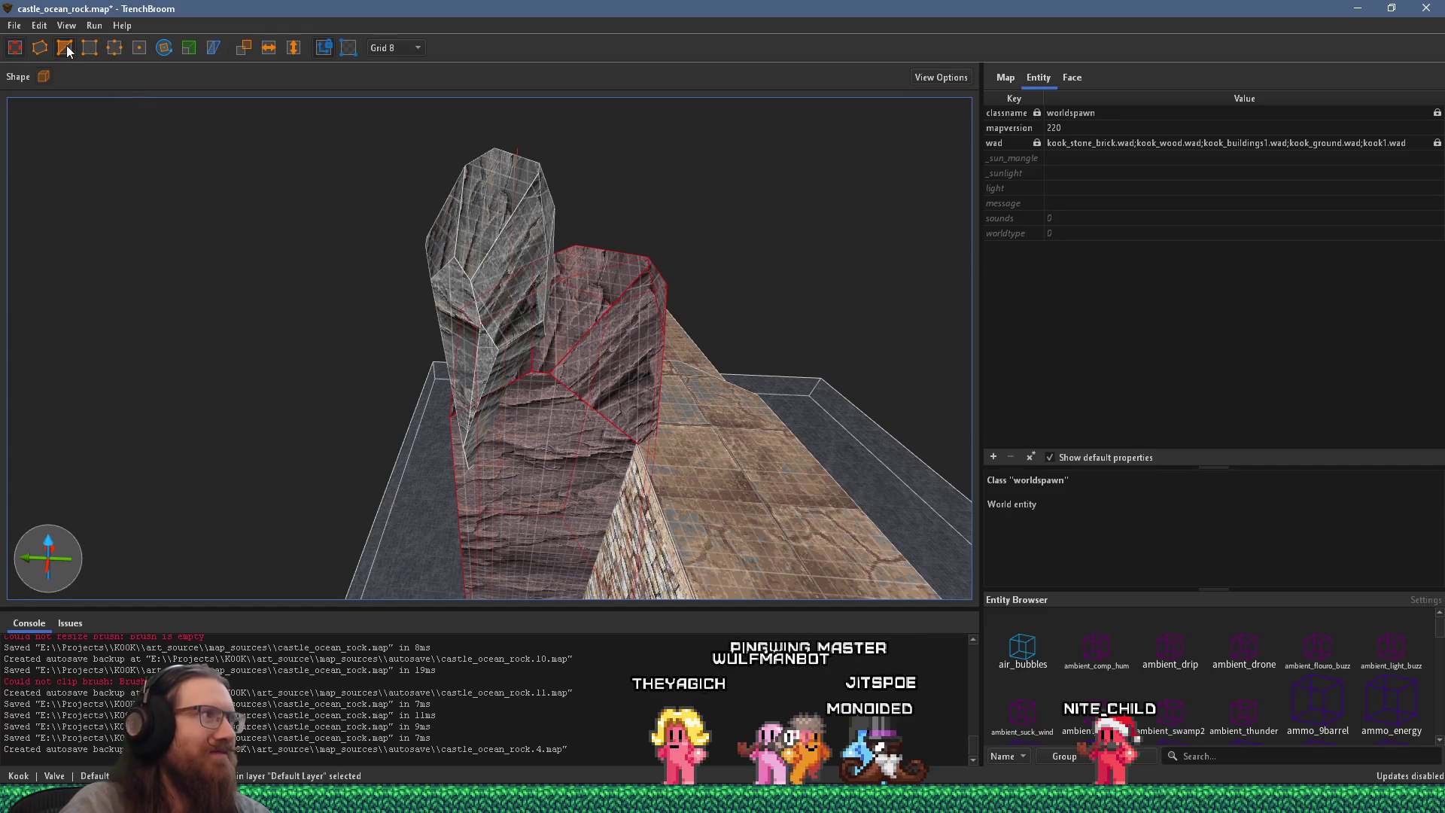
Step: Cut an angled slice off the lower rock piece with three clip points
scroll(529, 463, up, 3)
click(710, 436)
click(629, 399)
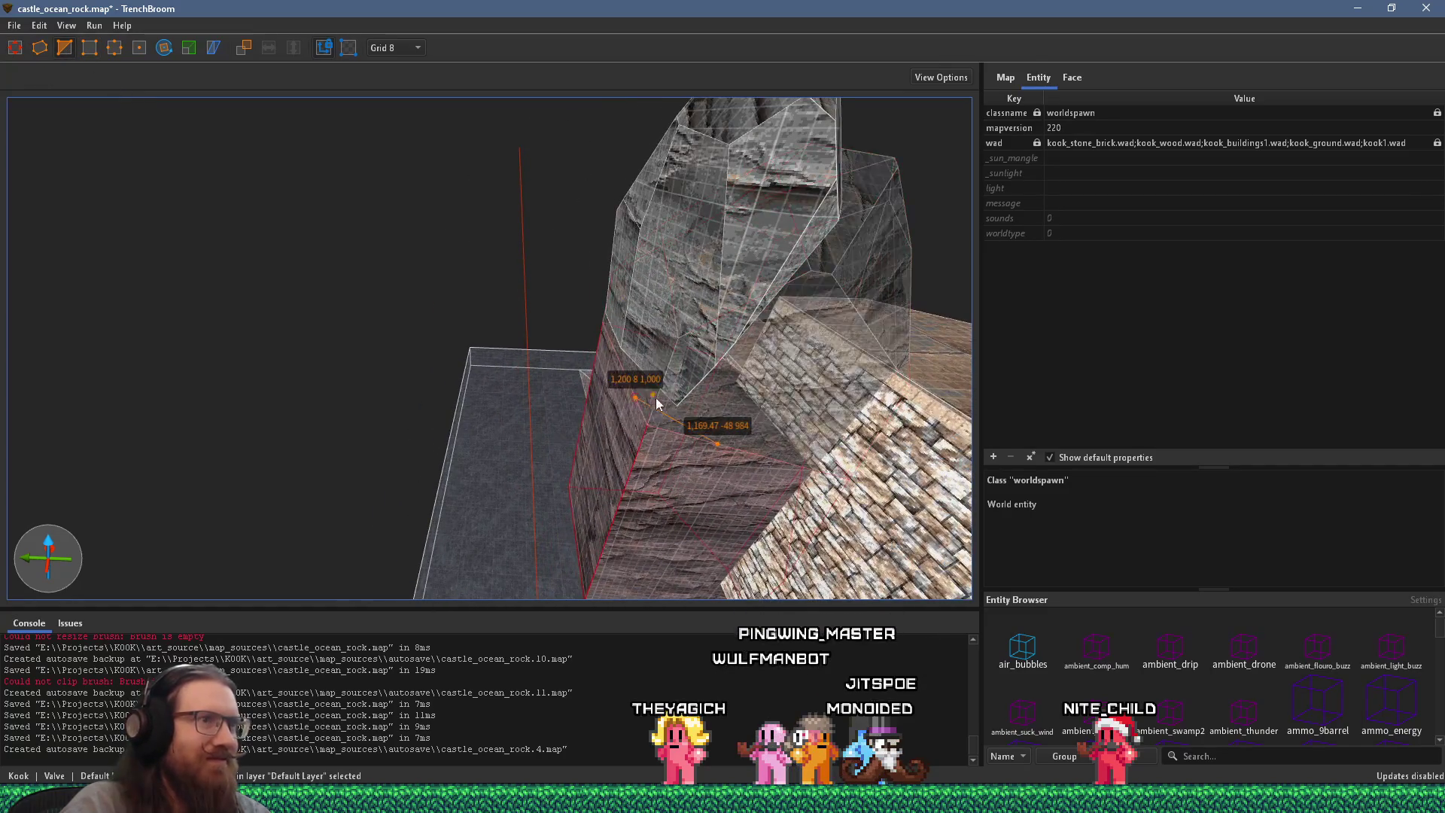
scroll(691, 306, down, 3)
click(663, 285)
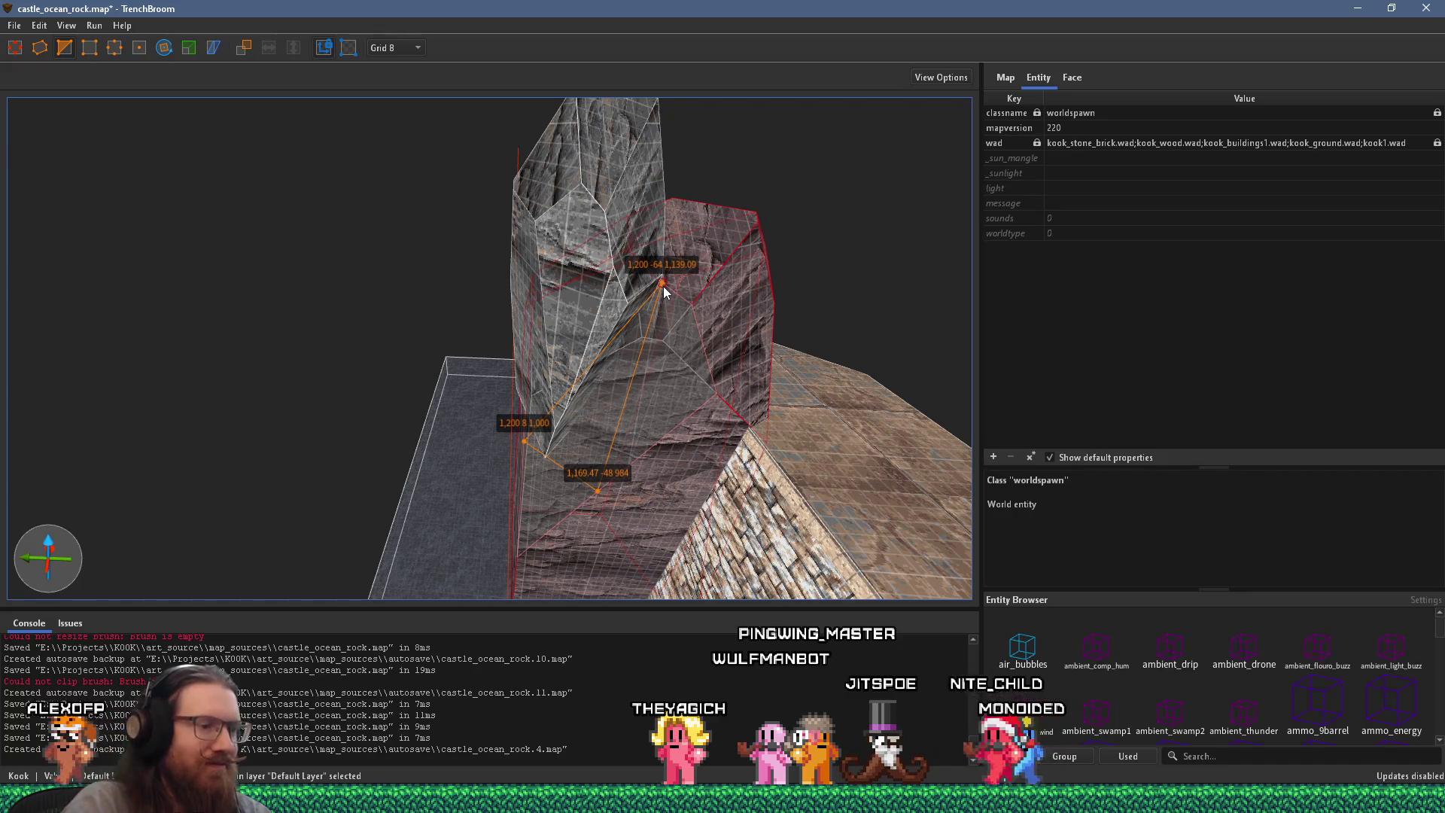
key(Return)
mouse_move(830, 239)
mouse_down()
mouse_move(761, 143)
mouse_move(491, 450)
mouse_move(470, 412)
mouse_move(608, 232)
mouse_move(552, 274)
mouse_move(652, 294)
mouse_move(559, 316)
mouse_move(593, 354)
mouse_up()
Step: Scale the rock piece narrower, reselect it and show its rockcliffragcp face material
click(189, 48)
mouse_move(778, 323)
mouse_down()
mouse_move(707, 313)
mouse_move(567, 387)
mouse_move(540, 348)
mouse_up()
key(Escape)
key(Escape)
click(541, 347)
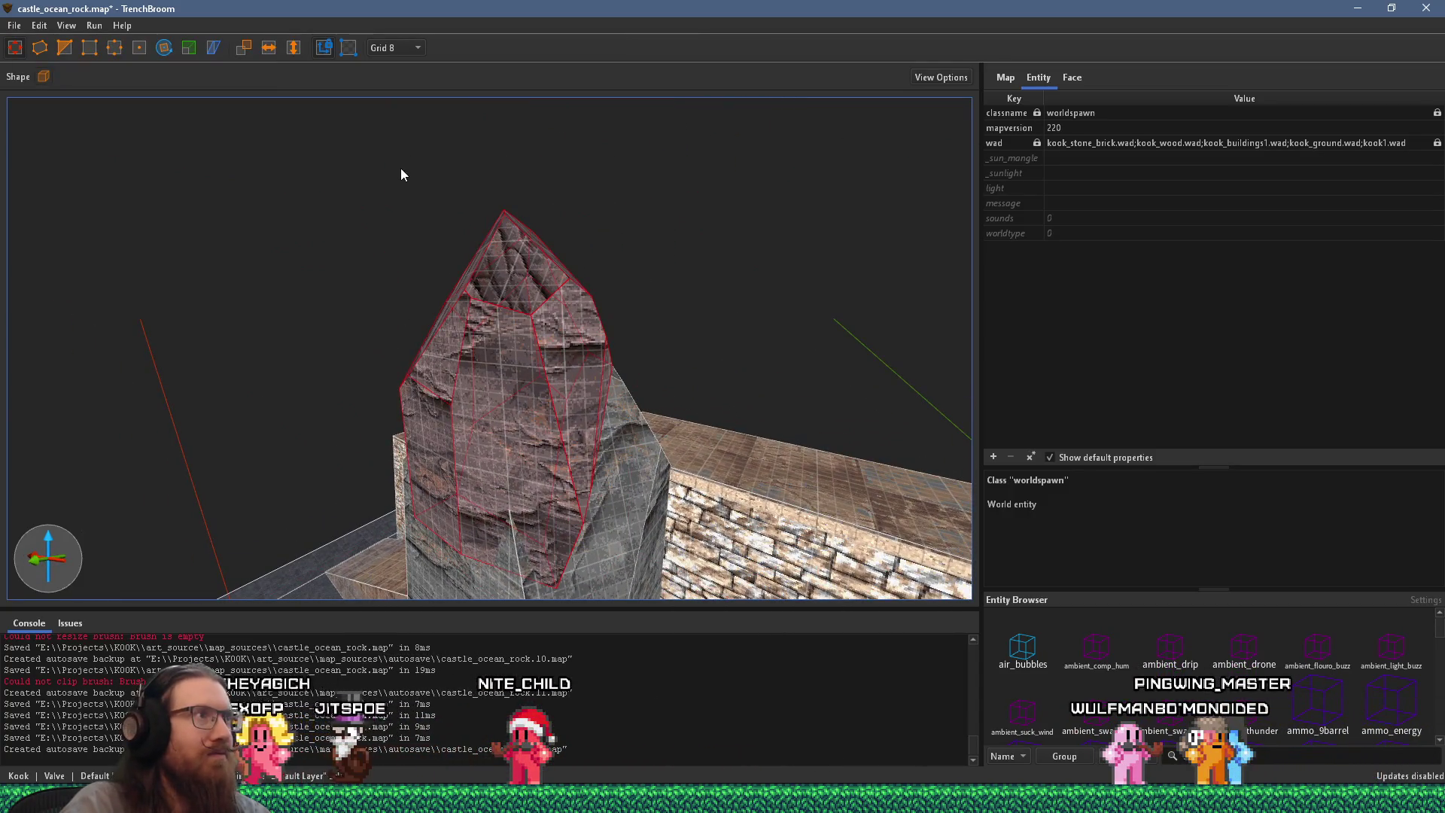
click(1072, 78)
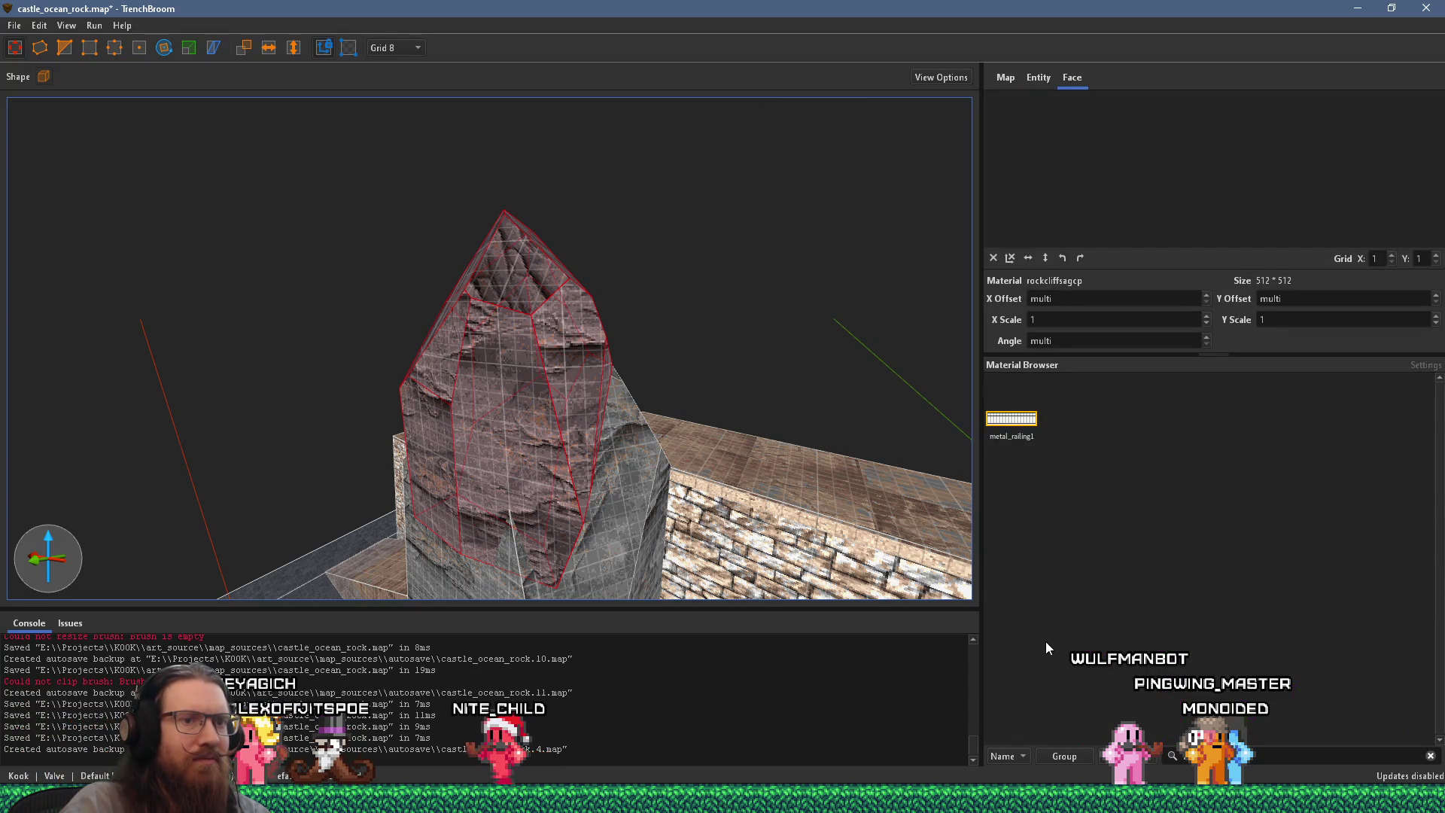
Step: Clear the Material Browser filter, then rotate the tall rock piece 15 degrees about Z
click(1430, 756)
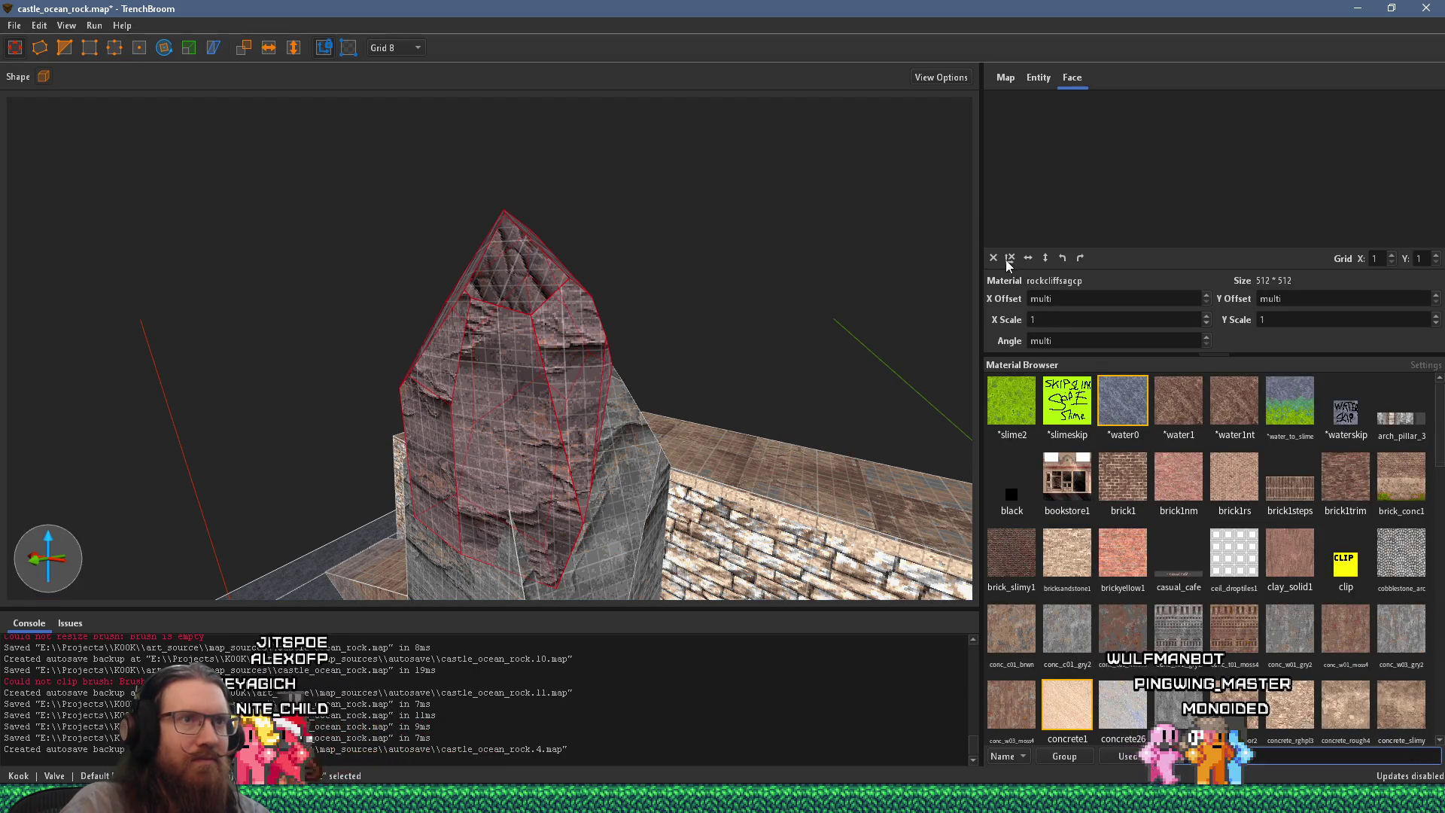
scroll(391, 301, up, 5)
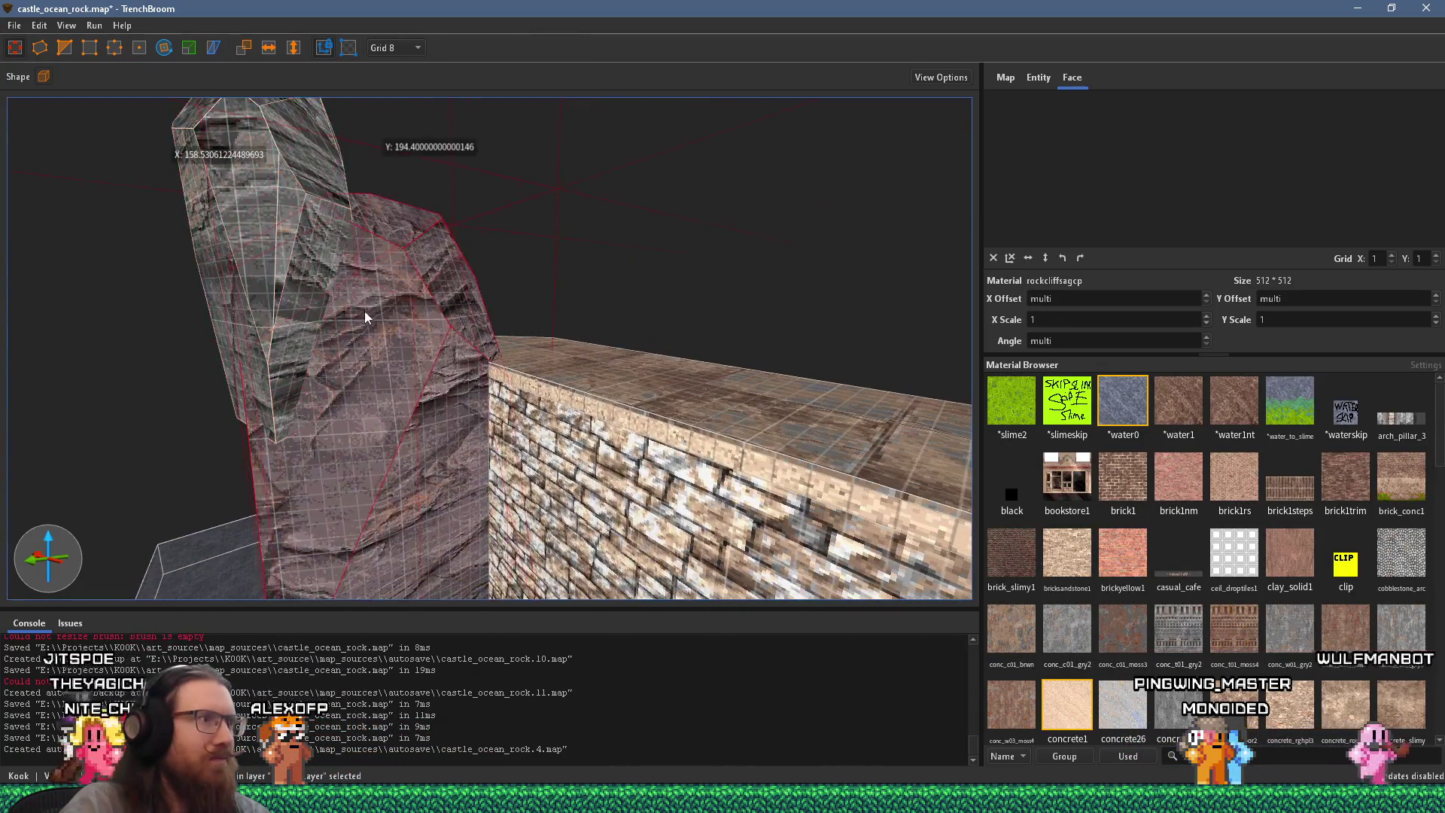
scroll(365, 316, up, 3)
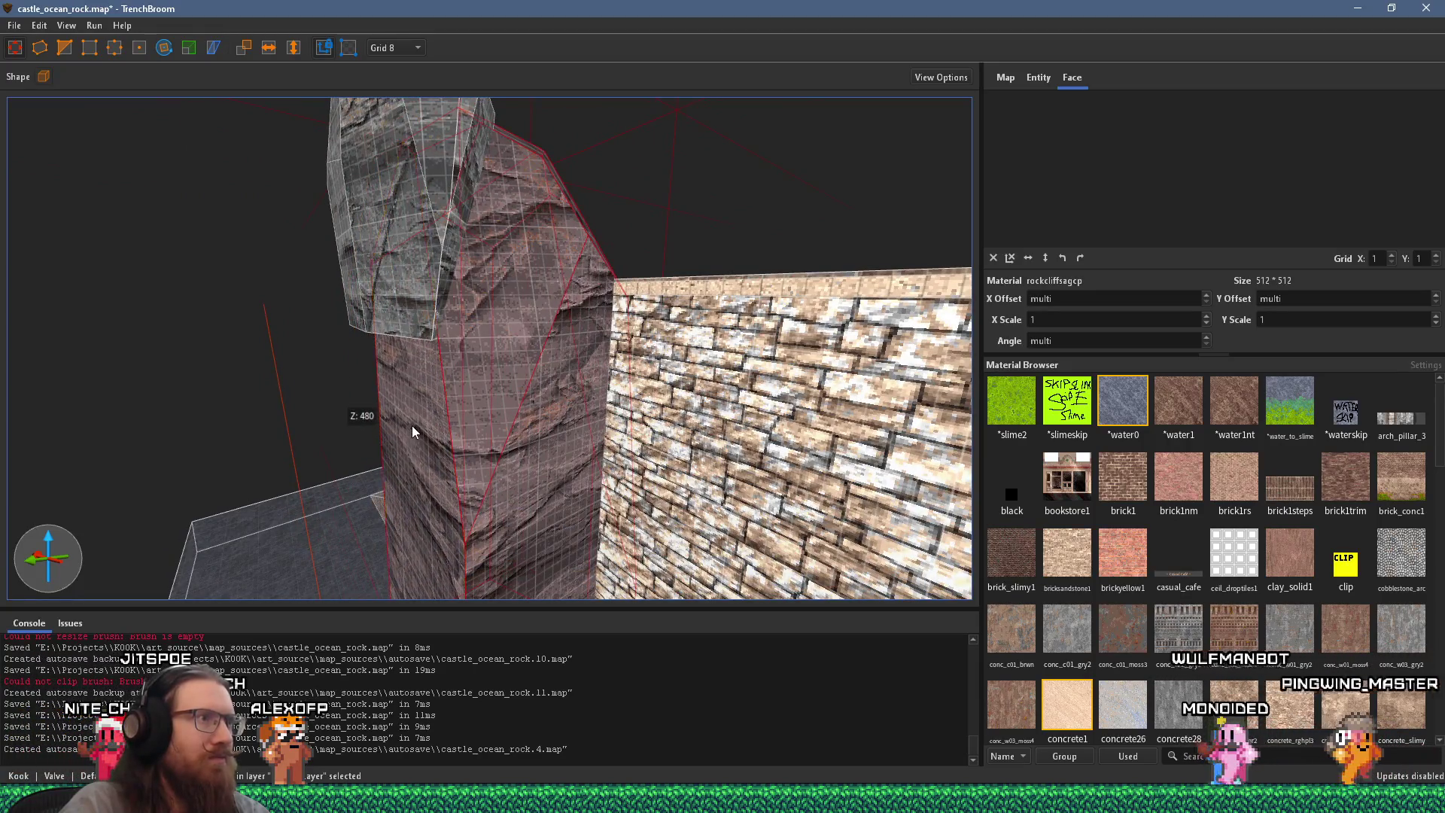
scroll(411, 427, down, 2)
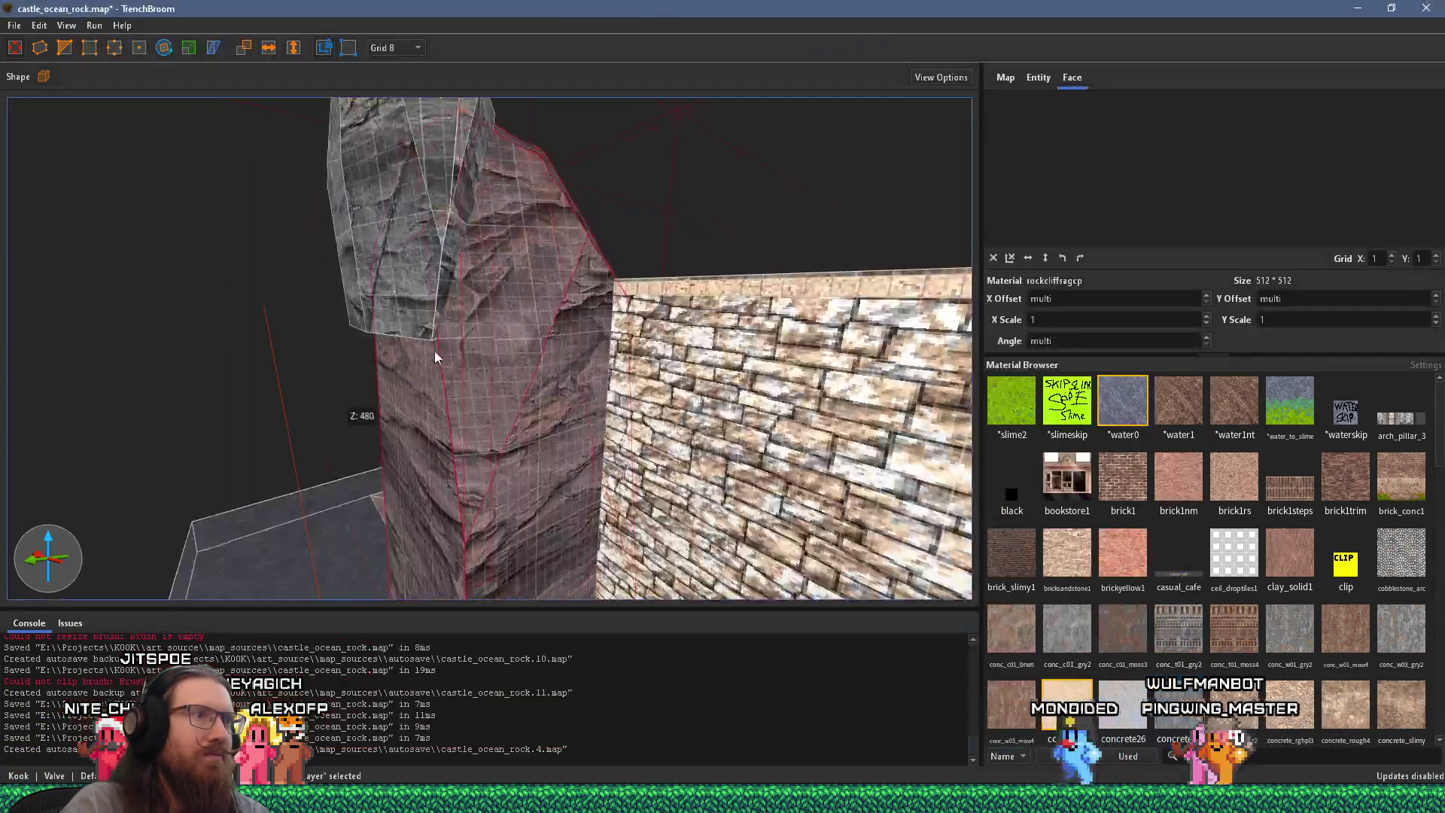
click(619, 314)
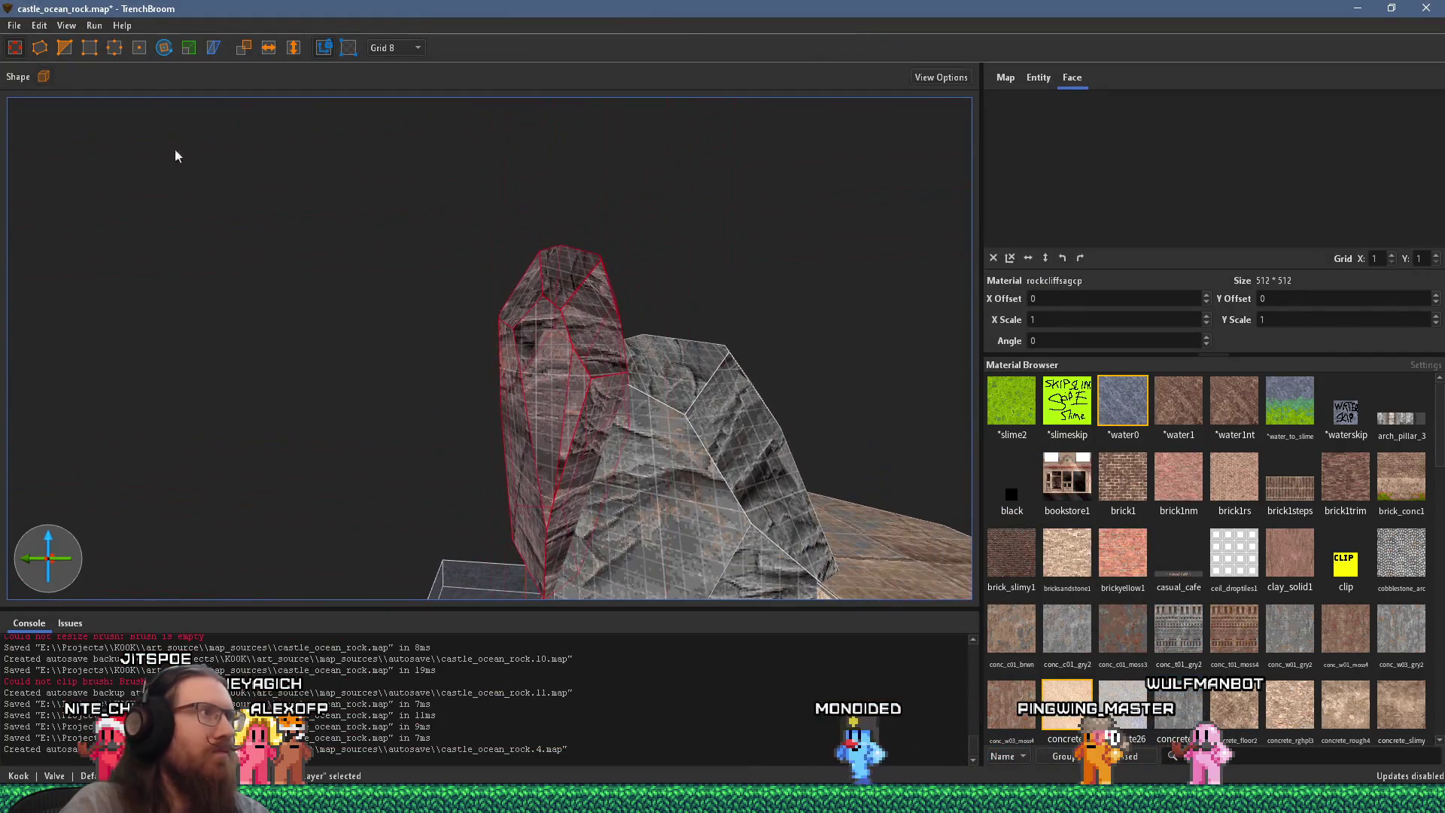
mouse_move(534, 340)
mouse_down()
mouse_move(548, 340)
mouse_move(418, 344)
mouse_move(502, 161)
mouse_up()
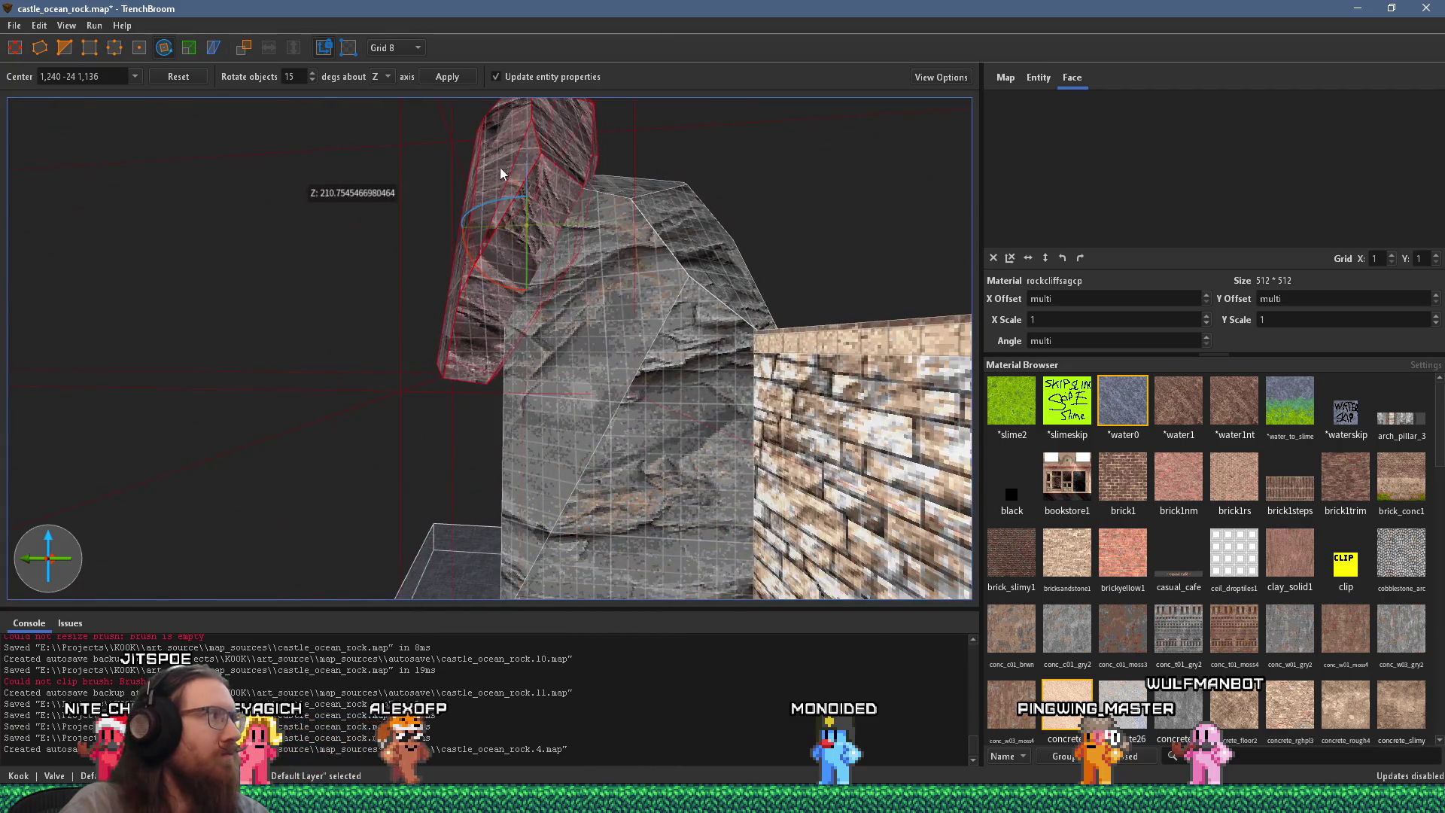
Step: Select the upper rock chunk and drag one of its vertices to reshape it
scroll(629, 244, up, 1)
drag(629, 243, 715, 214)
drag(655, 314, 548, 331)
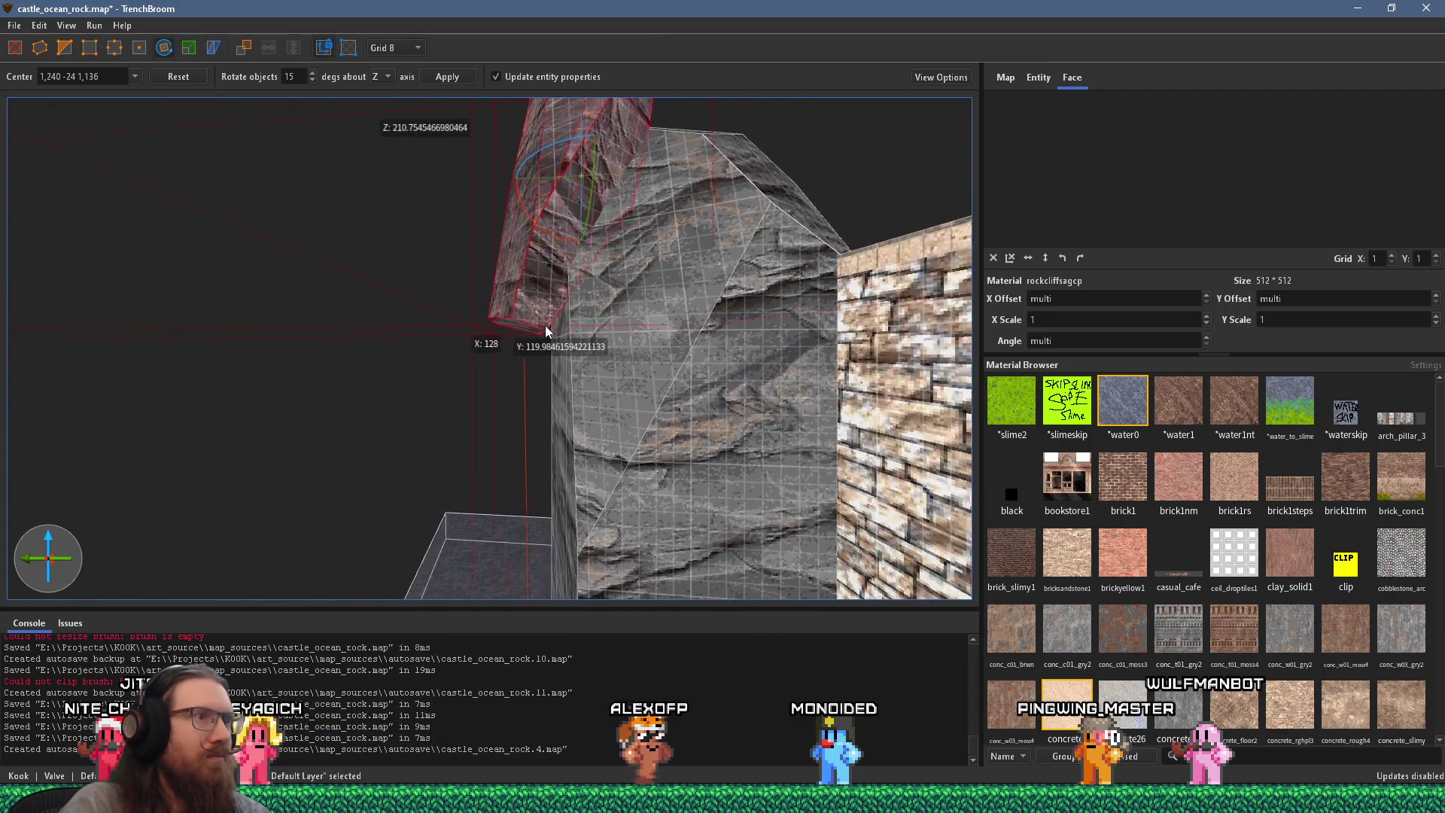
click(364, 181)
click(524, 252)
scroll(524, 252, up, 5)
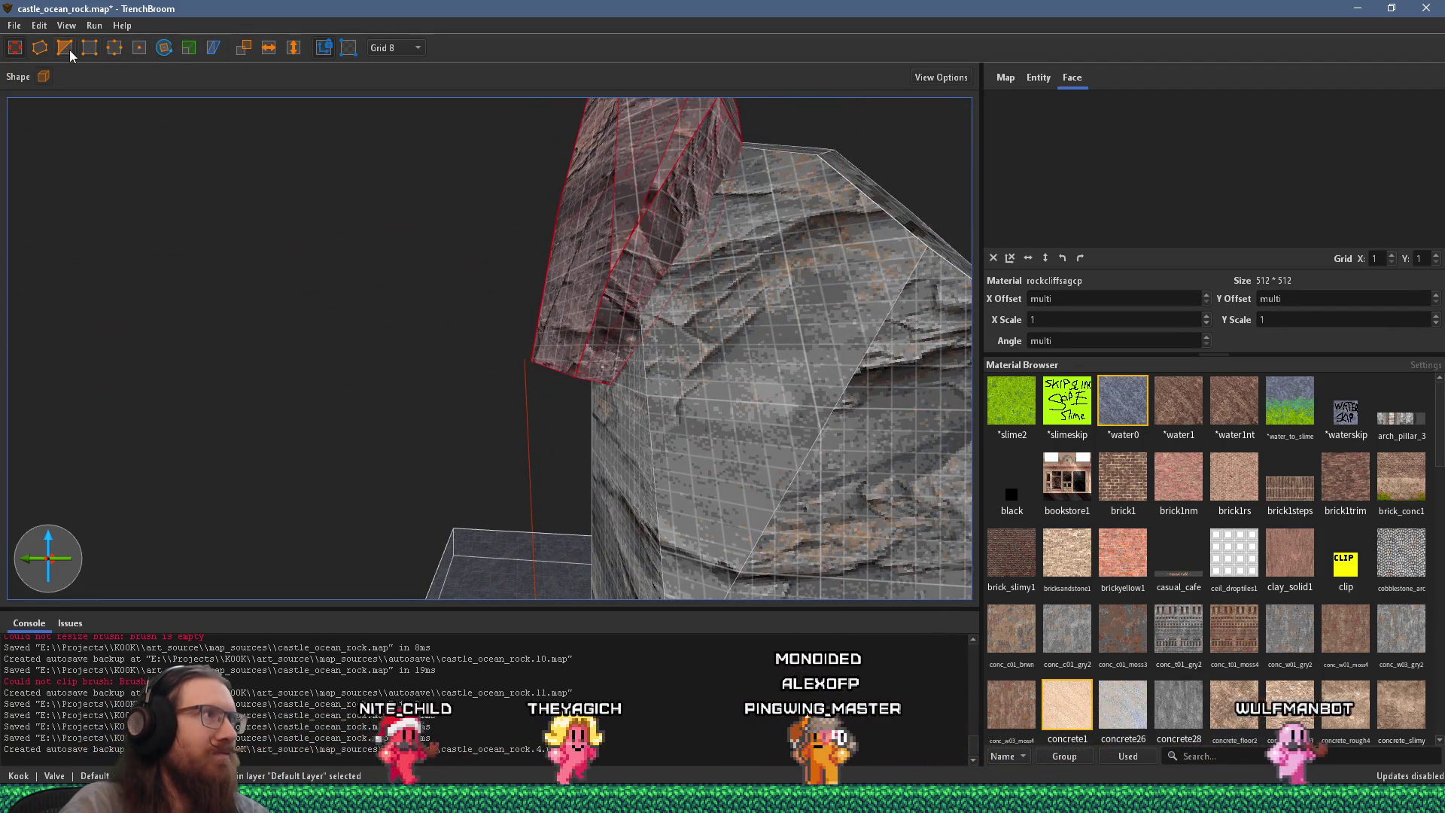
scroll(516, 271, up, 3)
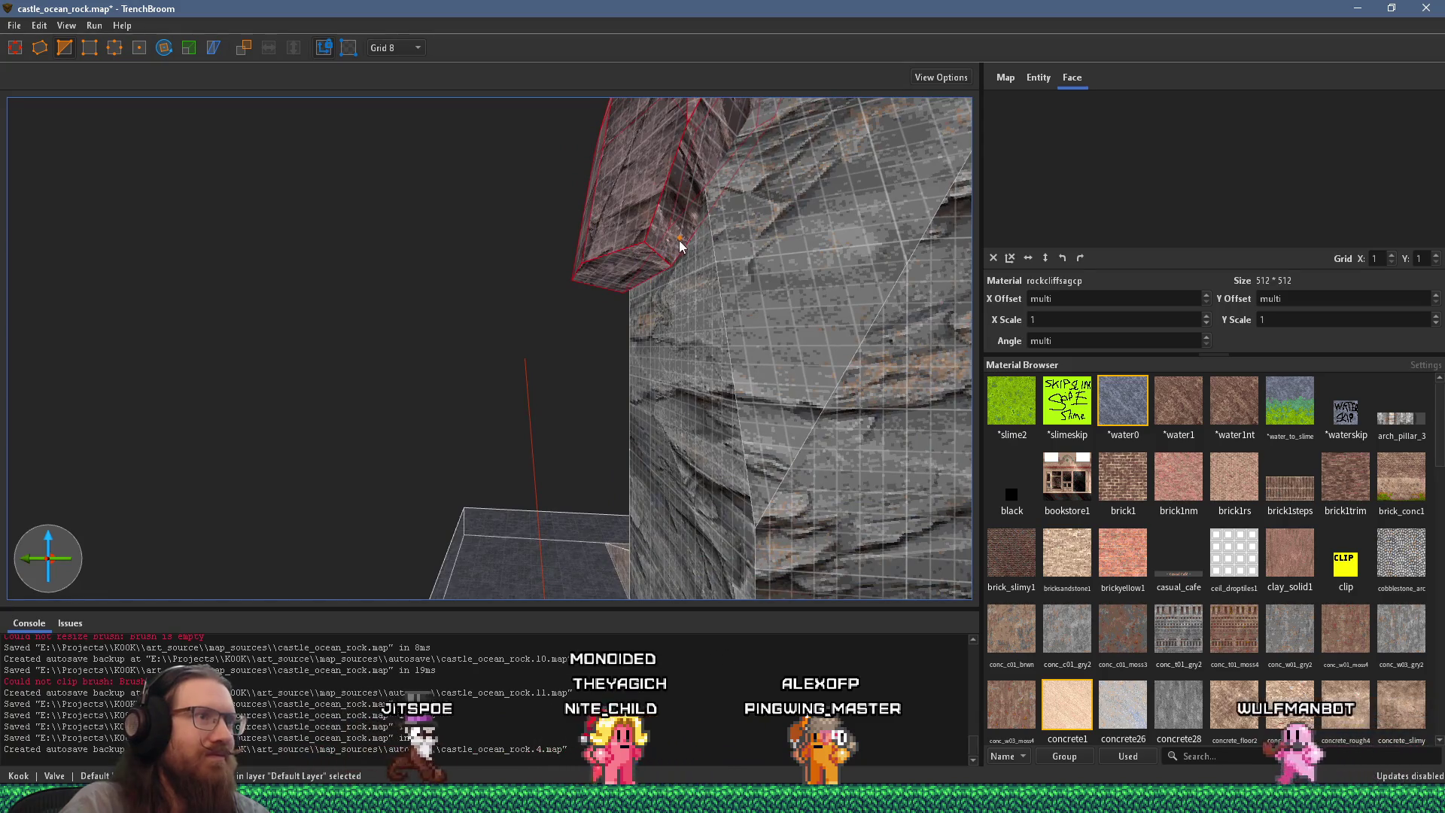
drag(636, 290, 620, 237)
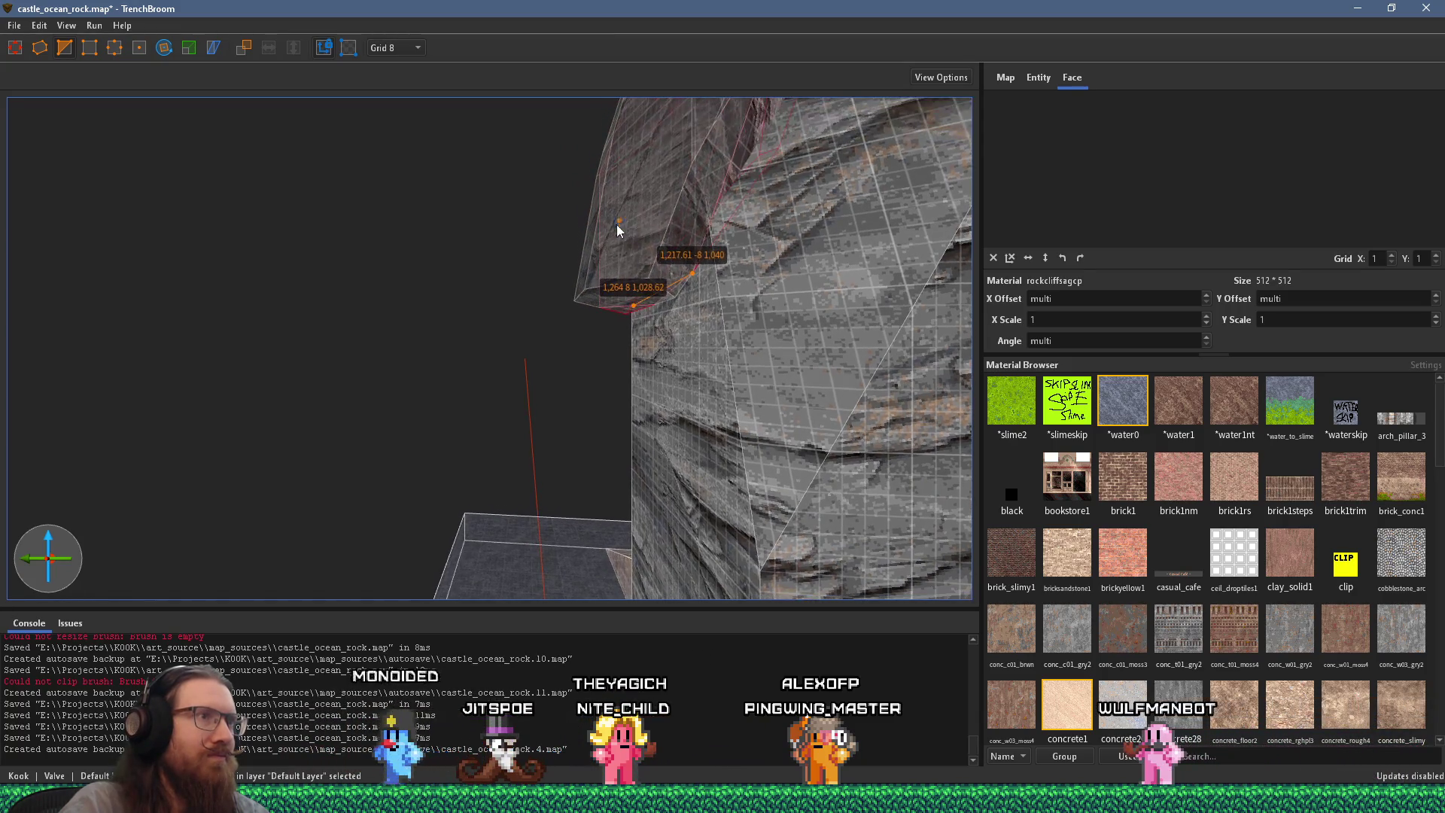
key(v)
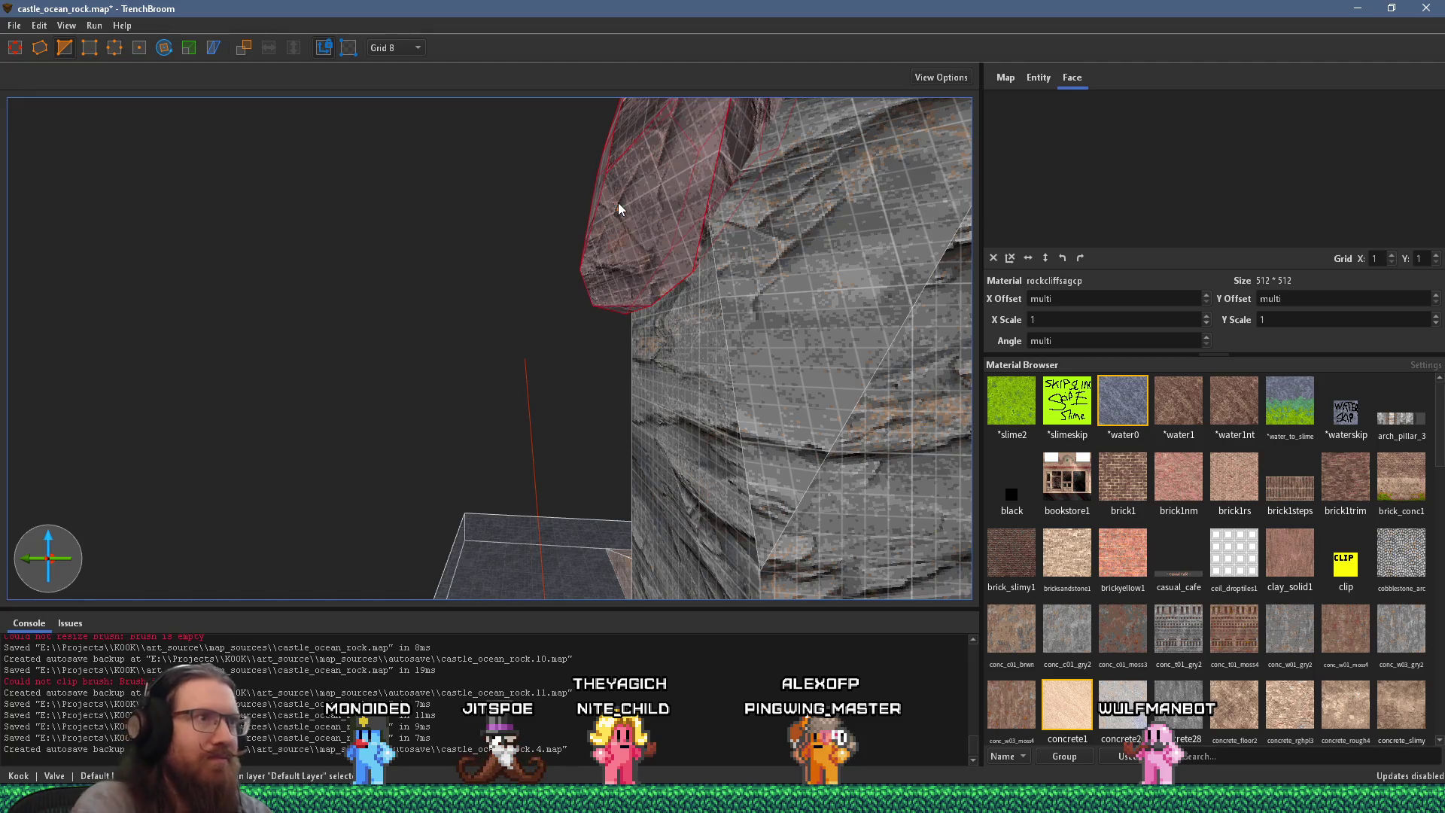
Step: Slice the rock chunk with a three-point clip
scroll(648, 317, down, 5)
scroll(625, 342, up, 4)
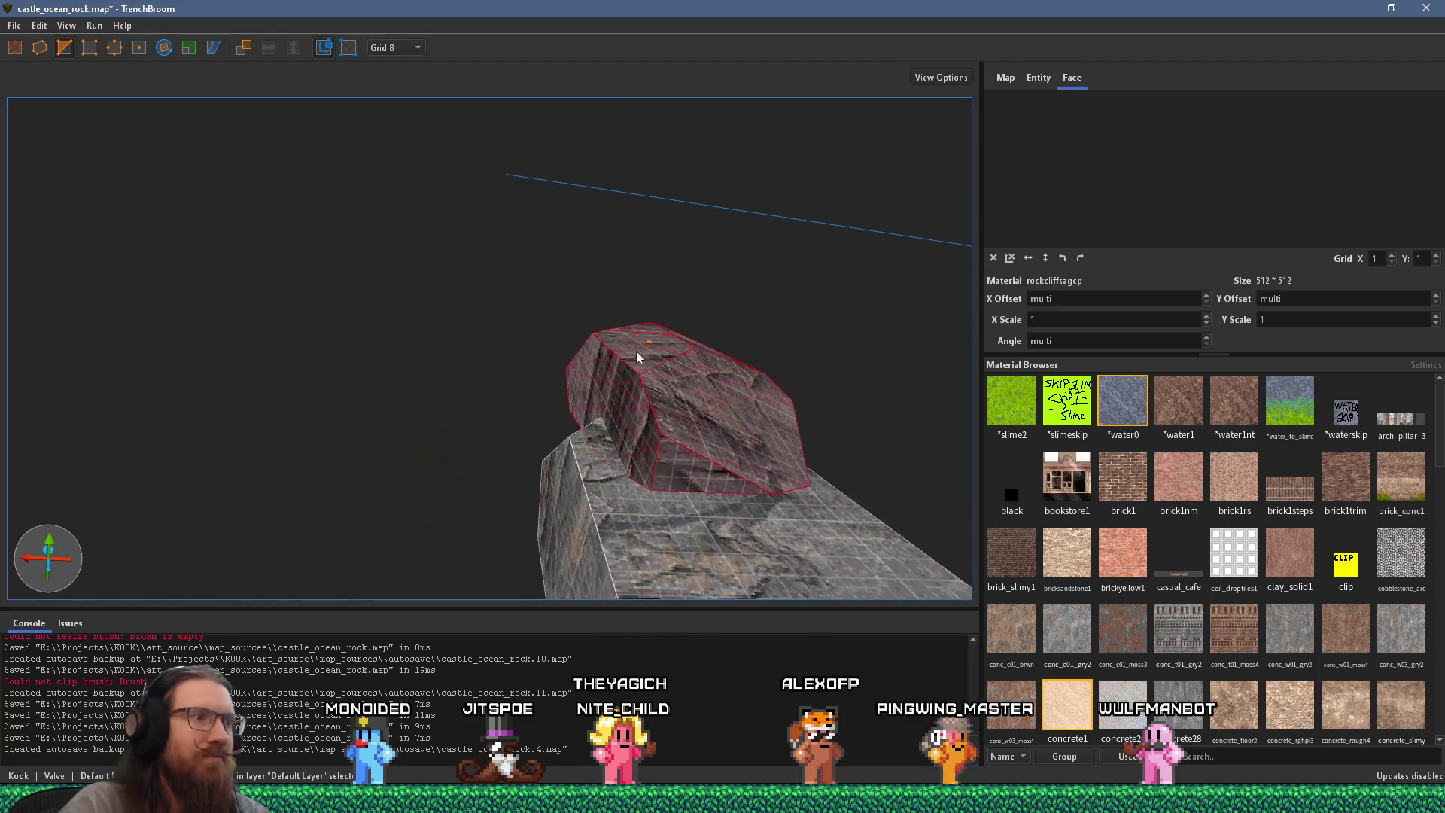
click(842, 550)
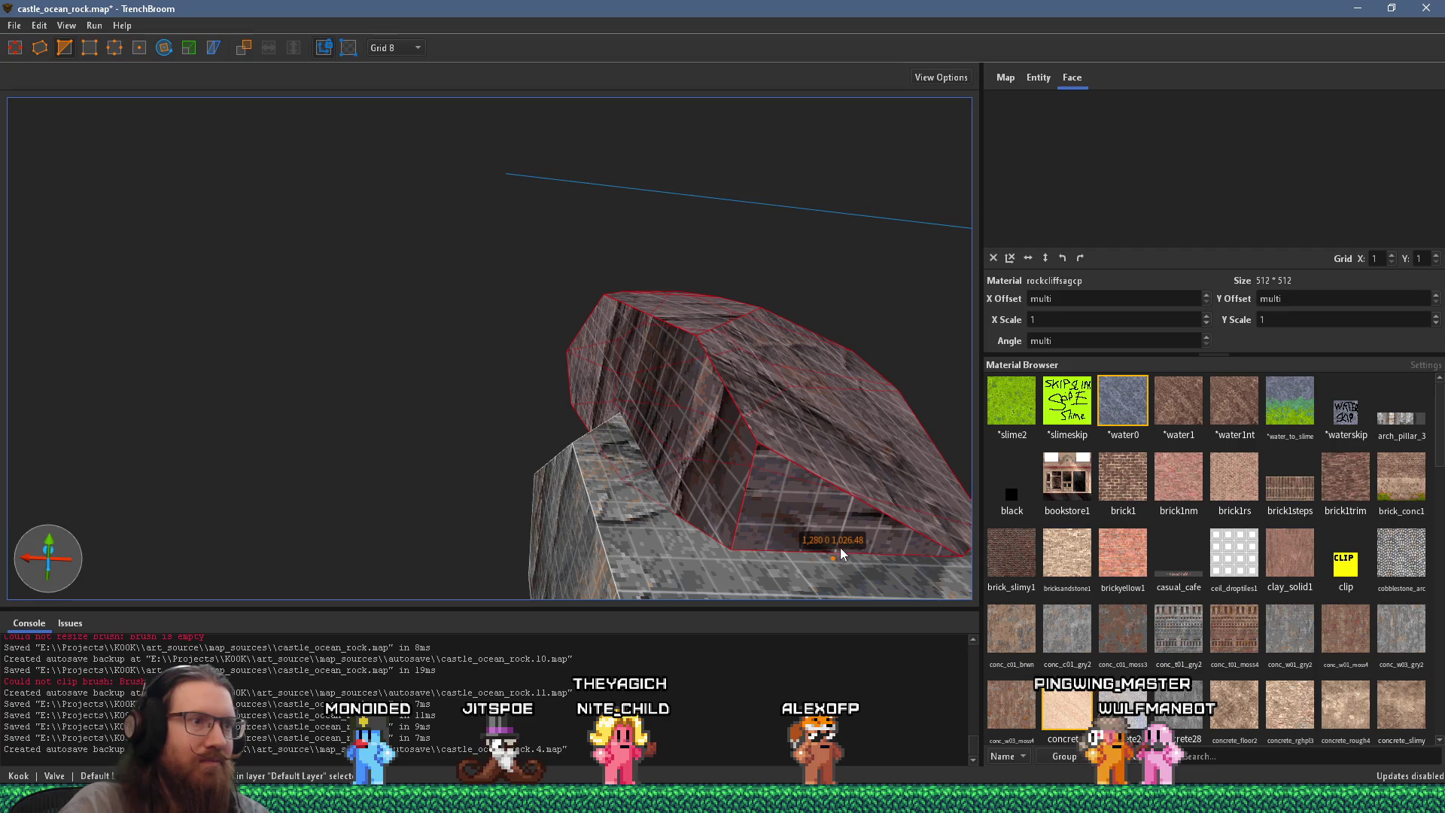
click(675, 501)
click(742, 360)
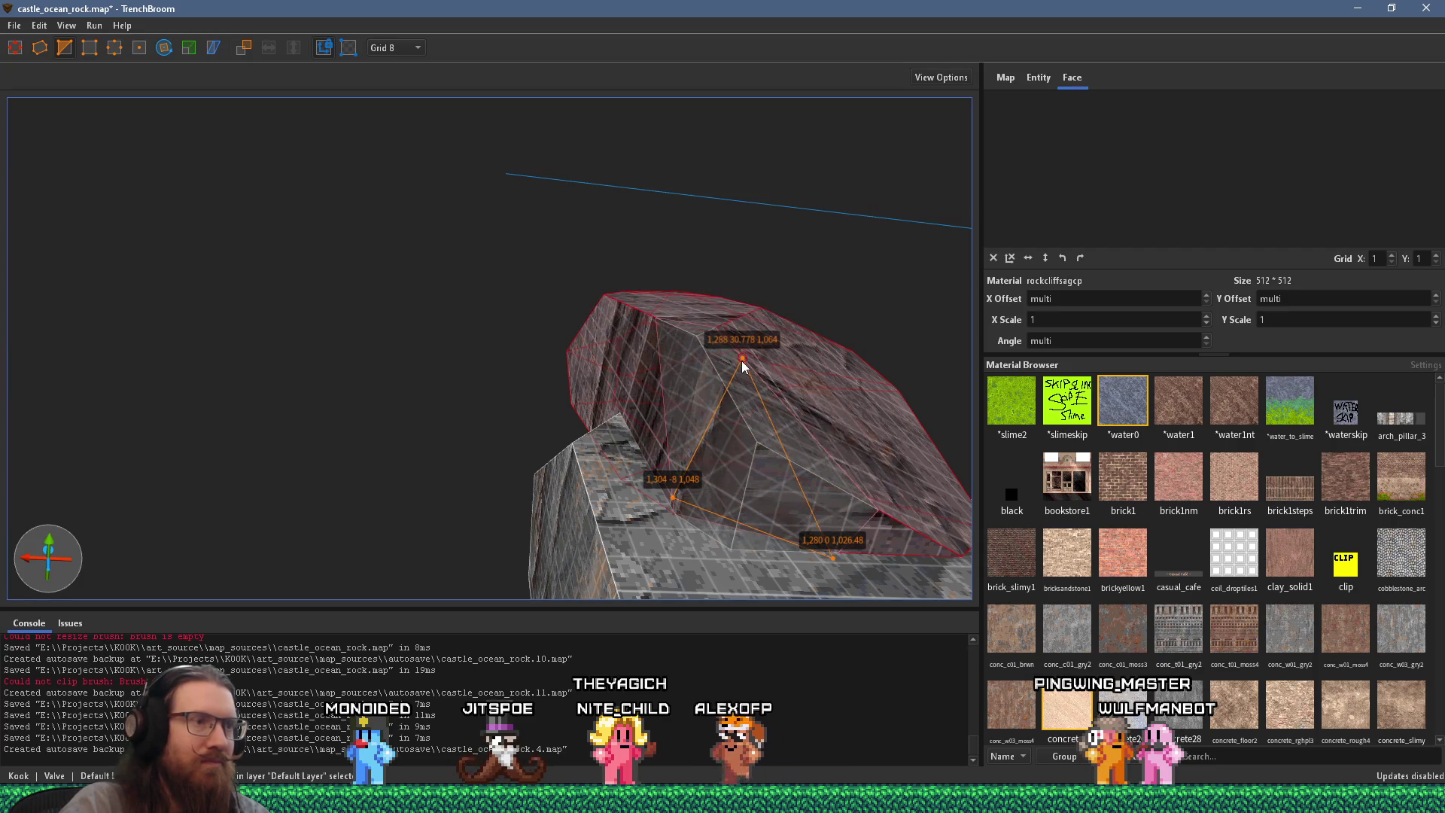
key(Return)
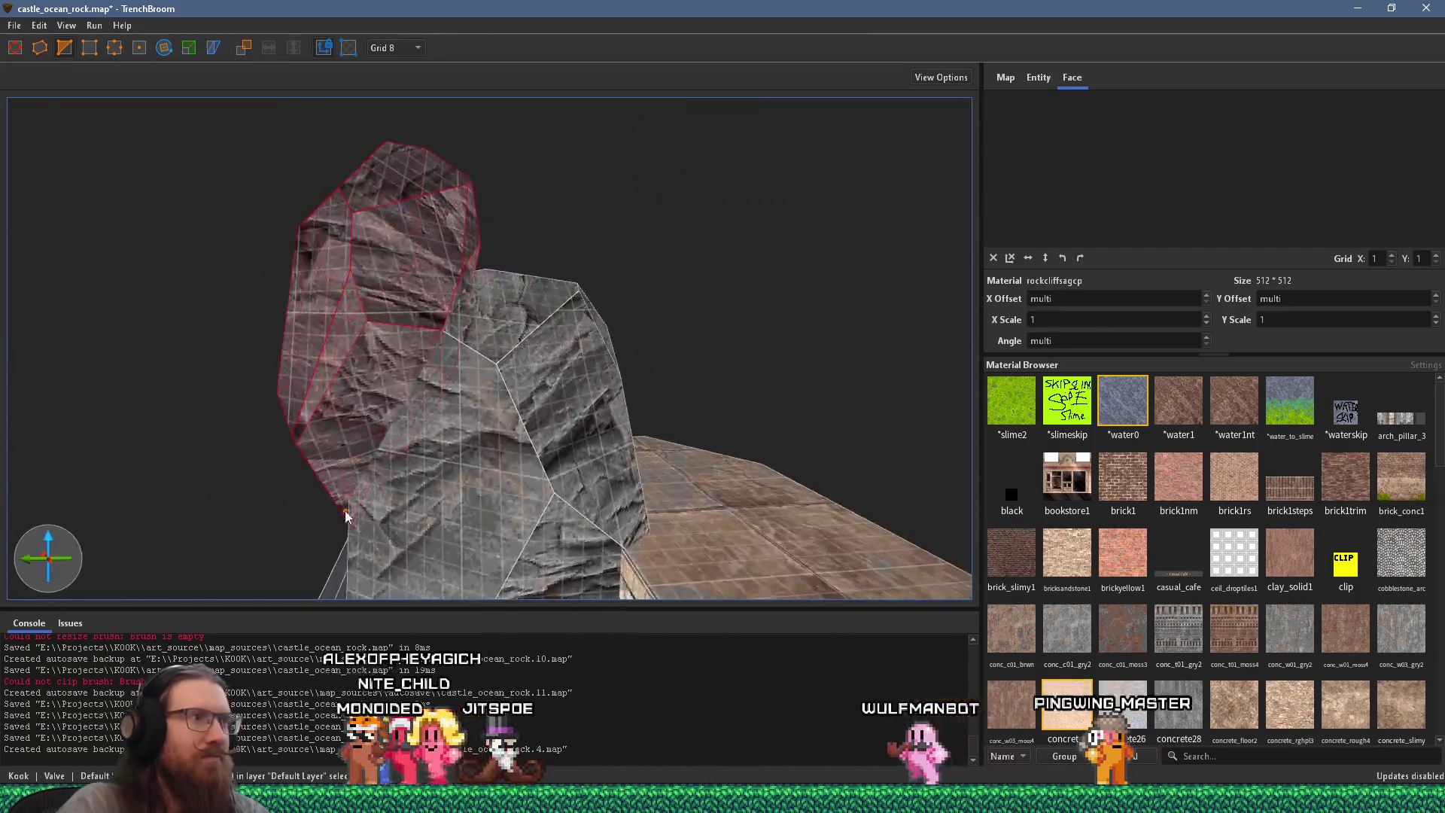
Step: Check the coastal castle reference, then duplicate both rock pieces offset up-right
key(alt+Tab)
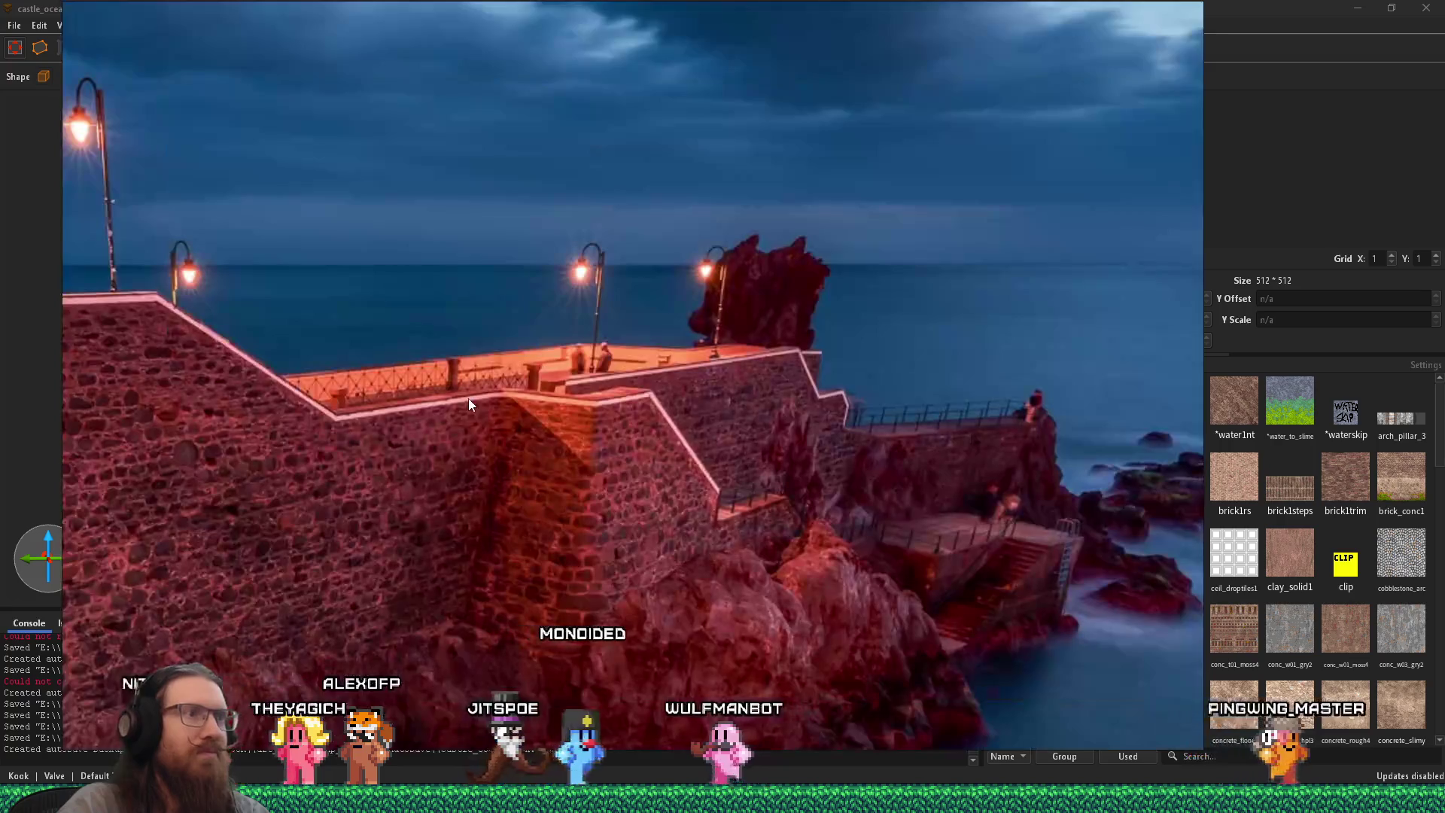
key(alt+Tab)
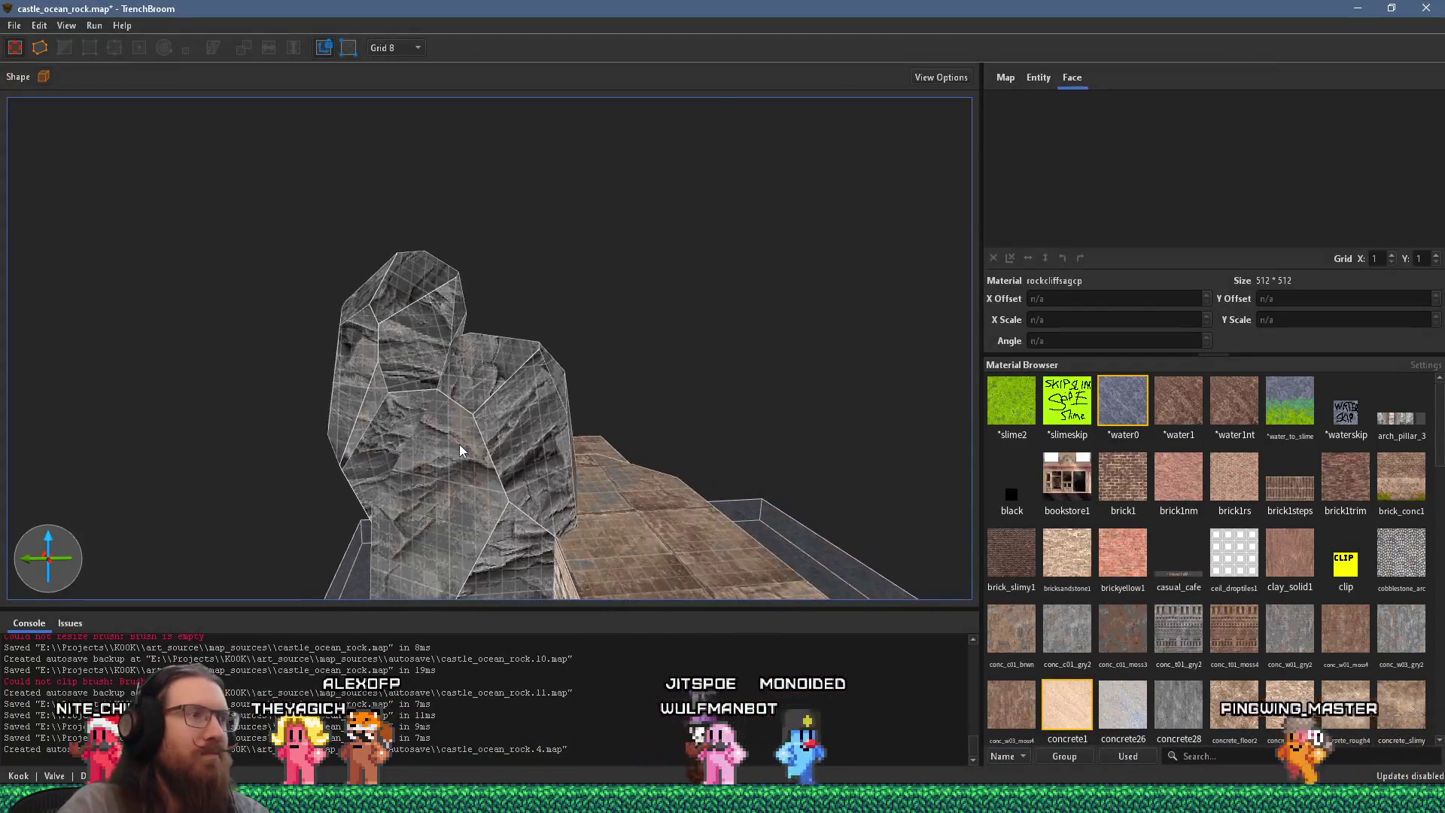
mouse_move(445, 377)
mouse_down()
mouse_move(313, 436)
mouse_move(377, 336)
mouse_move(472, 291)
mouse_up()
click(472, 290)
ctrl+click(462, 348)
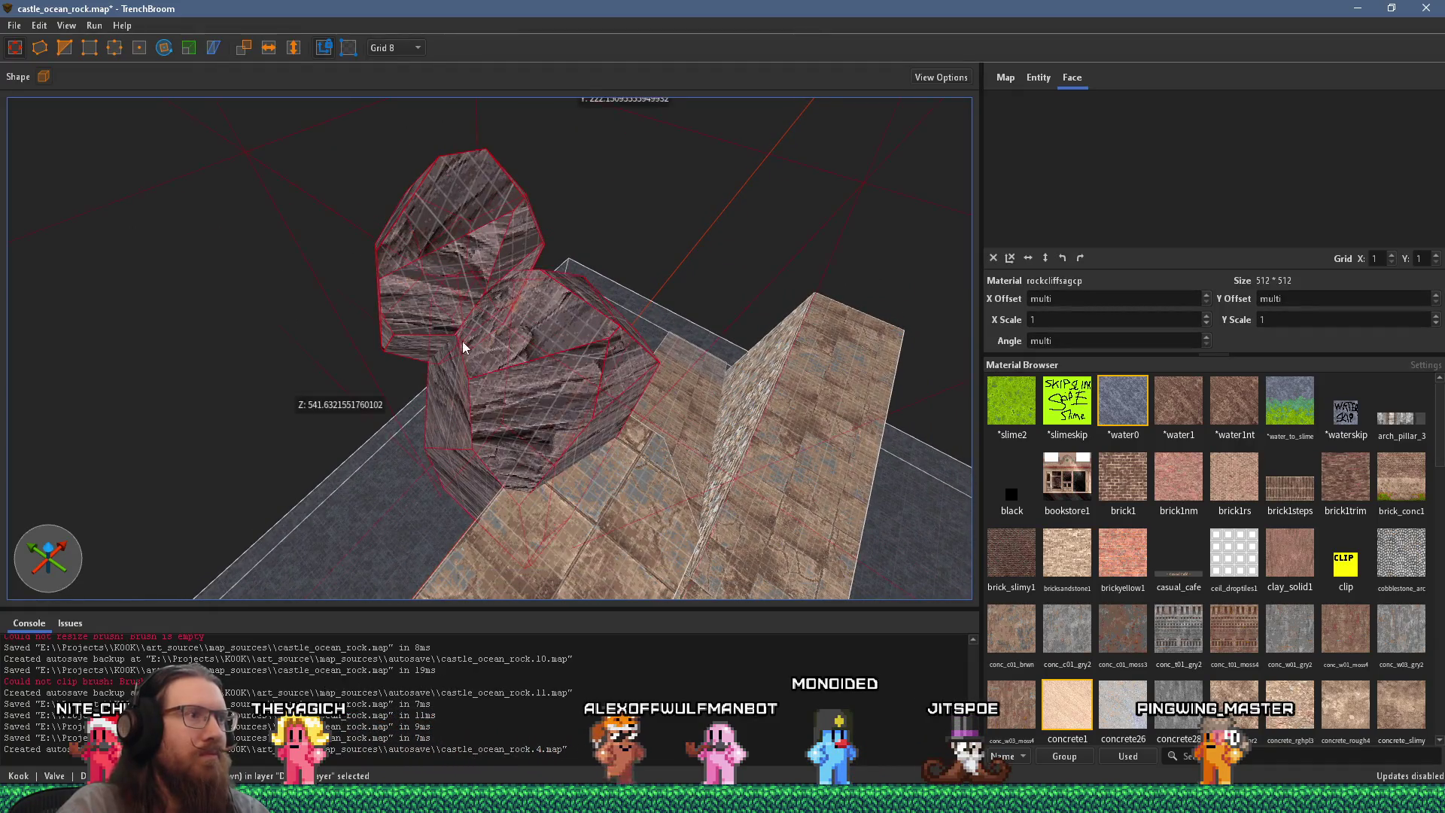
mouse_move(467, 348)
mouse_down()
mouse_move(612, 387)
mouse_move(590, 381)
mouse_move(607, 363)
mouse_move(581, 355)
mouse_up()
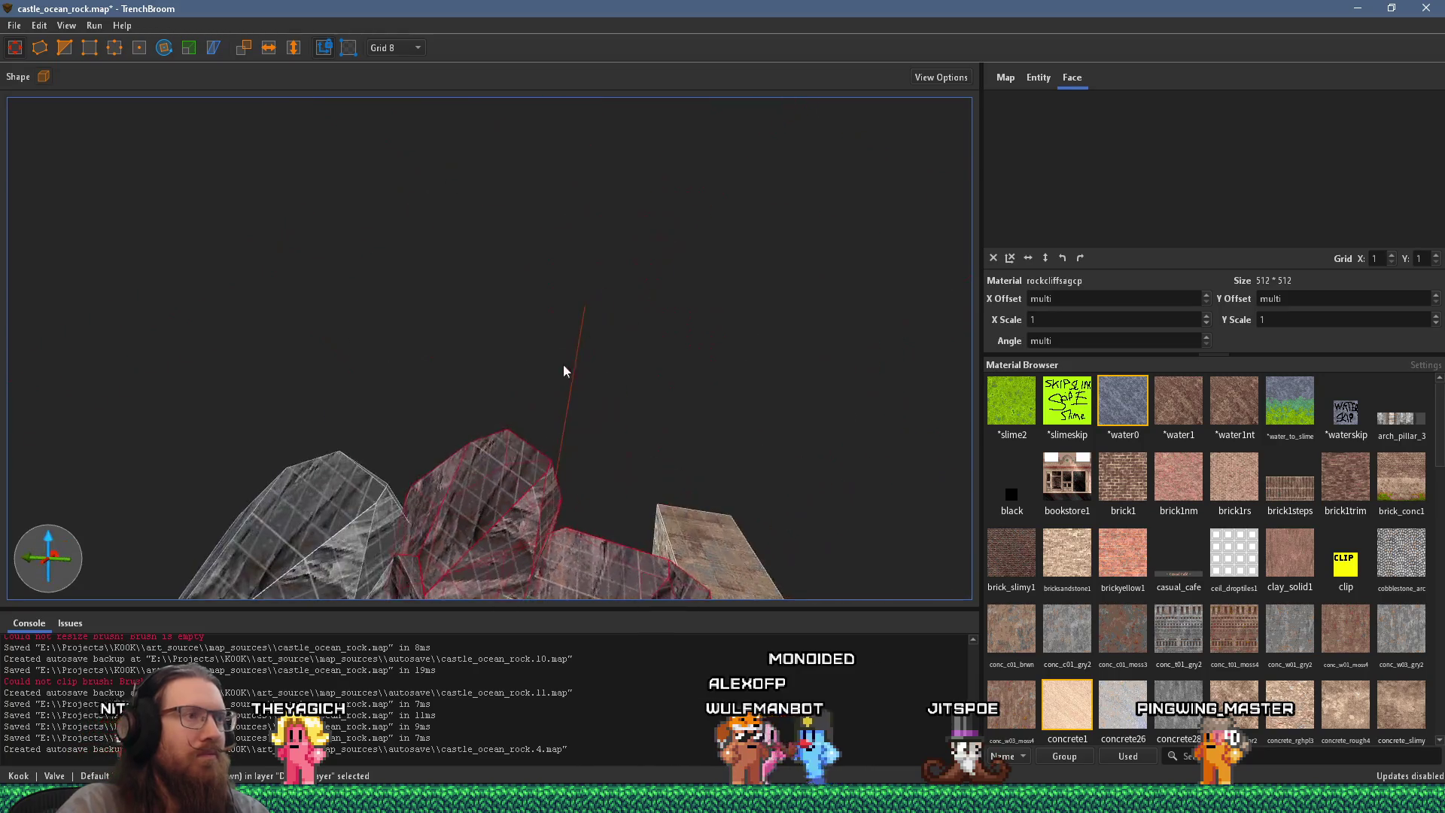
Step: Rotate the copied rock chunk 45 degrees and fit it against the tall sea stack's flank
scroll(256, 281, up, 3)
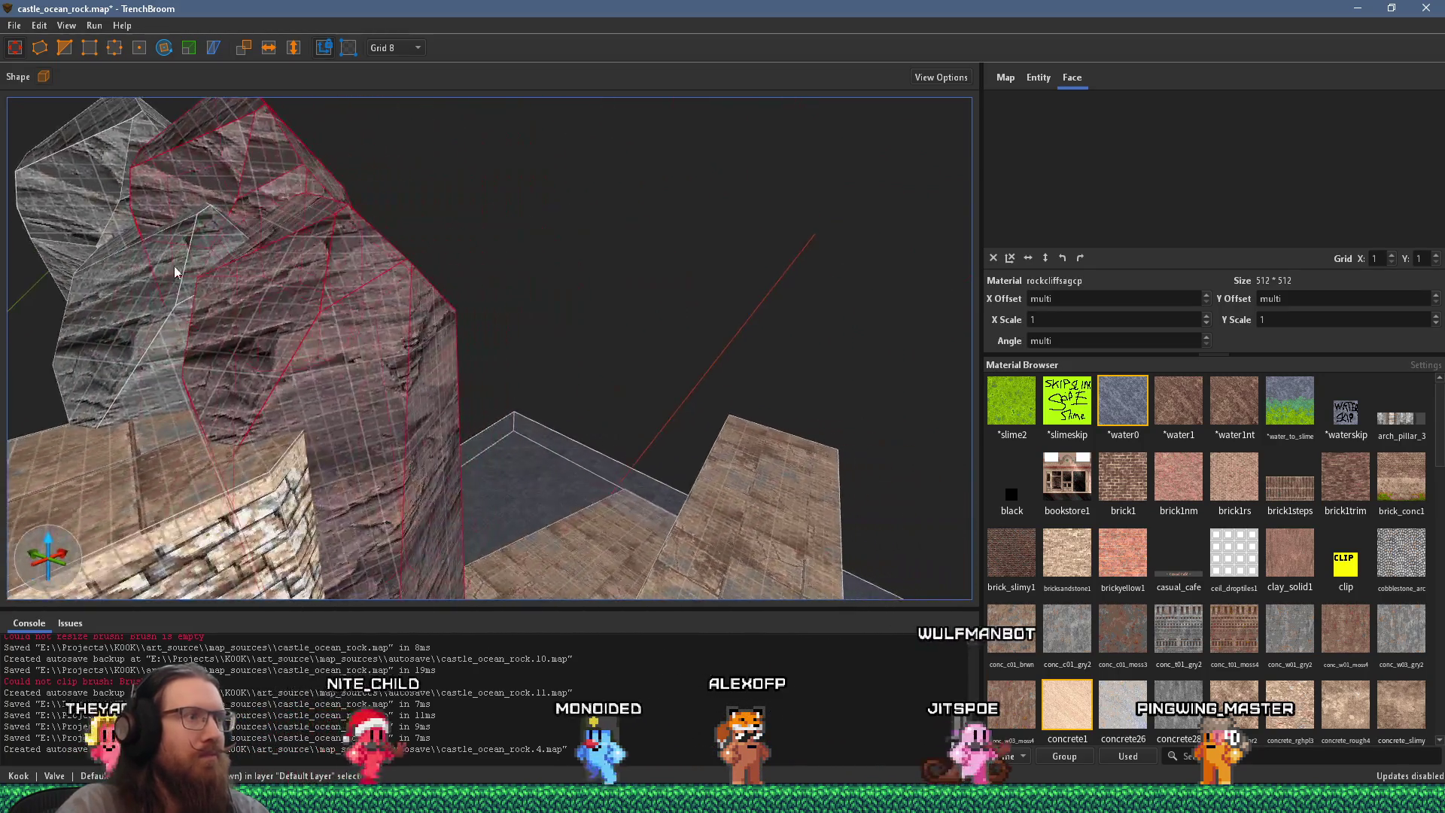
scroll(376, 281, down, 5)
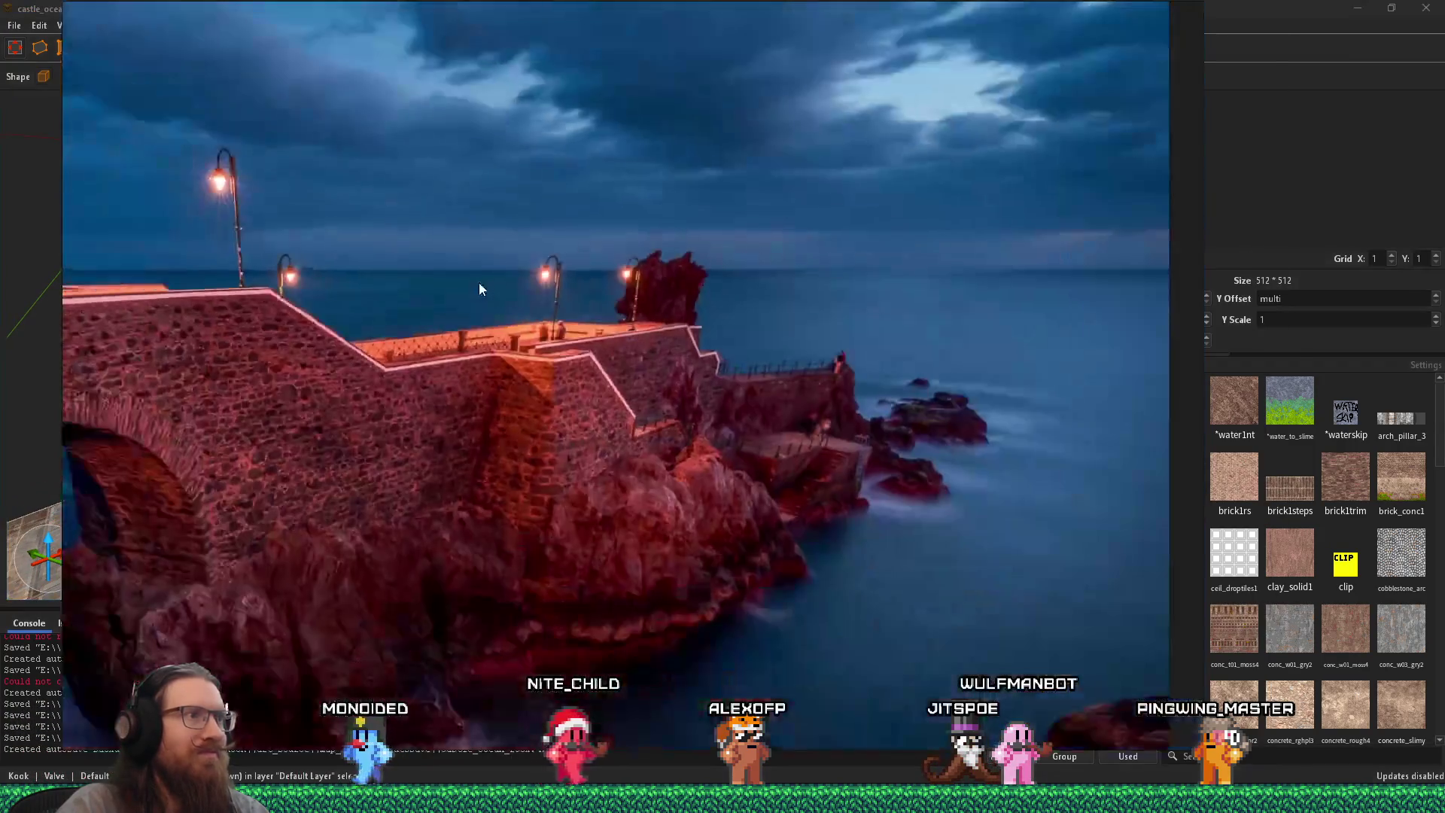
scroll(664, 344, up, 3)
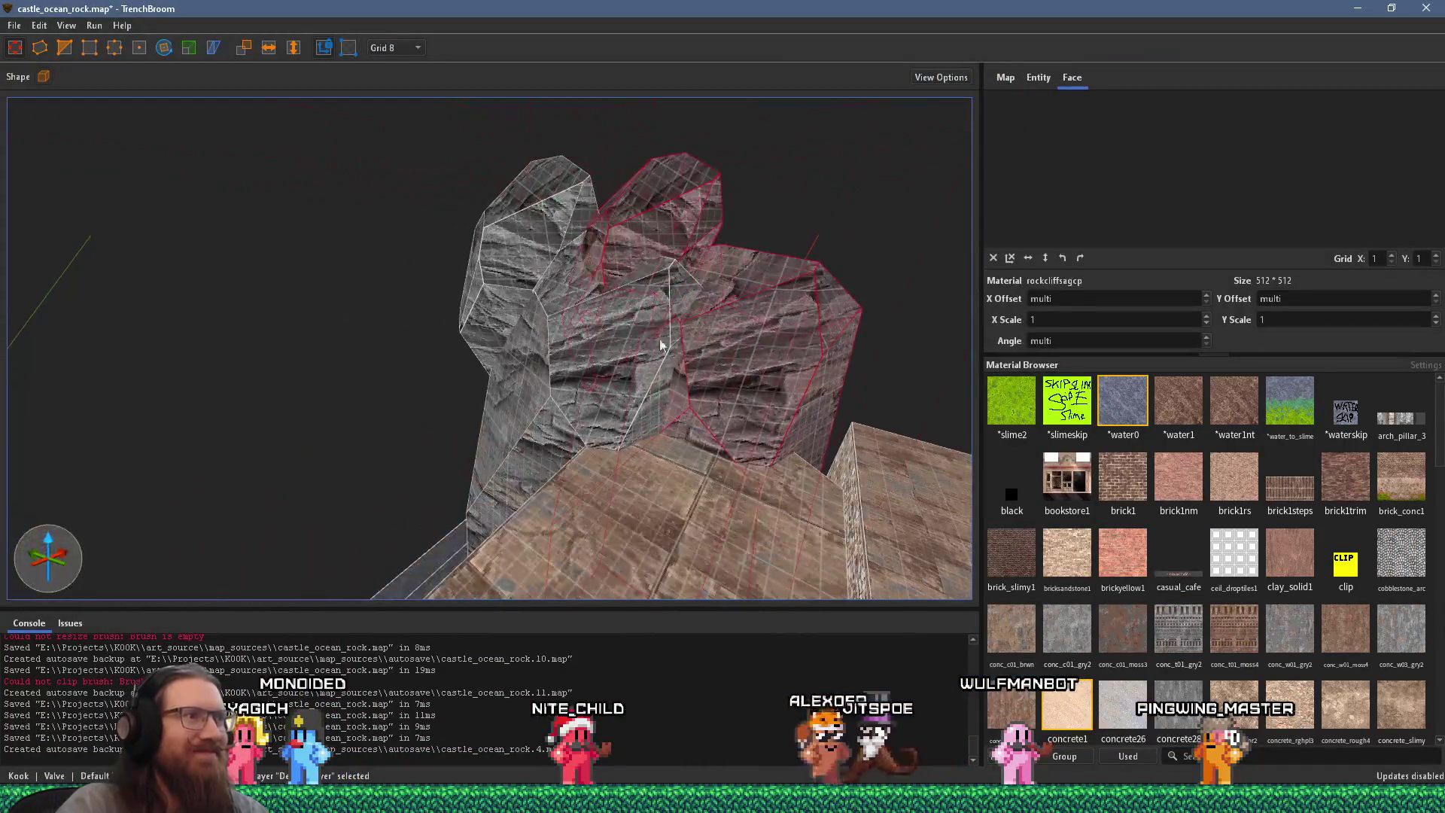
click(672, 216)
mouse_move(676, 205)
mouse_down()
mouse_move(688, 164)
mouse_move(652, 168)
mouse_move(630, 220)
mouse_move(898, 323)
mouse_move(872, 301)
mouse_move(699, 274)
mouse_up()
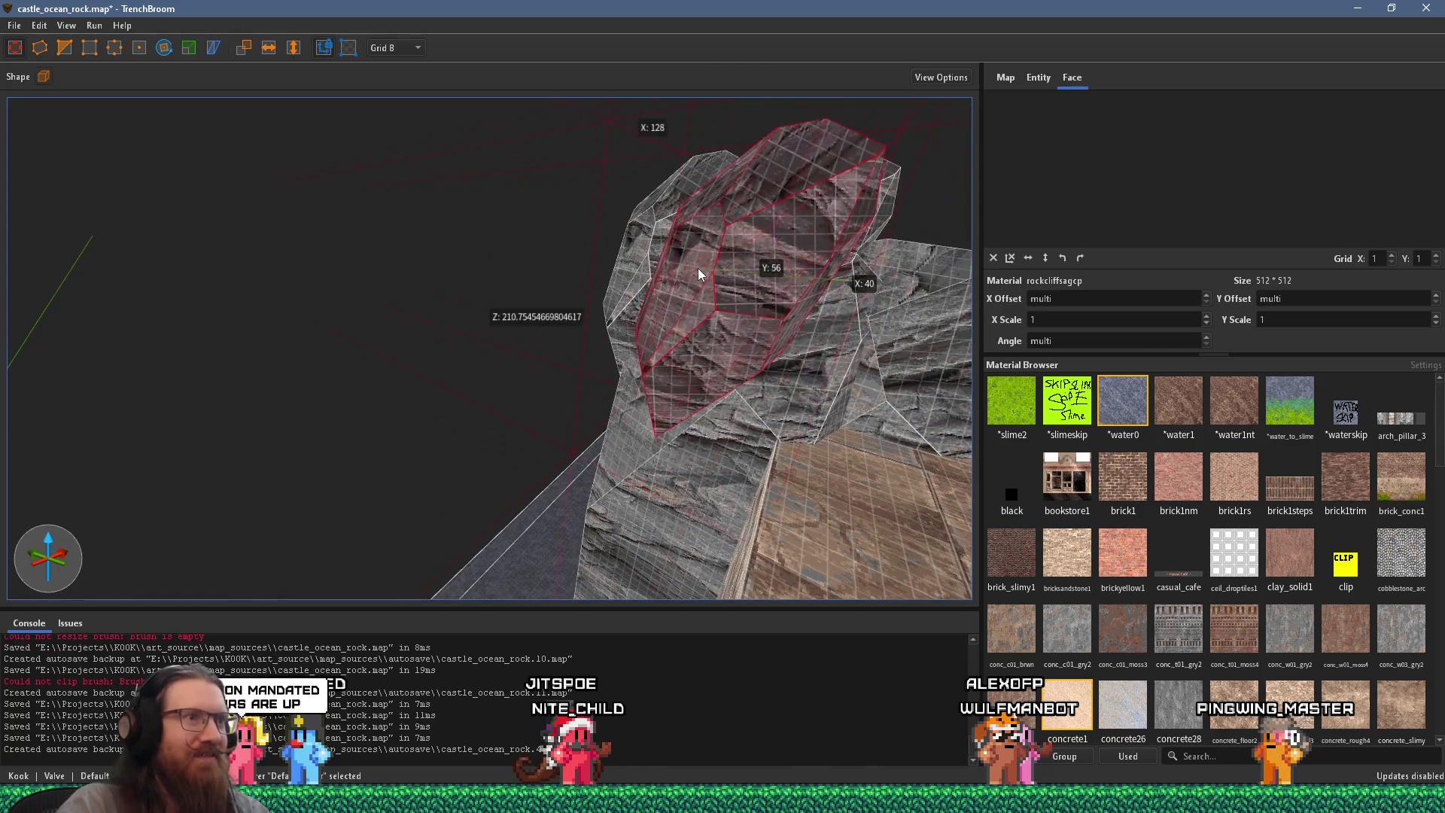
mouse_move(796, 270)
mouse_down()
mouse_move(716, 284)
mouse_move(661, 184)
mouse_move(697, 332)
mouse_move(662, 458)
mouse_move(713, 434)
mouse_up()
click(14, 50)
mouse_move(722, 226)
mouse_down()
mouse_move(745, 246)
mouse_move(688, 241)
mouse_move(548, 437)
mouse_move(611, 408)
mouse_up()
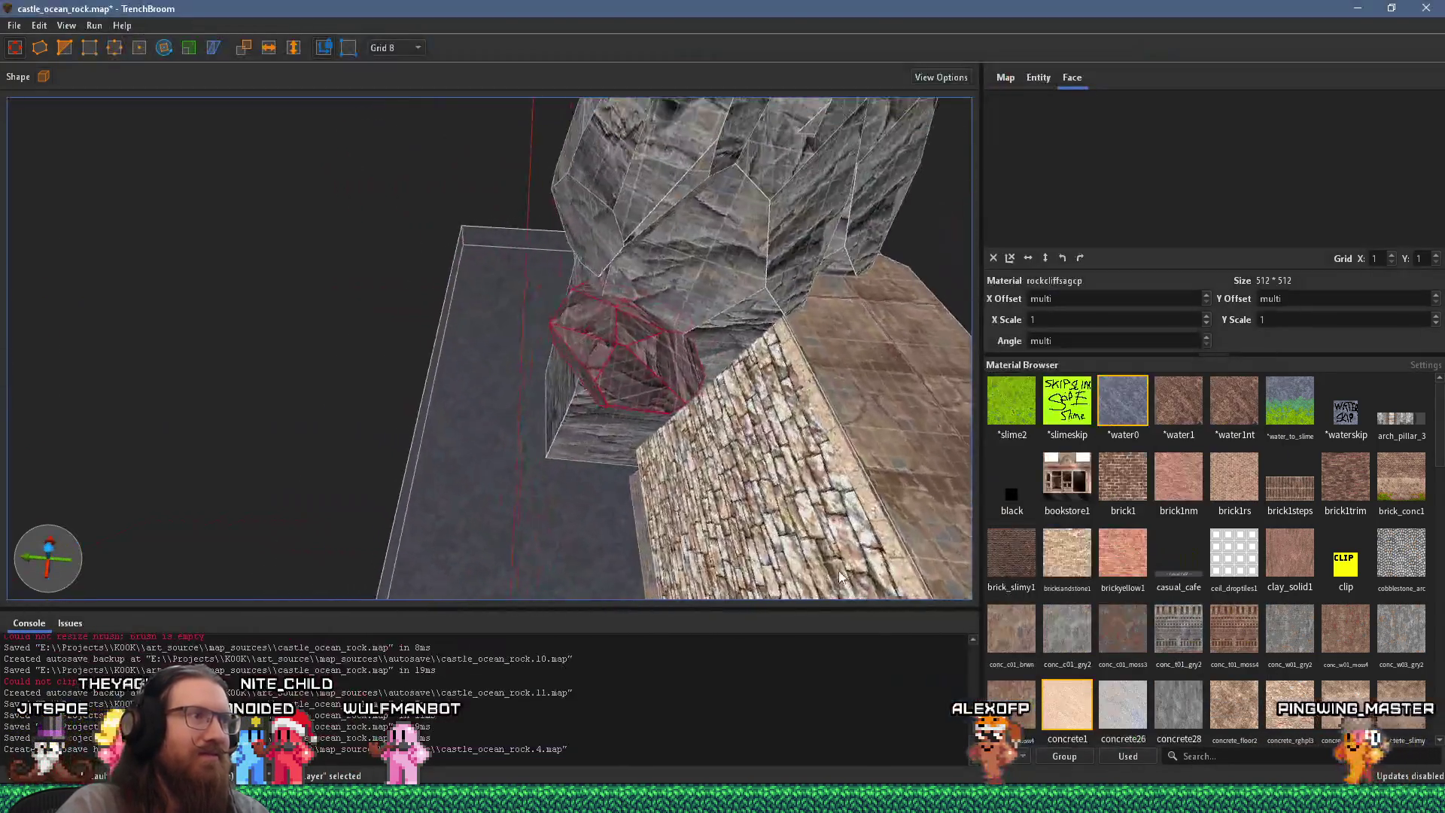
mouse_move(625, 346)
mouse_down()
mouse_move(602, 319)
mouse_move(548, 346)
mouse_move(739, 267)
mouse_move(532, 376)
mouse_move(558, 335)
mouse_move(633, 388)
mouse_move(624, 370)
mouse_up()
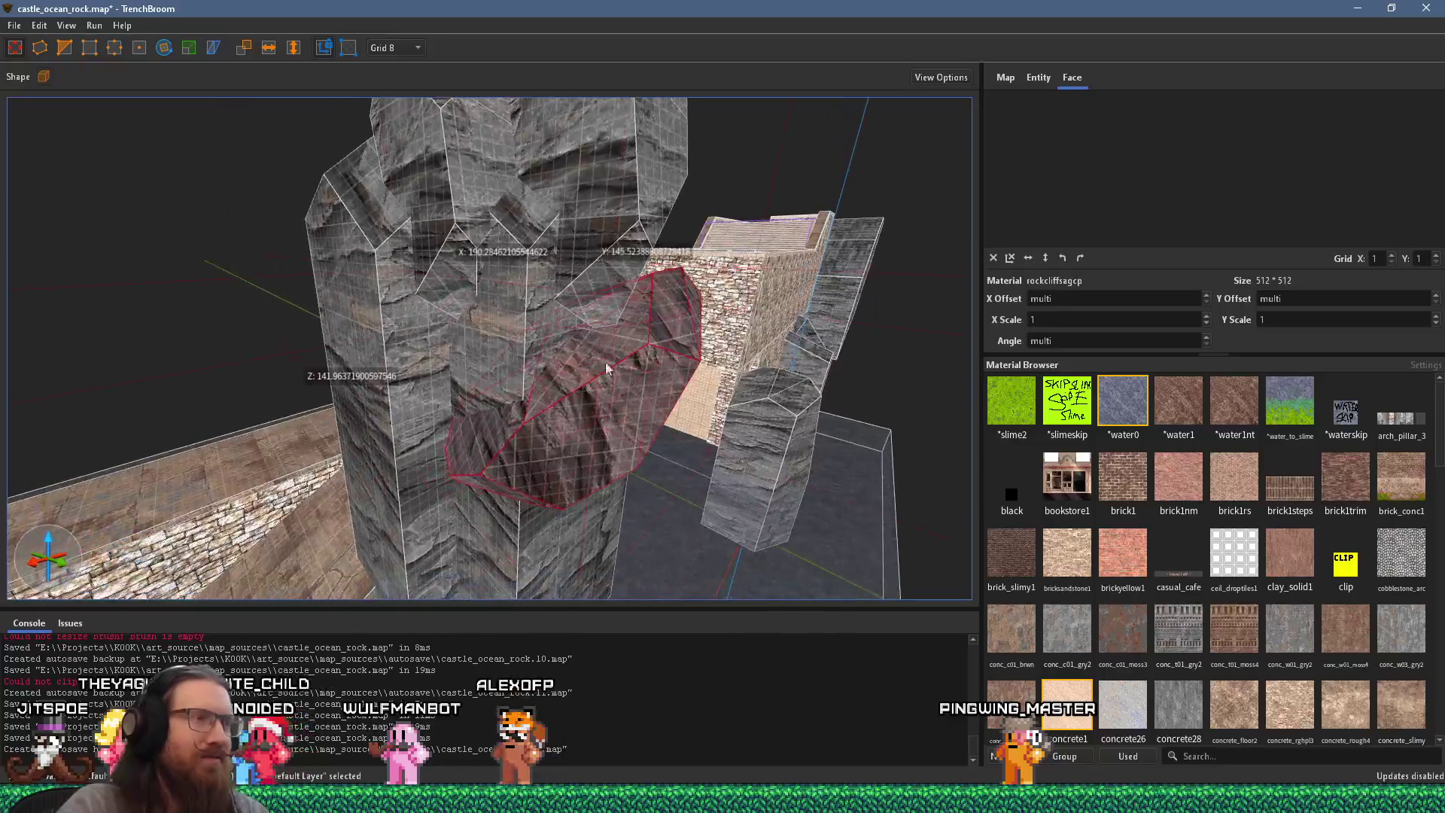
drag(538, 322, 542, 356)
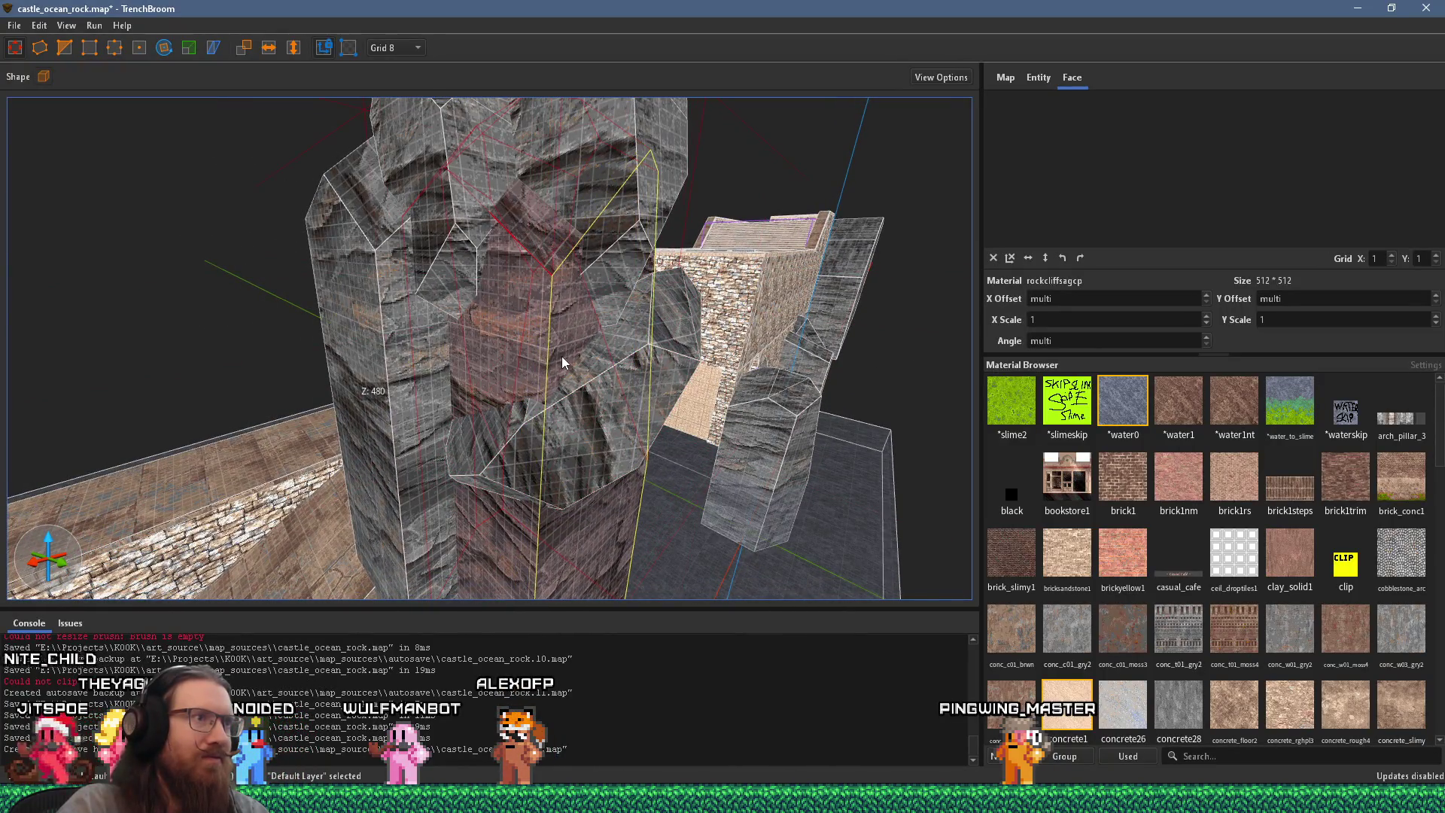
Step: Clip off the base of the copied rock piece with a cut across it
click(564, 556)
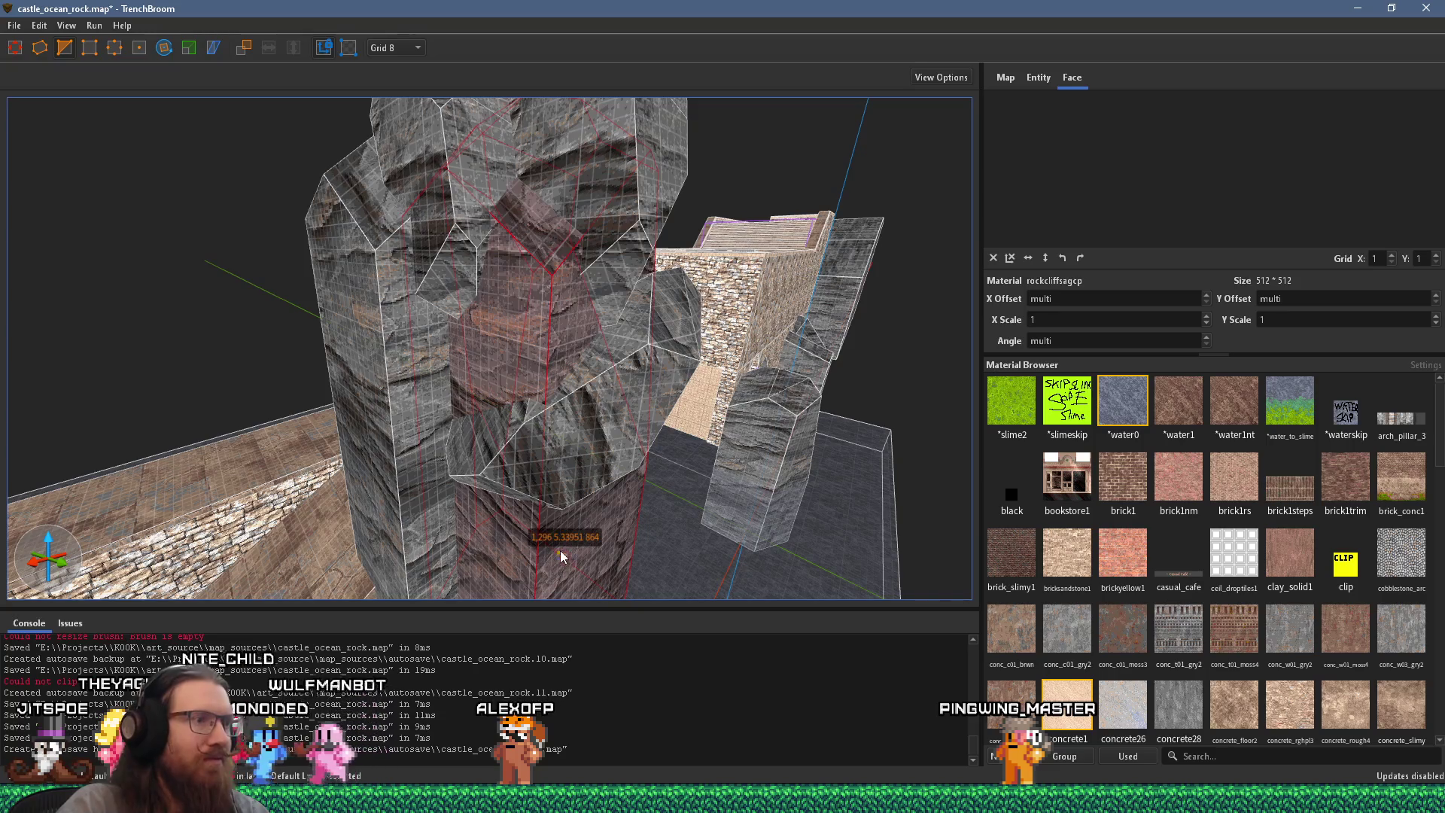
click(558, 214)
key(Return)
key(Escape)
Step: Widen the left rock column by pushing its face outward
click(698, 261)
scroll(722, 261, up, 5)
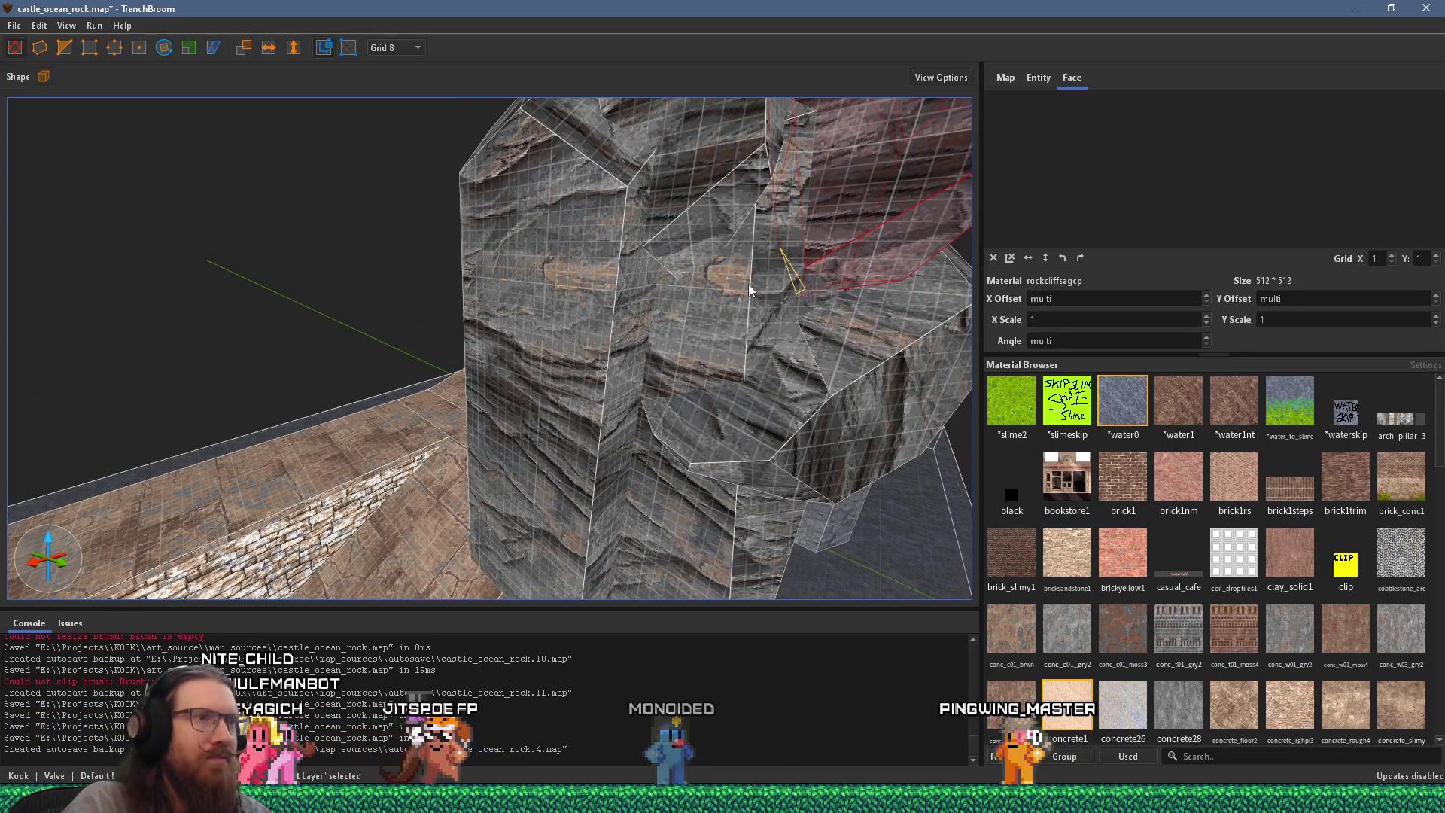
key(a)
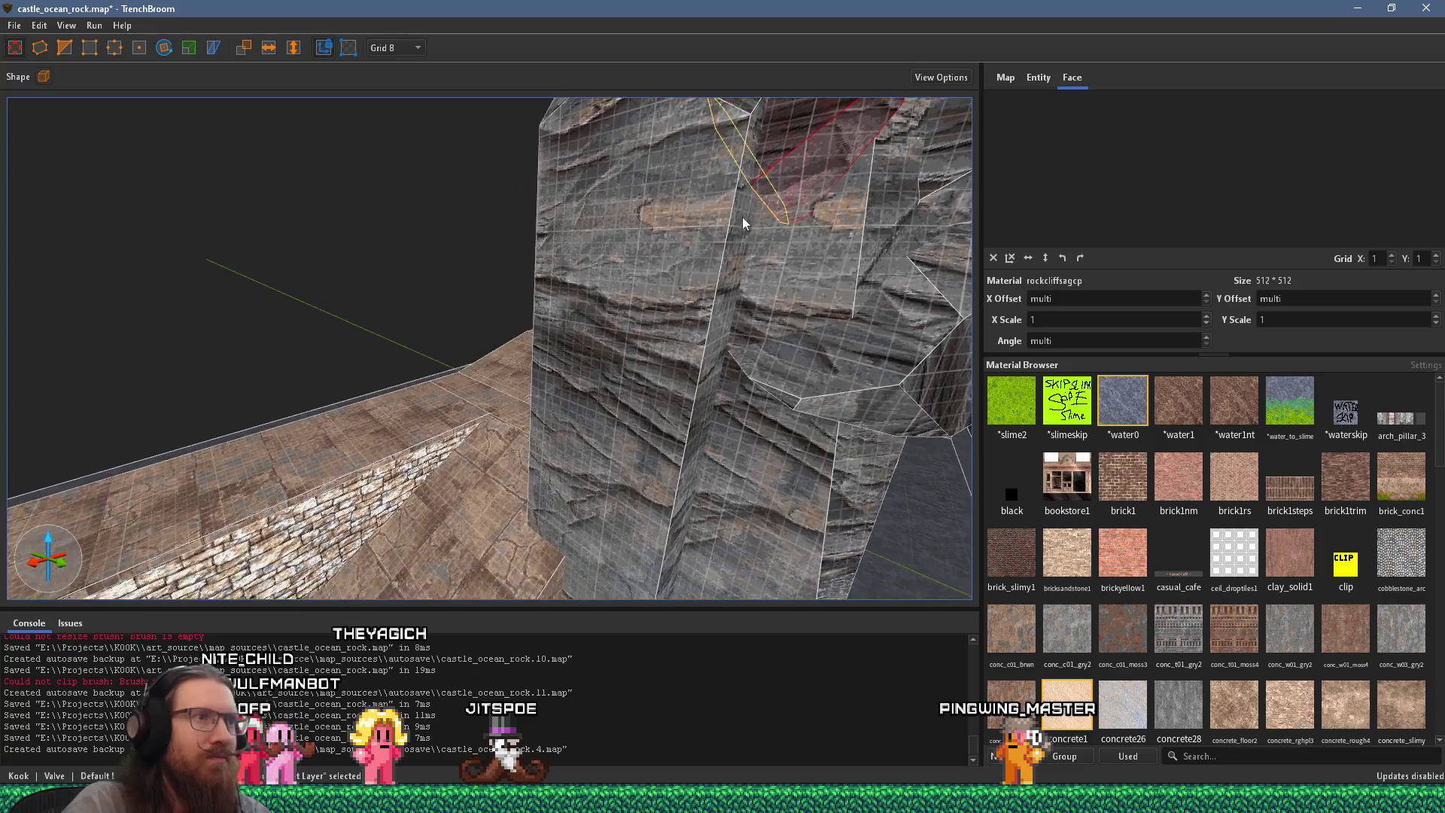
scroll(664, 281, down, 8)
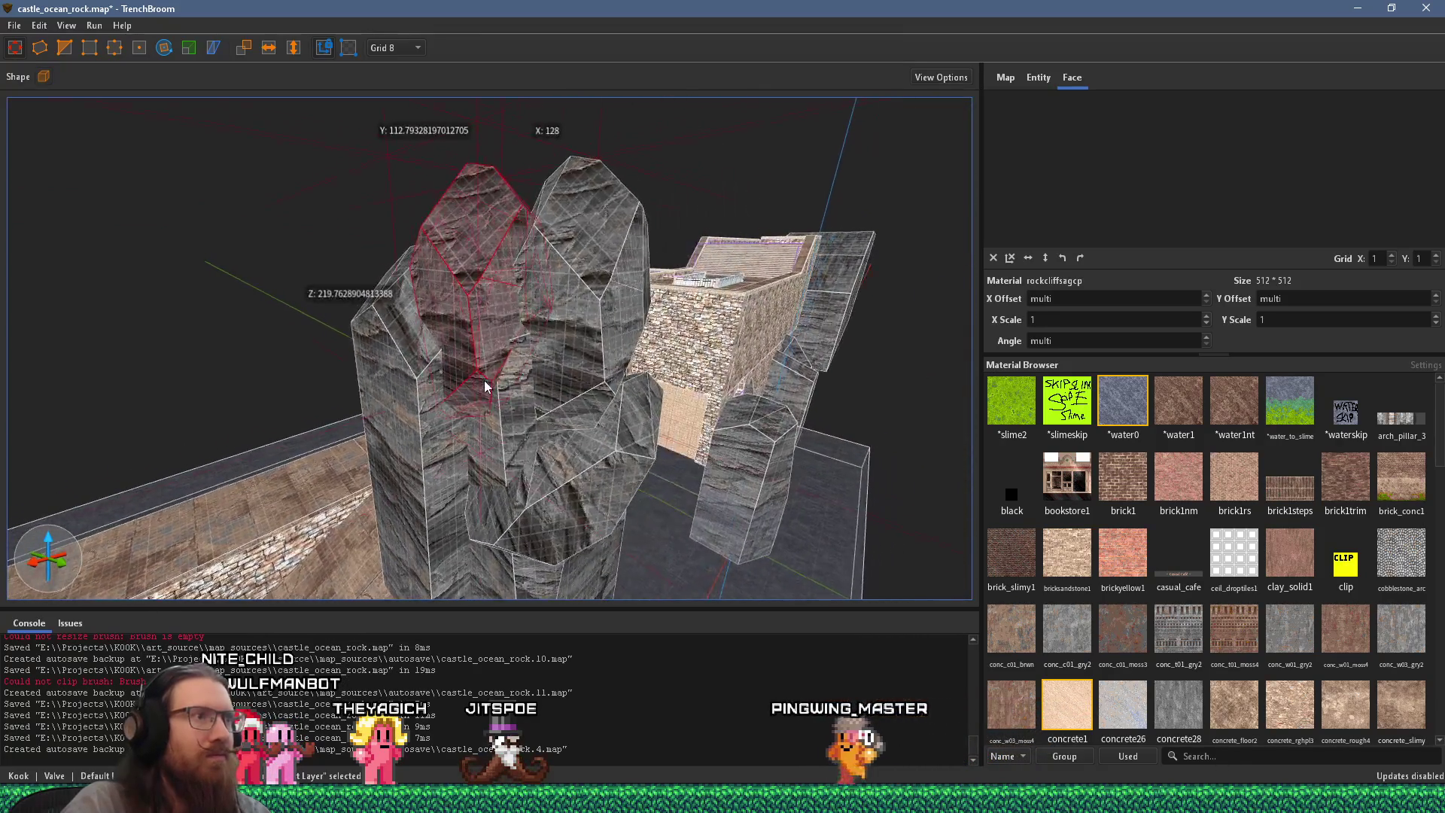
scroll(625, 245, up, 3)
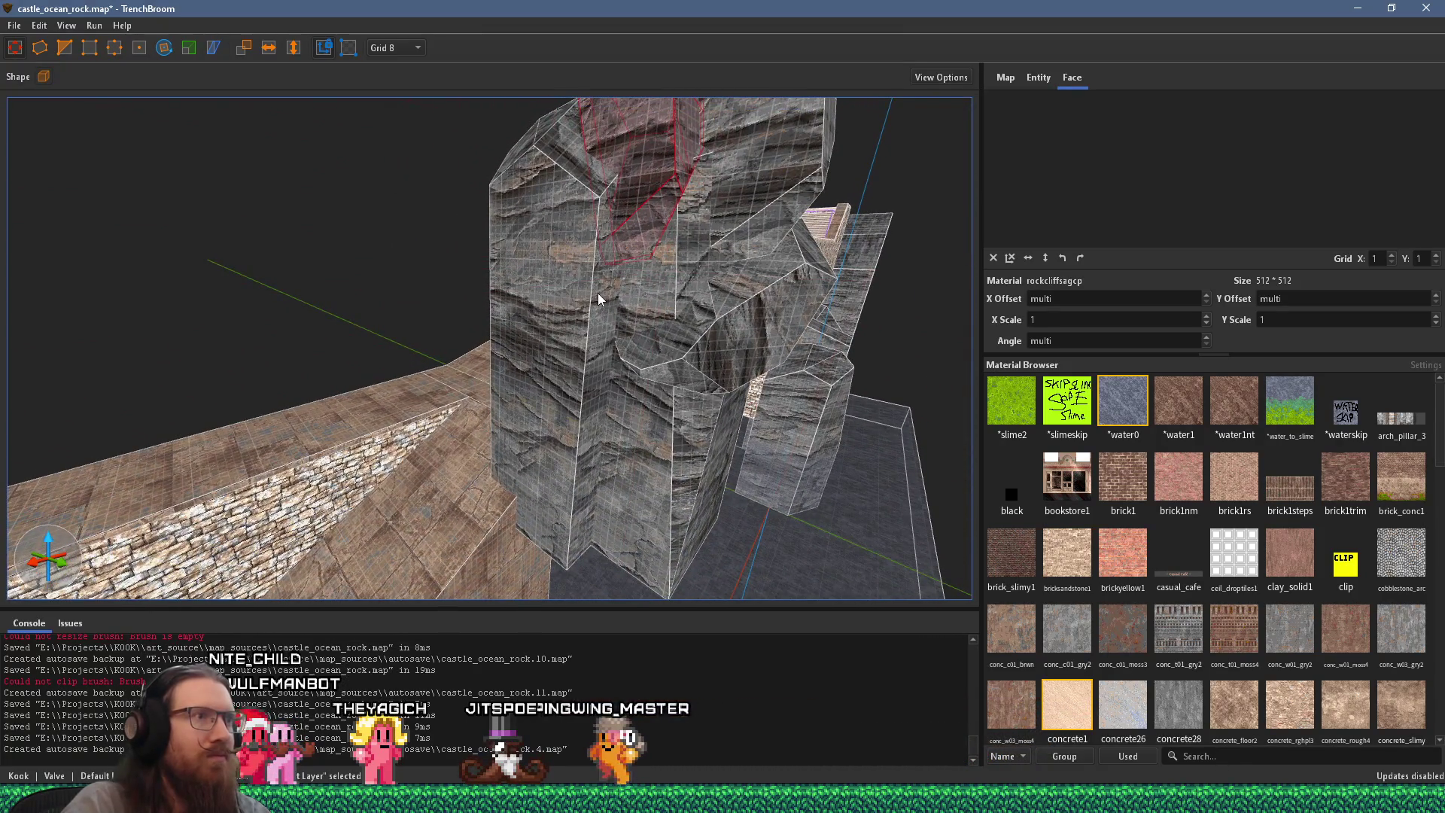
click(599, 300)
drag(601, 311, 693, 343)
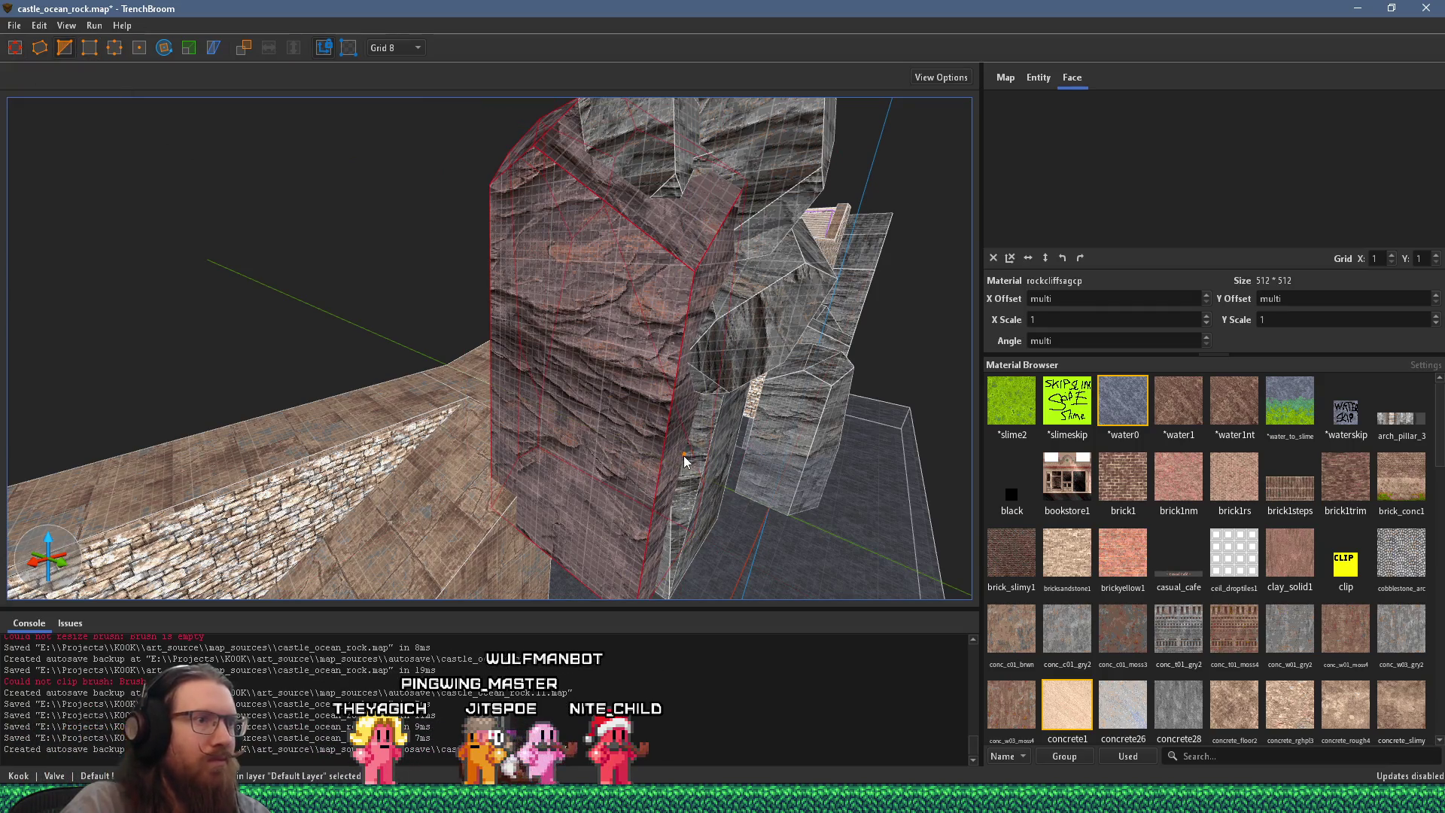
Step: Try a cut on the column, cancel it, and inspect the rock cluster from several angles
click(620, 465)
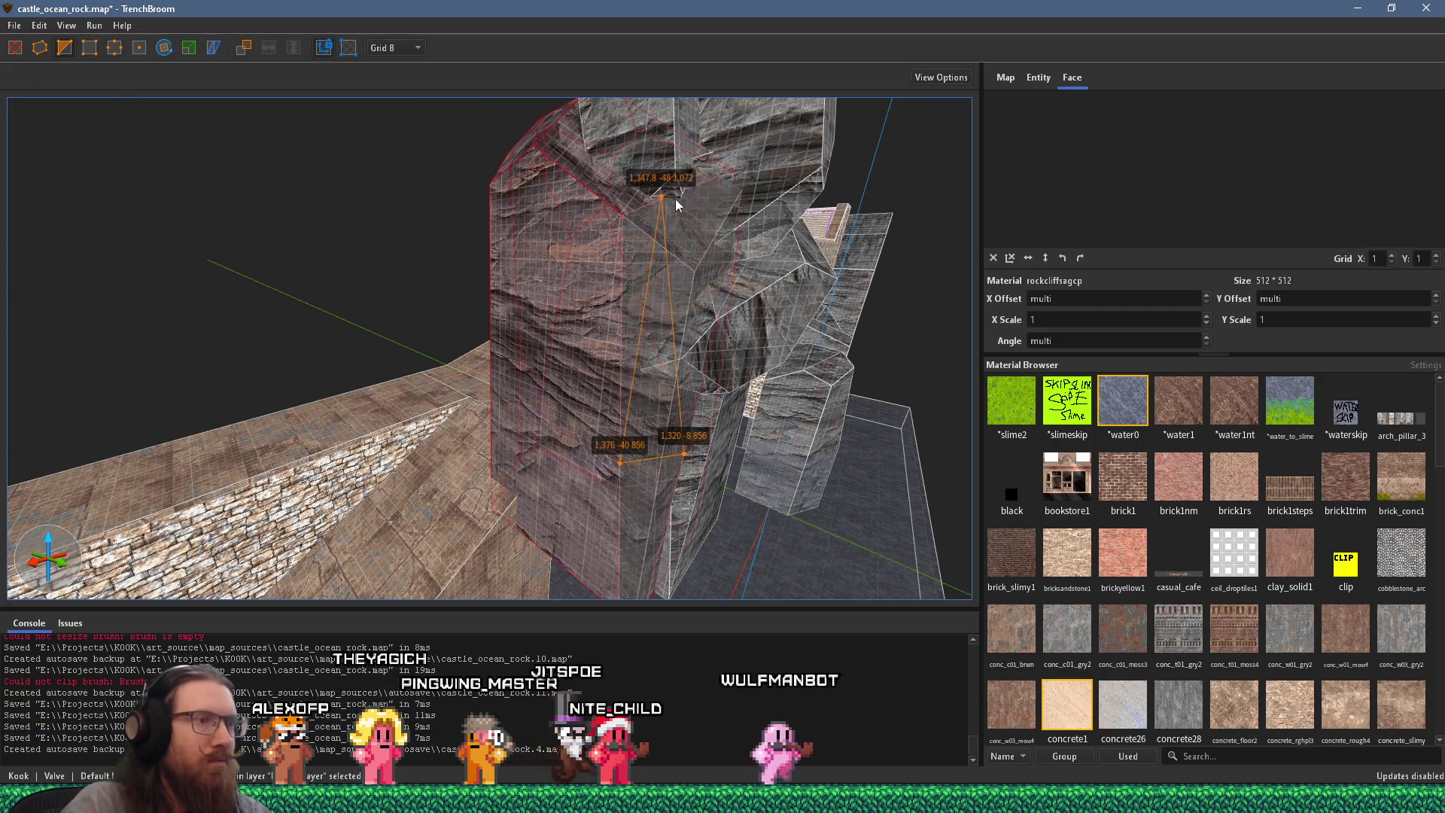
drag(627, 342, 448, 207)
key(Escape)
drag(544, 232, 627, 303)
click(655, 292)
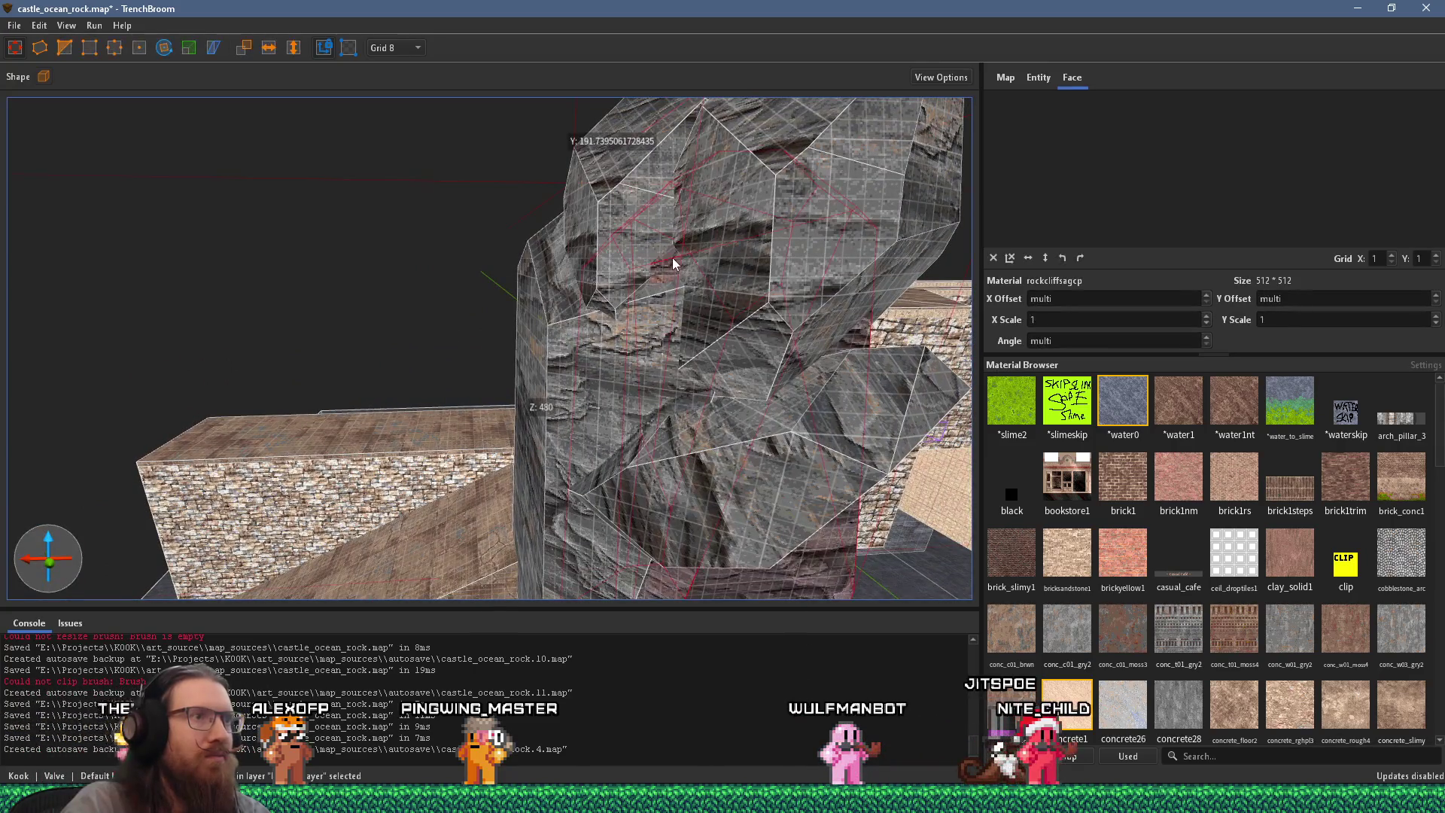
mouse_move(761, 272)
mouse_down()
mouse_move(584, 309)
mouse_move(284, 283)
mouse_move(313, 281)
mouse_move(337, 381)
mouse_move(404, 358)
mouse_move(420, 410)
mouse_move(580, 284)
mouse_move(607, 148)
mouse_move(536, 218)
mouse_move(661, 200)
mouse_move(698, 327)
mouse_move(313, 267)
mouse_up()
key(Escape)
mouse_move(496, 282)
mouse_down()
mouse_move(258, 413)
mouse_move(129, 422)
mouse_move(265, 397)
mouse_move(449, 470)
mouse_up()
mouse_move(498, 280)
mouse_down()
mouse_move(301, 316)
mouse_move(481, 300)
mouse_move(666, 352)
mouse_up()
shift+click(675, 364)
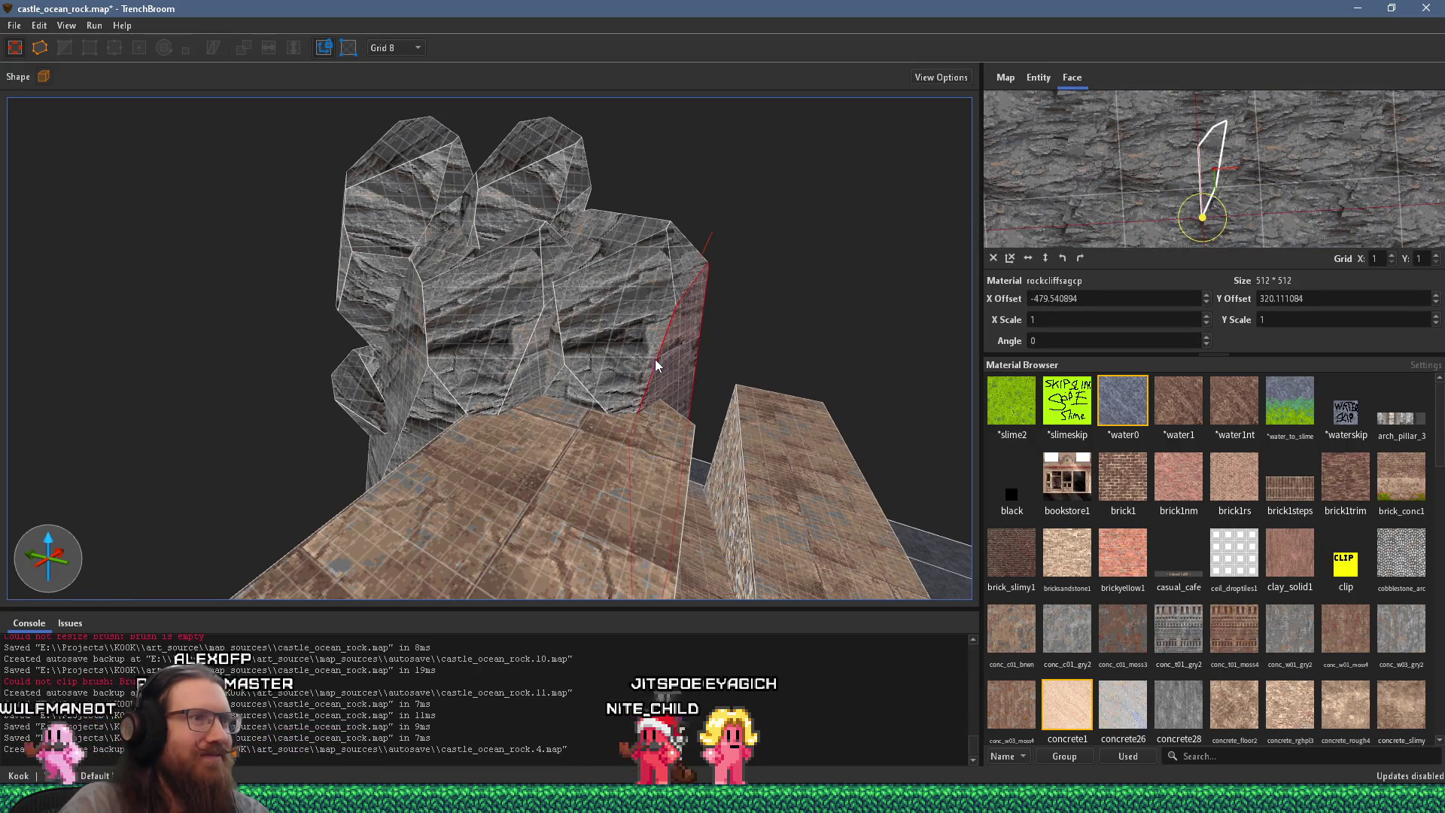
Step: Shift the rock texture offset on the first face and pick neighbouring faces for alignment
drag(655, 366, 530, 349)
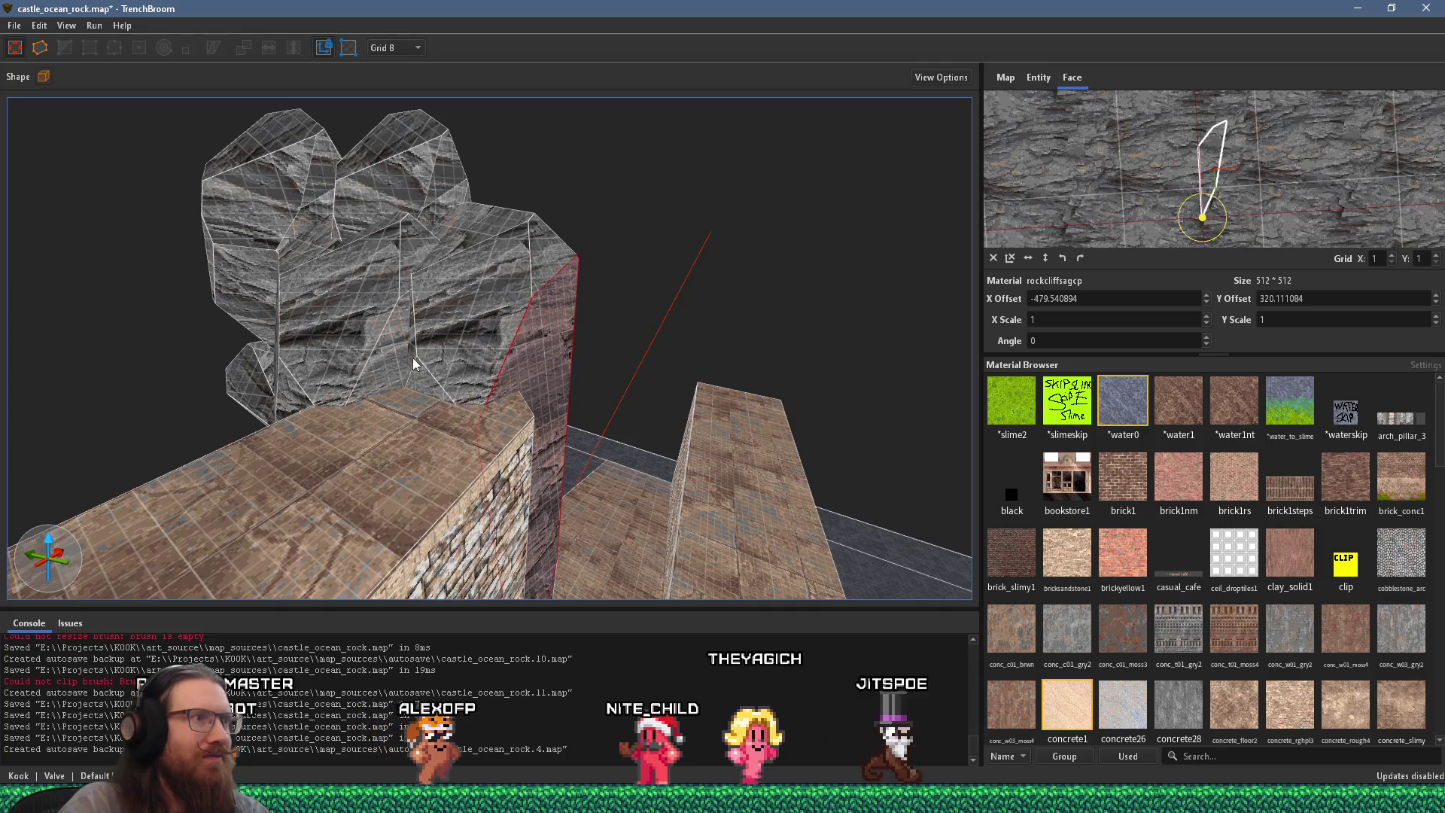
drag(413, 364, 550, 279)
scroll(525, 337, down, 2)
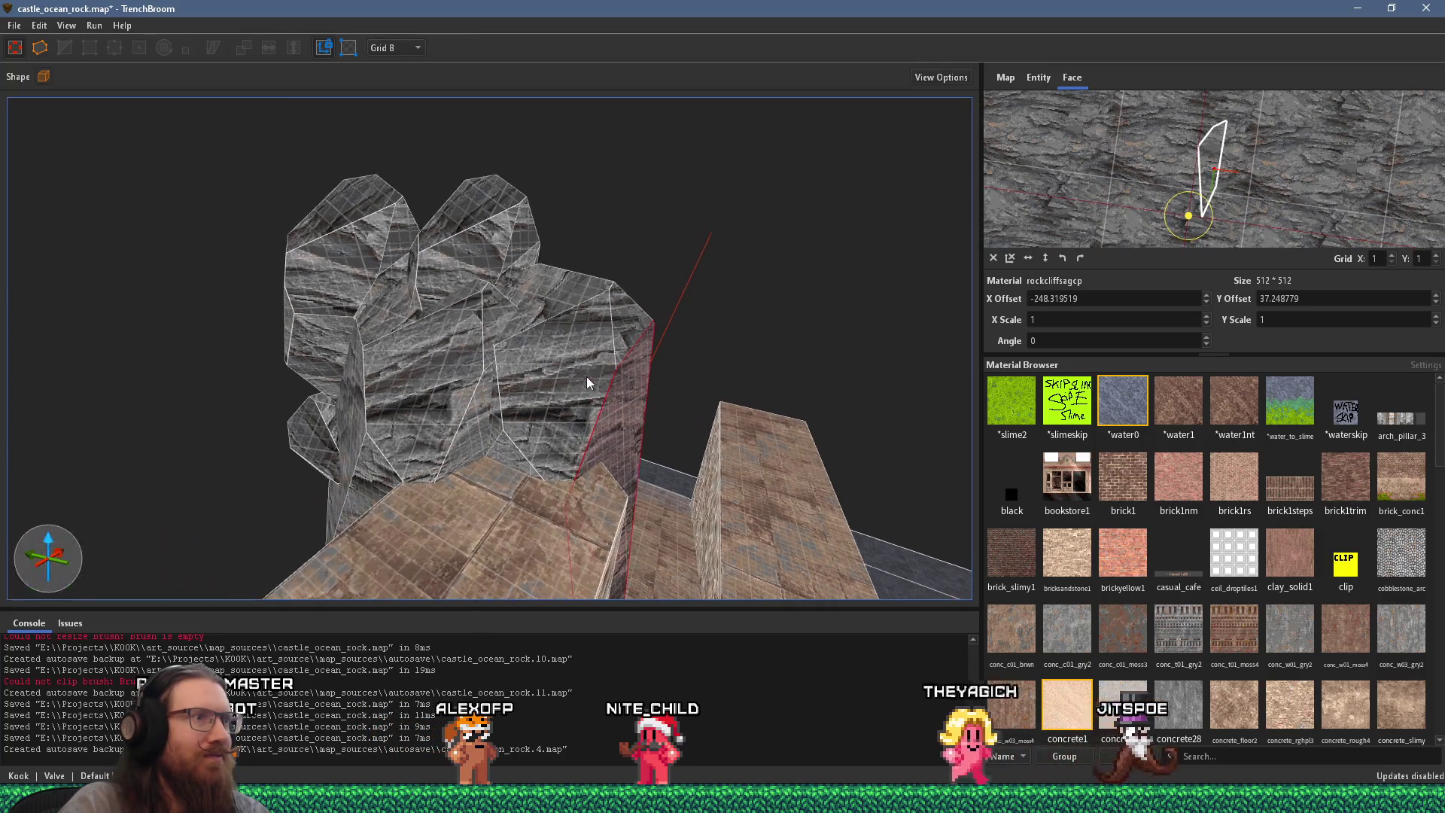
scroll(548, 308, up, 2)
click(634, 412)
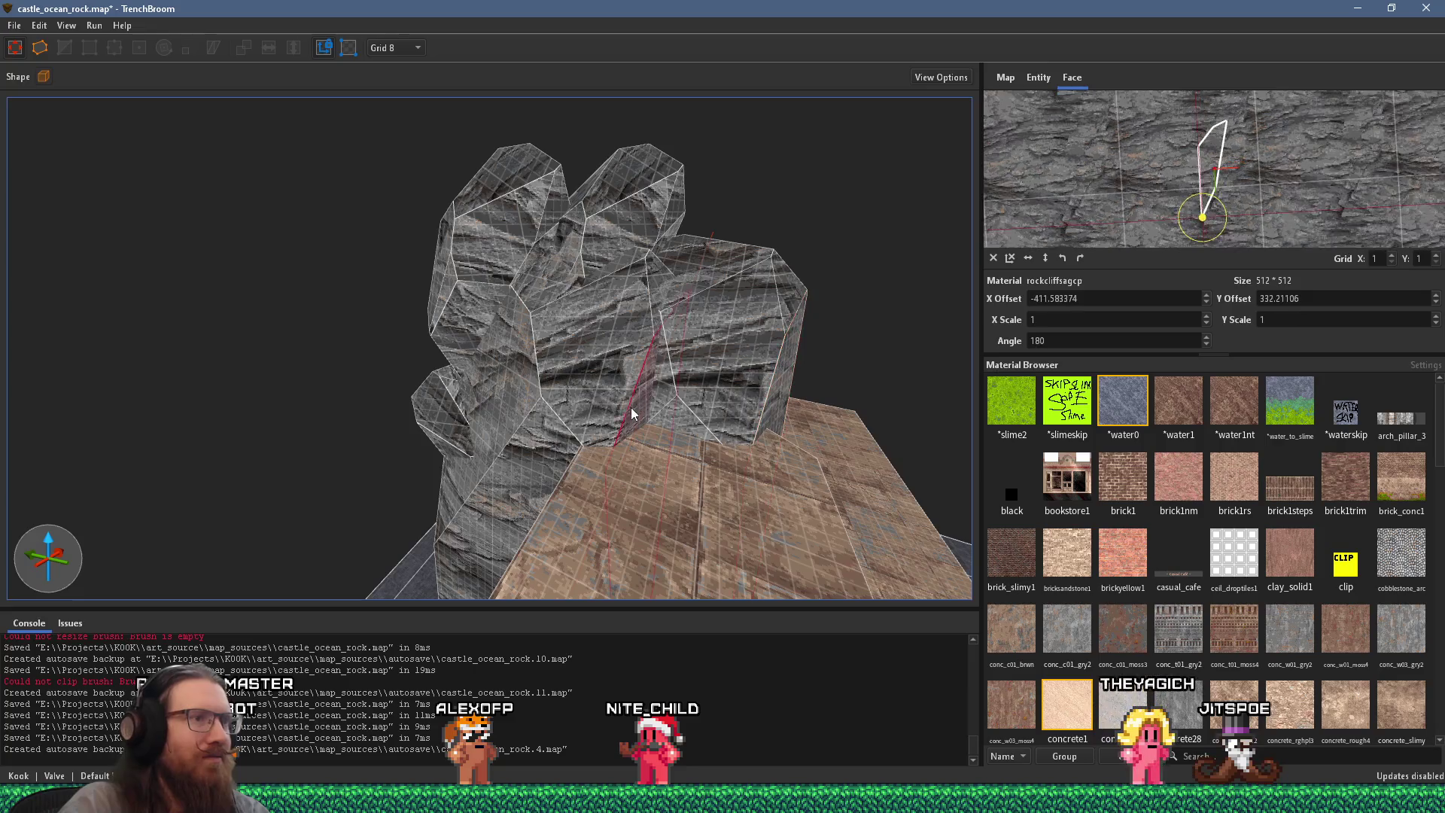
click(550, 439)
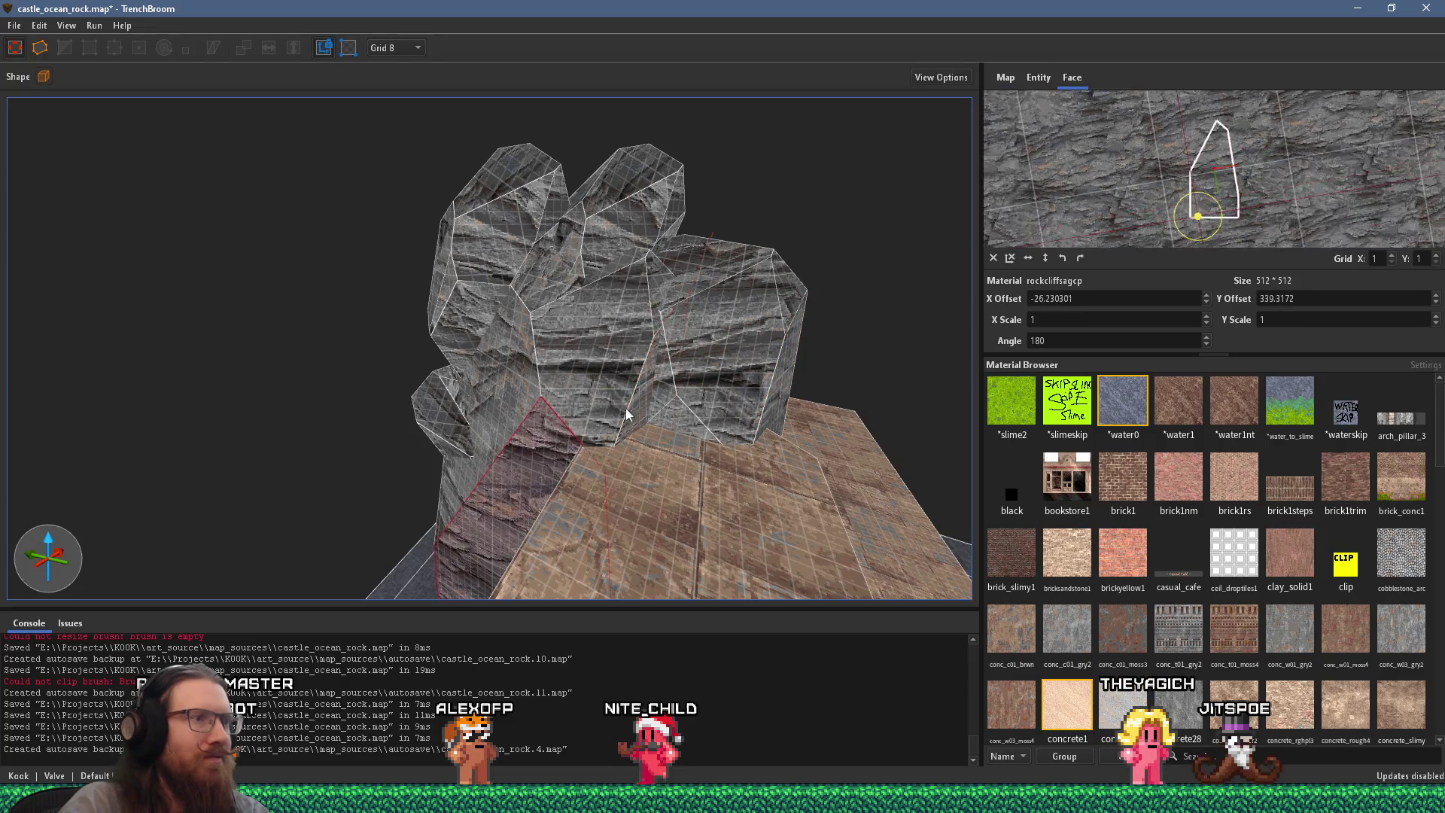
click(580, 319)
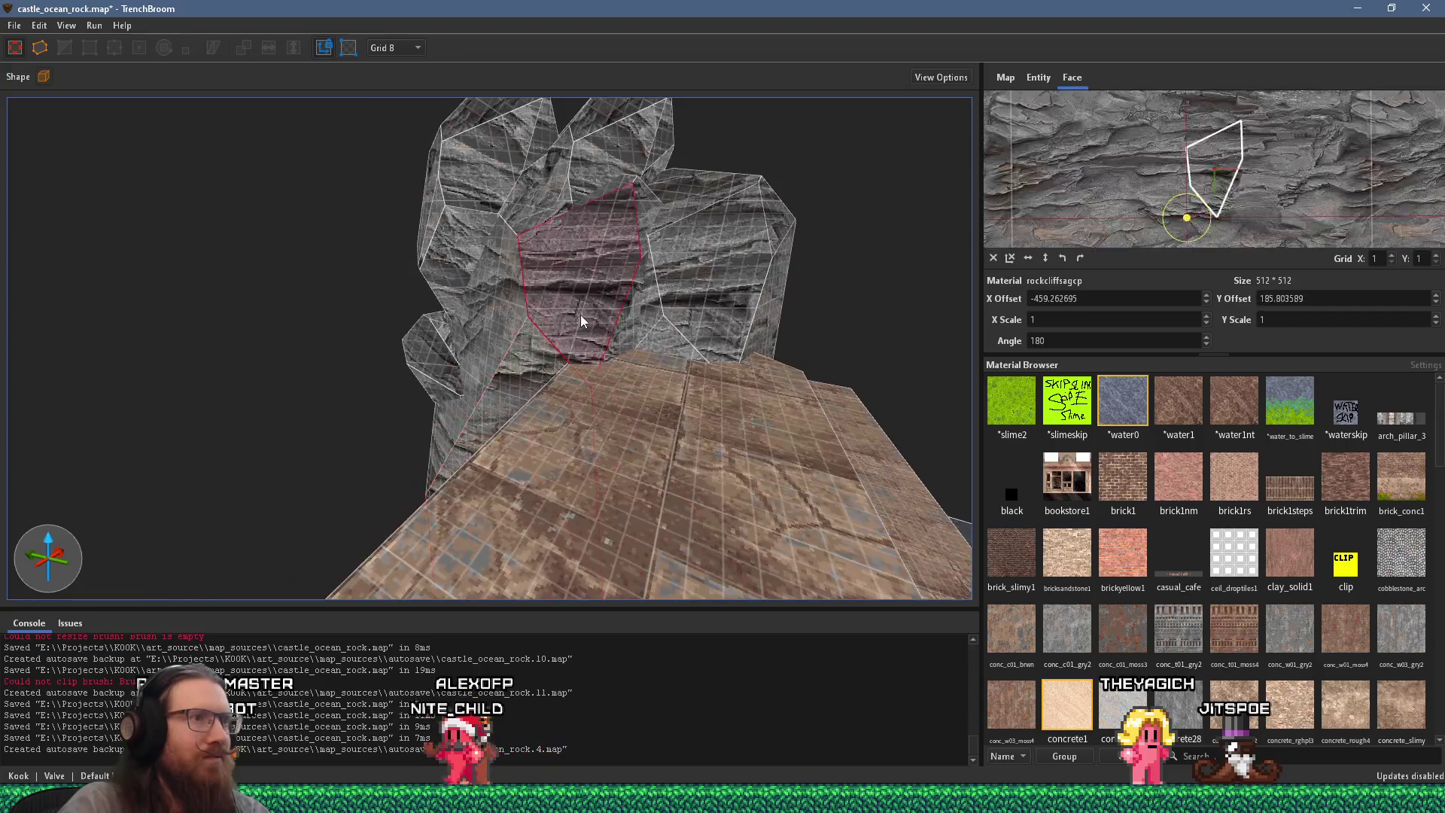
Step: Align the rock texture on the thin face and another nearby face
key(d)
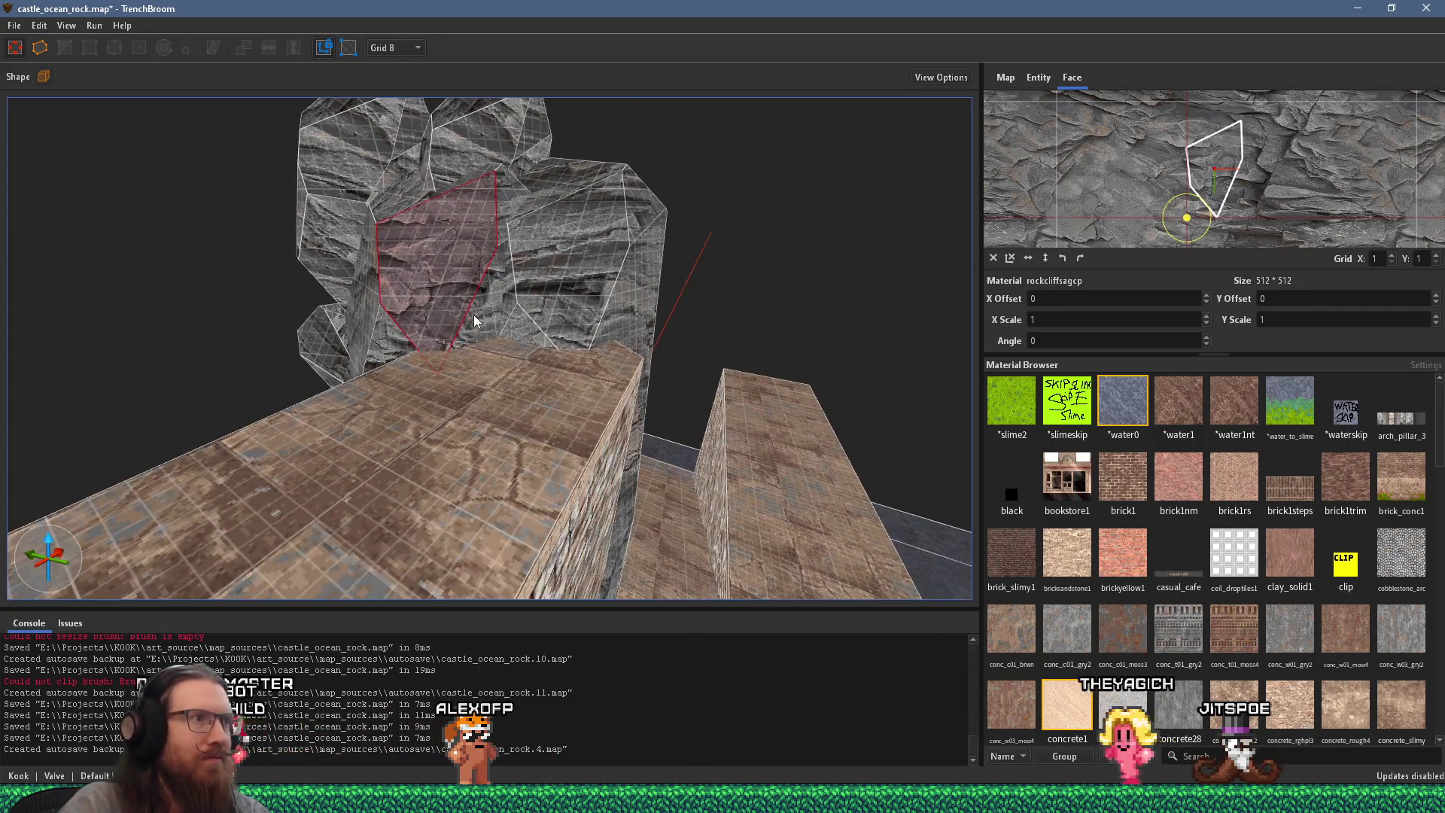
key(a)
key(s)
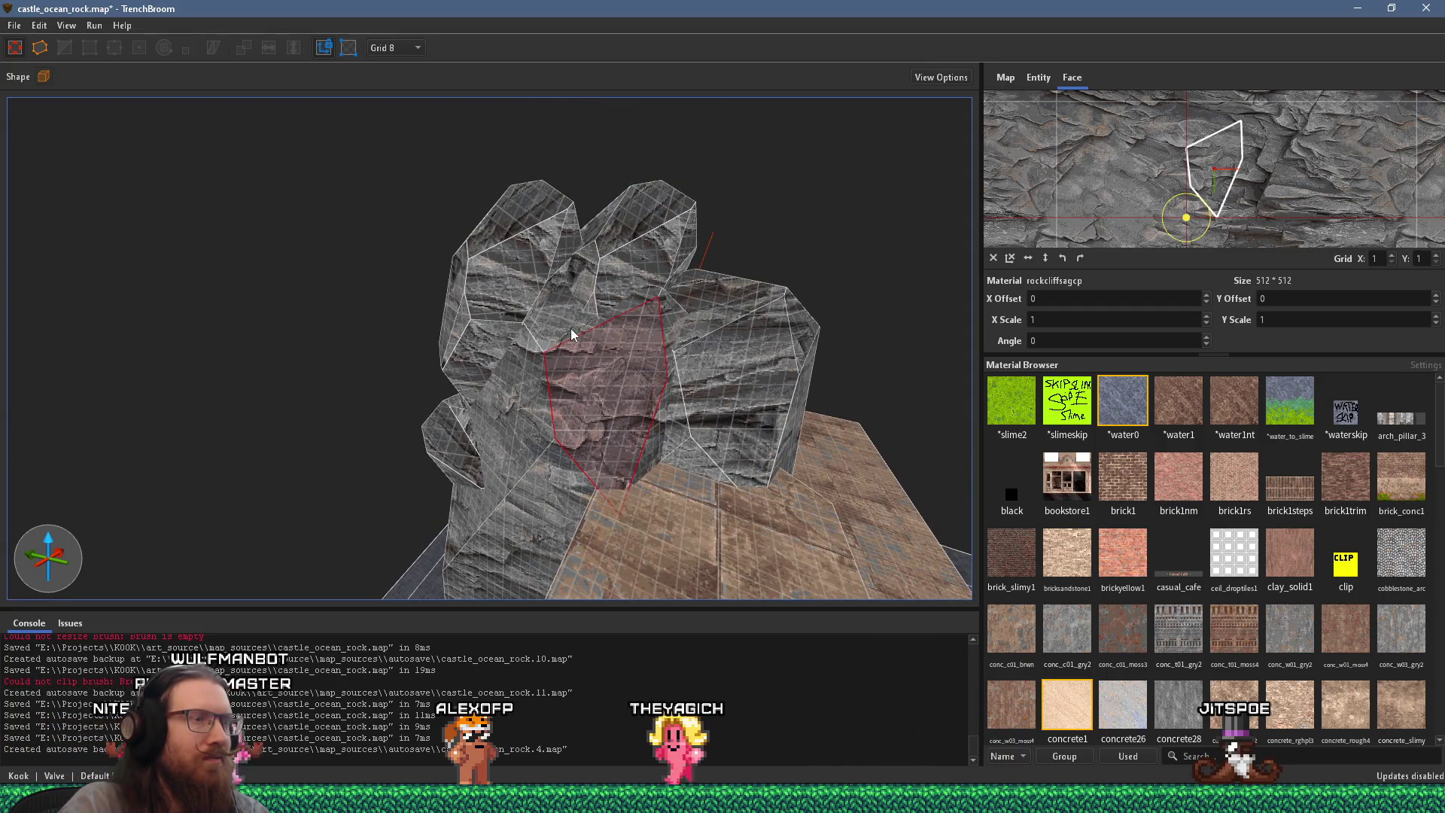
key(w)
key(w)
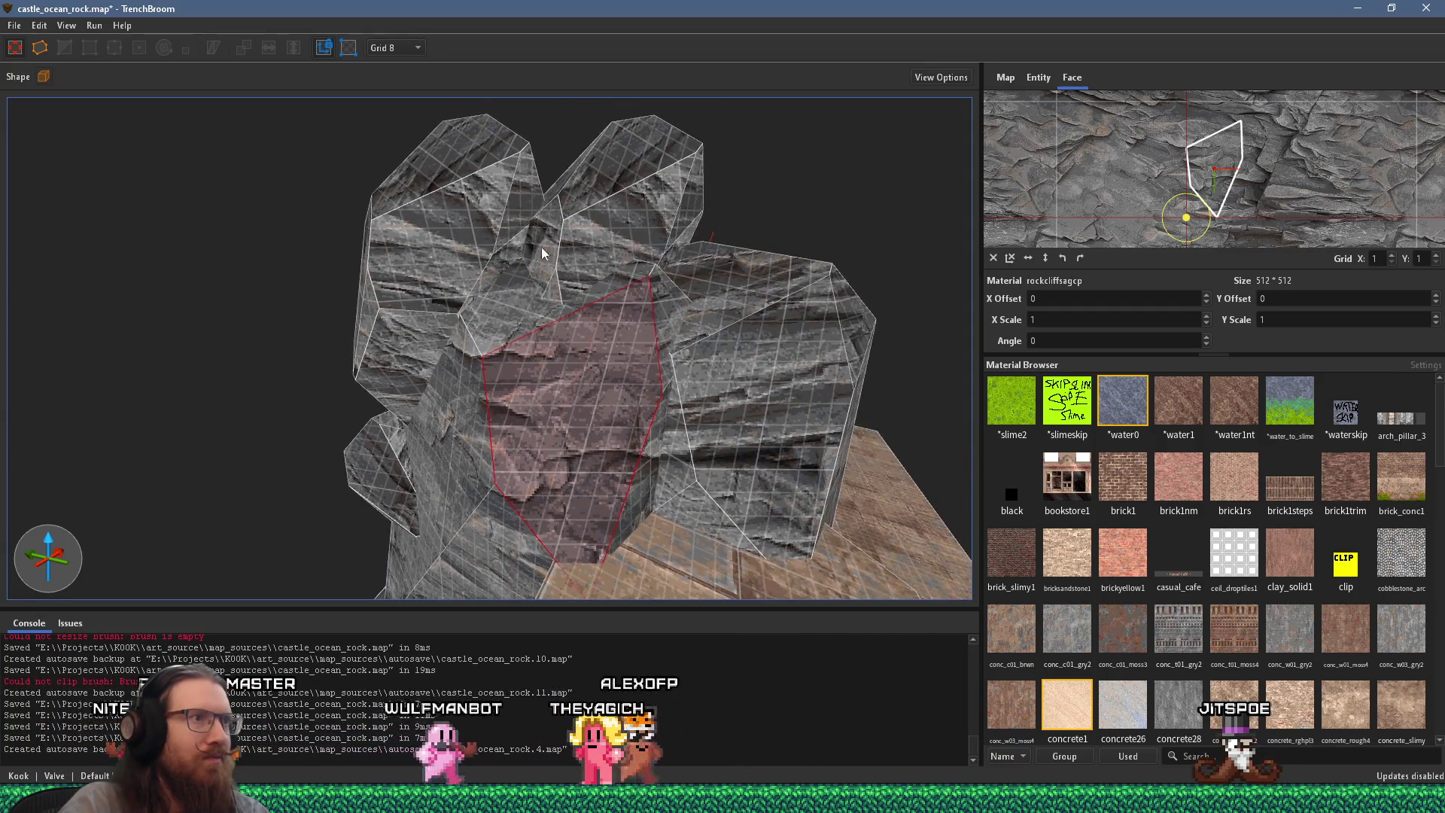
shift+click(549, 256)
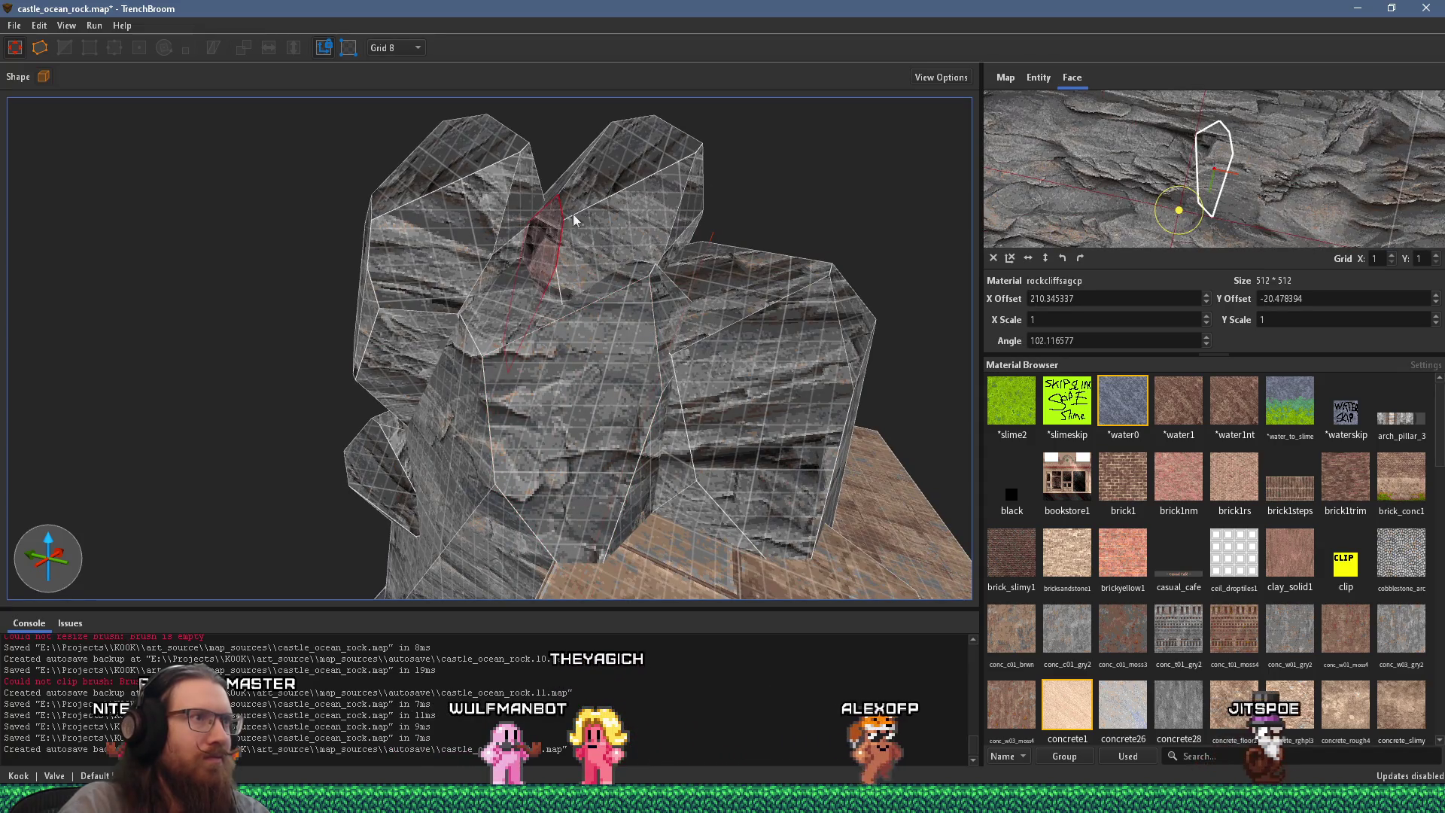
key(d)
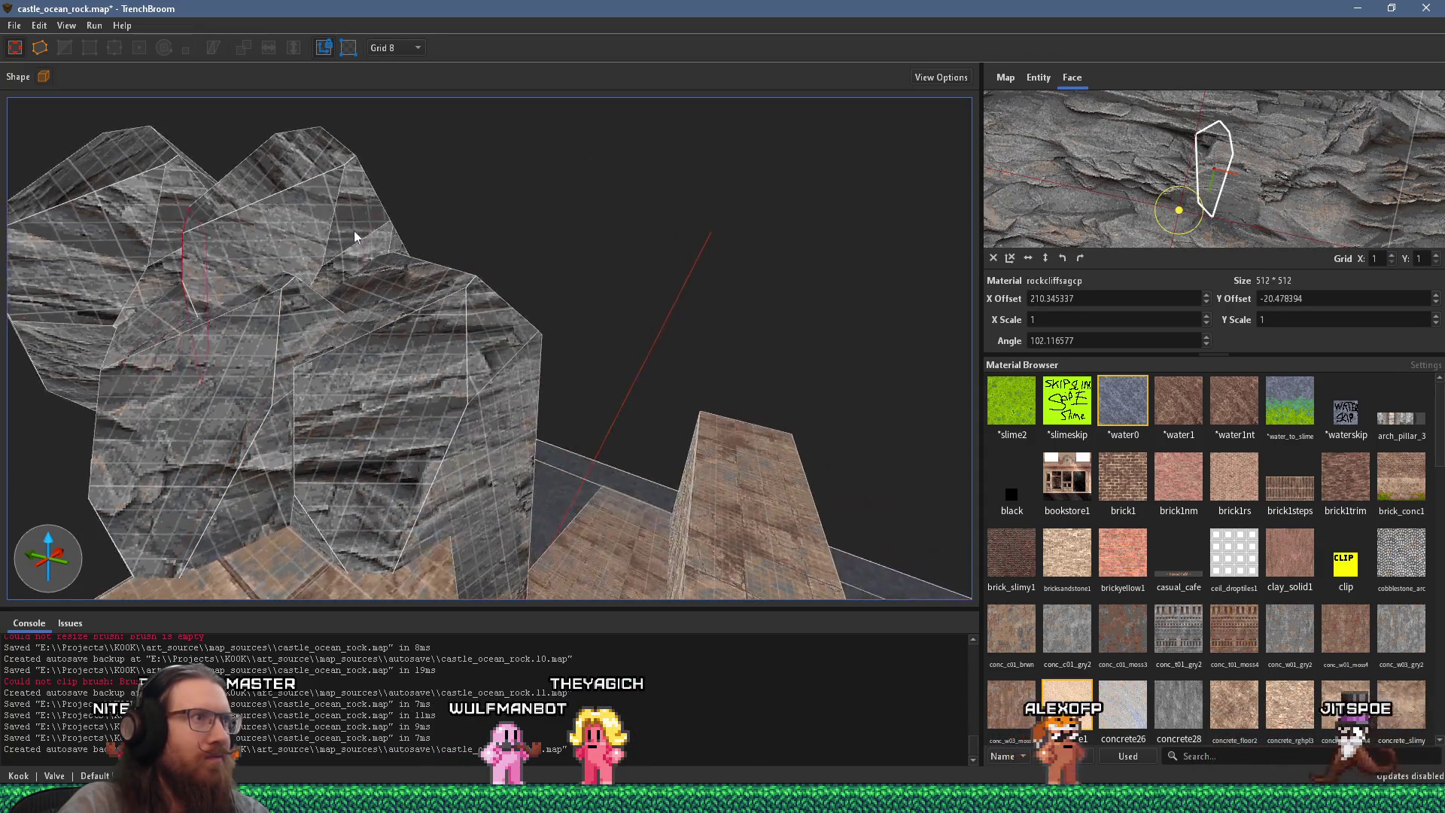
shift+click(337, 221)
Step: Align the right and upper rock faces, then deselect to view the whole rock
key(a)
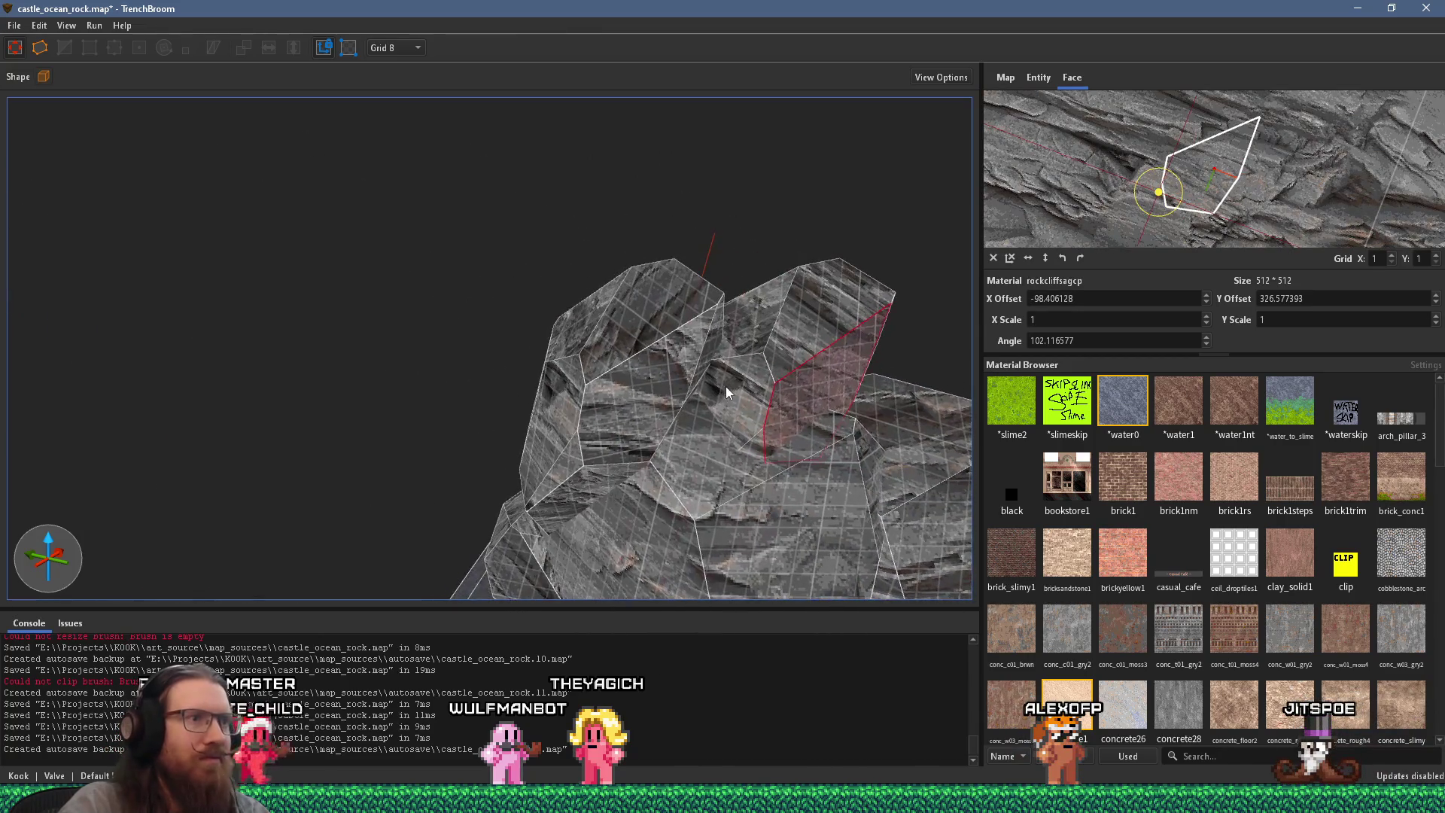
shift+click(739, 332)
key(x)
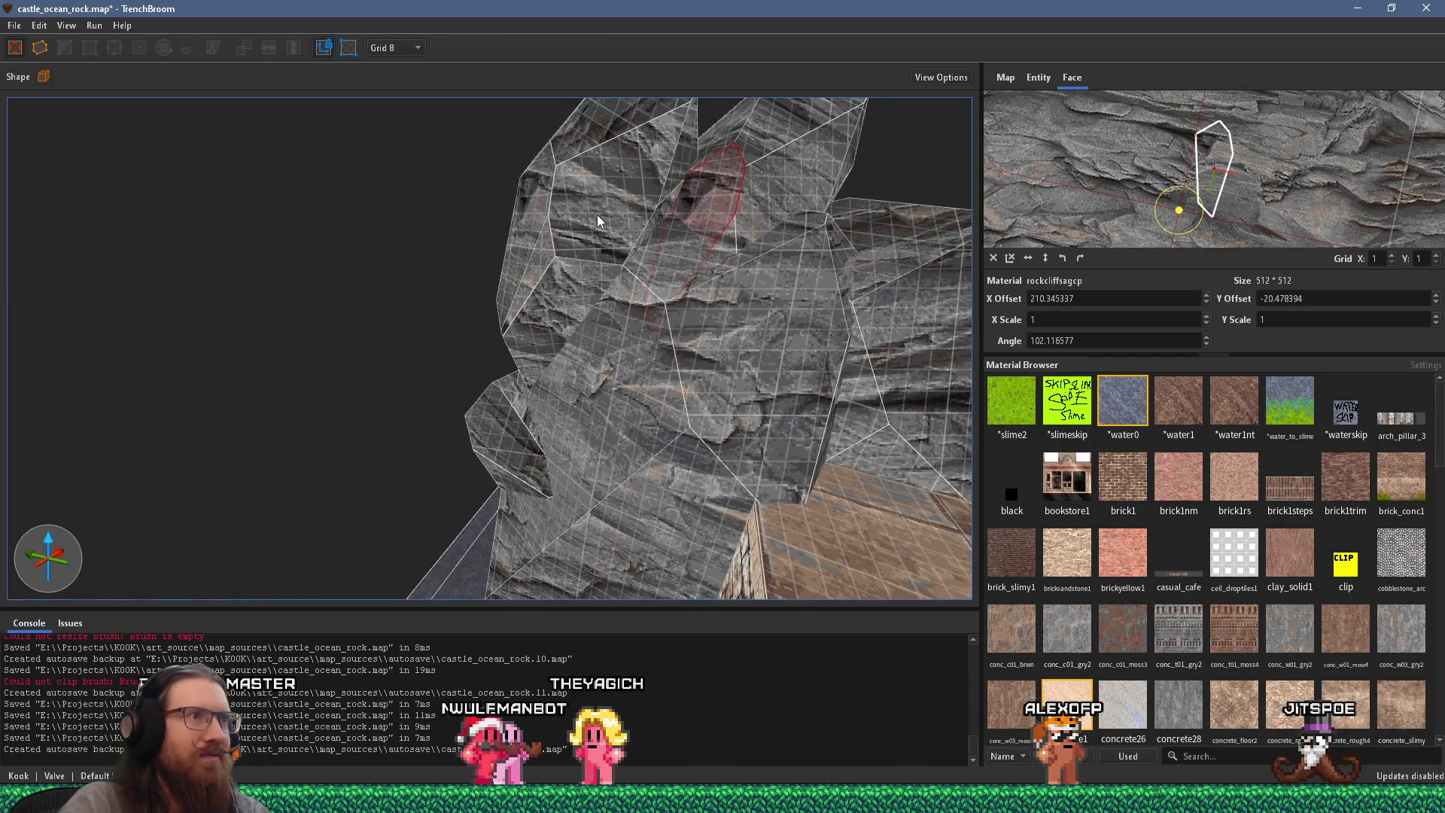
key(a)
shift+click(681, 256)
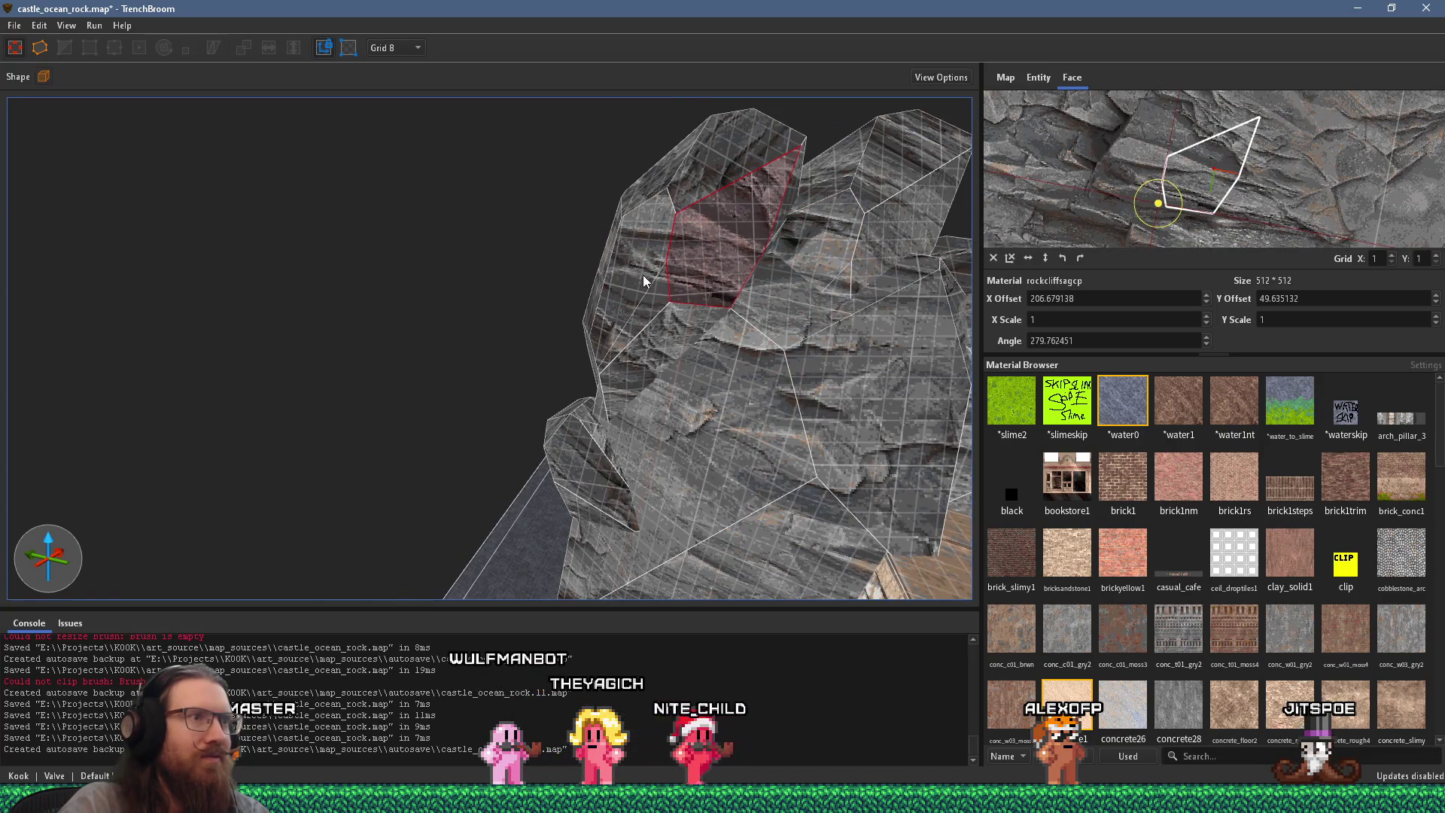
key(s)
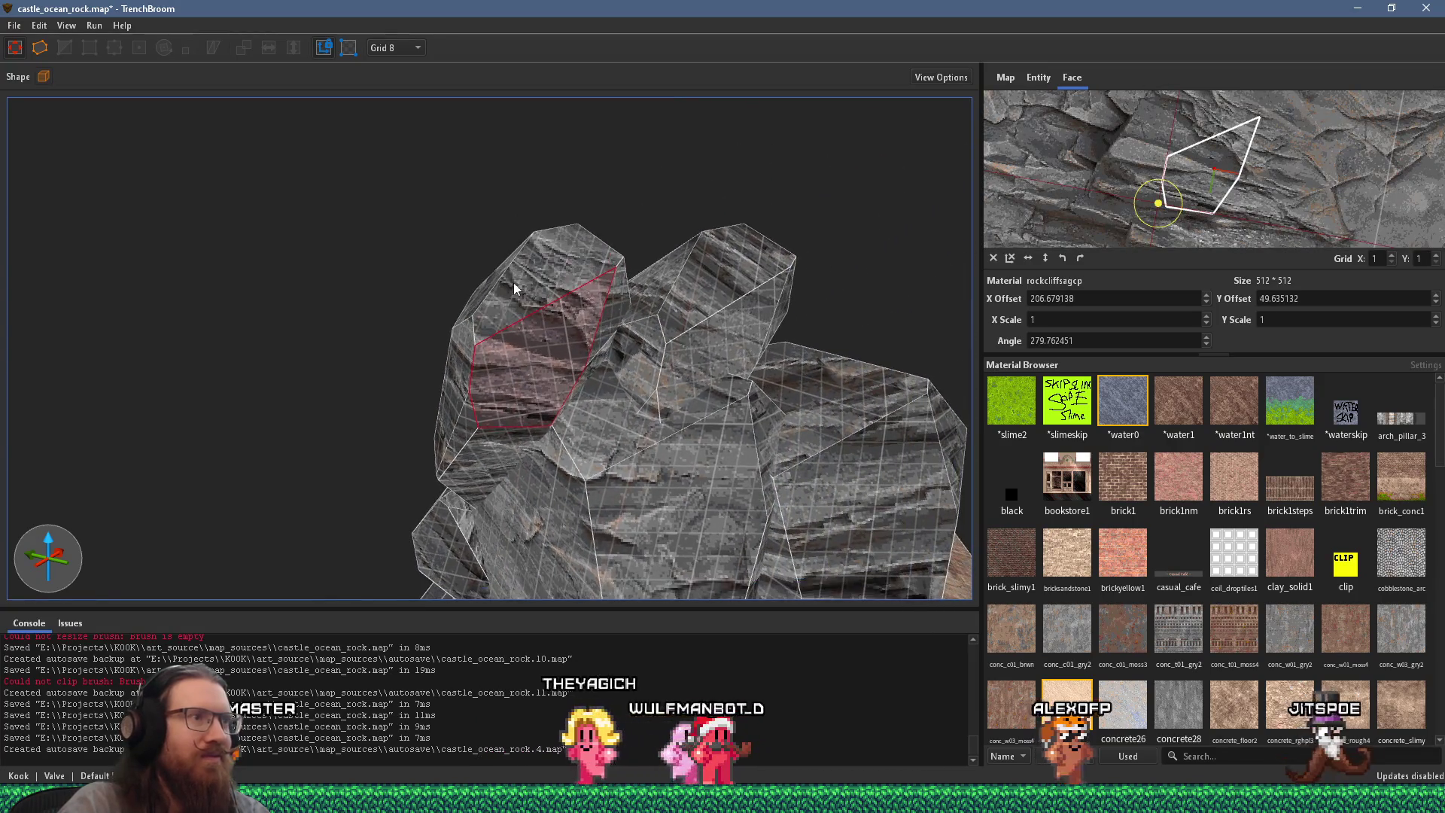
key(s)
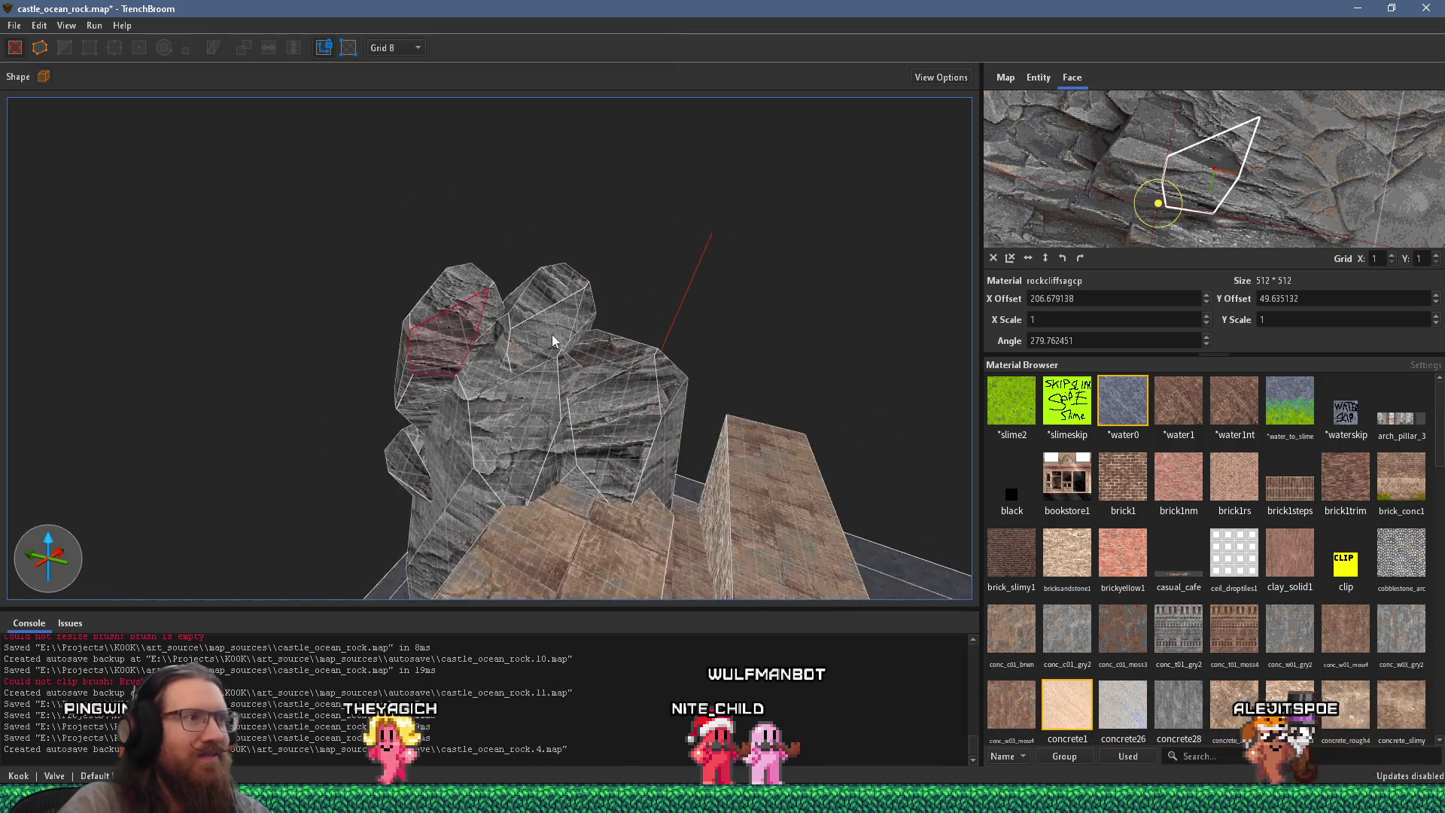
key(Escape)
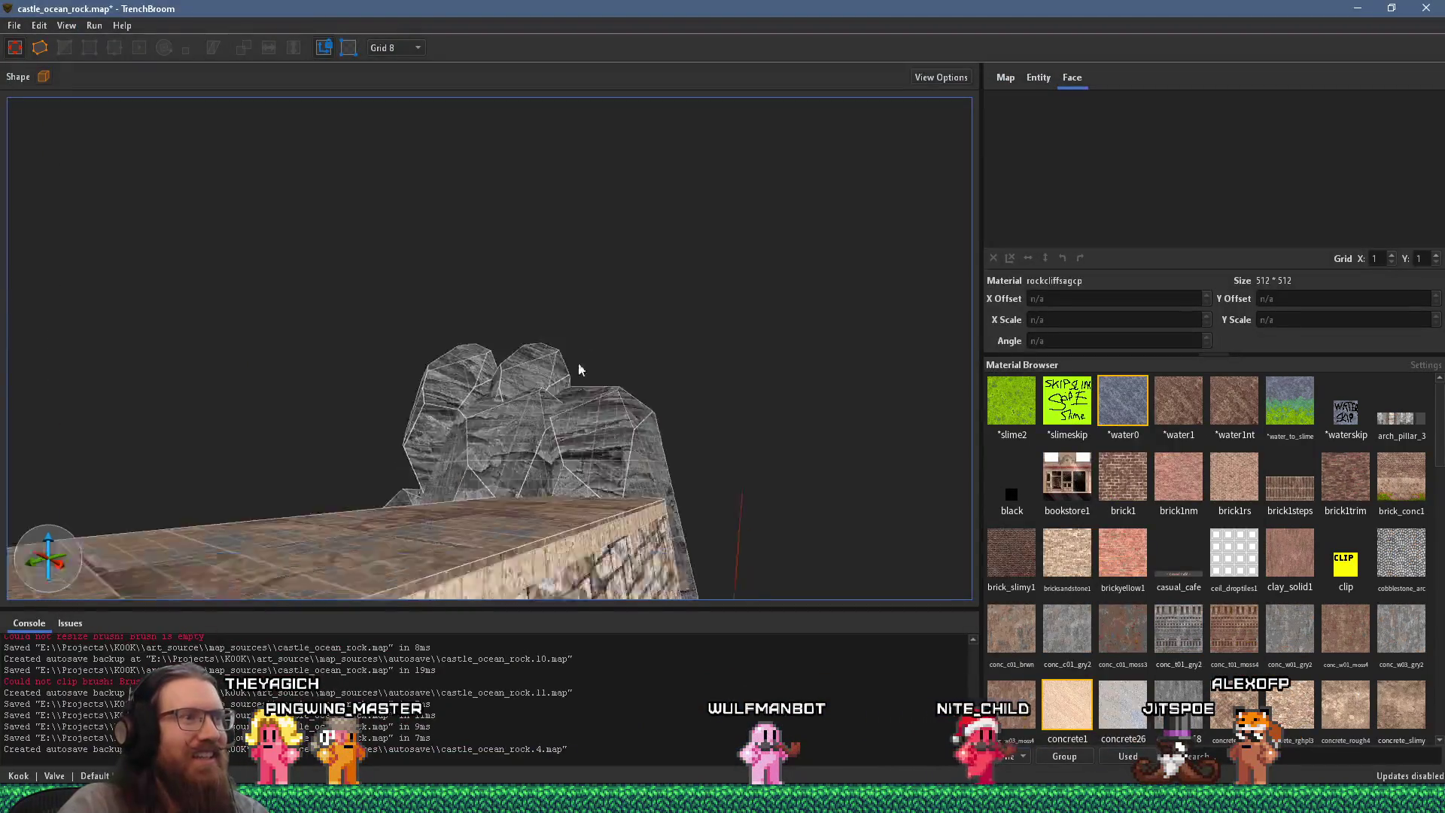
Step: Select the rock brushes and compare them with the seaside castle reference photo
scroll(578, 363, up, 5)
mouse_move(589, 369)
mouse_down()
mouse_move(508, 360)
mouse_move(576, 327)
mouse_move(391, 387)
mouse_move(331, 390)
mouse_up()
click(301, 359)
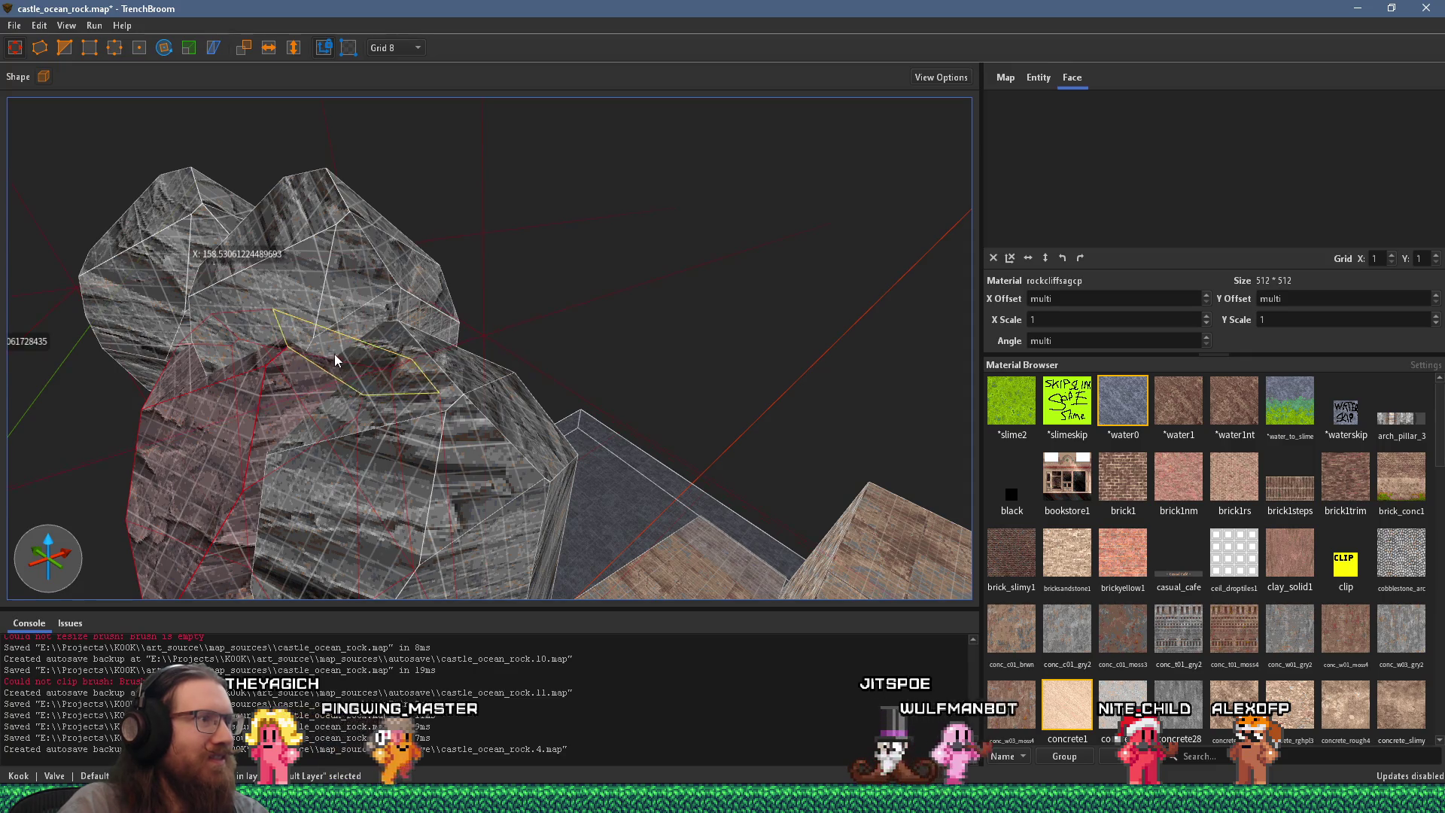
mouse_move(346, 346)
mouse_down()
mouse_move(226, 409)
mouse_move(277, 405)
mouse_up()
click(308, 405)
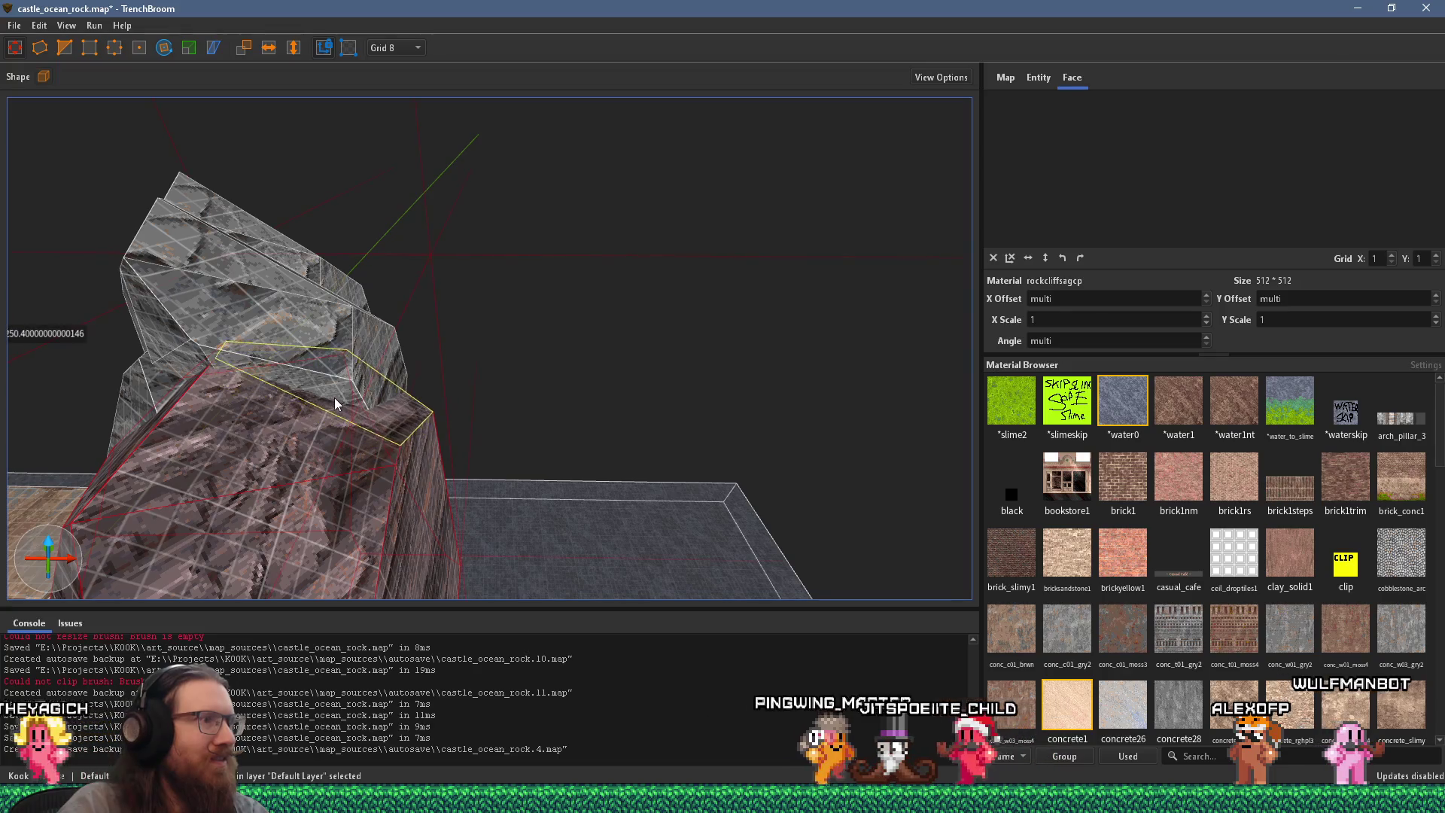
mouse_move(336, 394)
mouse_down()
mouse_move(314, 349)
mouse_move(300, 359)
mouse_move(508, 286)
mouse_up()
click(508, 286)
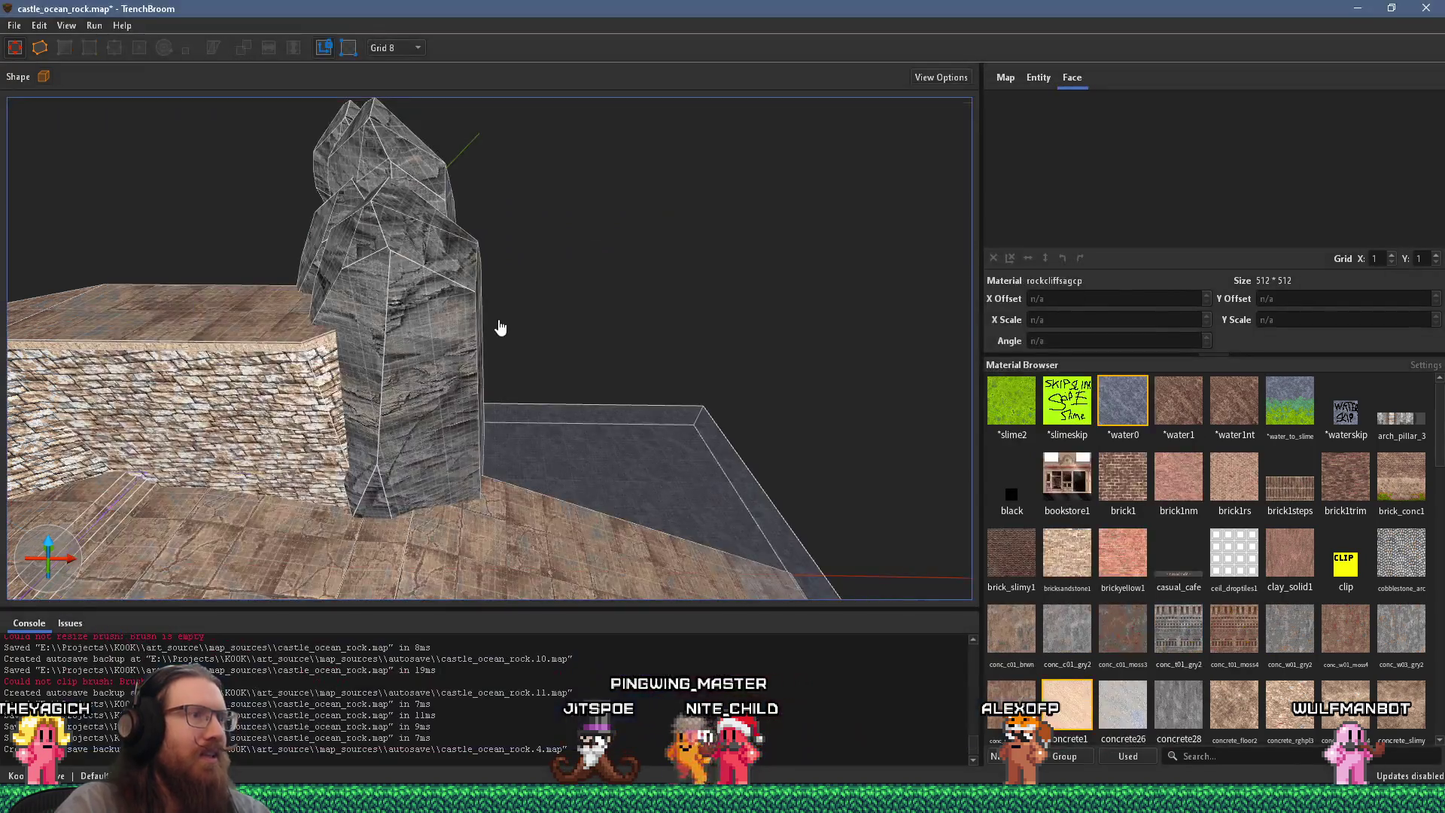
Step: Fly over the castle walls and select the concrete1 block face below the wall
mouse_move(500, 327)
mouse_down()
mouse_move(332, 378)
mouse_move(743, 364)
mouse_move(377, 346)
mouse_move(495, 310)
mouse_move(559, 328)
mouse_up()
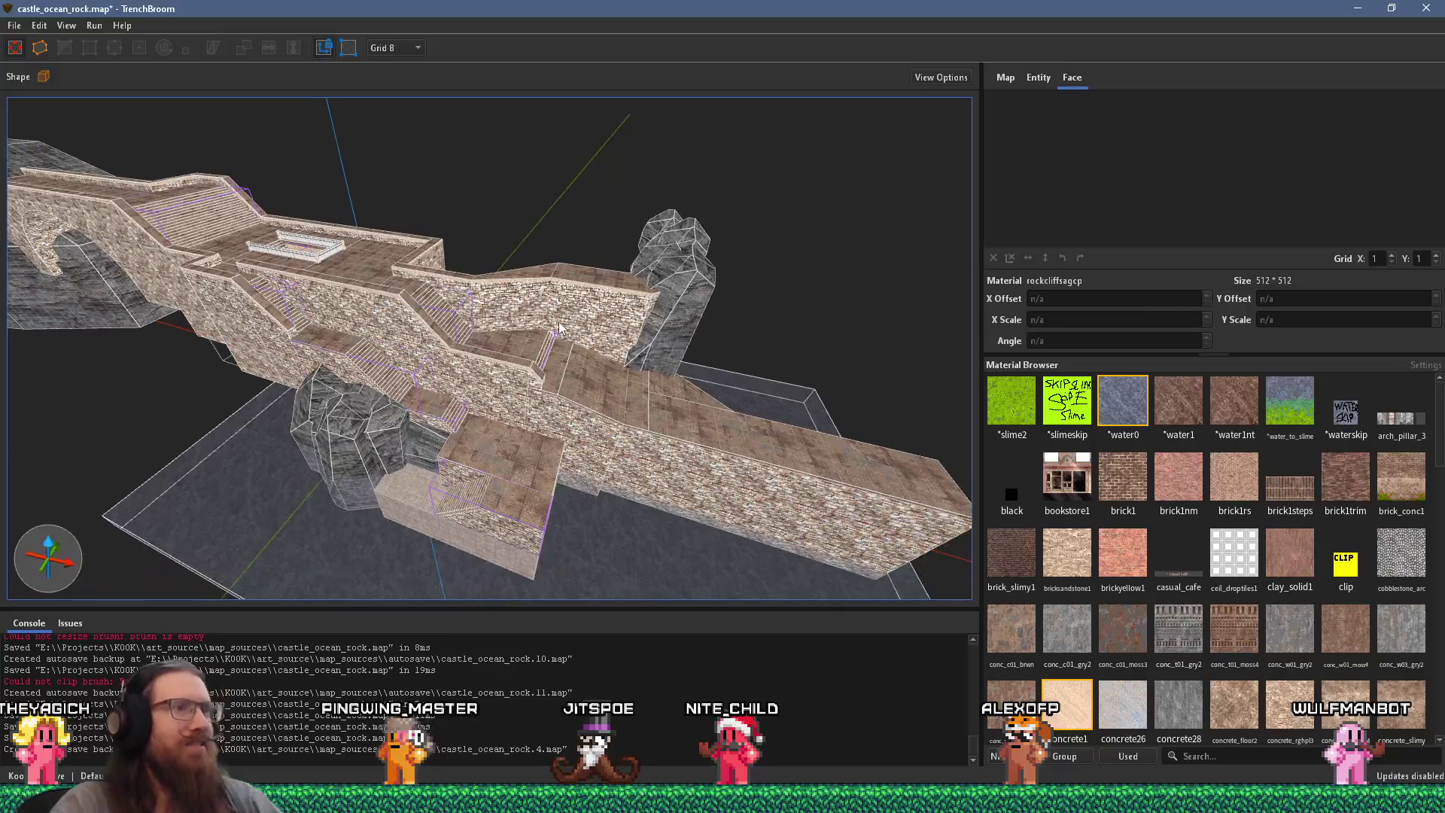
mouse_move(598, 541)
mouse_down()
mouse_move(517, 500)
mouse_move(543, 406)
mouse_move(329, 344)
mouse_move(507, 403)
mouse_up()
scroll(506, 403, down, 10)
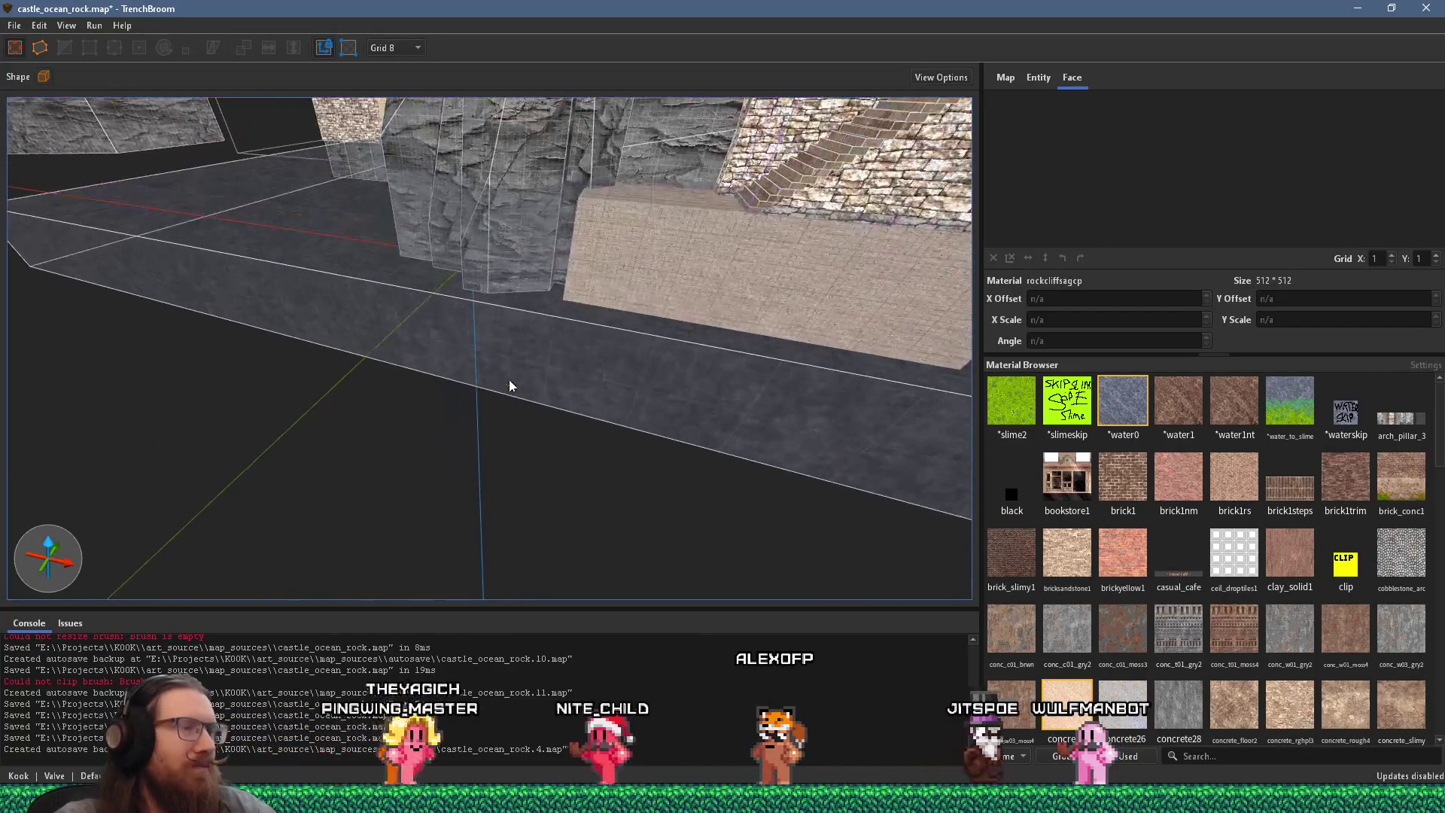
scroll(467, 401, up, 10)
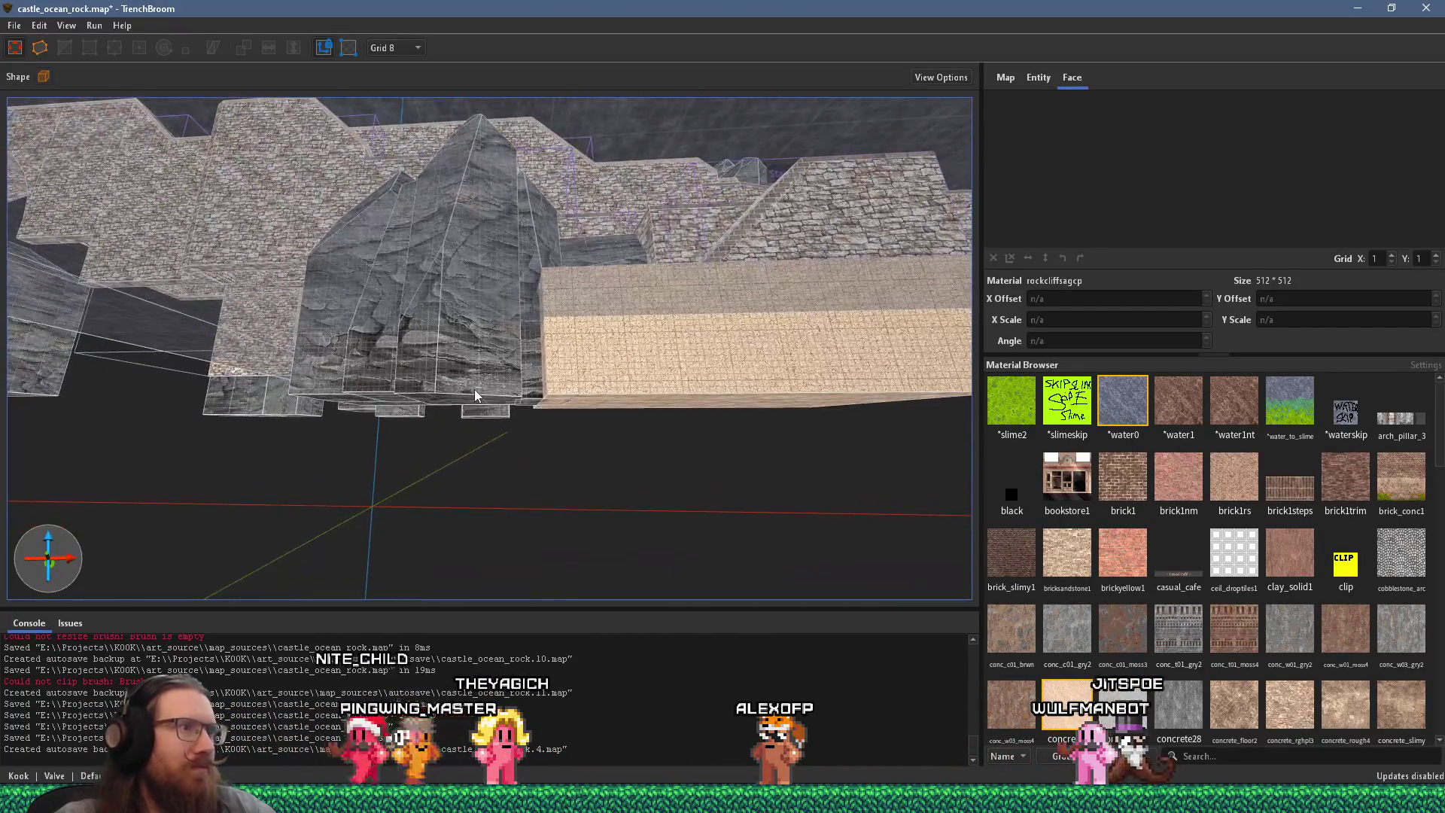
key(ctrl+z)
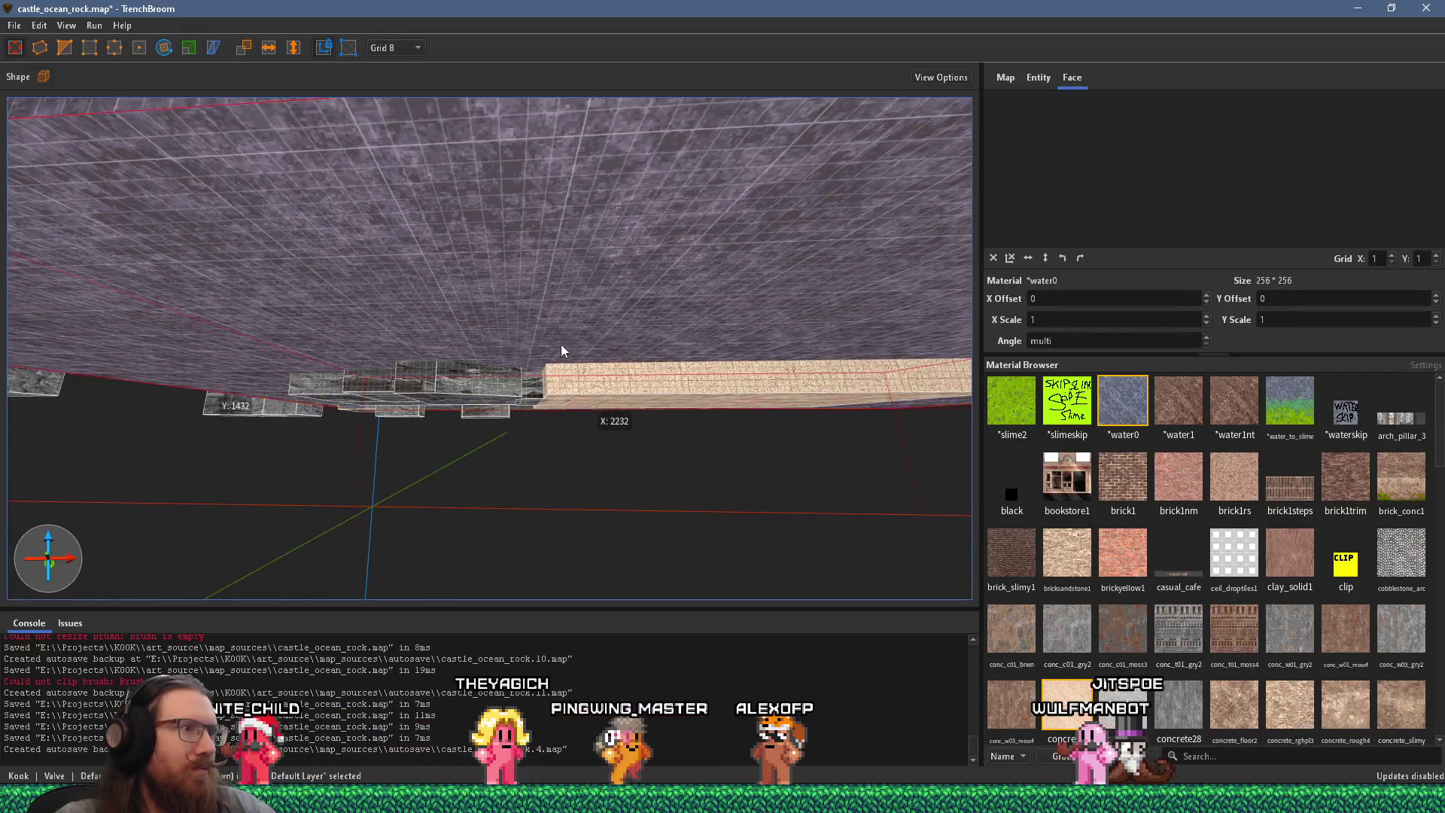
key(ctrl+z)
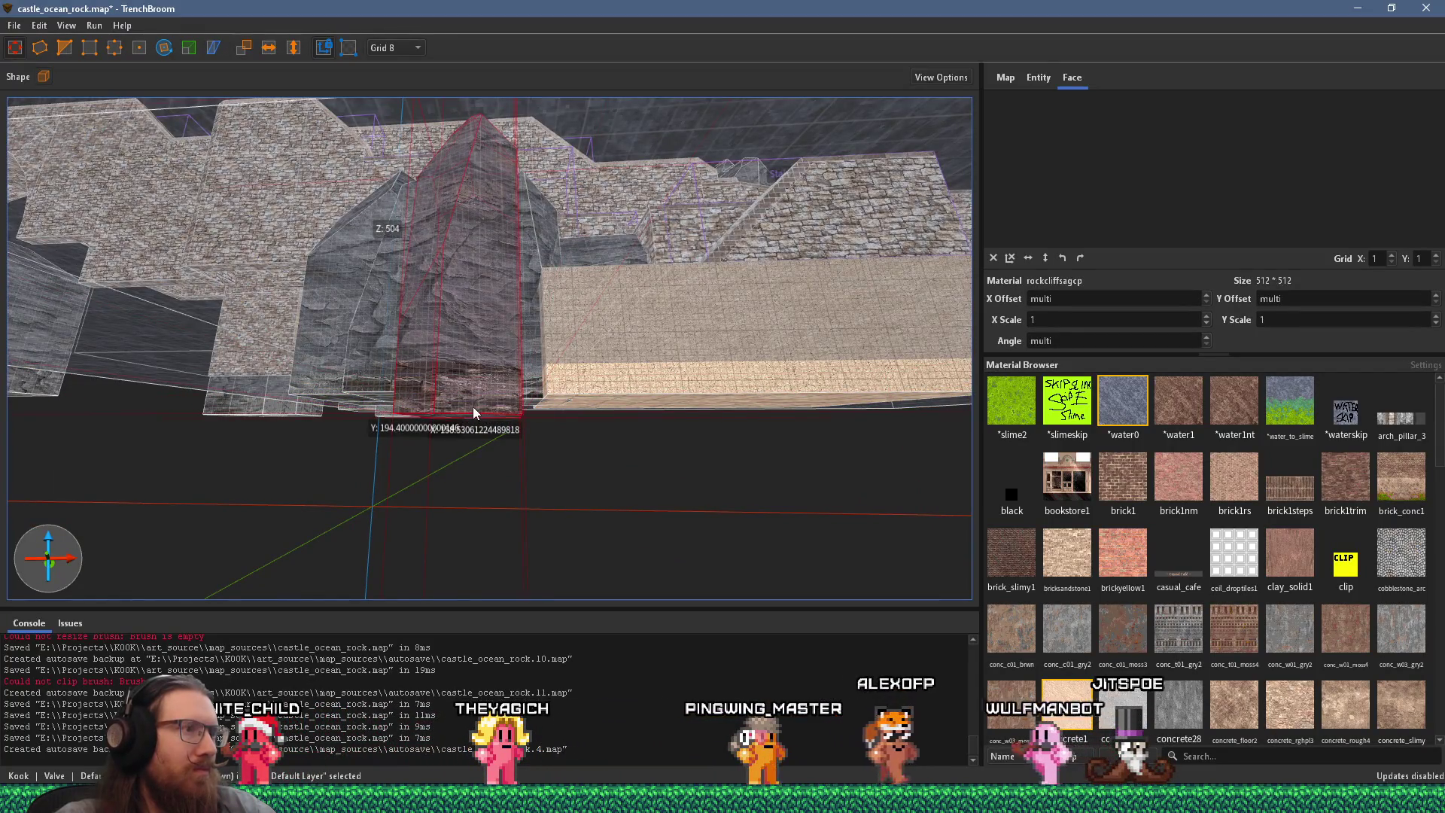
scroll(475, 416, up, 3)
click(610, 399)
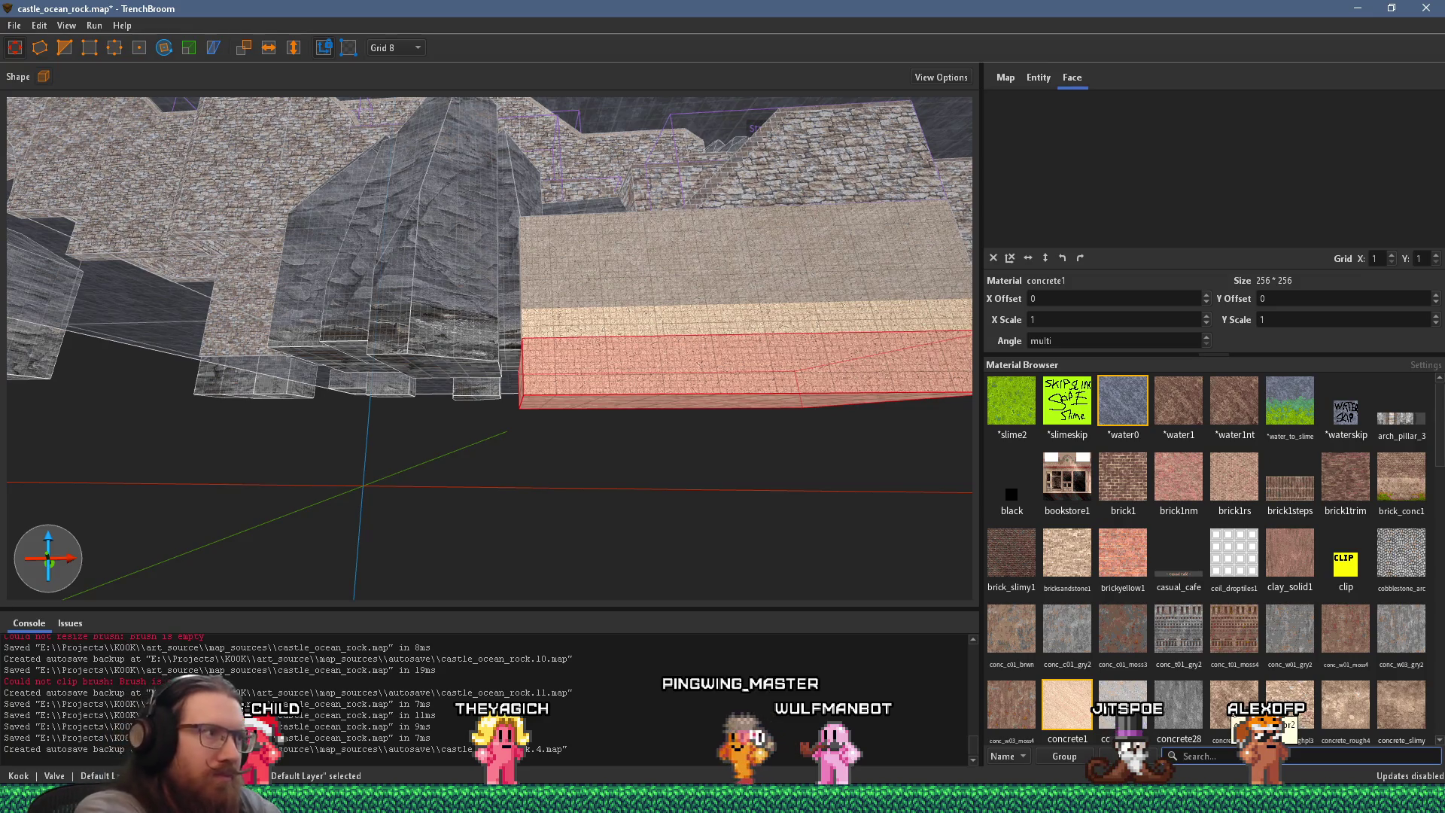
Step: Apply the dirt1 texture to the block's side and top faces
text(dir)
click(1024, 414)
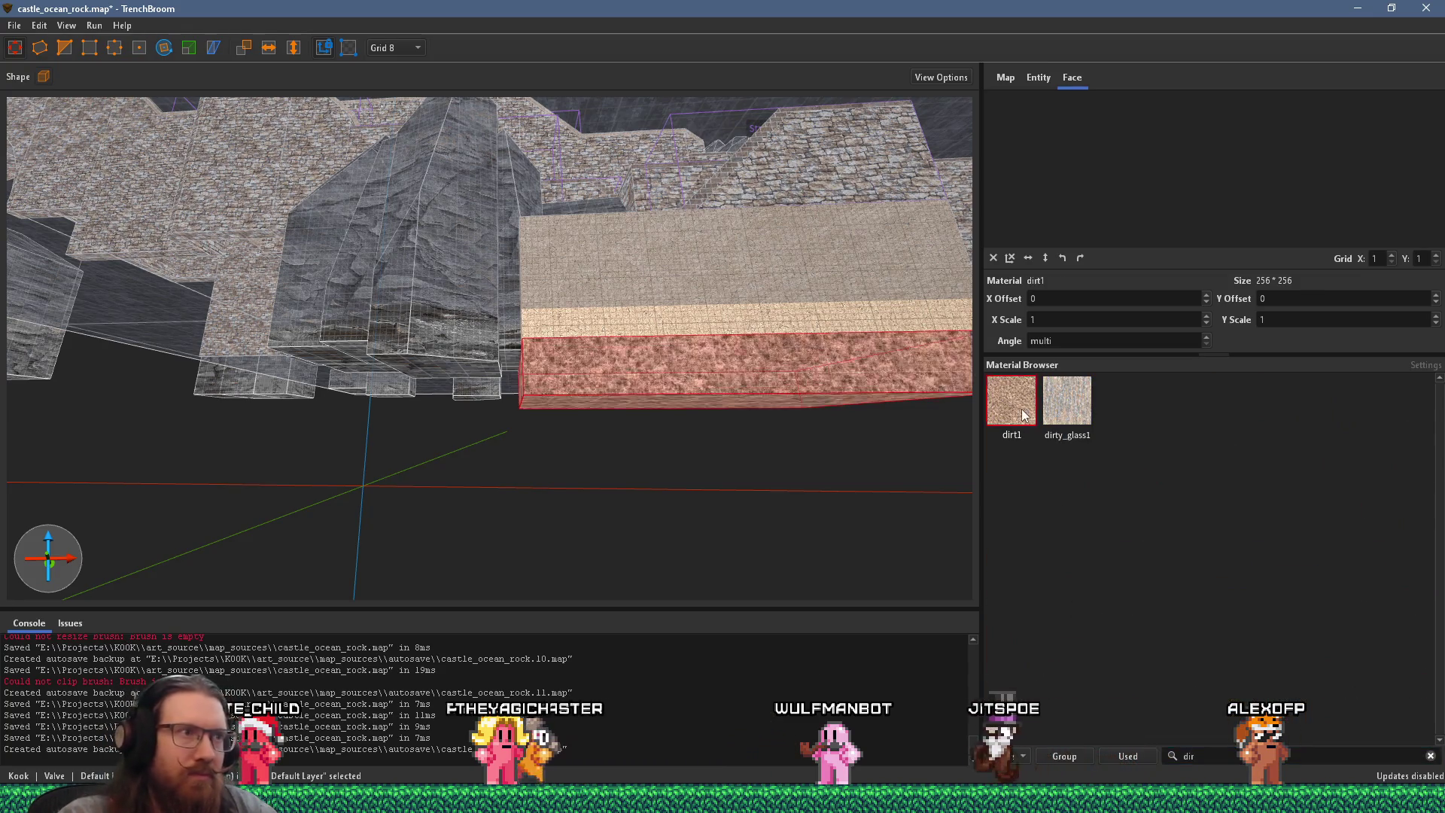
alt+click(664, 324)
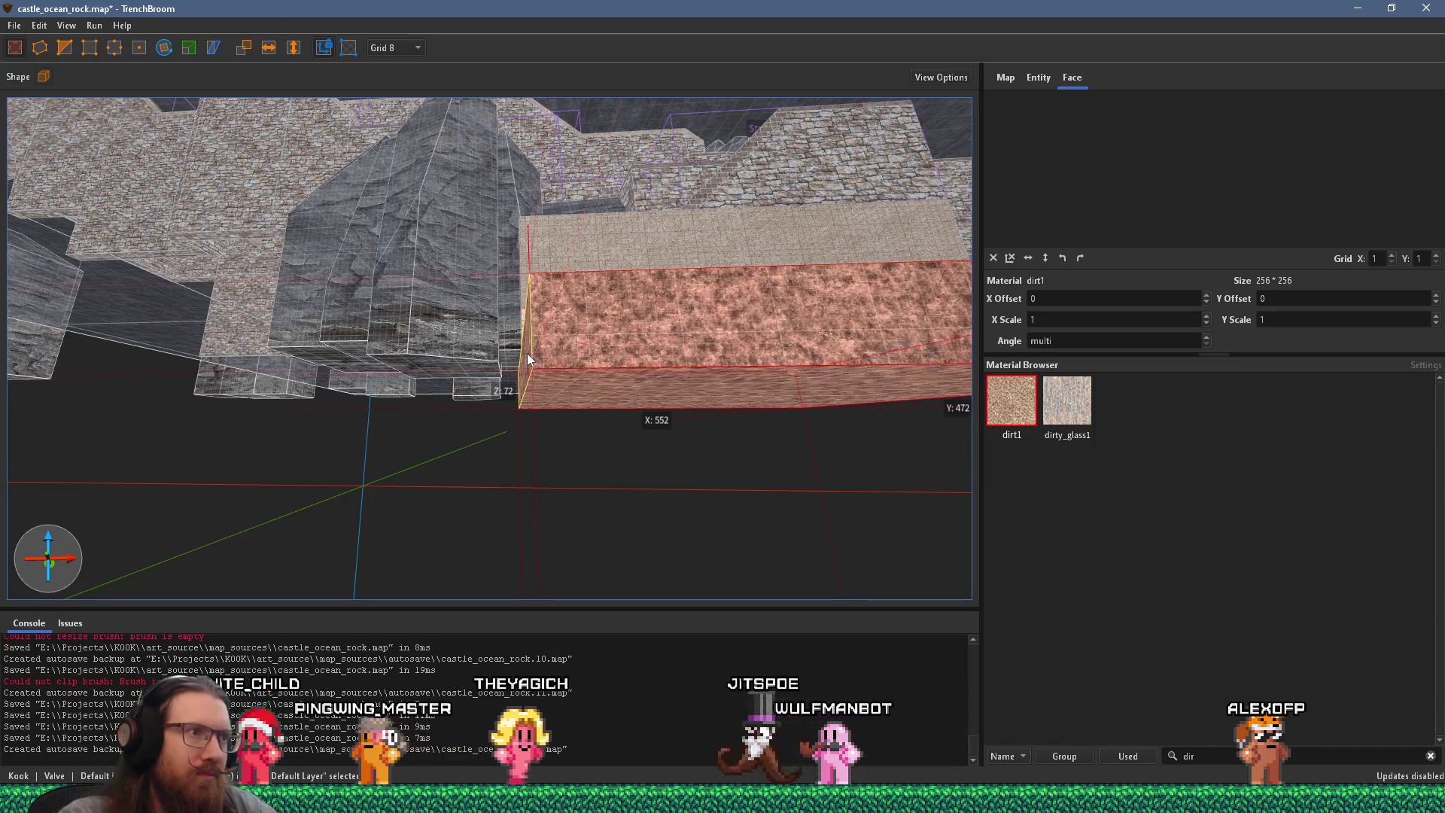
scroll(441, 290, up, 5)
scroll(429, 525, down, 10)
Step: Stretch the dirt block right and forward, raise the water brush over it, and reselect the platform
mouse_move(359, 478)
mouse_down()
mouse_move(814, 522)
mouse_move(537, 533)
mouse_move(587, 340)
mouse_up()
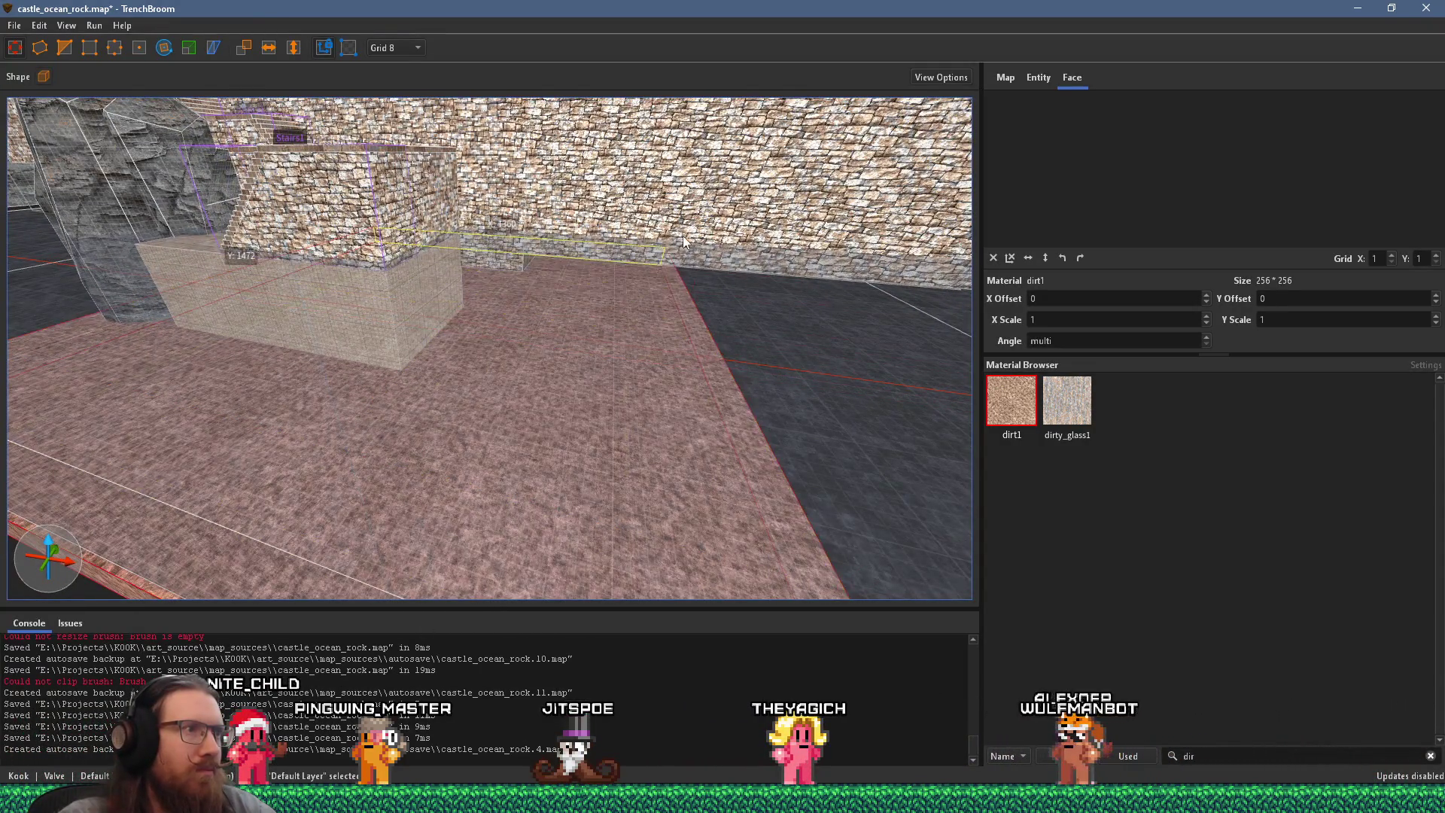
scroll(445, 385, down, 5)
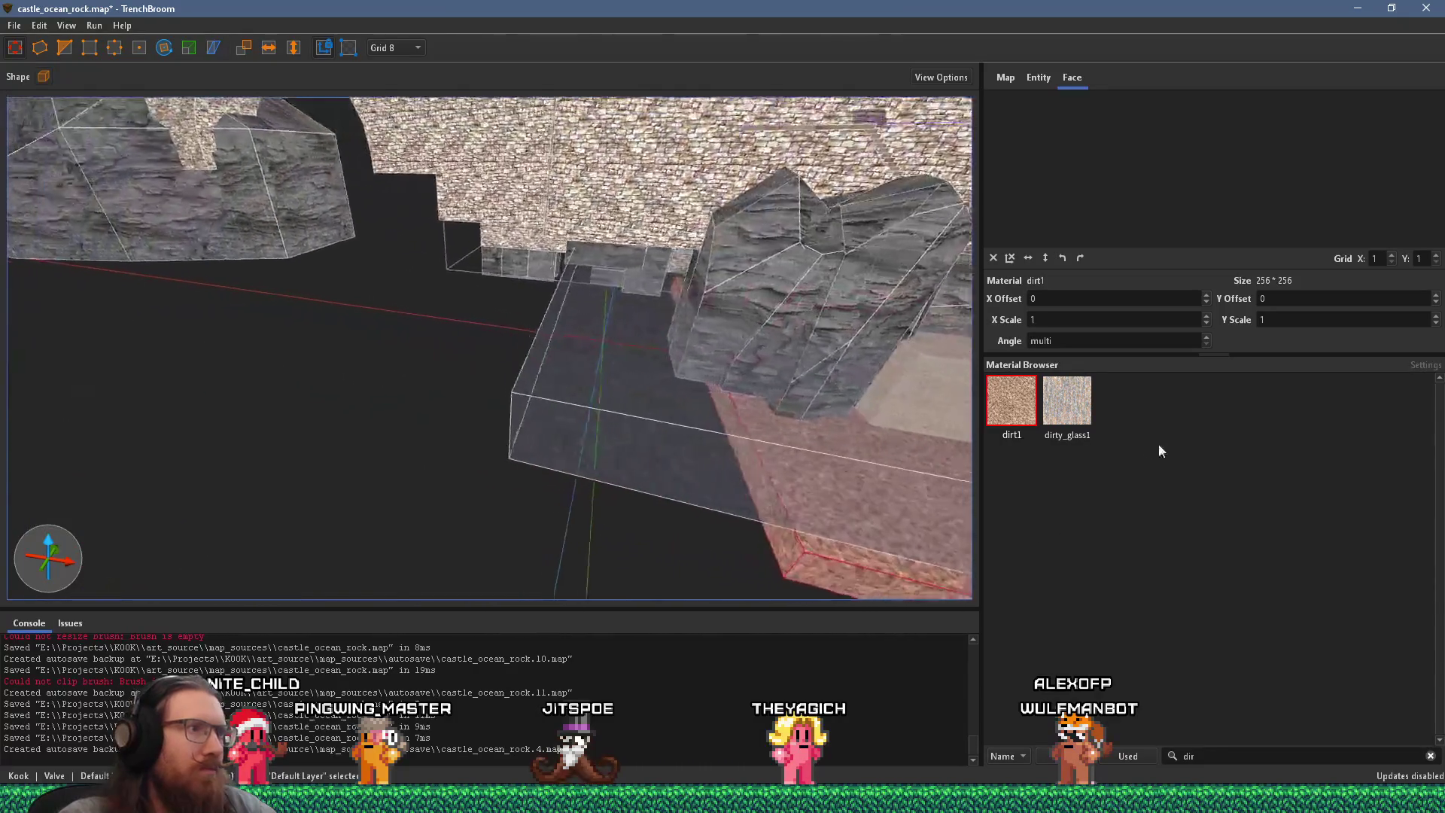
click(549, 517)
mouse_move(548, 518)
mouse_down()
mouse_move(716, 537)
mouse_move(705, 566)
mouse_up()
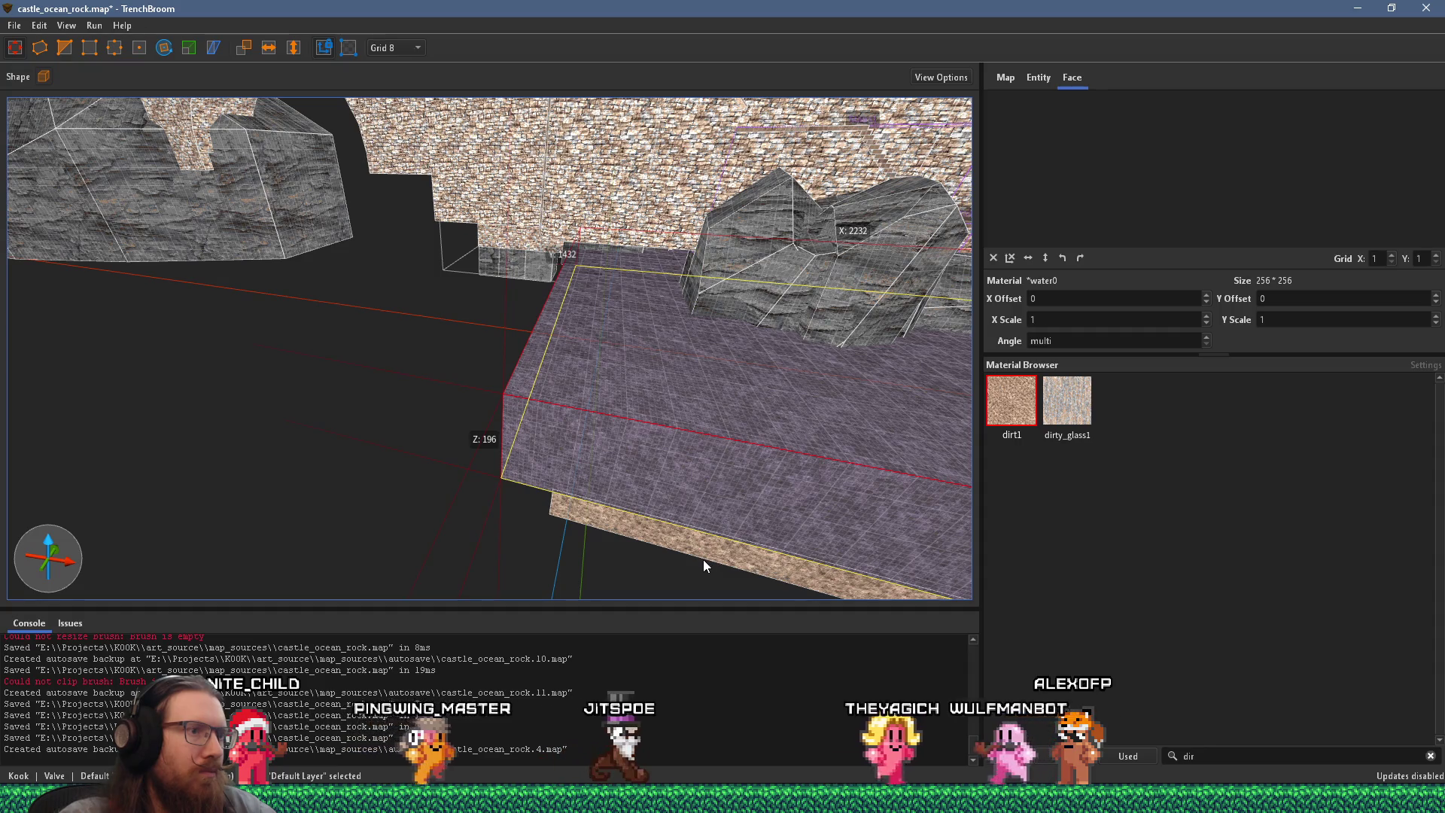
click(678, 555)
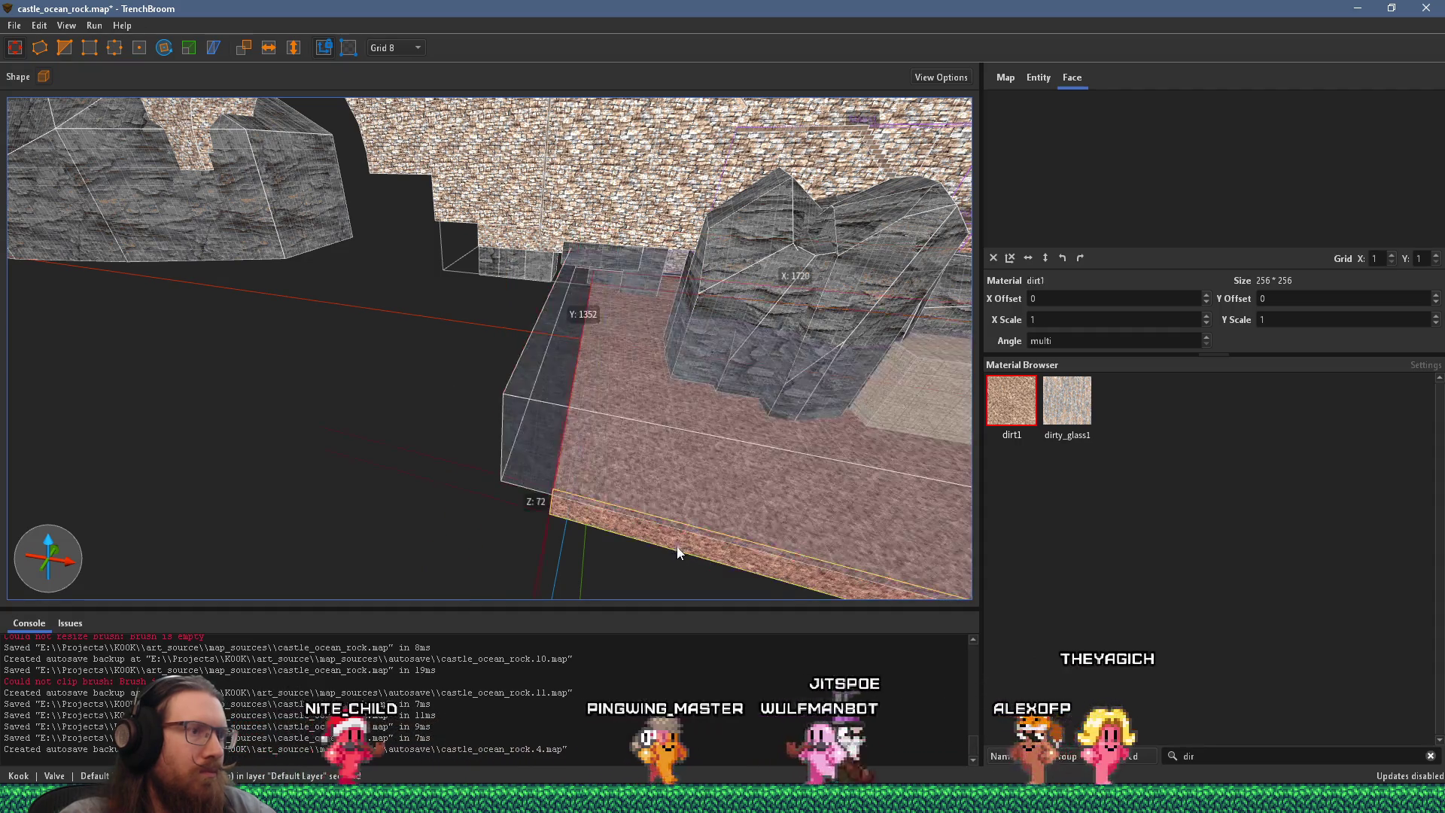
mouse_move(340, 430)
mouse_down()
mouse_move(527, 422)
mouse_move(607, 462)
mouse_move(436, 414)
mouse_move(707, 458)
mouse_move(526, 452)
mouse_move(477, 295)
mouse_move(233, 287)
mouse_move(313, 346)
mouse_move(525, 436)
mouse_move(703, 389)
mouse_move(419, 335)
mouse_up()
mouse_move(613, 390)
mouse_down()
mouse_move(346, 373)
mouse_move(453, 386)
mouse_move(364, 372)
mouse_move(464, 263)
mouse_move(91, 246)
mouse_move(151, 490)
mouse_move(359, 336)
mouse_move(807, 402)
mouse_up()
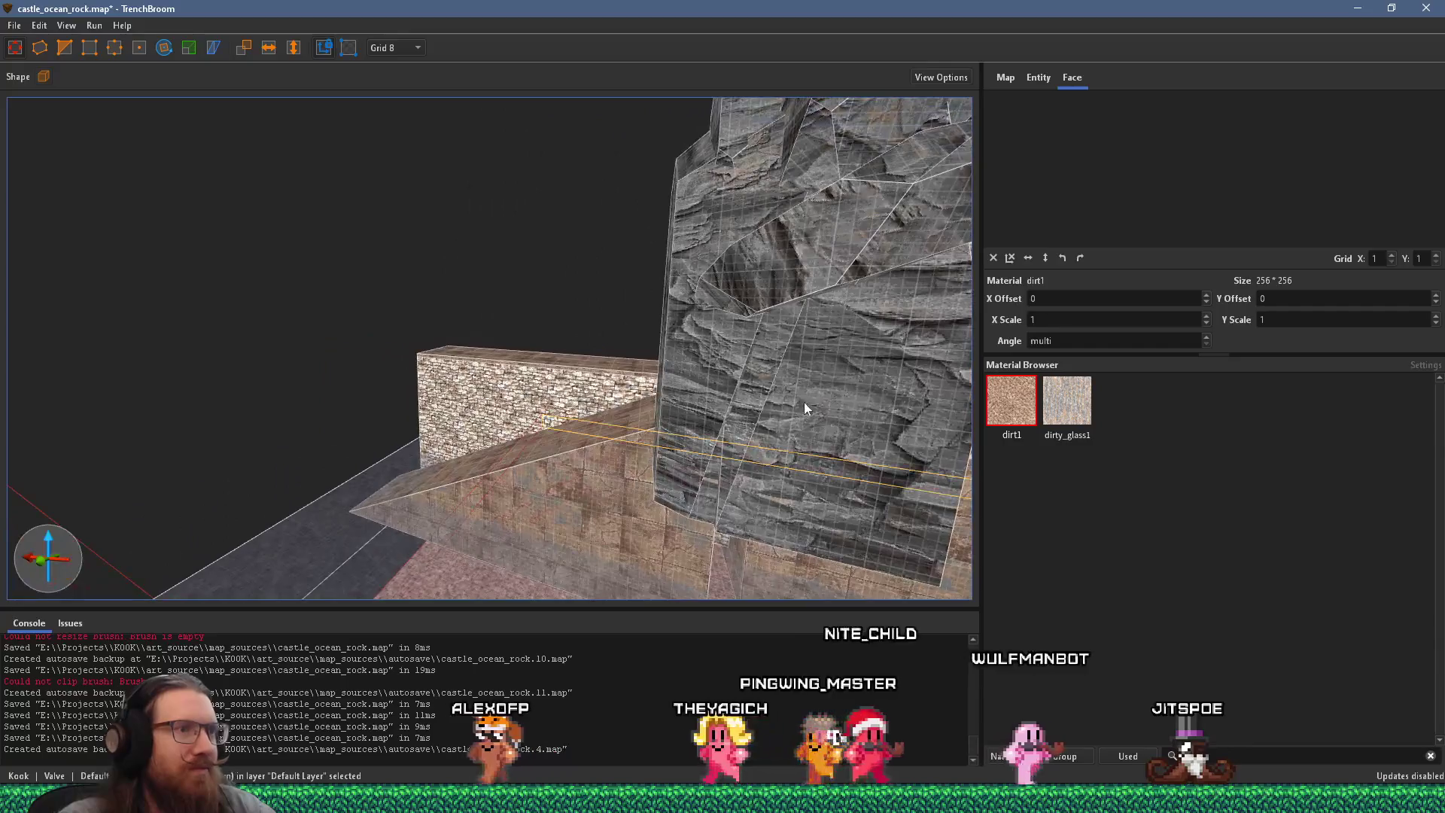
Step: Select five rock pillar faces in turn to review their UV offsets, then deselect
mouse_move(653, 420)
mouse_down()
mouse_move(721, 399)
mouse_move(571, 367)
mouse_move(595, 410)
mouse_up()
click(606, 411)
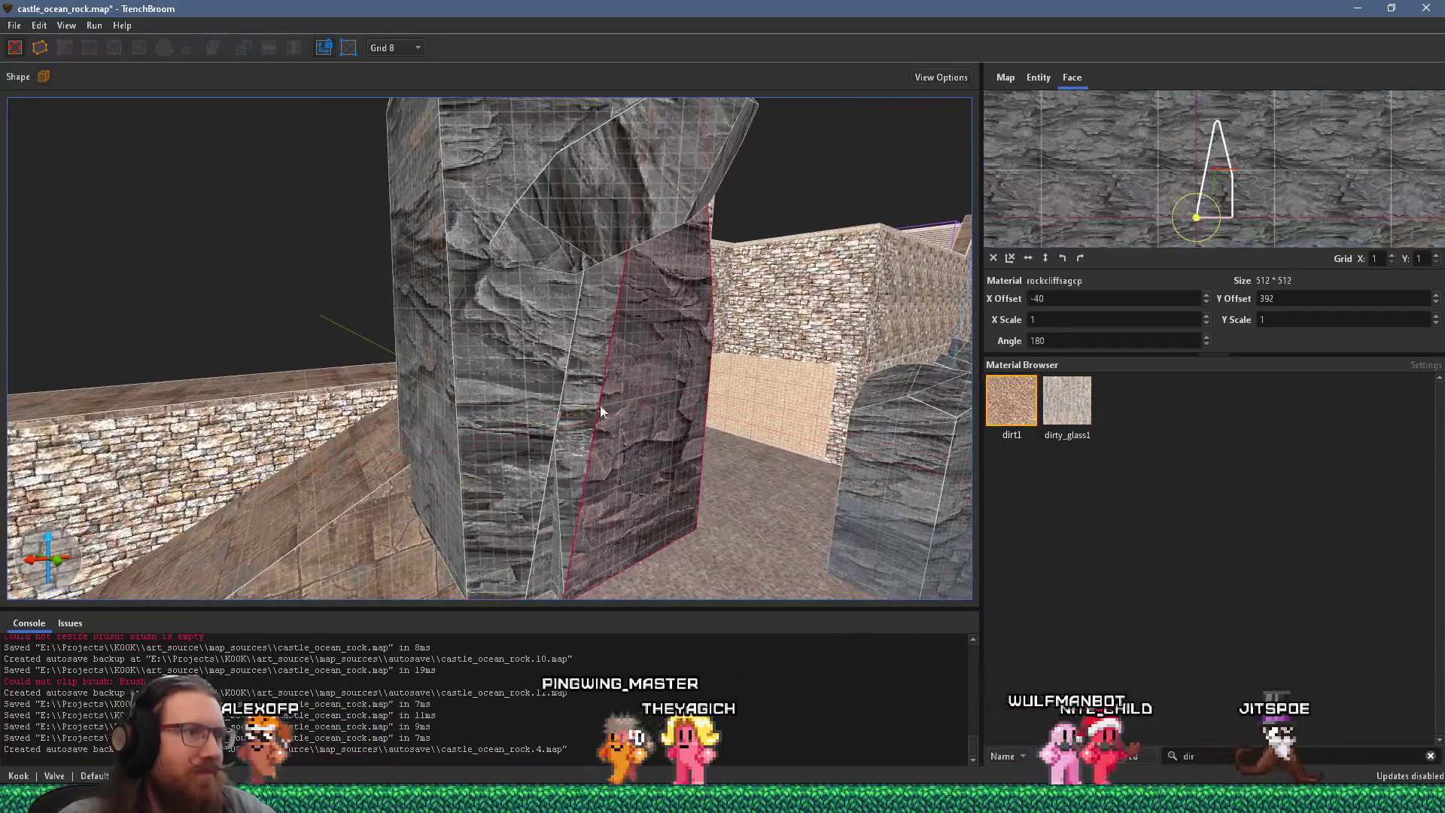
mouse_move(554, 554)
mouse_down()
mouse_move(628, 441)
mouse_move(576, 475)
mouse_move(734, 514)
mouse_move(660, 449)
mouse_move(565, 532)
mouse_move(575, 441)
mouse_up()
shift+click(576, 476)
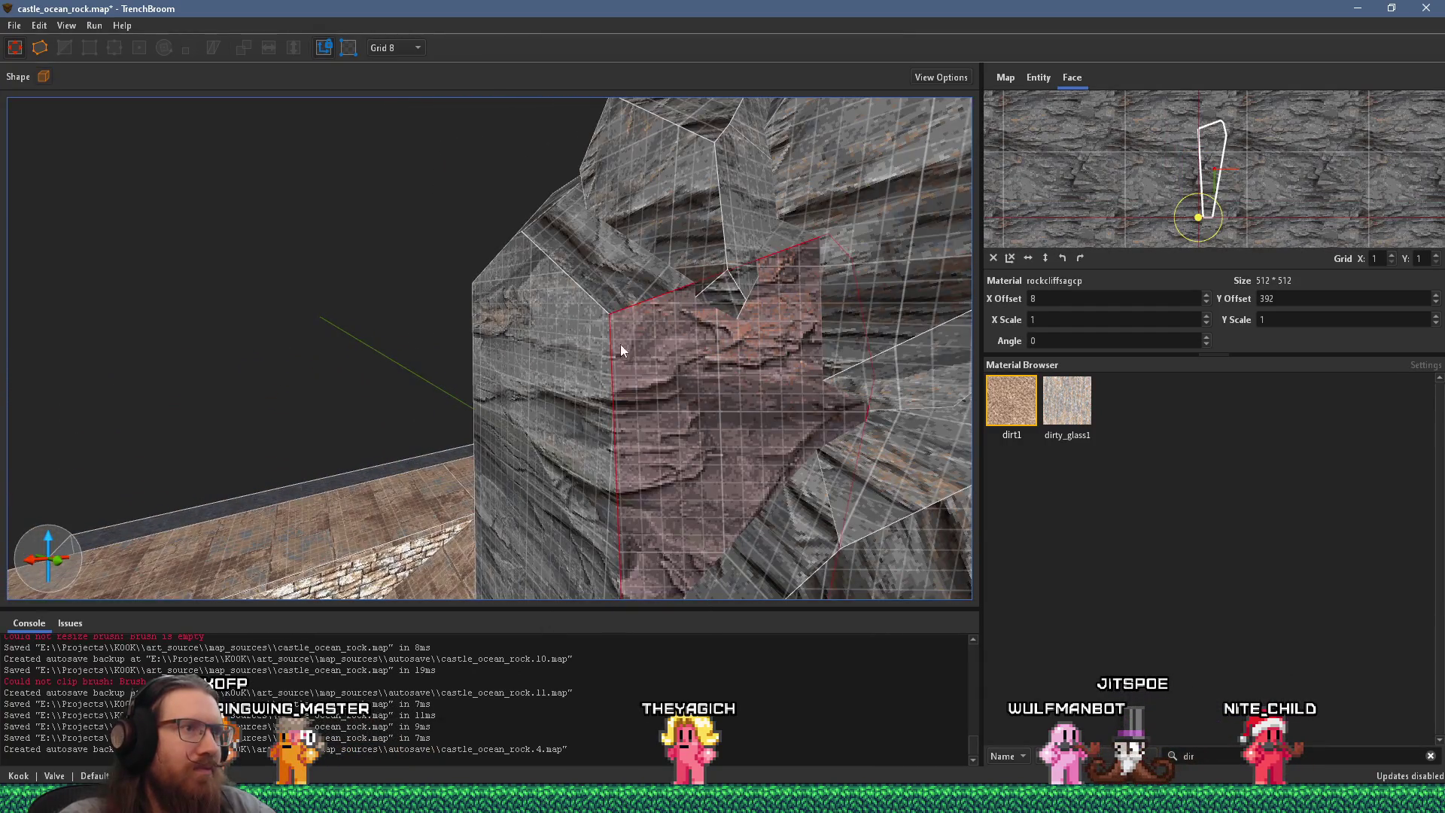
mouse_move(599, 300)
mouse_down()
mouse_move(557, 338)
mouse_move(796, 501)
mouse_move(712, 476)
mouse_move(724, 332)
mouse_move(681, 422)
mouse_move(577, 470)
mouse_move(847, 508)
mouse_move(679, 489)
mouse_move(598, 451)
mouse_move(639, 432)
mouse_up()
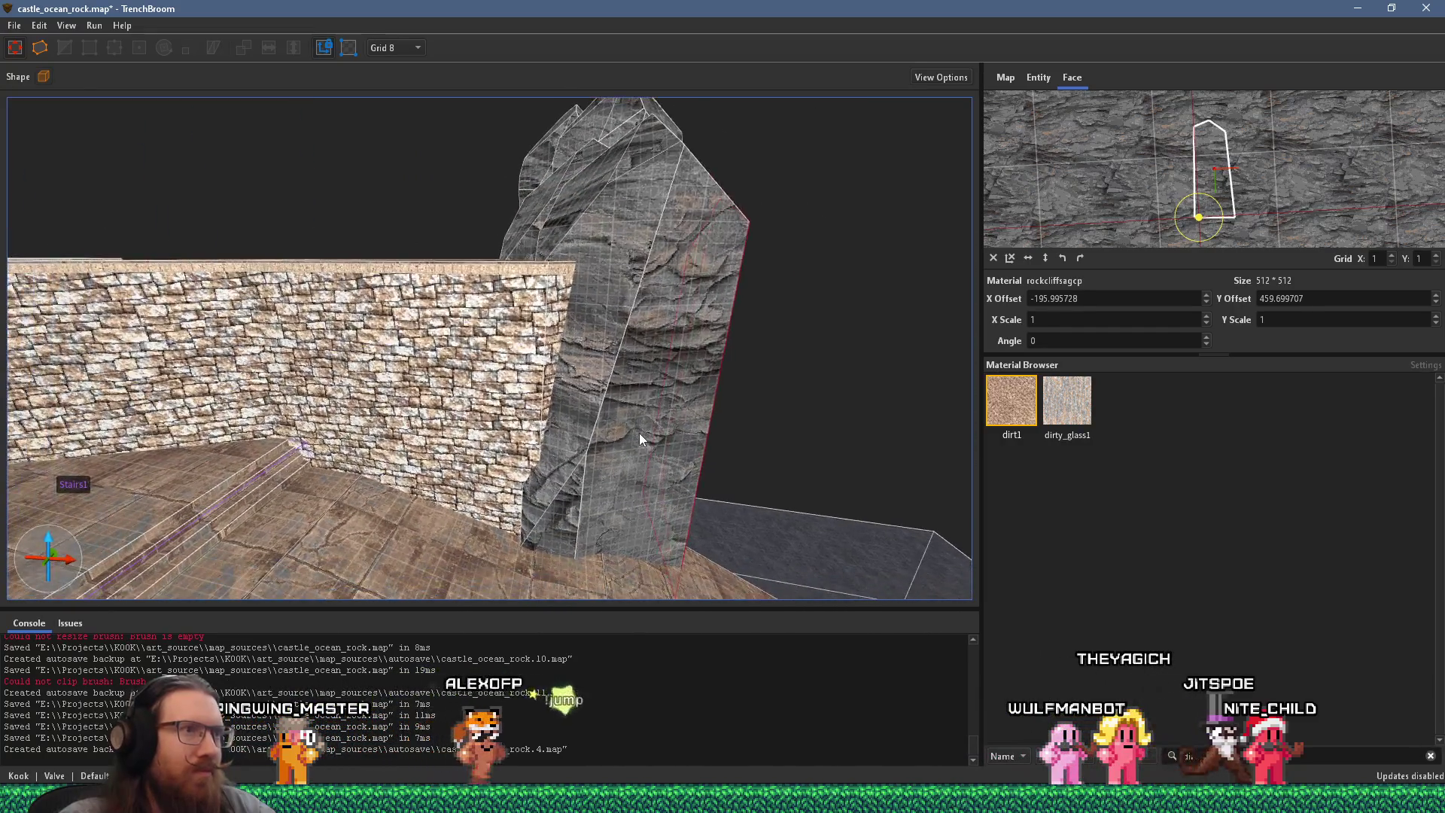
click(632, 443)
mouse_move(572, 386)
mouse_down()
mouse_move(555, 448)
mouse_move(665, 476)
mouse_move(613, 450)
mouse_move(666, 485)
mouse_move(363, 509)
mouse_up()
click(613, 450)
click(587, 483)
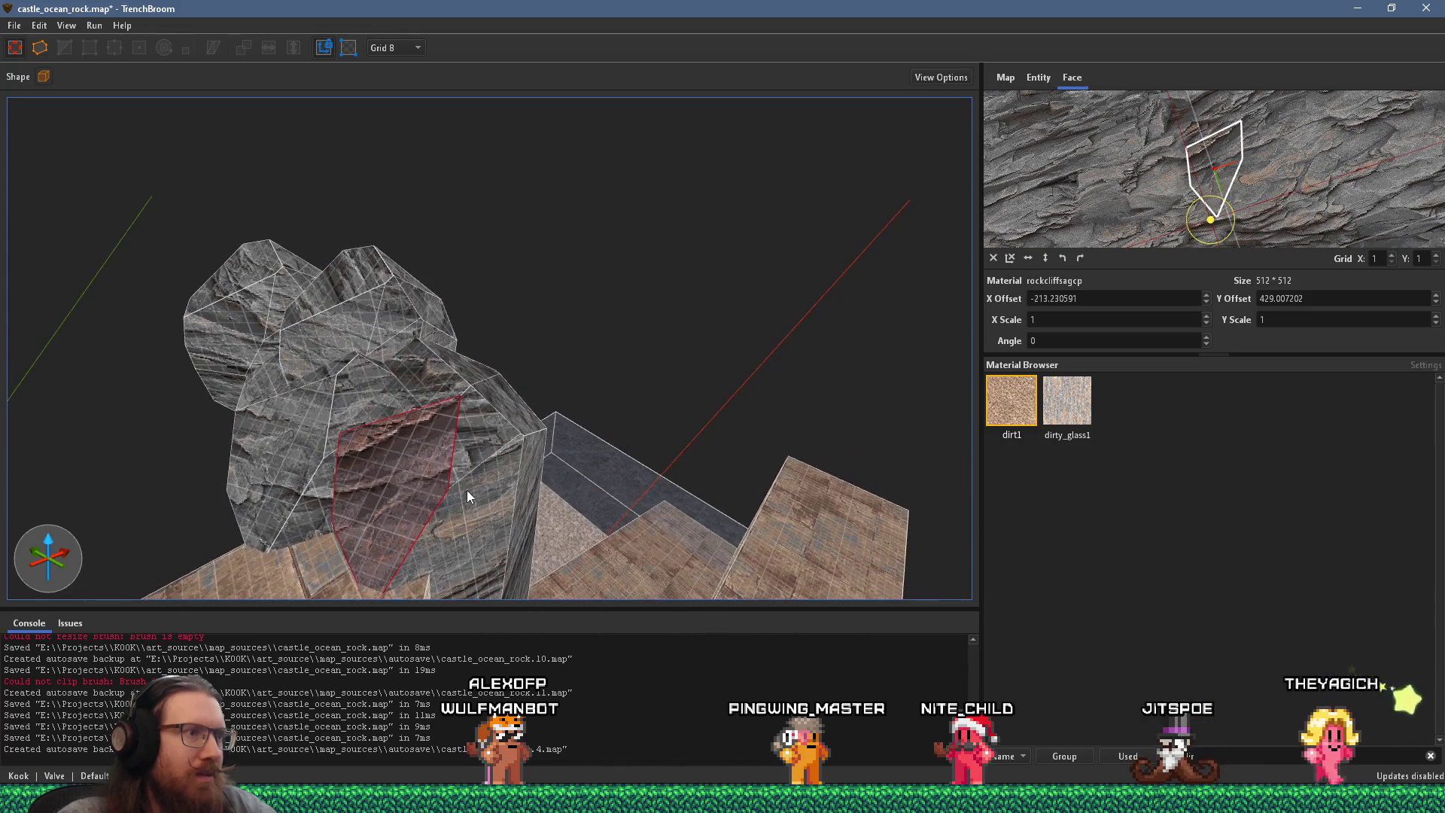
mouse_move(467, 455)
mouse_down()
mouse_move(620, 518)
mouse_move(534, 466)
mouse_move(213, 459)
mouse_move(271, 427)
mouse_move(770, 322)
mouse_move(543, 490)
mouse_move(512, 359)
mouse_move(631, 217)
mouse_move(620, 346)
mouse_move(599, 381)
mouse_up()
key(Escape)
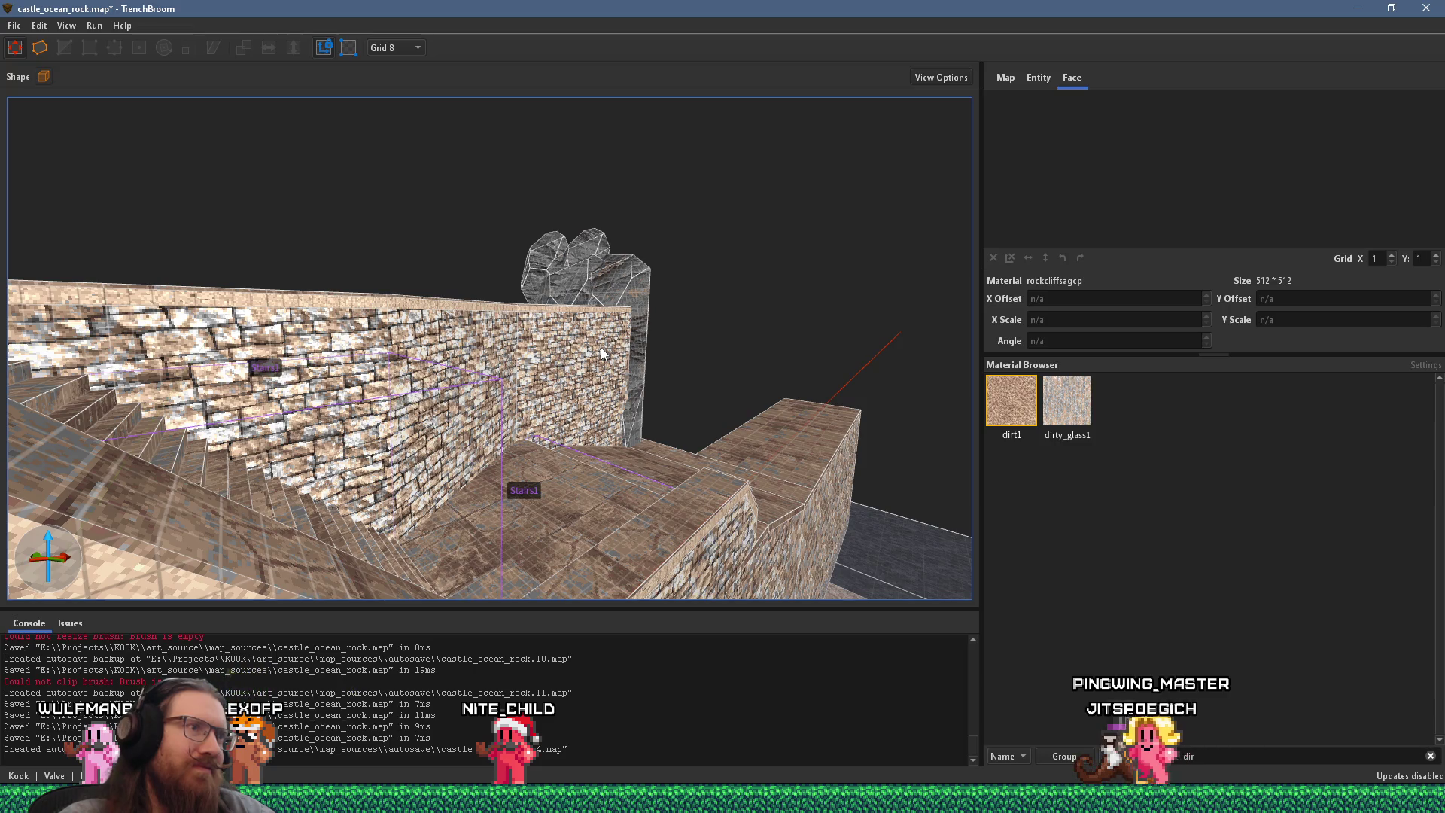
Step: Save the castle_ocean_rock map
scroll(601, 346, down, 3)
click(15, 25)
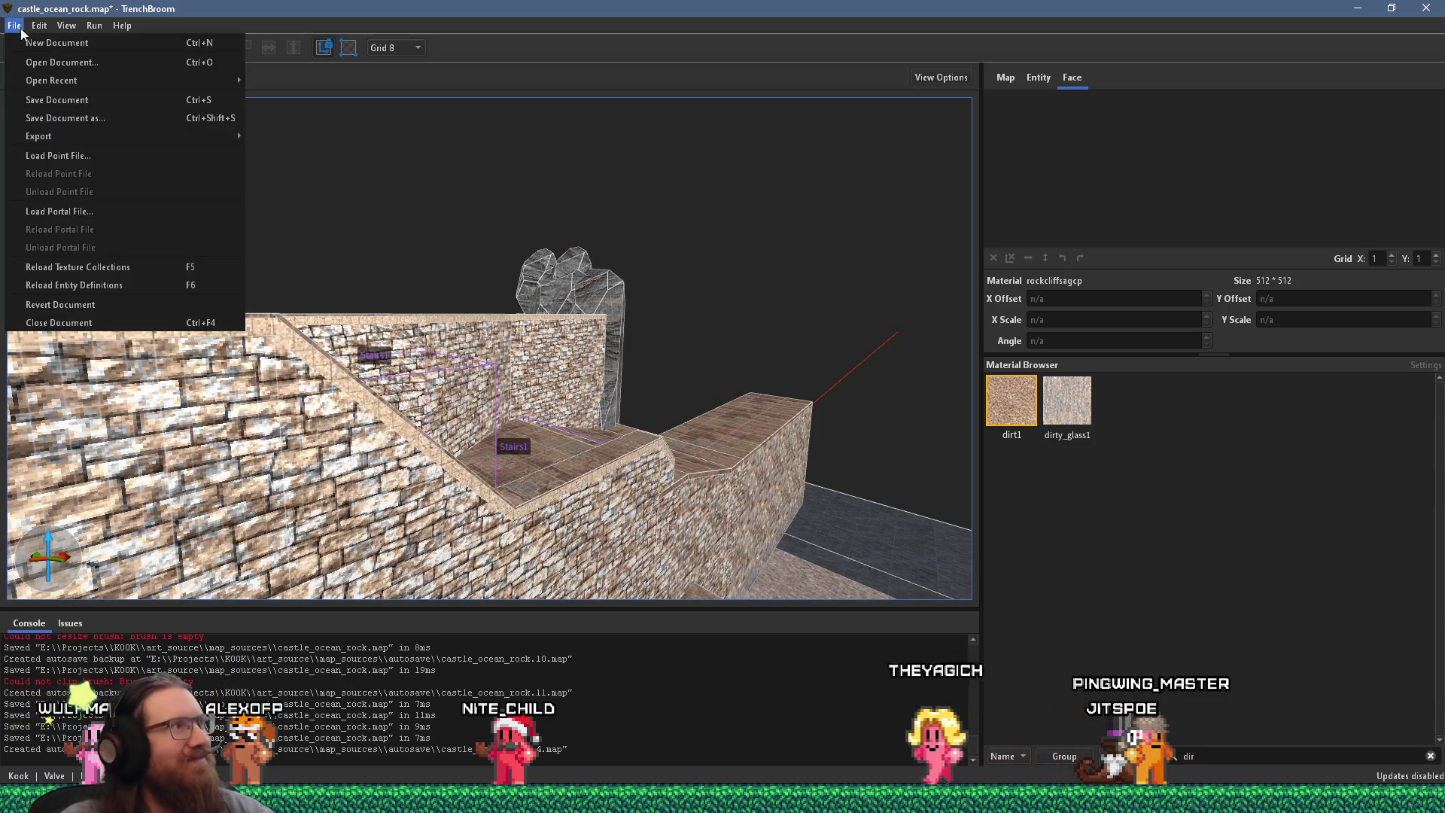
click(30, 96)
Step: Compile the map with the qbsp profile and close the compile window
click(94, 25)
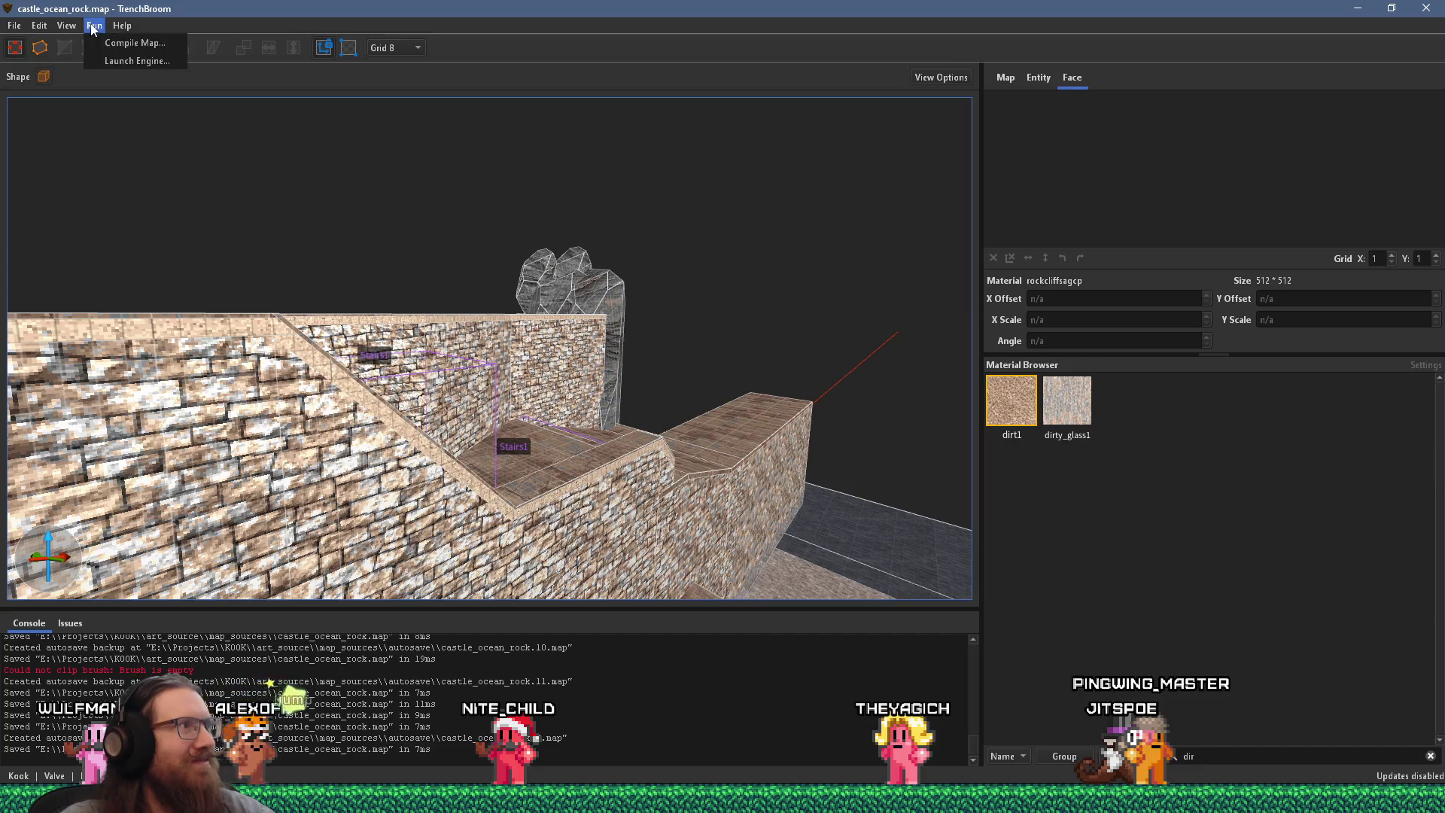
click(100, 44)
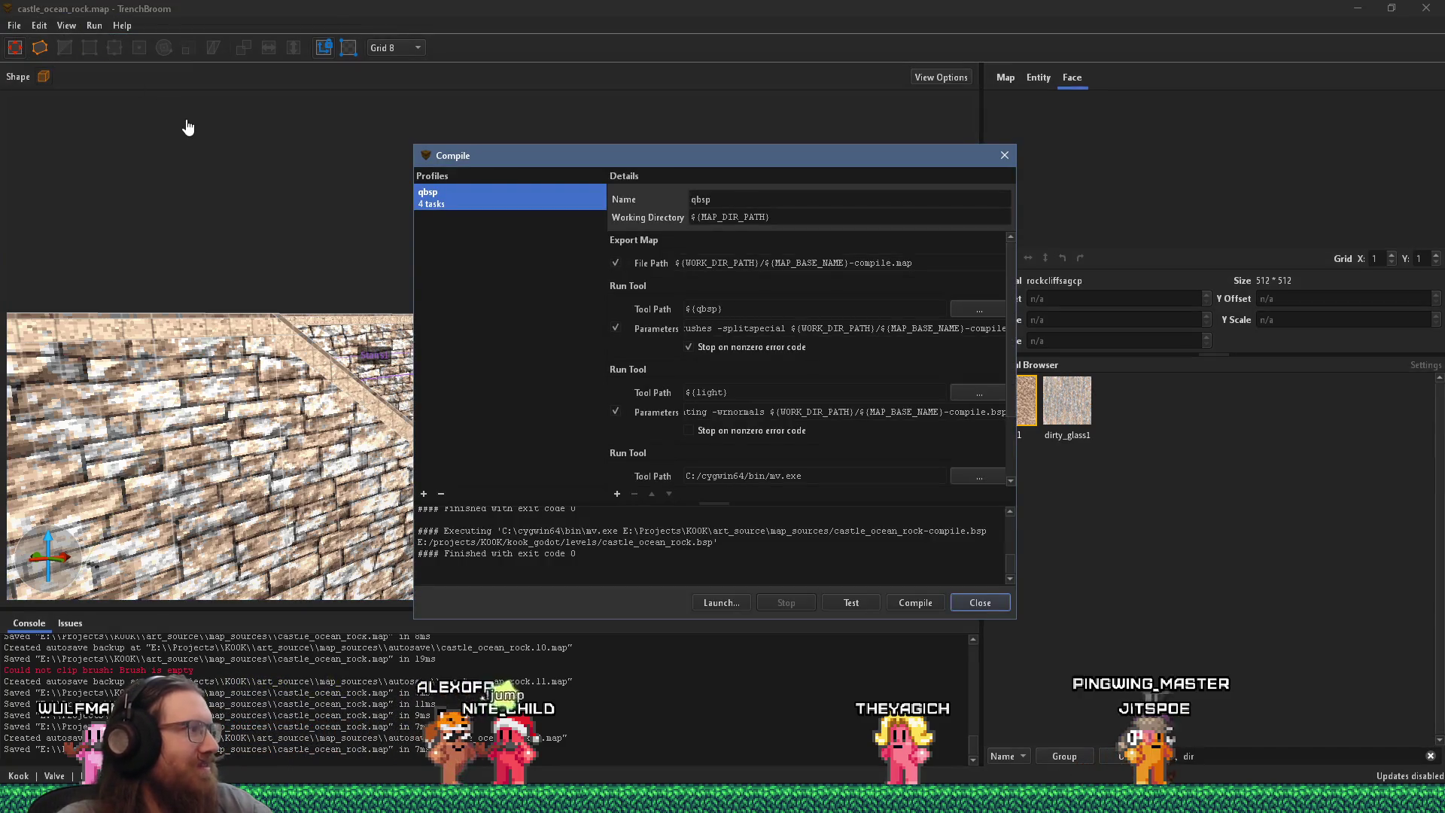
click(916, 603)
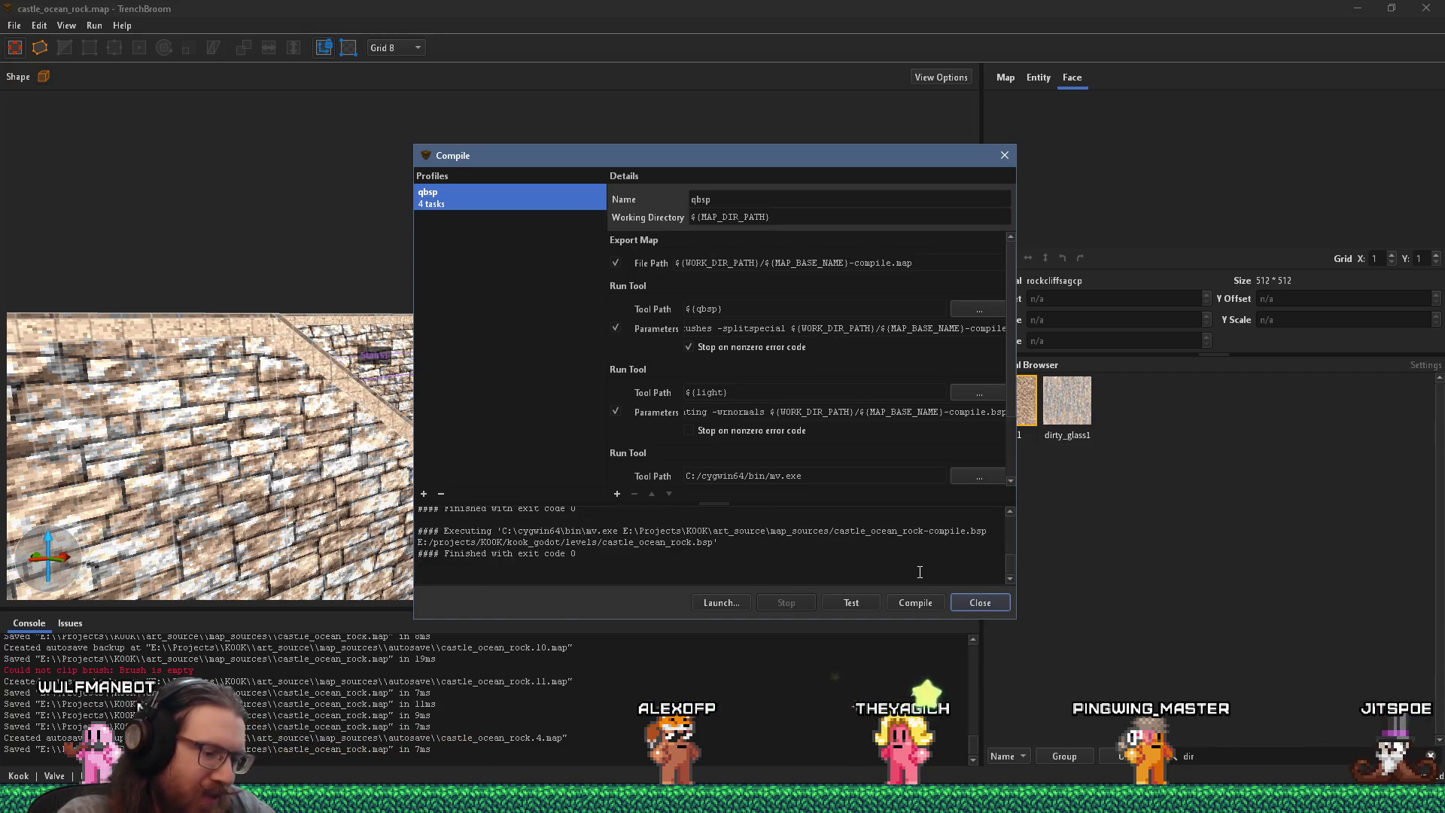
click(980, 602)
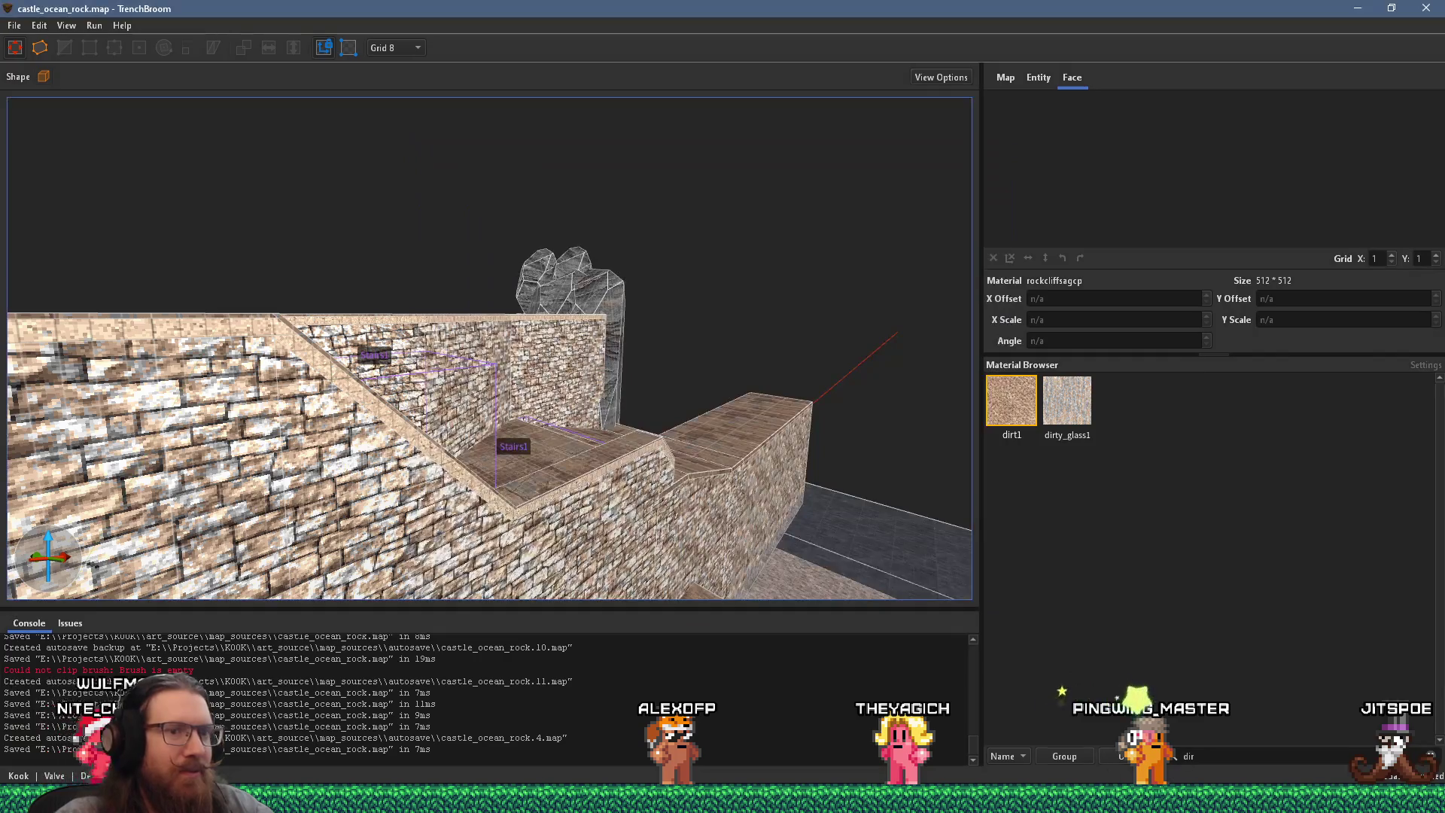
key(alt+Tab)
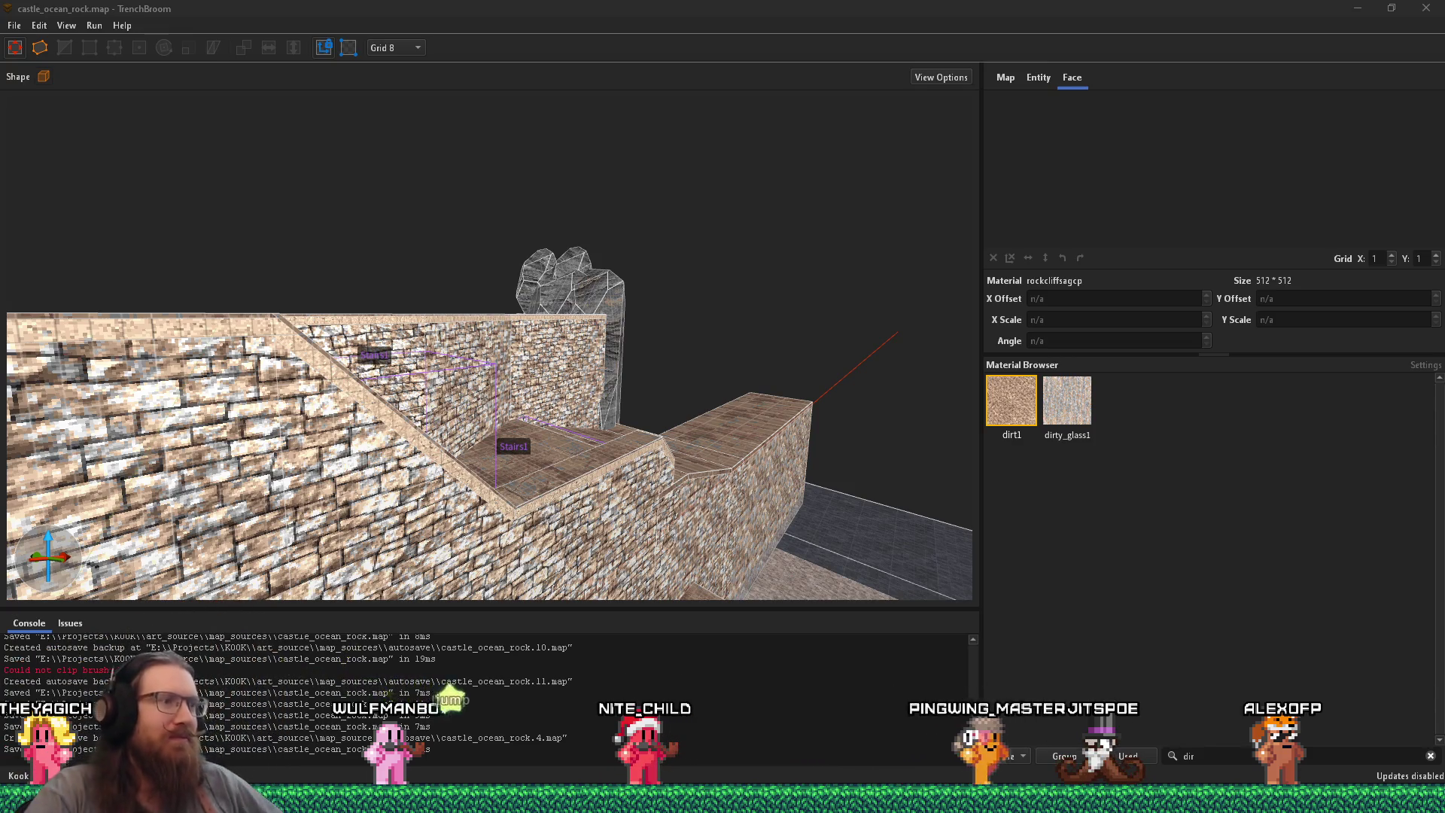
scroll(651, 435, down, 5)
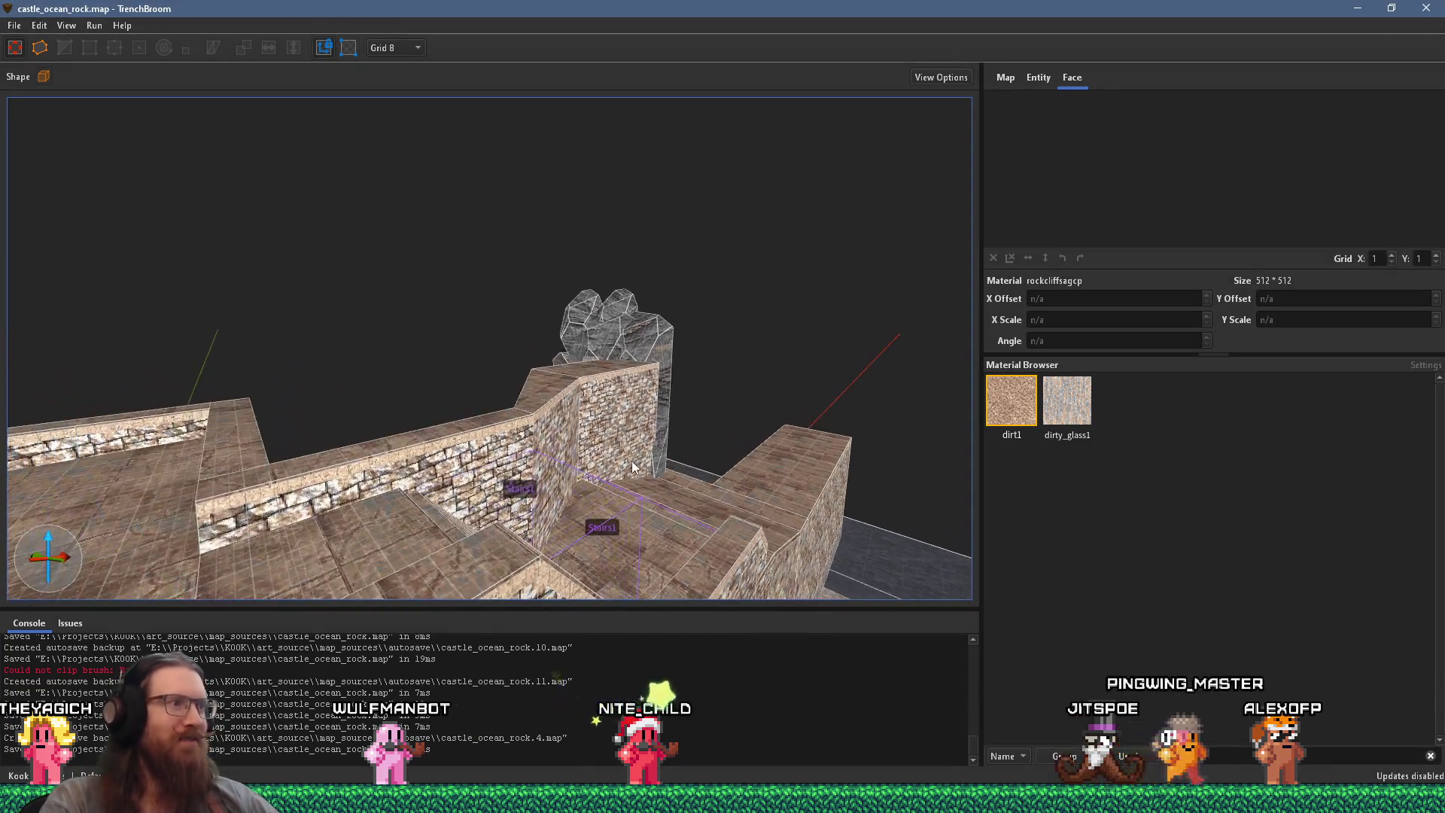
key(alt+Tab)
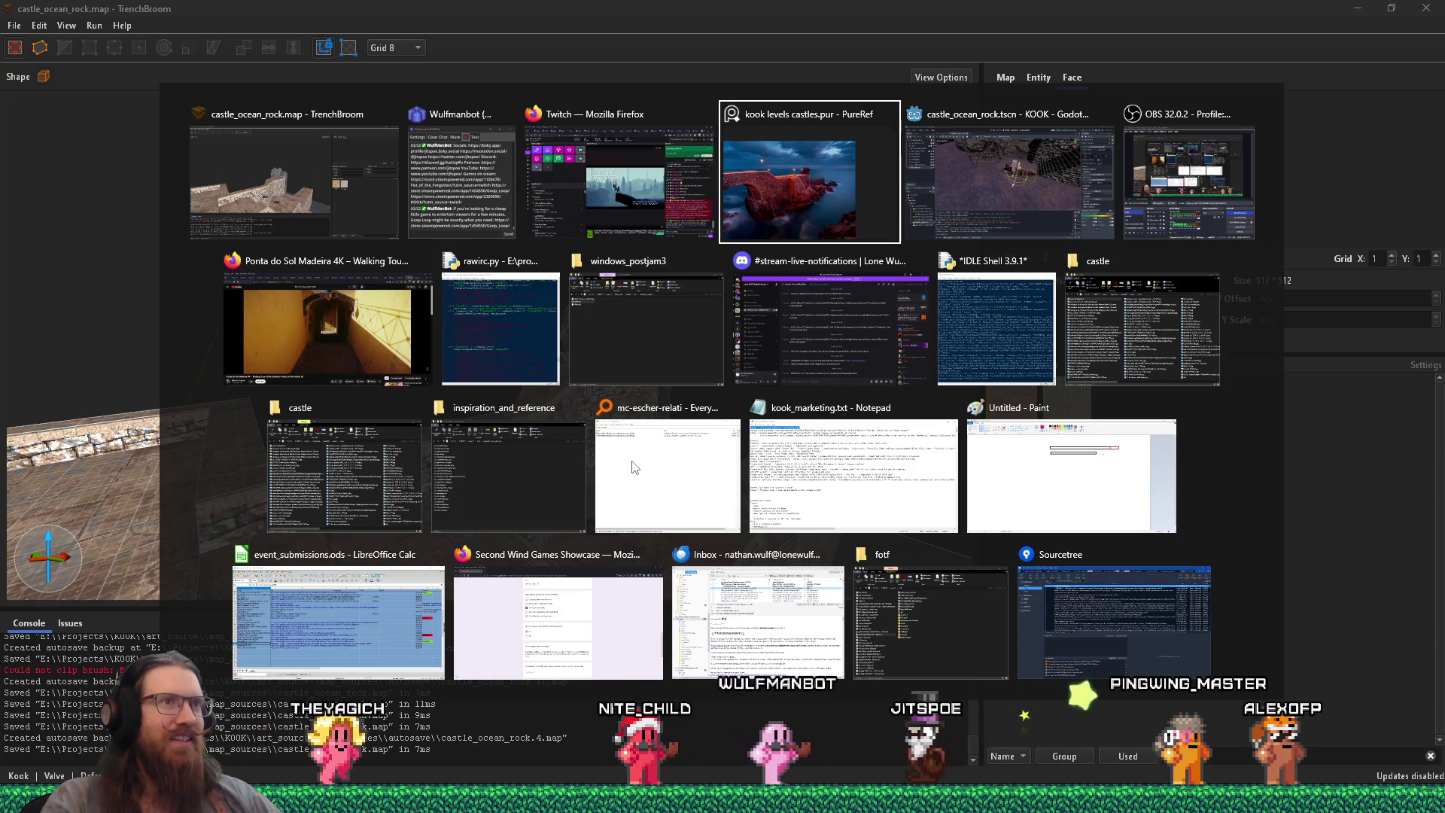
key(alt+shift+Tab)
key(Escape)
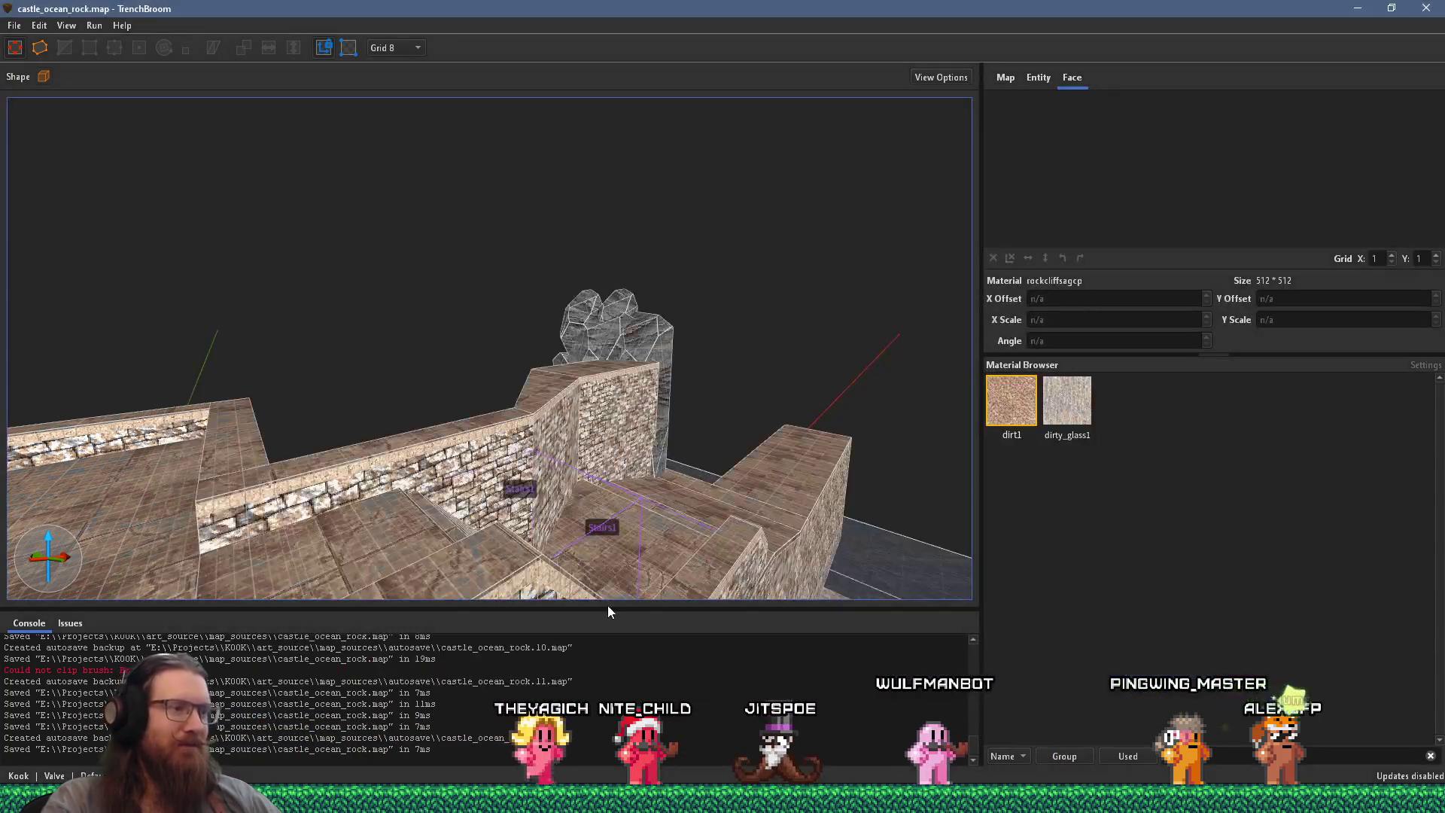
key(alt+Tab)
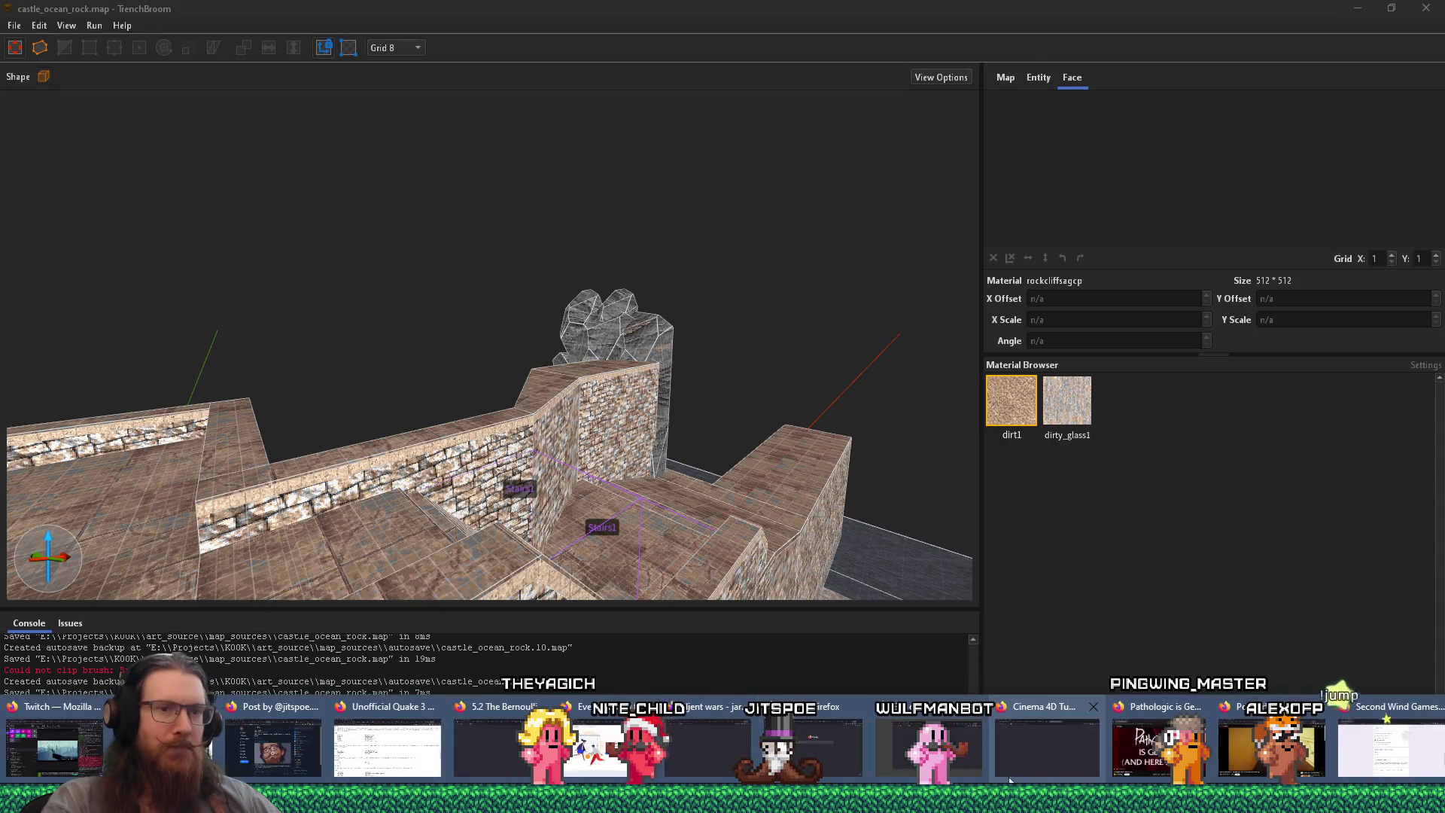
Step: Save simonzino_cais_da-ponta_do_sol_2.jpg into the castle inspiration folder, overwriting the old copy
click(1008, 780)
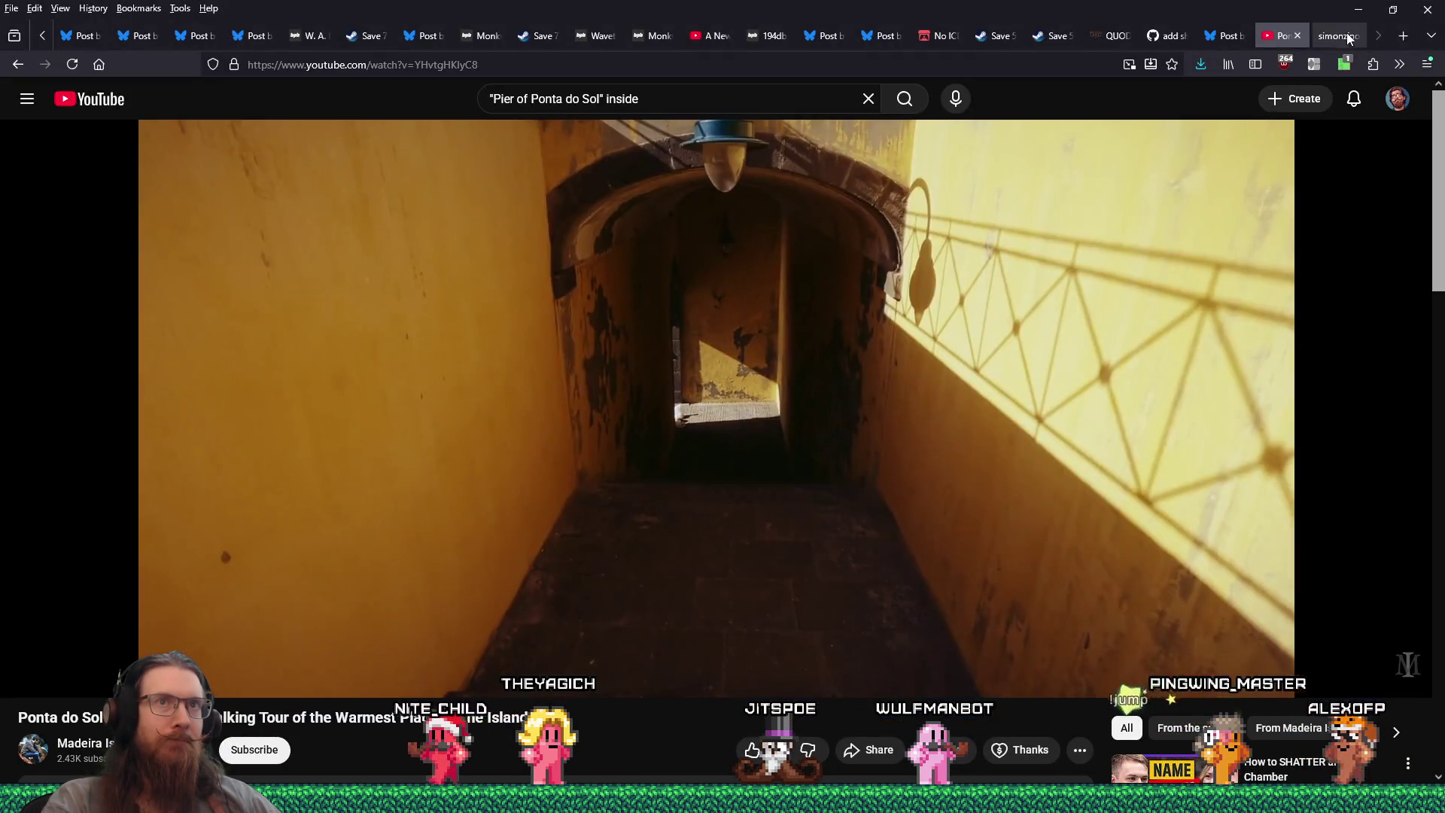
mouse_move(1348, 37)
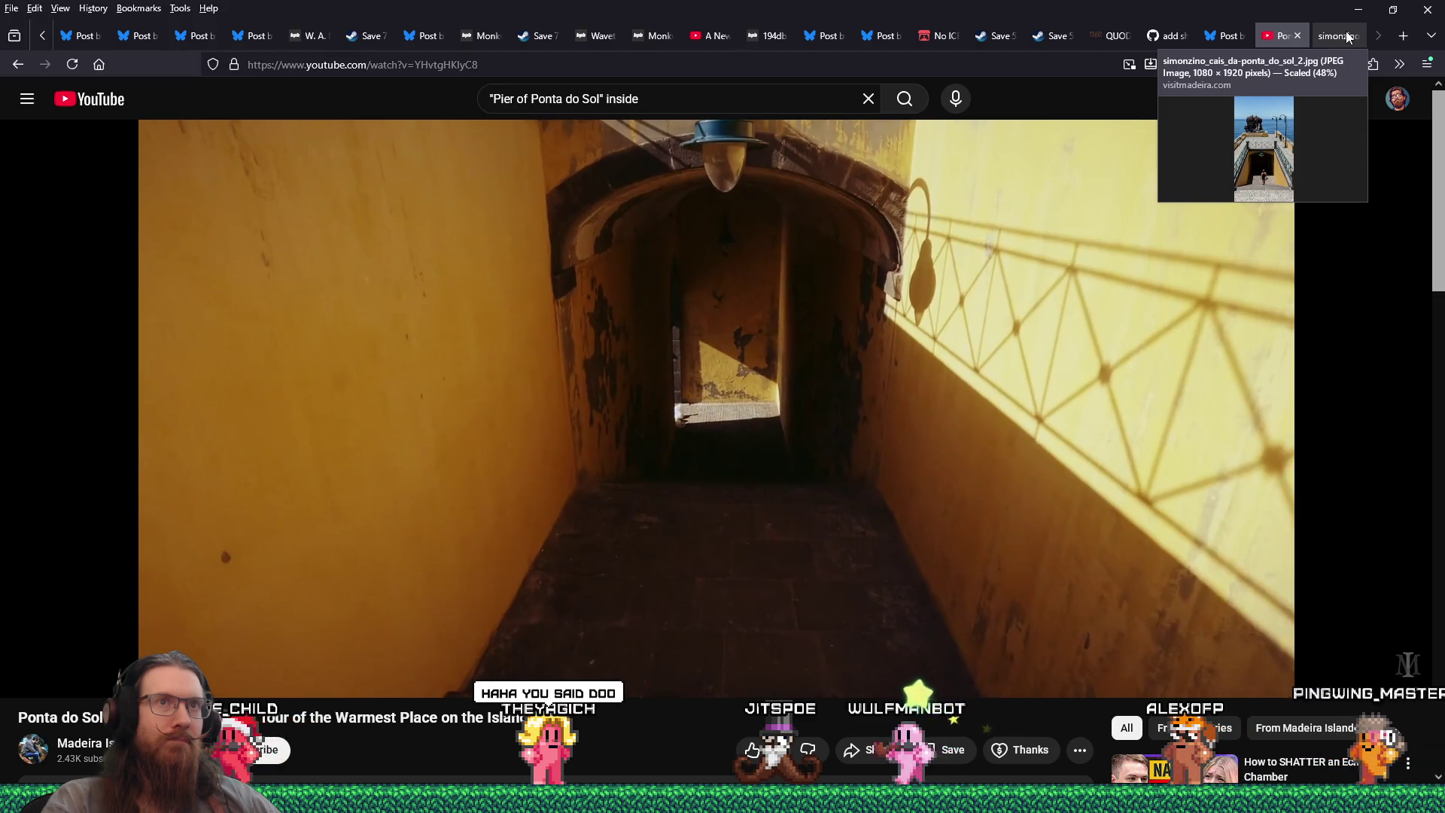
click(1348, 37)
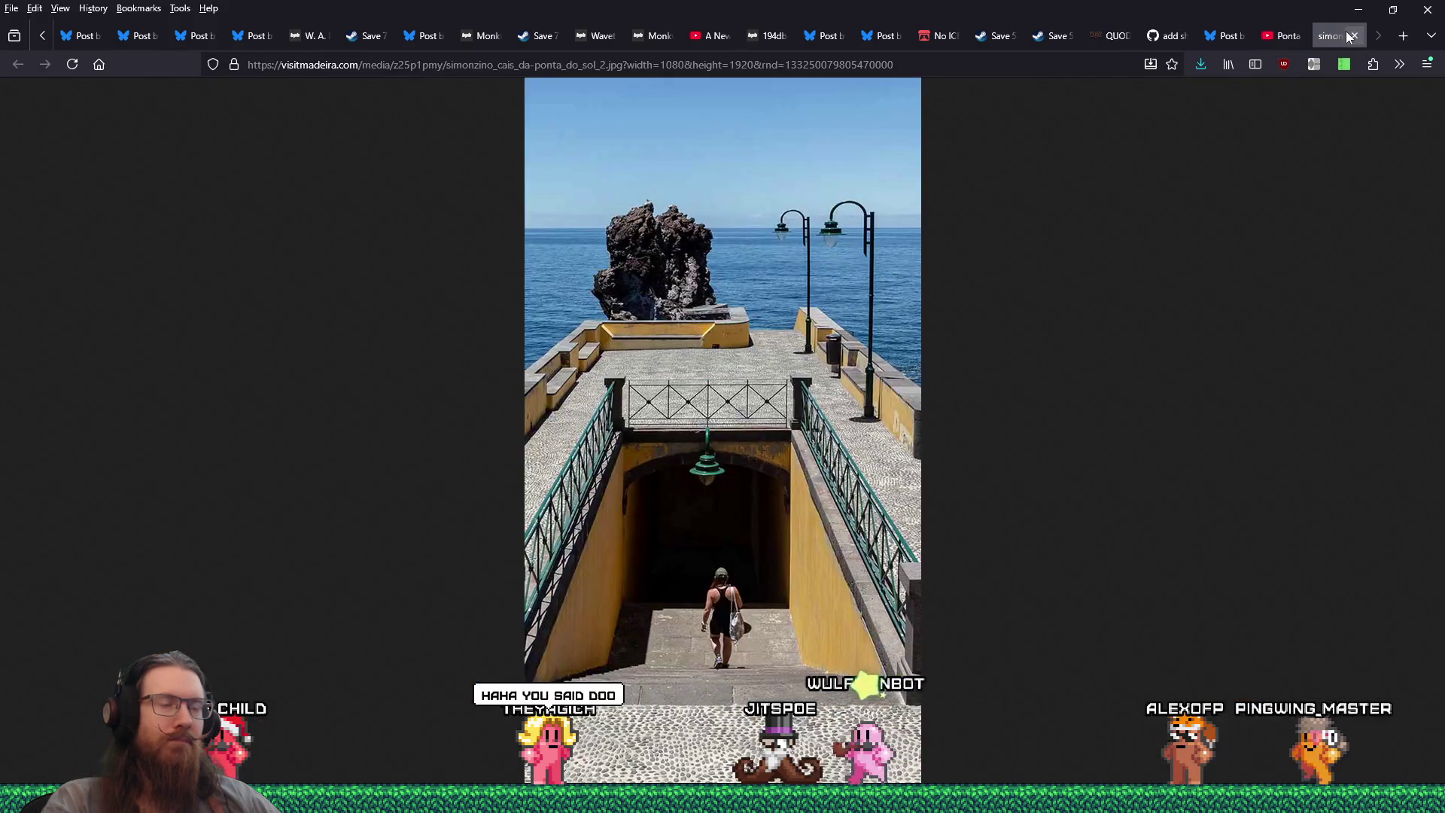
right_click(780, 271)
click(815, 285)
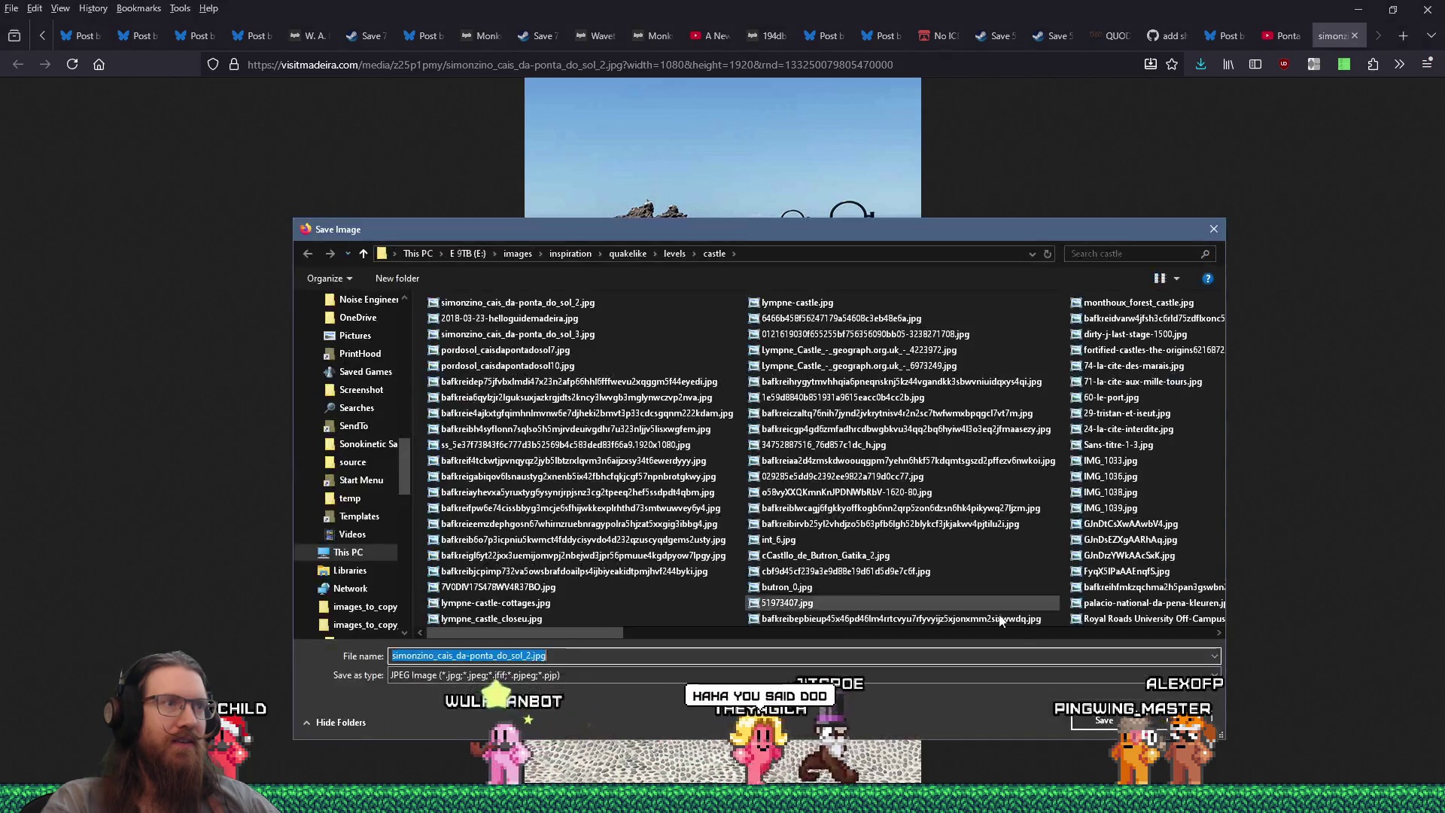
click(1112, 720)
click(835, 400)
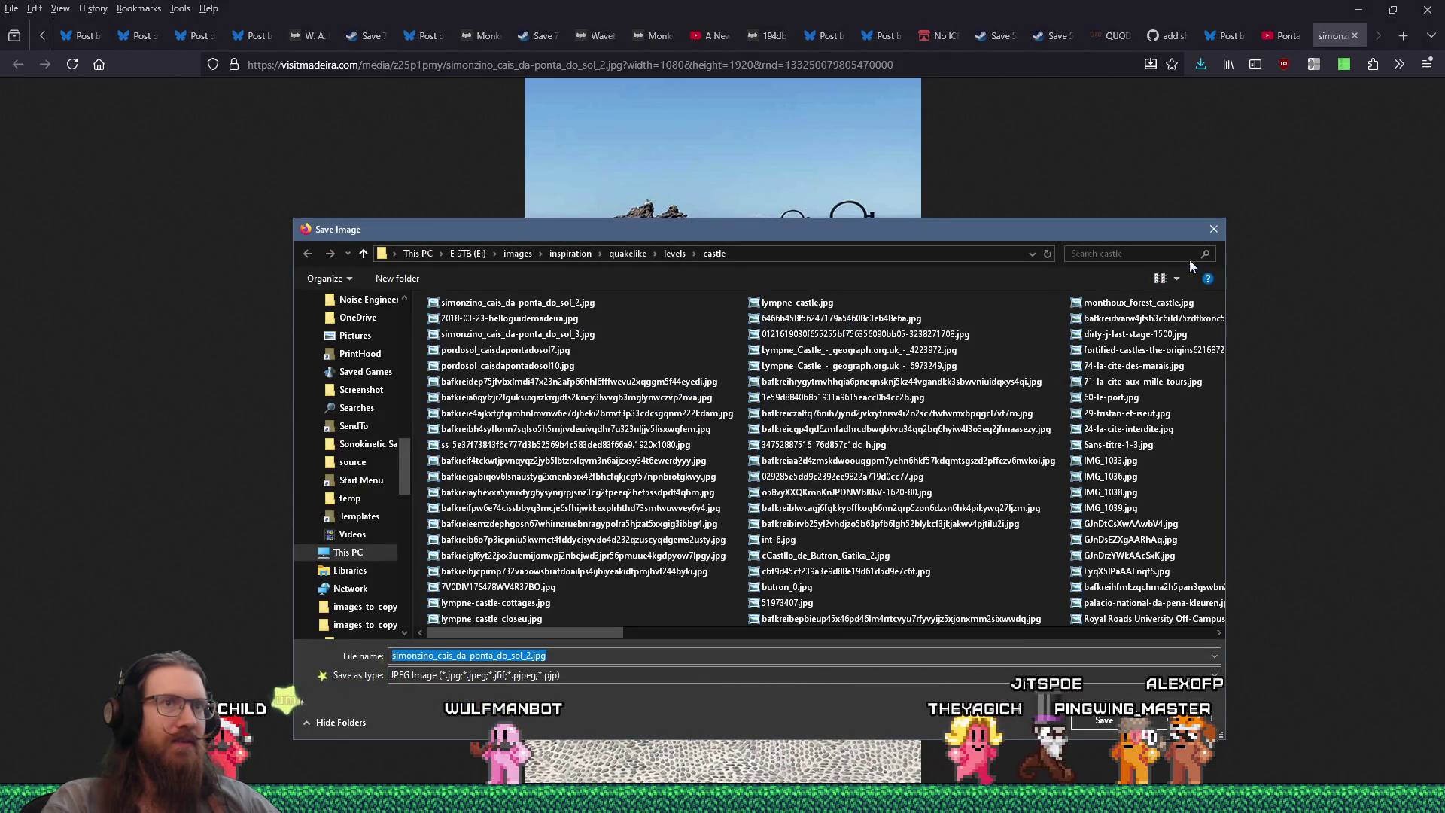
click(1213, 229)
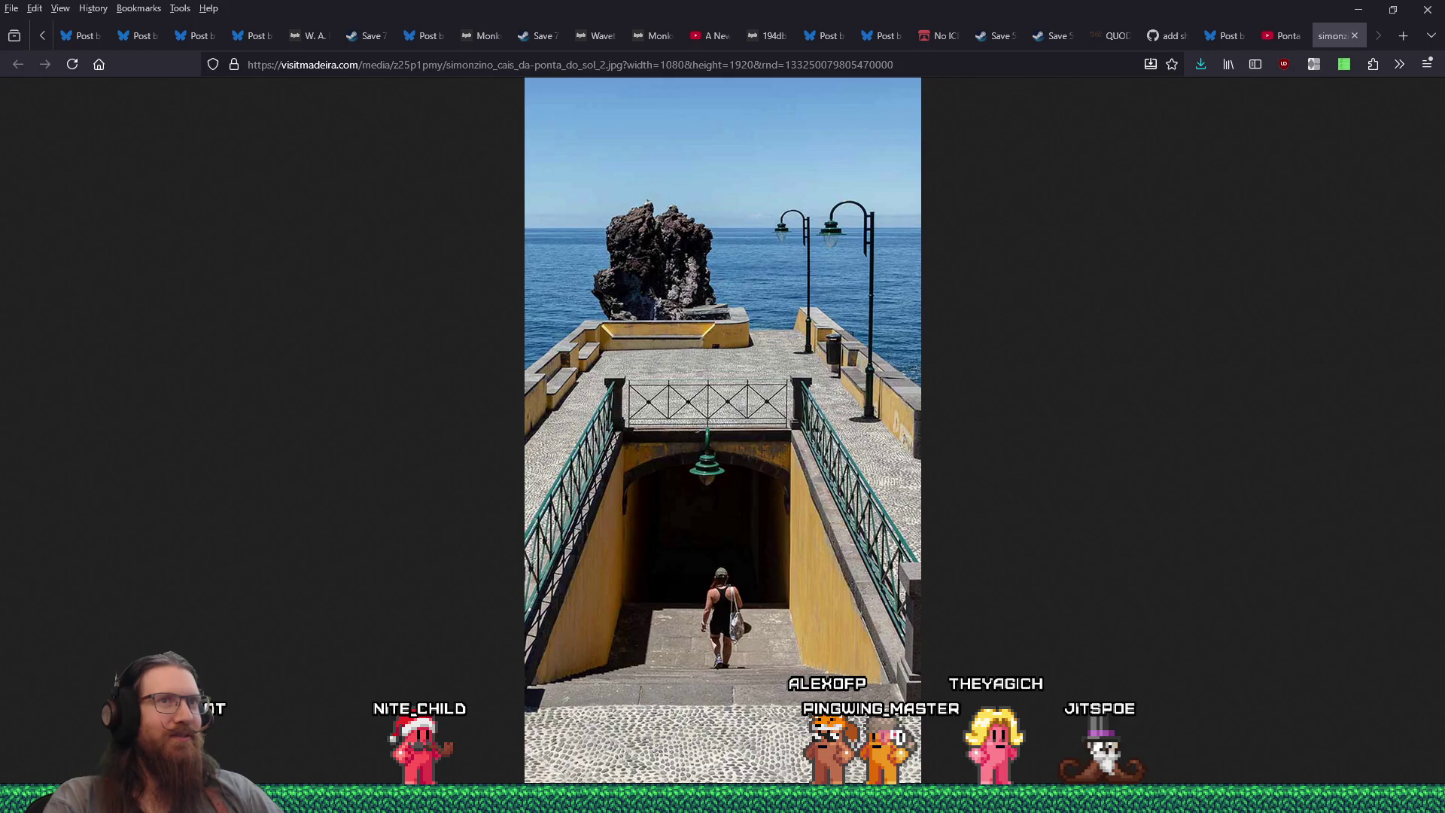
Step: Load twitch.tv and scroll down the home page toward the categories
key(ctrl+l)
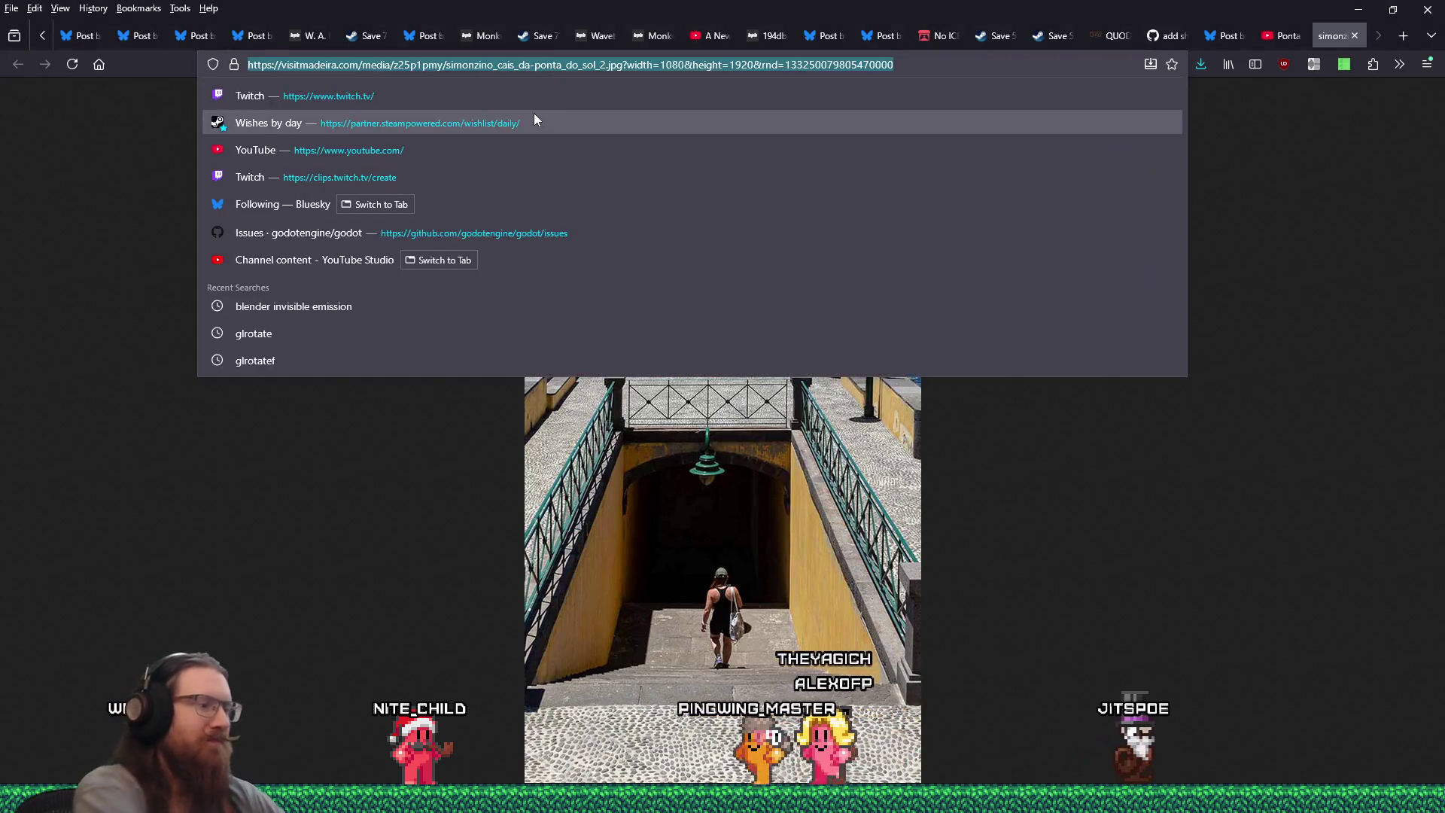
text(twitch.tv)
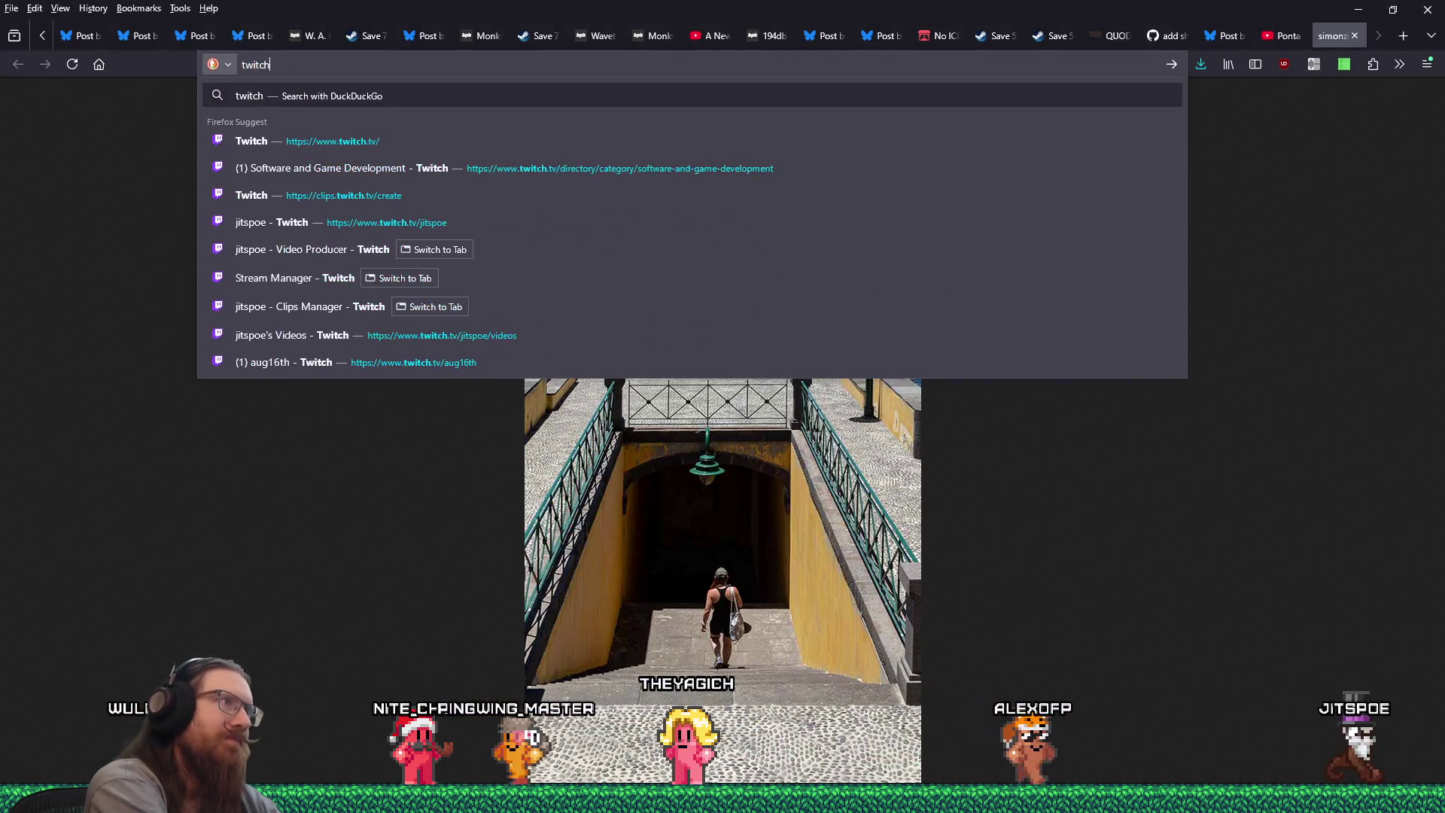
key(Return)
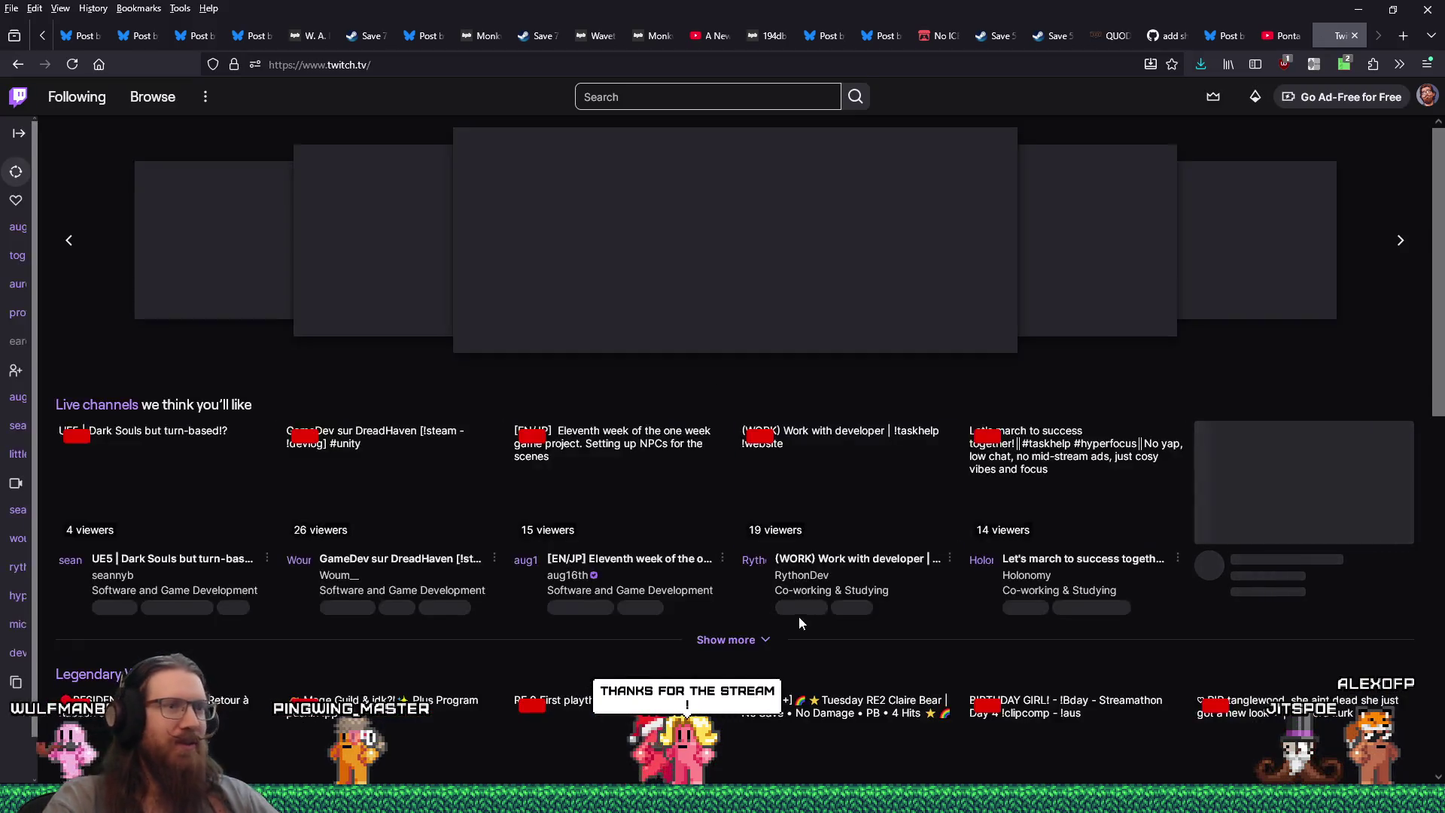
scroll(799, 616, down, 5)
scroll(799, 611, down, 2)
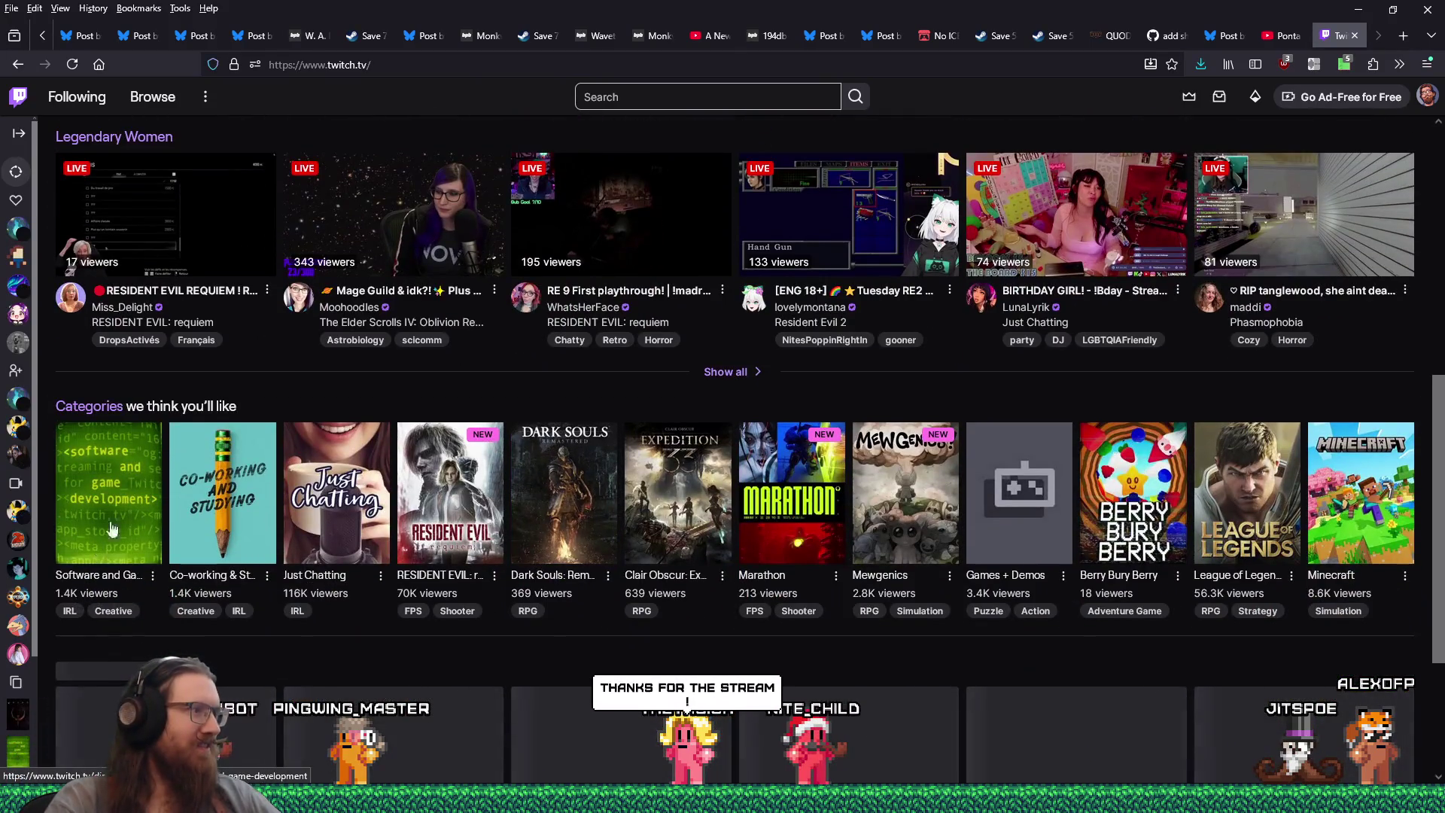